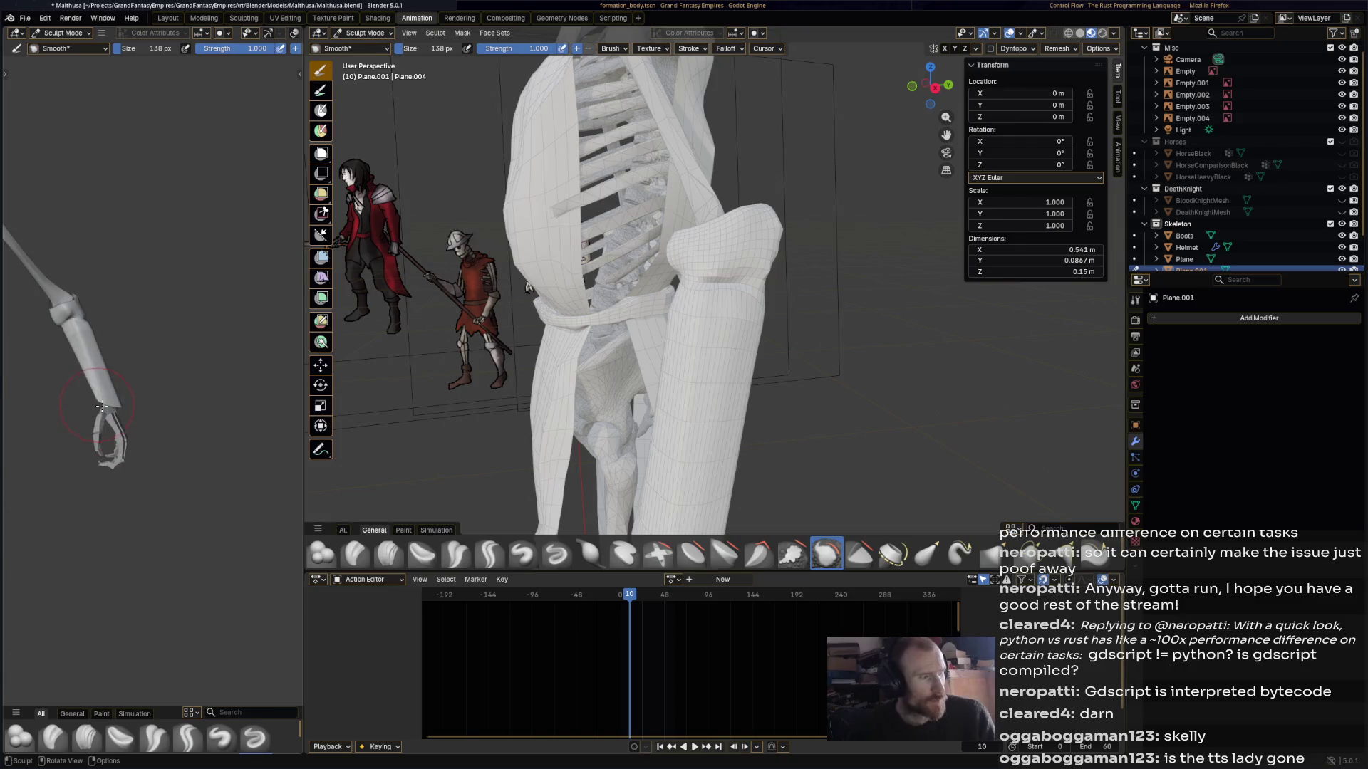
# - Choose the Crease Polish brush and frame a close, low view of the skeleton's robe
pyautogui.scroll(3, 159, 380)
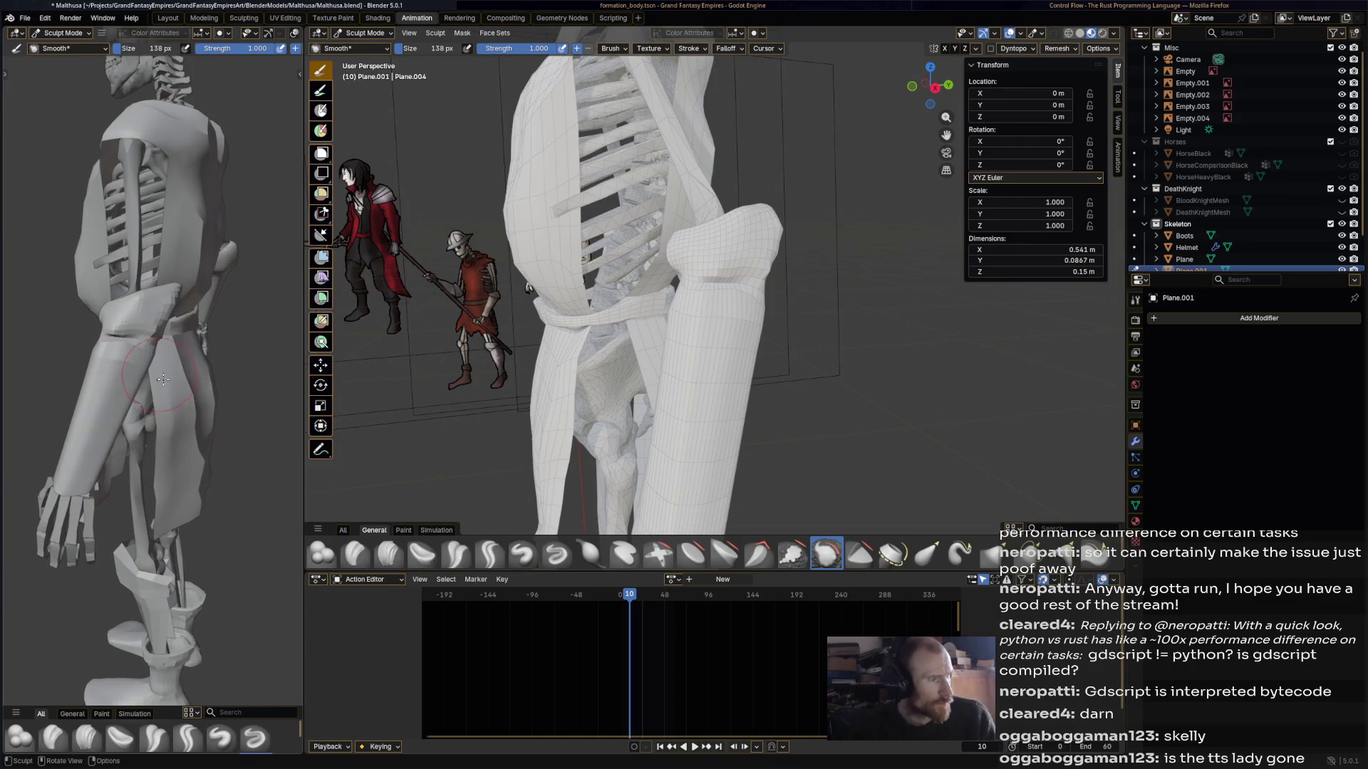
pyautogui.moveTo(719, 350); pyautogui.dragTo(705, 371, button='middle')
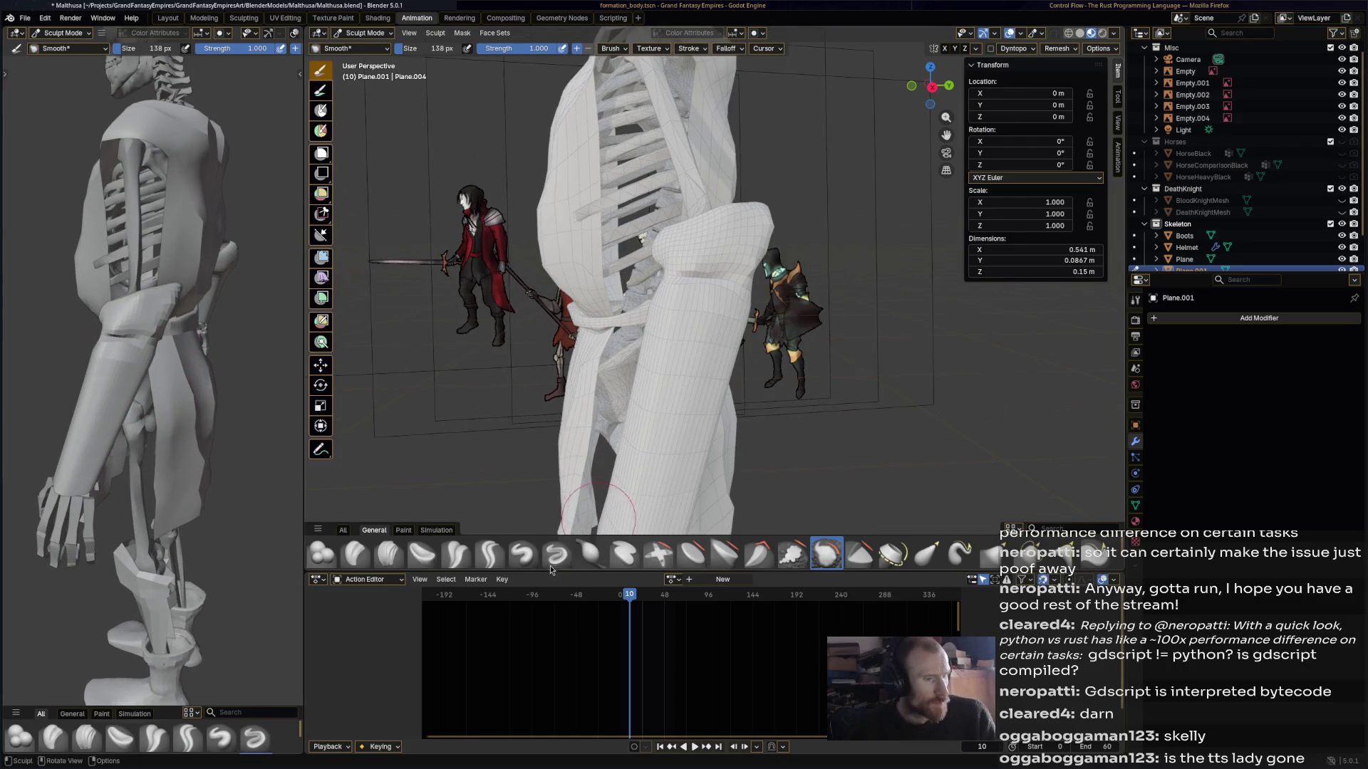
pyautogui.click(455, 553)
pyautogui.moveTo(771, 302)
pyautogui.mouseDown(button='middle')
pyautogui.moveTo(677, 265)
pyautogui.moveTo(641, 284)
pyautogui.moveTo(812, 274)
pyautogui.moveTo(755, 313)
pyautogui.moveTo(730, 396)
pyautogui.moveTo(705, 360)
pyautogui.mouseUp(button='middle')
pyautogui.moveTo(185, 399)
pyautogui.mouseDown(button='middle')
pyautogui.moveTo(264, 439)
pyautogui.moveTo(285, 427)
pyautogui.moveTo(244, 406)
pyautogui.moveTo(271, 455)
pyautogui.mouseUp(button='middle')
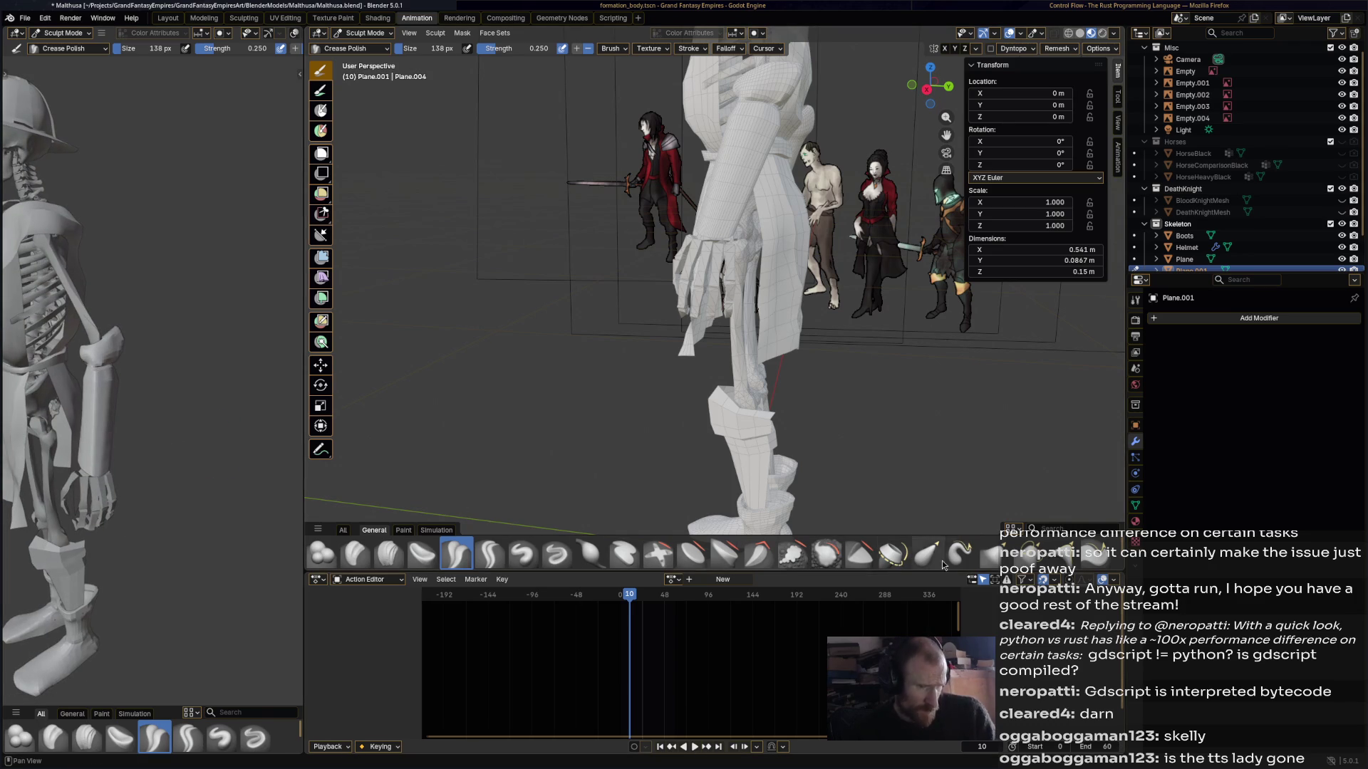
# - Smooth the robe mesh surface with the Smooth brush
pyautogui.click(826, 555)
pyautogui.moveTo(732, 195)
pyautogui.mouseDown()
pyautogui.moveTo(741, 174)
pyautogui.moveTo(770, 240)
pyautogui.mouseUp()
pyautogui.moveTo(770, 240); pyautogui.dragTo(591, 251, button='middle')
pyautogui.moveTo(85, 342)
pyautogui.mouseDown(button='middle')
pyautogui.moveTo(62, 364)
pyautogui.moveTo(112, 391)
pyautogui.mouseUp(button='middle')
pyautogui.moveTo(784, 299)
pyautogui.mouseDown(button='middle')
pyautogui.moveTo(823, 284)
pyautogui.moveTo(797, 303)
pyautogui.mouseUp(button='middle')
pyautogui.scroll(-5, 823, 284)
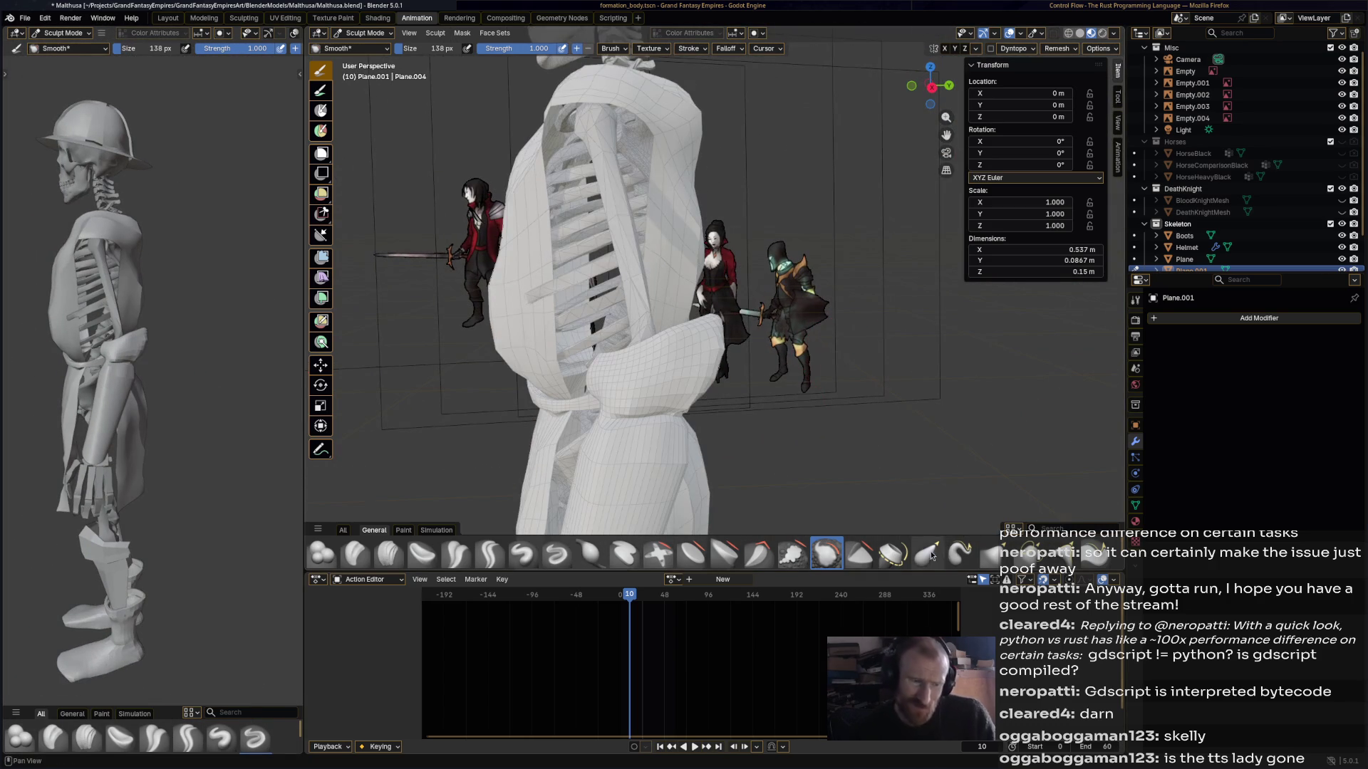
# - Pull the robe flap toward the upper right with the Elastic Grab brush at 0.5 strength
pyautogui.click(926, 553)
pyautogui.moveTo(707, 319)
pyautogui.mouseDown()
pyautogui.moveTo(765, 292)
pyautogui.moveTo(691, 384)
pyautogui.mouseUp()
pyautogui.scroll(-1, 137, 403)
pyautogui.scroll(-2, 138, 402)
pyautogui.moveTo(138, 402); pyautogui.dragTo(244, 396, button='middle')
pyautogui.scroll(6, 192, 426)
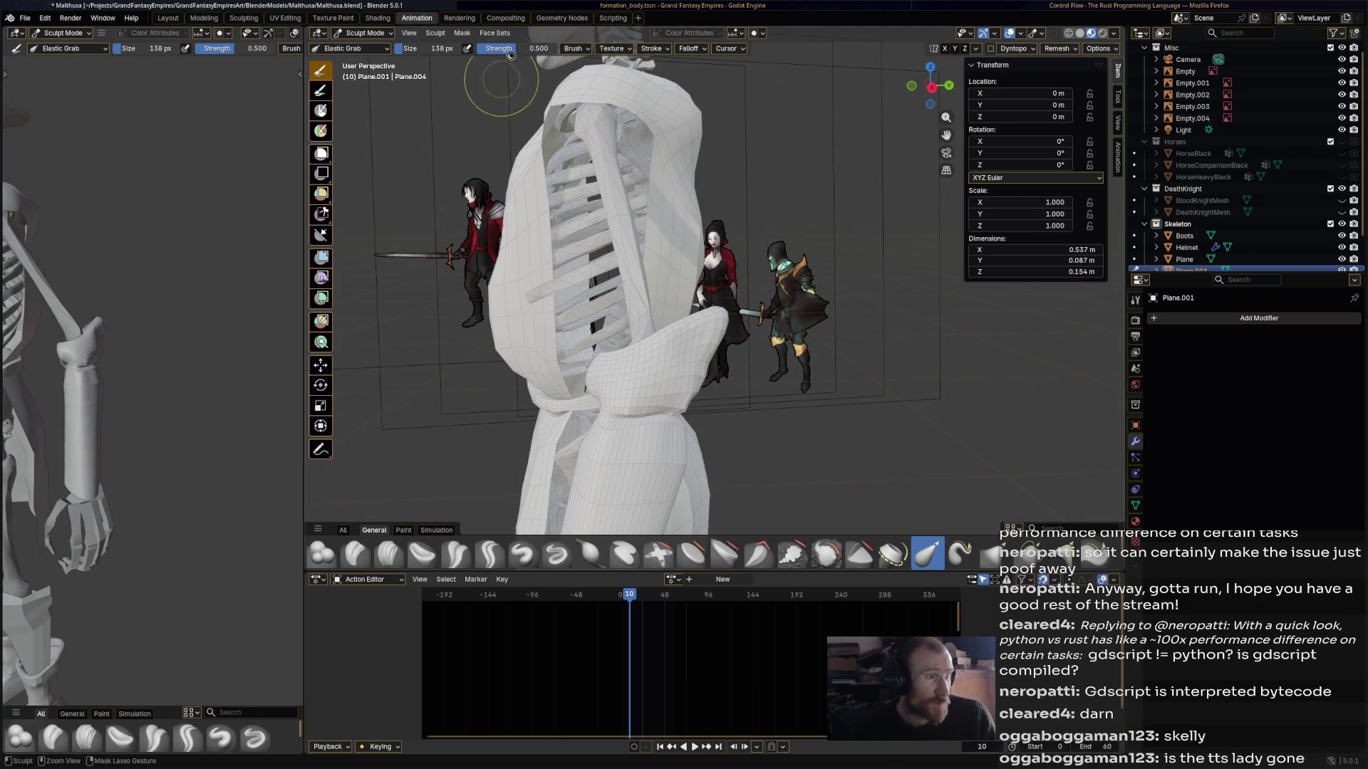
# - Return to Object Mode, apply Shade Auto Smooth to the robe Plane.001, and save
pyautogui.hotkey('ctrl', 's')
pyautogui.click(362, 32)
pyautogui.click(367, 49)
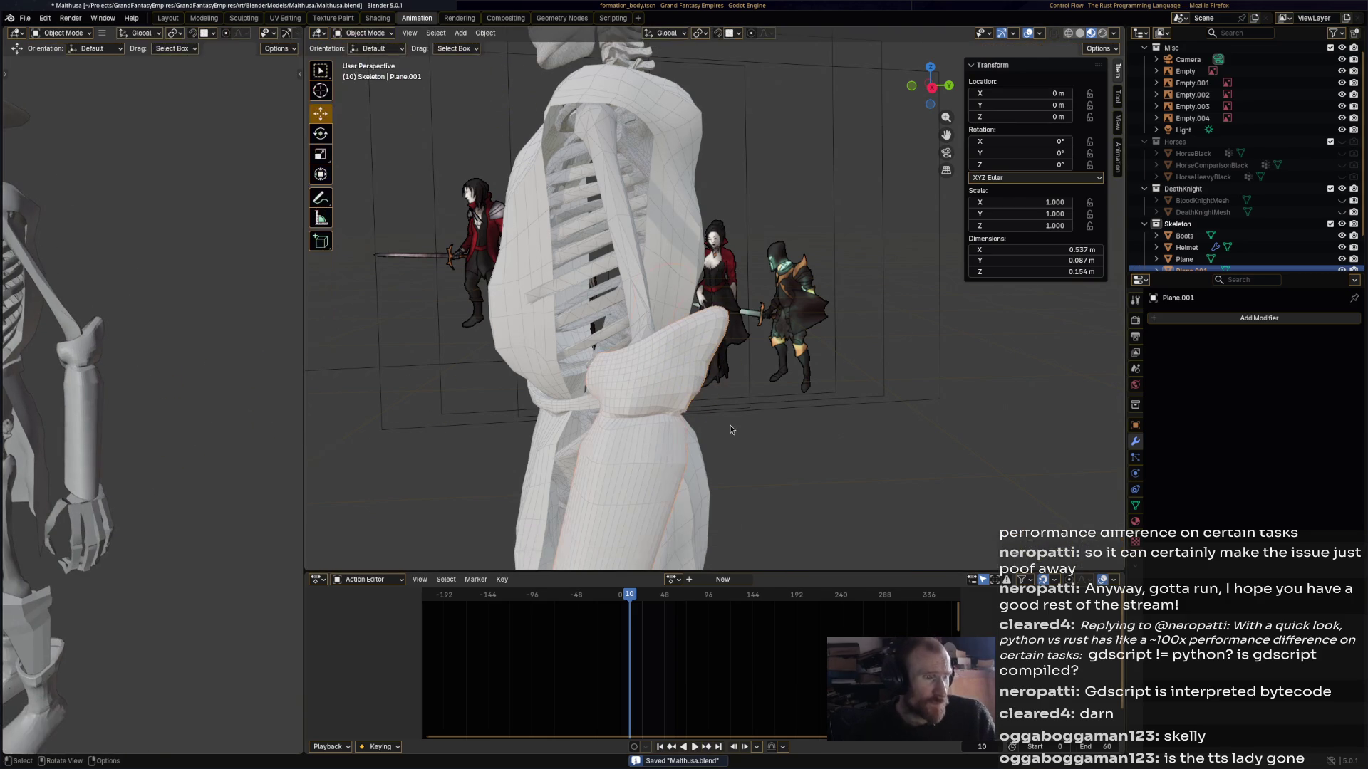
pyautogui.click(484, 33)
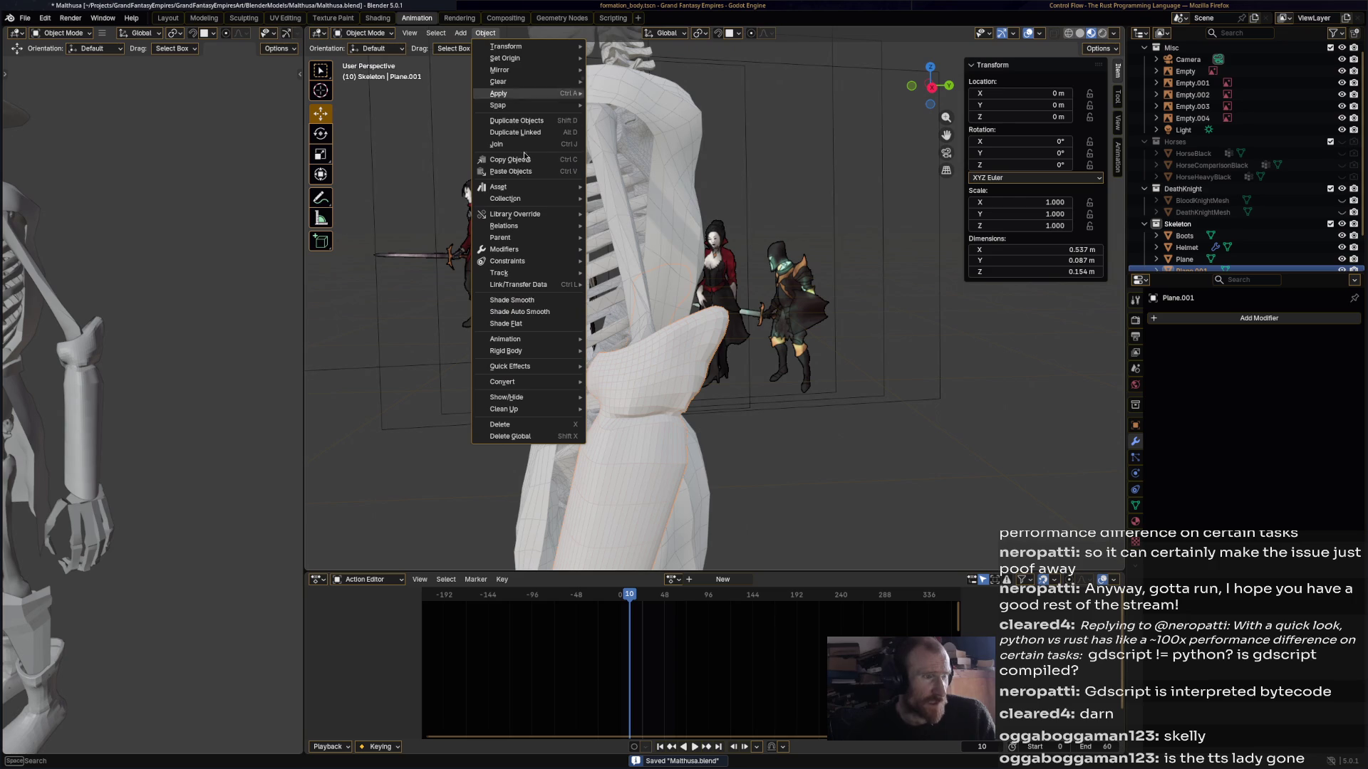
pyautogui.click(549, 311)
pyautogui.moveTo(925, 424)
pyautogui.mouseDown(button='middle')
pyautogui.moveTo(844, 408)
pyautogui.moveTo(526, 428)
pyautogui.moveTo(361, 418)
pyautogui.moveTo(1042, 419)
pyautogui.moveTo(730, 417)
pyautogui.moveTo(715, 422)
pyautogui.moveTo(979, 420)
pyautogui.moveTo(720, 499)
pyautogui.moveTo(728, 354)
pyautogui.mouseUp(button='middle')
pyautogui.hotkey('ctrl', 's')
# - Give the shin mesh Plane auto-smoothed shading, then switch back to Sculpt Mode
pyautogui.moveTo(742, 297); pyautogui.dragTo(792, 389, button='middle')
pyautogui.scroll(6, 792, 389)
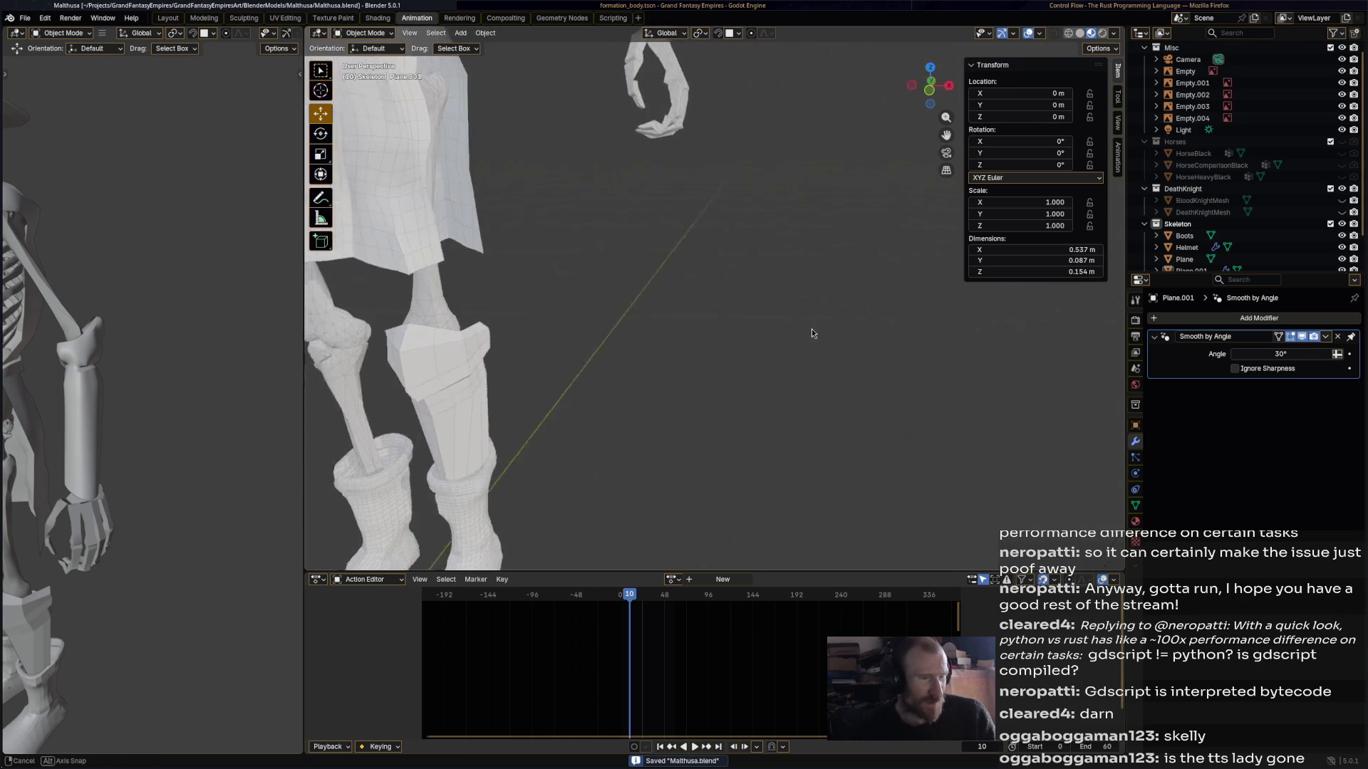
pyautogui.click(475, 381)
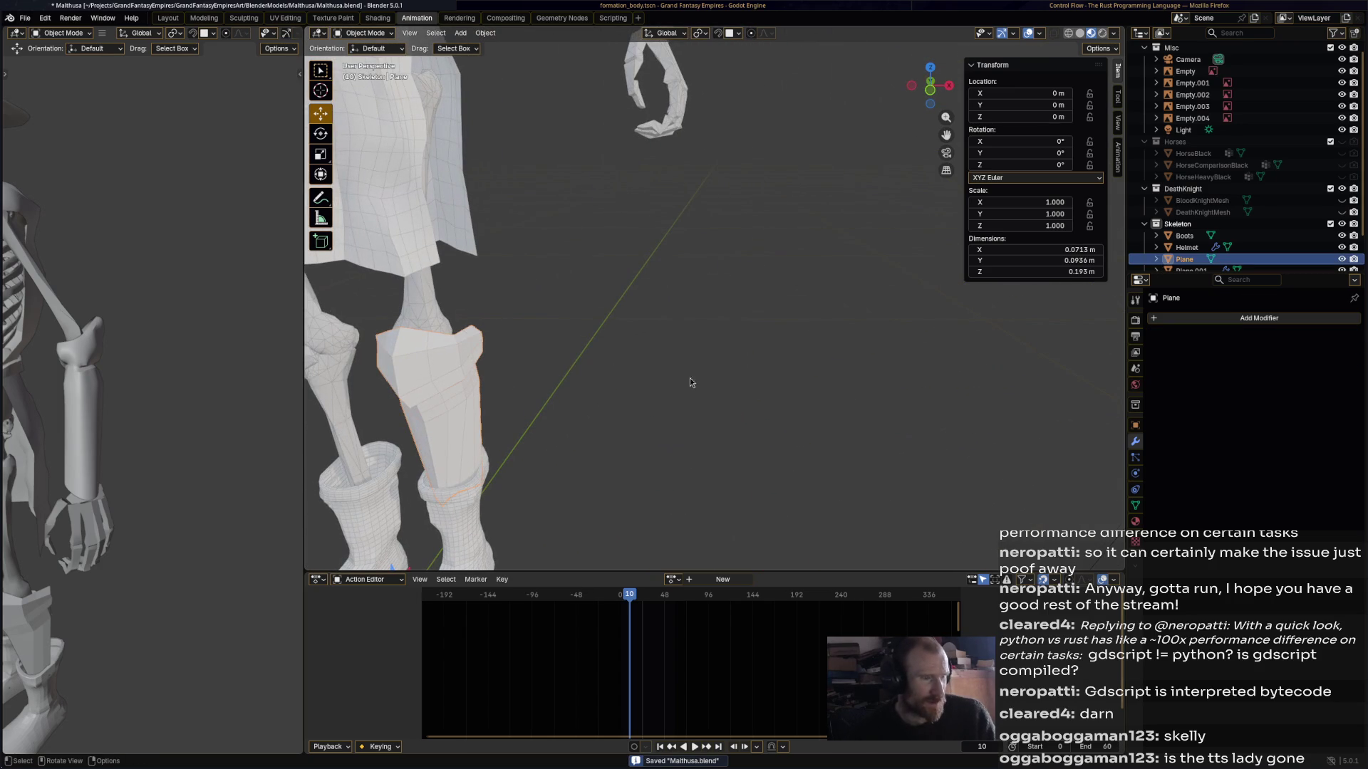
pyautogui.click(485, 33)
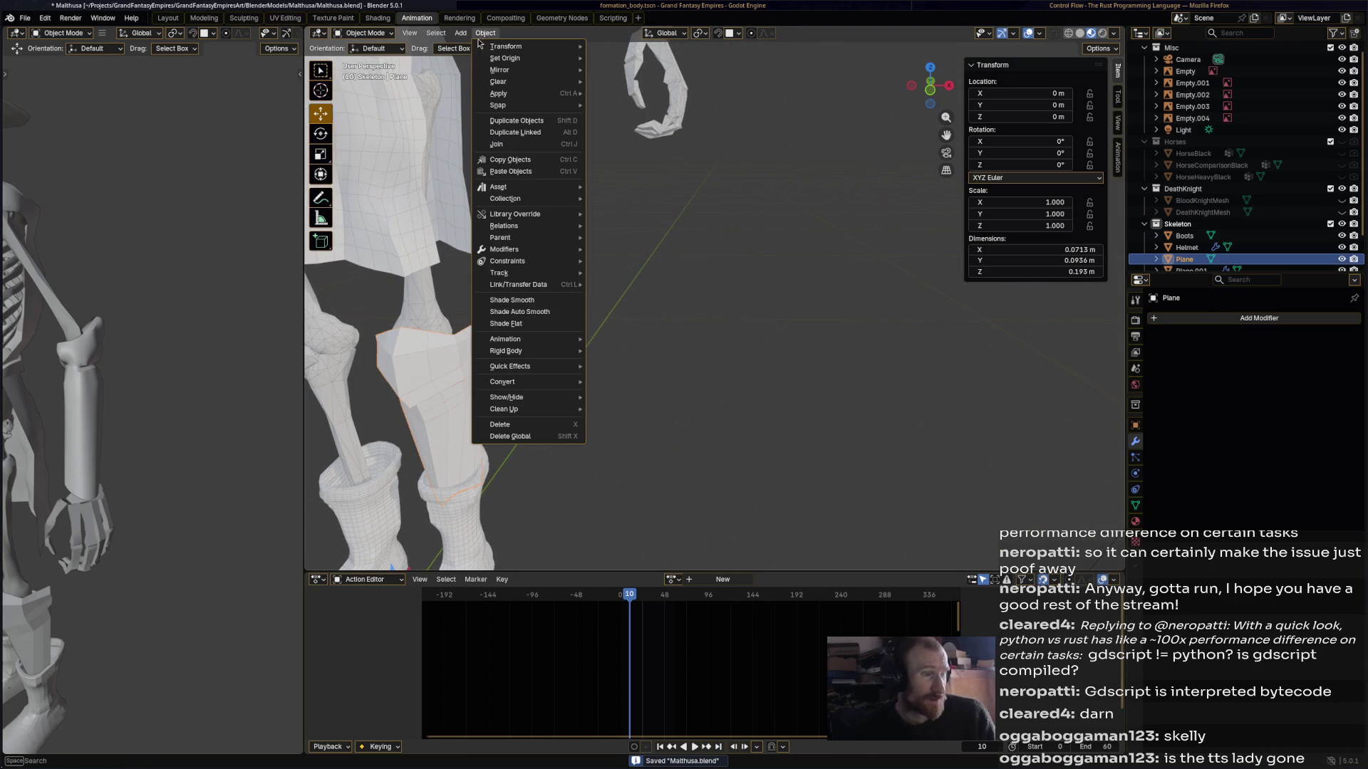
pyautogui.click(554, 313)
pyautogui.keyDown('shift'); pyautogui.scroll(8, 846, 309); pyautogui.keyUp('shift')
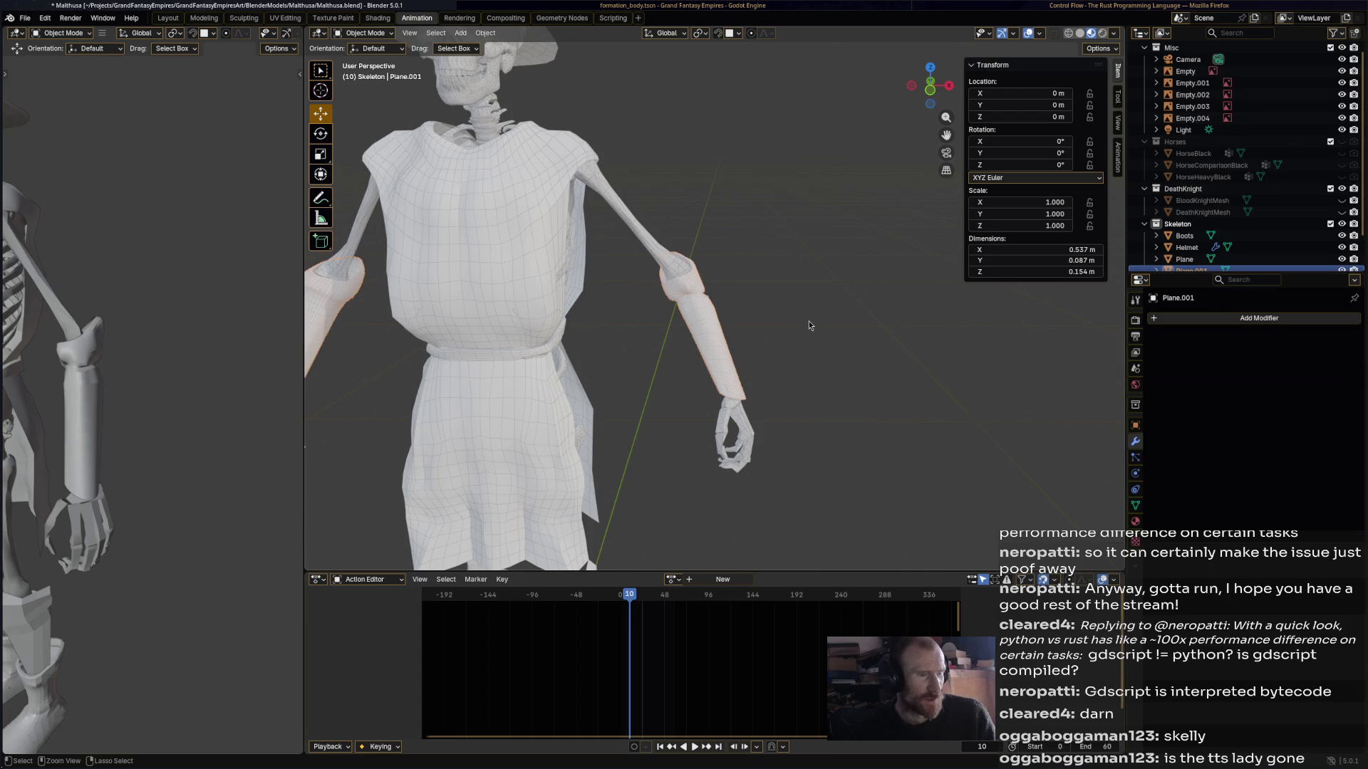
pyautogui.hotkey('ctrl', 'Tab')
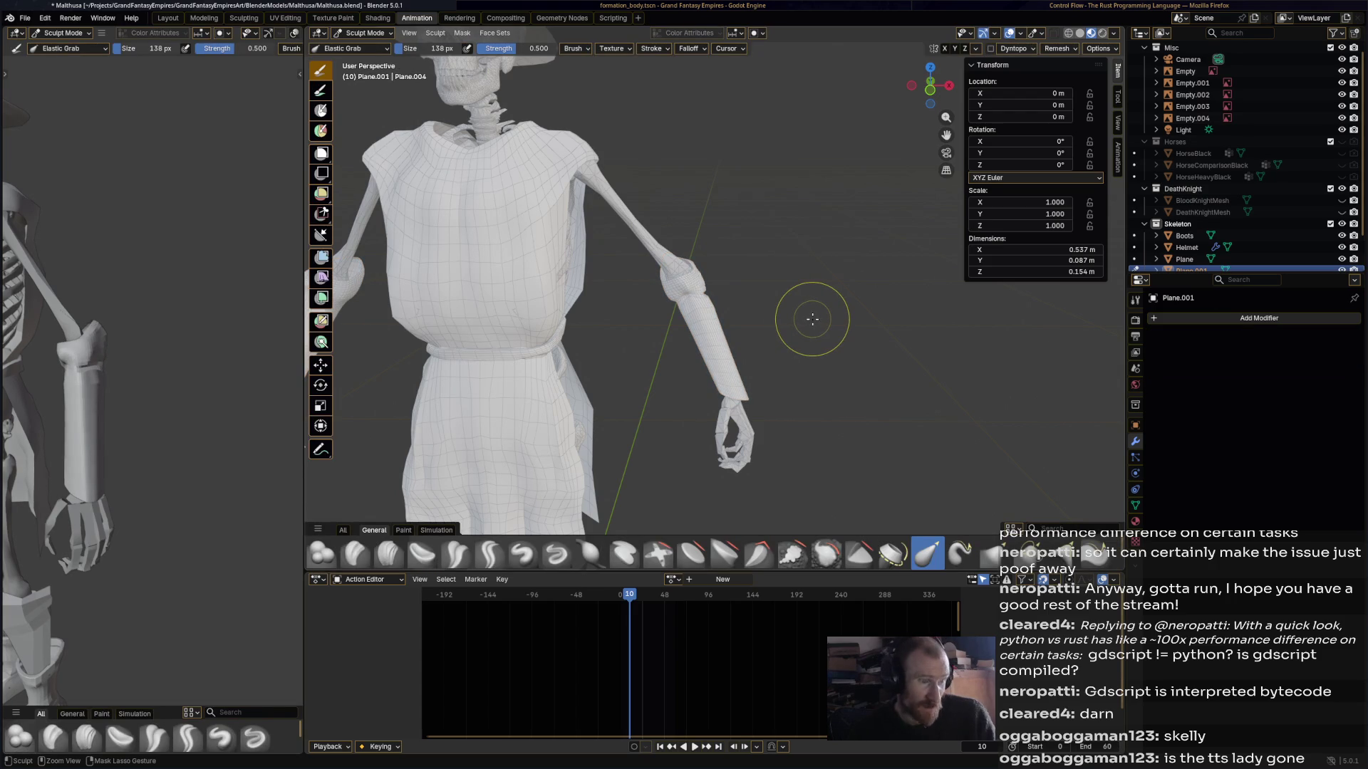
# - Rework the robe's forearm edge loop in Edit Mode and save Matthusa.blend
pyautogui.press('Tab')
pyautogui.hotkey('ctrl', 'z')
pyautogui.hotkey('ctrl', 'z')
pyautogui.moveTo(812, 320)
pyautogui.mouseDown(button='middle')
pyautogui.moveTo(782, 324)
pyautogui.moveTo(766, 374)
pyautogui.moveTo(719, 302)
pyautogui.moveTo(684, 285)
pyautogui.mouseUp(button='middle')
pyautogui.hotkey('ctrl', 's')
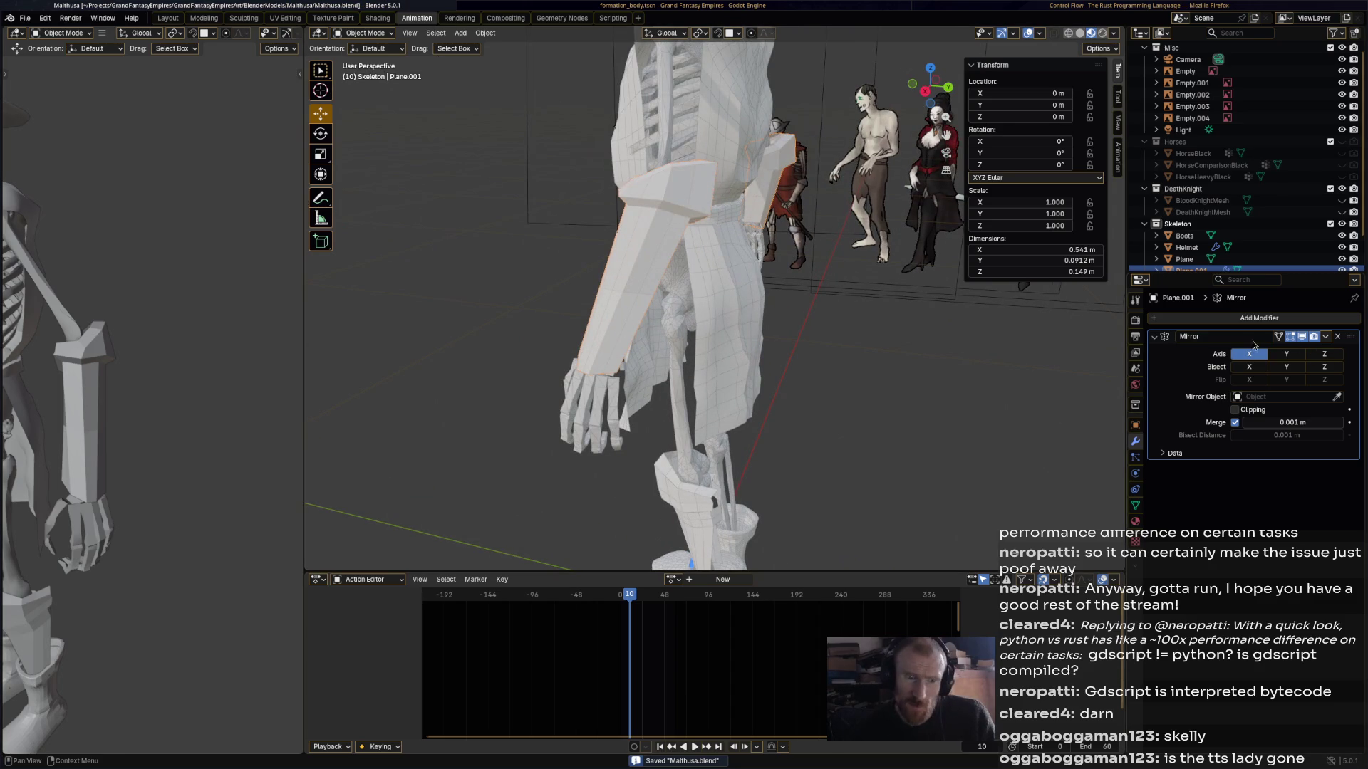
# - Apply the robe's Mirror modifier, then test a Simple level-2 Subdivision Surface and delete it
pyautogui.click(1326, 337)
pyautogui.click(1324, 334)
pyautogui.hotkey('shift', 'a')
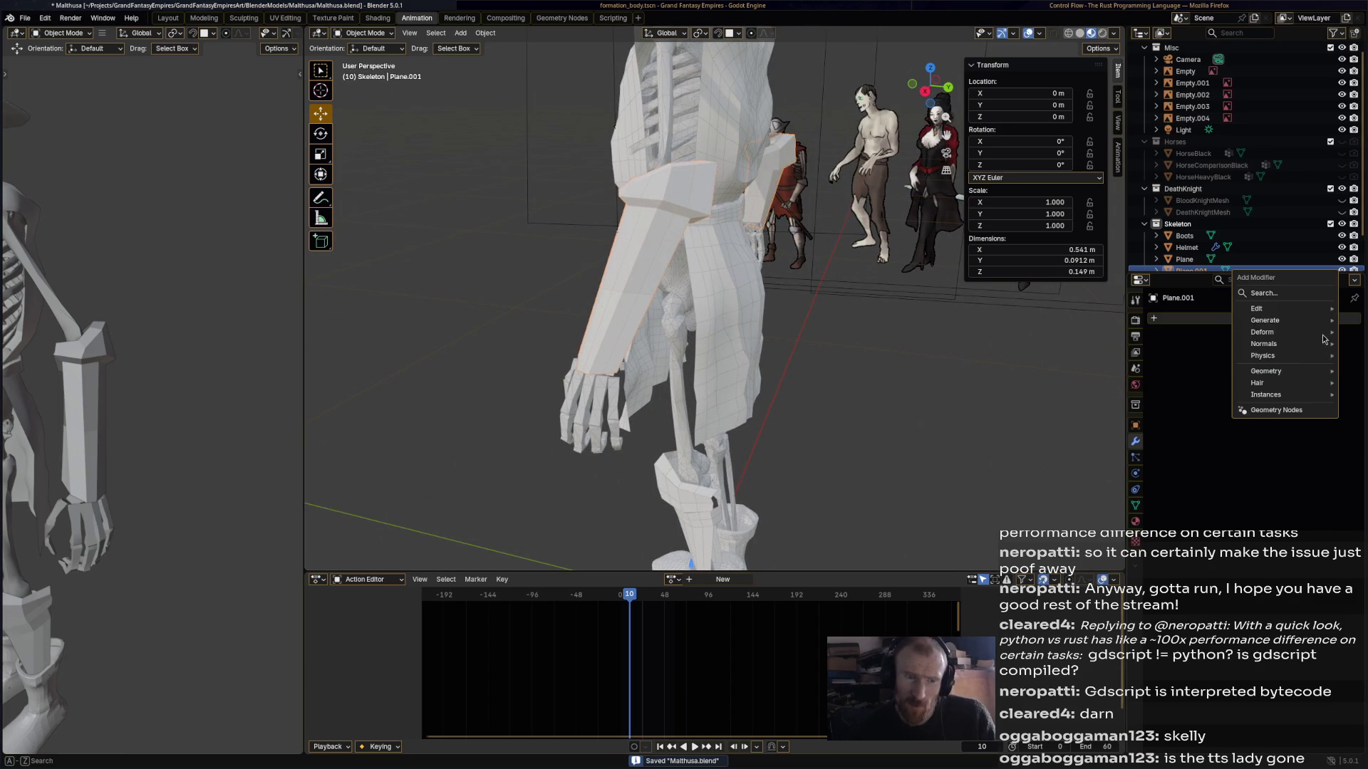
pyautogui.moveTo(1275, 320)
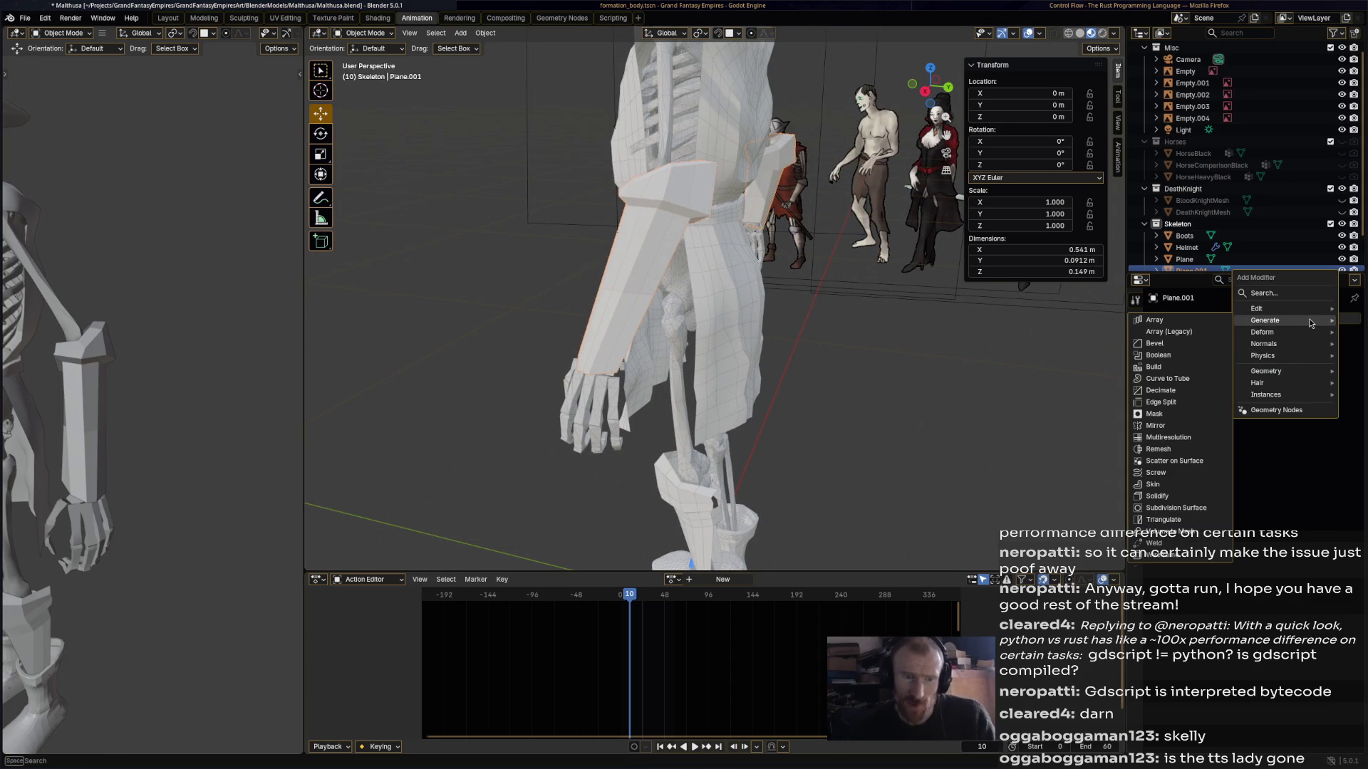
pyautogui.click(1221, 494)
pyautogui.click(1288, 353)
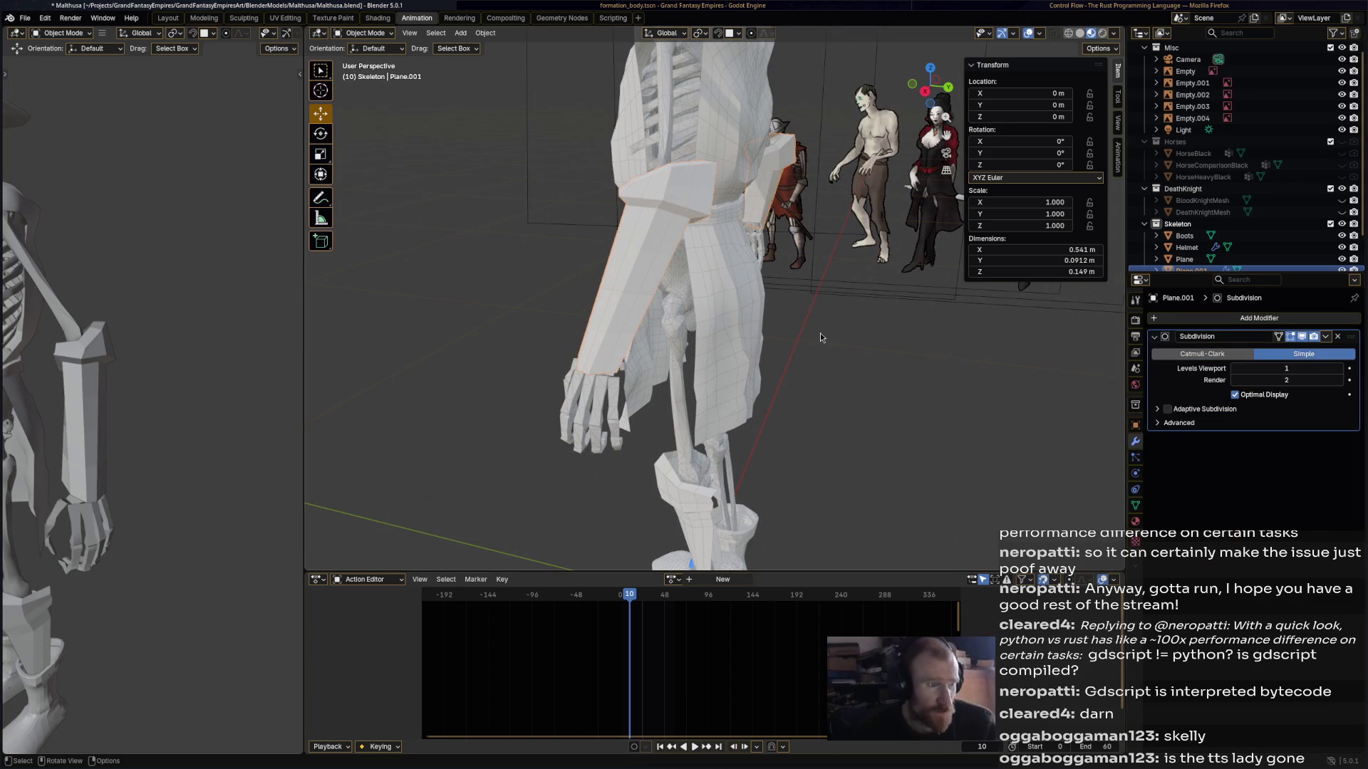
pyautogui.click(1340, 369)
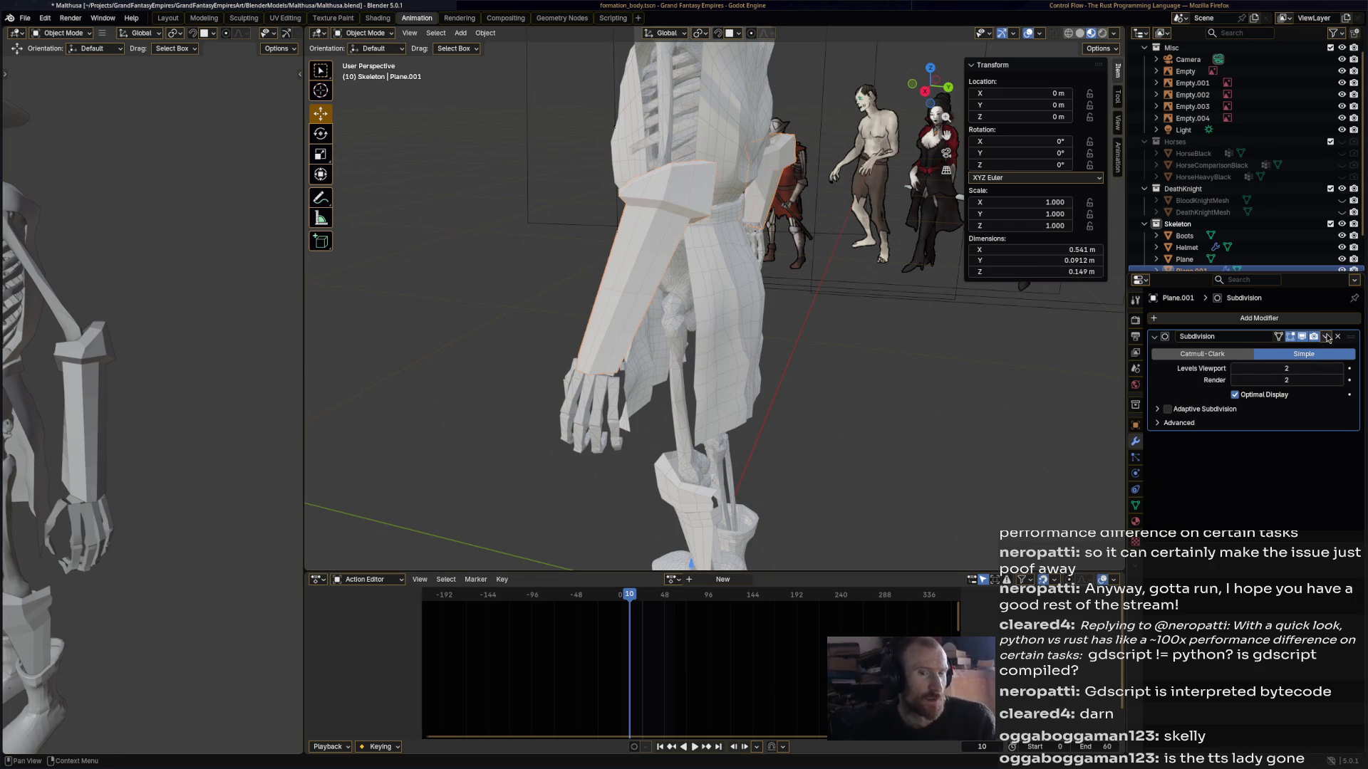
pyautogui.click(1337, 336)
pyautogui.click(365, 33)
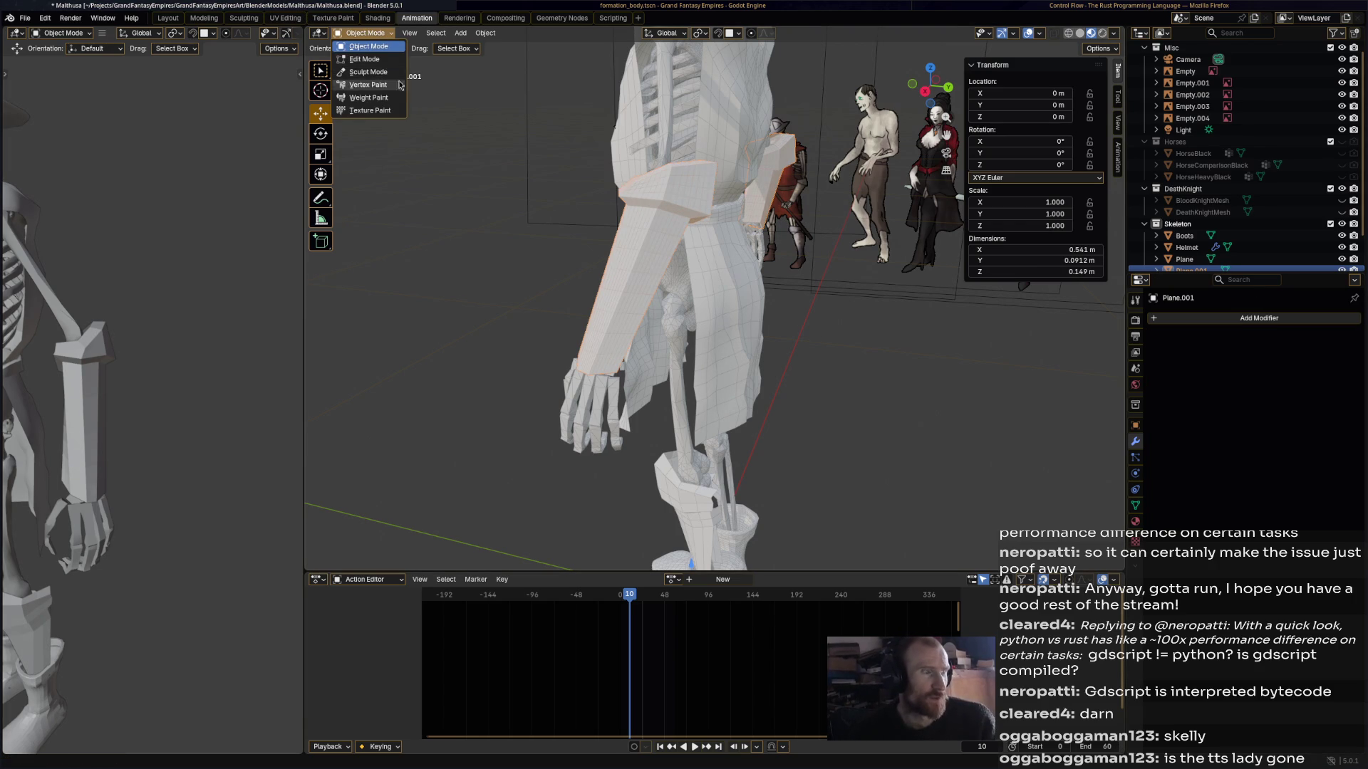
# - Put the robe into Sculpt Mode with the Smooth brush, framing the pelvis and leg
pyautogui.click(369, 71)
pyautogui.moveTo(421, 67)
pyautogui.mouseDown(button='middle')
pyautogui.moveTo(809, 107)
pyautogui.moveTo(692, 194)
pyautogui.mouseUp(button='middle')
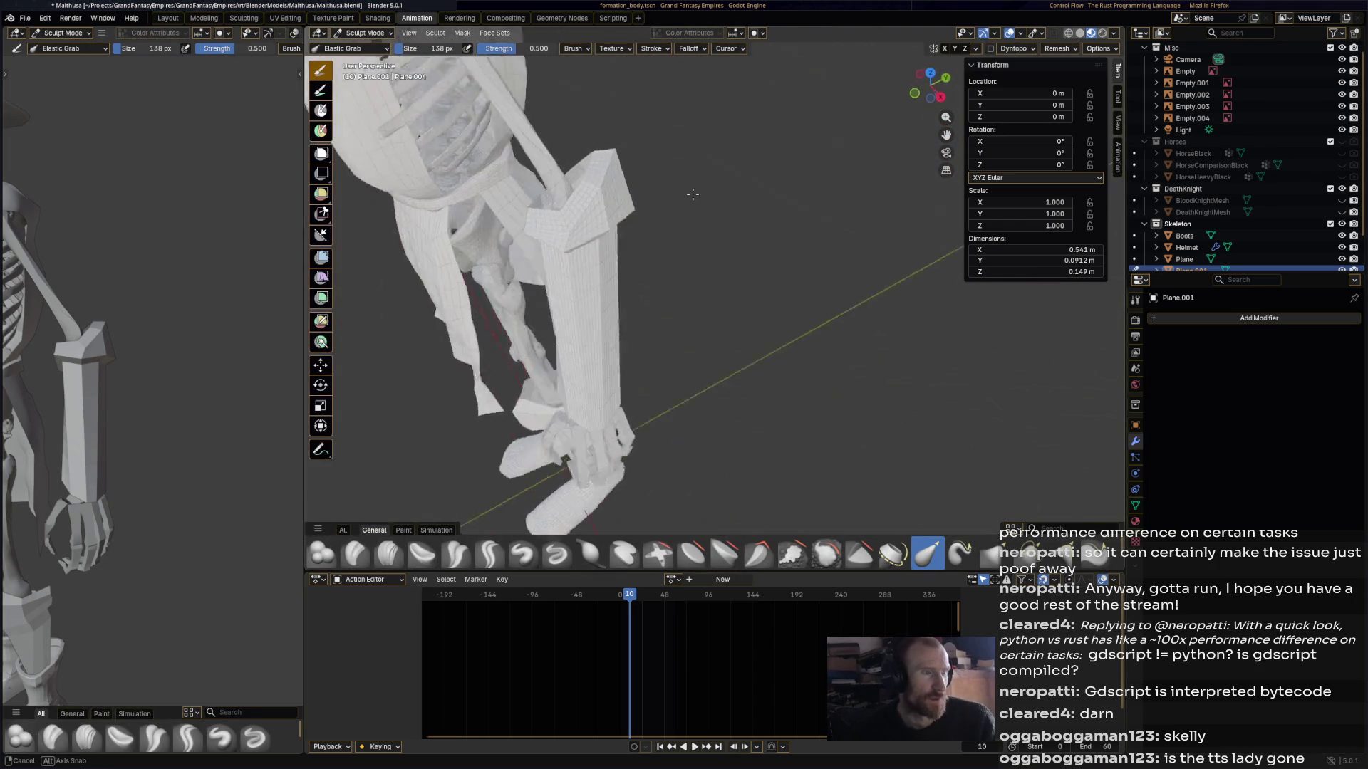
pyautogui.scroll(2, 692, 194)
pyautogui.keyDown('shift'); pyautogui.moveTo(625, 152); pyautogui.dragTo(741, 314, button='middle'); pyautogui.keyUp('shift')
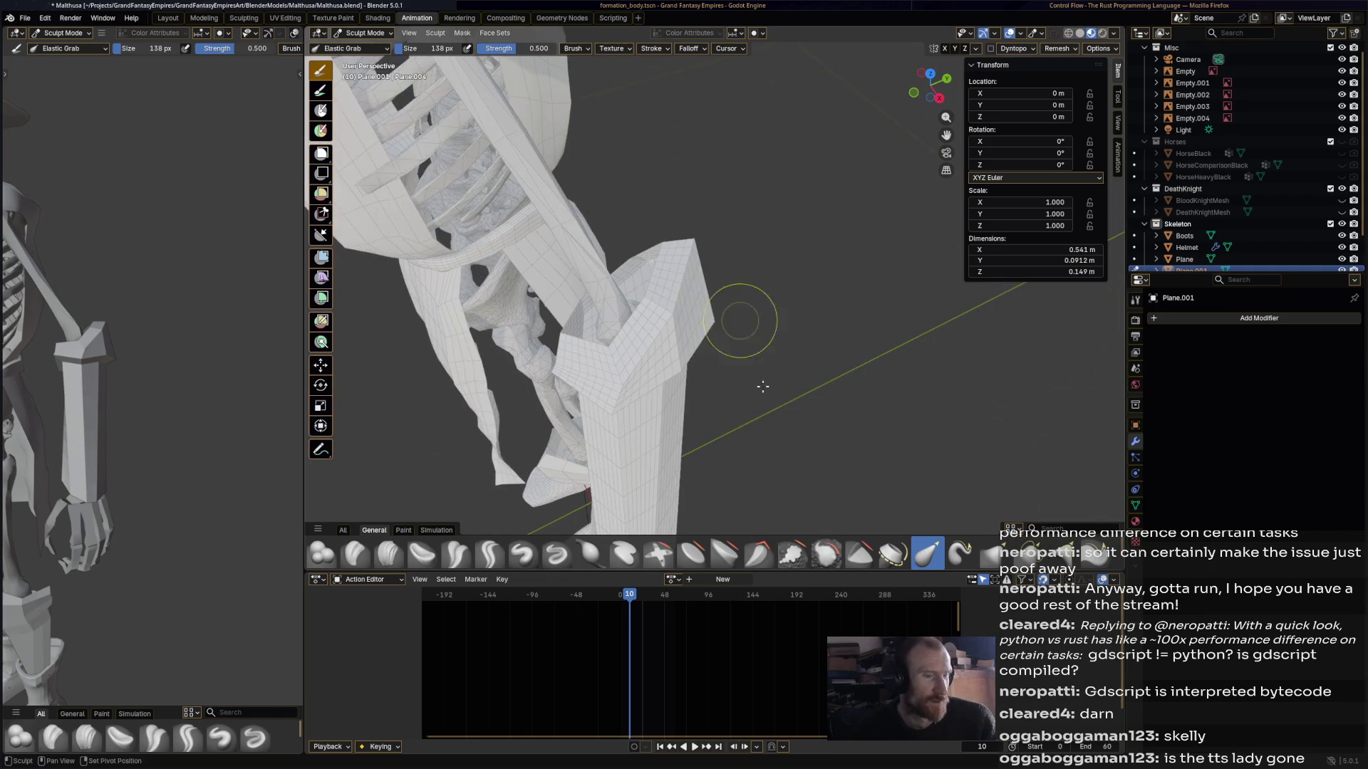
pyautogui.click(836, 554)
# - Orbit around the skeleton's arm, hat and sword arm to inspect the robe
pyautogui.moveTo(676, 341)
pyautogui.mouseDown(button='middle')
pyautogui.moveTo(656, 360)
pyautogui.moveTo(702, 280)
pyautogui.mouseUp(button='middle')
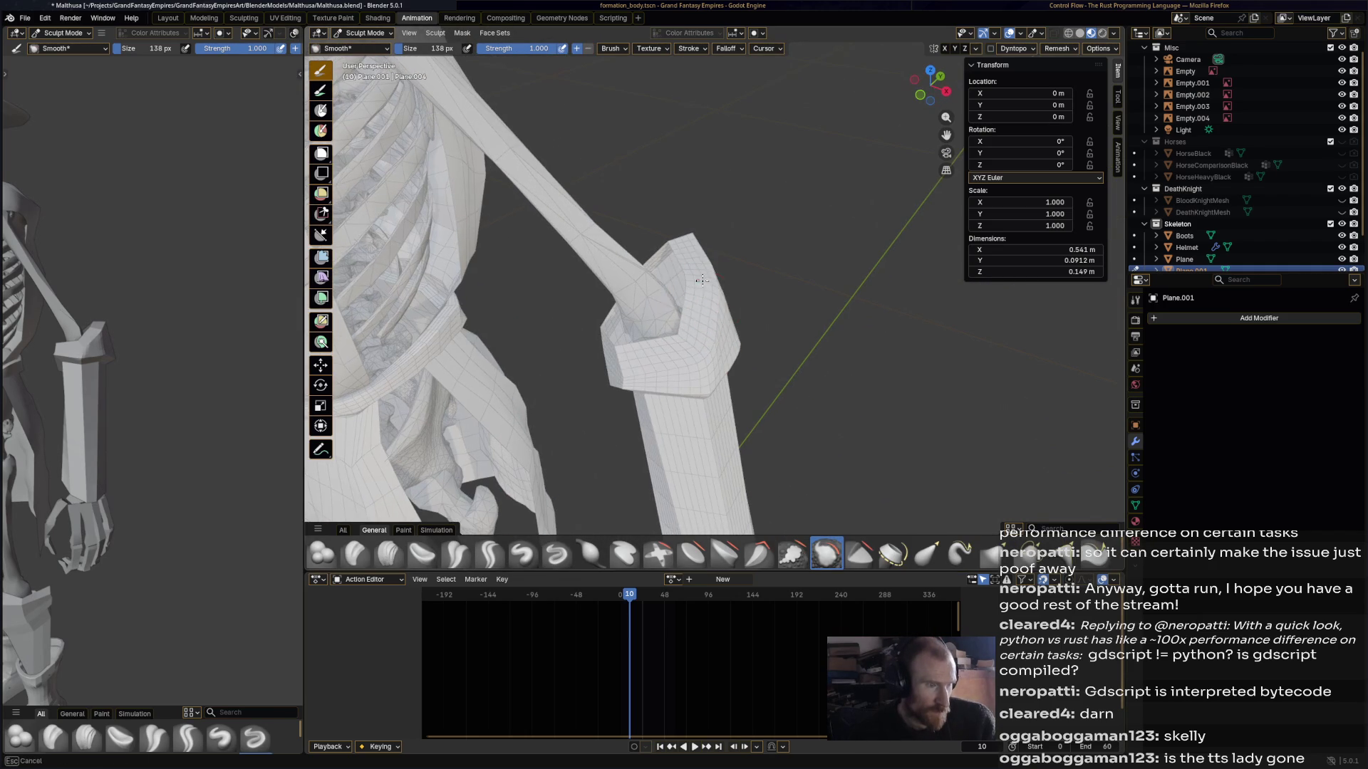
pyautogui.moveTo(720, 334)
pyautogui.mouseDown(button='middle')
pyautogui.moveTo(796, 309)
pyautogui.moveTo(760, 276)
pyautogui.moveTo(784, 274)
pyautogui.moveTo(642, 403)
pyautogui.moveTo(612, 342)
pyautogui.moveTo(637, 315)
pyautogui.mouseUp(button='middle')
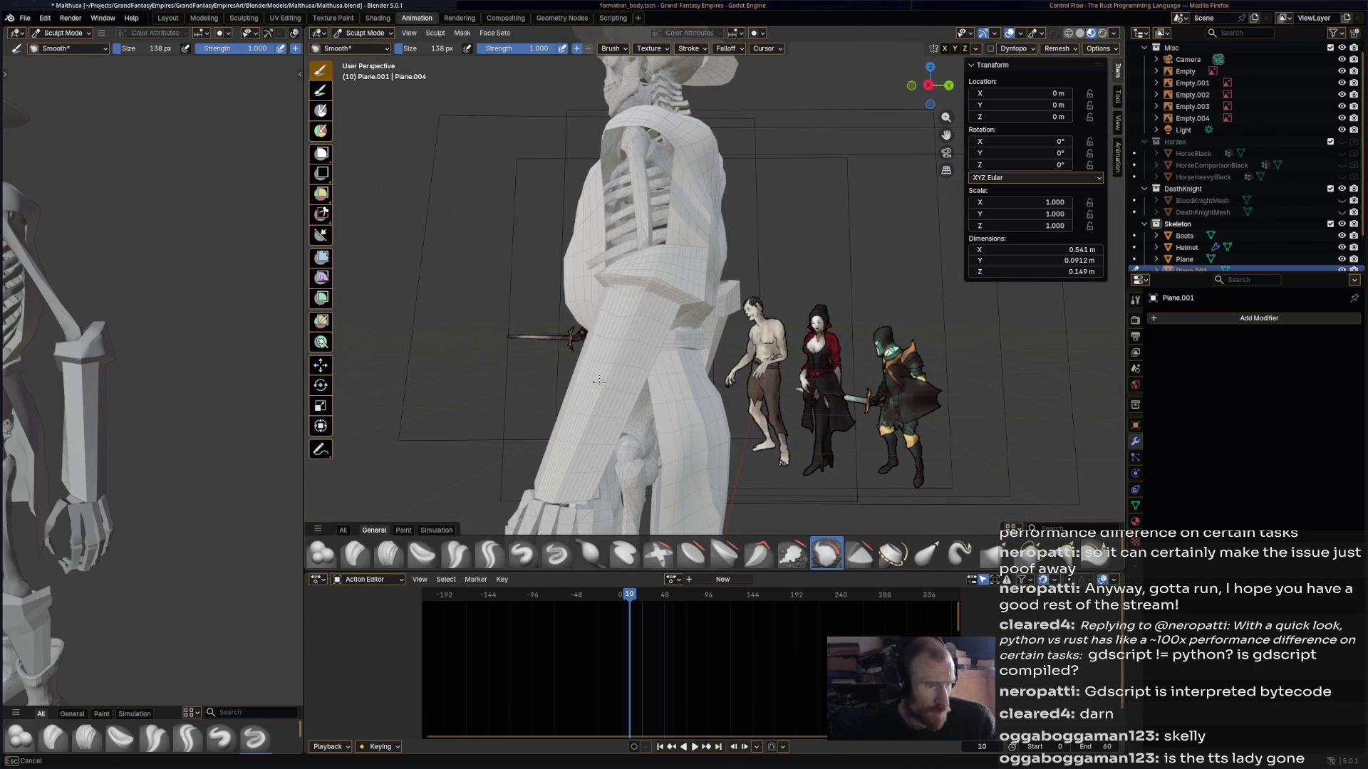
pyautogui.moveTo(572, 475)
pyautogui.mouseDown(button='middle')
pyautogui.moveTo(701, 384)
pyautogui.moveTo(765, 428)
pyautogui.moveTo(601, 429)
pyautogui.moveTo(707, 283)
pyautogui.mouseUp(button='middle')
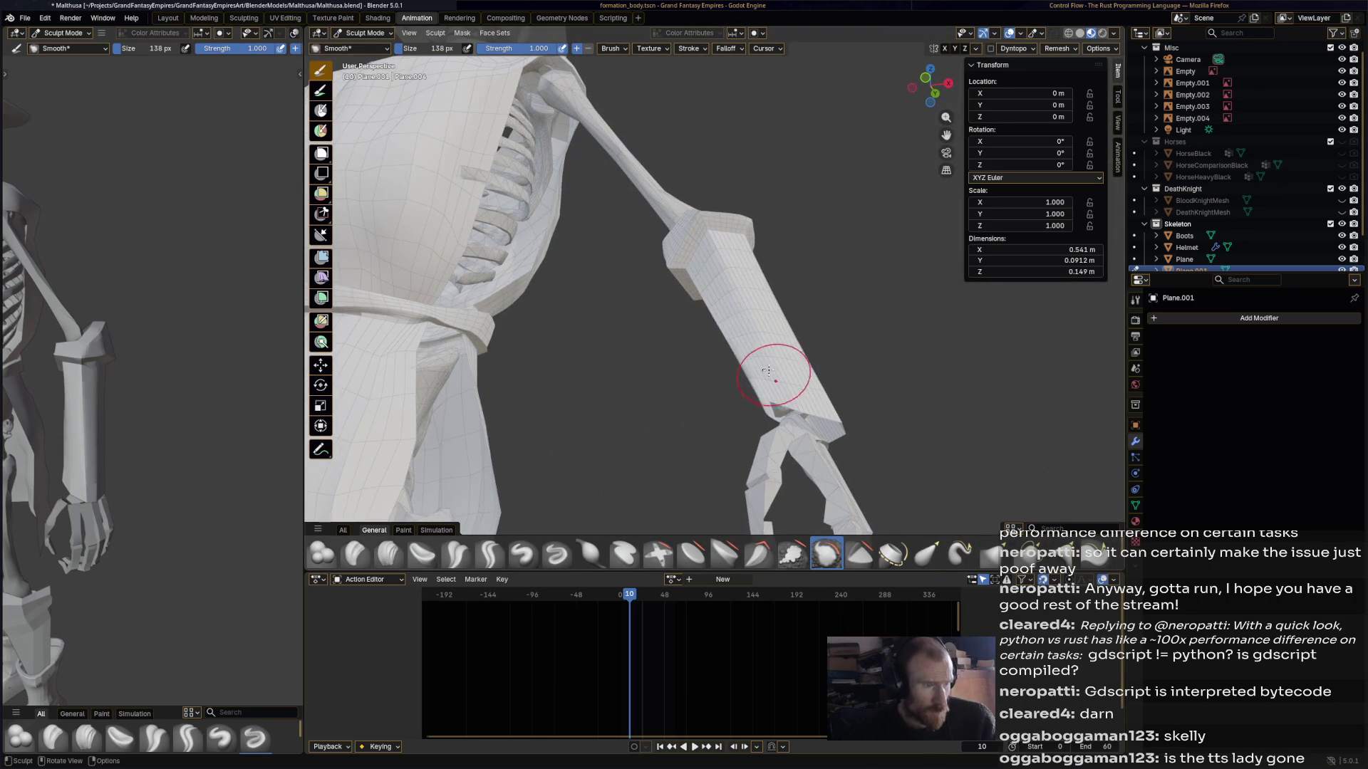
pyautogui.moveTo(827, 366); pyautogui.dragTo(795, 335, button='middle')
pyautogui.scroll(-10, 820, 399)
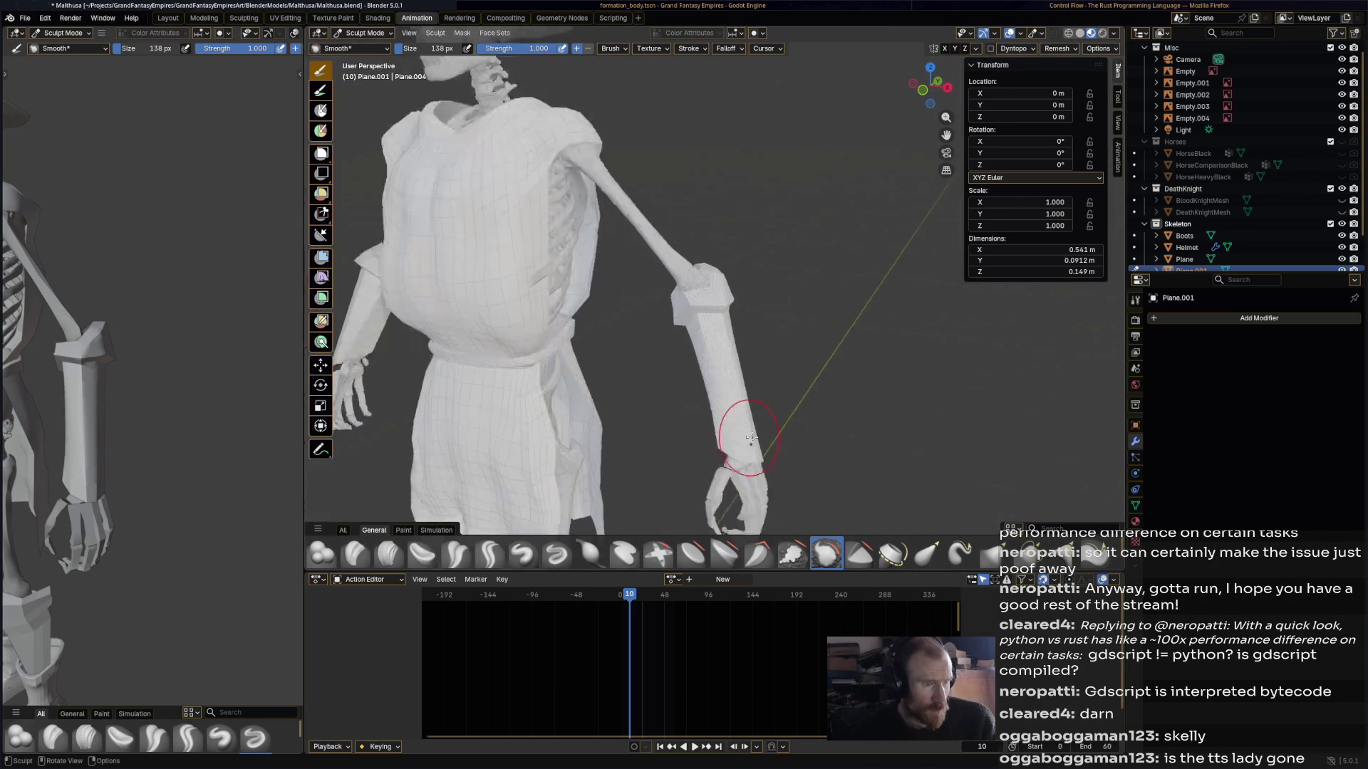
# - Review the full skeleton from side angles, save the file, and return to Object Mode
pyautogui.moveTo(792, 445); pyautogui.dragTo(541, 427, button='middle')
pyautogui.moveTo(86, 413); pyautogui.dragTo(282, 388, button='middle')
pyautogui.scroll(8, 831, 385)
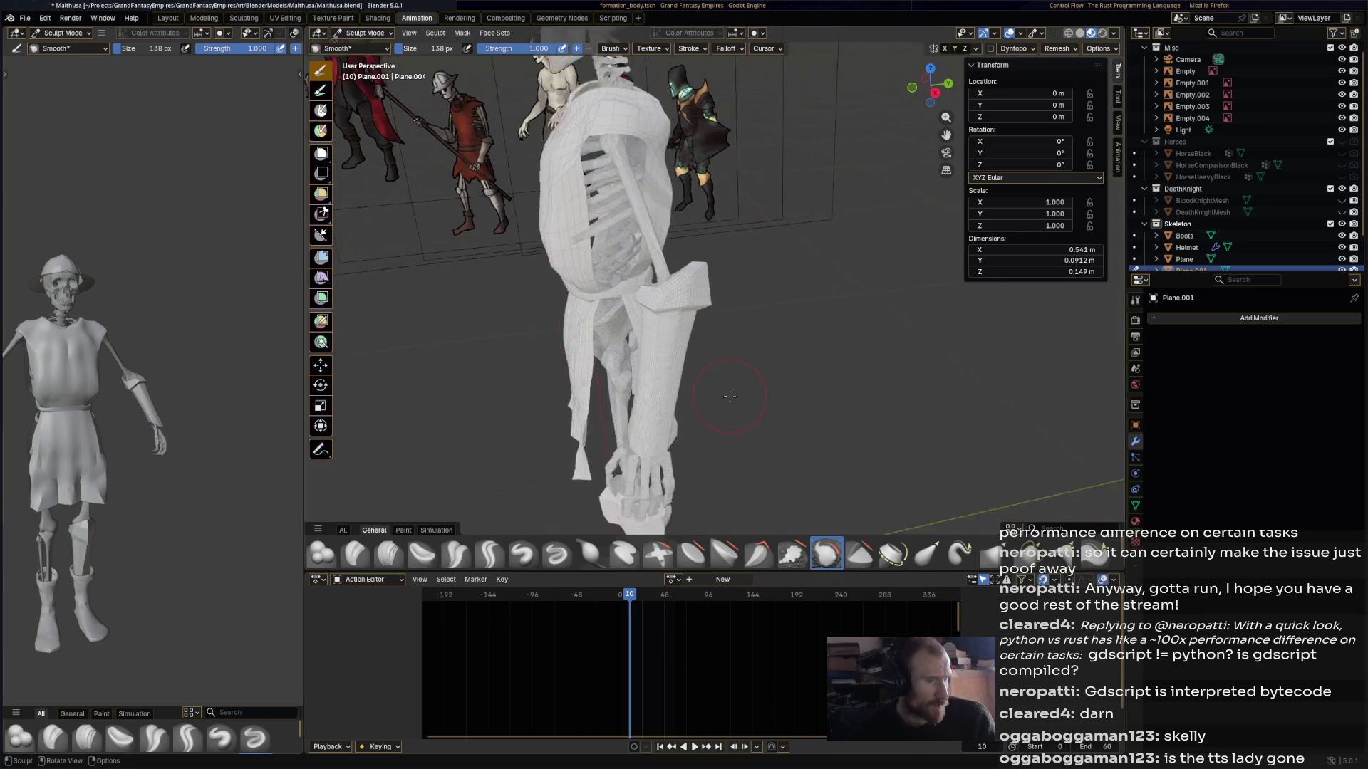
pyautogui.scroll(-5, 832, 385)
pyautogui.moveTo(794, 407); pyautogui.dragTo(665, 335, button='middle')
pyautogui.moveTo(99, 435)
pyautogui.mouseDown(button='middle')
pyautogui.moveTo(71, 437)
pyautogui.moveTo(285, 416)
pyautogui.moveTo(214, 406)
pyautogui.moveTo(18, 438)
pyautogui.mouseUp(button='middle')
pyautogui.hotkey('ctrl', 's')
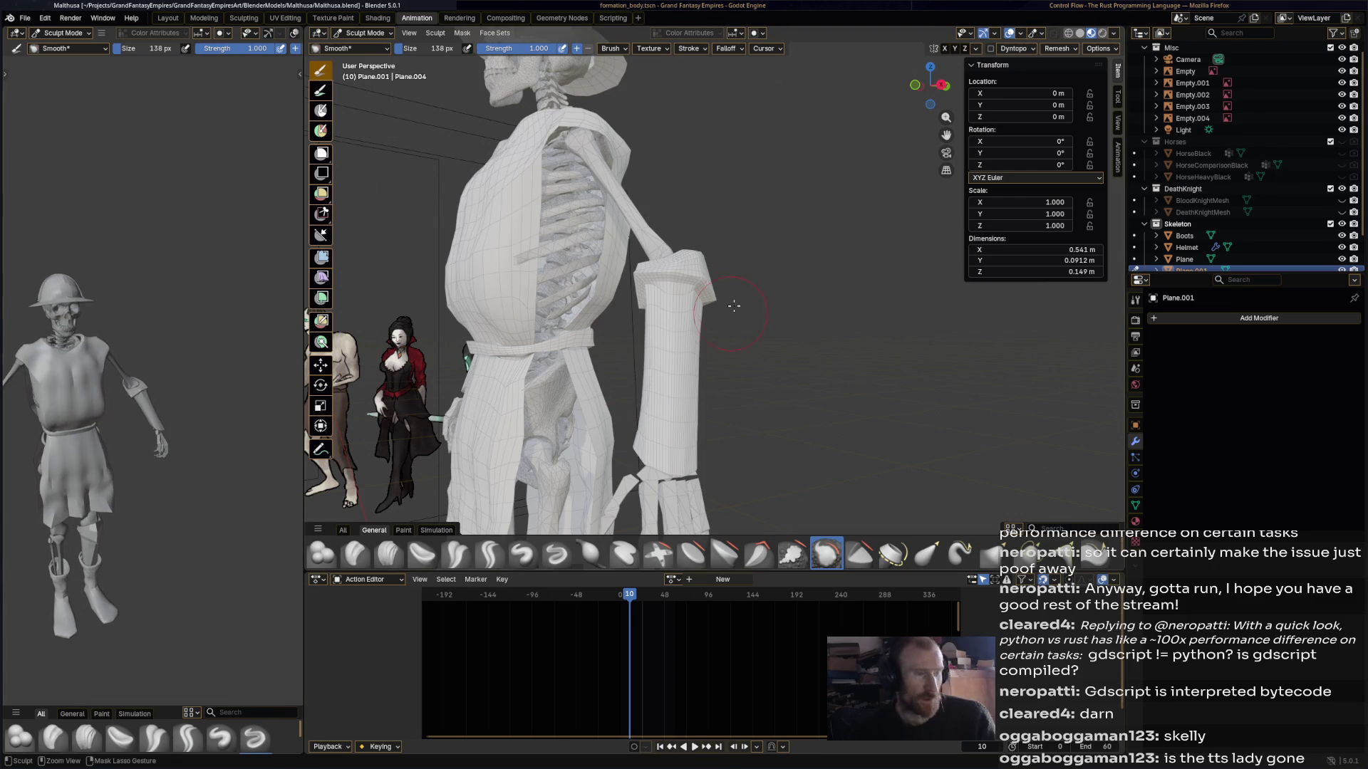
pyautogui.click(364, 32)
pyautogui.click(360, 45)
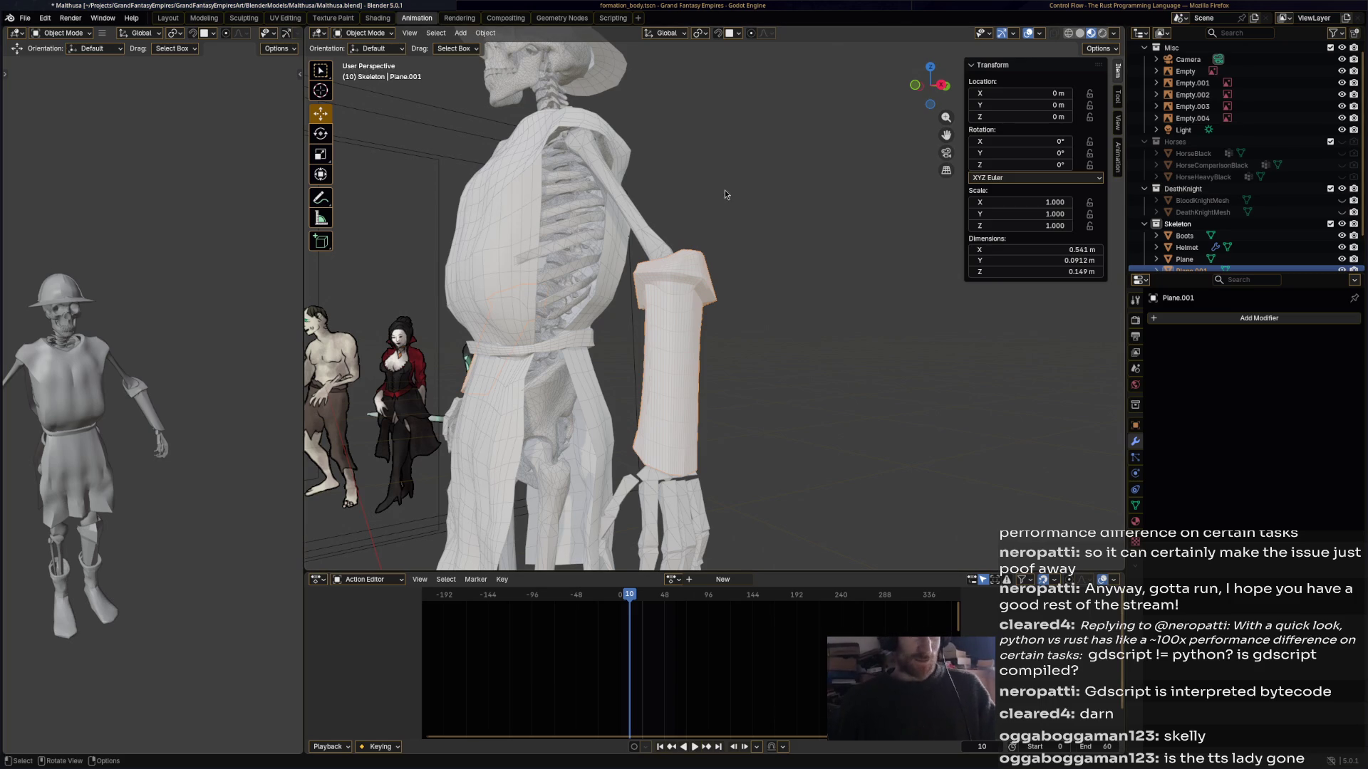
# - Open a new terminal window over Blender
pyautogui.press('super+Return')
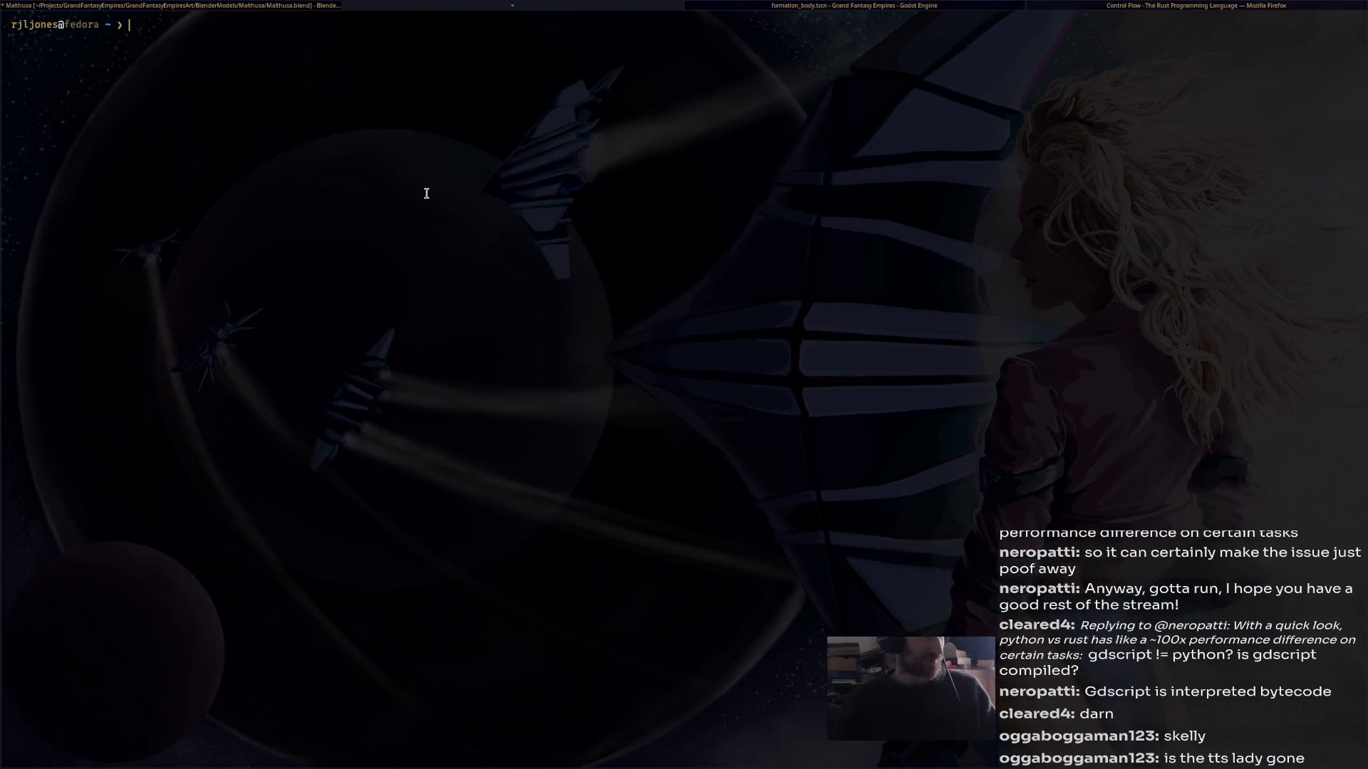
# - Run 'mullvad disconnect' in a fresh terminal, then bring up Godot and the Rust book page
pyautogui.write('mullv')
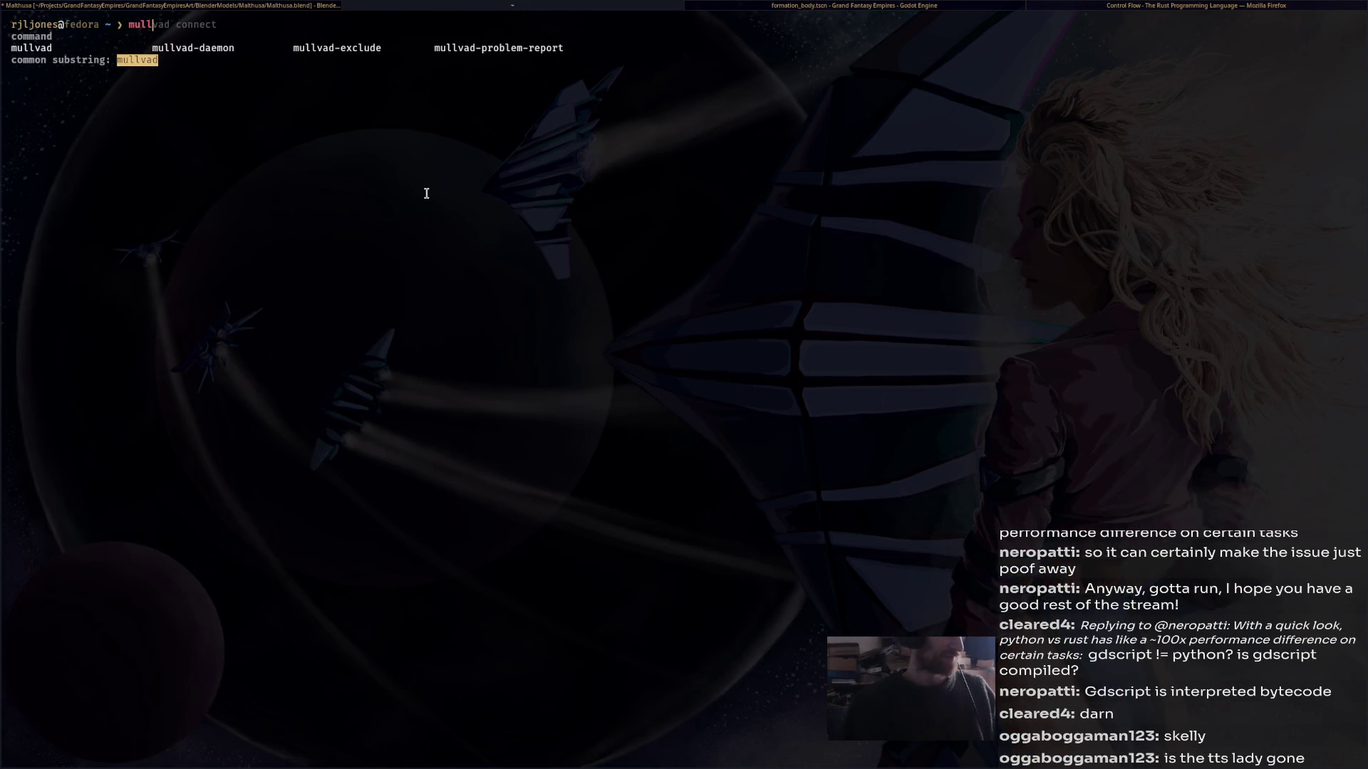
pyautogui.press('super+shift+q')
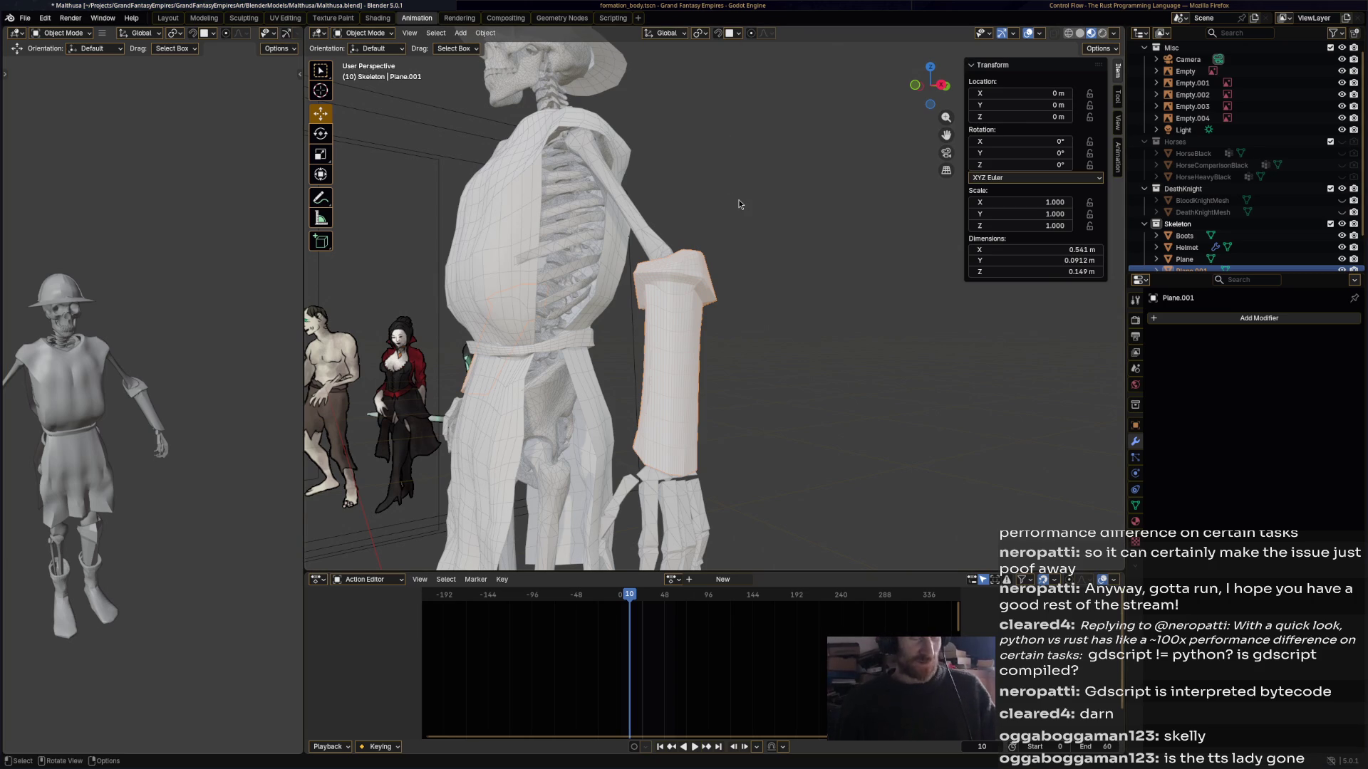
pyautogui.press('super+Return')
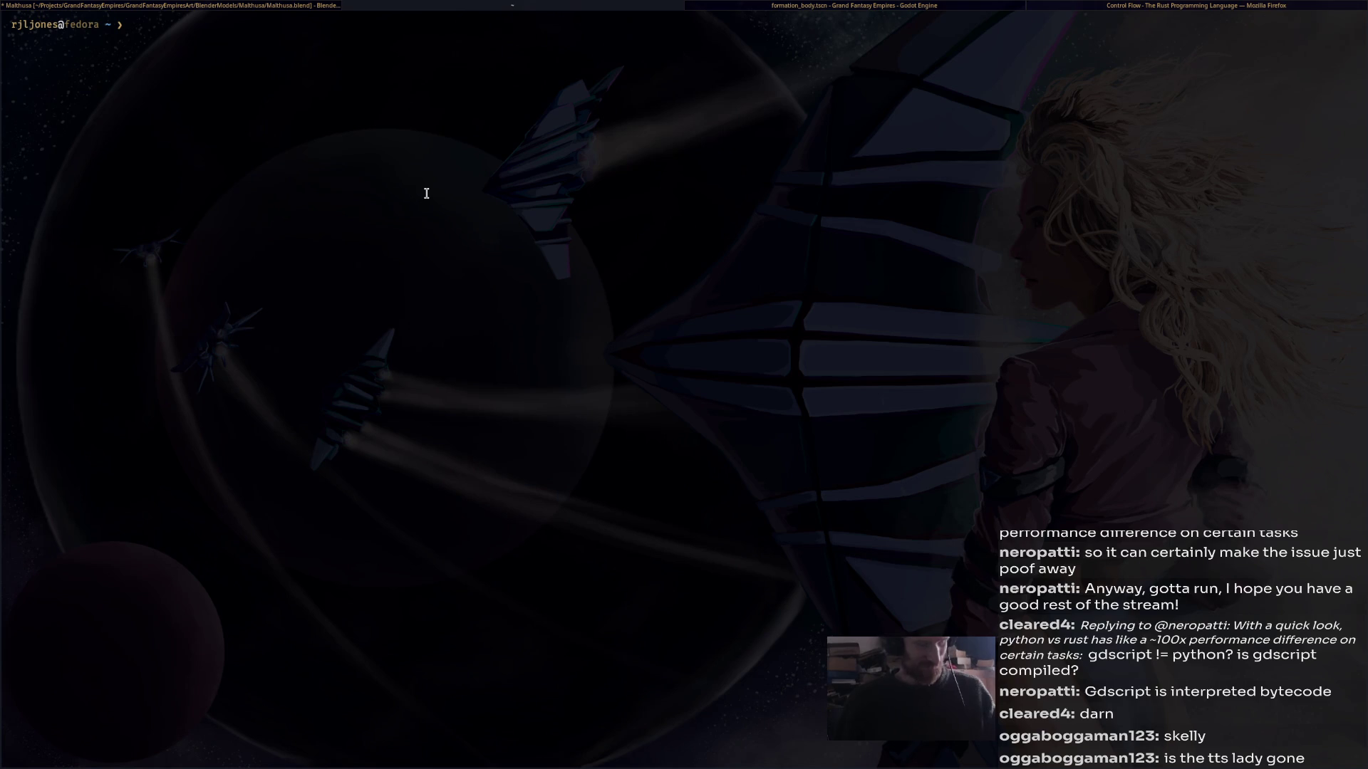
pyautogui.write('mullba')
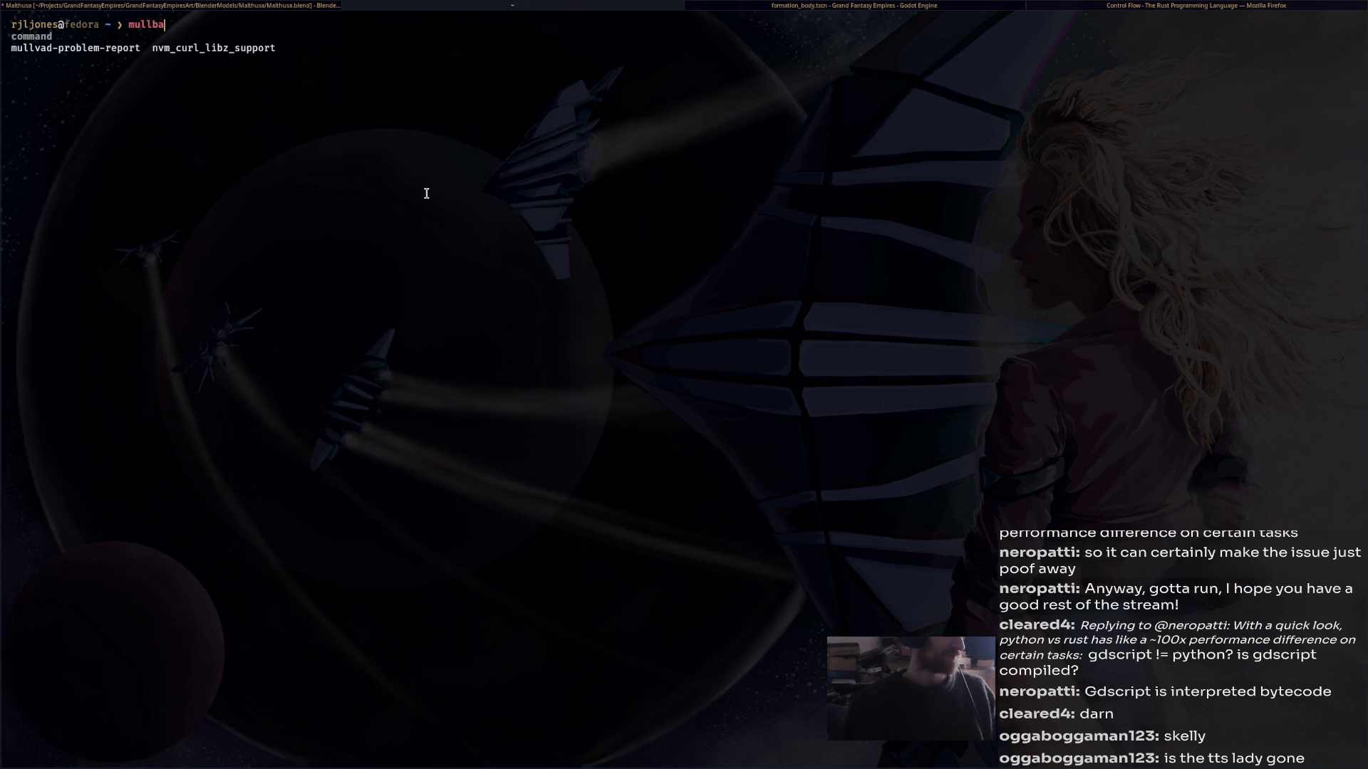
pyautogui.press('BackSpace')
pyautogui.press('BackSpace')
pyautogui.write('vad discon')
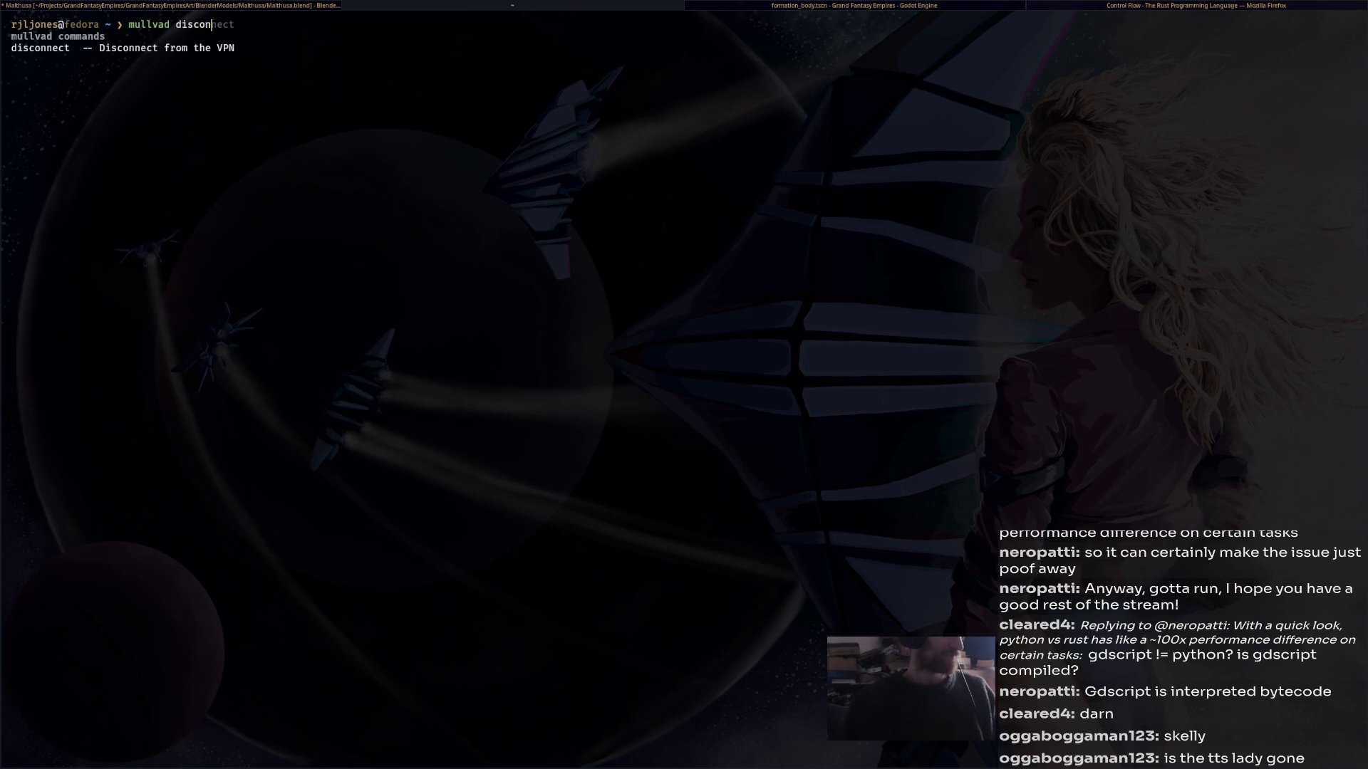
pyautogui.write('nect')
pyautogui.press('Return')
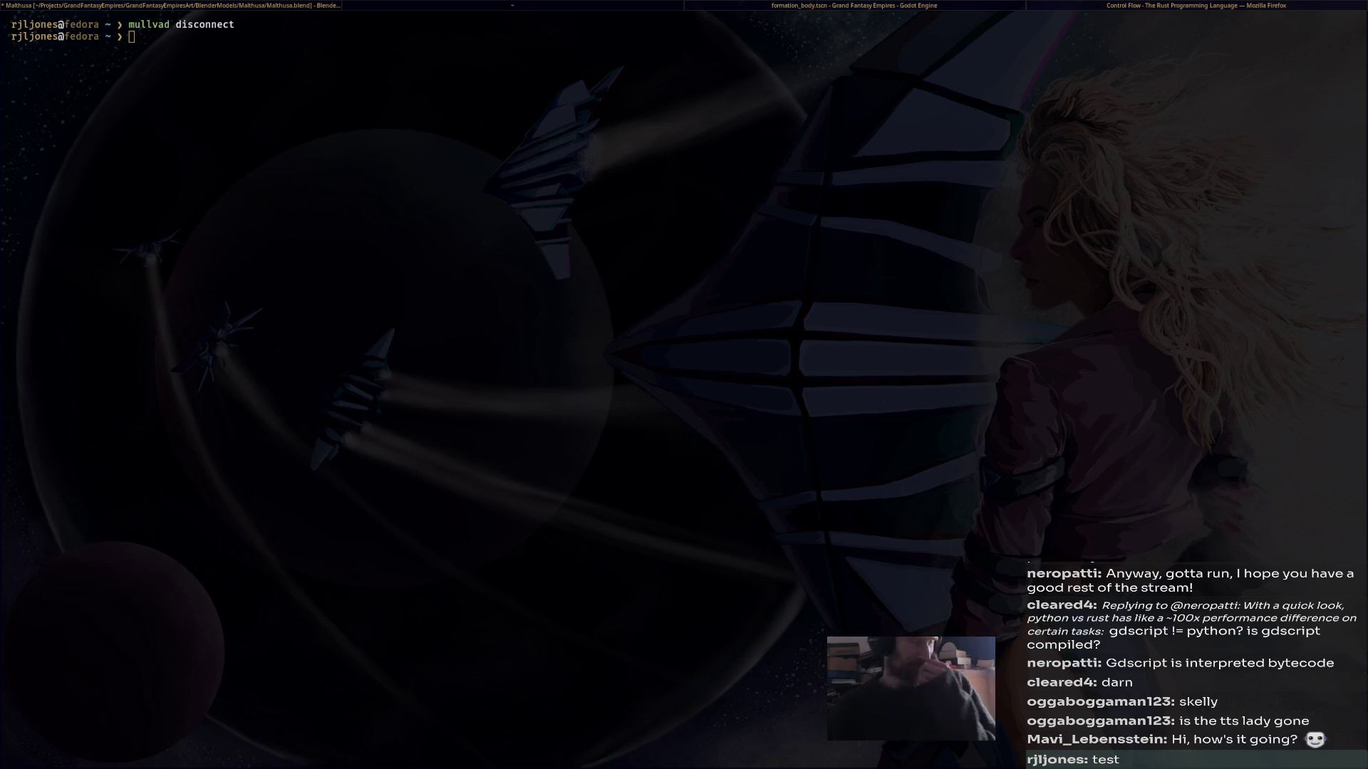
pyautogui.click(884, 6)
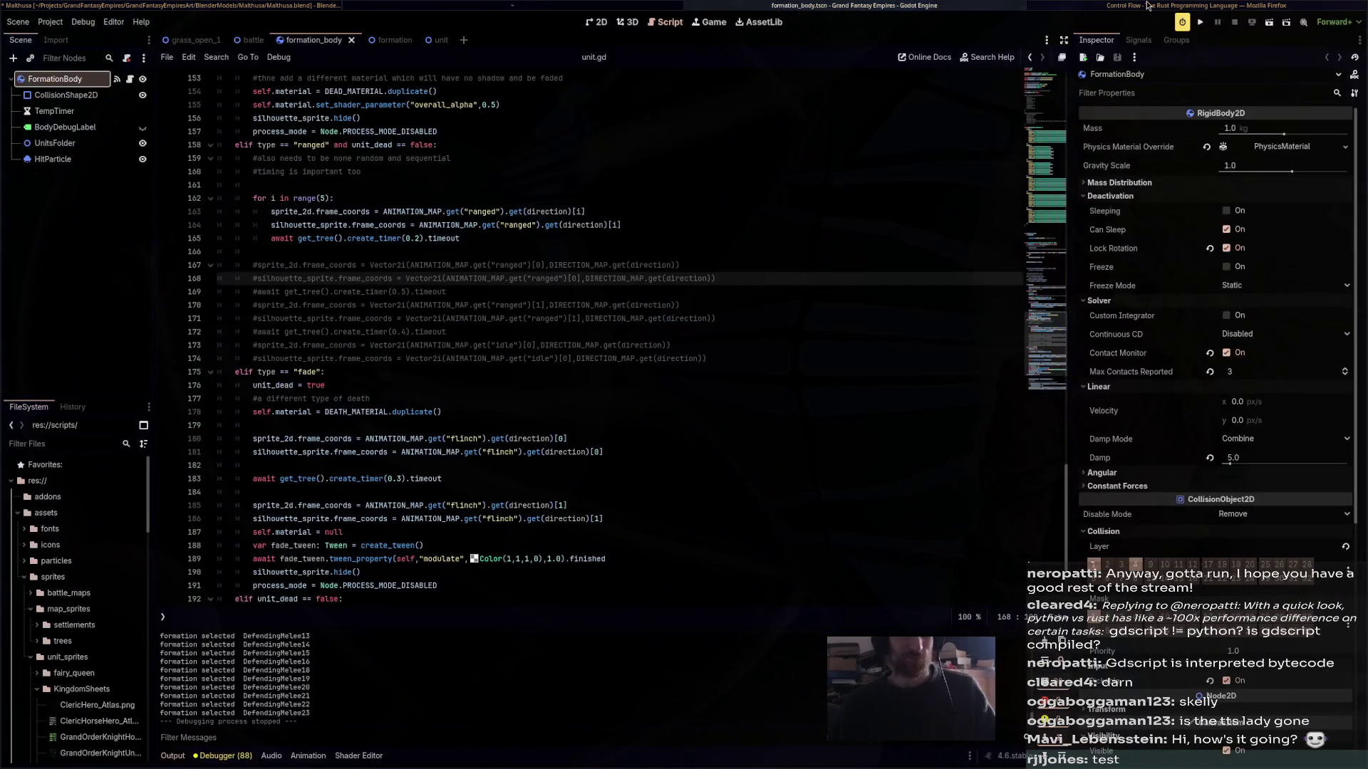
pyautogui.click(1150, 5)
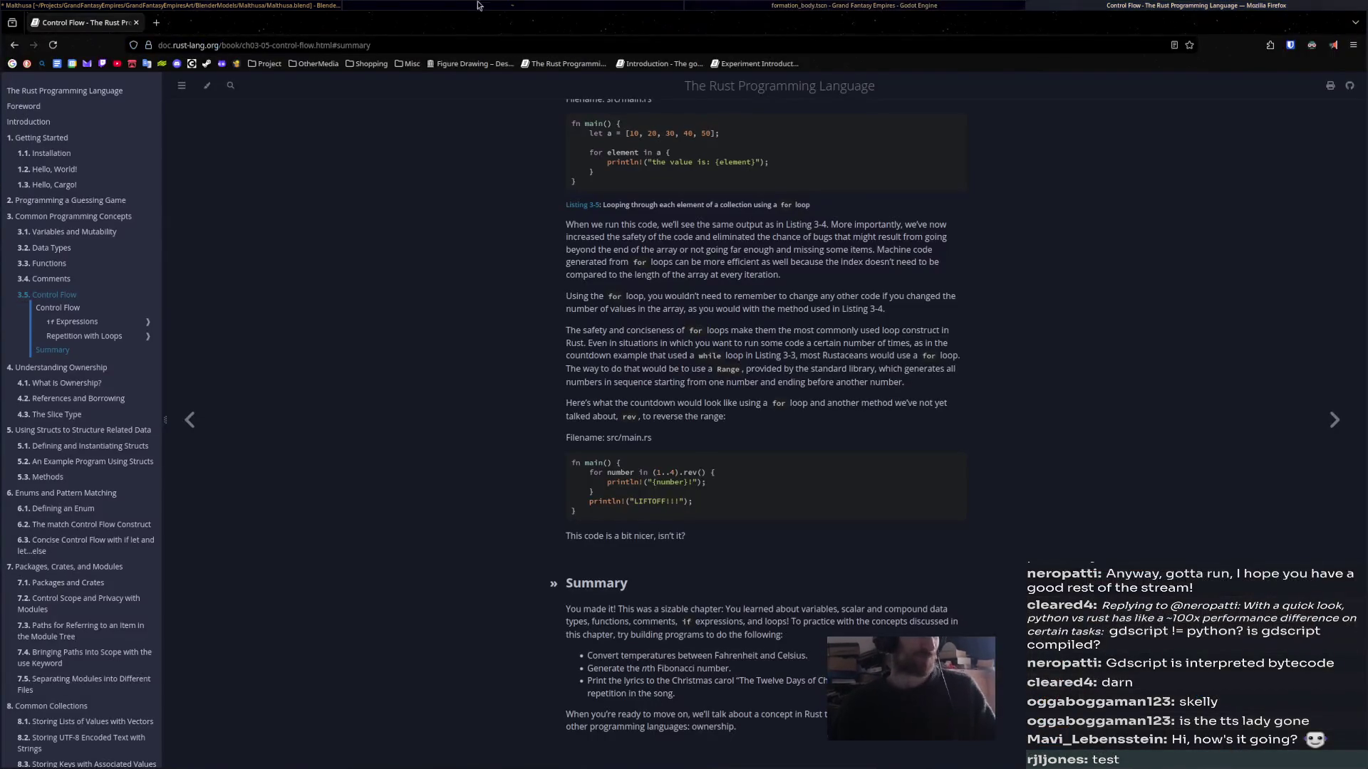
# - Cycle through the open windows until Godot's unit.gd script editor is in front
pyautogui.click(833, 6)
pyautogui.click(622, 6)
pyautogui.click(328, 6)
pyautogui.hotkey('alt', 'Tab')
pyautogui.hotkey('alt', 'Tab')
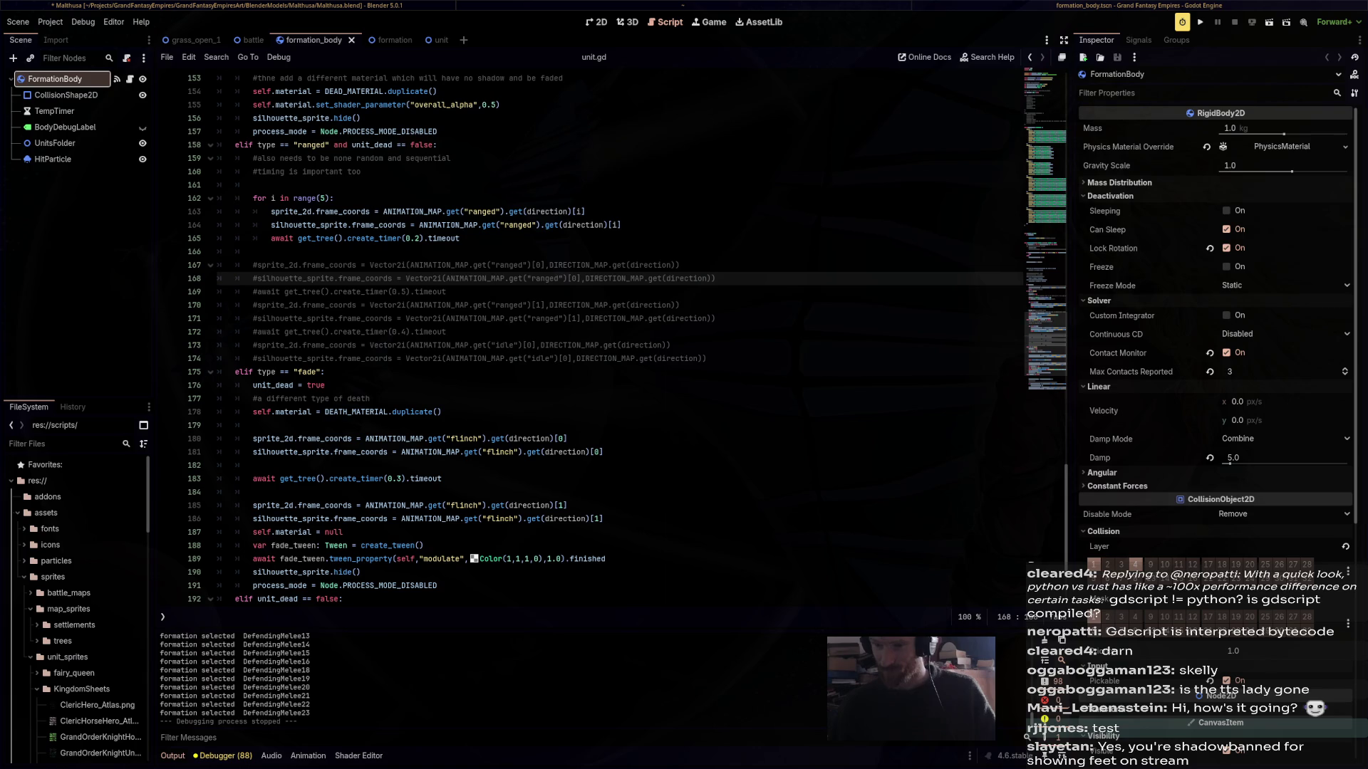
# - Cycle workspaces 2, 1 and 3 to reach Blender's skeleton scene
pyautogui.press('super+2')
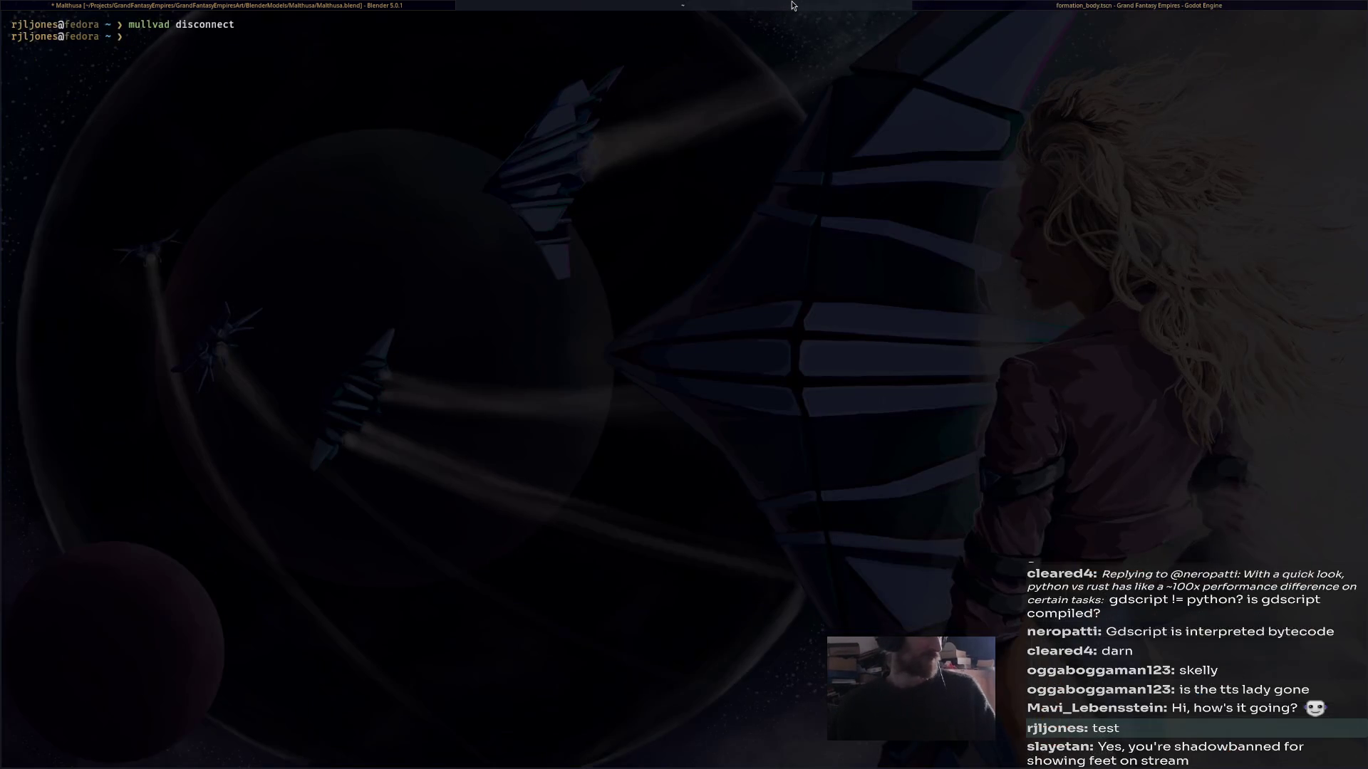
pyautogui.press('super+1')
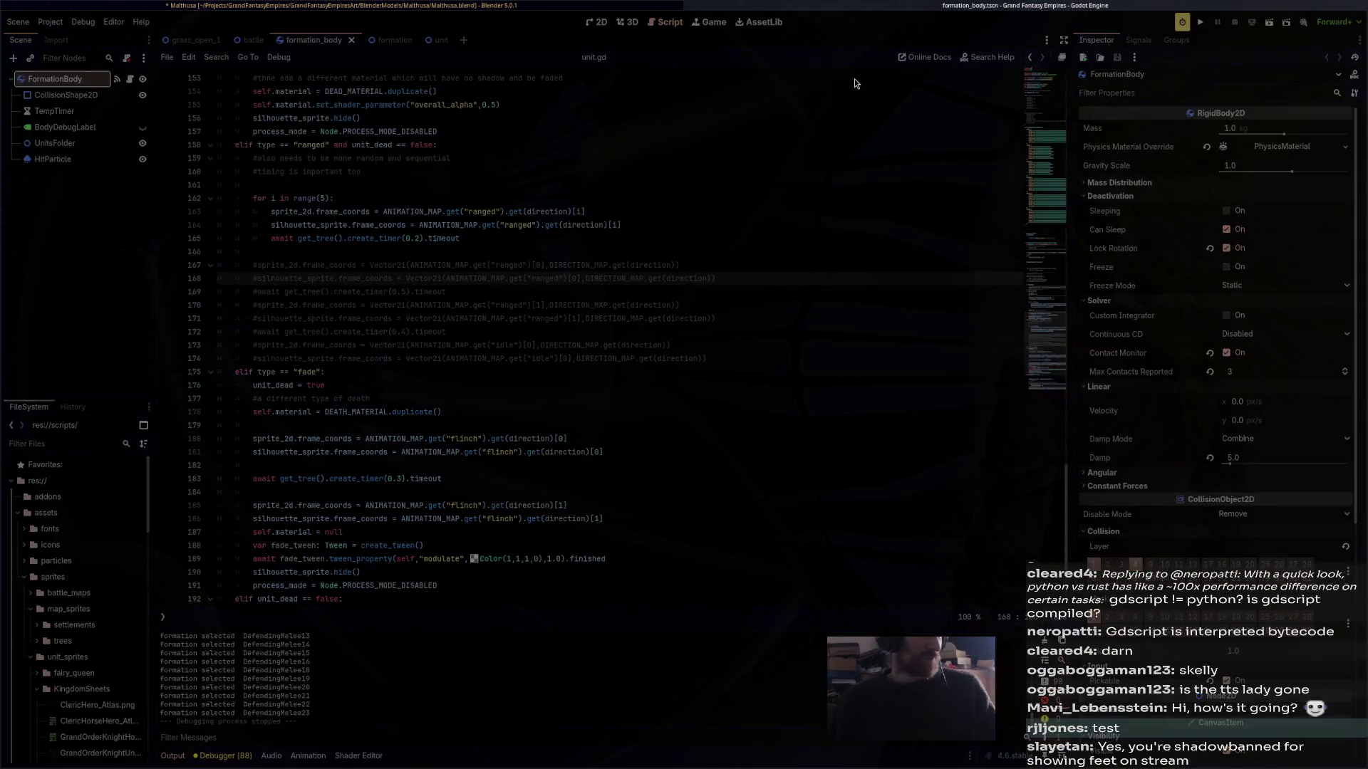
pyautogui.press('super+3')
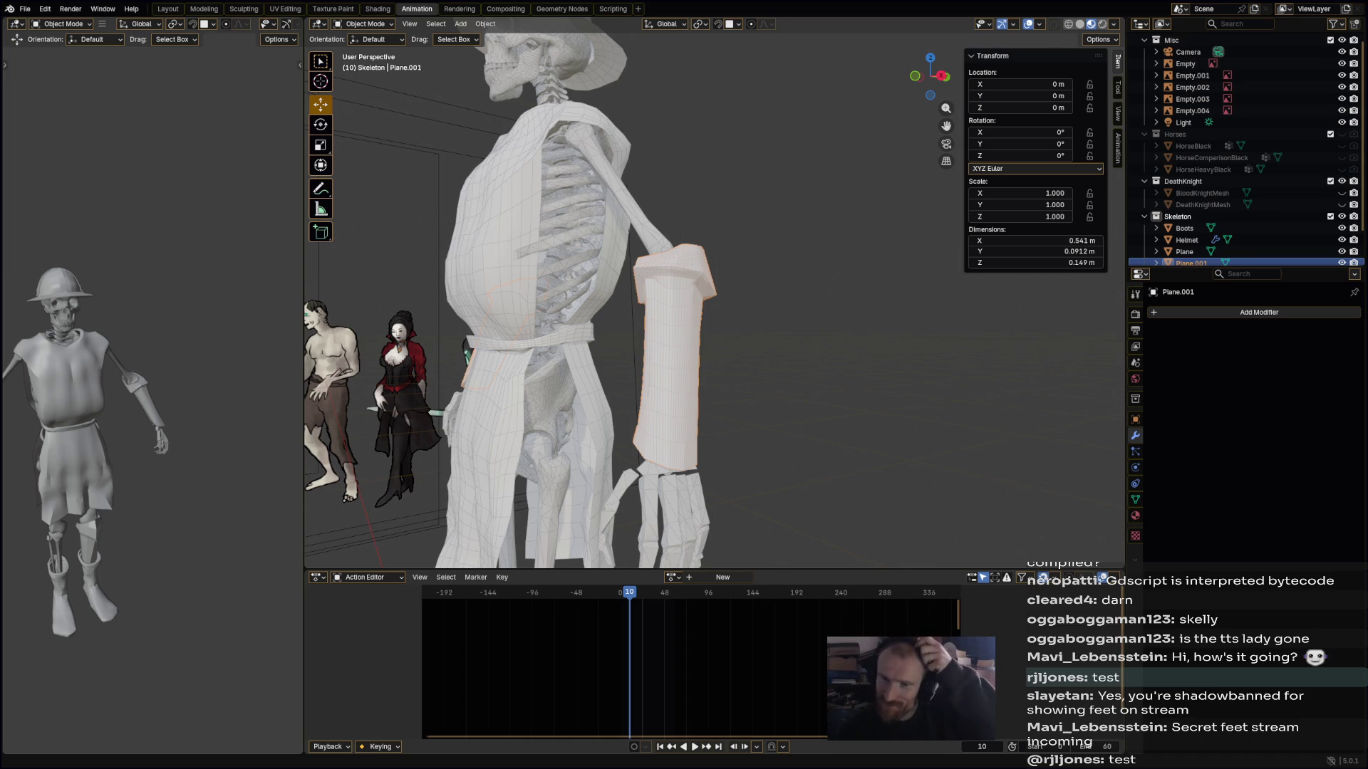
# - Reframe the whole skeleton facing forward and save Matthusa.blend
pyautogui.moveTo(641, 534)
pyautogui.mouseDown(button='middle')
pyautogui.moveTo(677, 527)
pyautogui.moveTo(704, 498)
pyautogui.moveTo(746, 287)
pyautogui.moveTo(709, 371)
pyautogui.moveTo(715, 396)
pyautogui.moveTo(782, 378)
pyautogui.moveTo(803, 411)
pyautogui.moveTo(771, 410)
pyautogui.mouseUp(button='middle')
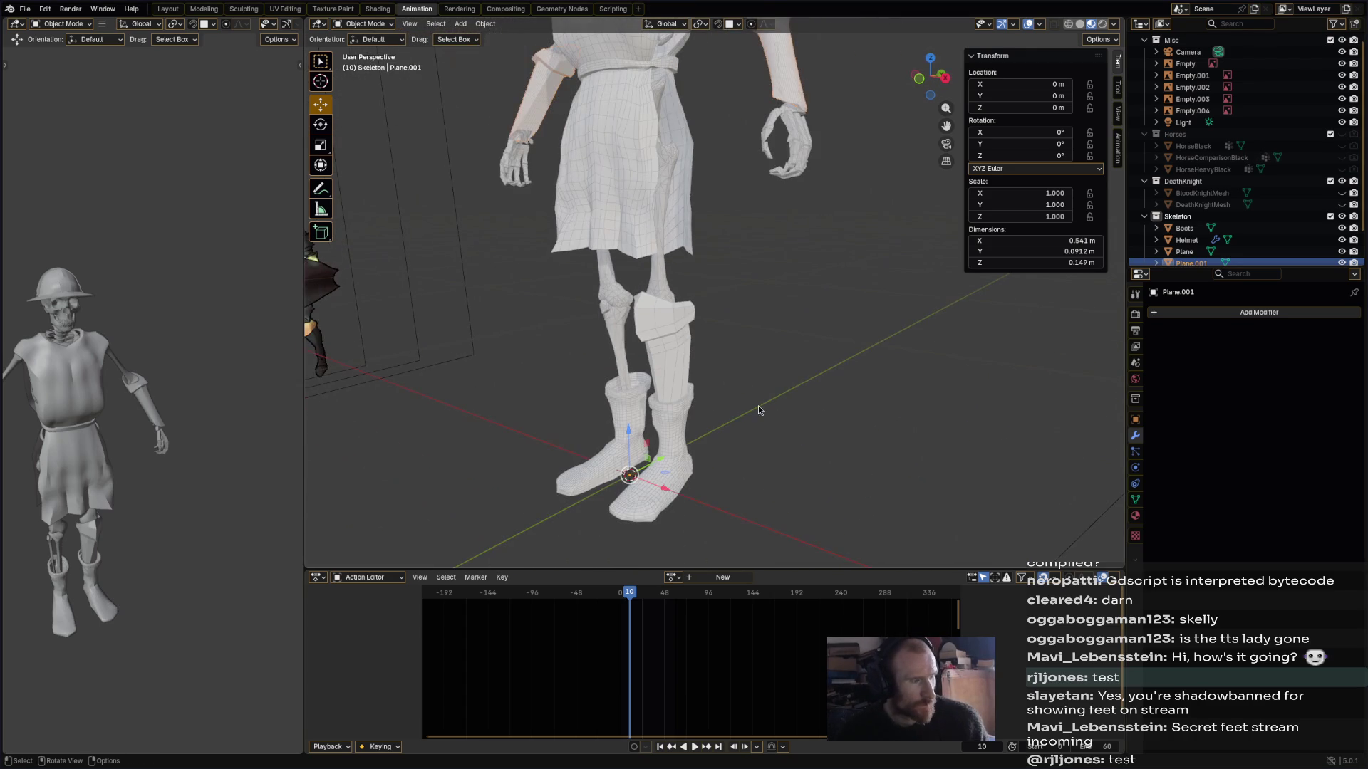
pyautogui.moveTo(101, 450)
pyautogui.mouseDown(button='middle')
pyautogui.moveTo(130, 440)
pyautogui.moveTo(36, 434)
pyautogui.moveTo(165, 446)
pyautogui.moveTo(37, 433)
pyautogui.moveTo(50, 433)
pyautogui.mouseUp(button='middle')
pyautogui.scroll(-4, 763, 386)
pyautogui.moveTo(763, 387); pyautogui.dragTo(656, 241, button='middle')
pyautogui.hotkey('ctrl', 's')
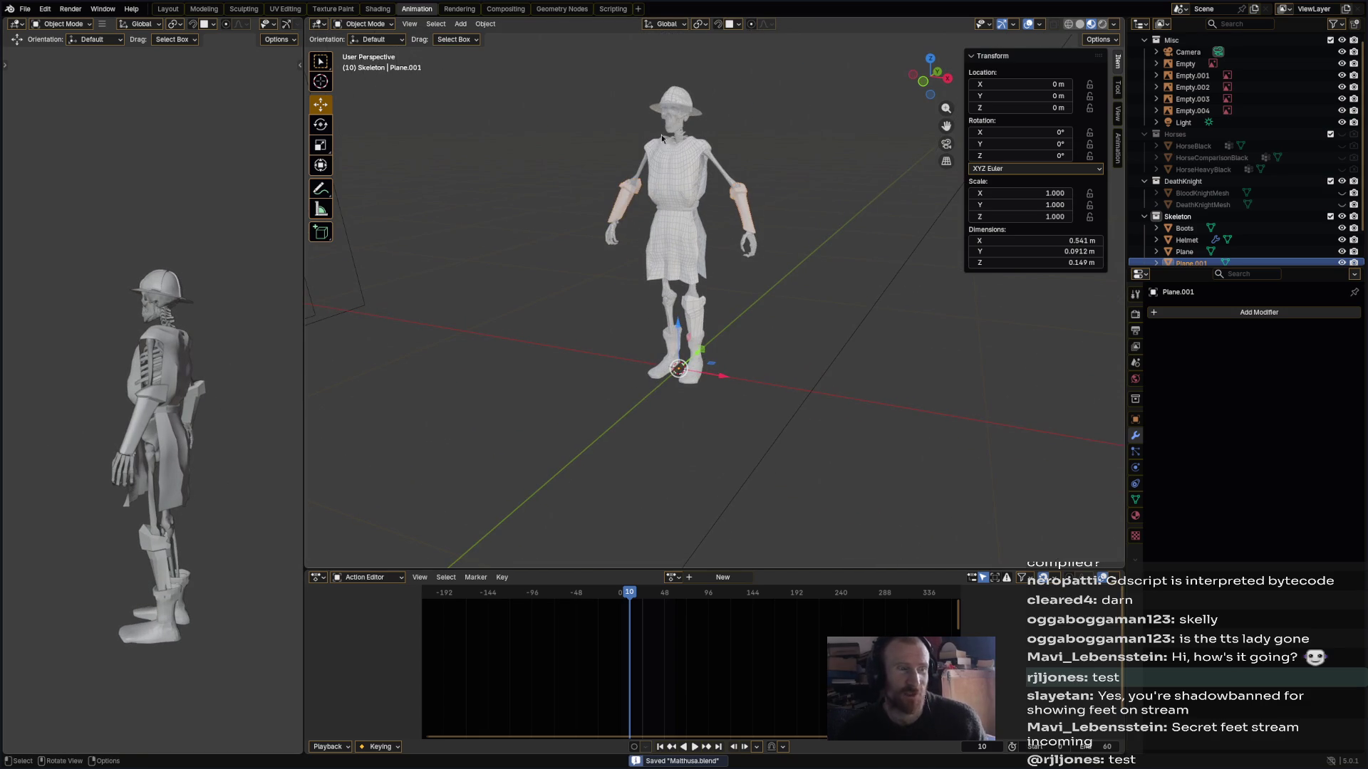
# - Rename Plane.001 to 'Braces' in the Outliner
pyautogui.scroll(5, 743, 210)
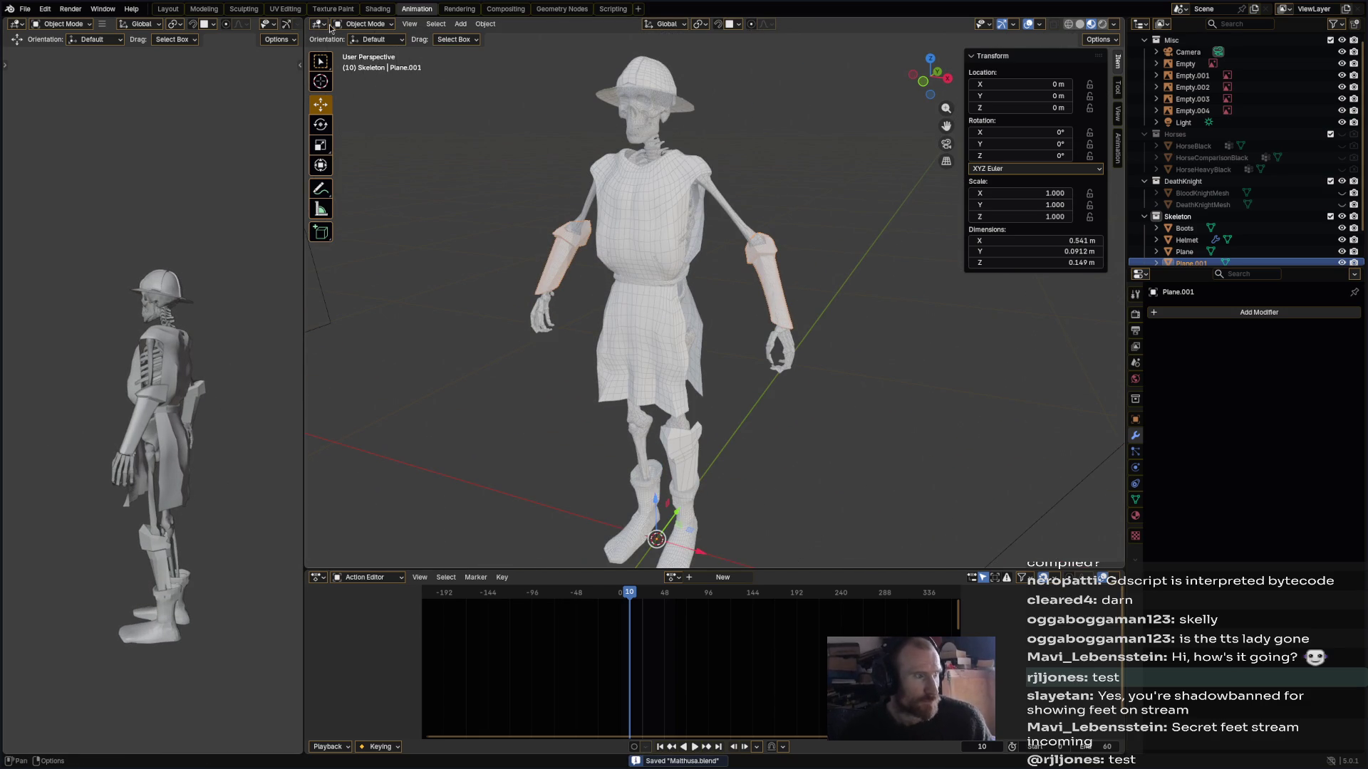
pyautogui.doubleClick(1201, 261)
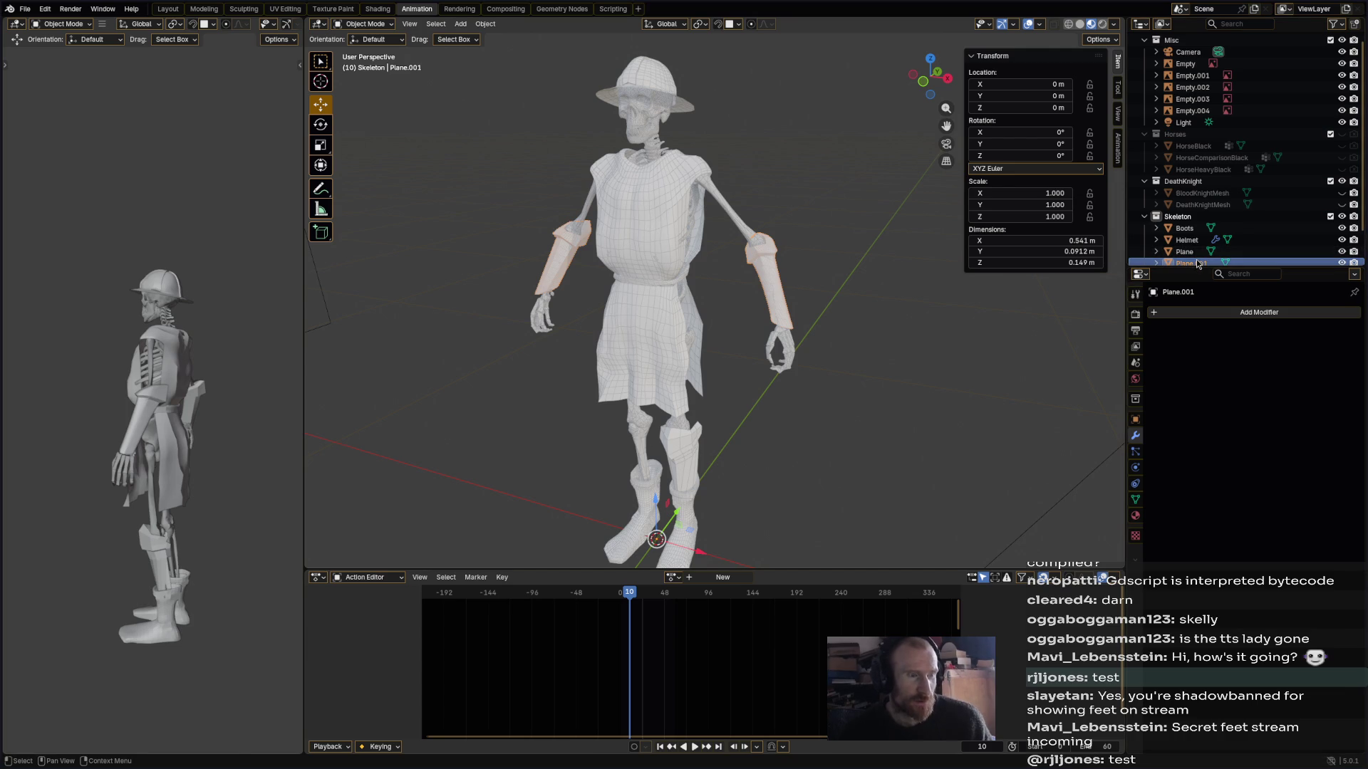
pyautogui.scroll(-1, 1201, 260)
pyautogui.write('Braces')
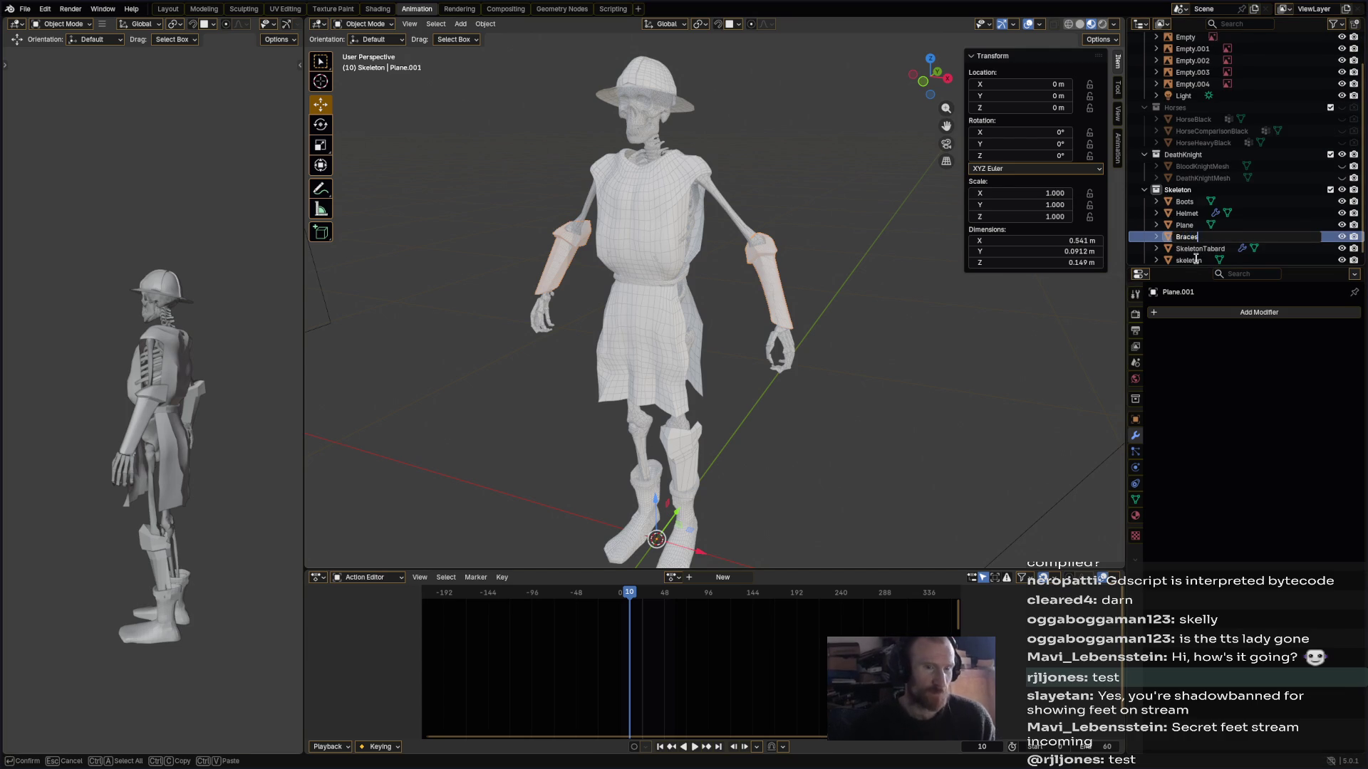
pyautogui.press('Return')
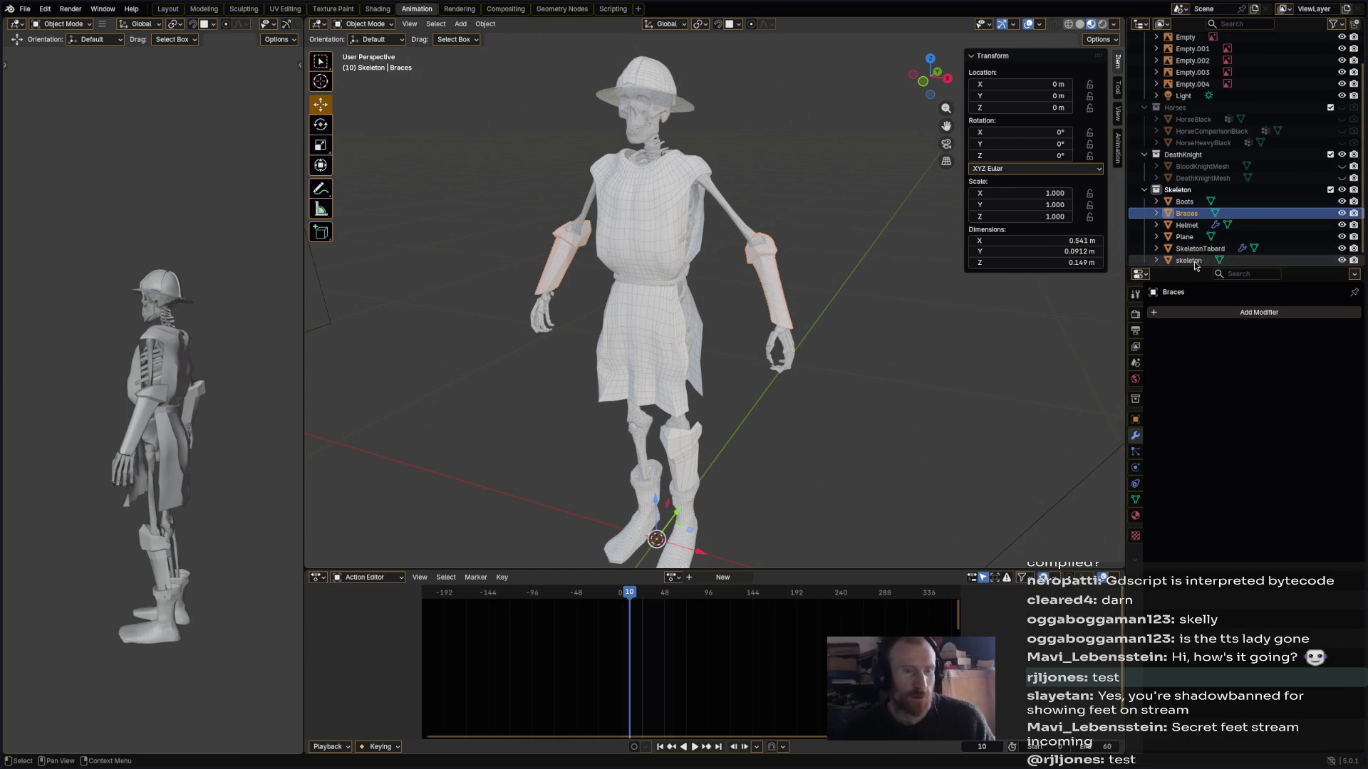
# - Rename SkeletonTabard to 'Tabard' and save the file
pyautogui.click(1195, 263)
pyautogui.doubleClick(1199, 249)
pyautogui.click(1199, 248)
pyautogui.hotkey('ctrl', 'BackSpace')
pyautogui.press('Return')
pyautogui.hotkey('ctrl', 's')
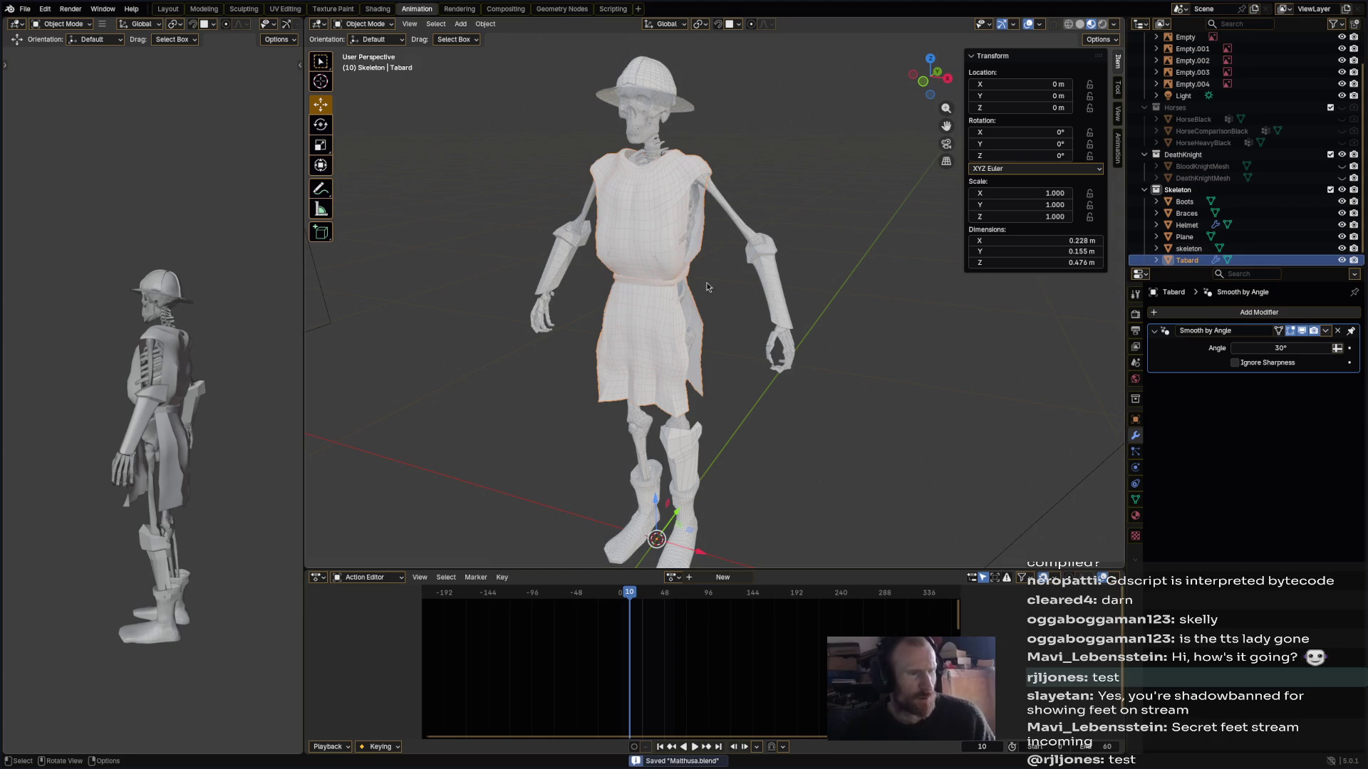
pyautogui.click(383, 25)
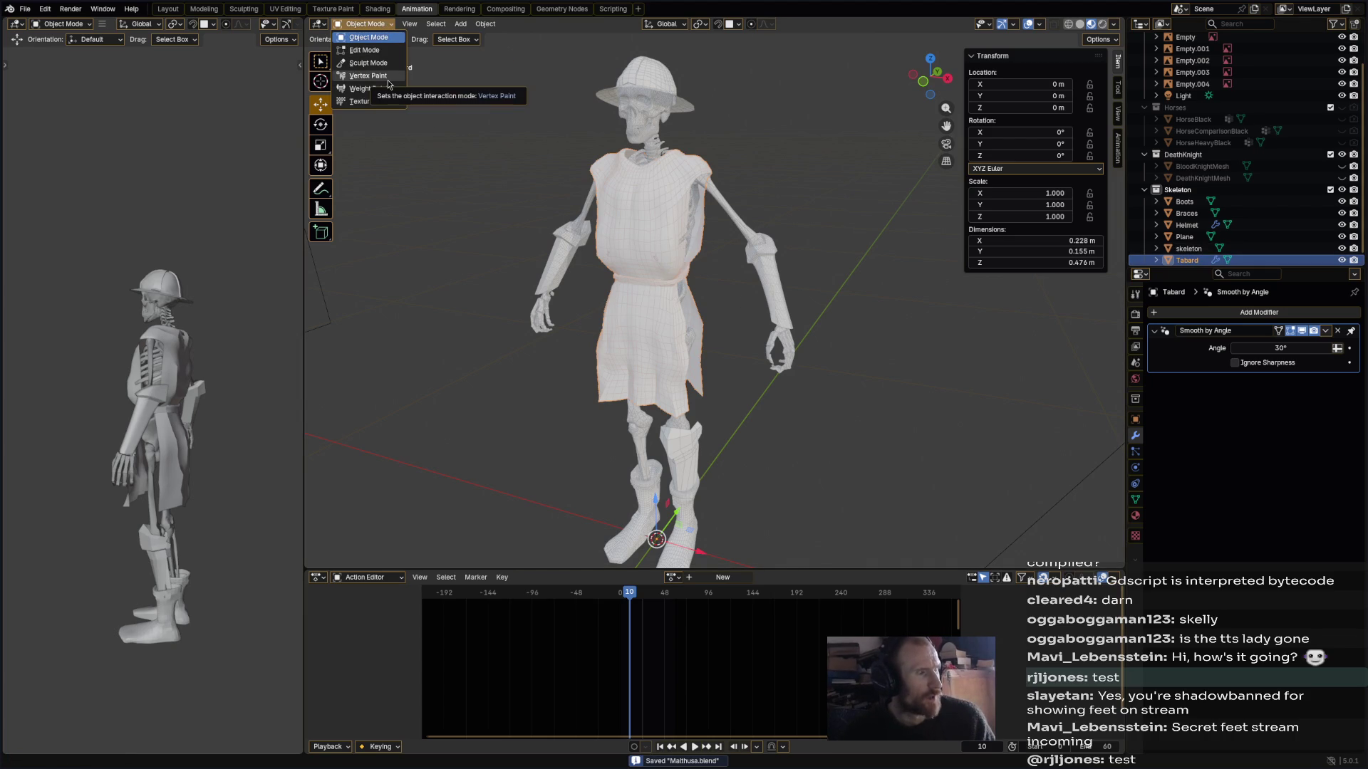
# - Put the tabard in Vertex Paint and choose a light pinkish-white paint colour
pyautogui.click(389, 76)
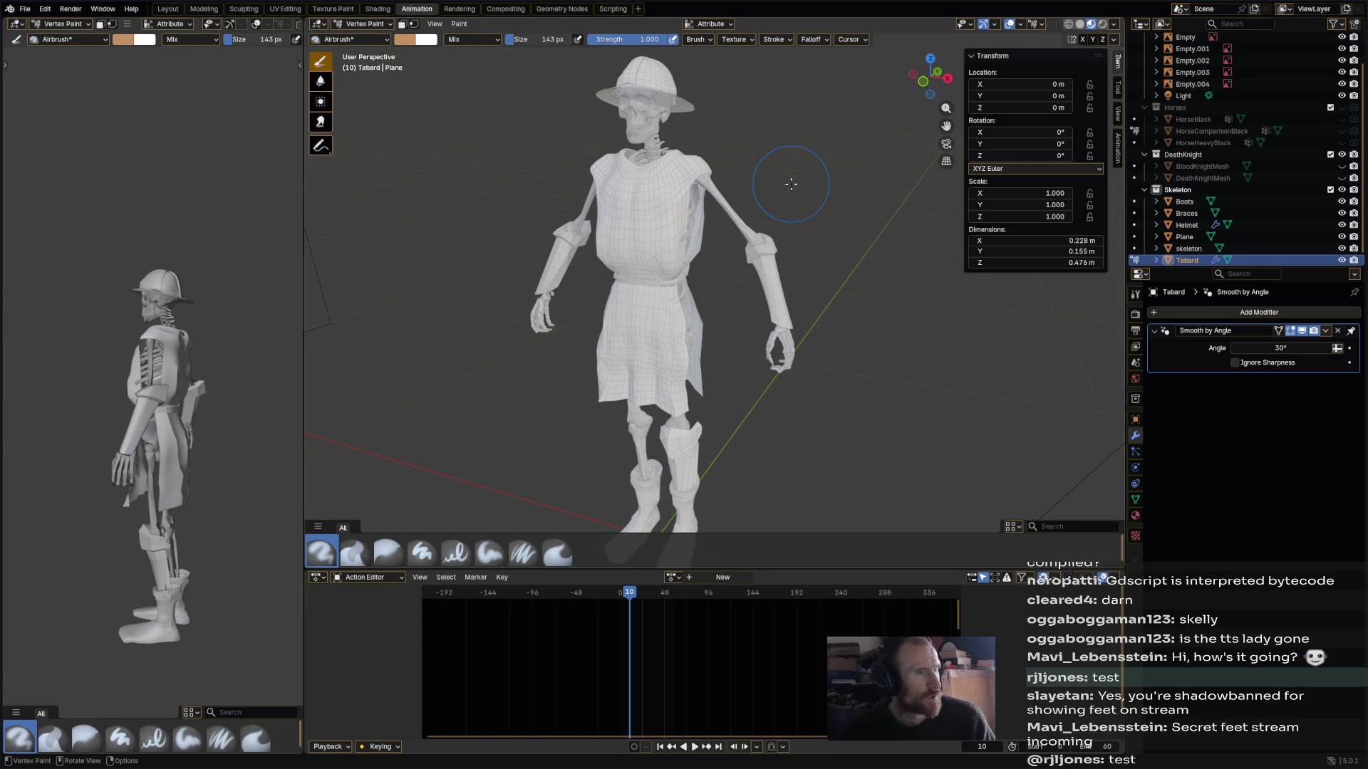
pyautogui.click(1136, 294)
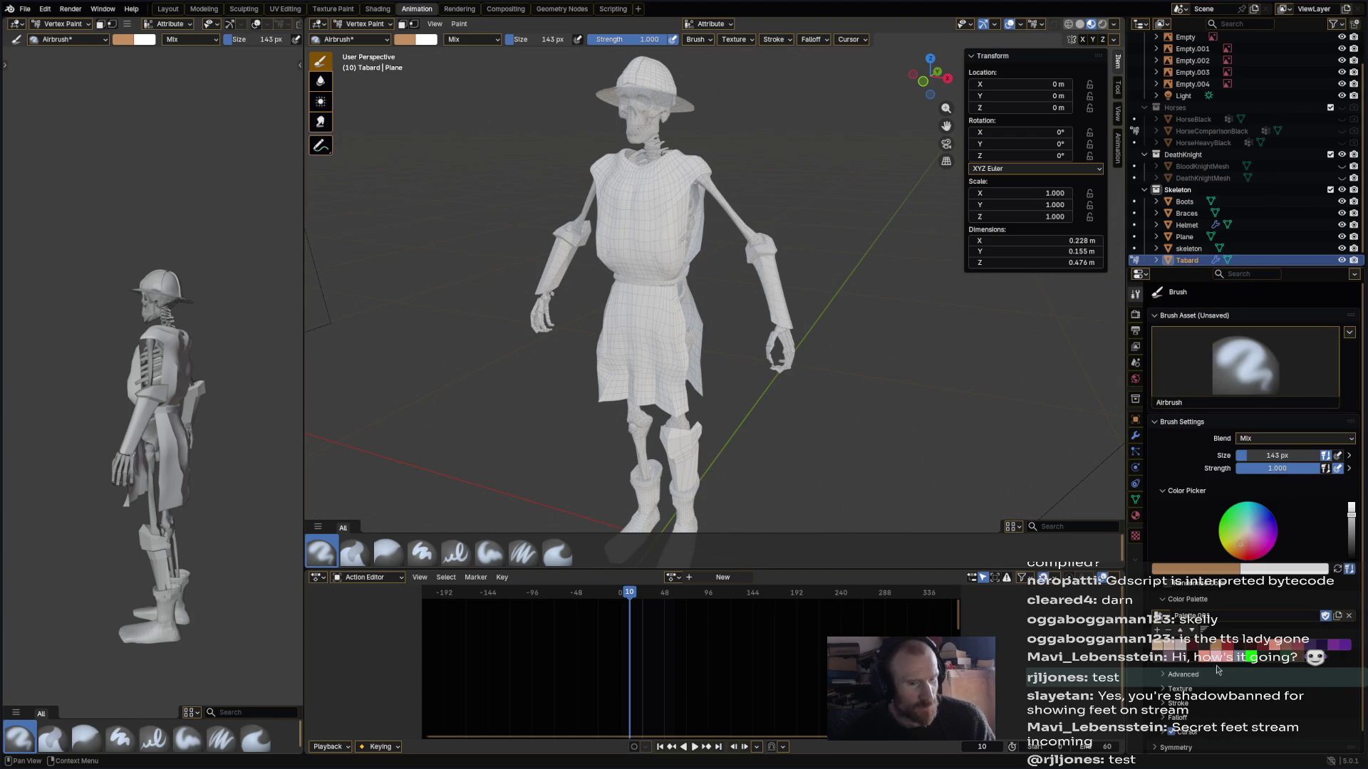
pyautogui.click(1184, 653)
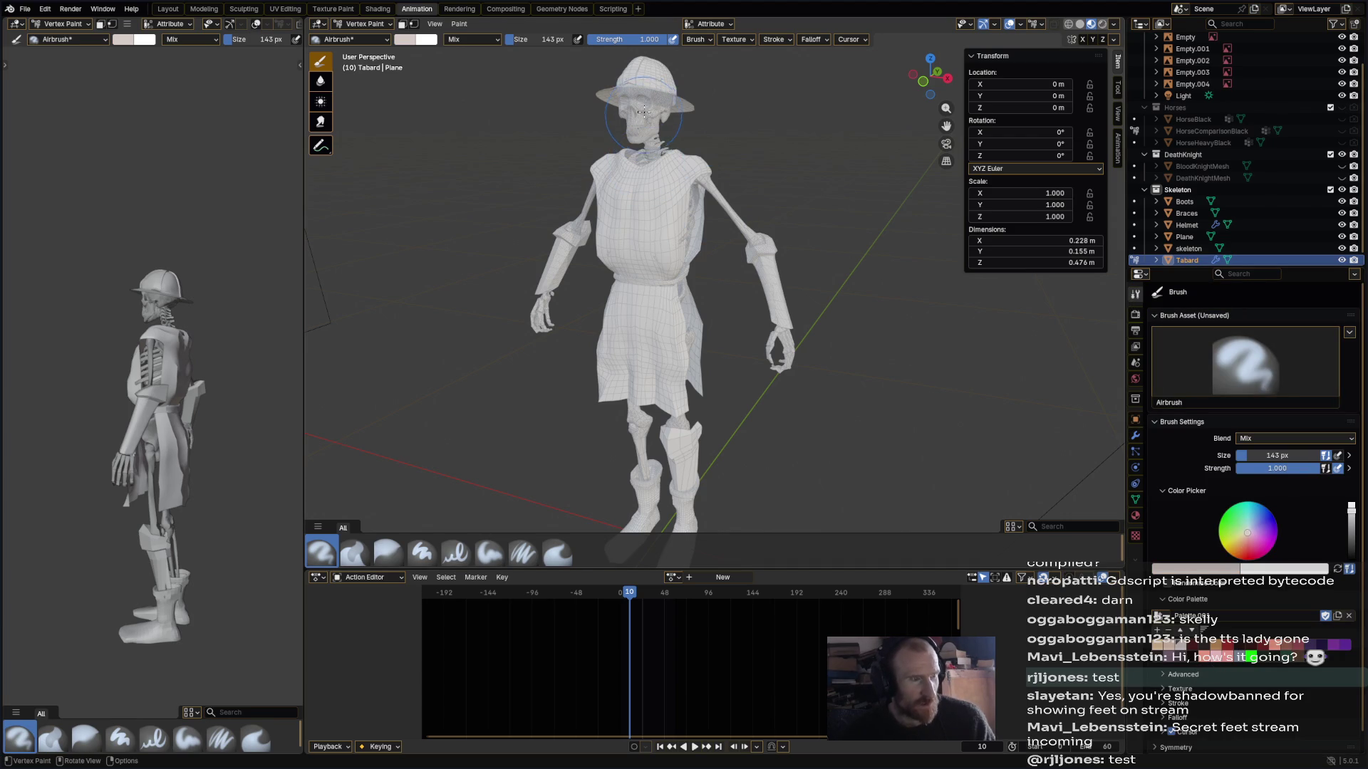
pyautogui.hotkey('ctrl', 's')
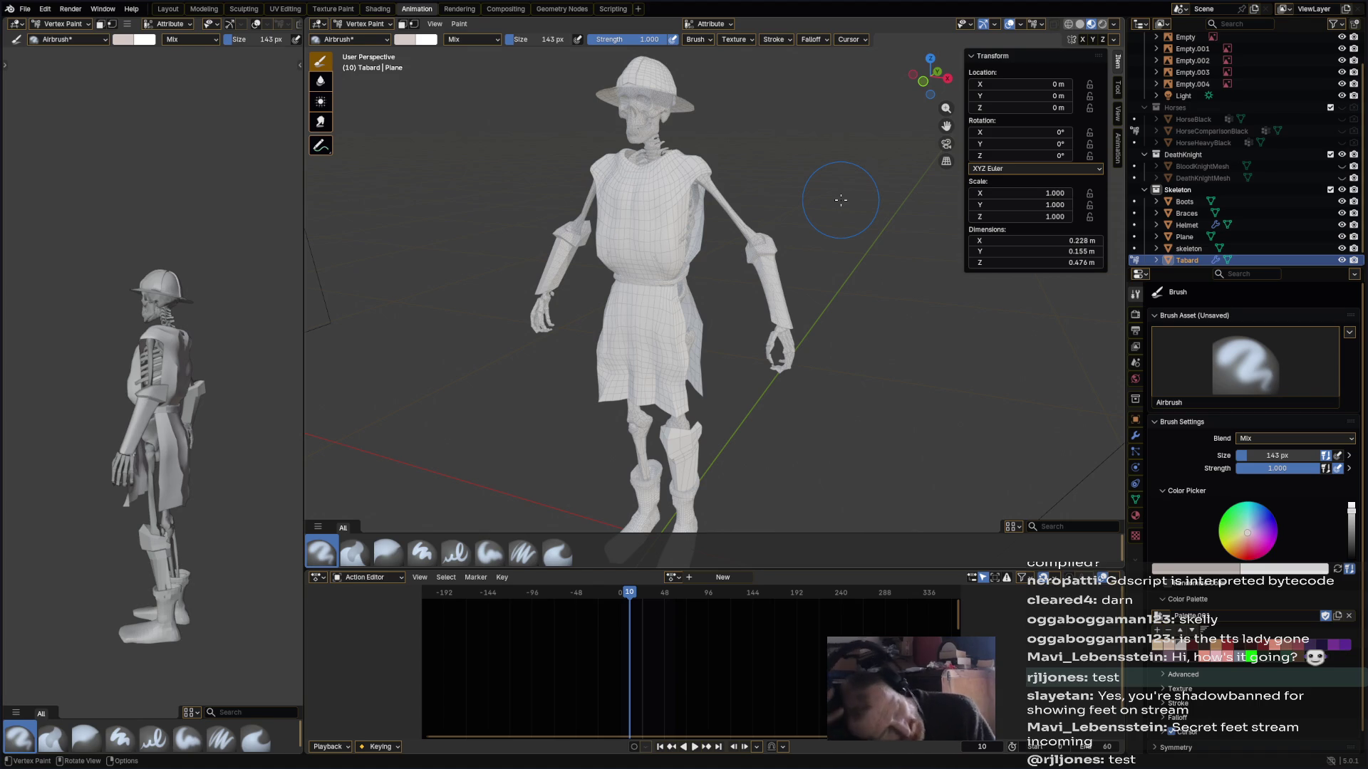
# - Save the file and return the tabard to Object Mode
pyautogui.hotkey('ctrl', 's')
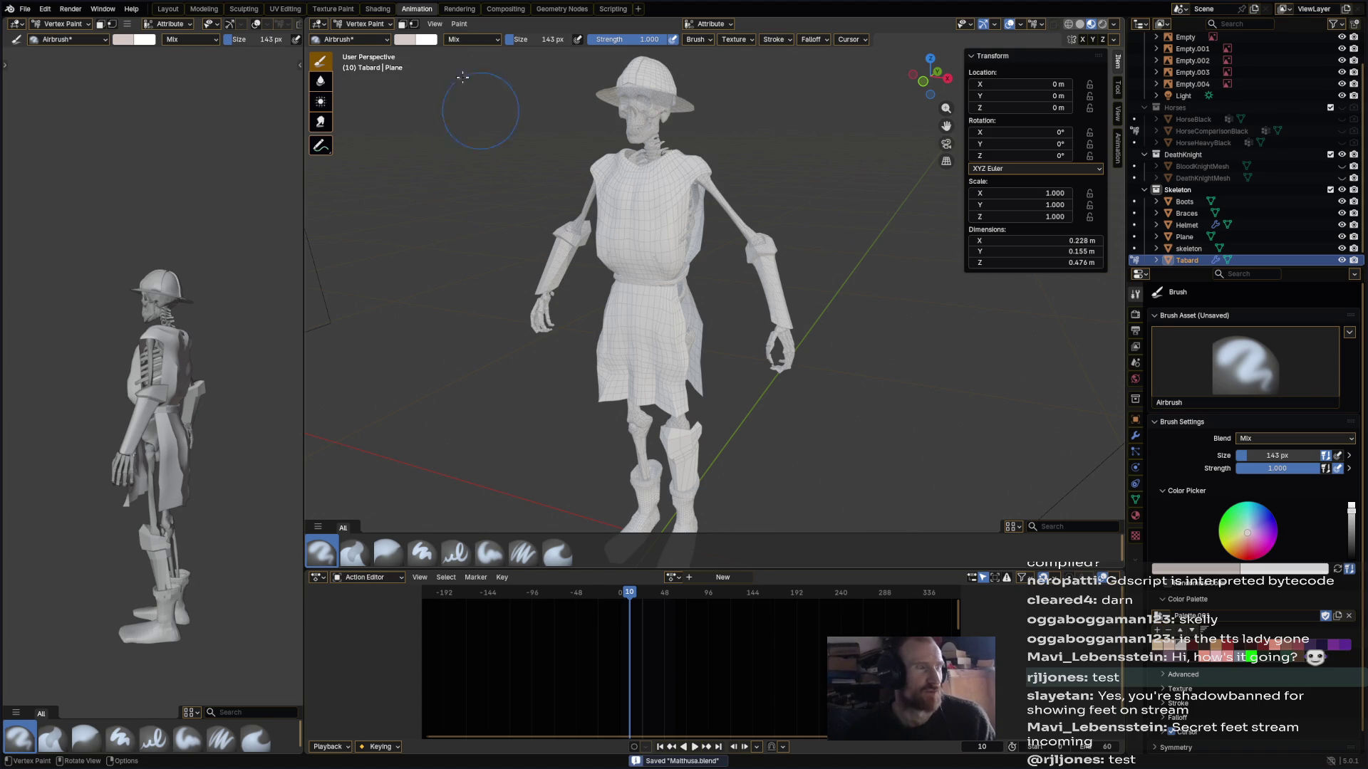
pyautogui.click(356, 24)
pyautogui.click(364, 34)
pyautogui.moveTo(699, 306)
pyautogui.mouseDown(button='middle')
pyautogui.moveTo(731, 349)
pyautogui.moveTo(735, 243)
pyautogui.mouseUp(button='middle')
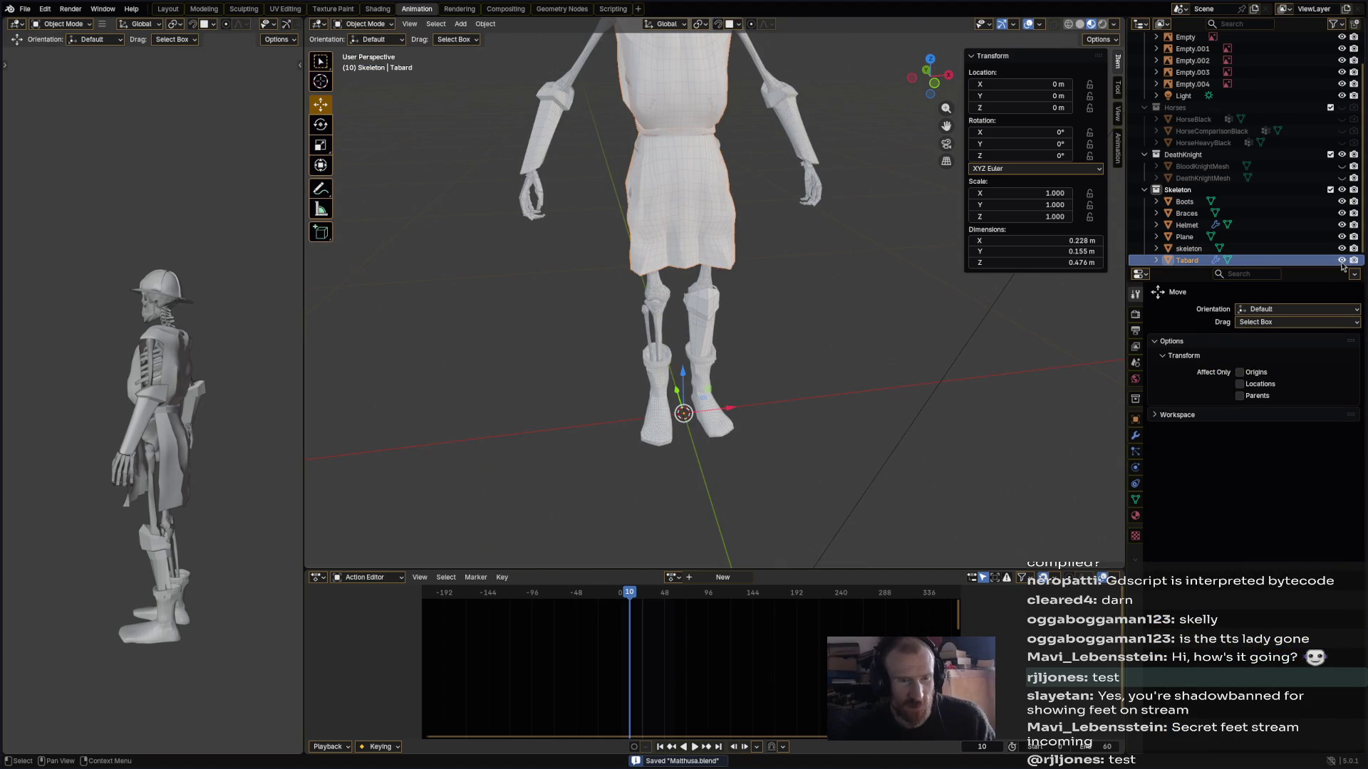
# - Hide the Tabard, Plane, Helmet, Braces and Boots, then save the file
pyautogui.click(1342, 260)
pyautogui.click(1342, 236)
pyautogui.click(1342, 225)
pyautogui.click(1343, 213)
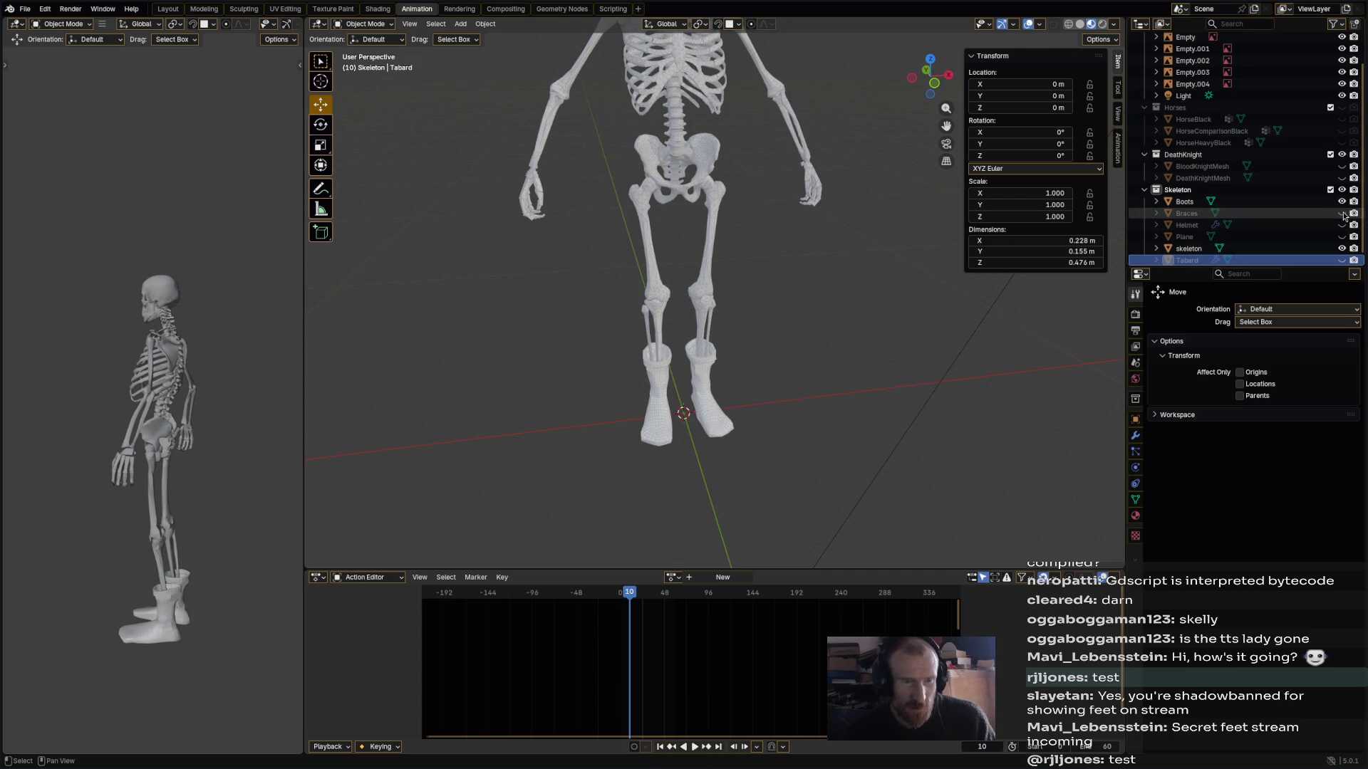
pyautogui.click(1342, 202)
pyautogui.moveTo(839, 356)
pyautogui.mouseDown(button='middle')
pyautogui.moveTo(812, 373)
pyautogui.moveTo(803, 430)
pyautogui.mouseUp(button='middle')
pyautogui.hotkey('ctrl', 's')
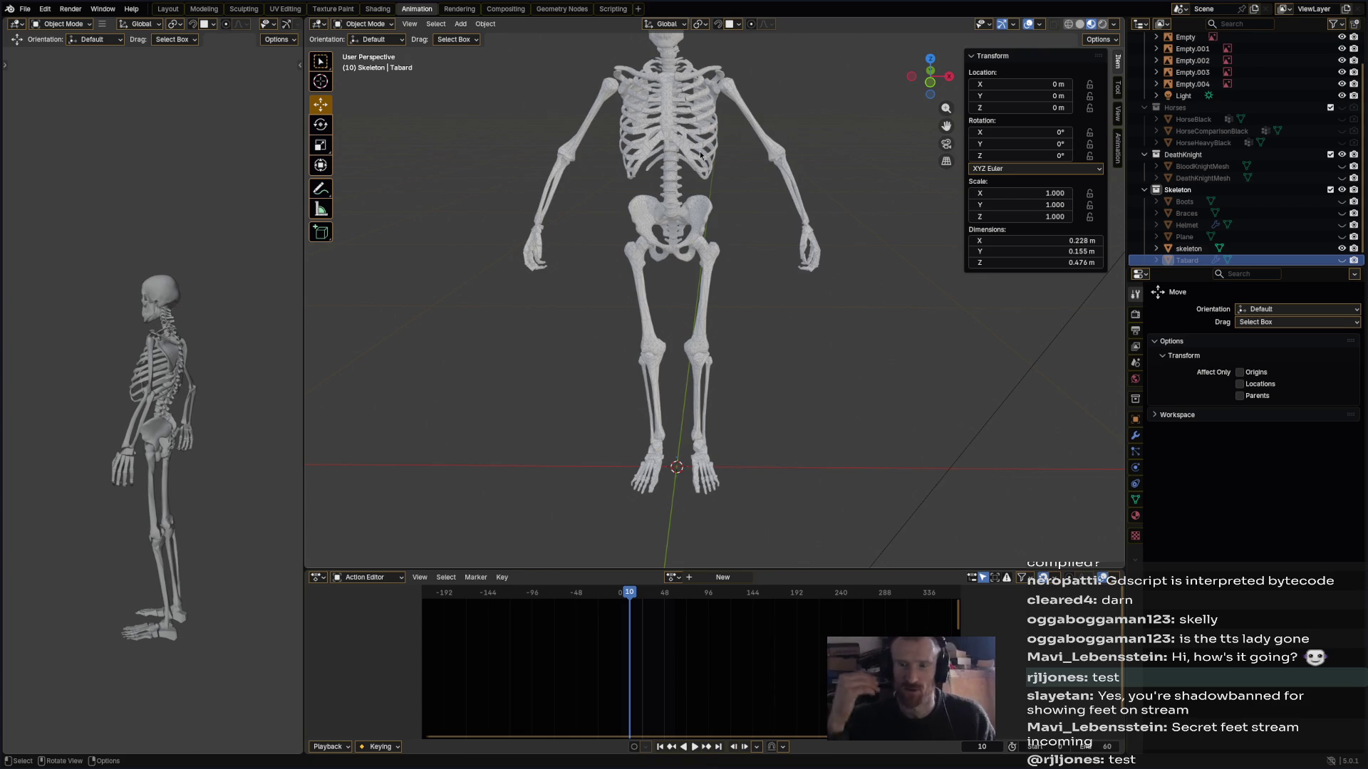
# - Add a Rigify Basic Human meta-rig over the bare skeleton
pyautogui.keyDown('shift'); pyautogui.moveTo(703, 271); pyautogui.dragTo(706, 303, button='middle'); pyautogui.keyUp('shift')
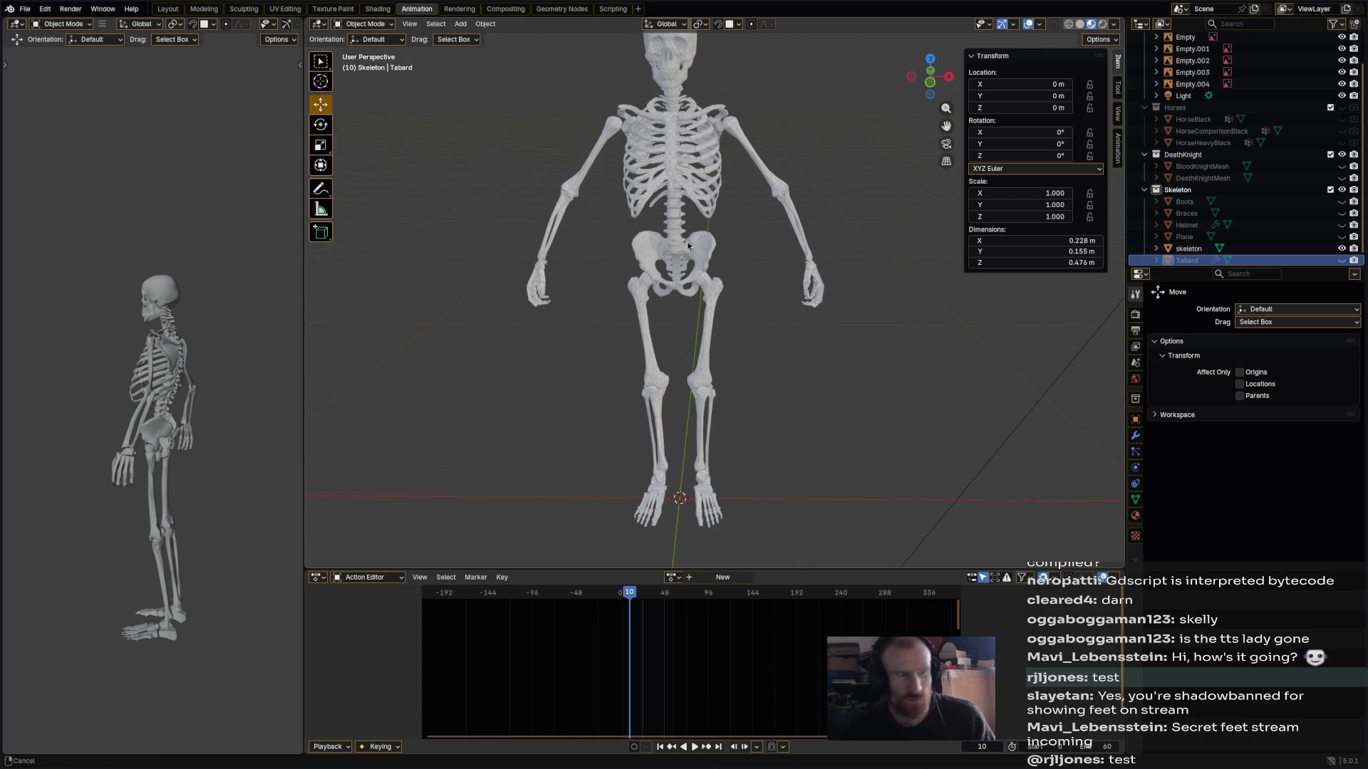
pyautogui.click(485, 24)
pyautogui.moveTo(462, 26)
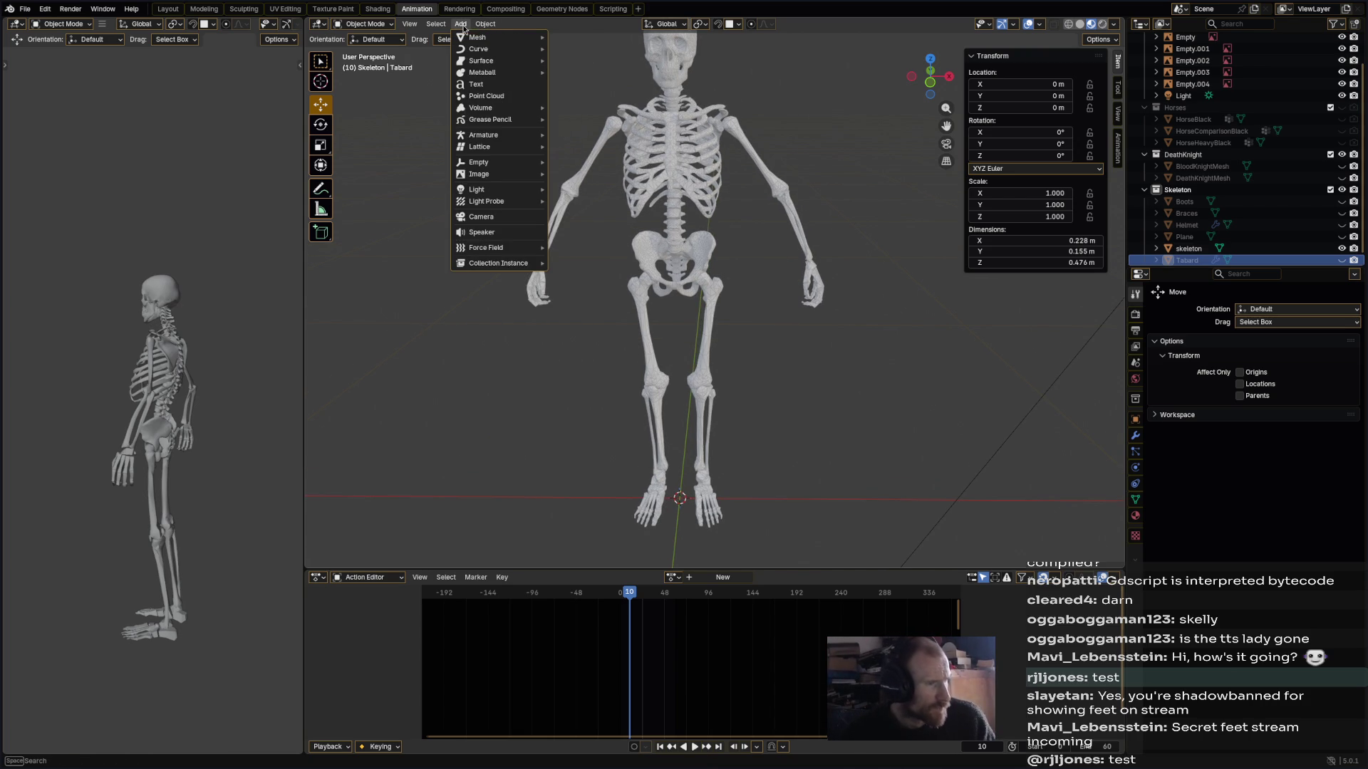
pyautogui.moveTo(497, 139)
pyautogui.moveTo(608, 152)
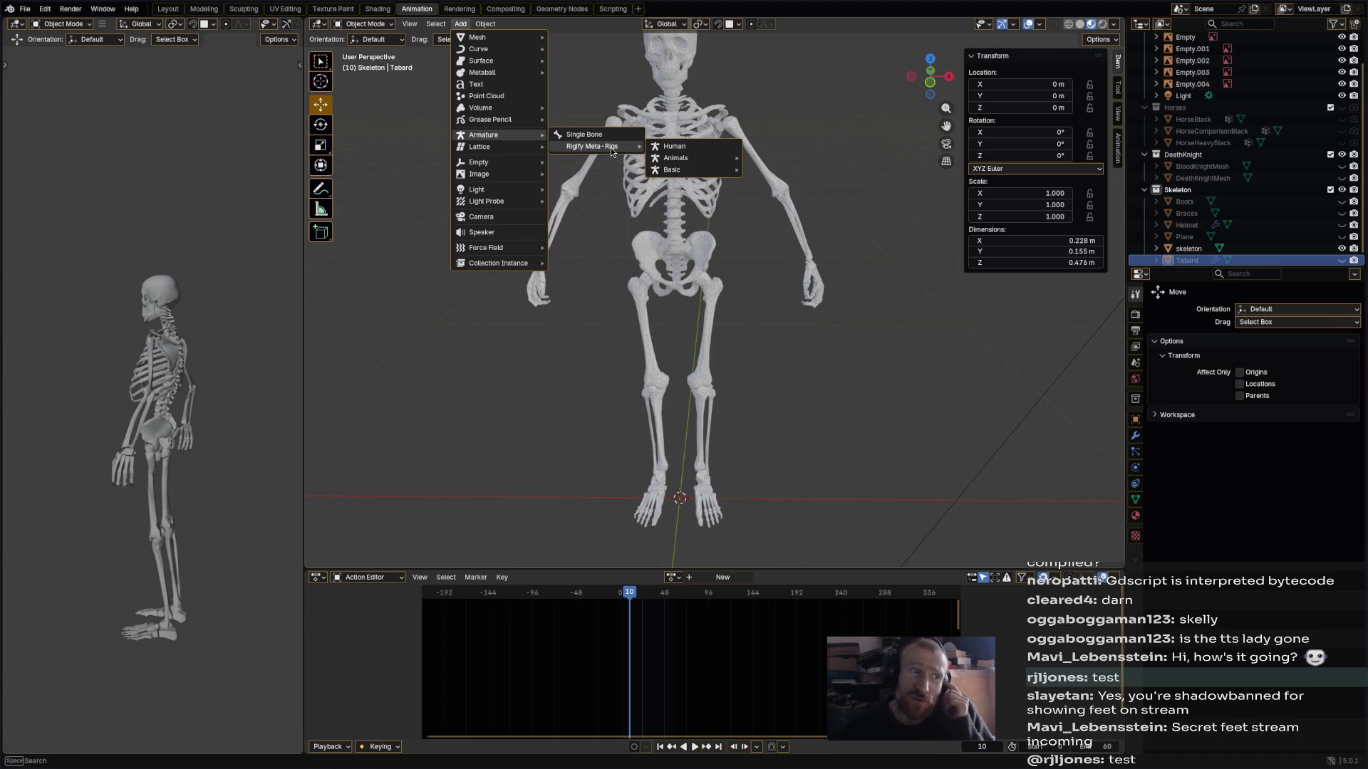
pyautogui.moveTo(727, 169)
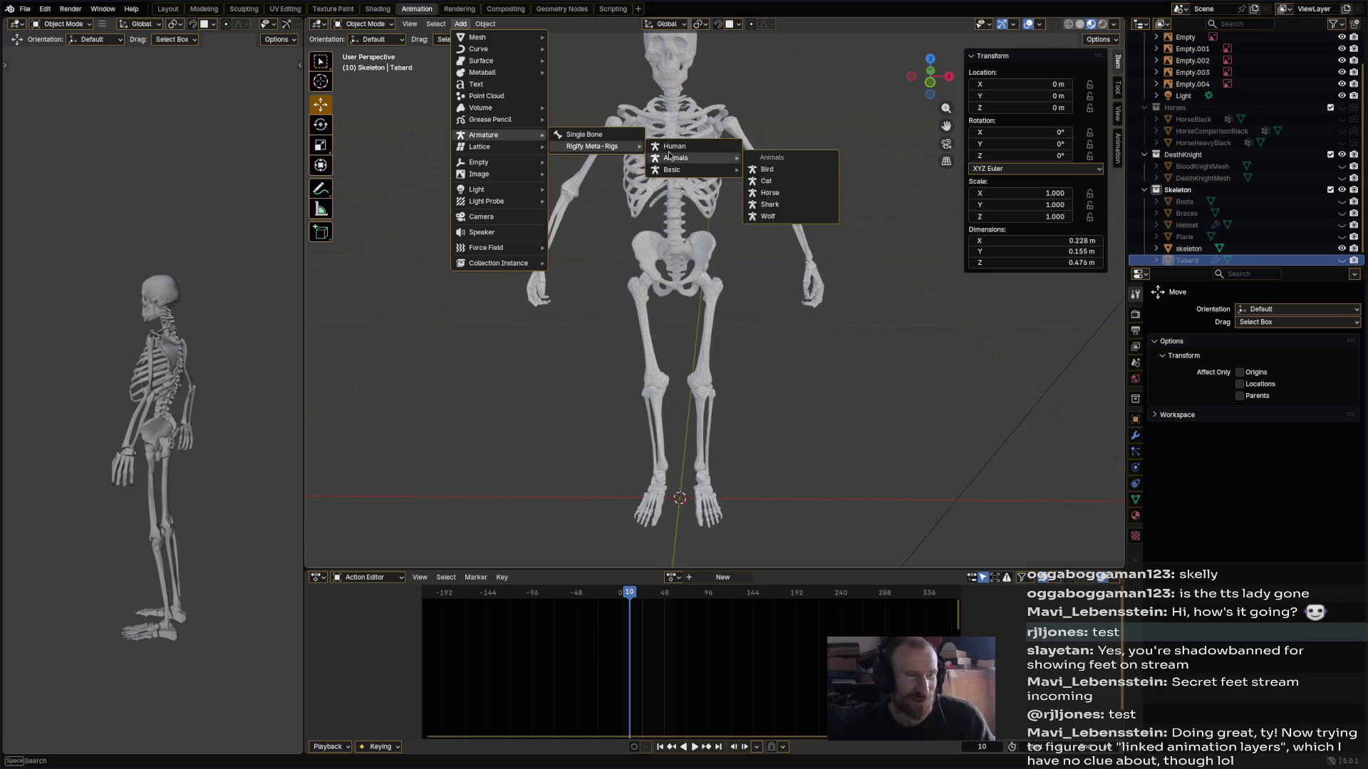
pyautogui.moveTo(683, 161)
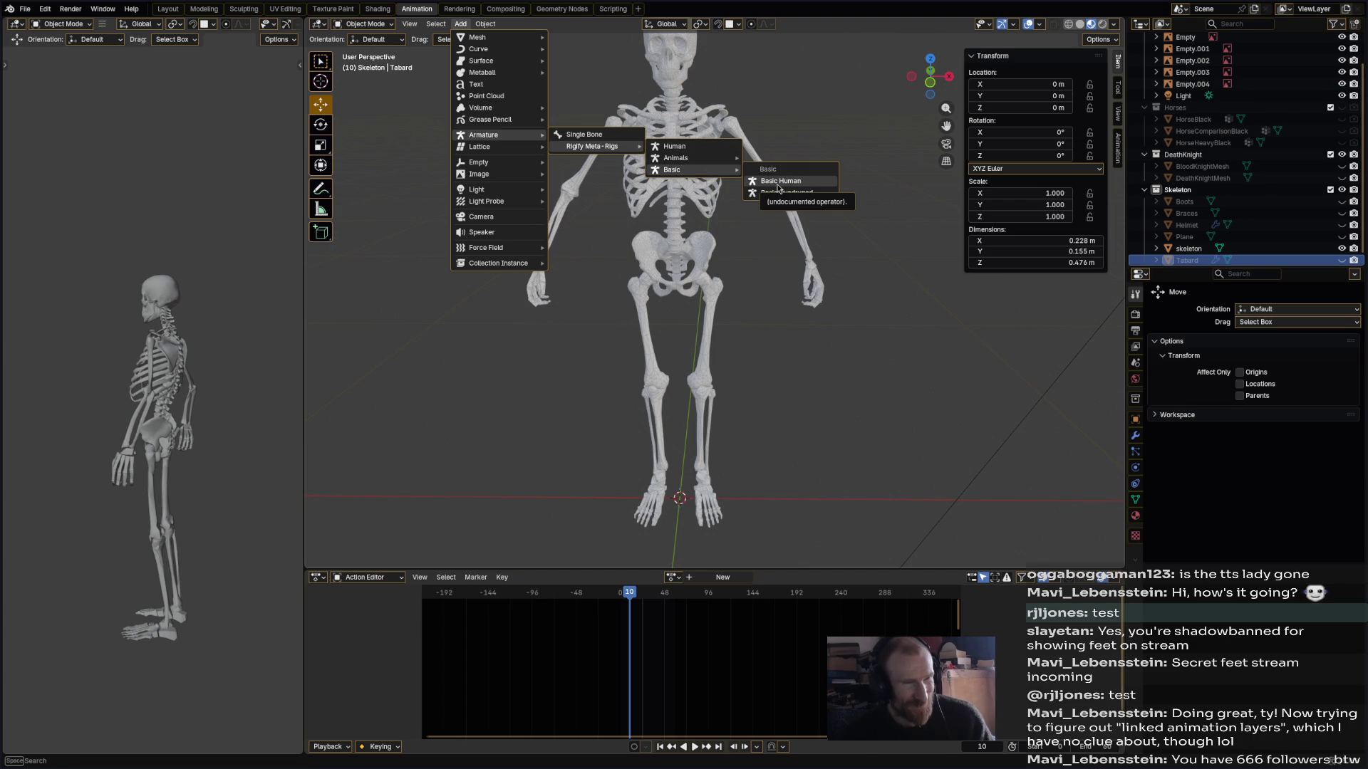
pyautogui.click(779, 183)
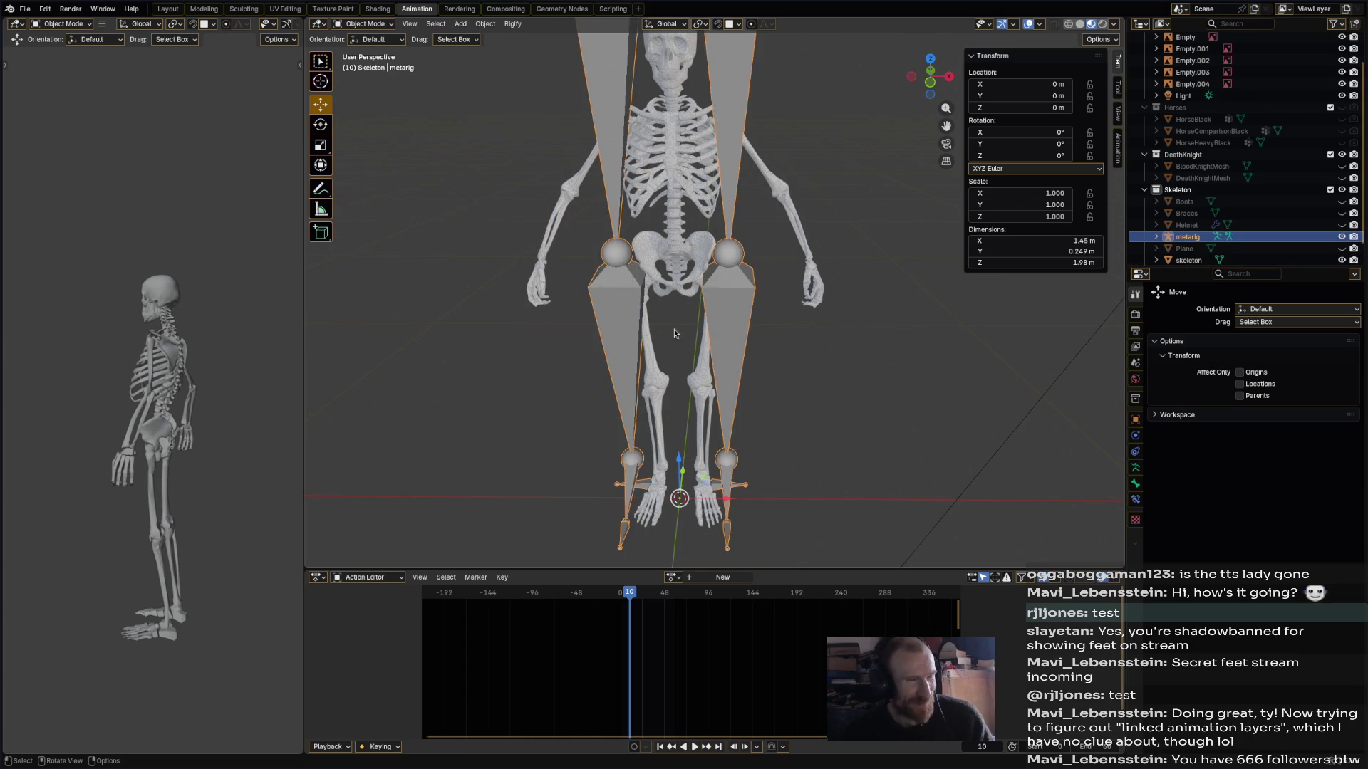
# - Orbit around and frame the new metarig to inspect its fit from side and front
pyautogui.moveTo(671, 360)
pyautogui.mouseDown(button='middle')
pyautogui.moveTo(750, 225)
pyautogui.moveTo(776, 235)
pyautogui.moveTo(837, 222)
pyautogui.moveTo(693, 238)
pyautogui.moveTo(706, 239)
pyautogui.mouseUp(button='middle')
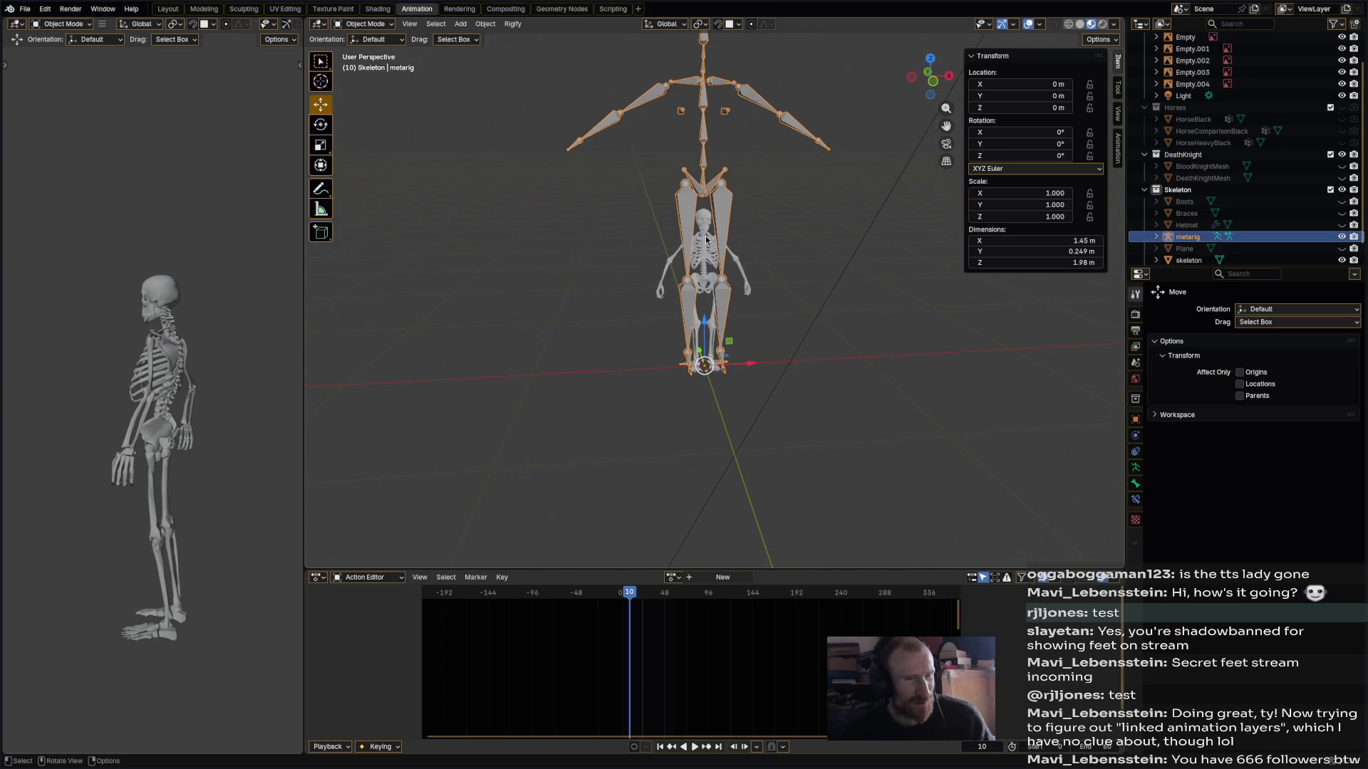
pyautogui.moveTo(706, 239)
pyautogui.mouseDown(button='middle')
pyautogui.moveTo(847, 245)
pyautogui.moveTo(809, 238)
pyautogui.moveTo(682, 332)
pyautogui.moveTo(570, 312)
pyautogui.mouseUp(button='middle')
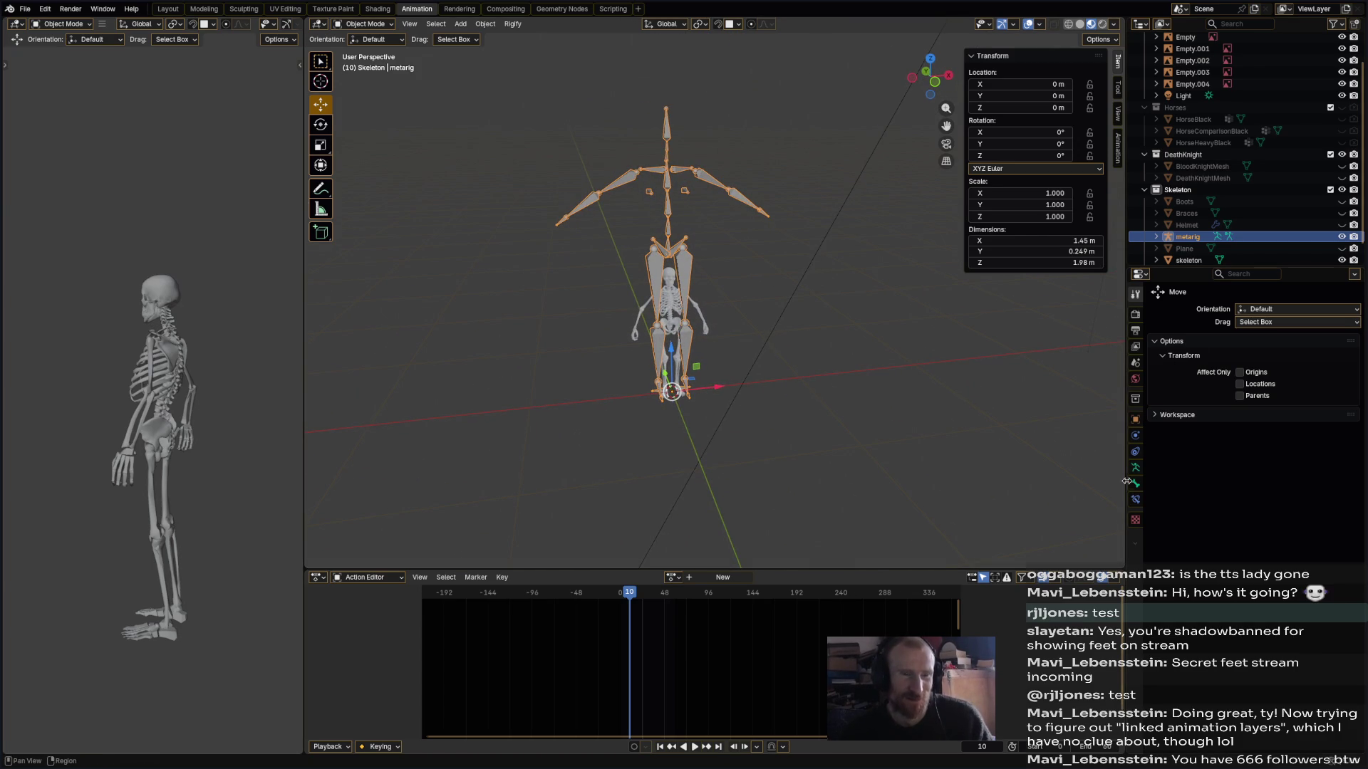
pyautogui.press('KP_0')
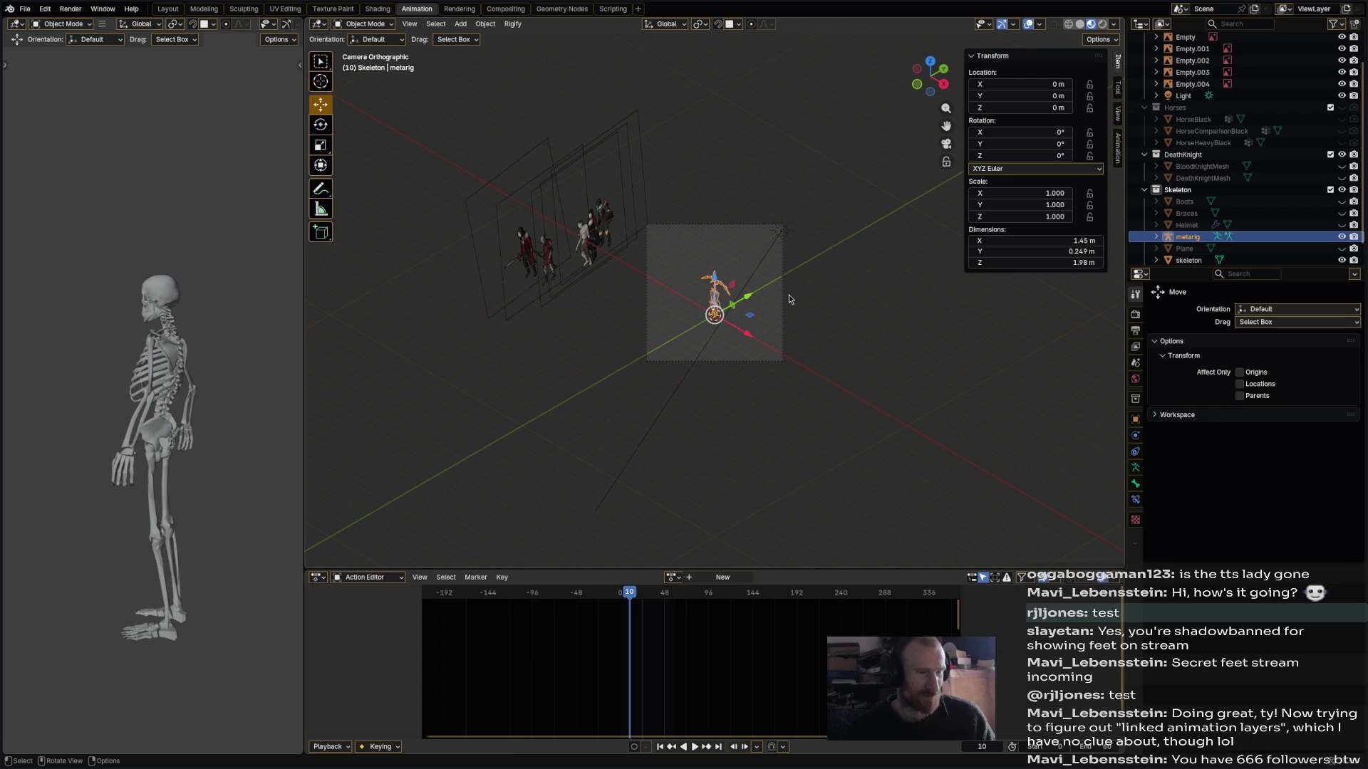
pyautogui.moveTo(789, 299); pyautogui.dragTo(686, 269, button='middle')
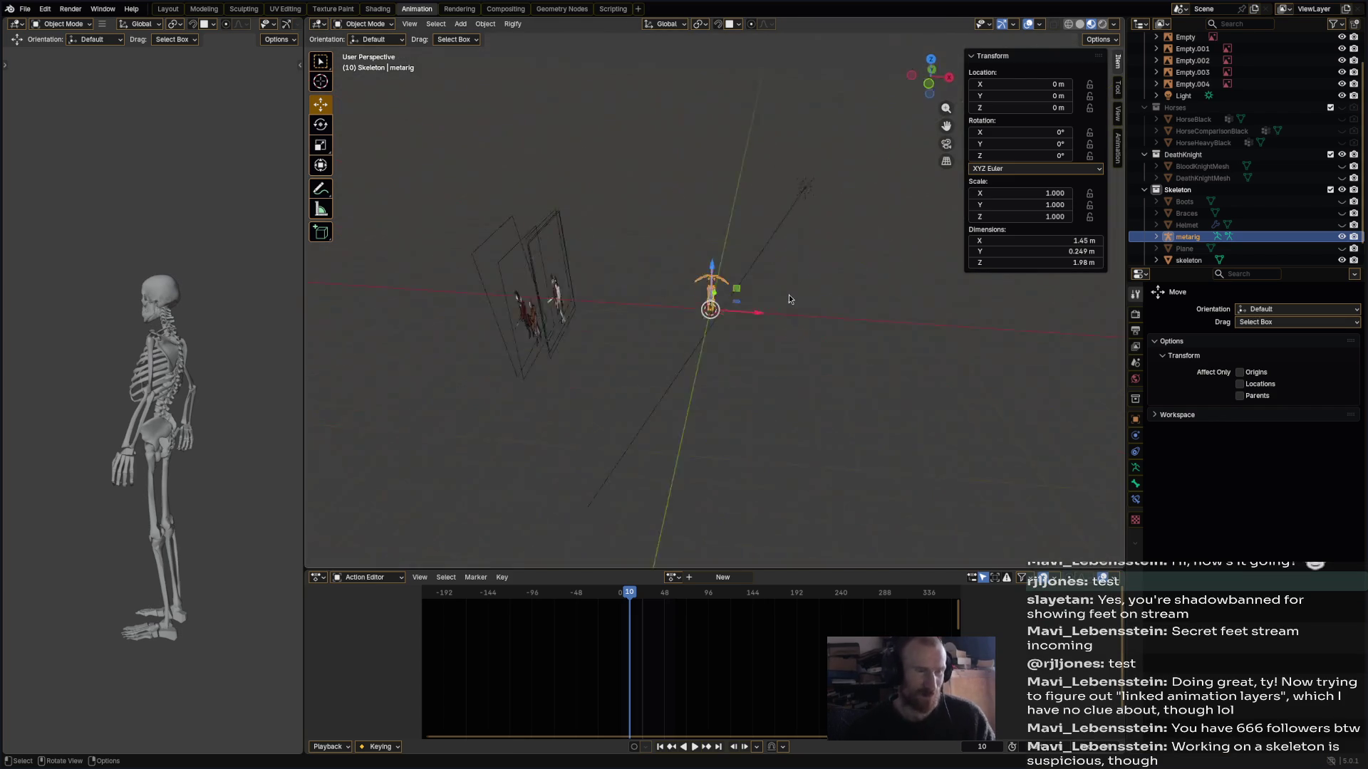
pyautogui.press('KP_Decimal')
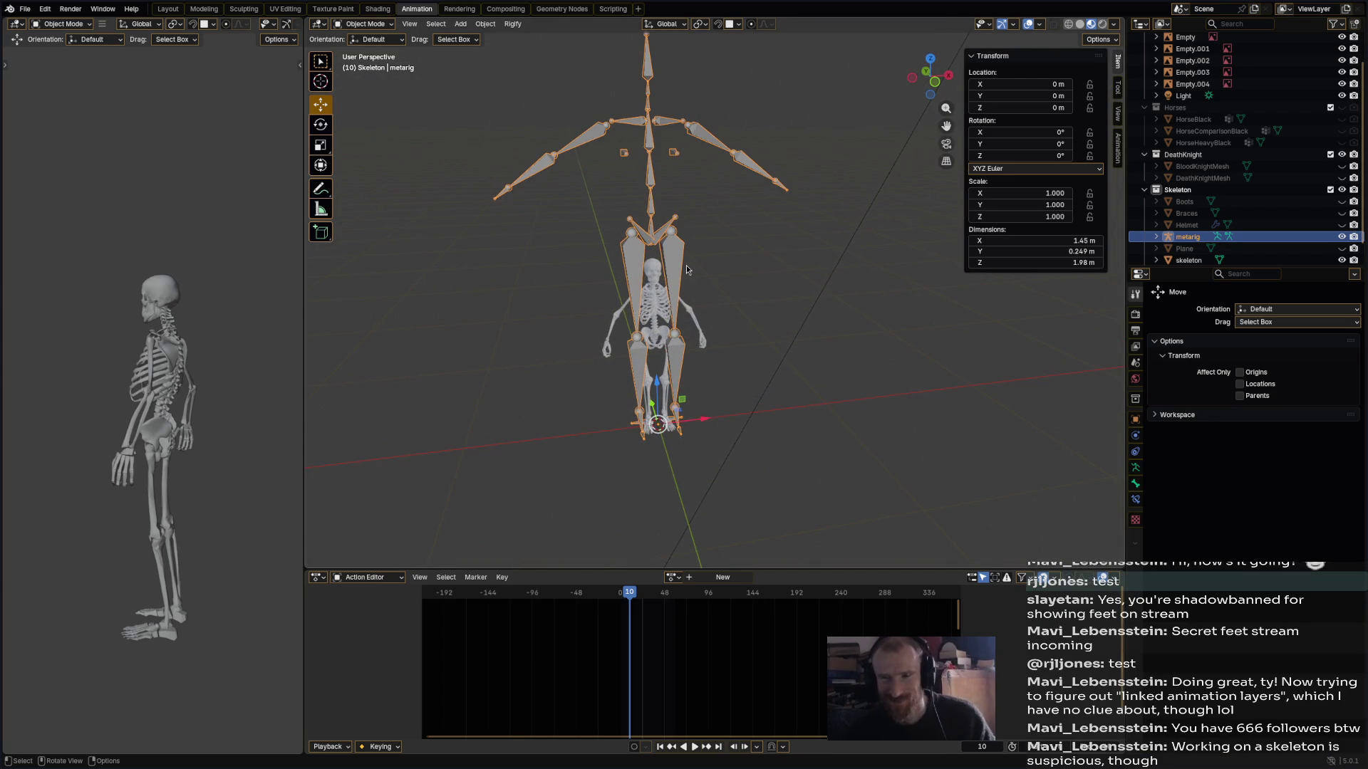
pyautogui.moveTo(686, 269); pyautogui.dragTo(700, 270, button='middle')
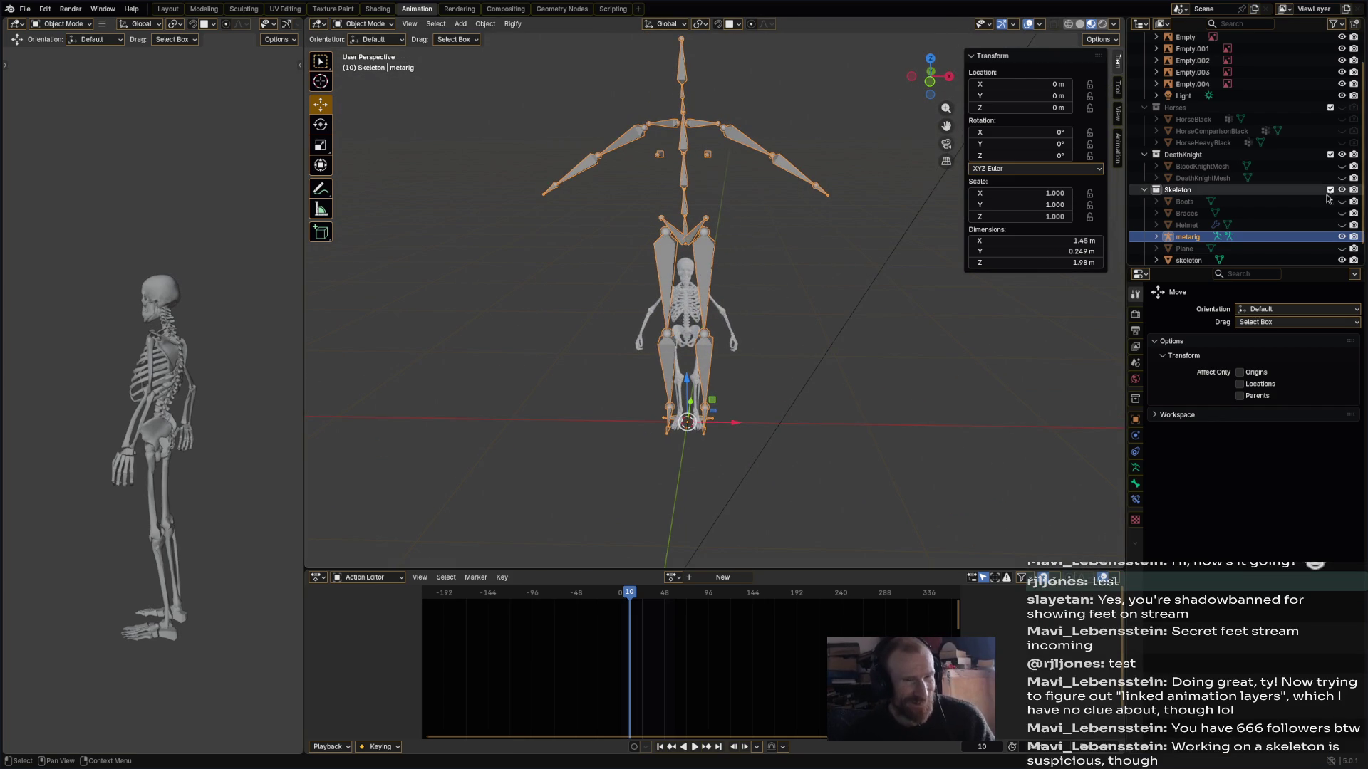
pyautogui.scroll(-1, 1186, 239)
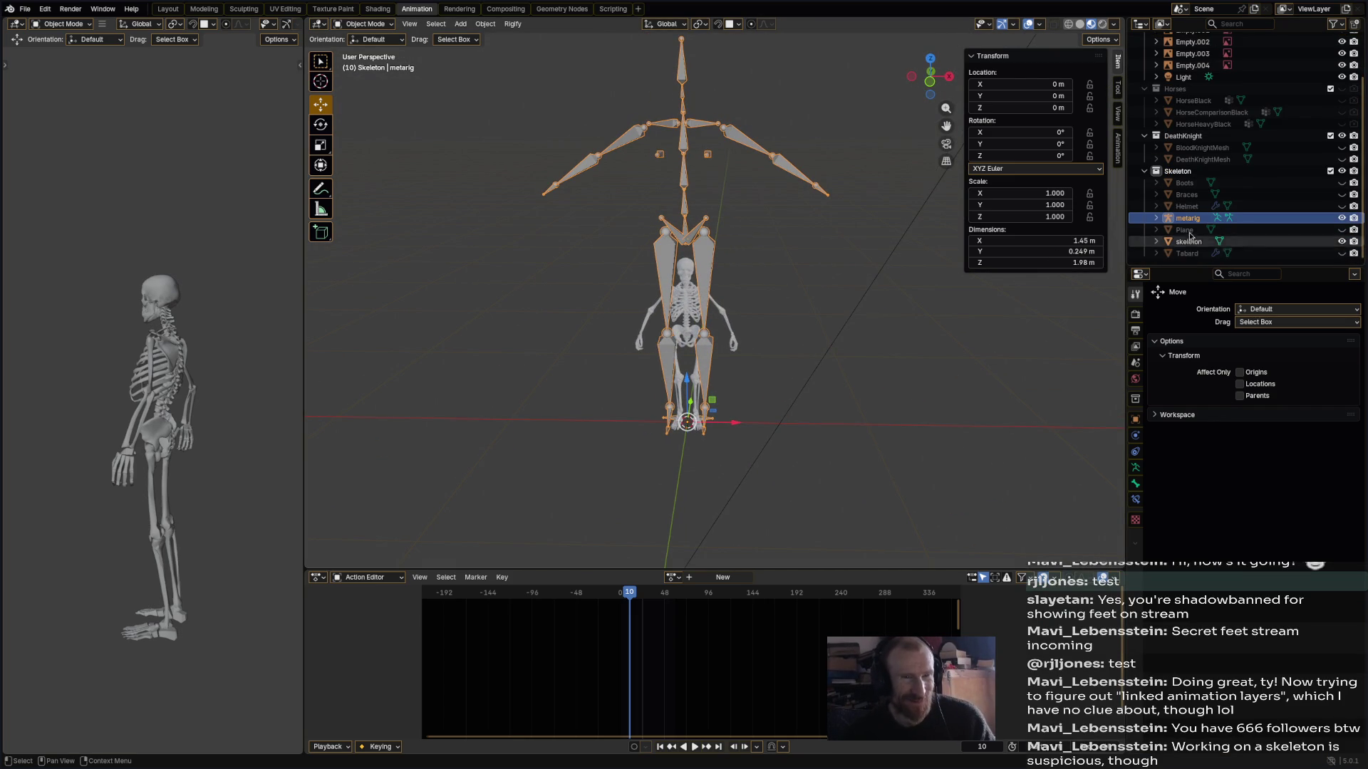
# - Deselect the metarig and unhide Tabard, Plane, Helmet, Braces and Boots
pyautogui.click(1188, 263)
pyautogui.click(1341, 253)
pyautogui.click(1341, 229)
pyautogui.moveTo(1342, 207); pyautogui.dragTo(1341, 182)
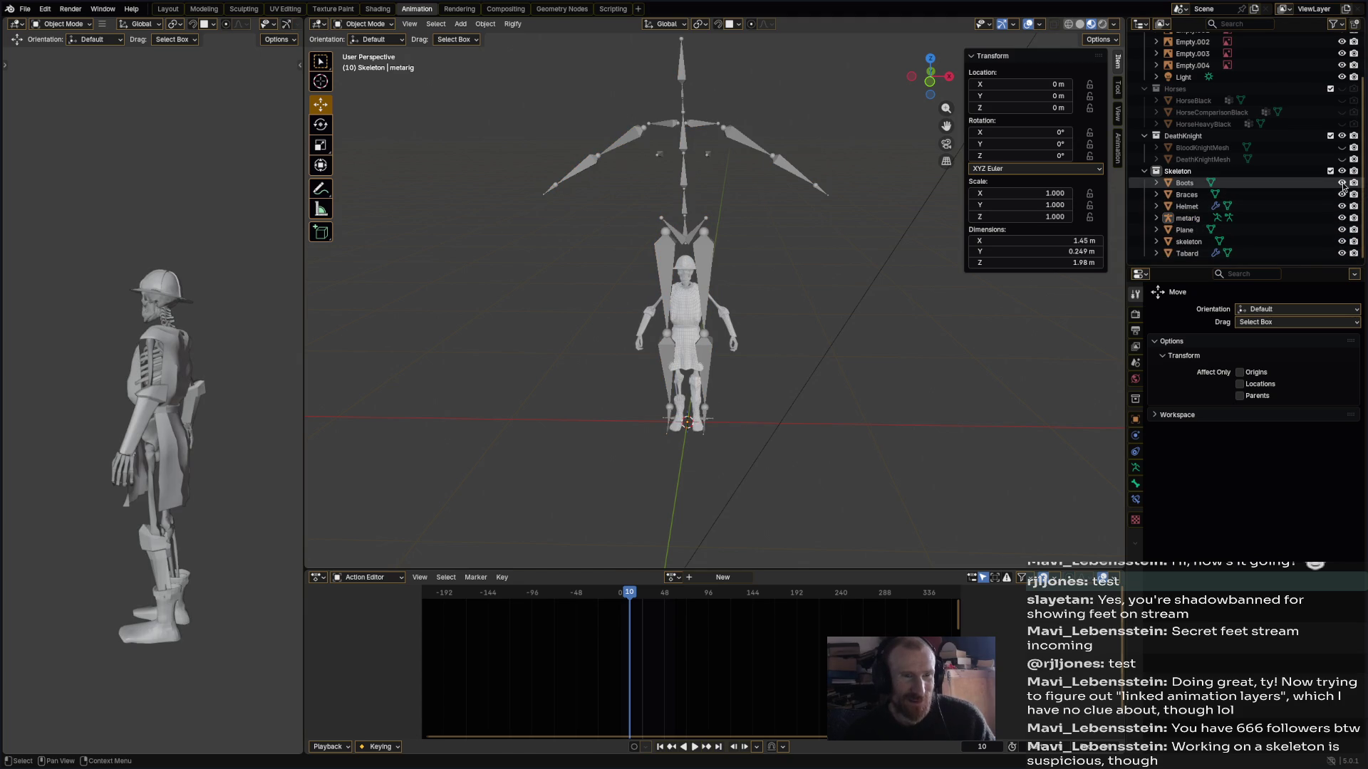
# - Select the skeleton's parts, excluding the metarig, and scale them up about 2.08 times
pyautogui.click(1341, 218)
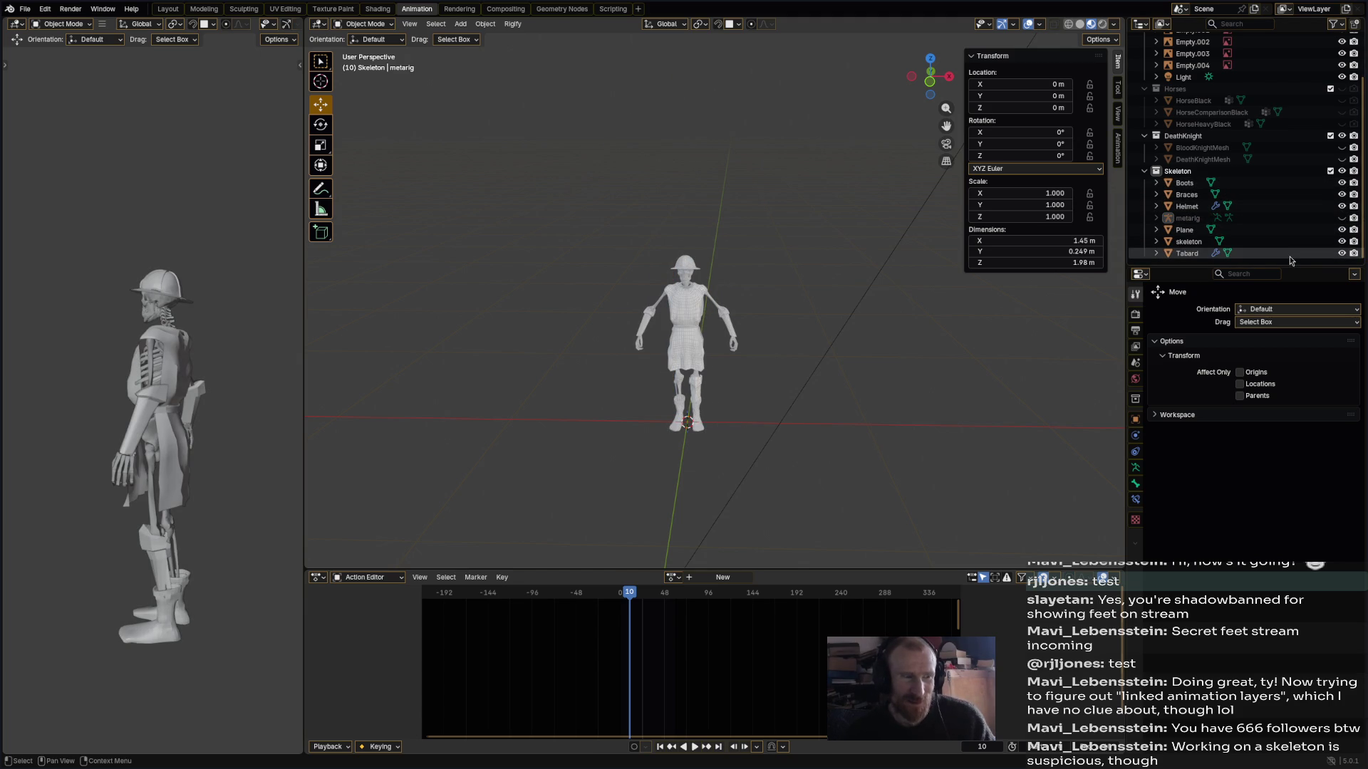
pyautogui.moveTo(1291, 261); pyautogui.dragTo(1260, 179)
pyautogui.keyDown('ctrl'); pyautogui.click(1242, 220); pyautogui.keyUp('ctrl')
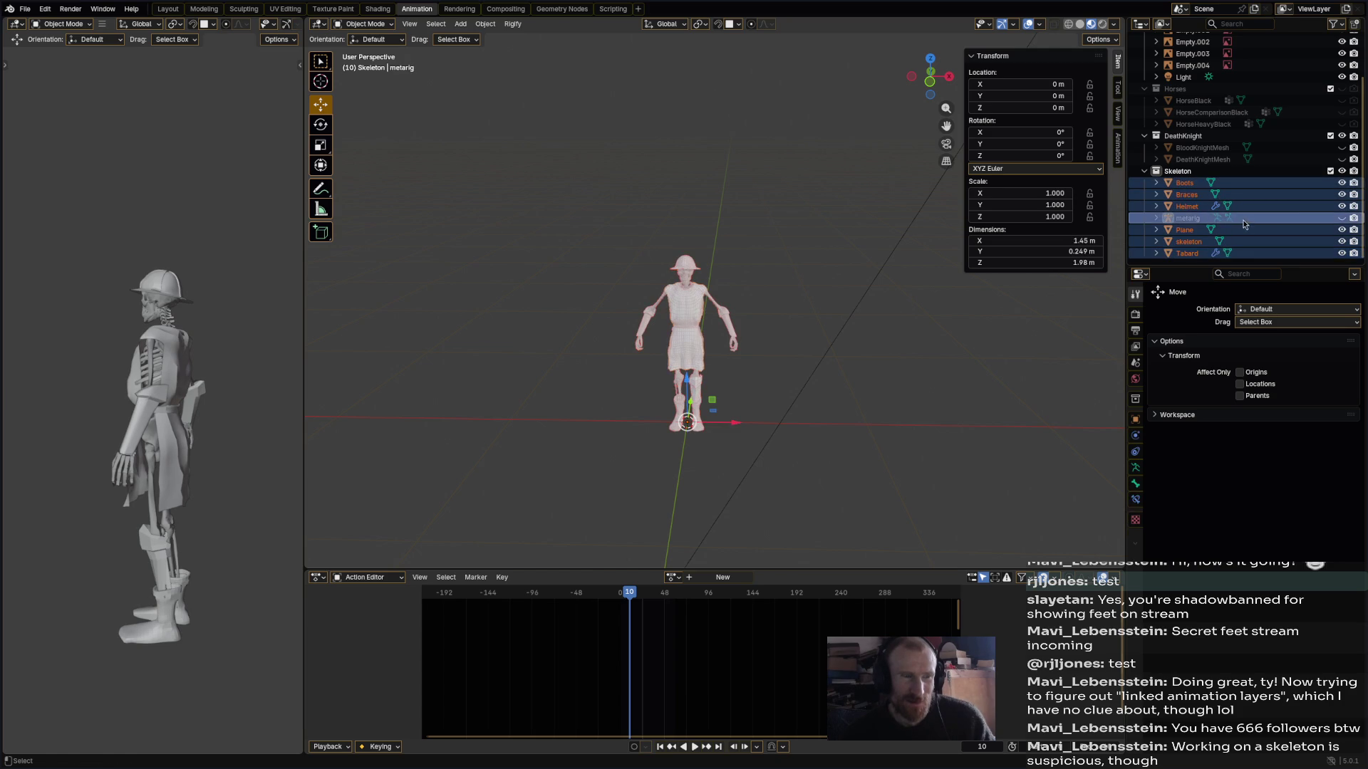
pyautogui.click(1342, 218)
pyautogui.keyDown('ctrl'); pyautogui.click(1302, 220); pyautogui.keyUp('ctrl')
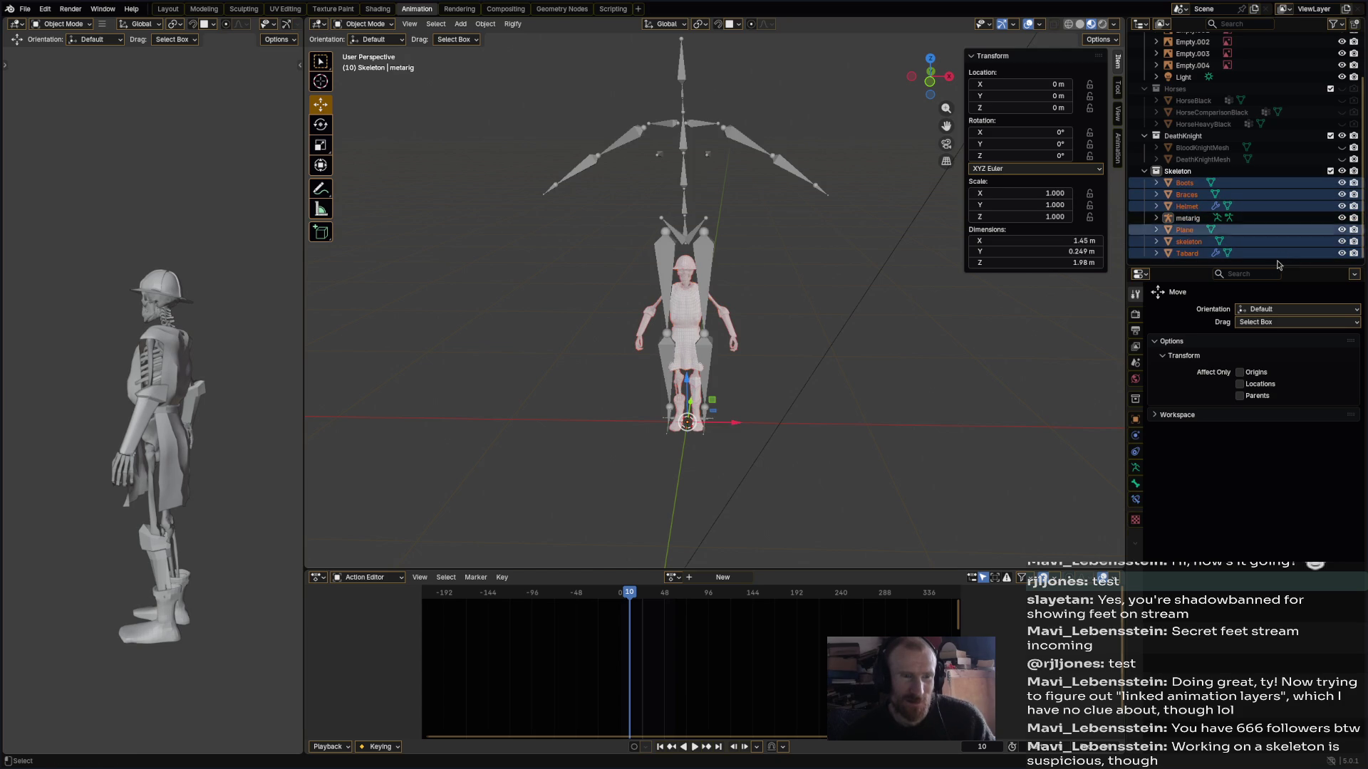
pyautogui.press('s')
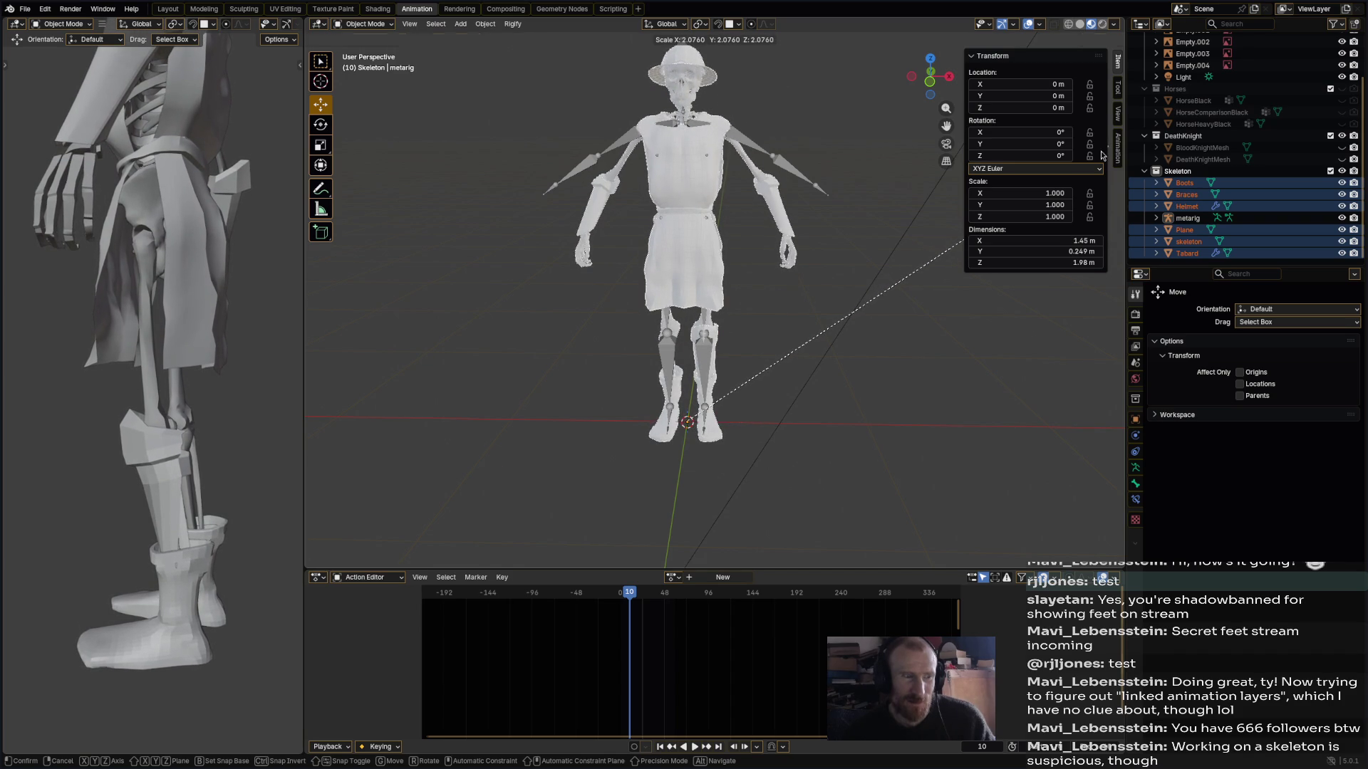
pyautogui.click(963, 243)
# - Apply the new scale to the skeleton parts
pyautogui.moveTo(833, 338)
pyautogui.mouseDown(button='middle')
pyautogui.moveTo(684, 285)
pyautogui.moveTo(612, 235)
pyautogui.mouseUp(button='middle')
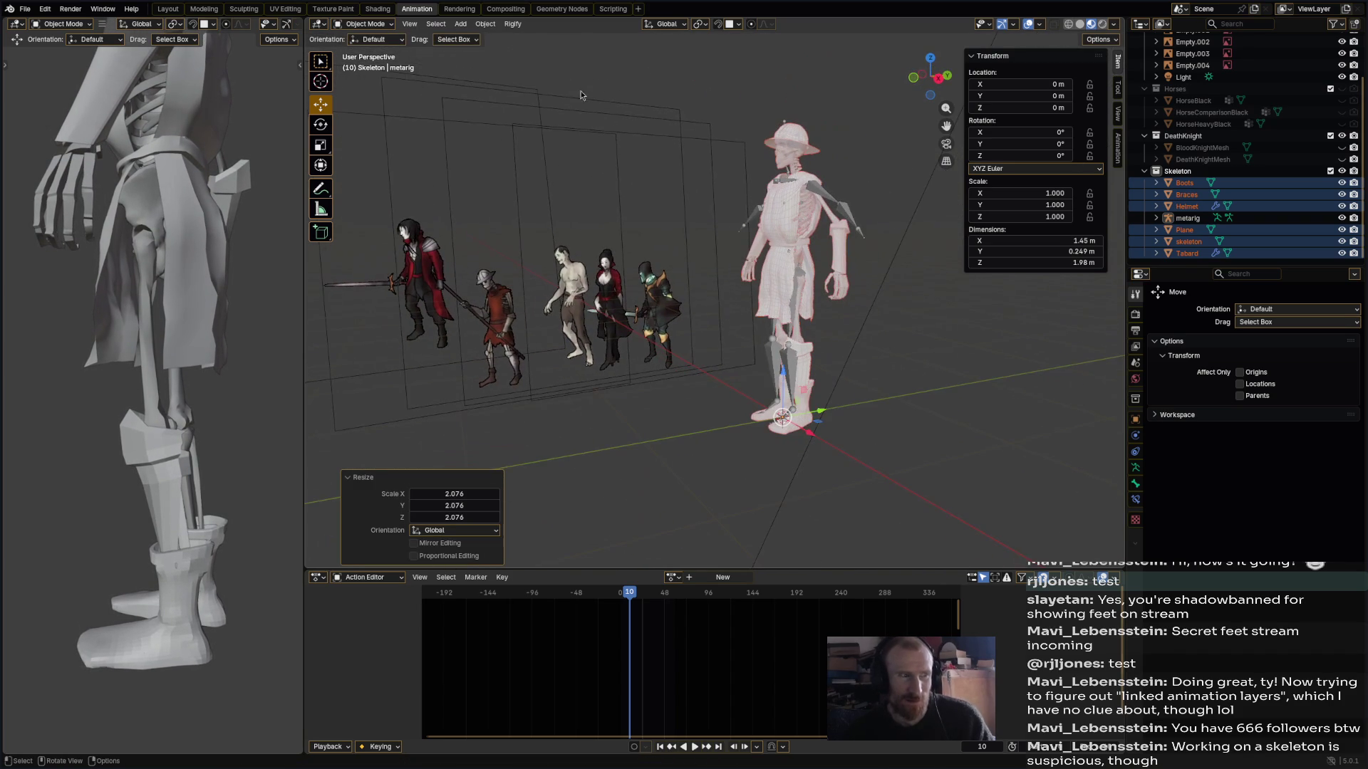
pyautogui.click(485, 24)
pyautogui.moveTo(527, 84)
pyautogui.click(654, 112)
pyautogui.moveTo(669, 235)
pyautogui.mouseDown(button='middle')
pyautogui.moveTo(737, 329)
pyautogui.moveTo(766, 327)
pyautogui.mouseUp(button='middle')
pyautogui.click(737, 330)
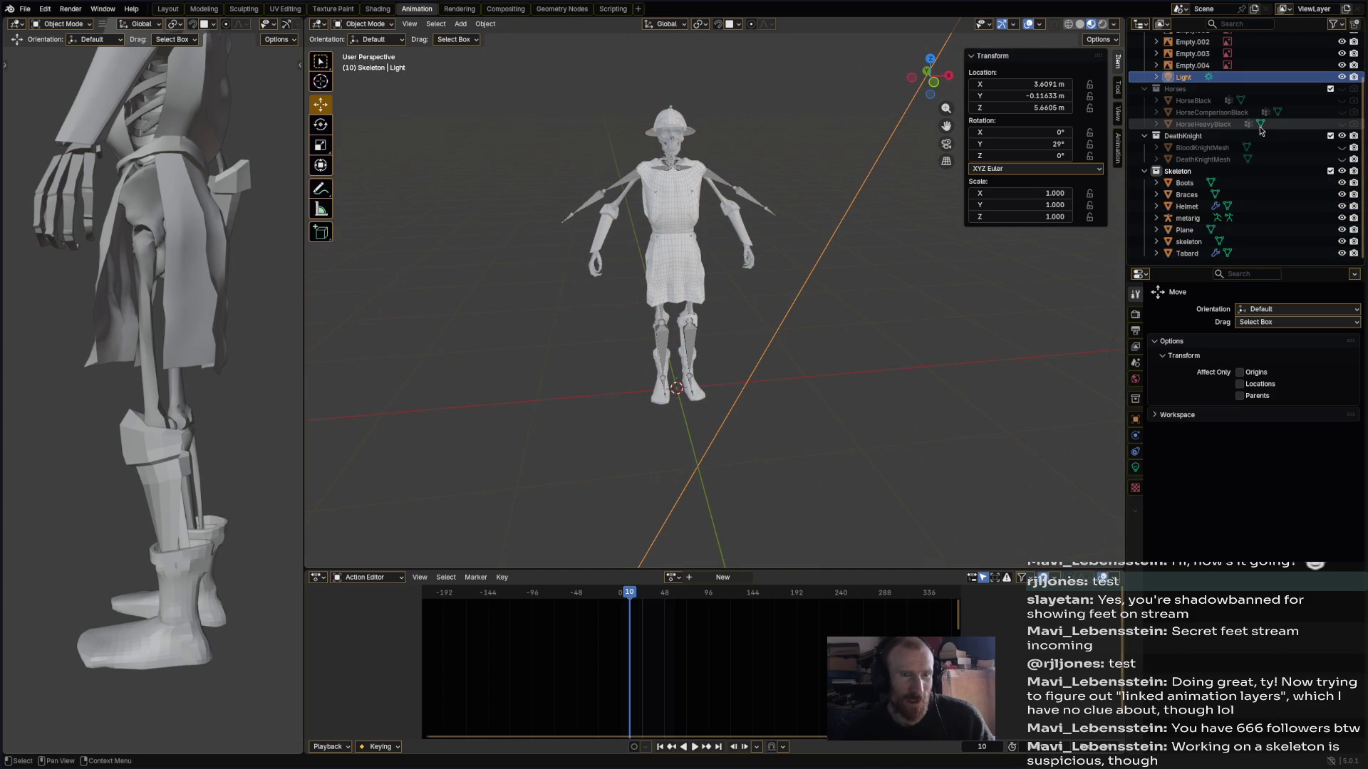
# - Show the Skeleton collection and metarig again and unhide BloodKnightMesh and DeathKnightMesh
pyautogui.click(1341, 172)
pyautogui.click(1342, 219)
pyautogui.click(1342, 171)
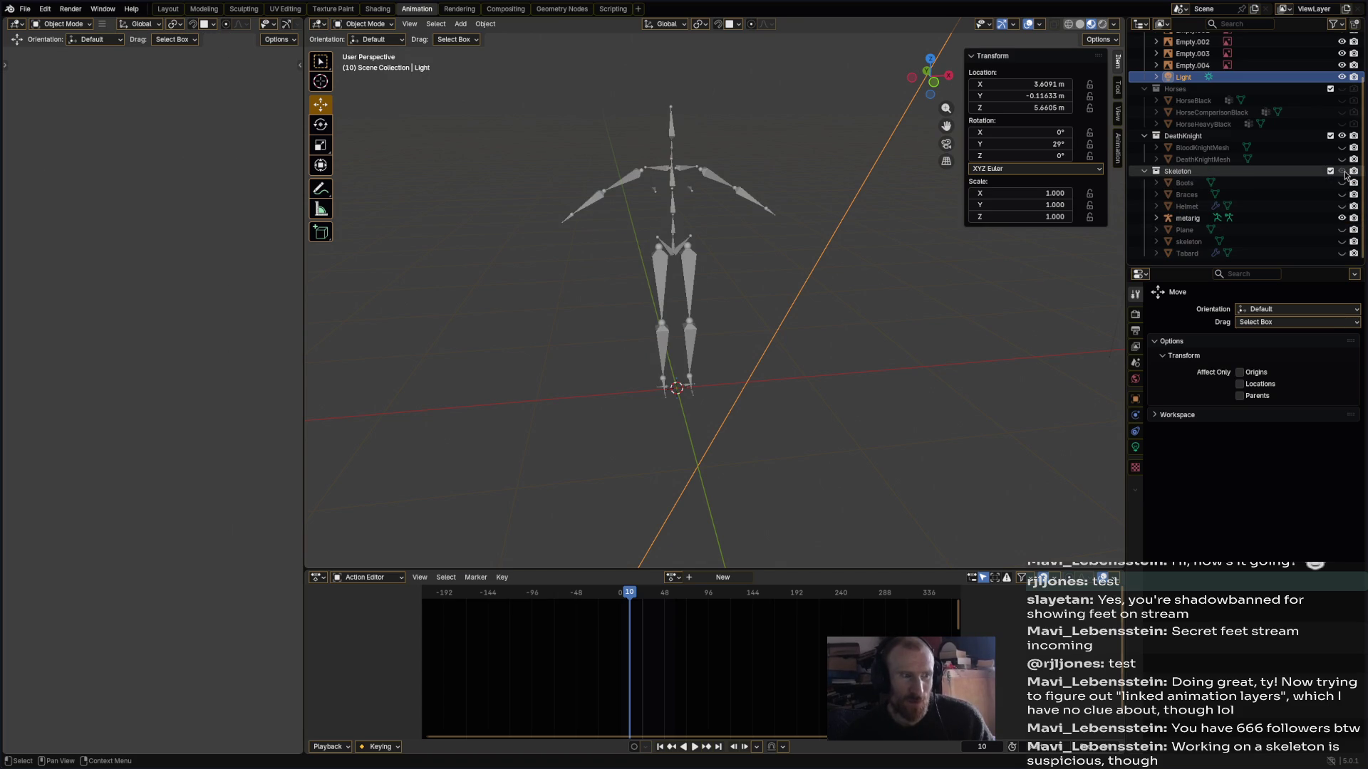
pyautogui.click(1341, 148)
pyautogui.click(1341, 160)
# - Select DeathKnightMesh and BloodKnightMesh together and start scaling both
pyautogui.moveTo(853, 209); pyautogui.dragTo(707, 289, button='middle')
pyautogui.click(650, 301)
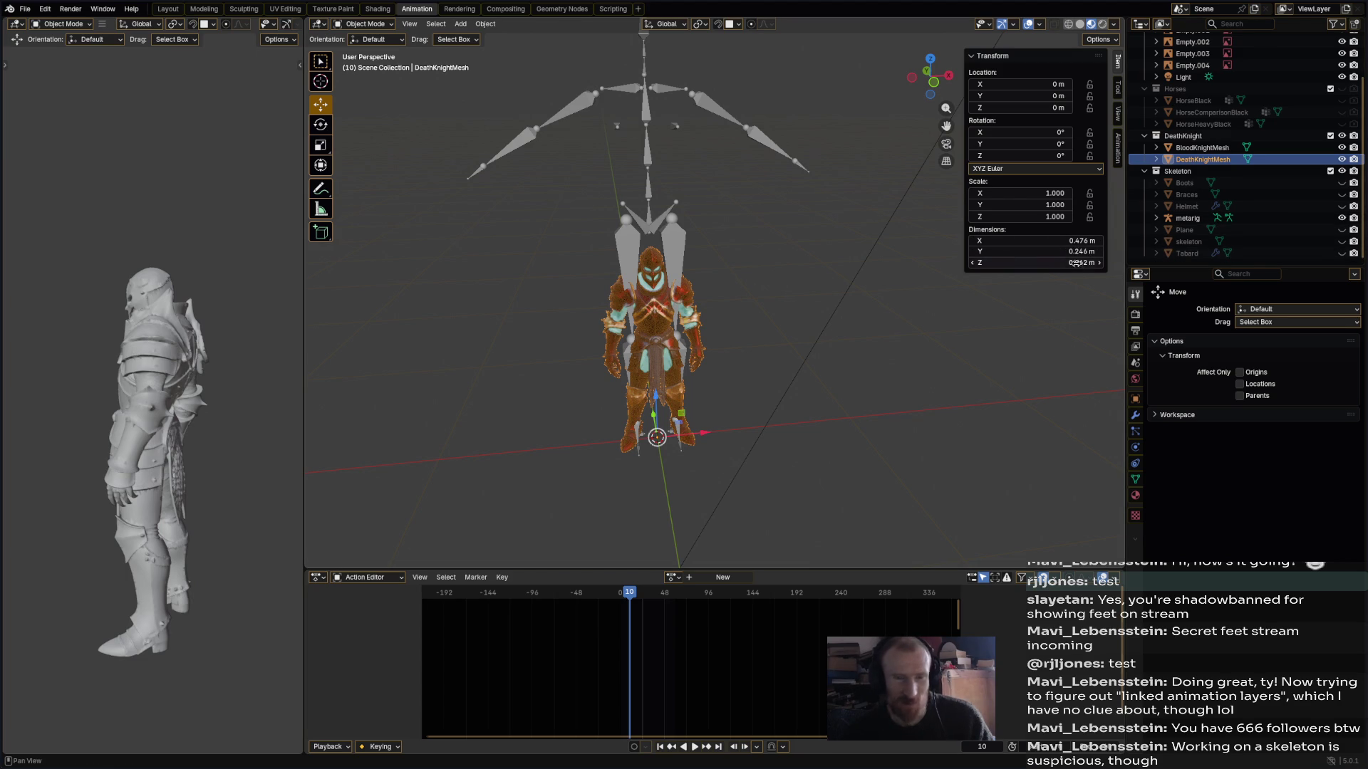
pyautogui.moveTo(1025, 273); pyautogui.dragTo(656, 277, button='middle')
pyautogui.keyDown('ctrl'); pyautogui.click(1202, 148); pyautogui.keyUp('ctrl')
pyautogui.scroll(-2, 725, 271)
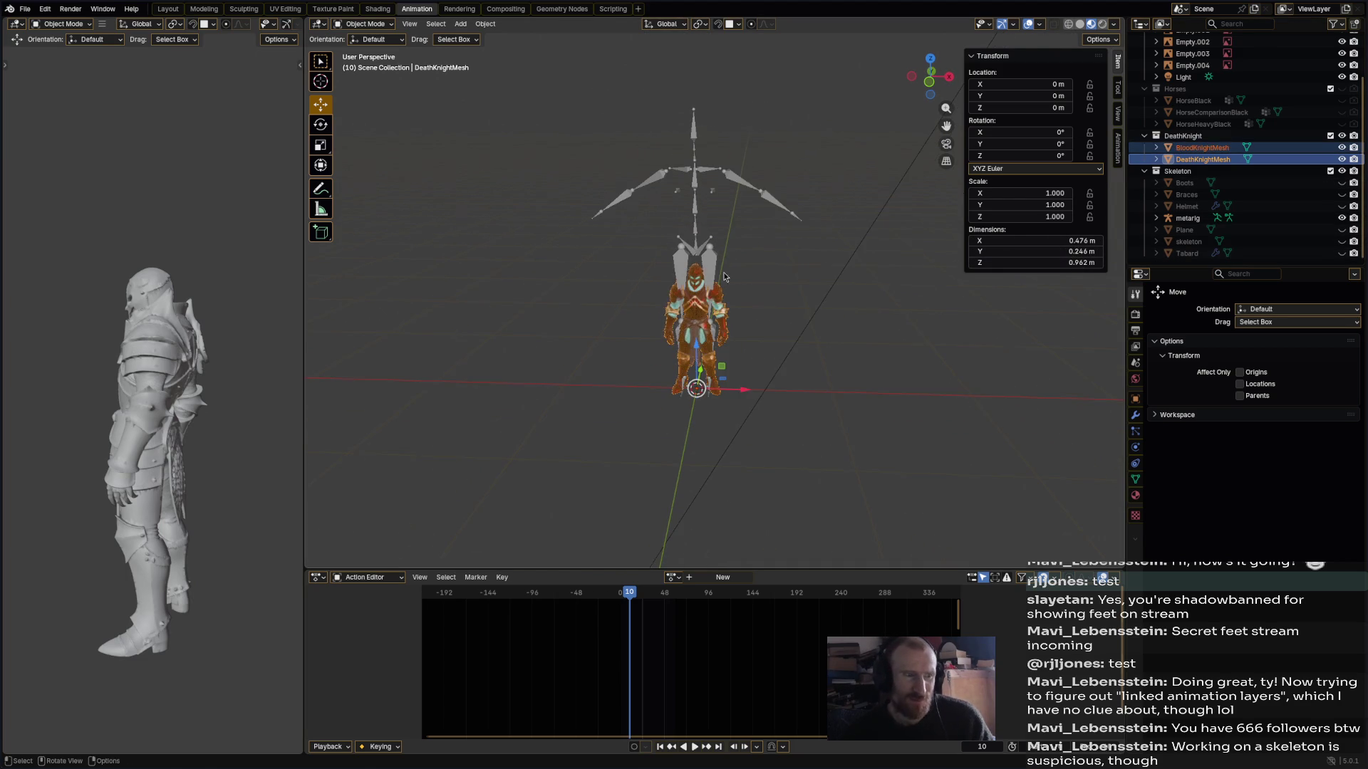
pyautogui.press('s')
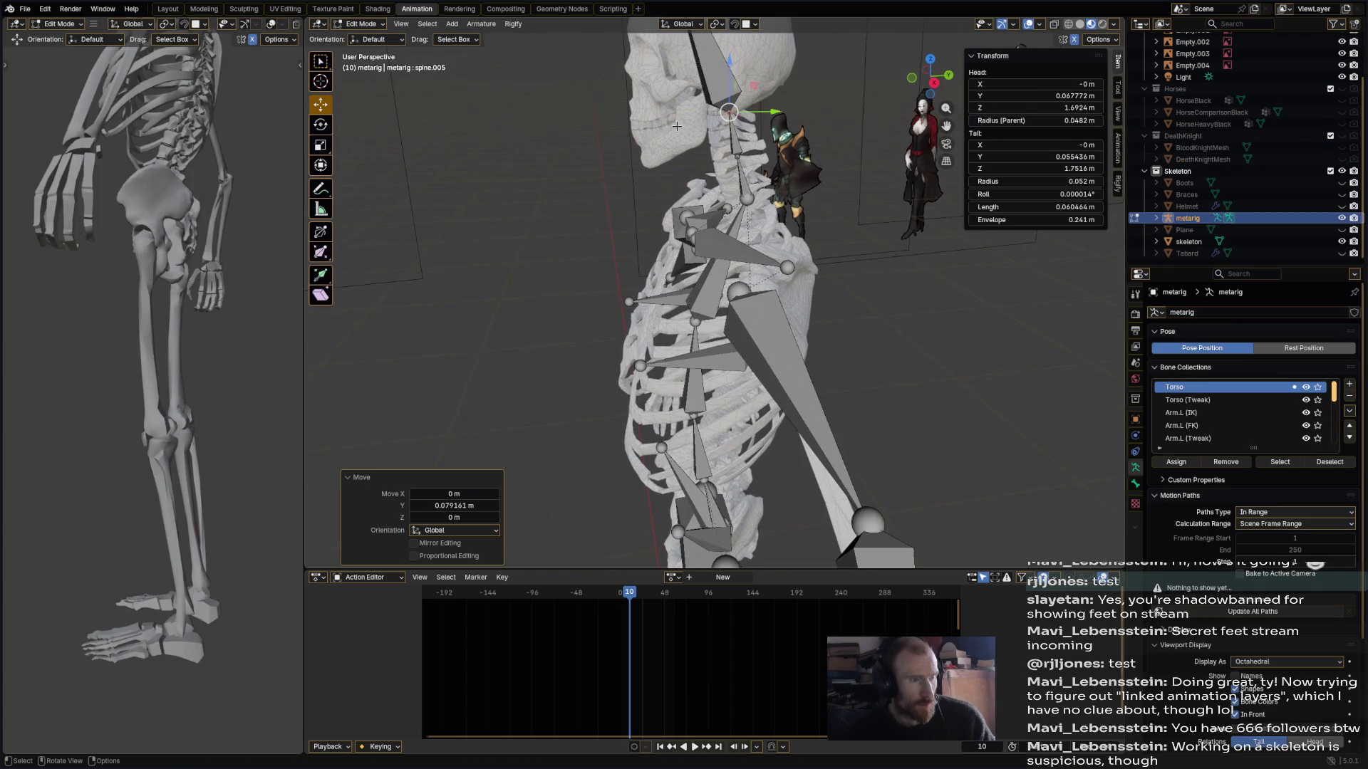
# - Move the top spine bone's tip vertically into the skull, undoing one misplaced move
pyautogui.moveTo(669, 132); pyautogui.dragTo(694, 212, button='middle')
pyautogui.click(709, 75)
pyautogui.moveTo(710, 75); pyautogui.dragTo(705, 69, button='middle')
pyautogui.press('g')
pyautogui.press('z')
pyautogui.click(706, 70)
pyautogui.press('g')
pyautogui.click(722, 202)
pyautogui.moveTo(704, 288); pyautogui.dragTo(728, 211, button='middle')
pyautogui.hotkey('ctrl', 'z')
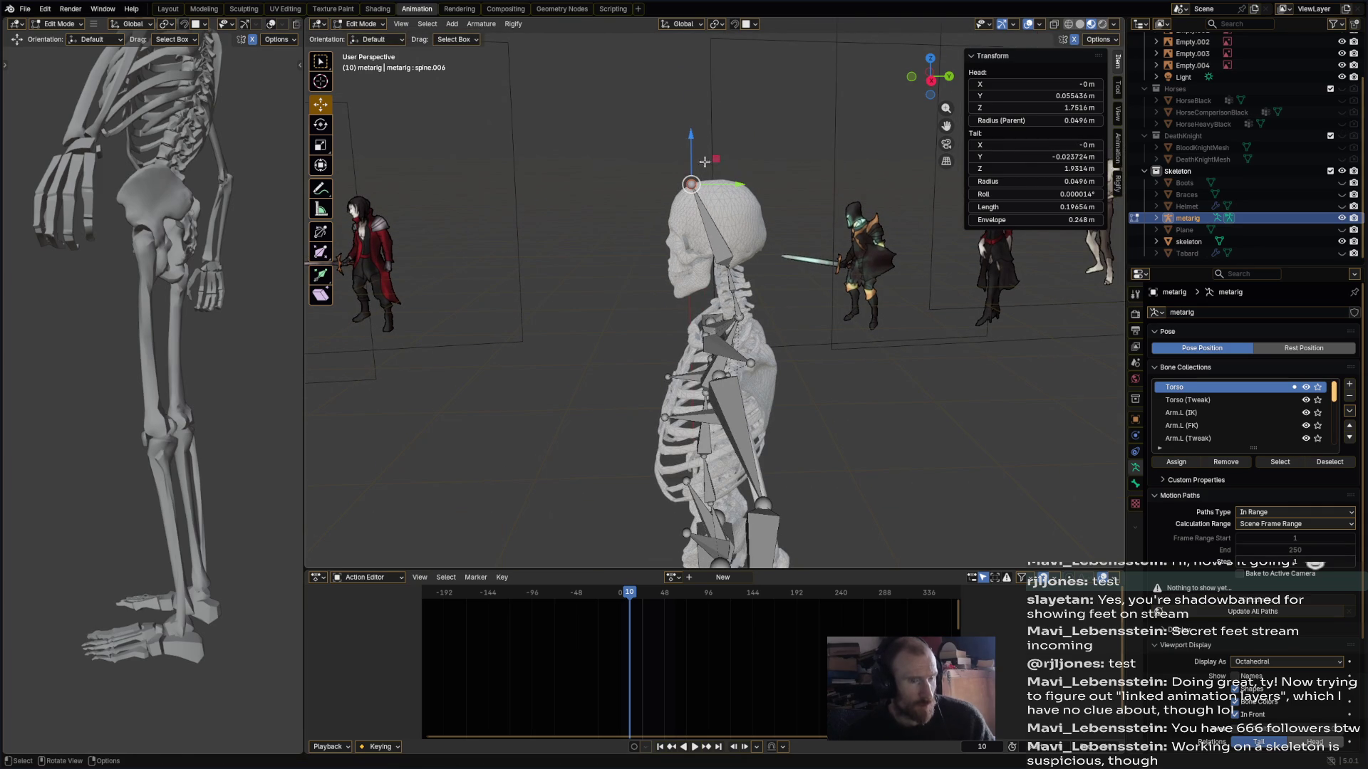
# - Reposition spine.006 and raise the head bone's tip to the top of the skull
pyautogui.press('g')
pyautogui.click(713, 150)
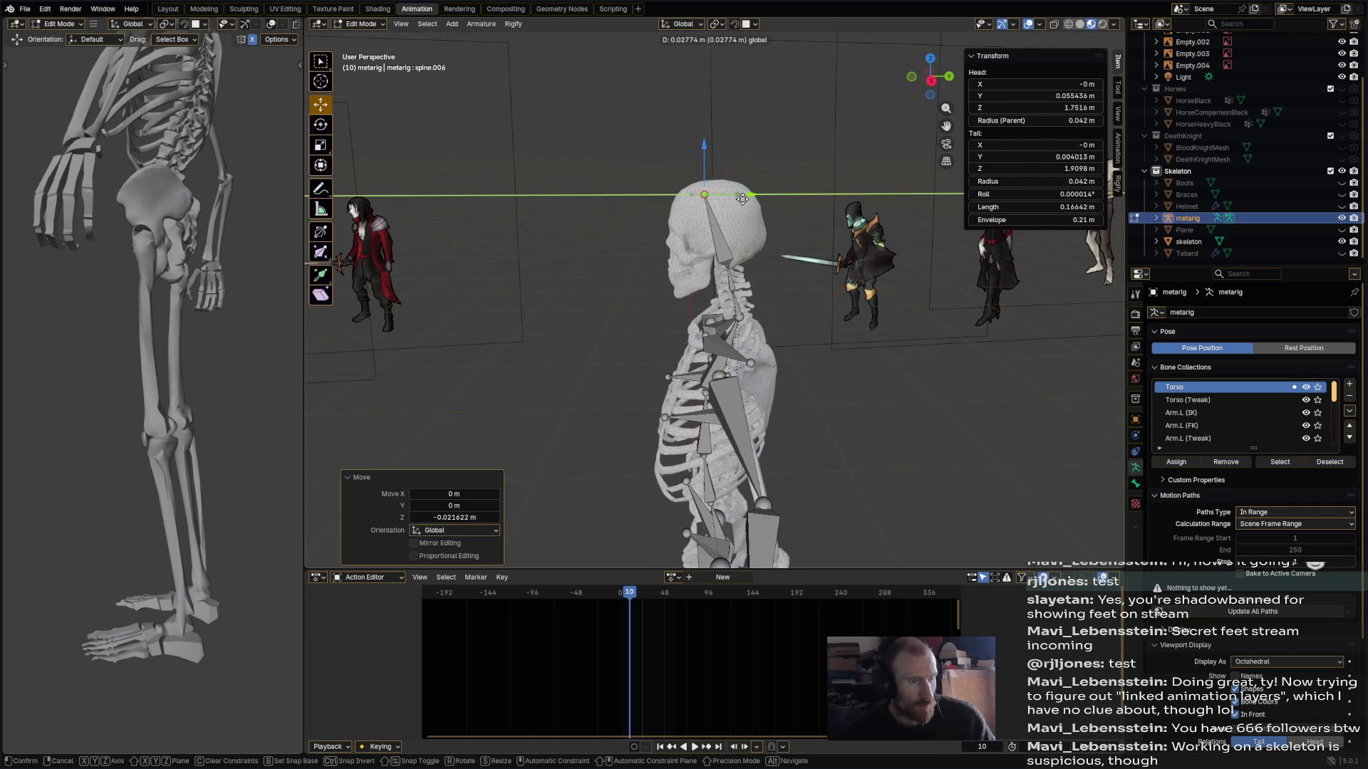
pyautogui.click(706, 150)
pyautogui.moveTo(703, 150); pyautogui.dragTo(703, 137)
pyautogui.click(827, 280)
pyautogui.moveTo(827, 280)
pyautogui.mouseDown(button='middle')
pyautogui.moveTo(791, 305)
pyautogui.moveTo(766, 271)
pyautogui.mouseUp(button='middle')
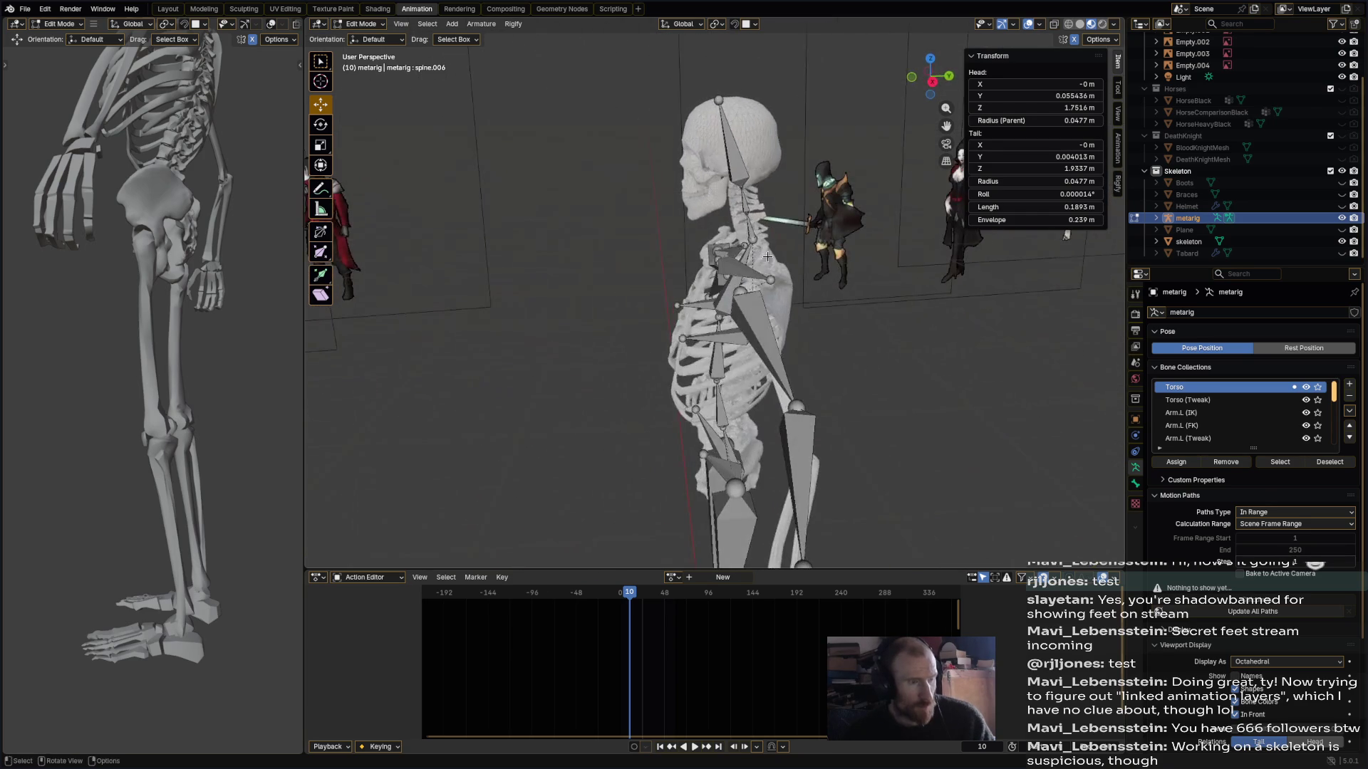
pyautogui.scroll(3, 765, 272)
pyautogui.moveTo(779, 184); pyautogui.dragTo(745, 199, button='middle')
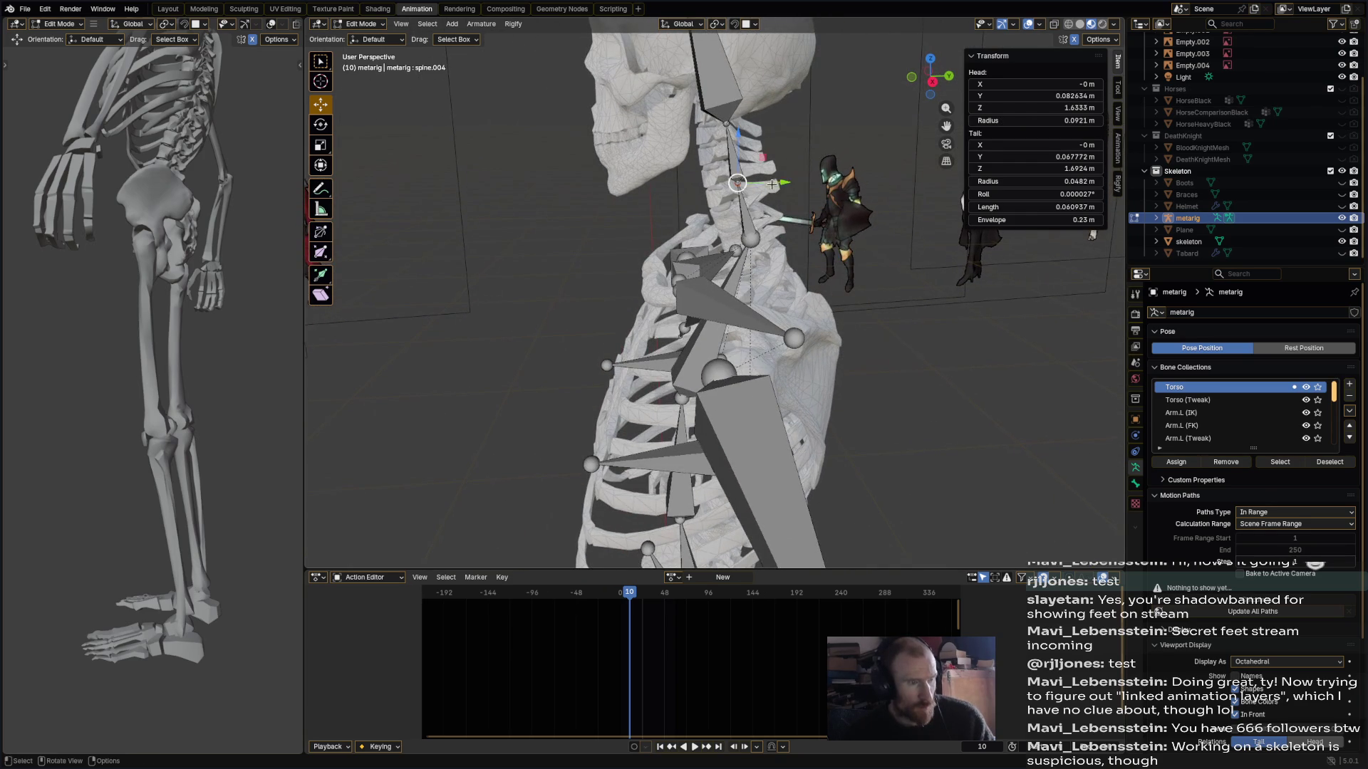
# - Shift the neck joint, spine.005 and spine.006 along Y into the neck and skull
pyautogui.moveTo(775, 186); pyautogui.dragTo(768, 185)
pyautogui.click(723, 122)
pyautogui.moveTo(760, 124); pyautogui.dragTo(753, 129)
pyautogui.moveTo(754, 129); pyautogui.dragTo(673, 83, button='middle')
pyautogui.click(688, 82)
pyautogui.moveTo(719, 82); pyautogui.dragTo(730, 84)
pyautogui.scroll(-5, 730, 83)
pyautogui.moveTo(730, 83)
pyautogui.mouseDown(button='middle')
pyautogui.moveTo(741, 203)
pyautogui.moveTo(695, 237)
pyautogui.mouseUp(button='middle')
pyautogui.scroll(4, 741, 203)
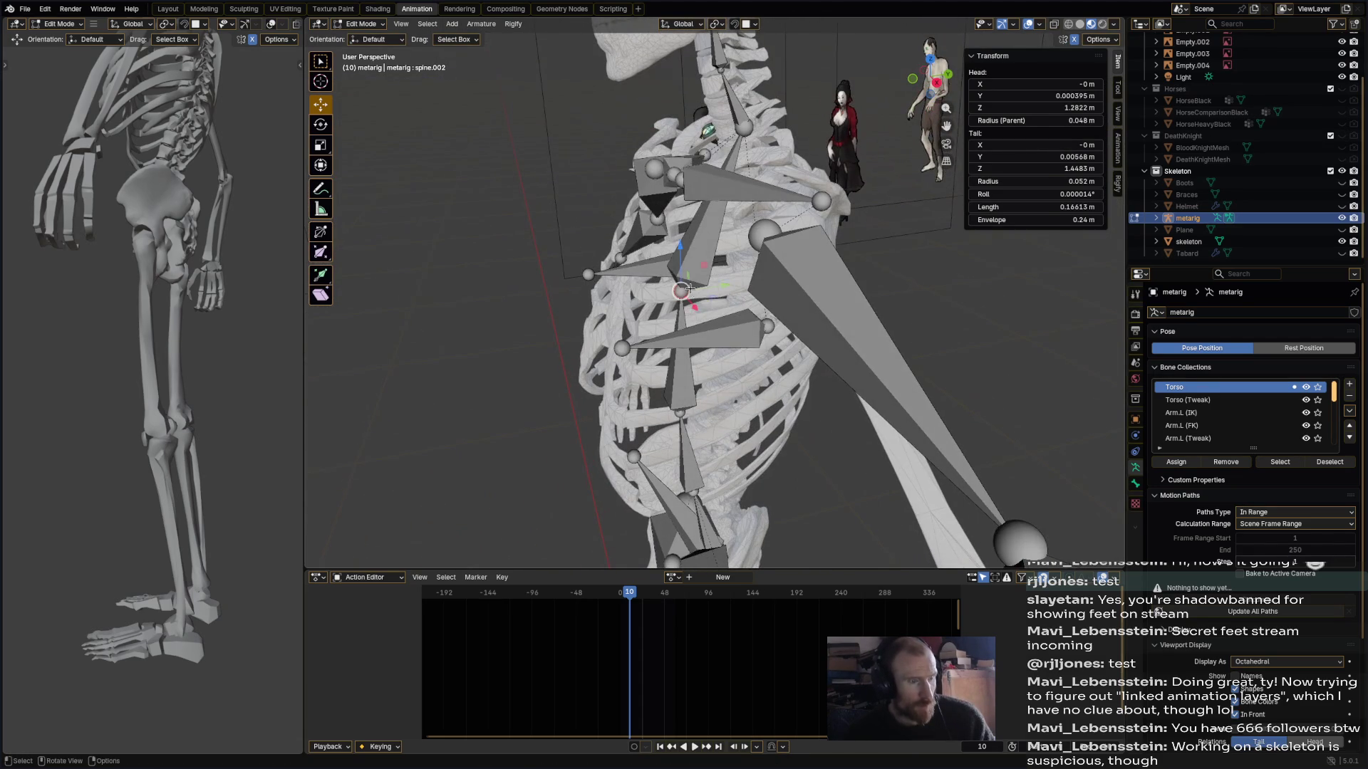
# - Move spine.002, spine.001 and the lowest spine joint along Y into the backbone
pyautogui.press('g')
pyautogui.press('y')
pyautogui.click(734, 292)
pyautogui.click(705, 378)
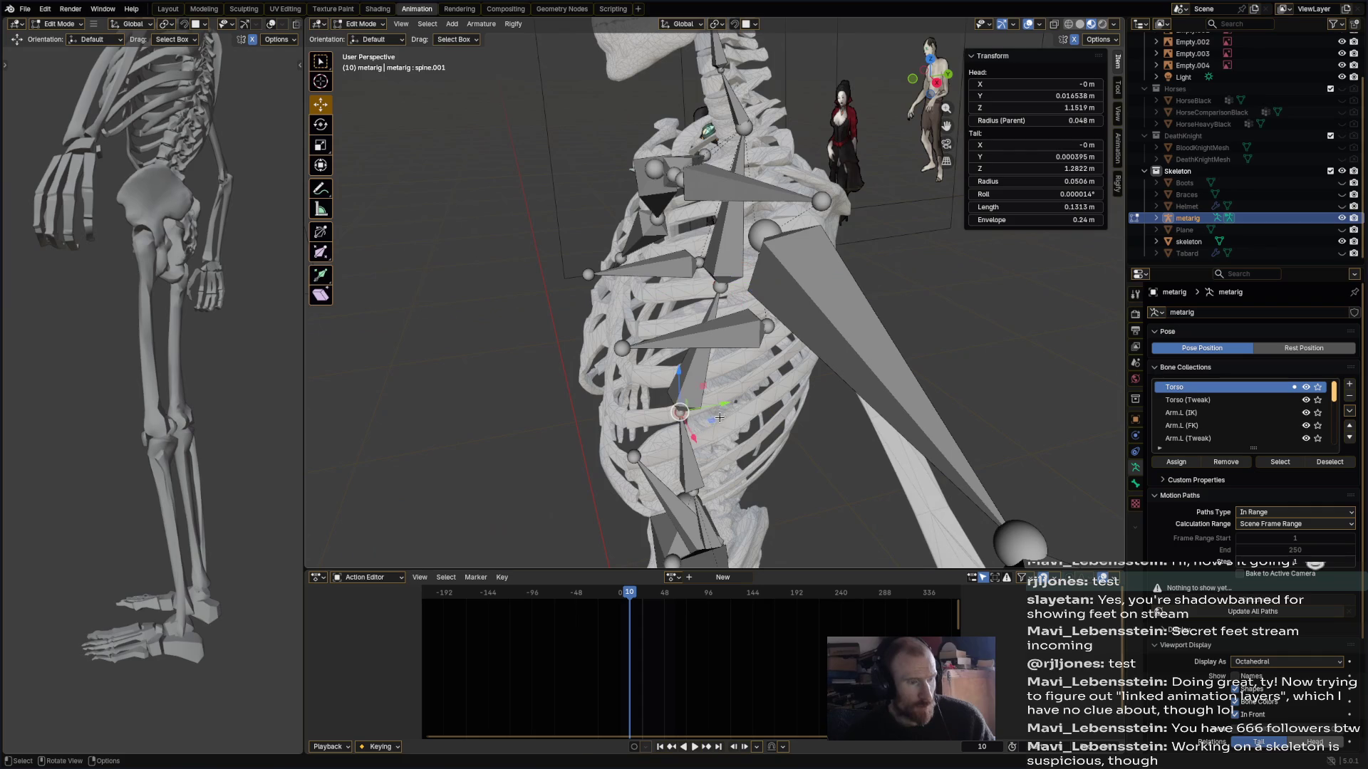
pyautogui.press('g')
pyautogui.press('y')
pyautogui.click(737, 408)
pyautogui.moveTo(738, 408)
pyautogui.mouseDown(button='middle')
pyautogui.moveTo(665, 281)
pyautogui.moveTo(643, 276)
pyautogui.moveTo(689, 282)
pyautogui.moveTo(808, 359)
pyautogui.moveTo(677, 330)
pyautogui.moveTo(737, 171)
pyautogui.moveTo(619, 200)
pyautogui.moveTo(662, 187)
pyautogui.moveTo(603, 168)
pyautogui.moveTo(641, 171)
pyautogui.moveTo(548, 169)
pyautogui.mouseUp(button='middle')
pyautogui.click(631, 282)
pyautogui.press('g')
pyautogui.press('y')
pyautogui.click(650, 256)
# - Move the pelvis bone's tail into the hip and pick the right upper arm's head joint
pyautogui.click(741, 126)
pyautogui.press('g')
pyautogui.click(773, 137)
pyautogui.scroll(-3, 619, 199)
pyautogui.click(567, 86)
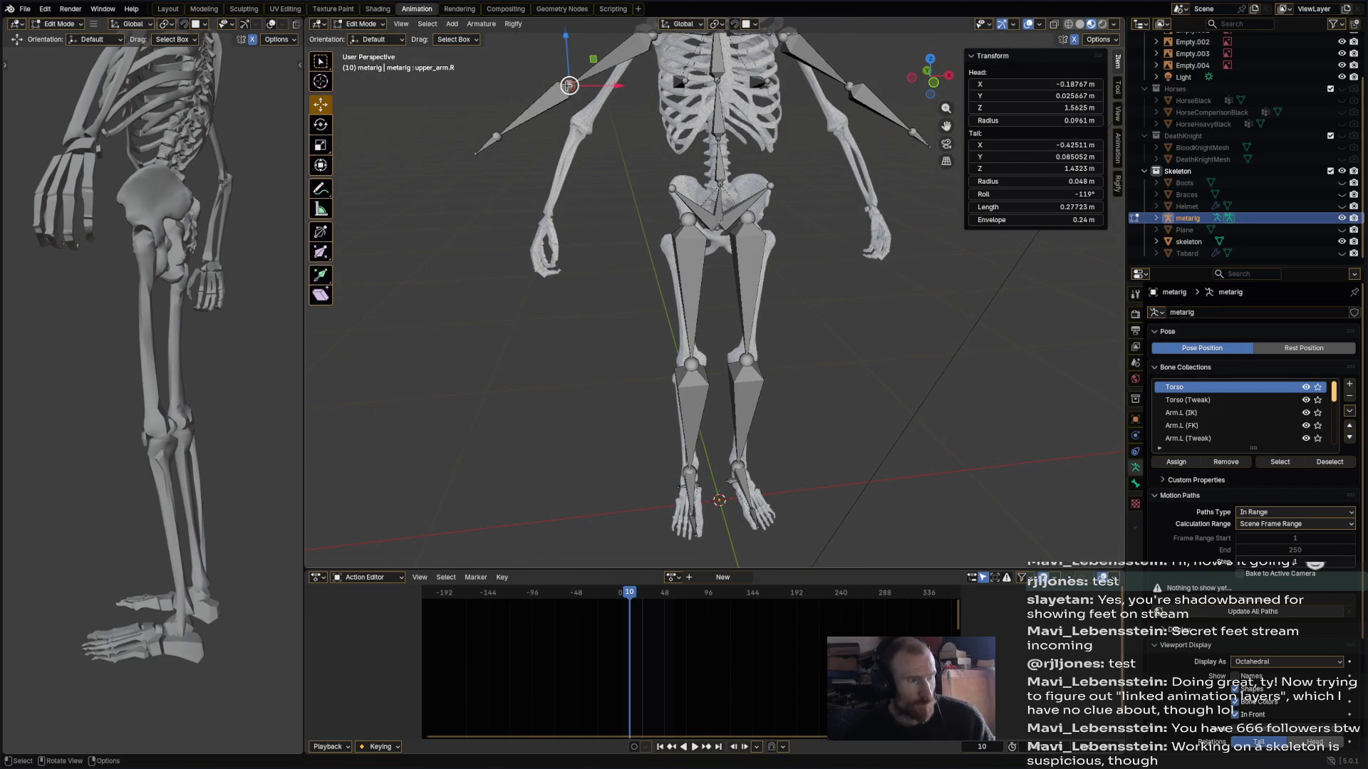
# - Adjust snapping and move the right shoulder, elbow and hand-end joints onto the skeleton's arm
pyautogui.click(748, 20)
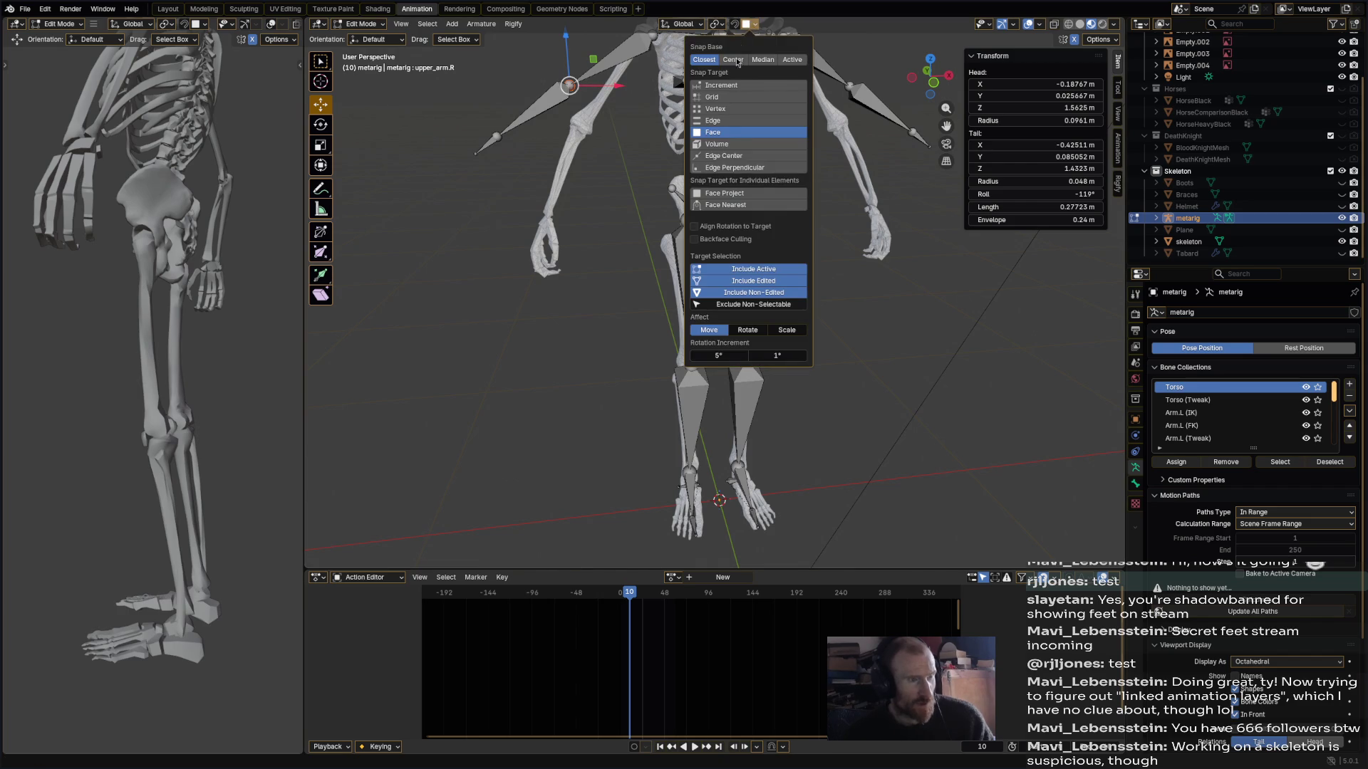
pyautogui.moveTo(570, 85); pyautogui.dragTo(583, 121)
pyautogui.click(496, 136)
pyautogui.moveTo(497, 136); pyautogui.dragTo(547, 220)
pyautogui.click(475, 153)
pyautogui.moveTo(475, 152); pyautogui.dragTo(544, 273)
# - From a side view, move the forearm's wrist joint into place
pyautogui.moveTo(535, 258); pyautogui.dragTo(769, 237, button='middle')
pyautogui.moveTo(759, 169)
pyautogui.mouseDown(button='middle')
pyautogui.moveTo(734, 23)
pyautogui.moveTo(769, 193)
pyautogui.mouseUp(button='middle')
pyautogui.click(760, 135)
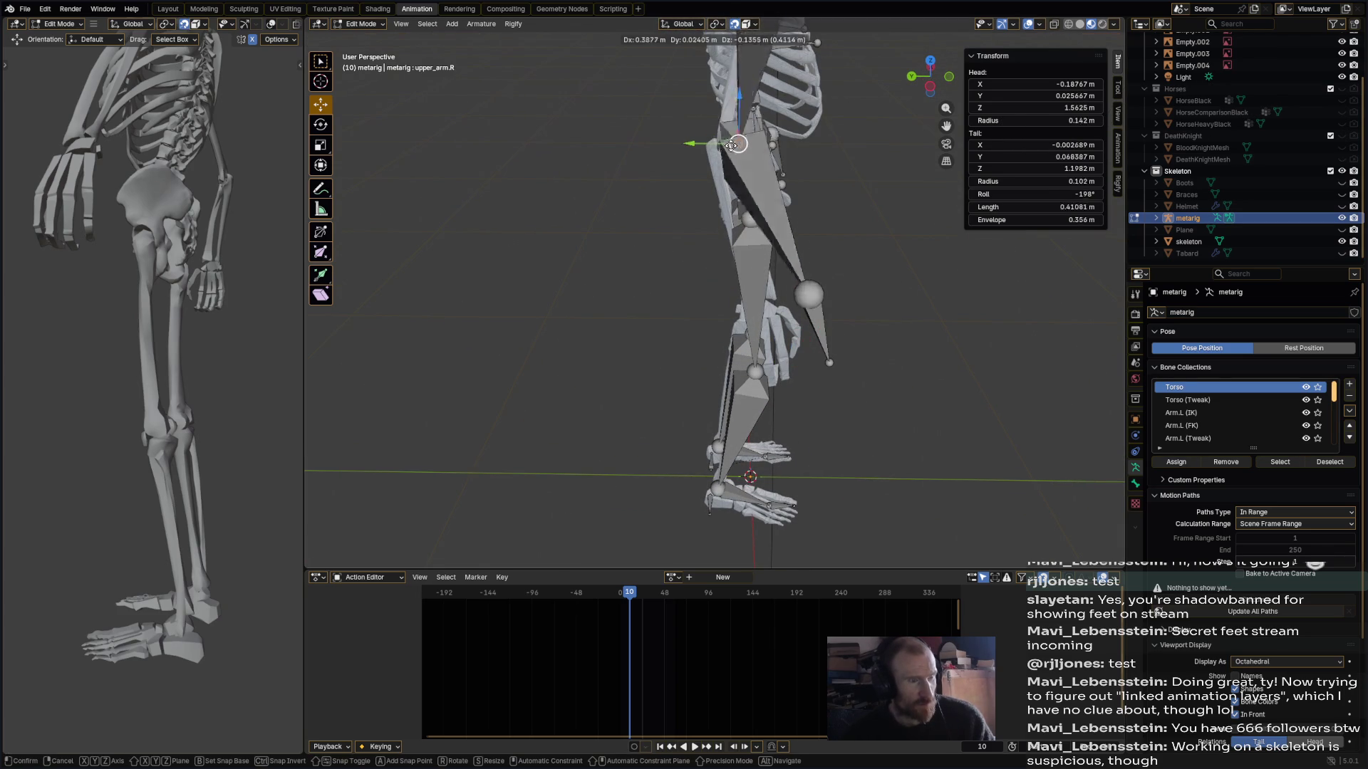
pyautogui.click(808, 292)
pyautogui.moveTo(808, 293); pyautogui.dragTo(712, 218, button='middle')
pyautogui.press('g')
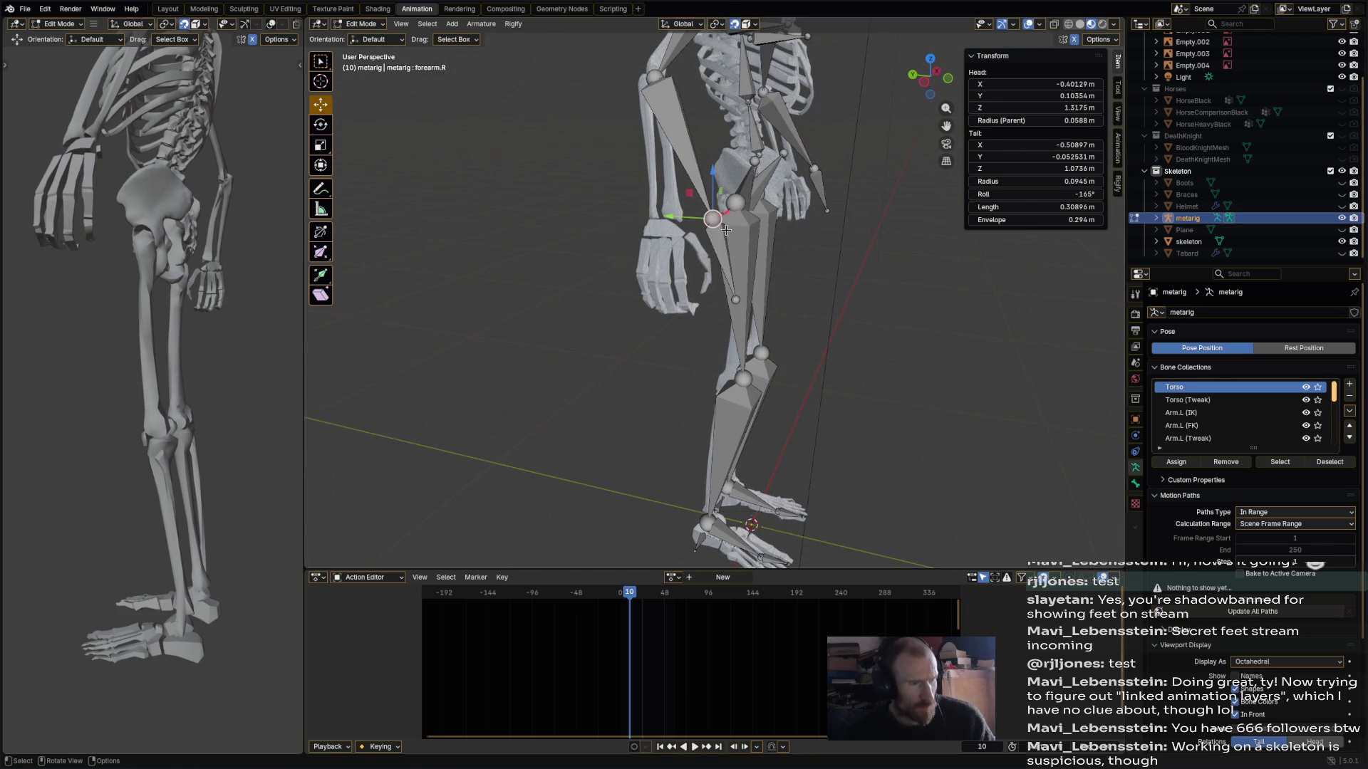
pyautogui.click(658, 228)
# - Reposition the right hand bone and its tip along the skeleton's hand
pyautogui.click(708, 299)
pyautogui.press('g')
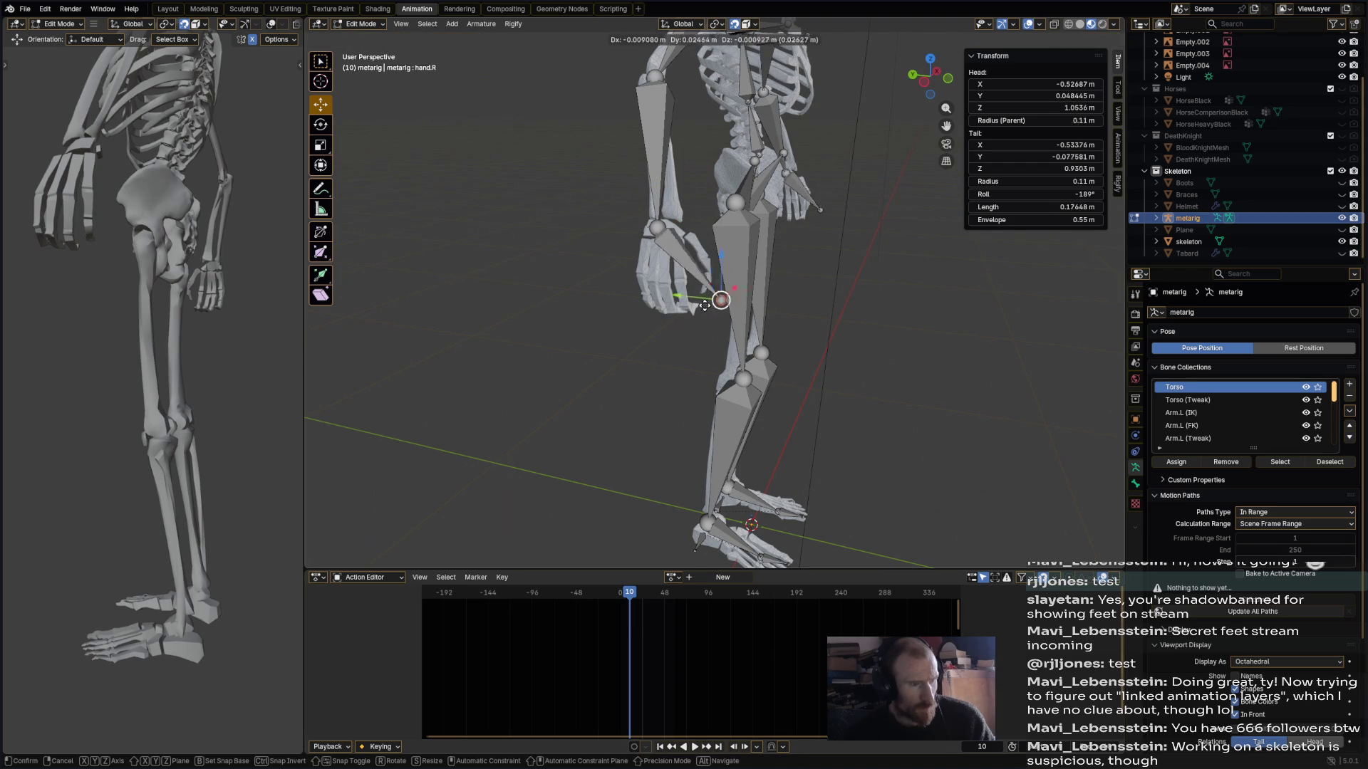
pyautogui.click(671, 299)
pyautogui.moveTo(672, 300)
pyautogui.mouseDown(button='middle')
pyautogui.moveTo(680, 147)
pyautogui.moveTo(634, 147)
pyautogui.moveTo(642, 236)
pyautogui.moveTo(619, 282)
pyautogui.moveTo(555, 185)
pyautogui.mouseUp(button='middle')
pyautogui.press('g')
pyautogui.click(648, 125)
# - Nudge the right upper arm's head, fit the shoulder bone, and save Malthusa.blend
pyautogui.scroll(5, 555, 186)
pyautogui.click(539, 163)
pyautogui.moveTo(539, 164); pyautogui.dragTo(514, 160)
pyautogui.moveTo(514, 160)
pyautogui.mouseDown(button='middle')
pyautogui.moveTo(694, 192)
pyautogui.moveTo(741, 328)
pyautogui.mouseUp(button='middle')
pyautogui.scroll(-3, 693, 192)
pyautogui.moveTo(740, 328); pyautogui.dragTo(784, 285)
pyautogui.moveTo(783, 285)
pyautogui.mouseDown(button='middle')
pyautogui.moveTo(689, 275)
pyautogui.moveTo(688, 245)
pyautogui.mouseUp(button='middle')
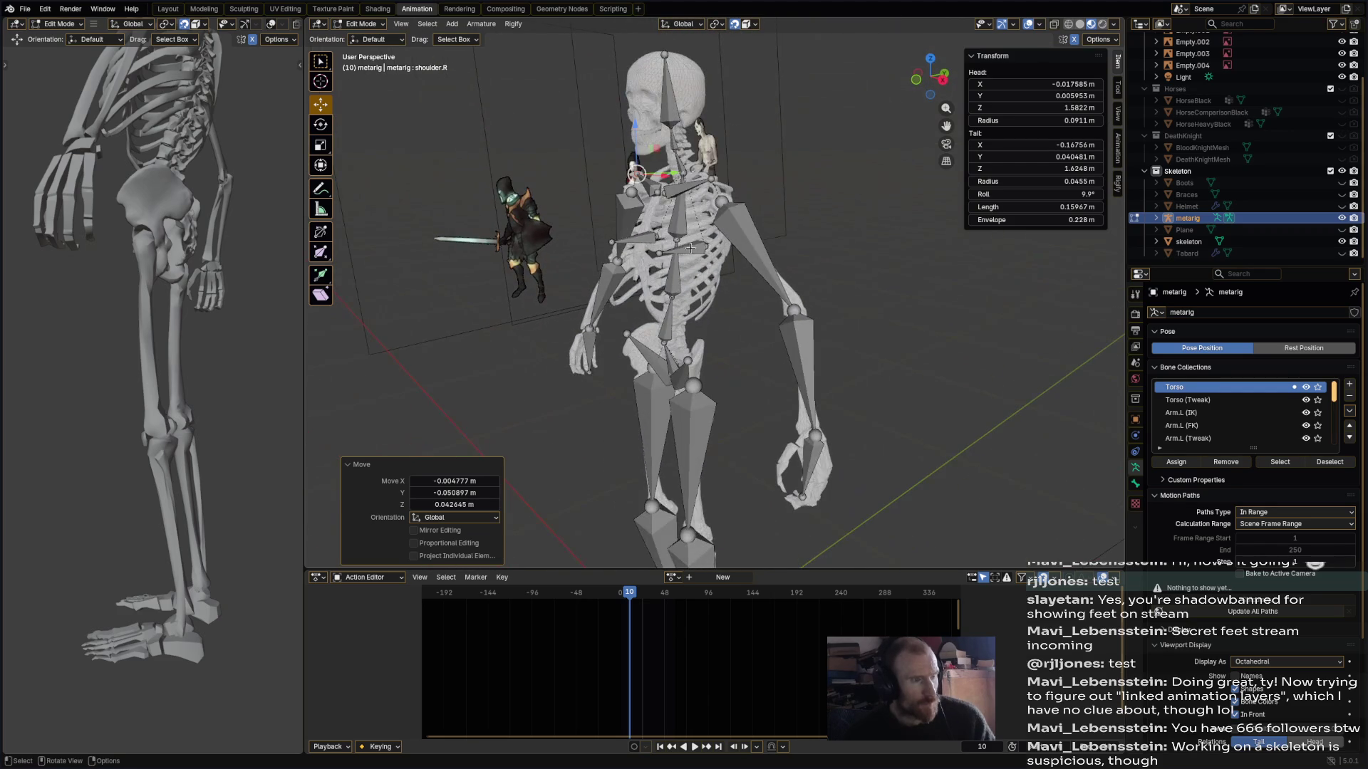
pyautogui.moveTo(745, 292)
pyautogui.mouseDown(button='middle')
pyautogui.moveTo(896, 274)
pyautogui.moveTo(743, 305)
pyautogui.moveTo(803, 263)
pyautogui.moveTo(755, 303)
pyautogui.moveTo(822, 297)
pyautogui.mouseUp(button='middle')
pyautogui.hotkey('ctrl', 's')
pyautogui.click(513, 24)
# - Generate the Rigify control rig, then select the skeleton mesh with the rig added
pyautogui.click(549, 37)
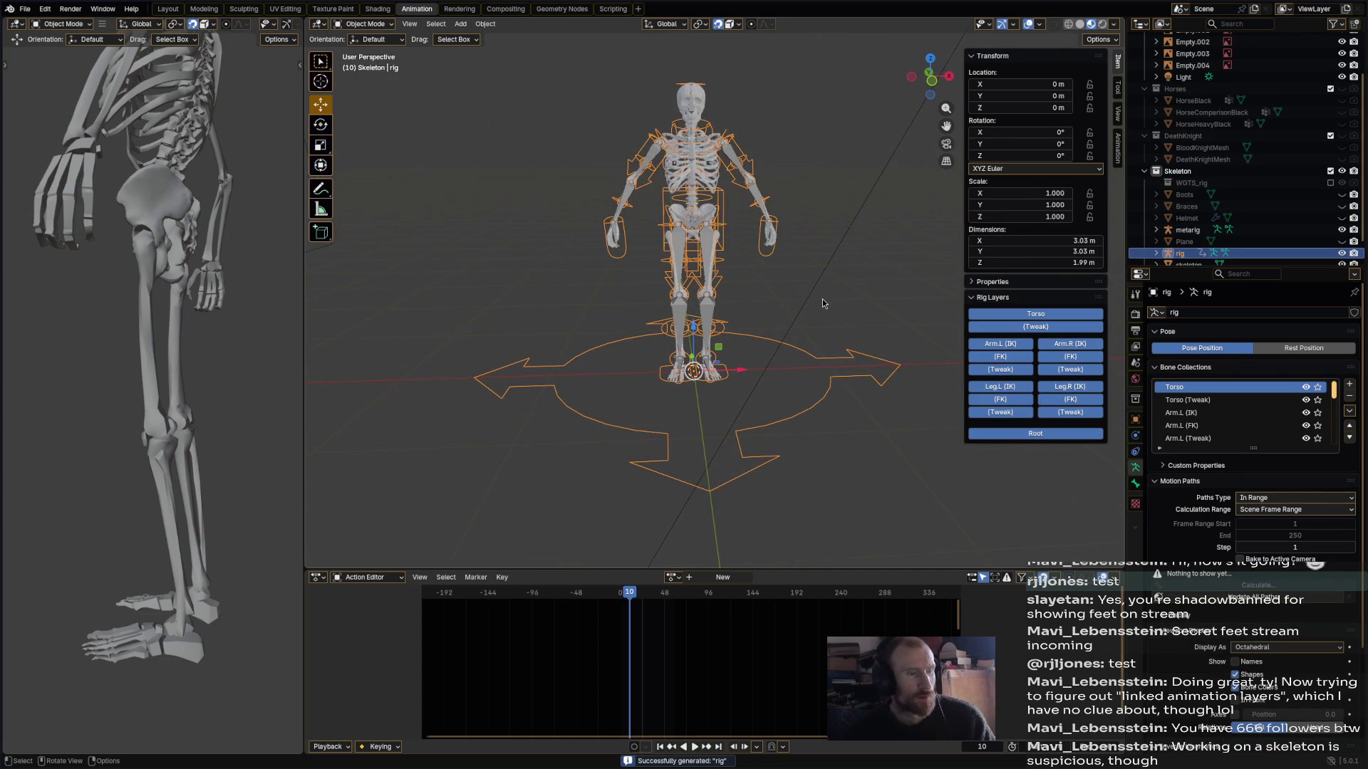
pyautogui.click(356, 25)
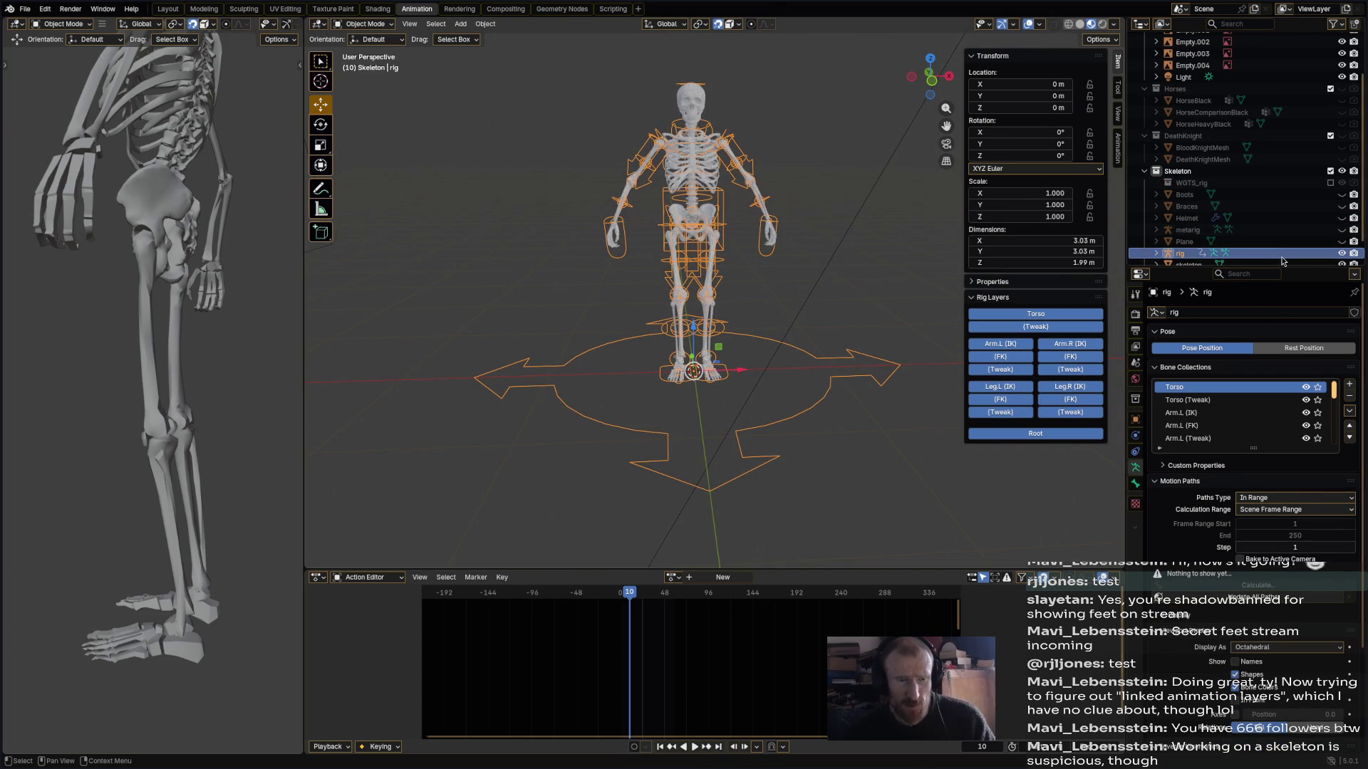
pyautogui.scroll(-1, 689, 161)
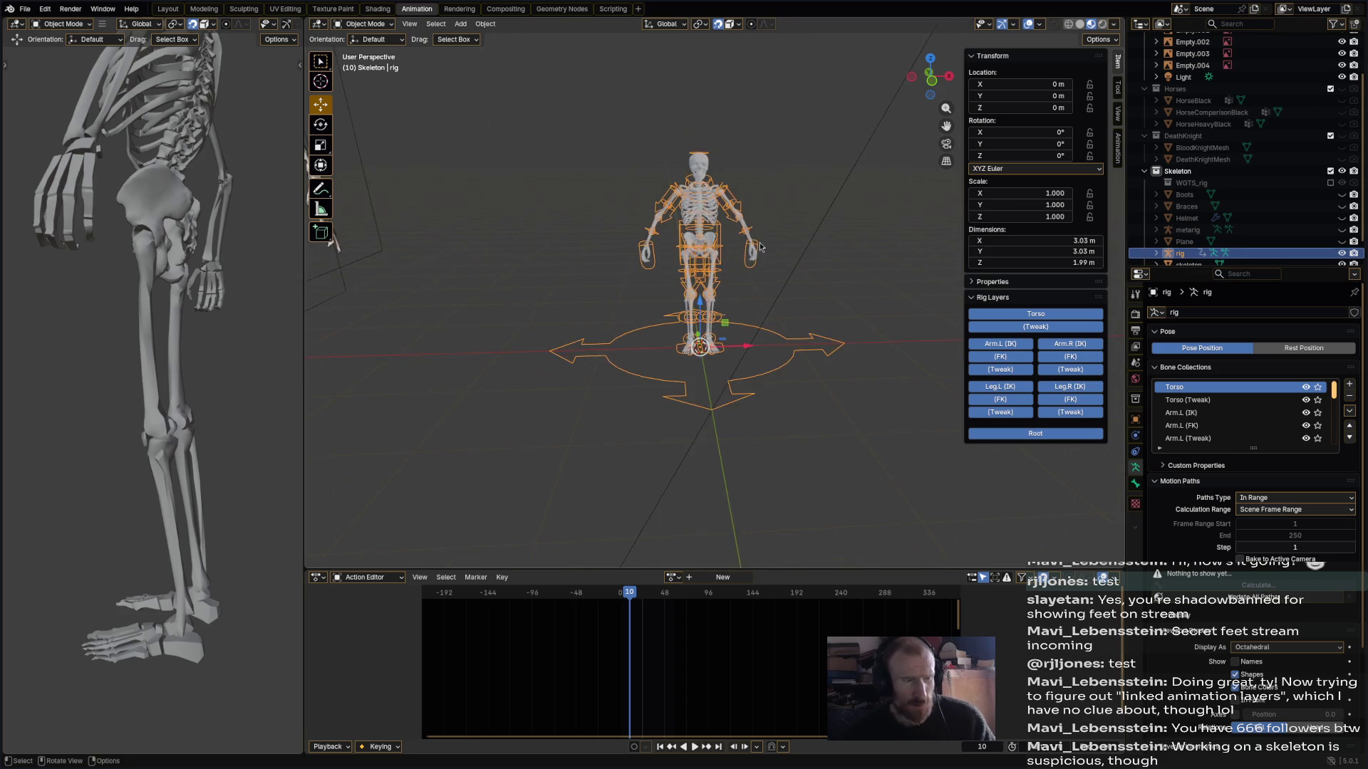
pyautogui.scroll(2, 689, 161)
pyautogui.click(360, 24)
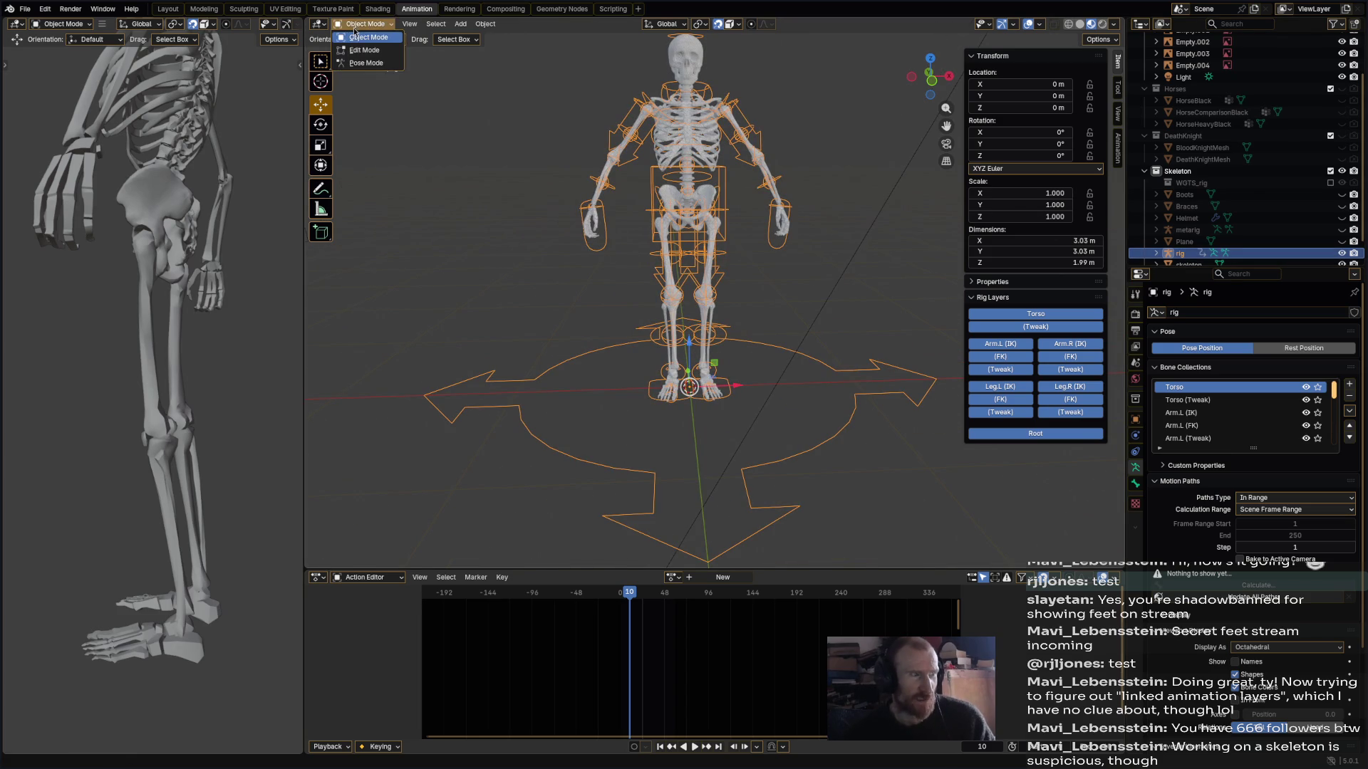
pyautogui.click(707, 163)
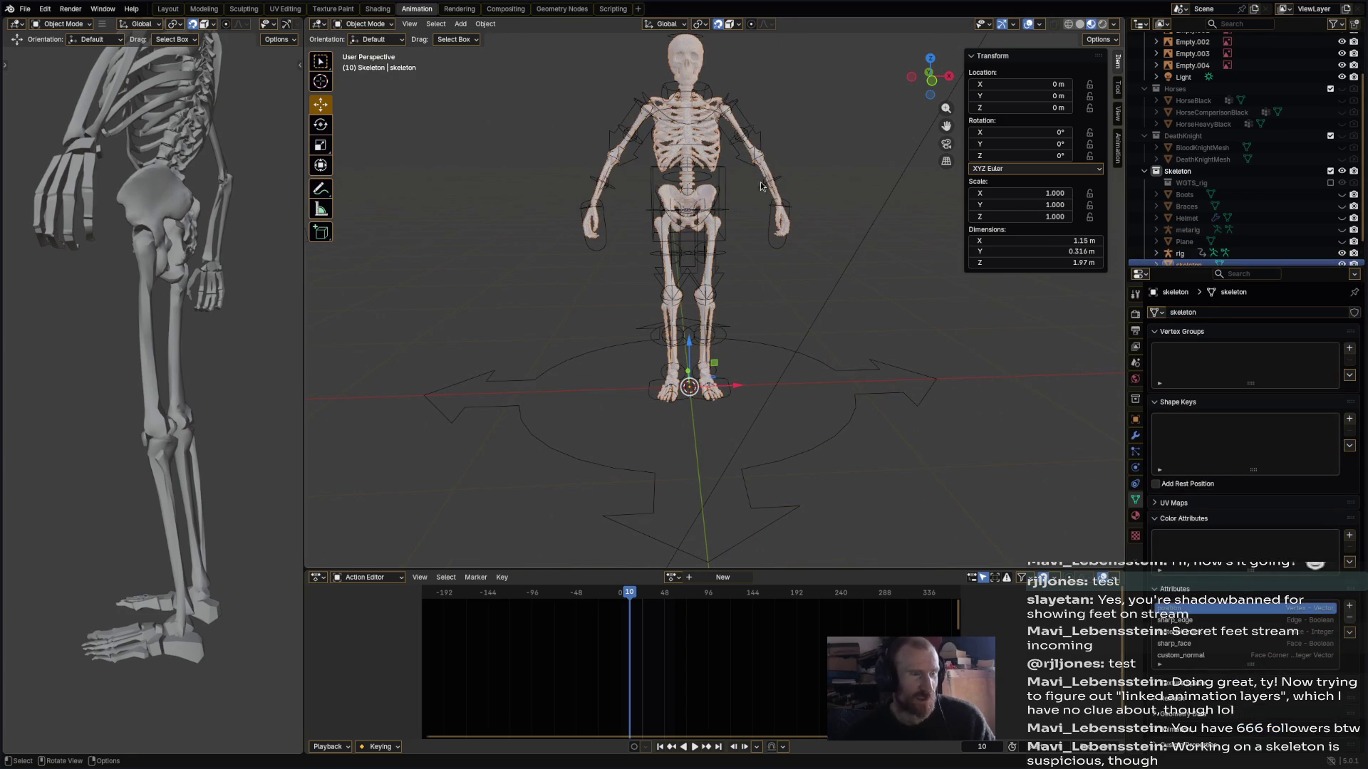
pyautogui.click(755, 132)
# - Parent the skeleton mesh to the rig With Automatic Weights, then select the skeleton alone
pyautogui.rightClick(755, 129)
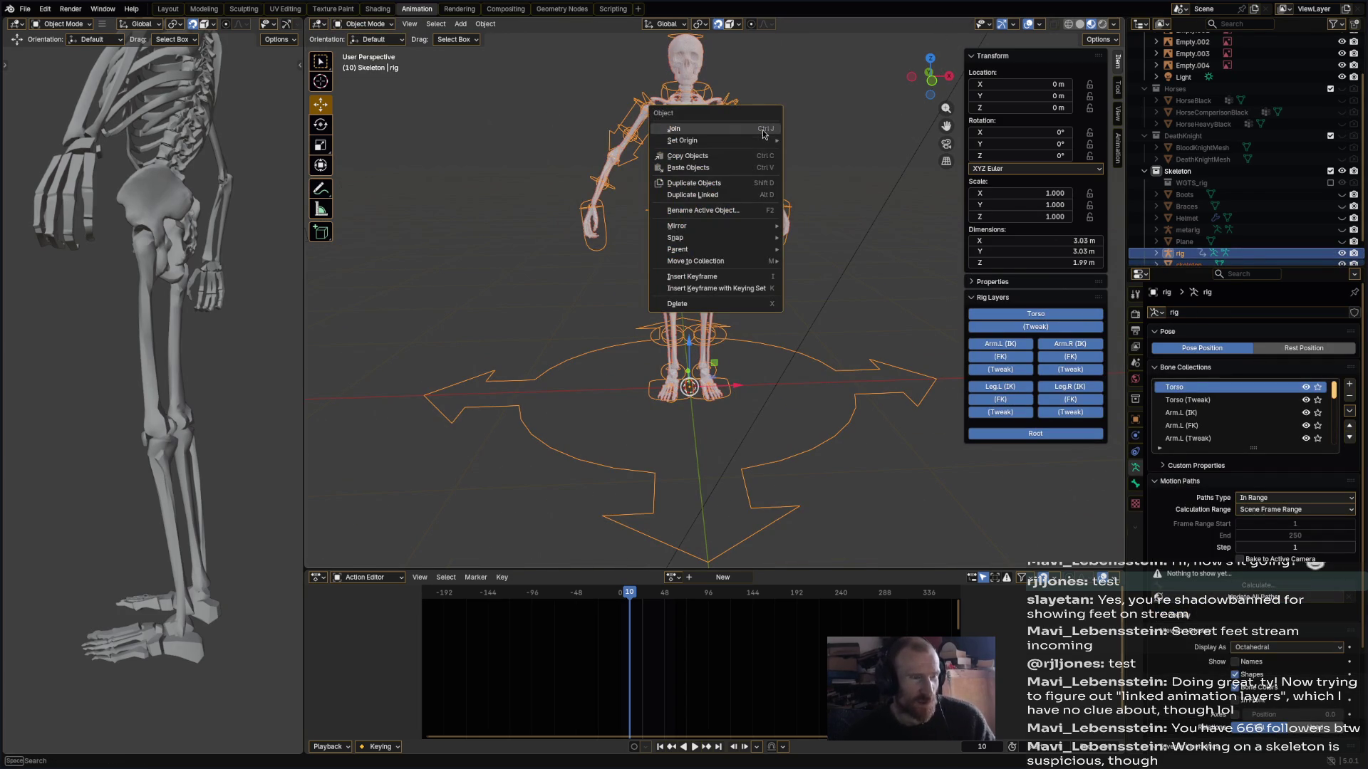
pyautogui.moveTo(746, 253)
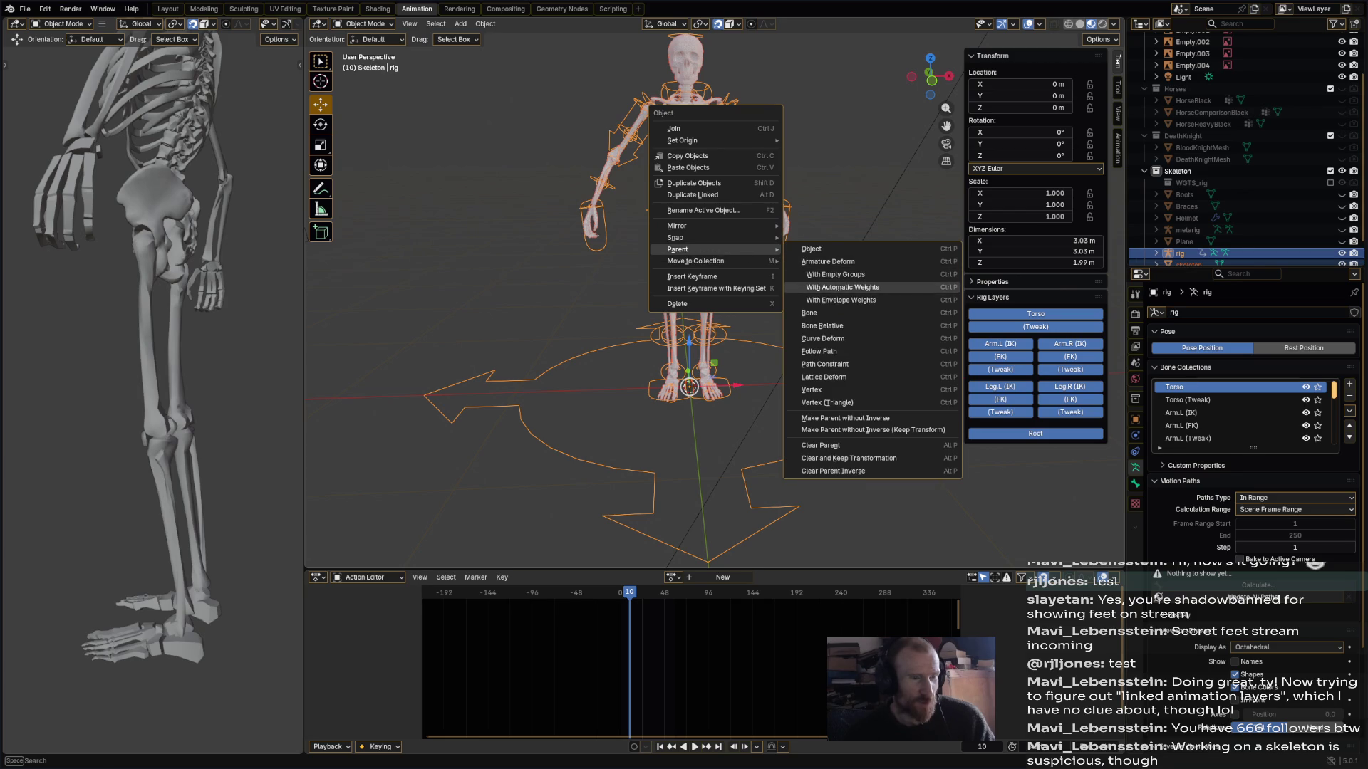
pyautogui.click(837, 289)
pyautogui.moveTo(837, 285); pyautogui.dragTo(844, 272, button='middle')
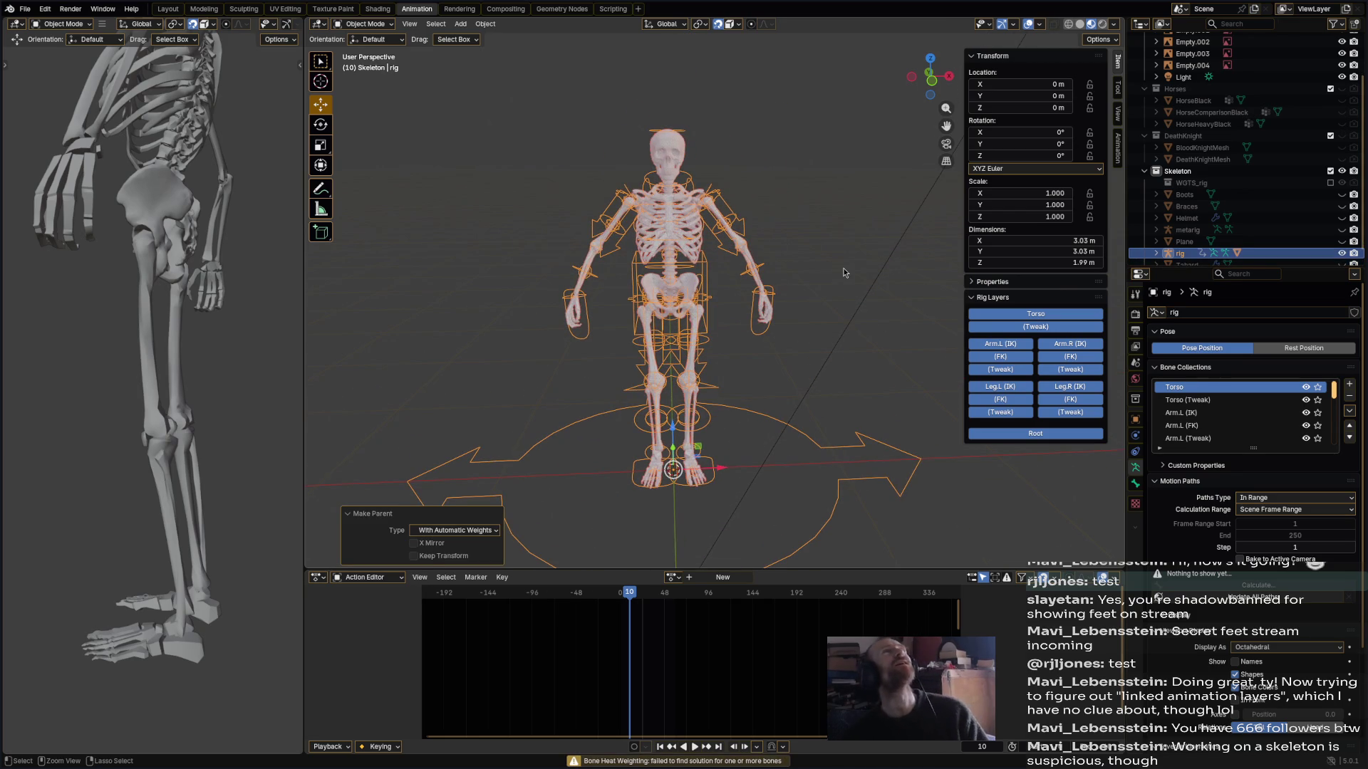
pyautogui.scroll(-2, 1211, 214)
pyautogui.click(1188, 243)
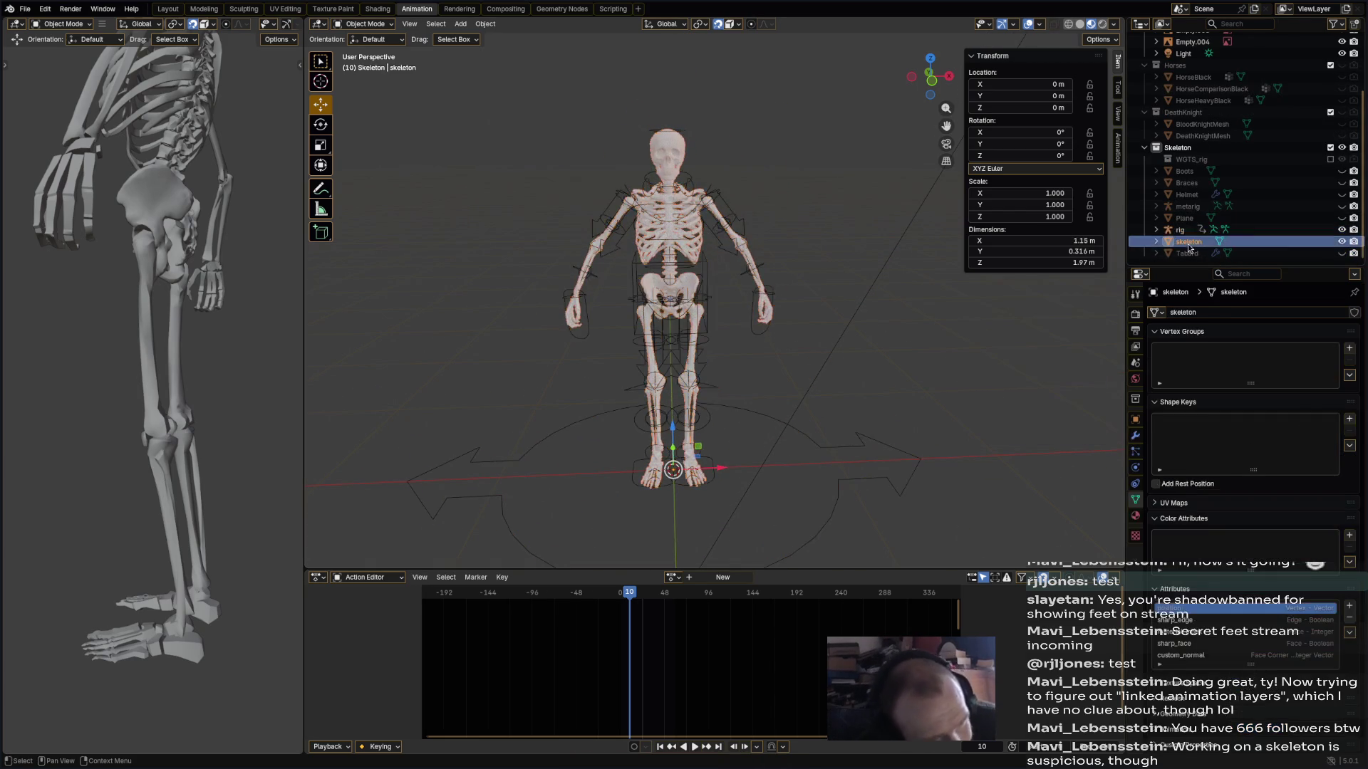
pyautogui.click(365, 25)
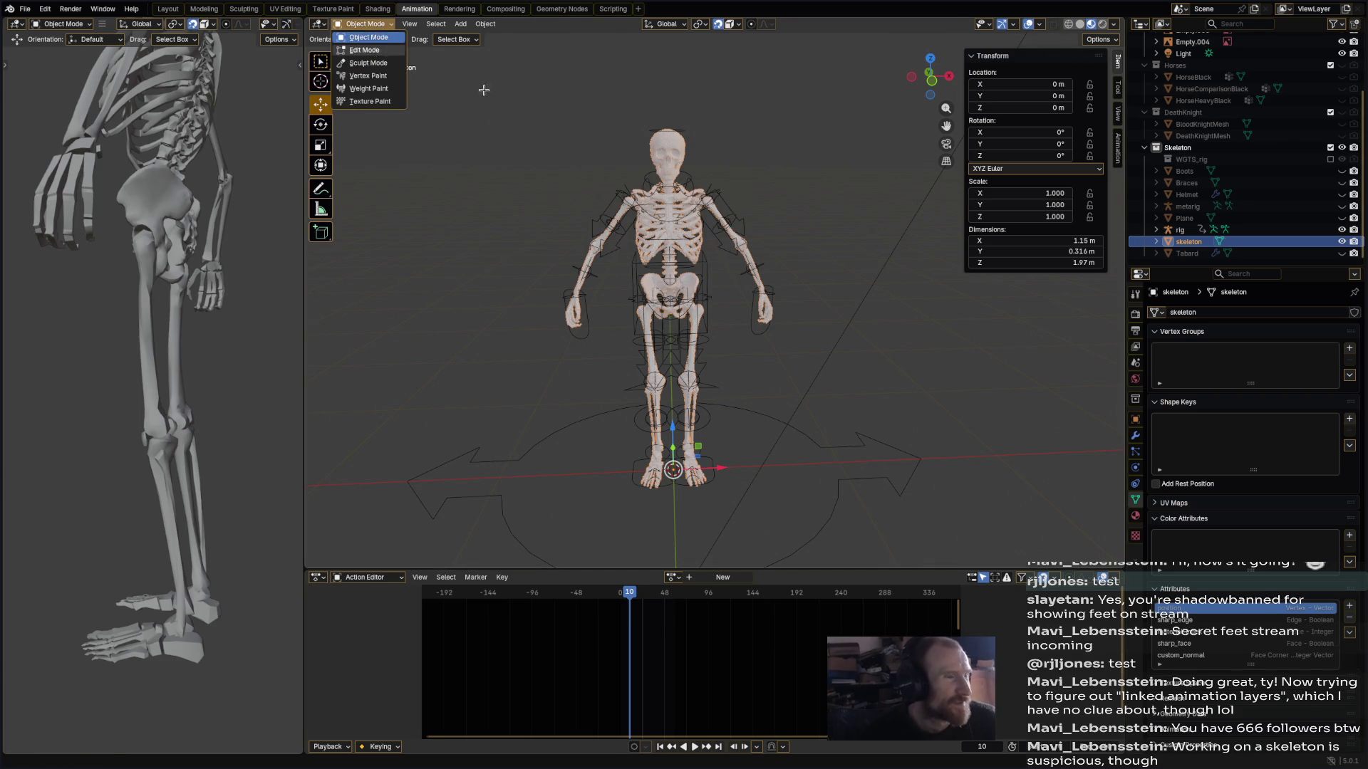
# - In Edit Mode, merge the skeleton's vertices By Distance, removing 1054, then return to Object Mode
pyautogui.click(367, 50)
pyautogui.press('m')
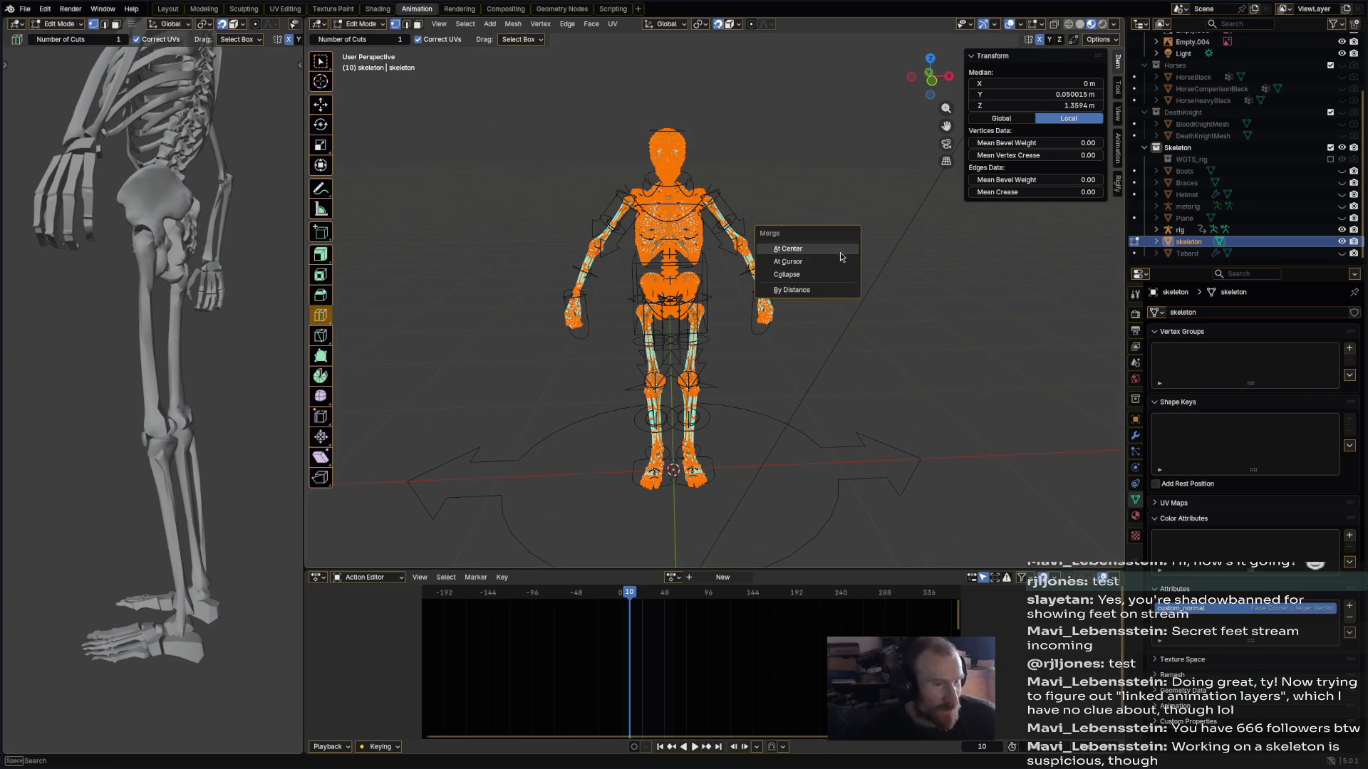
pyautogui.click(837, 289)
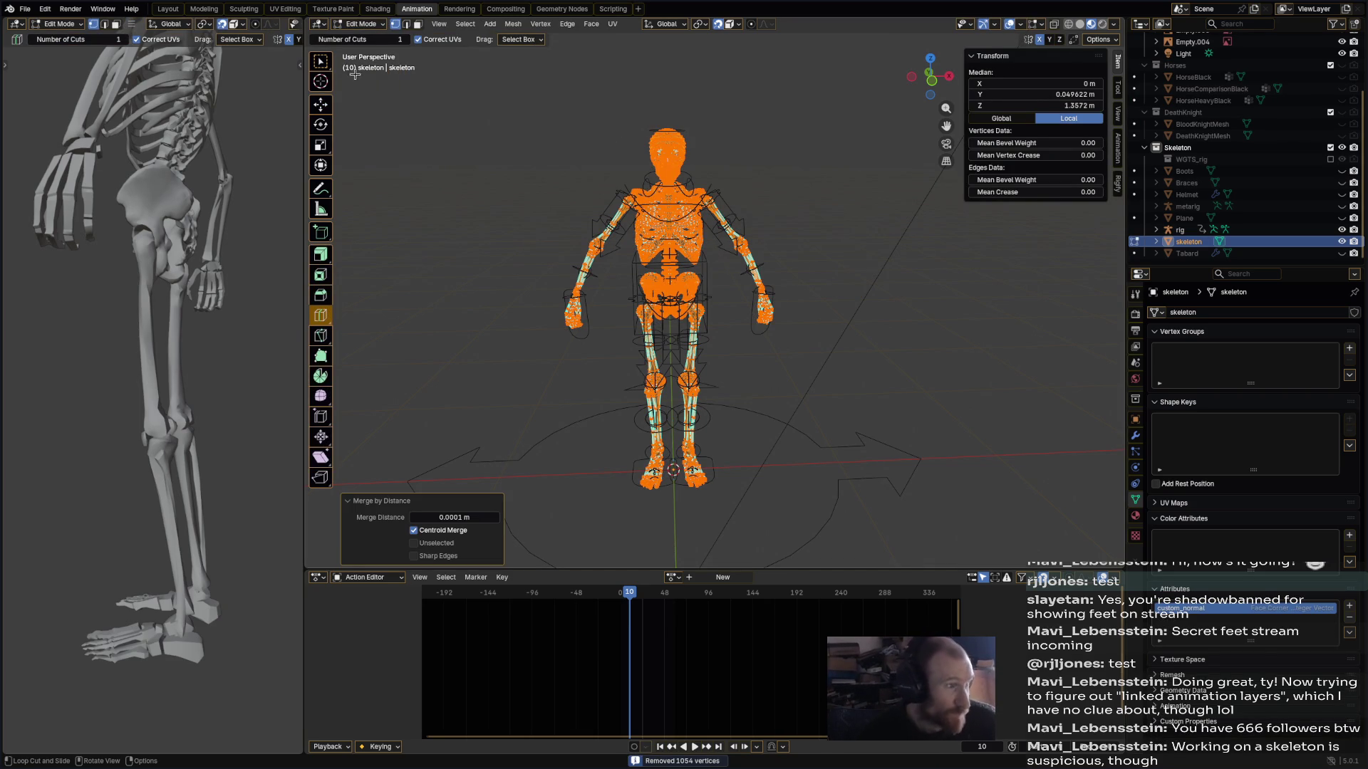
pyautogui.click(372, 26)
pyautogui.click(373, 41)
# - Make the rig active alongside the mesh and re-parent With Automatic Weights via Ctrl+P
pyautogui.keyDown('shift'); pyautogui.click(713, 229); pyautogui.keyUp('shift')
pyautogui.keyDown('shift'); pyautogui.click(716, 237); pyautogui.keyUp('shift')
pyautogui.keyDown('shift'); pyautogui.click(720, 240); pyautogui.keyUp('shift')
pyautogui.hotkey('ctrl', 'p')
pyautogui.click(787, 280)
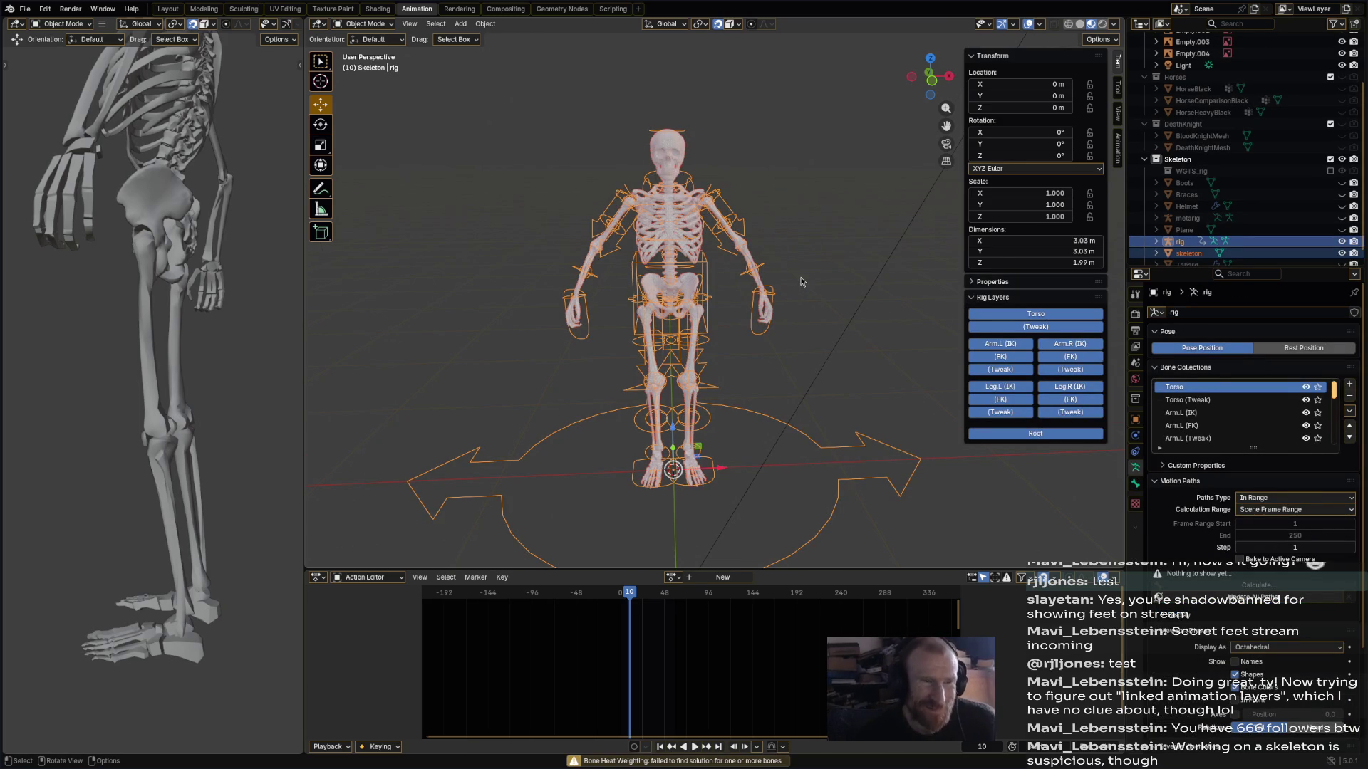
# - Zoom out and orbit to a lower angle, then select only the skeleton mesh in the Outliner
pyautogui.scroll(-4, 800, 283)
pyautogui.moveTo(799, 280)
pyautogui.mouseDown(button='middle')
pyautogui.moveTo(768, 262)
pyautogui.moveTo(806, 258)
pyautogui.moveTo(792, 271)
pyautogui.moveTo(815, 297)
pyautogui.moveTo(789, 299)
pyautogui.moveTo(794, 258)
pyautogui.moveTo(796, 280)
pyautogui.mouseUp(button='middle')
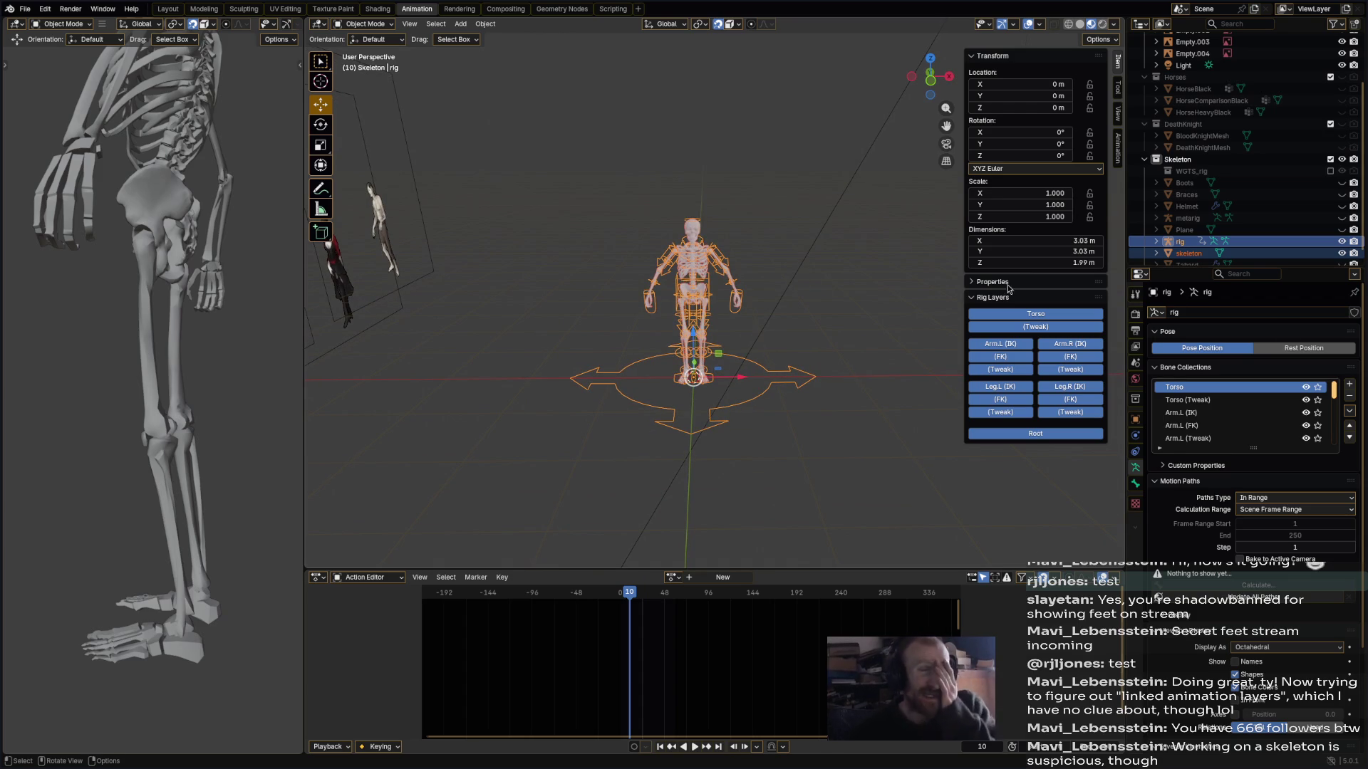
pyautogui.click(1310, 255)
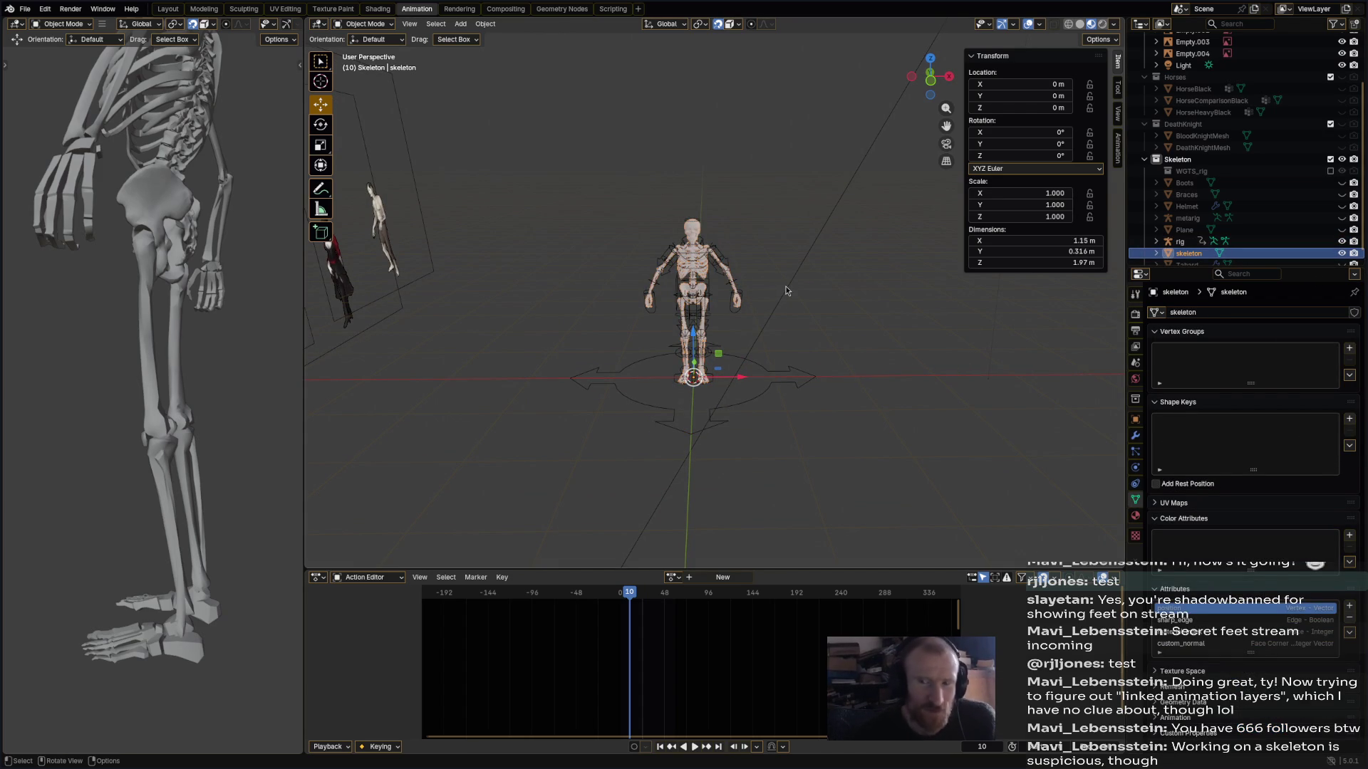
pyautogui.scroll(-3, 789, 289)
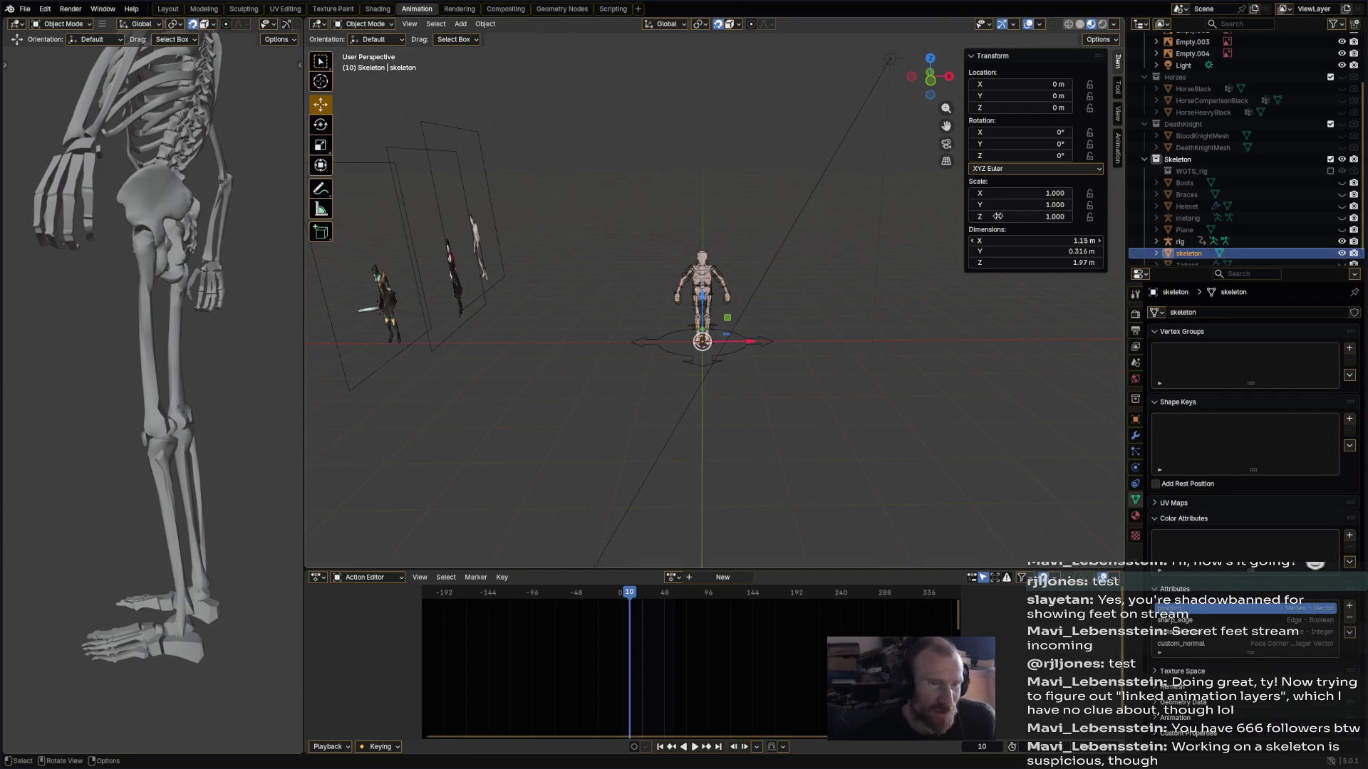
# - Scale the skeleton mesh to 100 on X, Y and Z, then apply All Transforms
pyautogui.click(1030, 192)
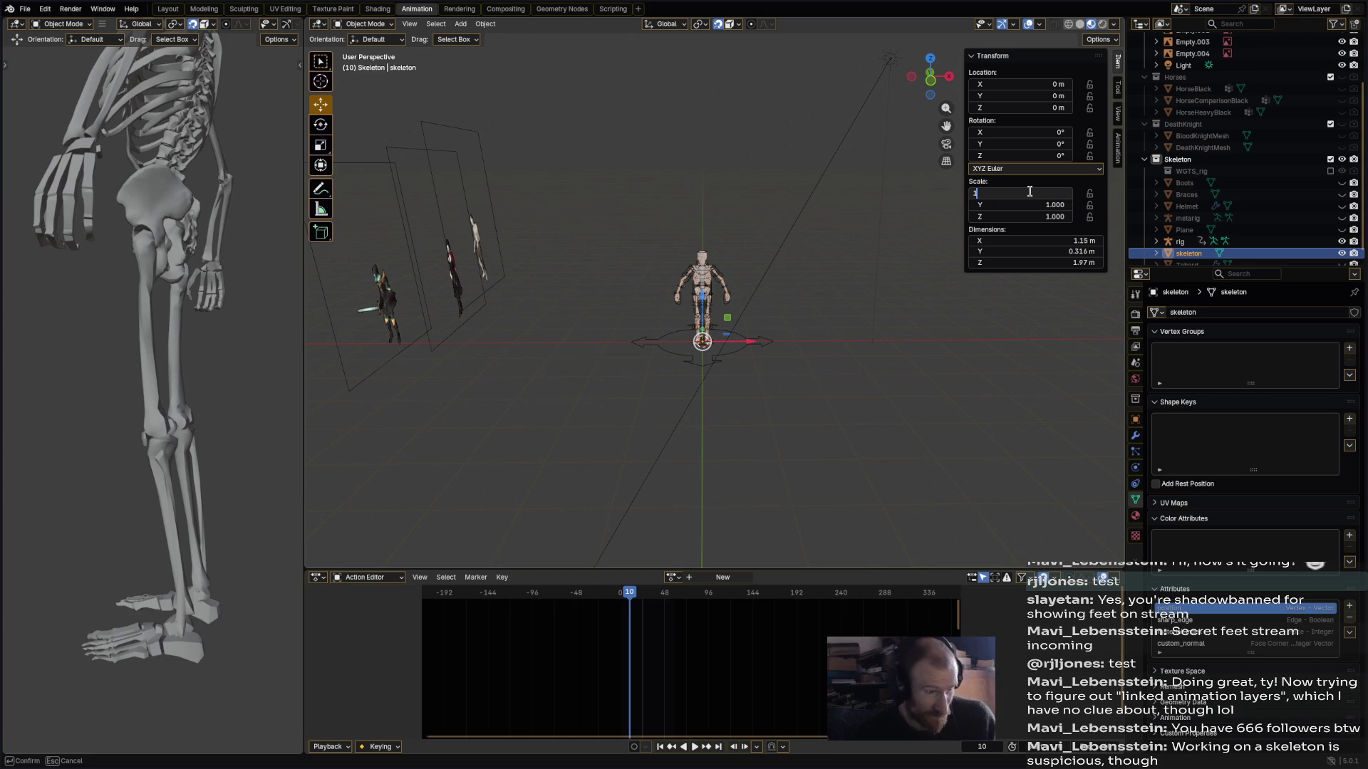
pyautogui.write('0')
pyautogui.press('Tab')
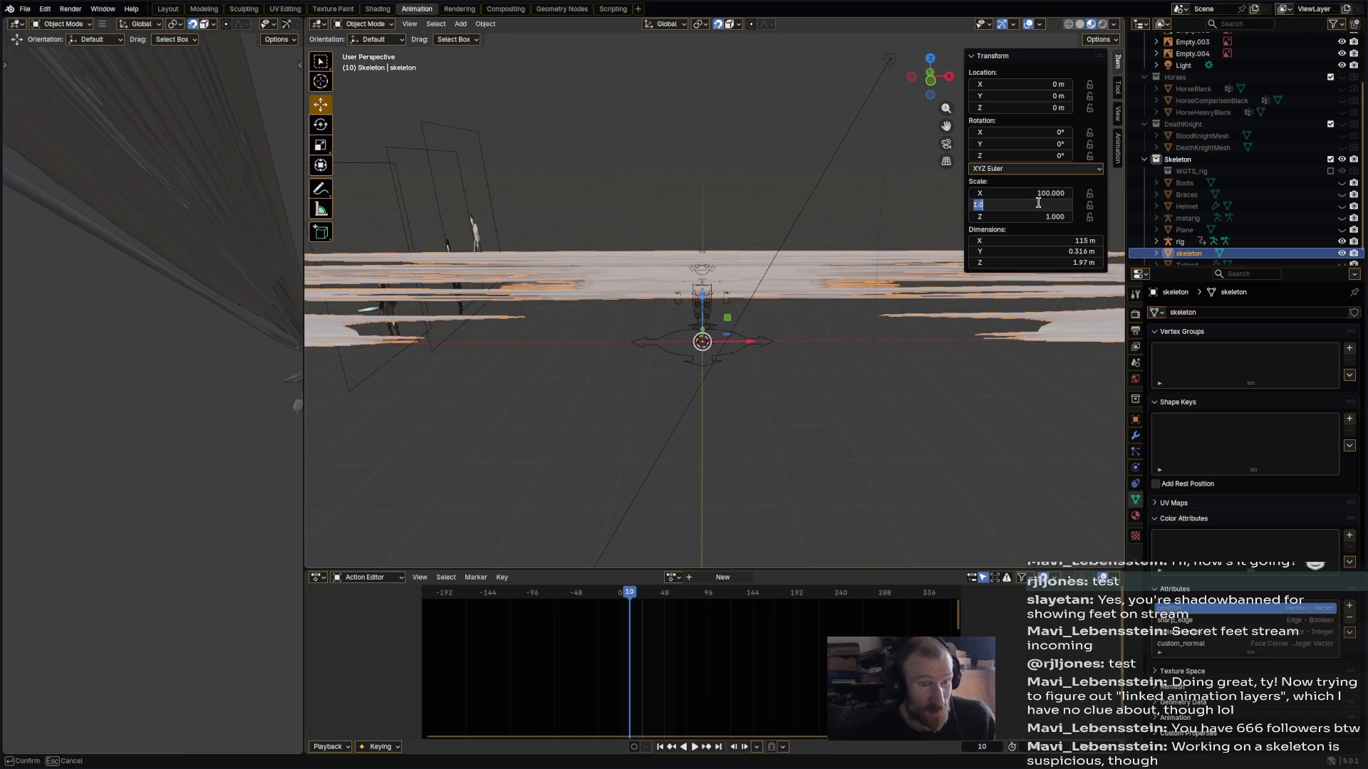
pyautogui.write('100')
pyautogui.press('Return')
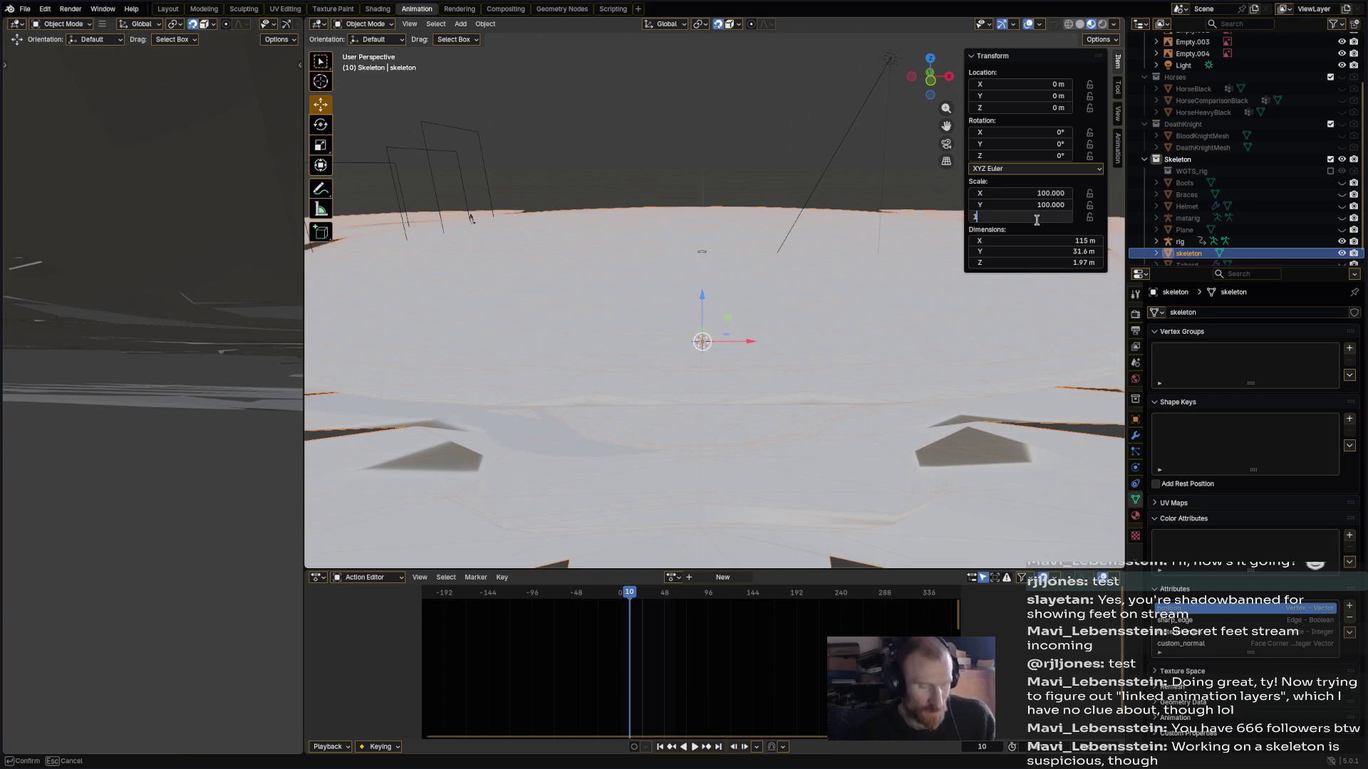
pyautogui.write('0')
pyautogui.press('Return')
pyautogui.scroll(-6, 891, 214)
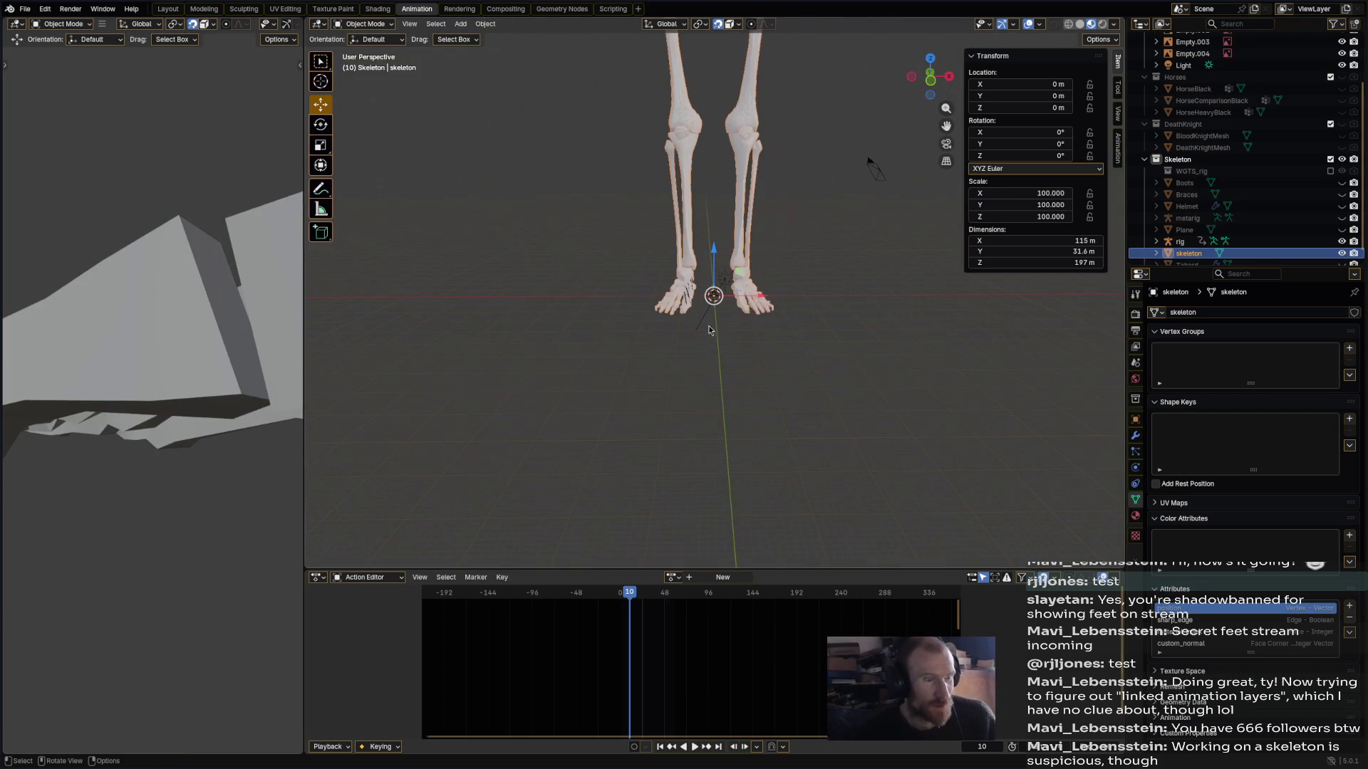
pyautogui.click(479, 25)
pyautogui.moveTo(531, 85)
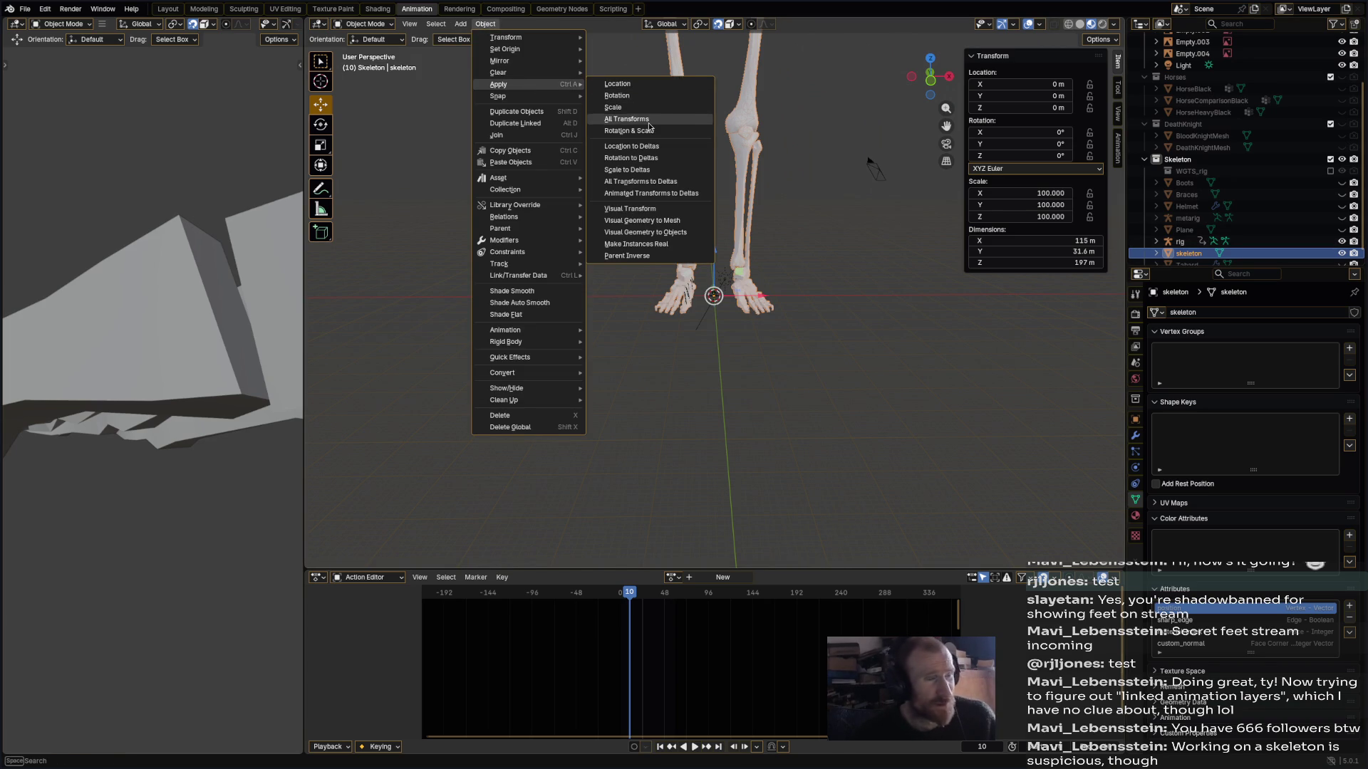
pyautogui.click(648, 121)
# - Scale the rig to 100 on X, Y and Z and apply All Transforms so scale reads 1
pyautogui.click(1180, 241)
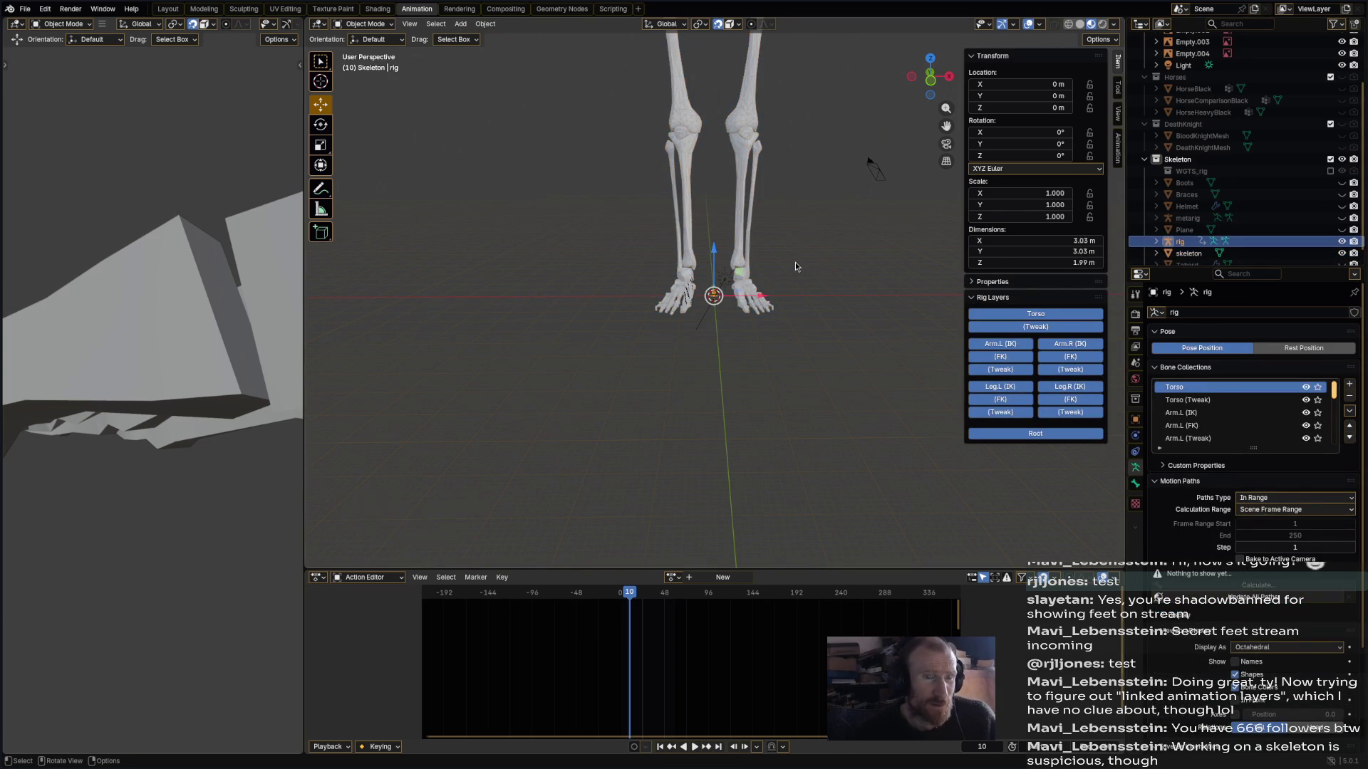
pyautogui.scroll(2, 795, 267)
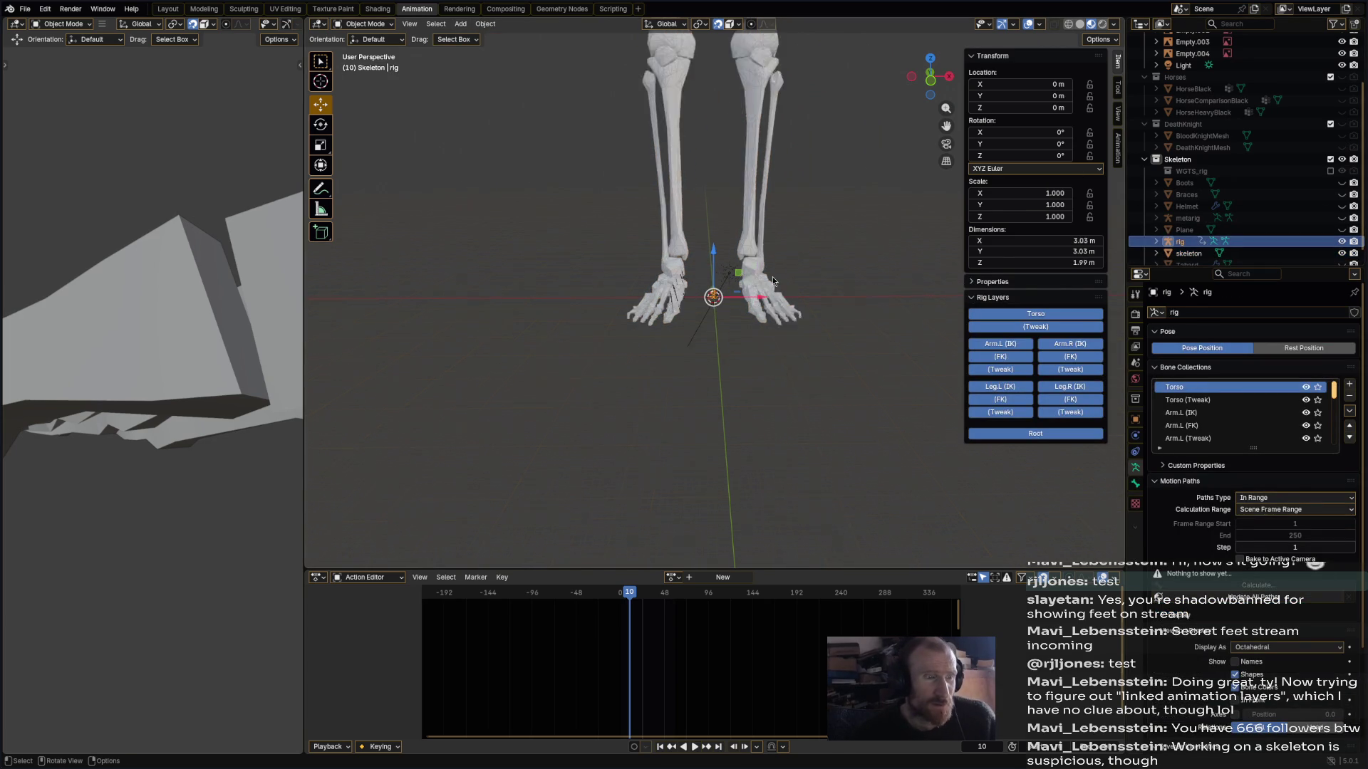
pyautogui.click(1039, 196)
pyautogui.write('00')
pyautogui.press('Tab')
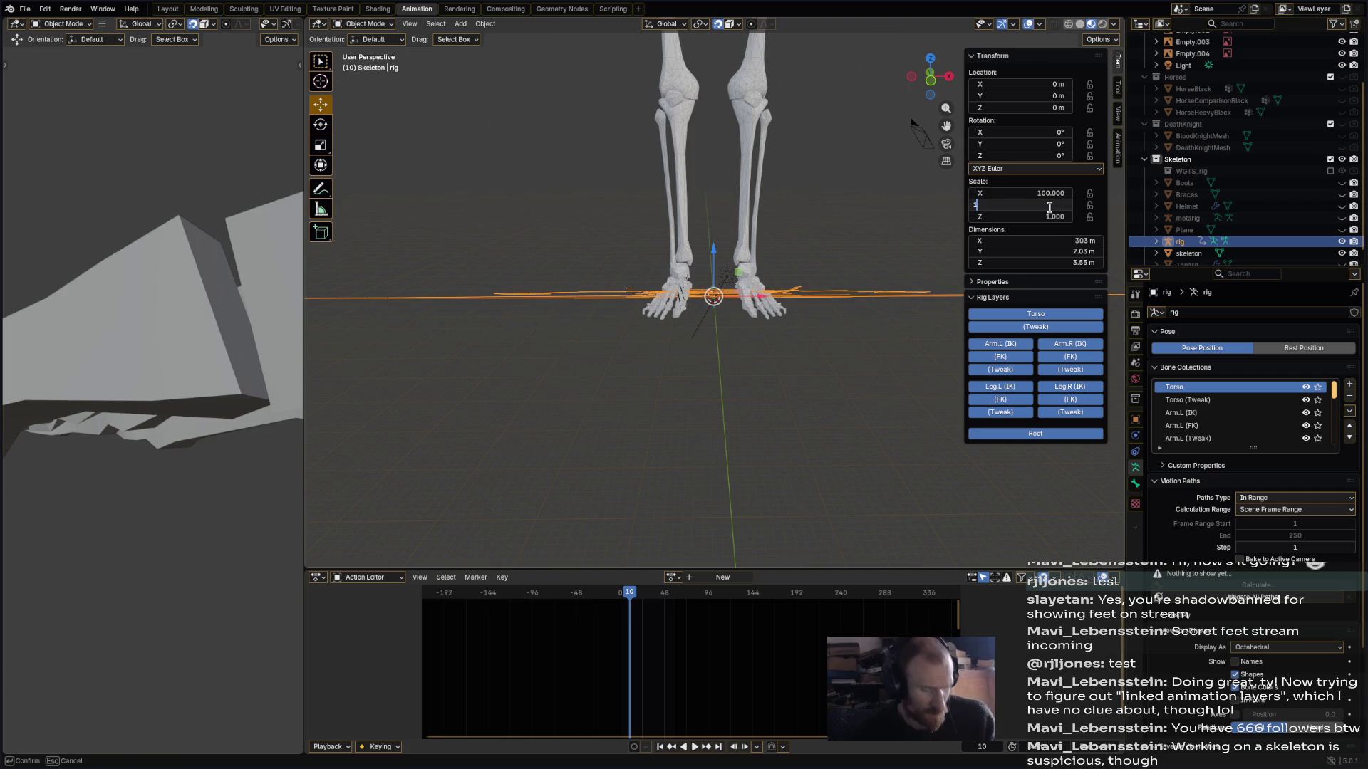
pyautogui.write('00')
pyautogui.write('10')
pyautogui.press('Return')
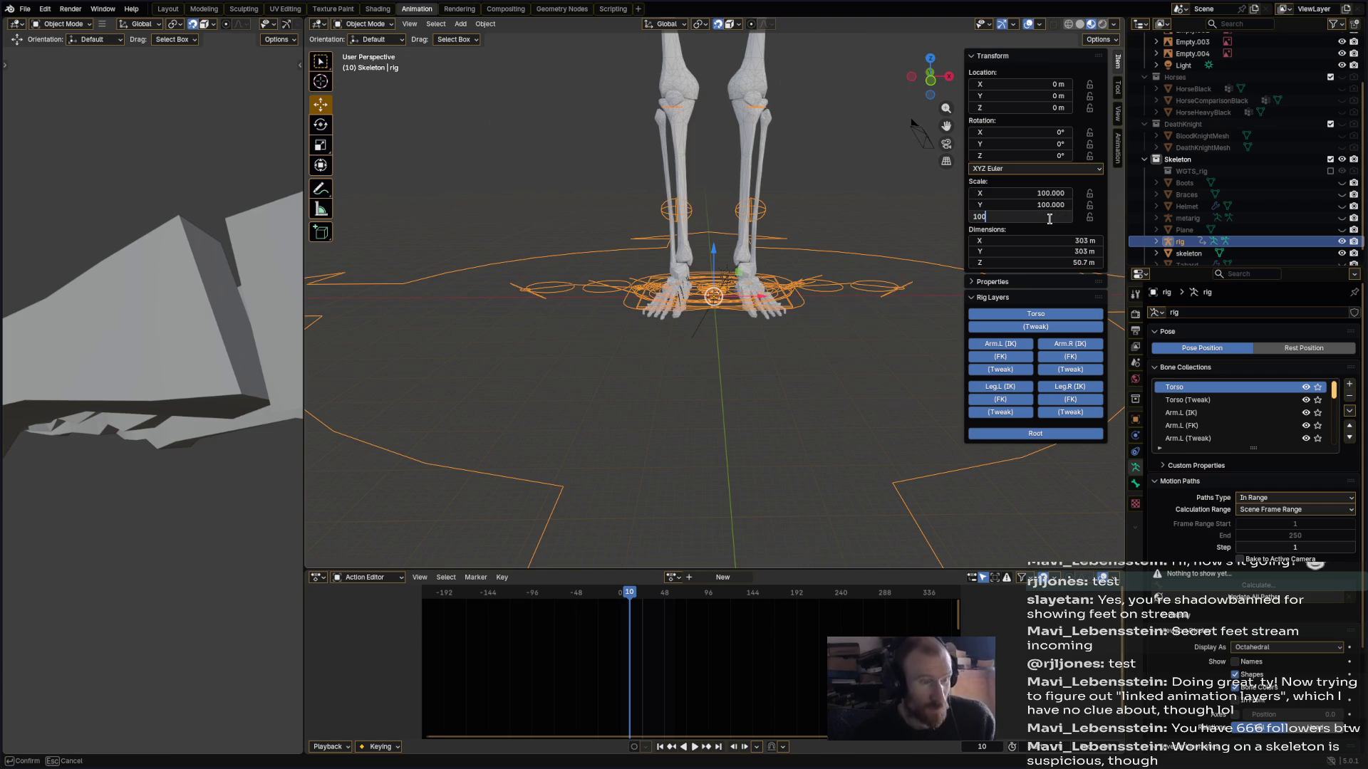
pyautogui.write('.000')
pyautogui.press('Return')
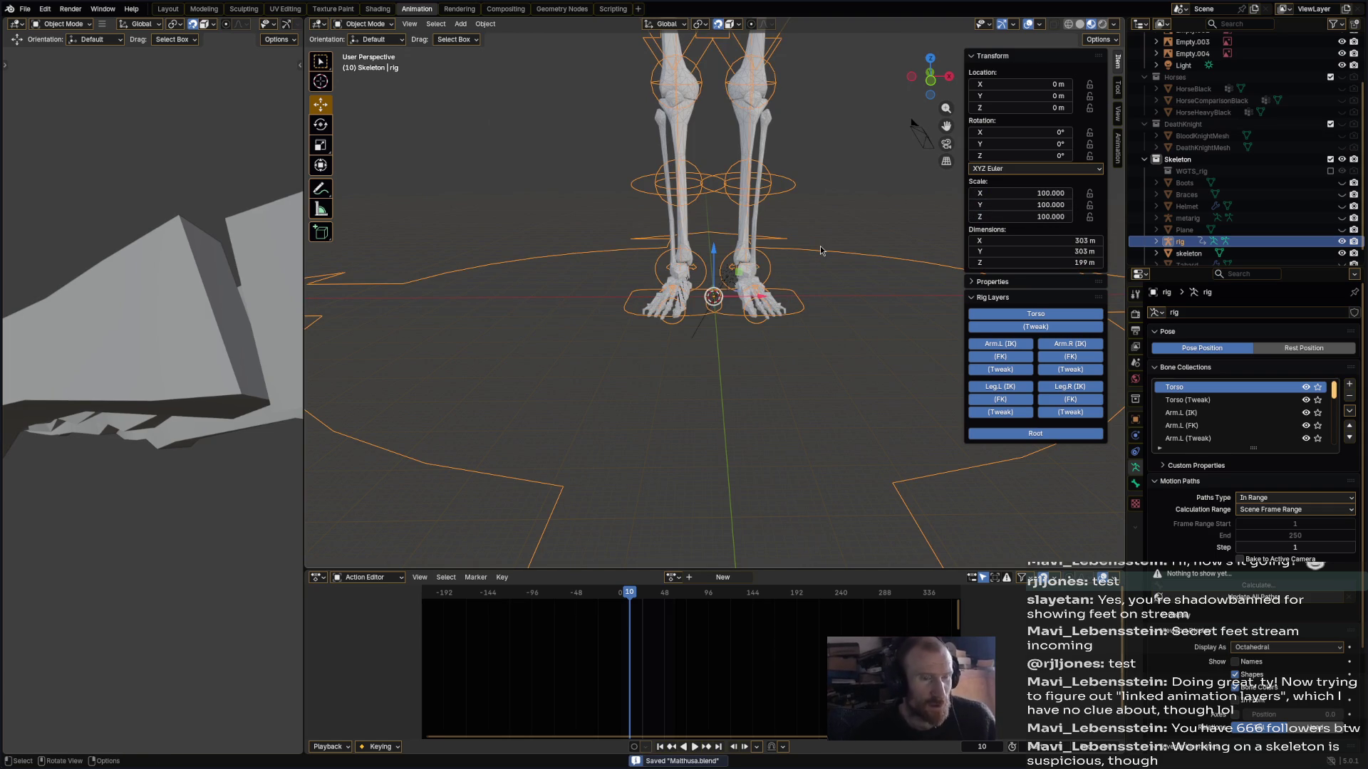
pyautogui.click(486, 23)
pyautogui.moveTo(534, 90)
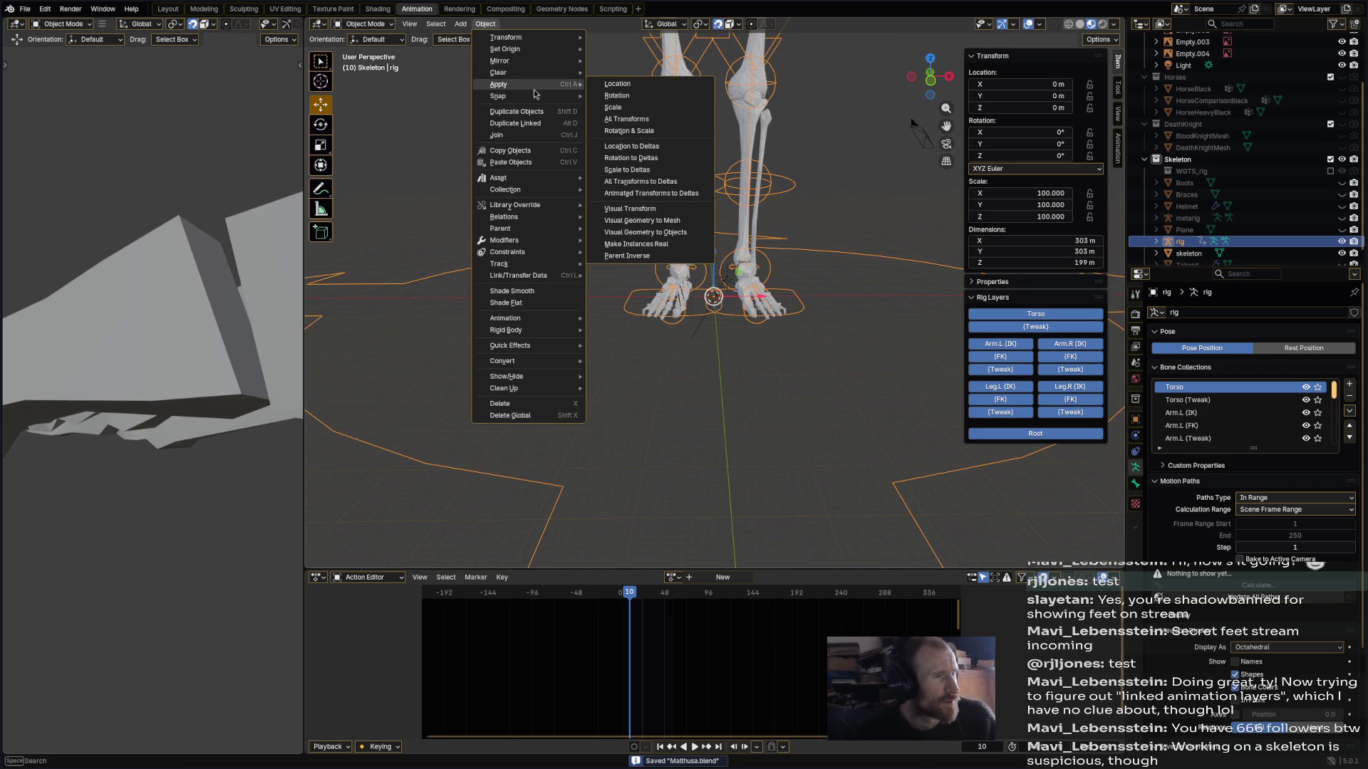
pyautogui.click(627, 119)
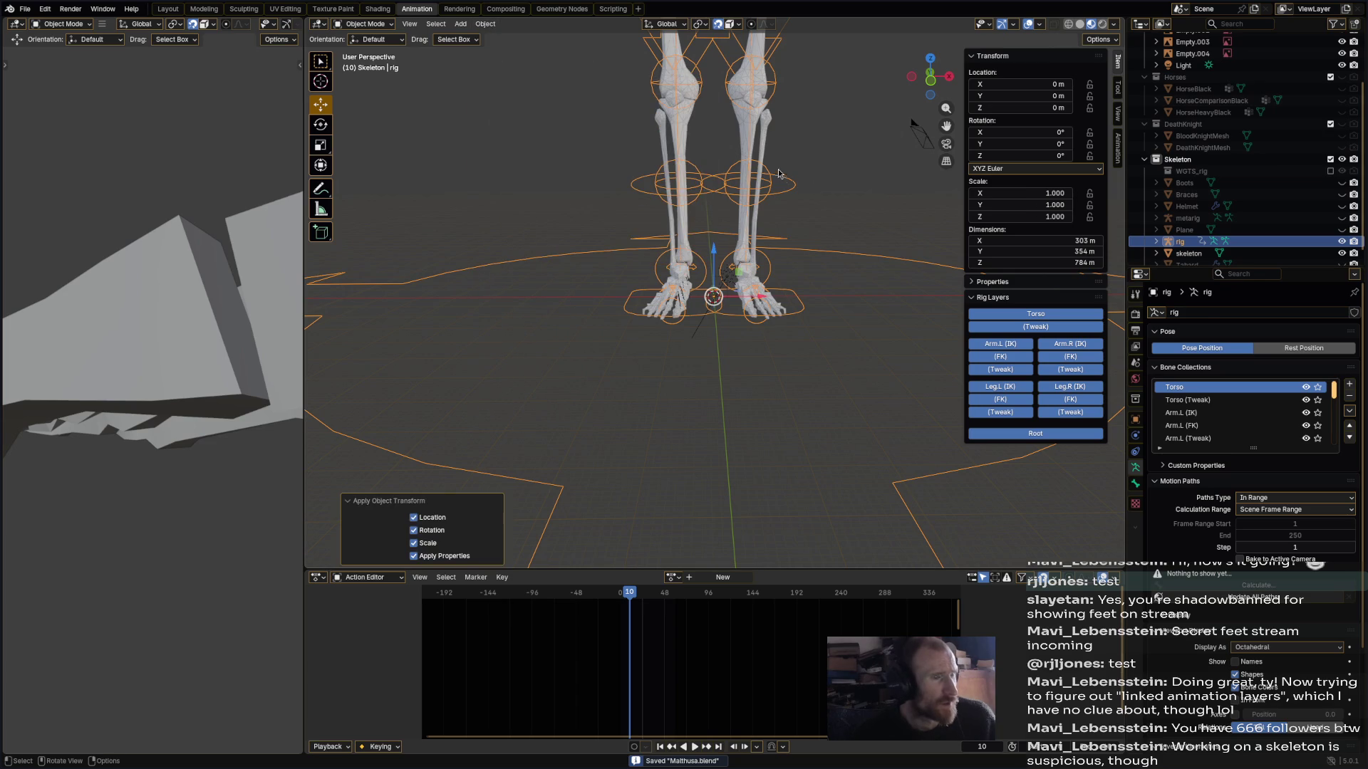
# - Select the skeleton mesh with the rig as the active object for parenting
pyautogui.click(750, 130)
pyautogui.keyDown('shift'); pyautogui.click(777, 95); pyautogui.keyUp('shift')
pyautogui.rightClick(777, 95)
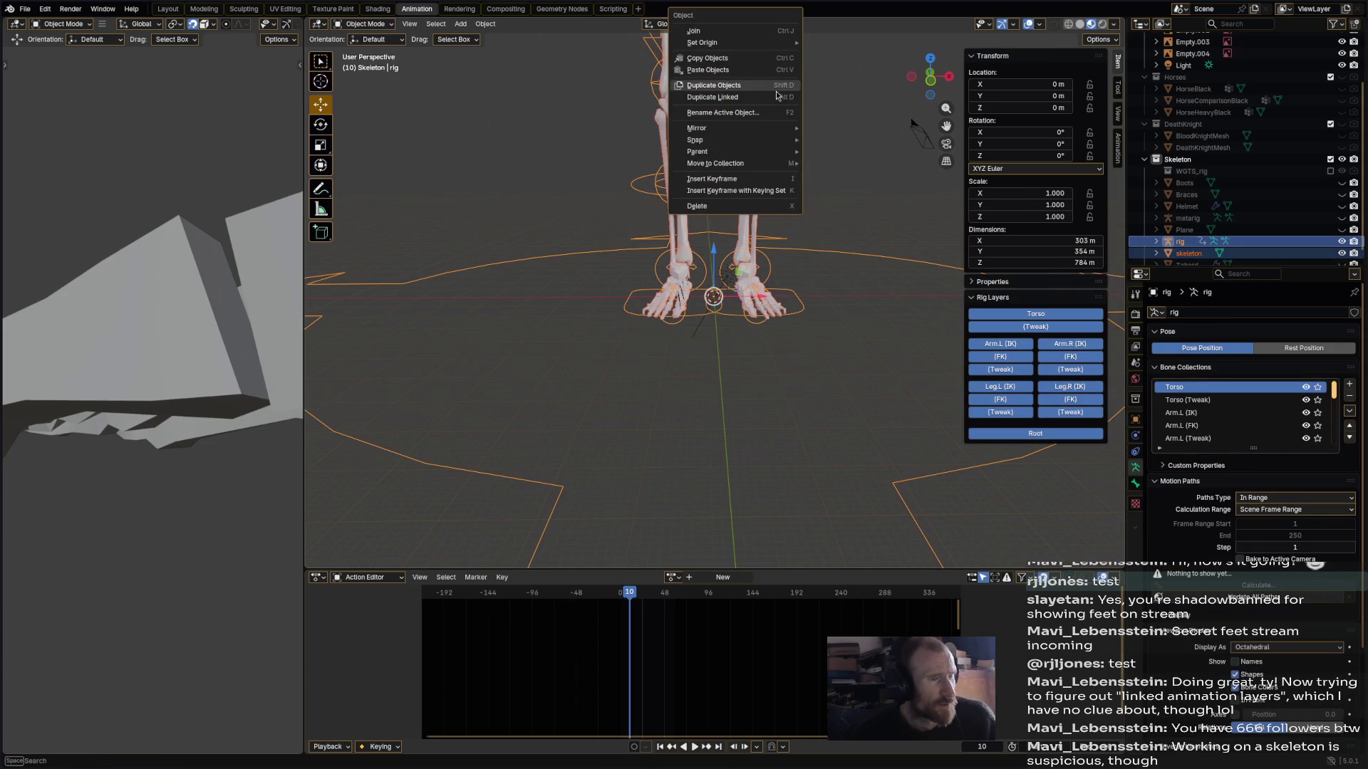
# - Parent the enlarged skeleton mesh to the rig With Automatic Weights
pyautogui.moveTo(712, 152)
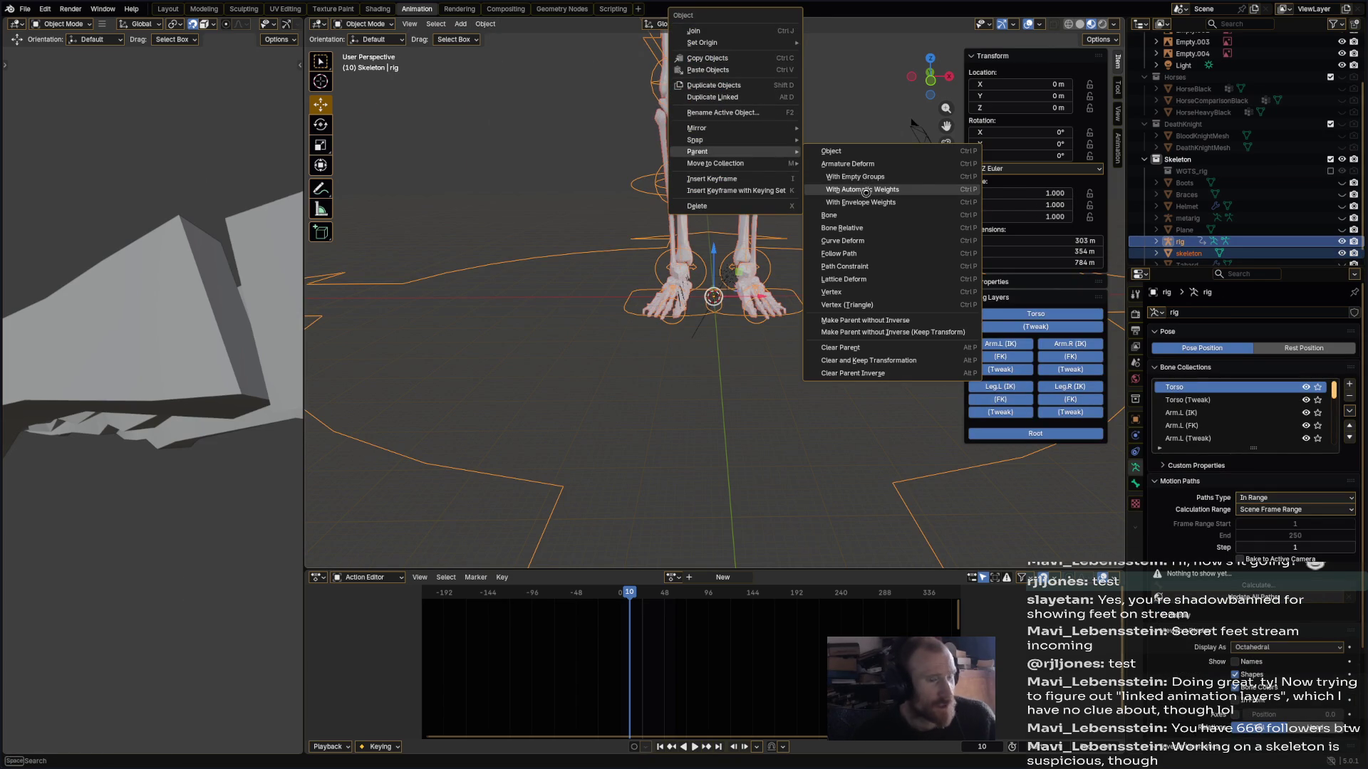
pyautogui.click(865, 191)
pyautogui.moveTo(848, 199)
pyautogui.mouseDown(button='middle')
pyautogui.moveTo(578, 334)
pyautogui.moveTo(743, 335)
pyautogui.mouseUp(button='middle')
# - Undo back to the original 1.97 m skeleton, frame it with numpad period, and select the rig
pyautogui.hotkey('ctrl', 'z')
pyautogui.hotkey('ctrl', 'z')
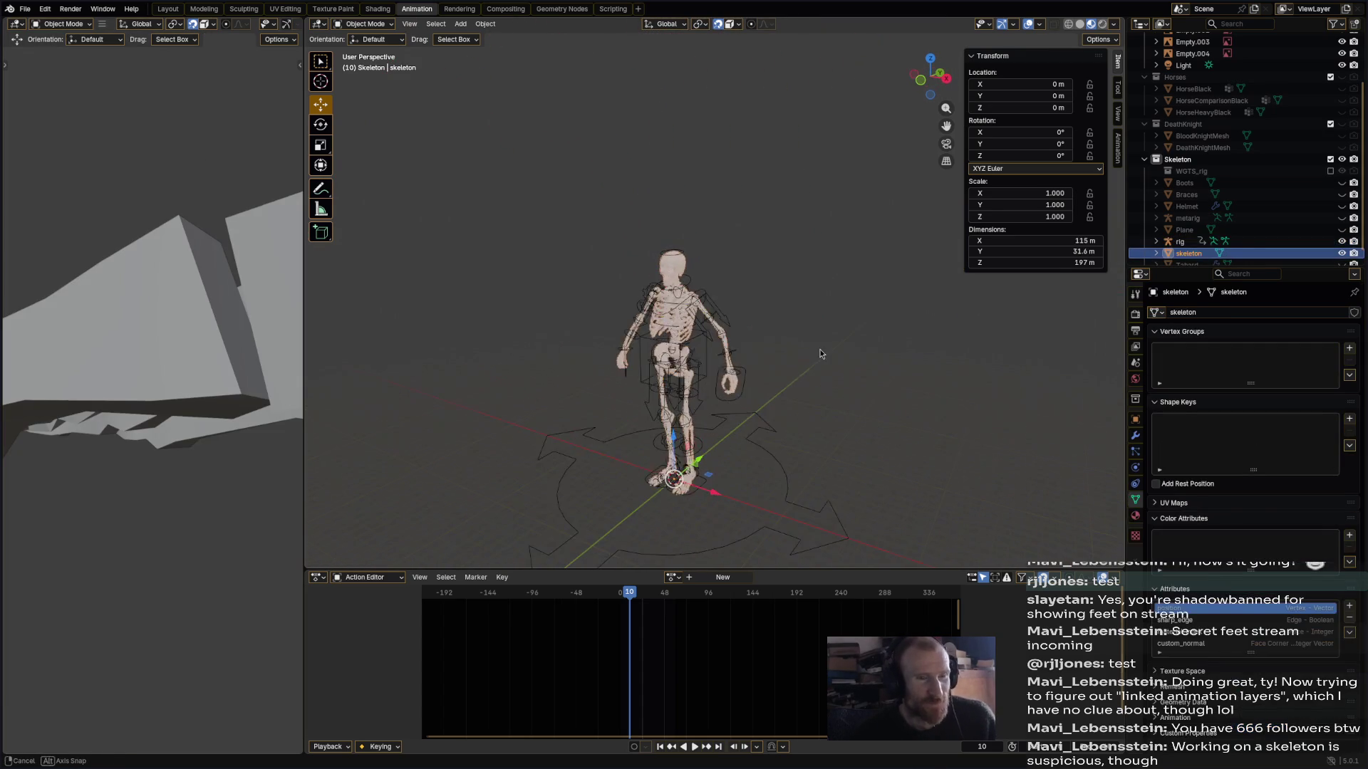
pyautogui.hotkey('ctrl', 'z')
pyautogui.hotkey('ctrl', 'z')
pyautogui.hotkey('ctrl', 'z')
pyautogui.hotkey('ctrl', 'z')
pyautogui.hotkey('ctrl', 'z')
pyautogui.moveTo(724, 493); pyautogui.dragTo(748, 318, button='middle')
pyautogui.moveTo(676, 351)
pyautogui.keyDown('shift'); pyautogui.mouseDown(button='middle')
pyautogui.moveTo(723, 336)
pyautogui.moveTo(767, 159)
pyautogui.mouseUp(button='middle'); pyautogui.keyUp('shift')
pyautogui.press('KP_Decimal')
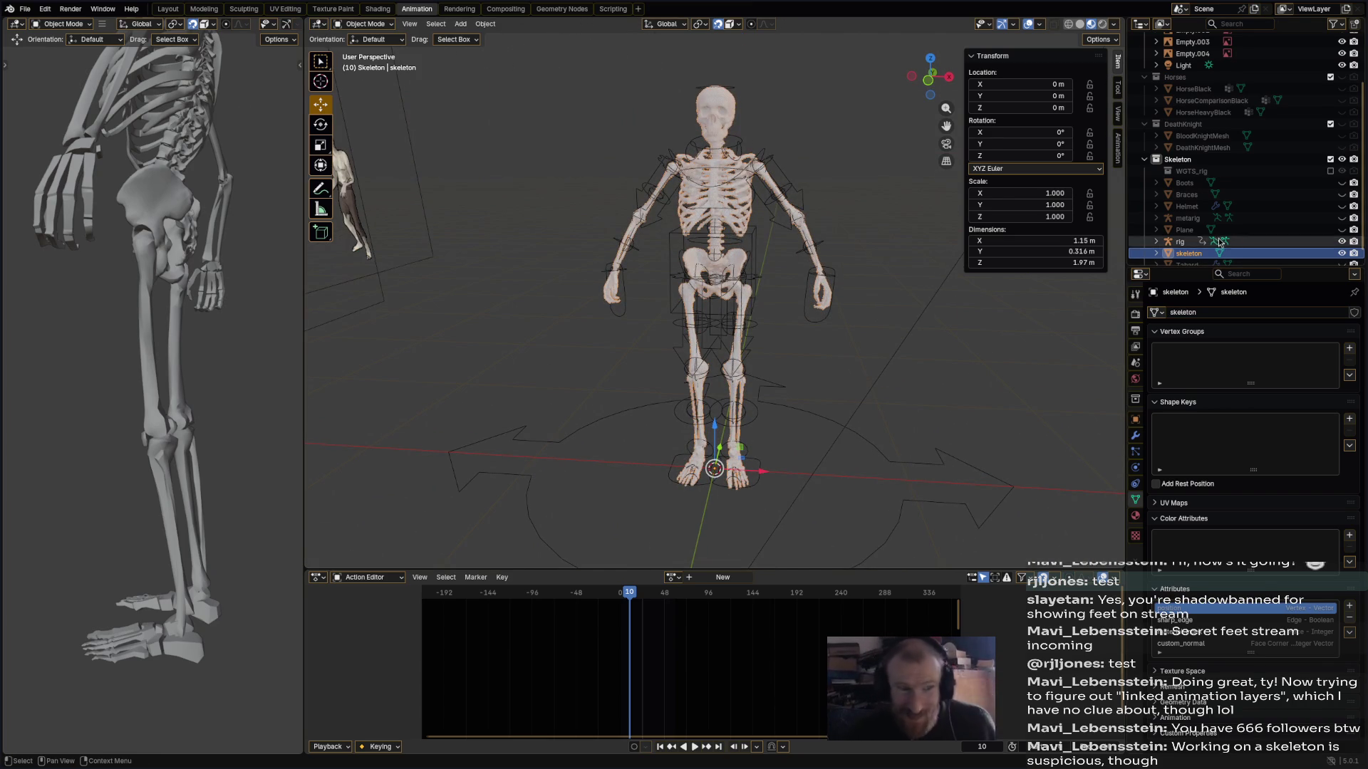
pyautogui.click(1295, 244)
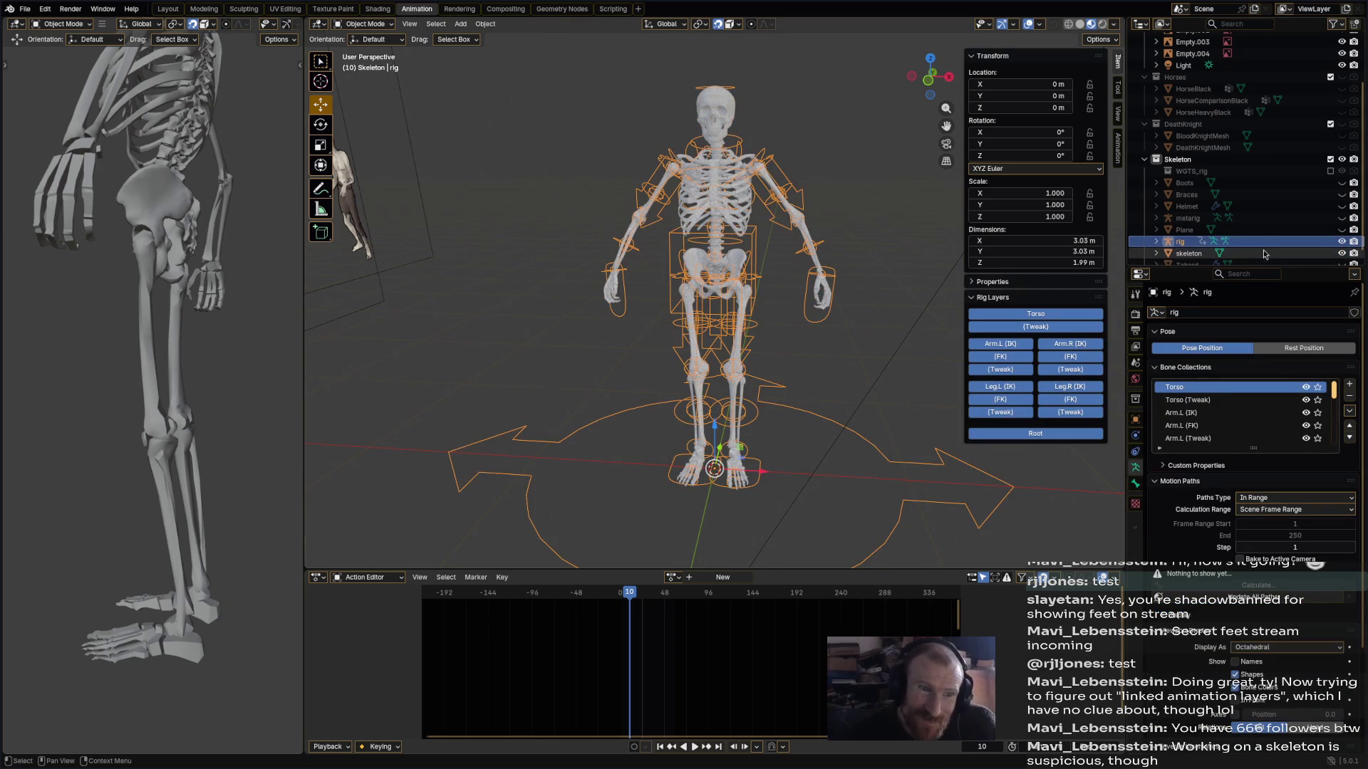
# - Toggle the skeleton's visibility off and on in the Outliner, then select the skeleton mesh object
pyautogui.click(1282, 218)
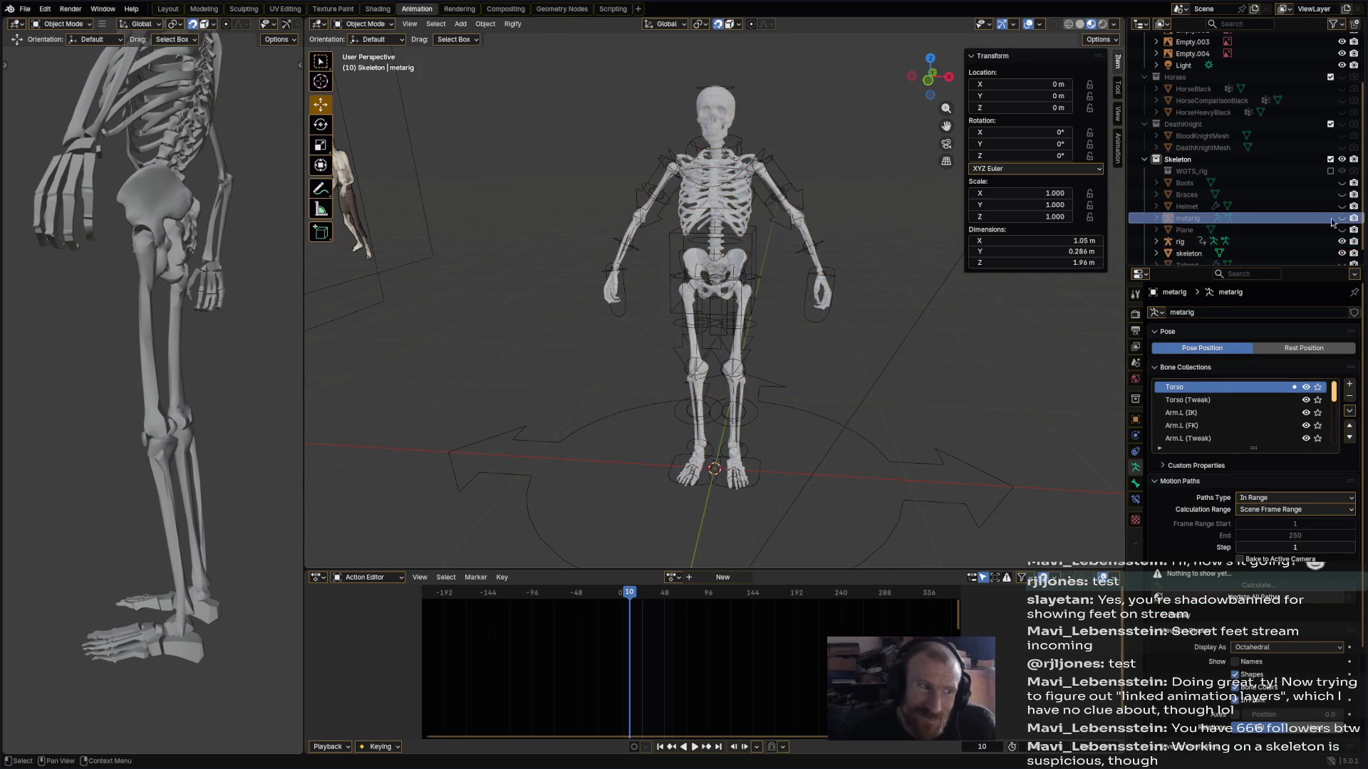
pyautogui.click(748, 265)
pyautogui.moveTo(760, 242)
pyautogui.mouseDown(button='middle')
pyautogui.moveTo(798, 253)
pyautogui.moveTo(795, 288)
pyautogui.moveTo(778, 279)
pyautogui.mouseUp(button='middle')
pyautogui.scroll(-1, 1302, 239)
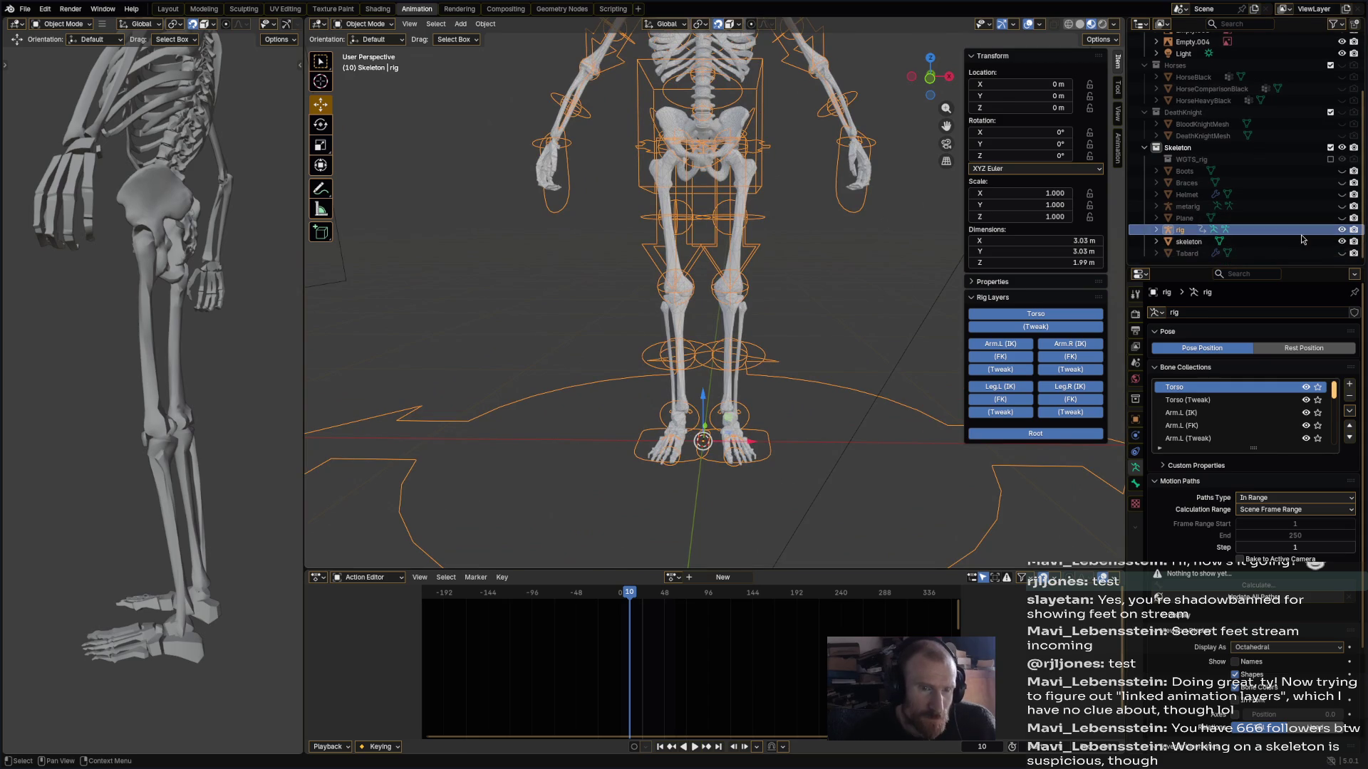
pyautogui.click(1306, 218)
pyautogui.click(1305, 229)
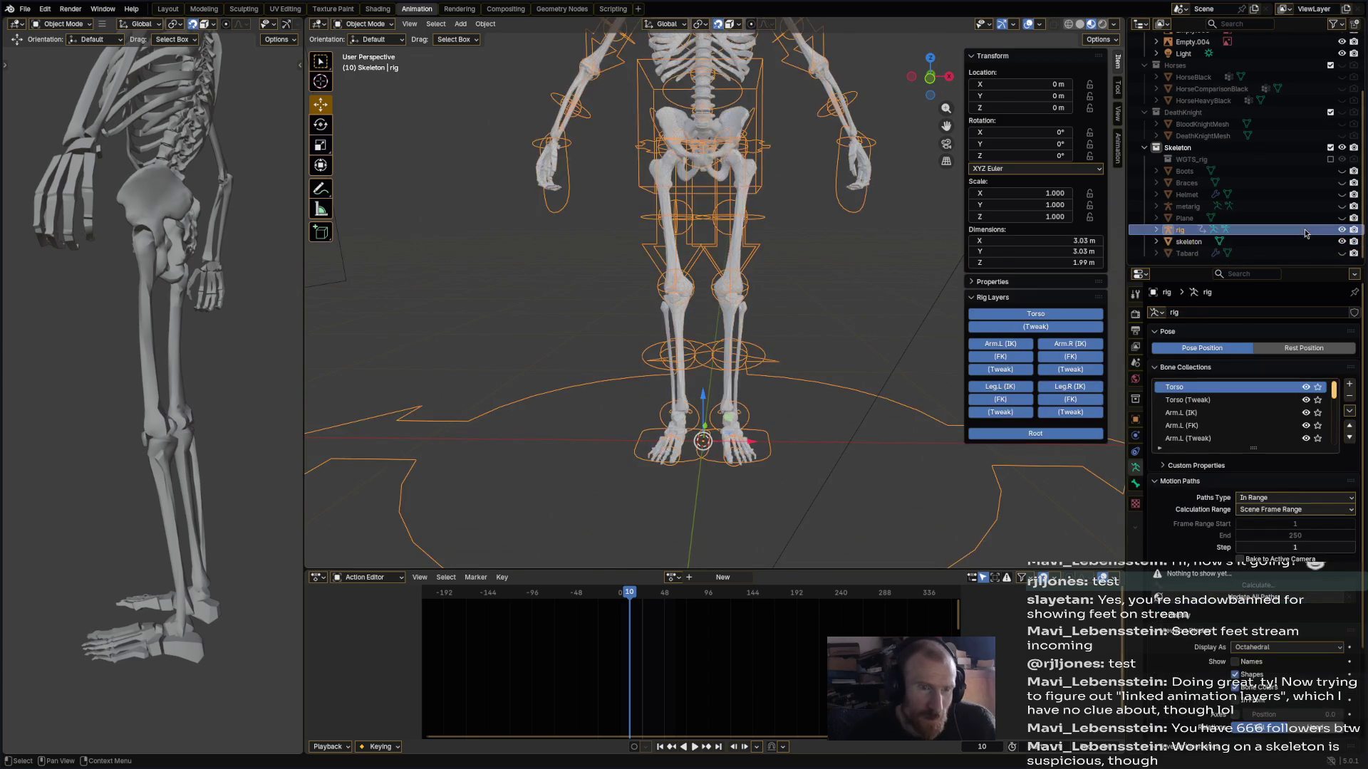
pyautogui.click(1341, 241)
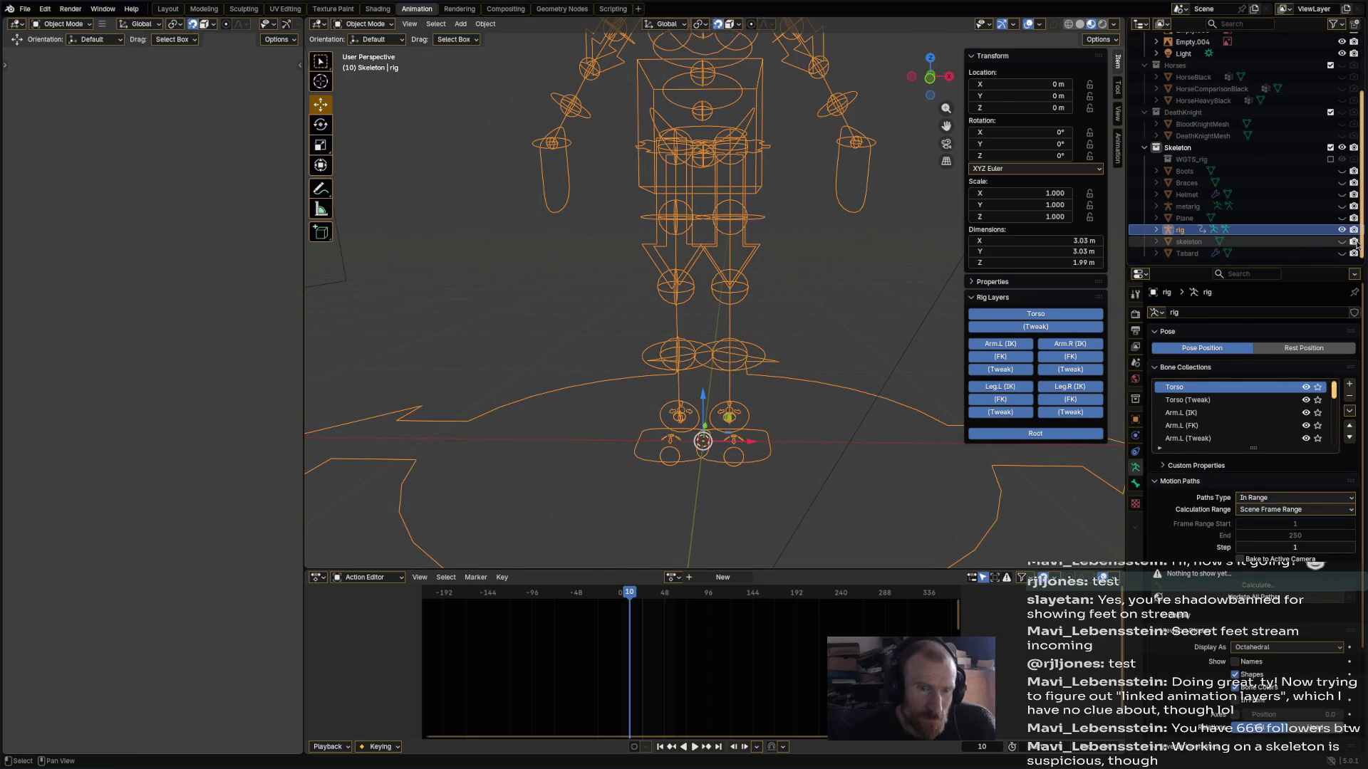
pyautogui.click(1354, 243)
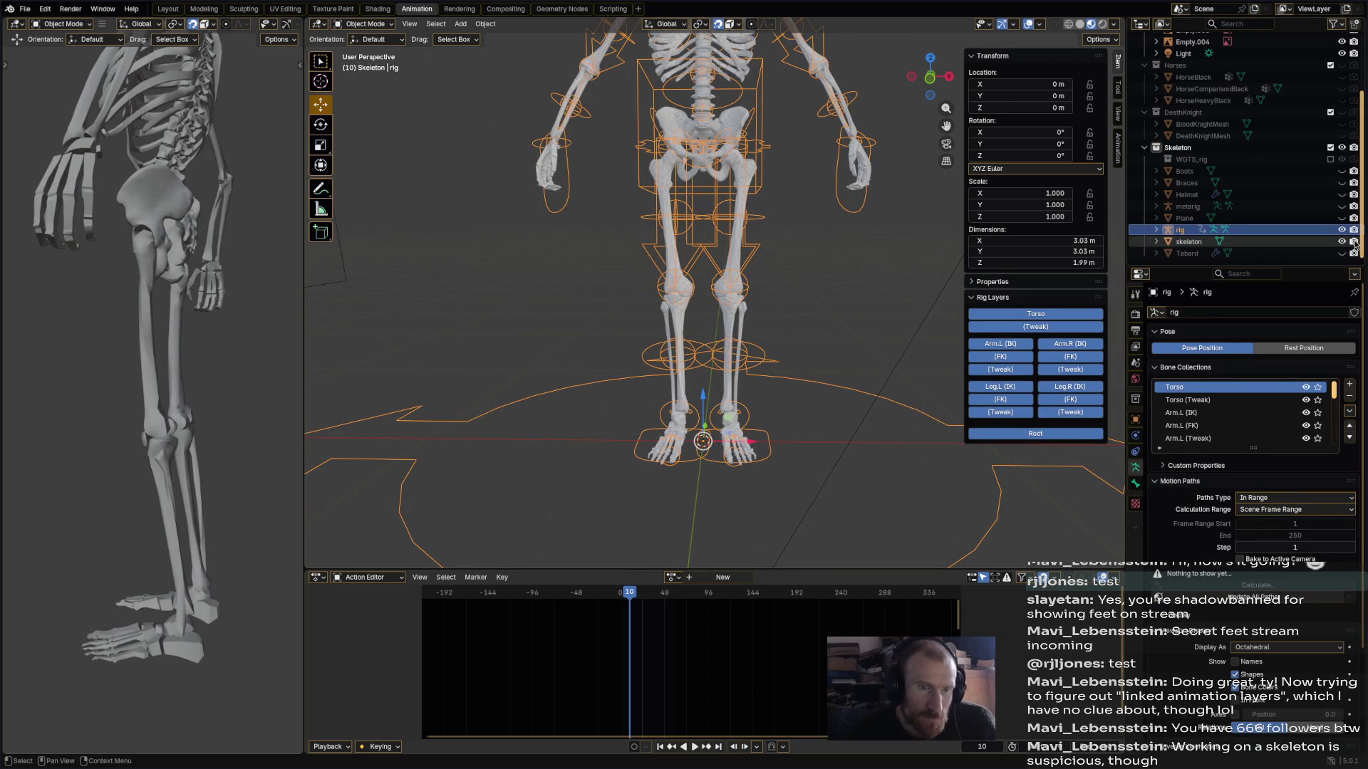
pyautogui.click(1303, 242)
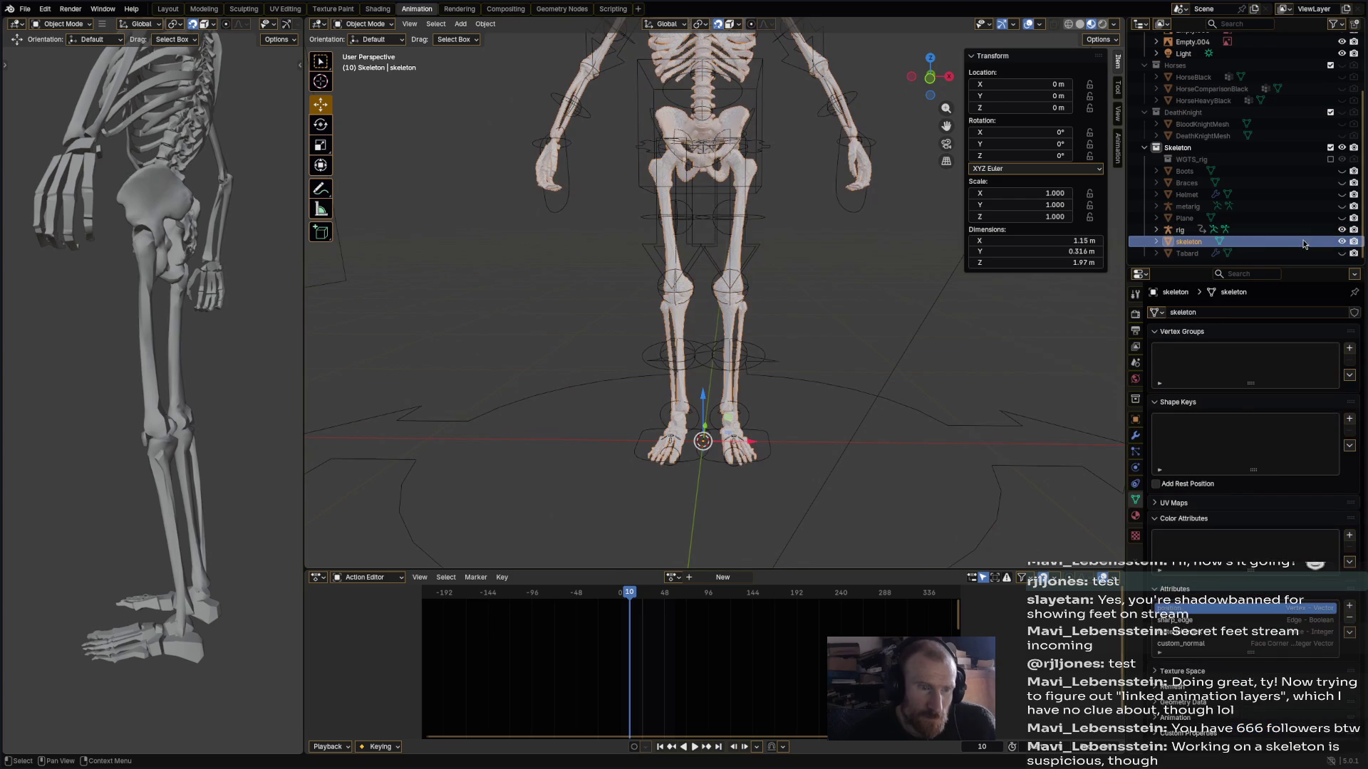
# - Parent the skeleton mesh to the rig With Envelope Weights
pyautogui.keyDown('shift'); pyautogui.click(861, 212); pyautogui.keyUp('shift')
pyautogui.rightClick(861, 213)
pyautogui.moveTo(861, 213)
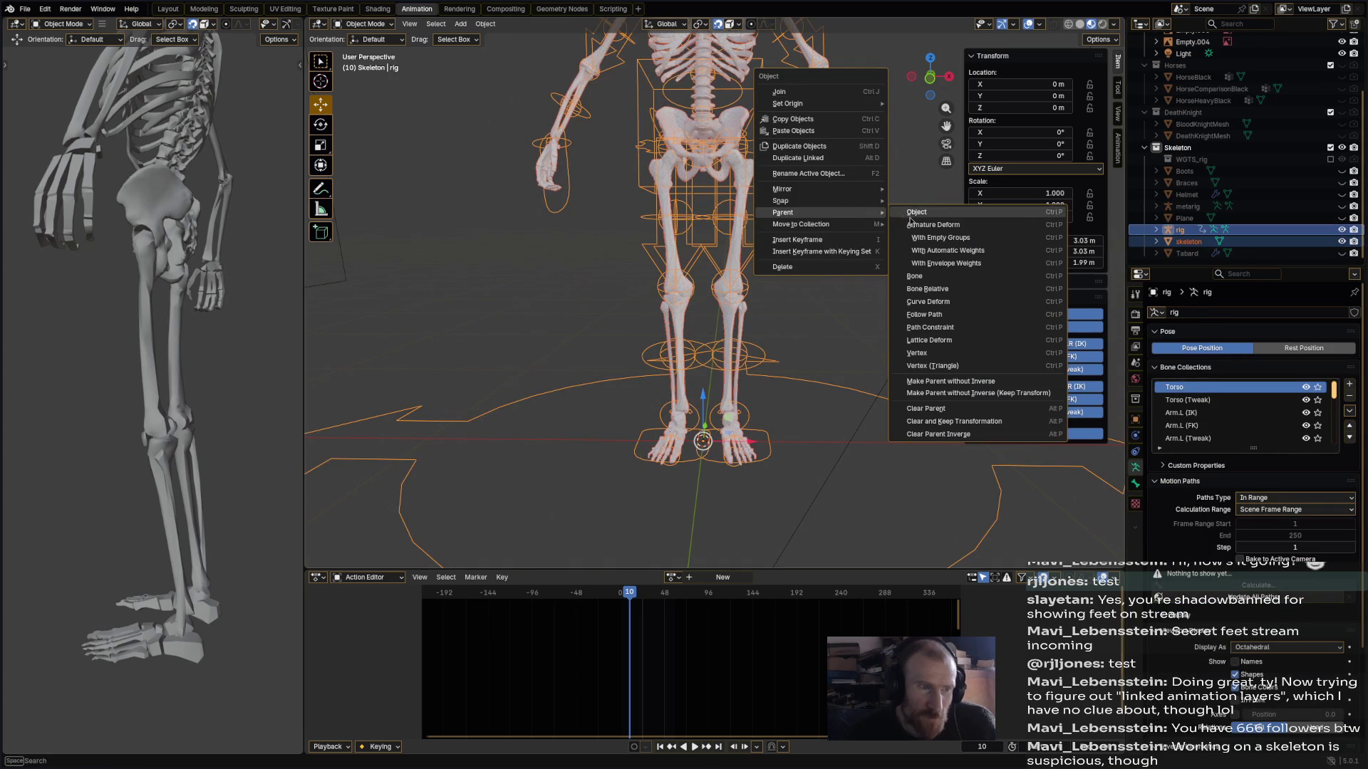
pyautogui.click(947, 265)
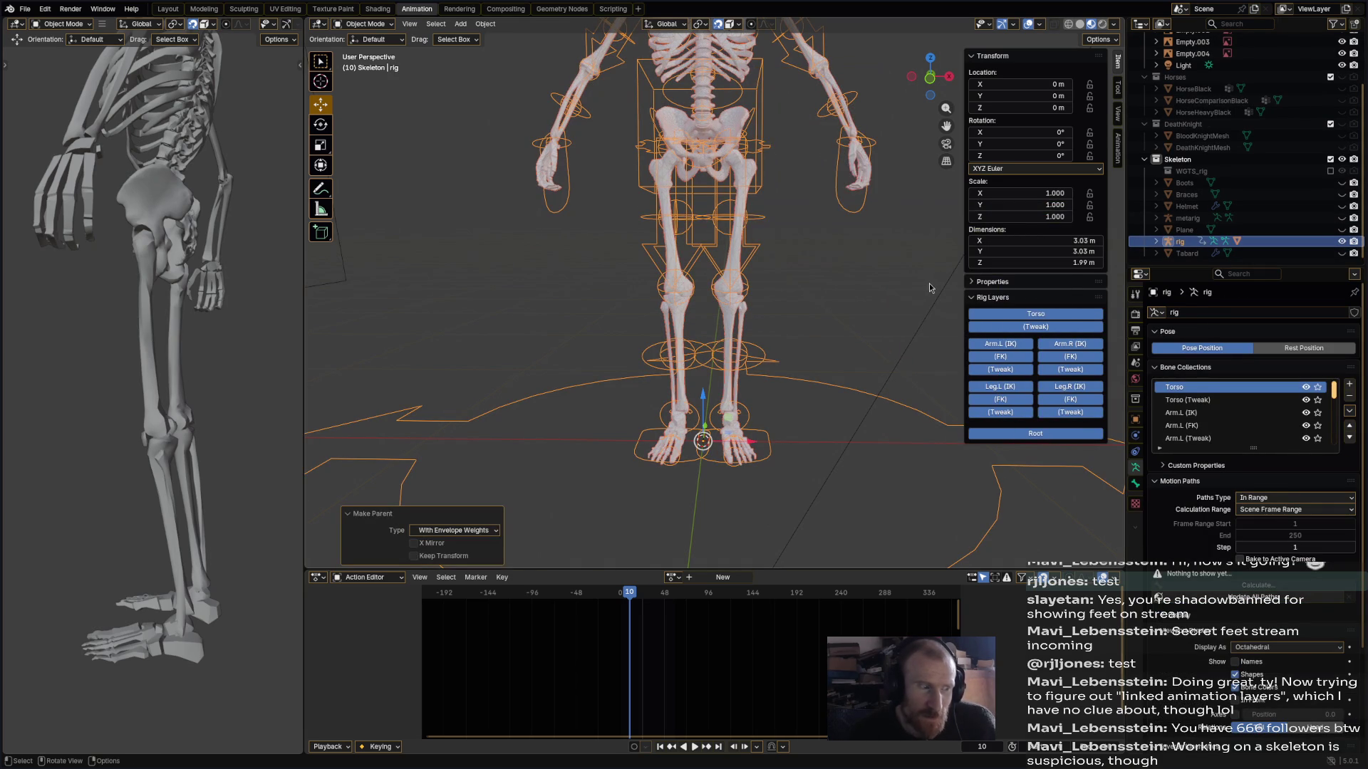
pyautogui.click(801, 461)
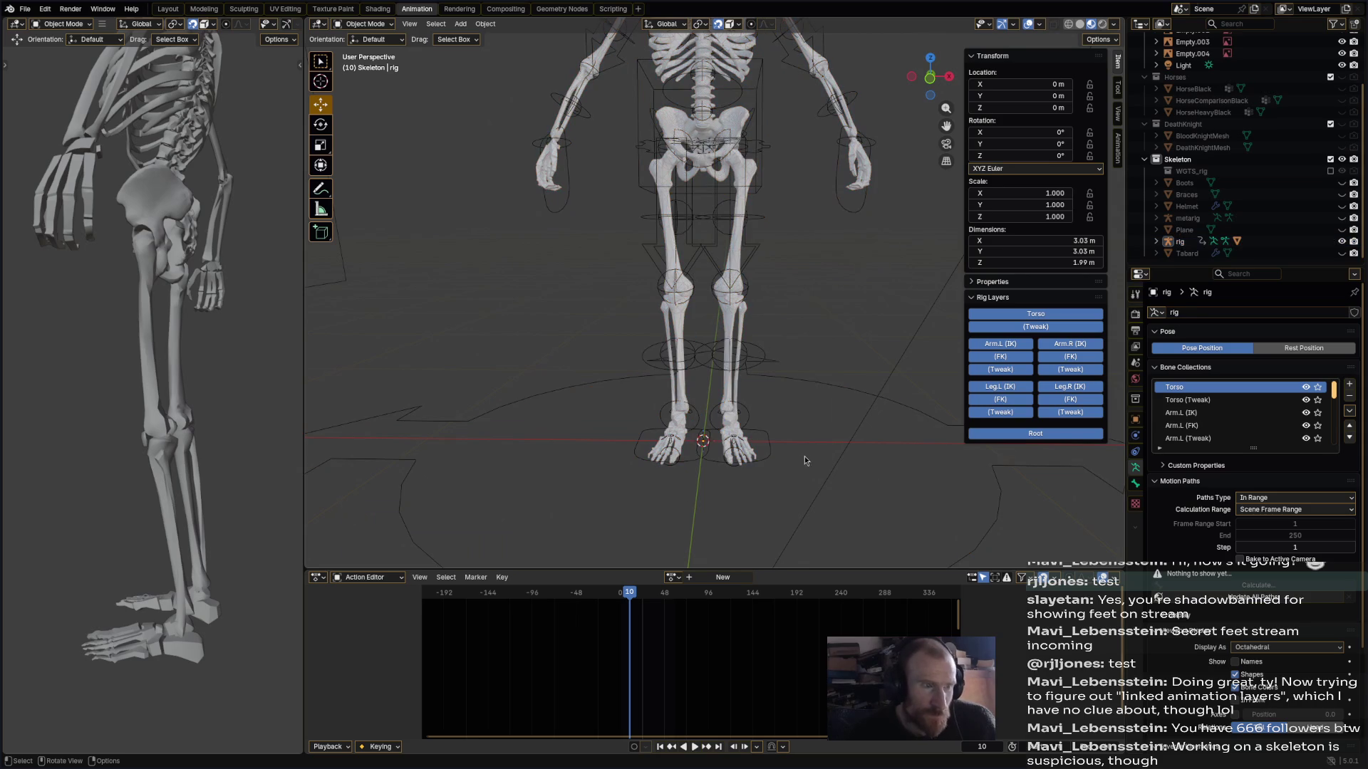
# - Show the rig's DEF deform bone collection and frame the ribcage and arms
pyautogui.moveTo(1338, 401); pyautogui.dragTo(1336, 451)
pyautogui.click(1307, 439)
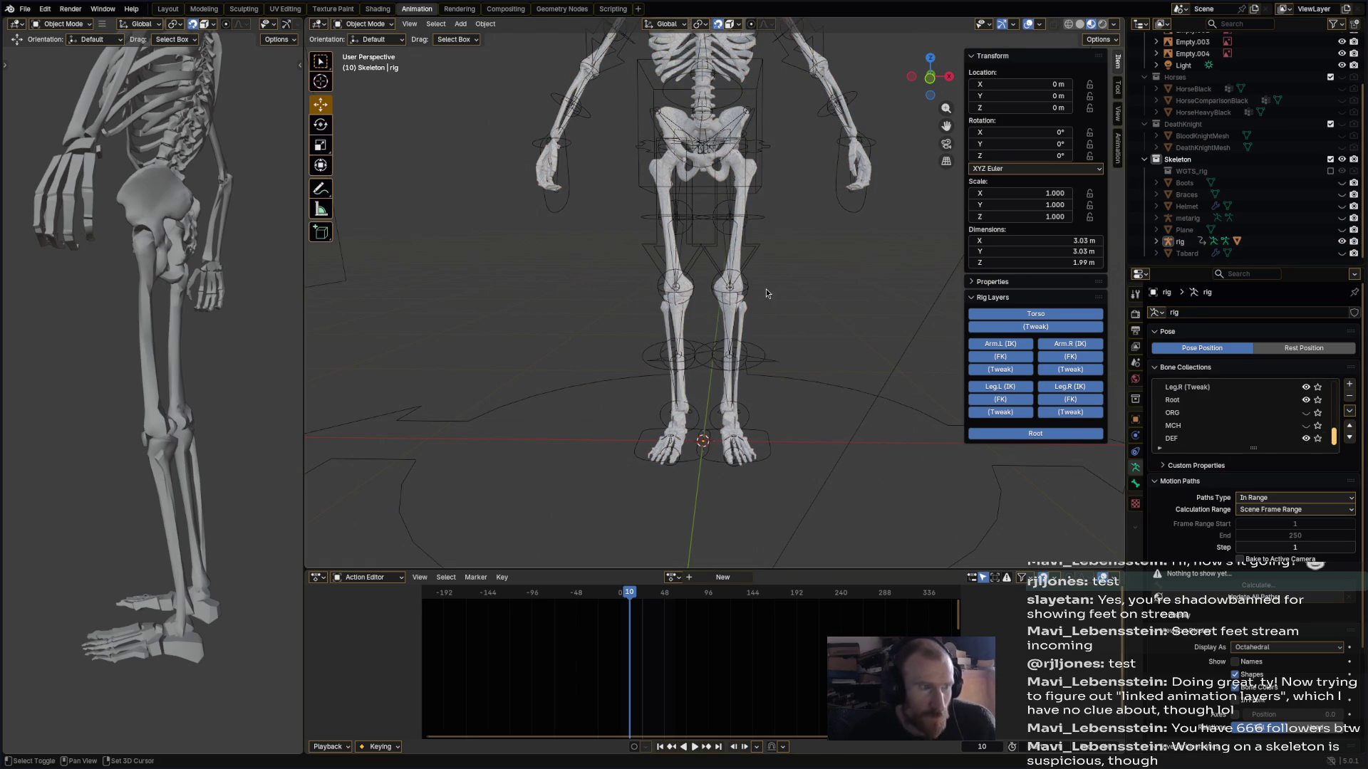
pyautogui.keyDown('shift'); pyautogui.moveTo(767, 289); pyautogui.dragTo(755, 361, button='middle'); pyautogui.keyUp('shift')
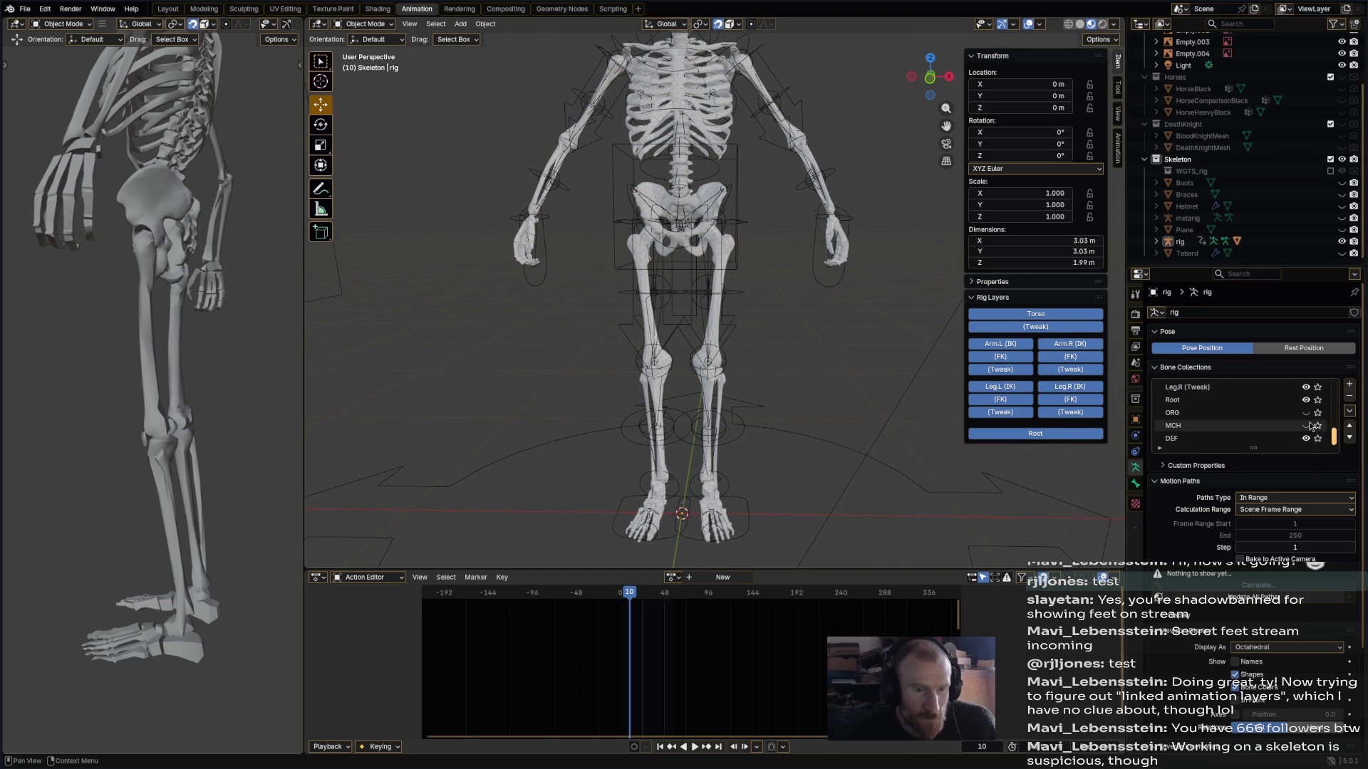
pyautogui.scroll(3, 1307, 425)
# - Hide the rig's Root, Tweak (arm, leg, torso) and FK layers so only deform bones show
pyautogui.click(1042, 436)
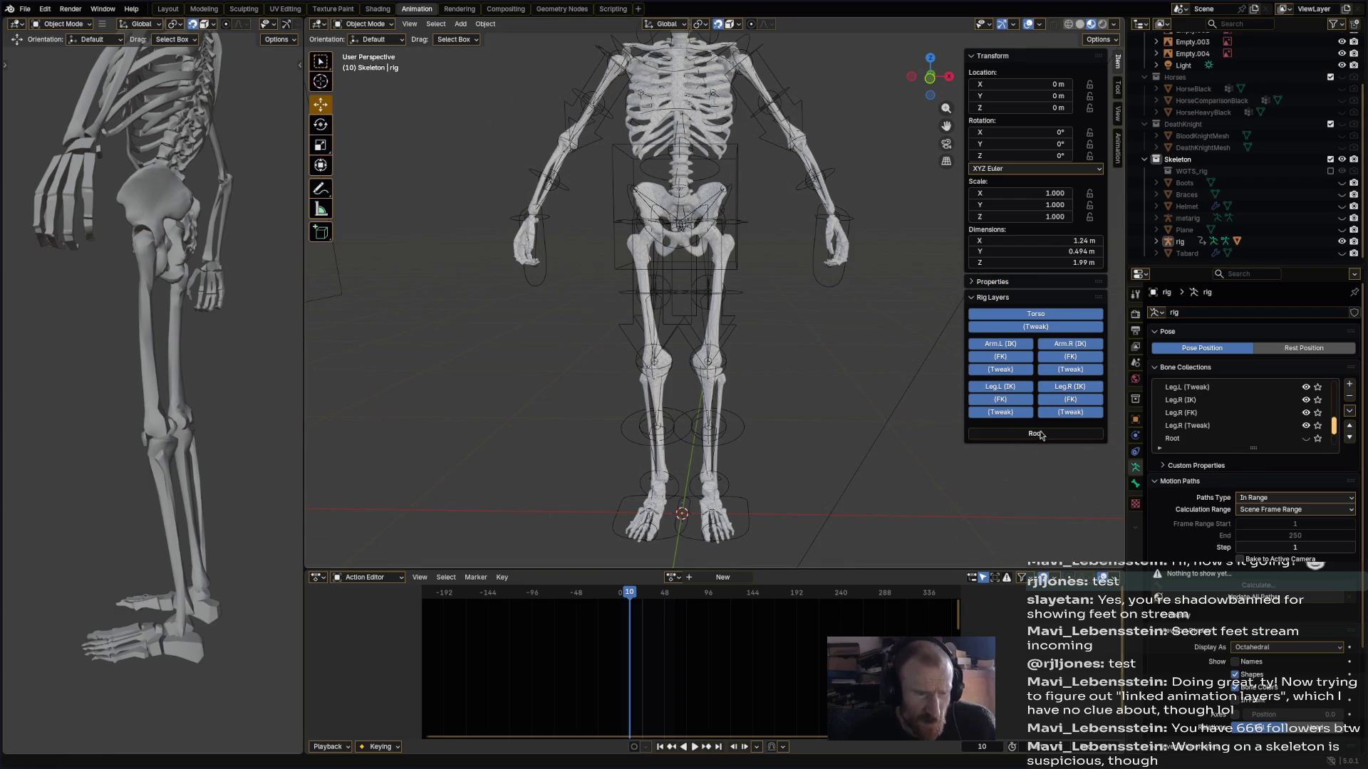
pyautogui.click(1011, 412)
pyautogui.click(1070, 412)
pyautogui.click(1015, 371)
pyautogui.click(1048, 368)
pyautogui.click(1039, 328)
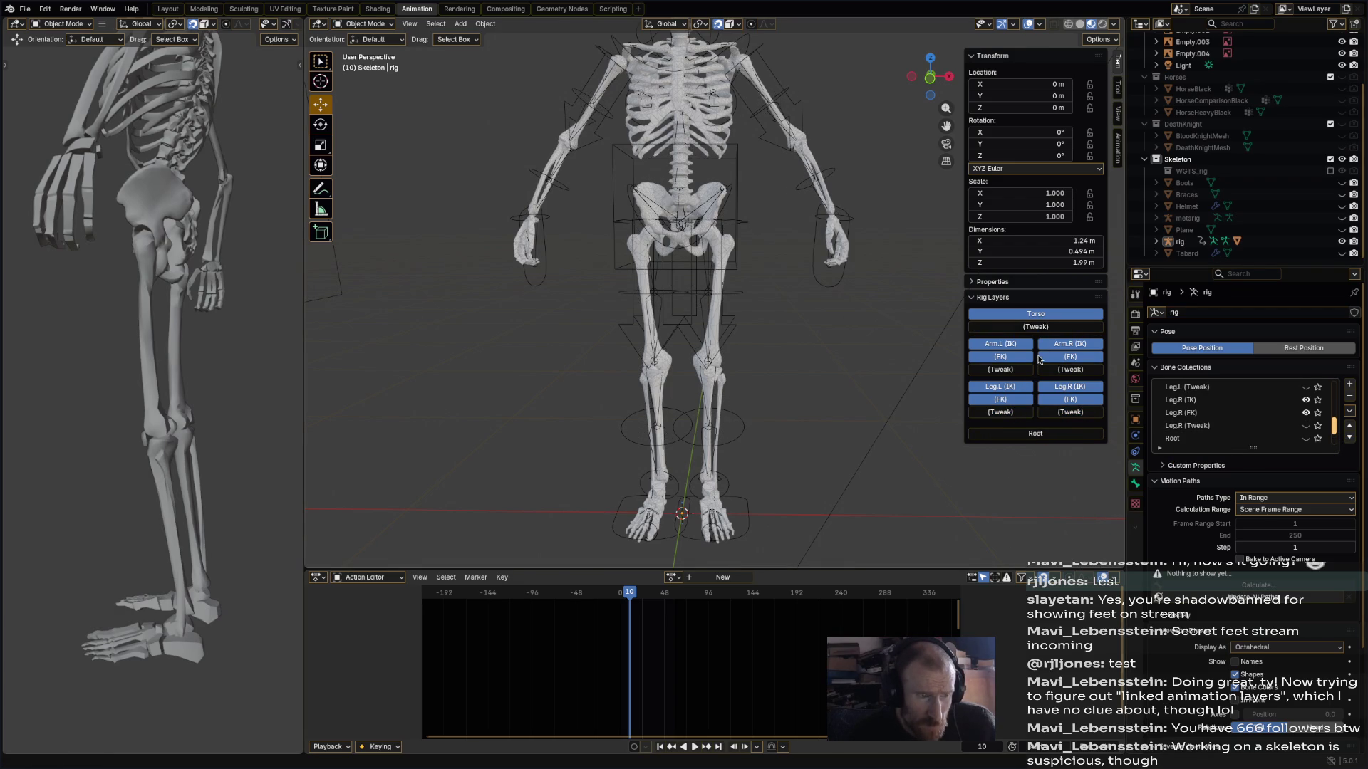
pyautogui.click(1000, 356)
pyautogui.click(1070, 356)
pyautogui.click(1011, 399)
pyautogui.click(1070, 399)
pyautogui.moveTo(947, 377); pyautogui.dragTo(770, 306, button='middle')
# - Save with Ctrl+S, select rig then skeleton, and switch the skeleton into Weight Paint mode
pyautogui.hotkey('ctrl', 's')
pyautogui.click(372, 26)
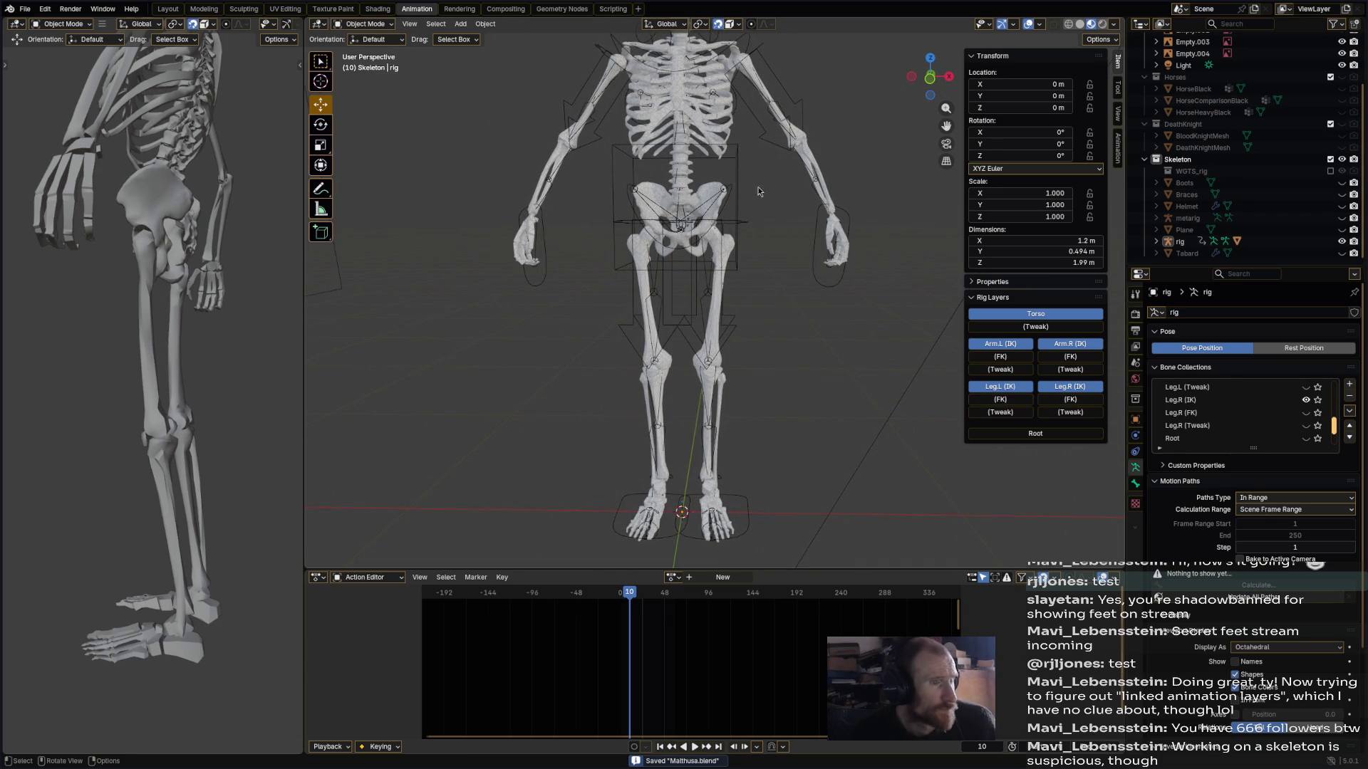
pyautogui.click(784, 161)
pyautogui.keyDown('shift'); pyautogui.click(810, 155); pyautogui.keyUp('shift')
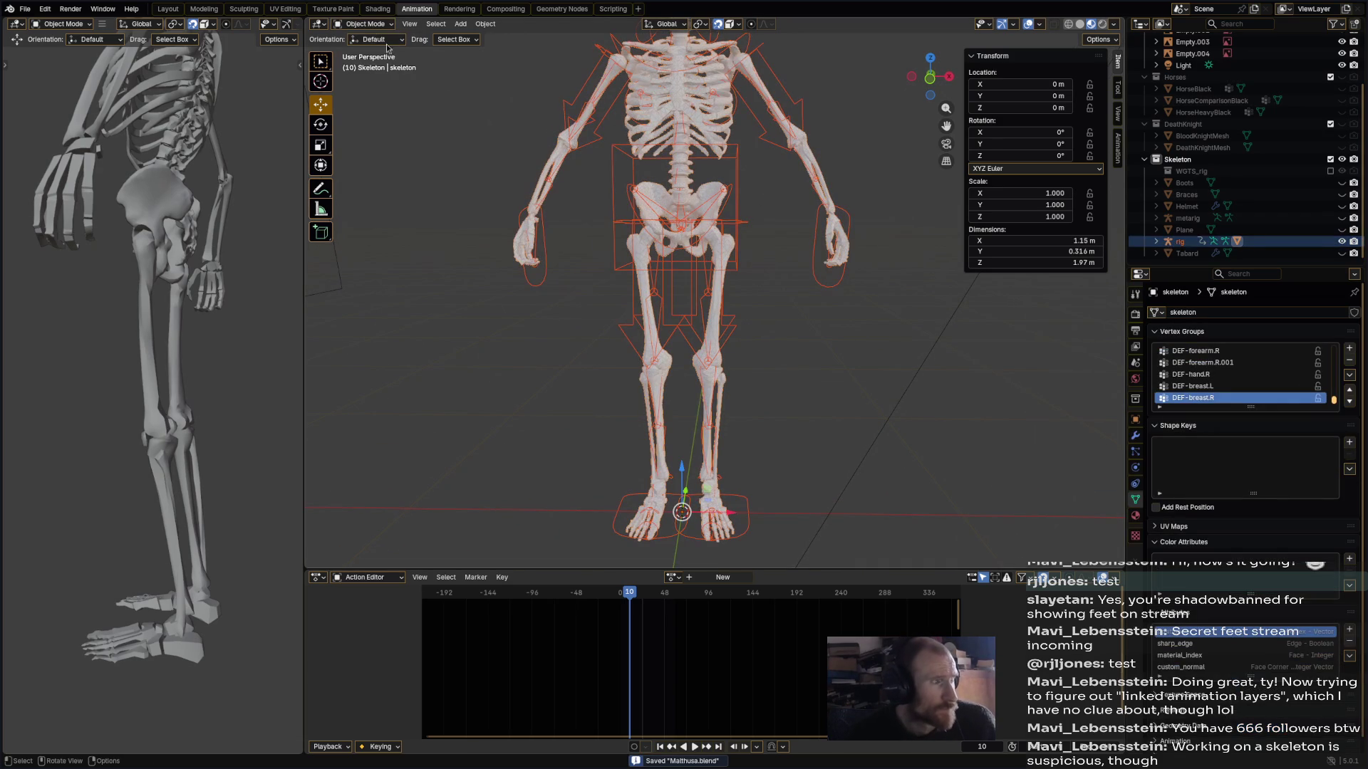
pyautogui.click(365, 23)
pyautogui.click(368, 89)
pyautogui.moveTo(780, 228)
pyautogui.mouseDown(button='middle')
pyautogui.moveTo(762, 266)
pyautogui.moveTo(858, 247)
pyautogui.moveTo(676, 184)
pyautogui.moveTo(723, 335)
pyautogui.mouseUp(button='middle')
# - Pick the right upper arm and forearm bones to inspect their vertex group weights
pyautogui.scroll(2, 728, 346)
pyautogui.moveTo(683, 287)
pyautogui.mouseDown(button='middle')
pyautogui.moveTo(712, 271)
pyautogui.moveTo(629, 183)
pyautogui.moveTo(606, 270)
pyautogui.moveTo(578, 305)
pyautogui.mouseUp(button='middle')
pyautogui.keyDown('ctrl'); pyautogui.click(628, 183); pyautogui.keyUp('ctrl')
pyautogui.keyDown('ctrl'); pyautogui.click(606, 269); pyautogui.keyUp('ctrl')
pyautogui.keyDown('ctrl'); pyautogui.click(581, 243); pyautogui.keyUp('ctrl')
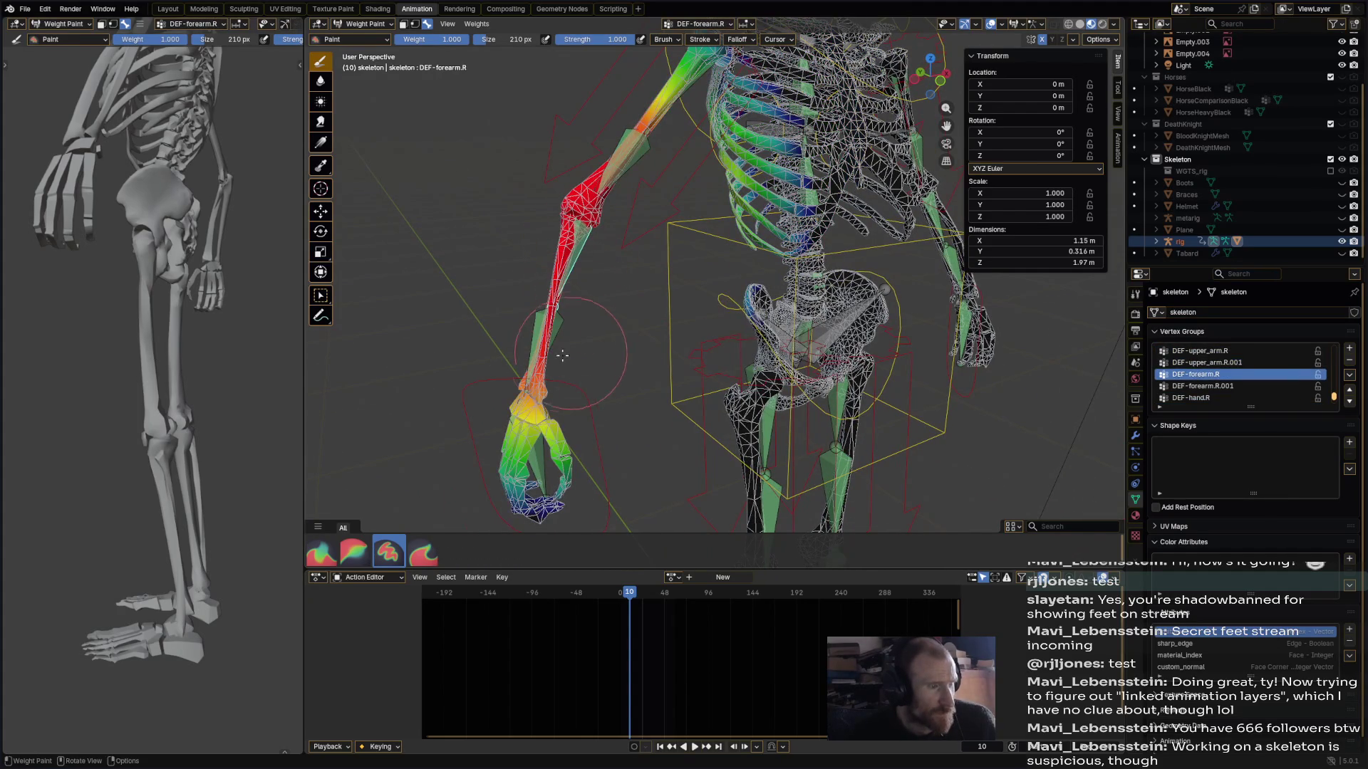
pyautogui.keyDown('ctrl'); pyautogui.click(562, 324); pyautogui.keyUp('ctrl')
# - Check the right hand's weights, return to DEF-upper_arm.R, and review the Options and Brush popovers
pyautogui.moveTo(590, 380); pyautogui.dragTo(527, 371, button='middle')
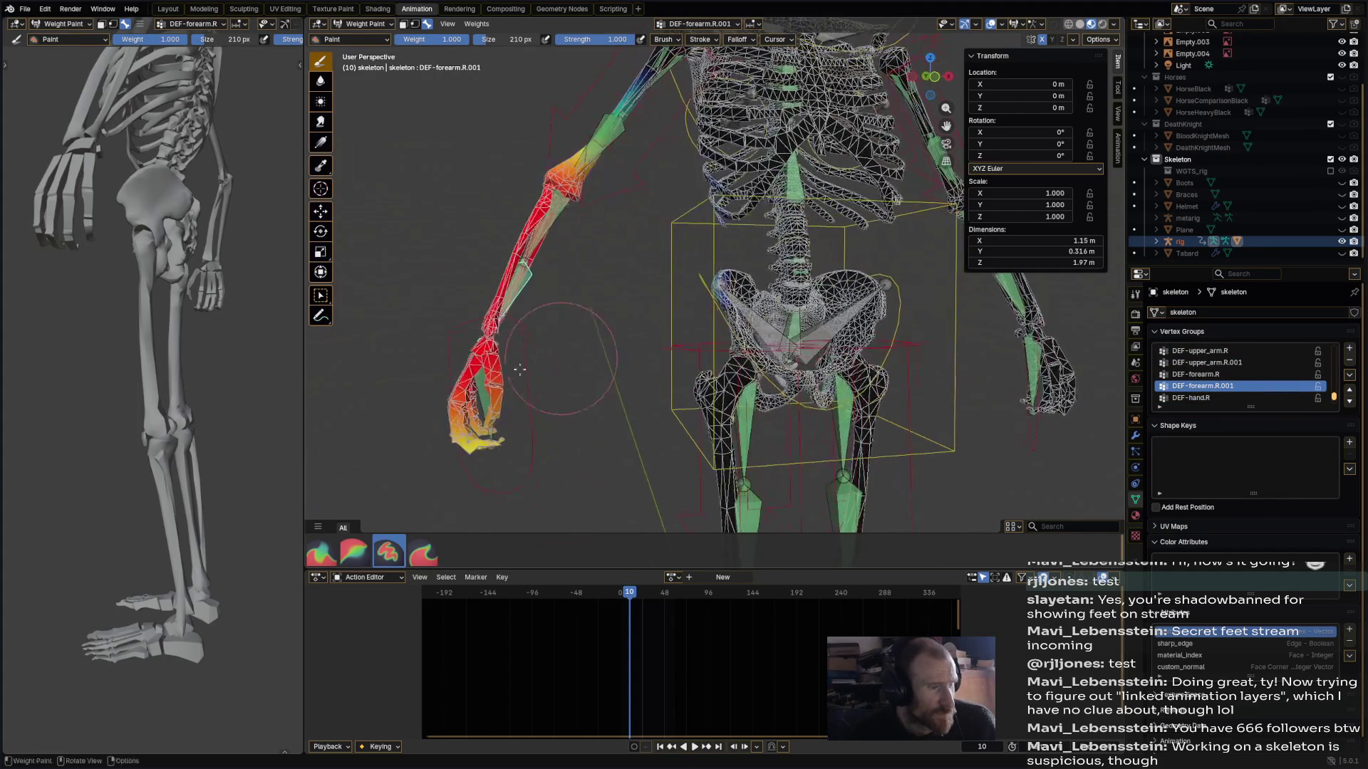
pyautogui.keyDown('ctrl'); pyautogui.click(479, 399); pyautogui.keyUp('ctrl')
pyautogui.keyDown('shift'); pyautogui.moveTo(628, 280); pyautogui.dragTo(603, 430, button='middle'); pyautogui.keyUp('shift')
pyautogui.keyDown('ctrl'); pyautogui.click(627, 235); pyautogui.keyUp('ctrl')
pyautogui.moveTo(627, 235); pyautogui.dragTo(579, 79, button='middle')
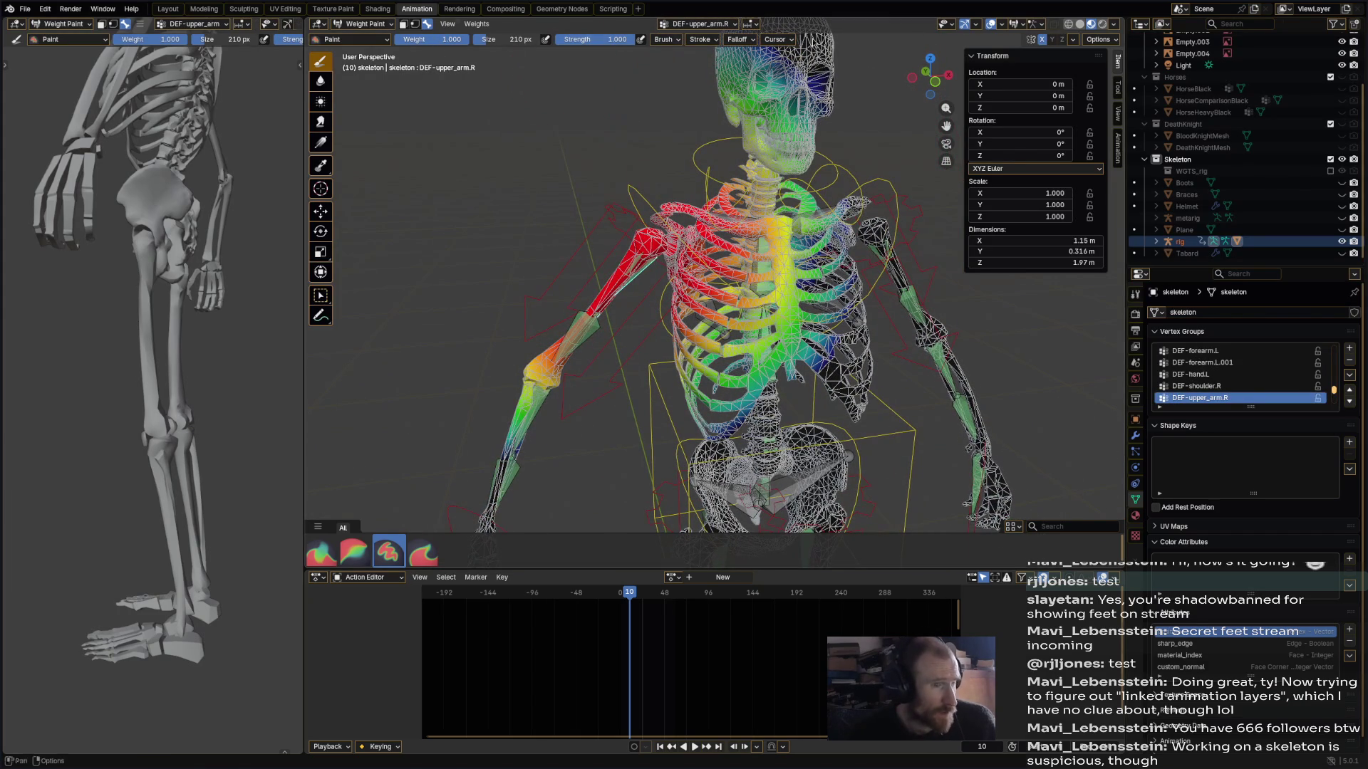
pyautogui.click(1100, 40)
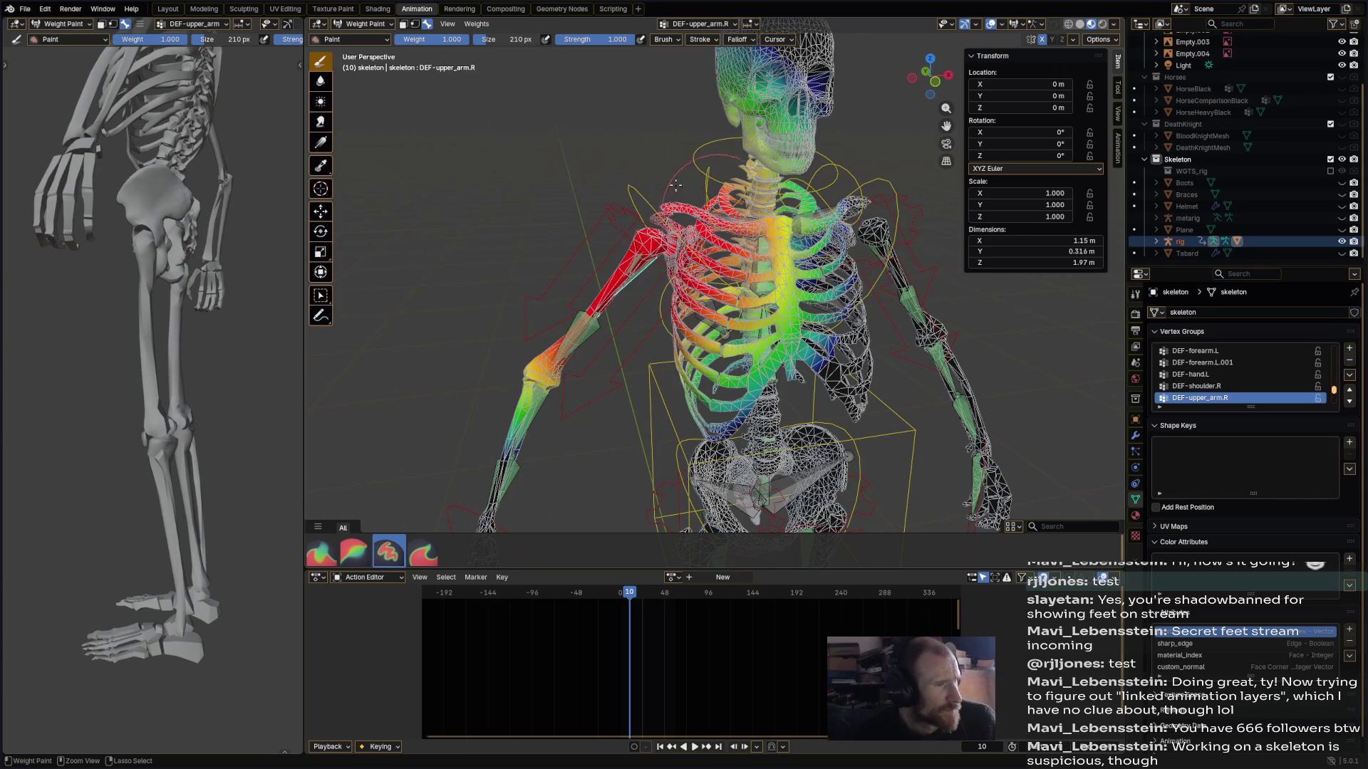
pyautogui.click(665, 40)
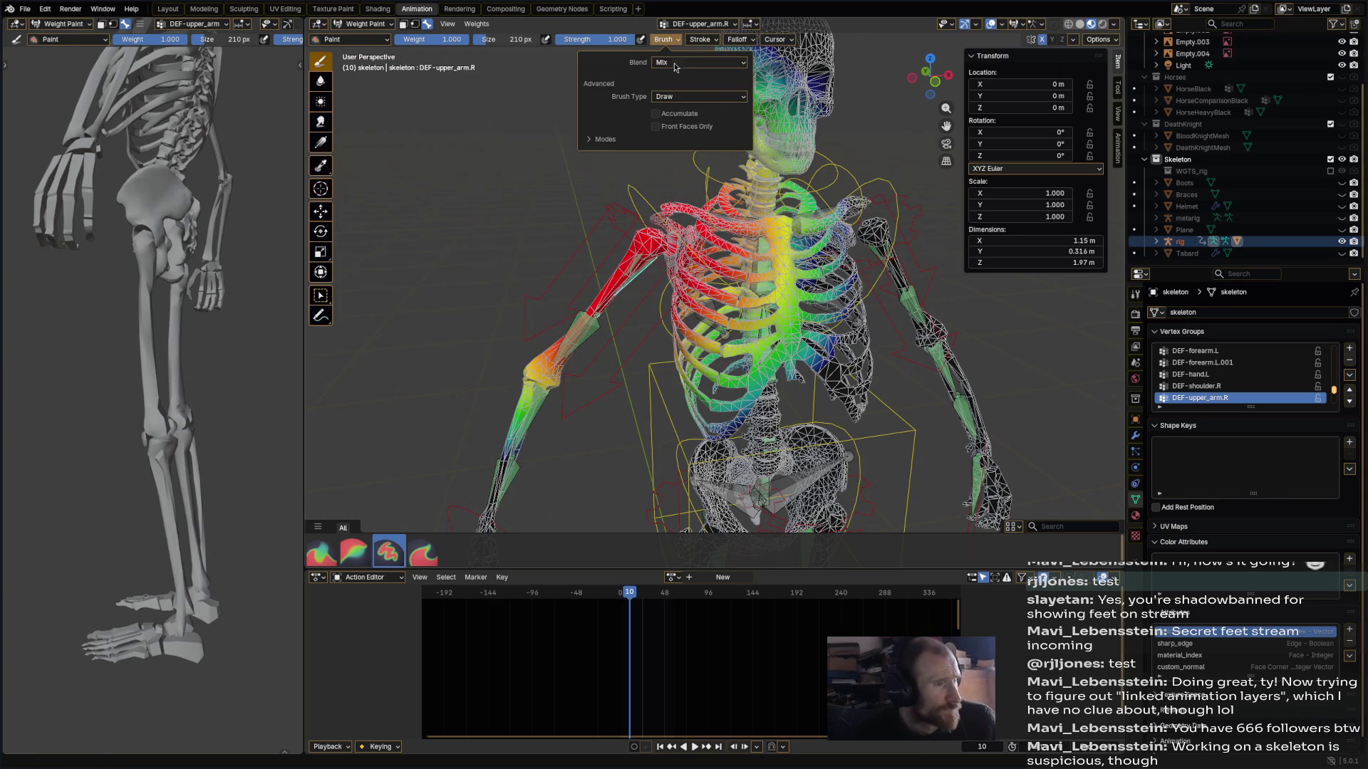
# - Set the brush blend to Add and paint out upper-arm weight from sternum, ribs, neck and skull
pyautogui.click(680, 62)
pyautogui.click(684, 188)
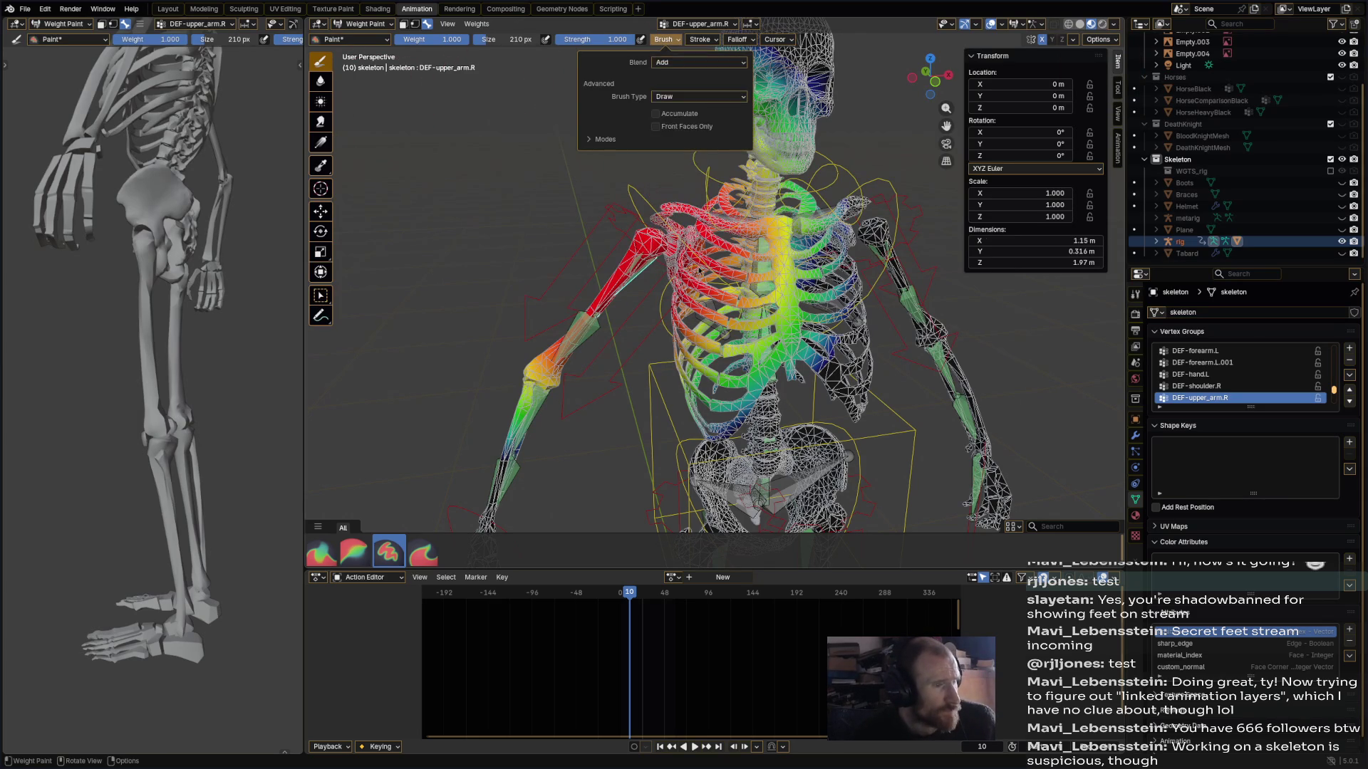
pyautogui.moveTo(744, 243); pyautogui.dragTo(803, 365)
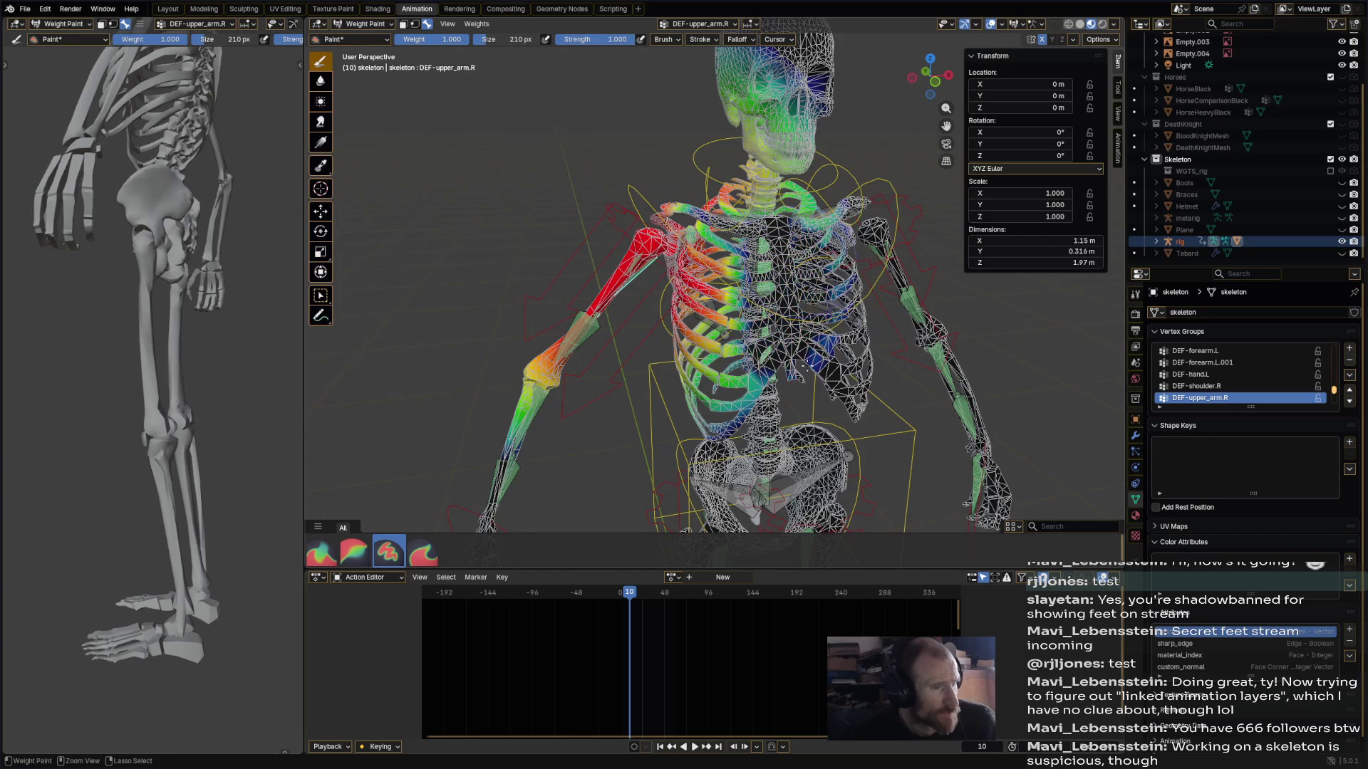
pyautogui.moveTo(753, 326)
pyautogui.mouseDown()
pyautogui.moveTo(705, 384)
pyautogui.moveTo(720, 425)
pyautogui.mouseUp()
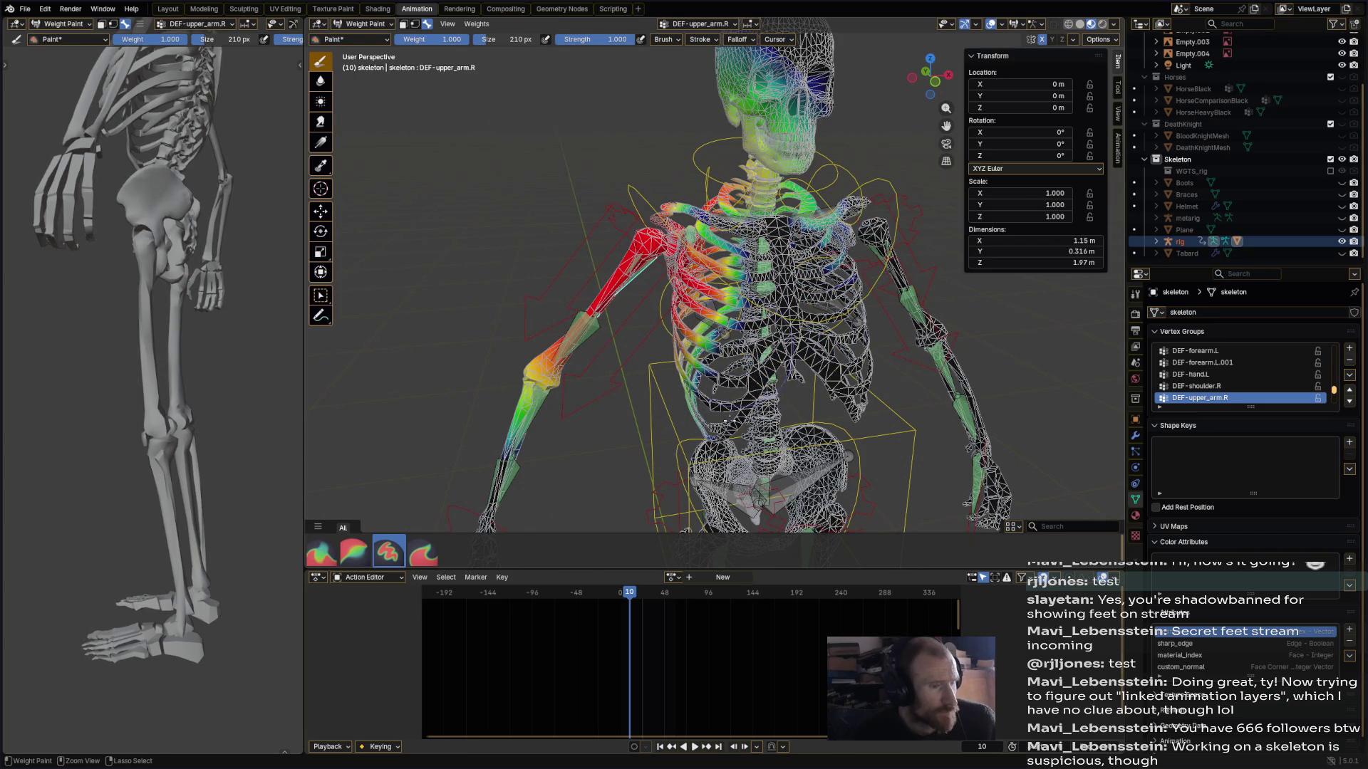
pyautogui.moveTo(726, 267)
pyautogui.keyDown('ctrl'); pyautogui.mouseDown()
pyautogui.moveTo(748, 228)
pyautogui.moveTo(773, 78)
pyautogui.moveTo(741, 107)
pyautogui.mouseUp(); pyautogui.keyUp('ctrl')
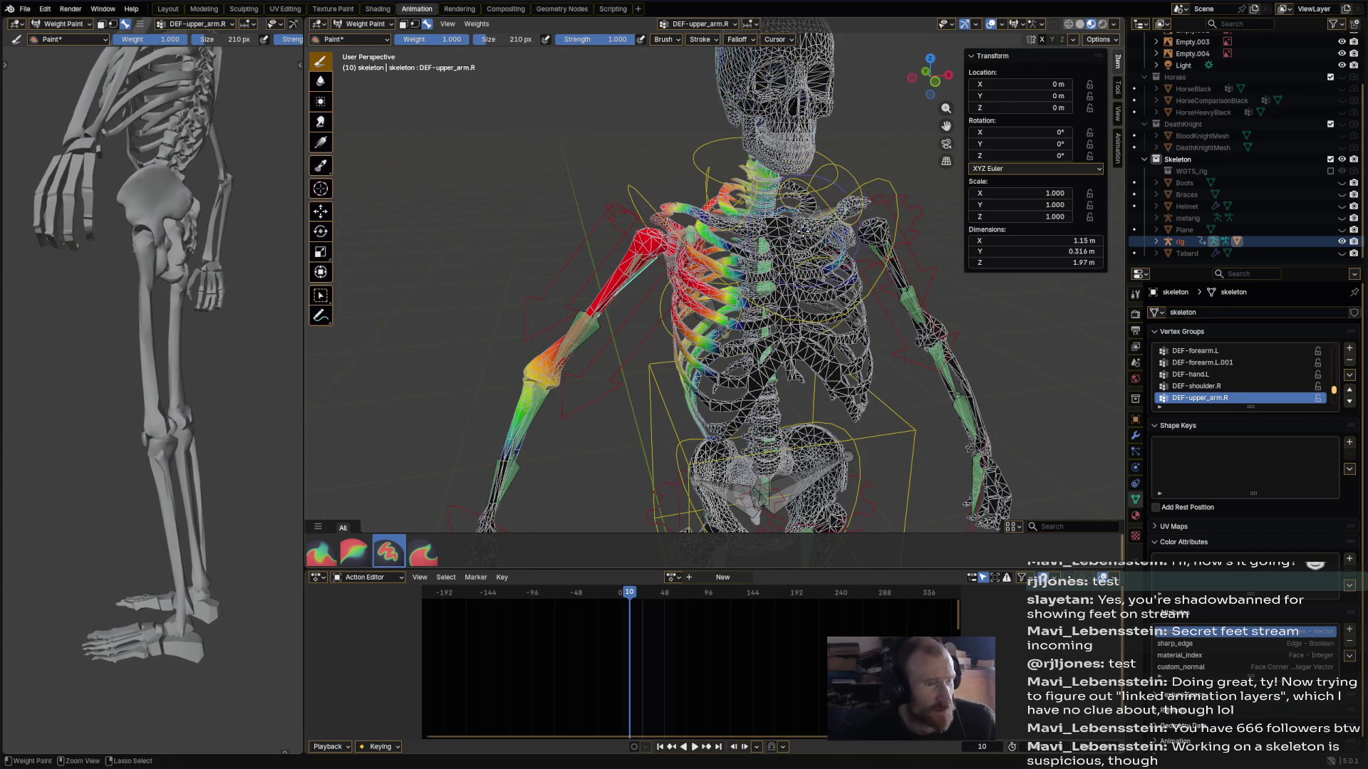
pyautogui.moveTo(816, 222); pyautogui.dragTo(791, 265, button='middle')
pyautogui.keyDown('ctrl'); pyautogui.moveTo(734, 169); pyautogui.dragTo(737, 184); pyautogui.keyUp('ctrl')
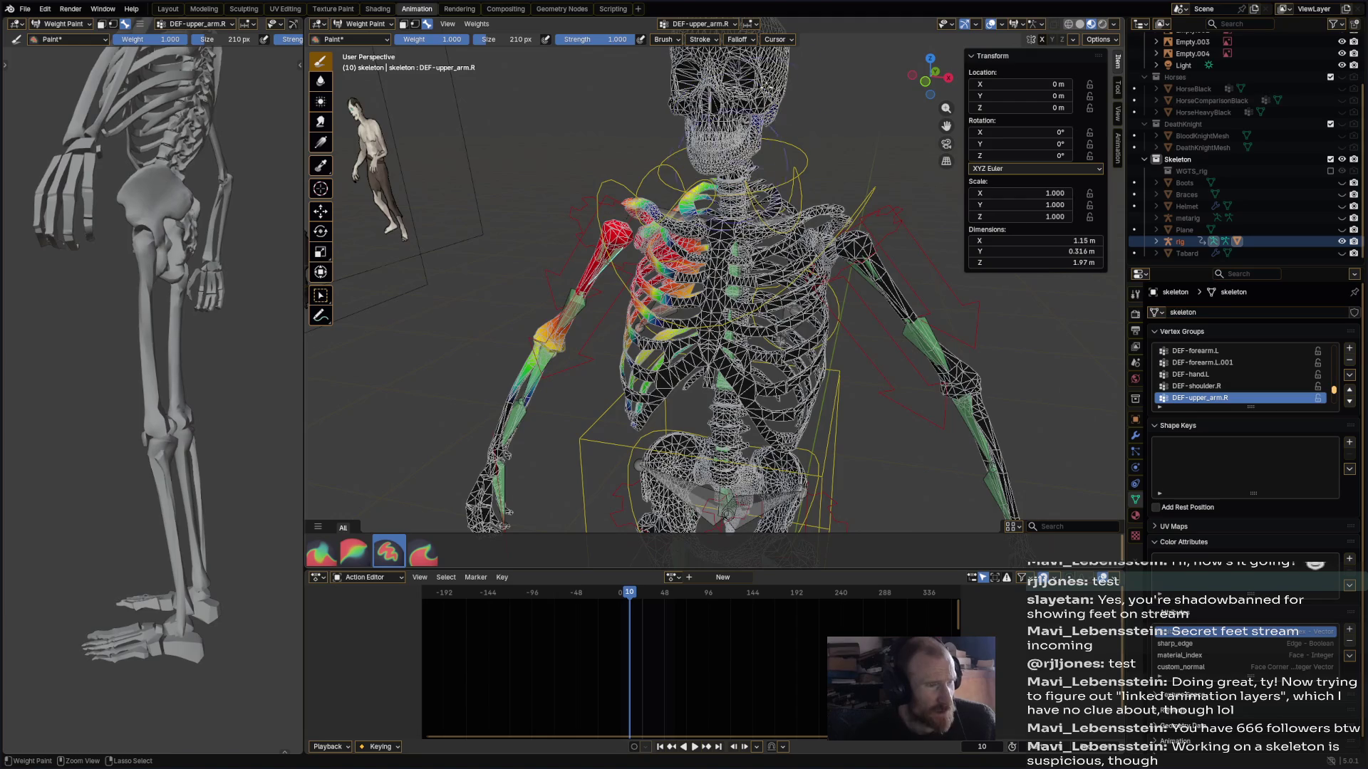
# - Paint the remaining DEF-upper_arm.R weight on the upper and lower right ribs down to zero
pyautogui.moveTo(508, 512)
pyautogui.mouseDown(button='middle')
pyautogui.moveTo(842, 156)
pyautogui.moveTo(748, 163)
pyautogui.moveTo(708, 139)
pyautogui.mouseUp(button='middle')
pyautogui.scroll(3, 709, 135)
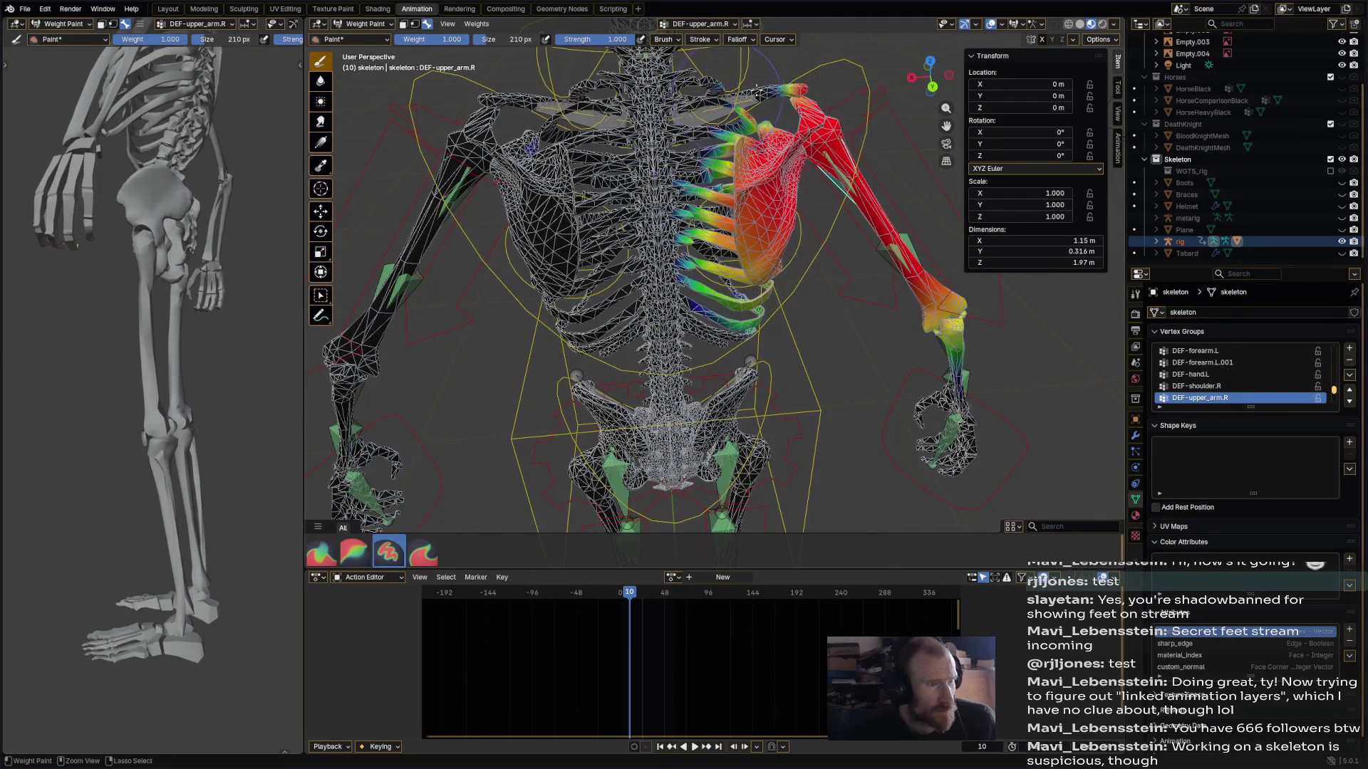
pyautogui.moveTo(739, 306); pyautogui.dragTo(760, 314, button='middle')
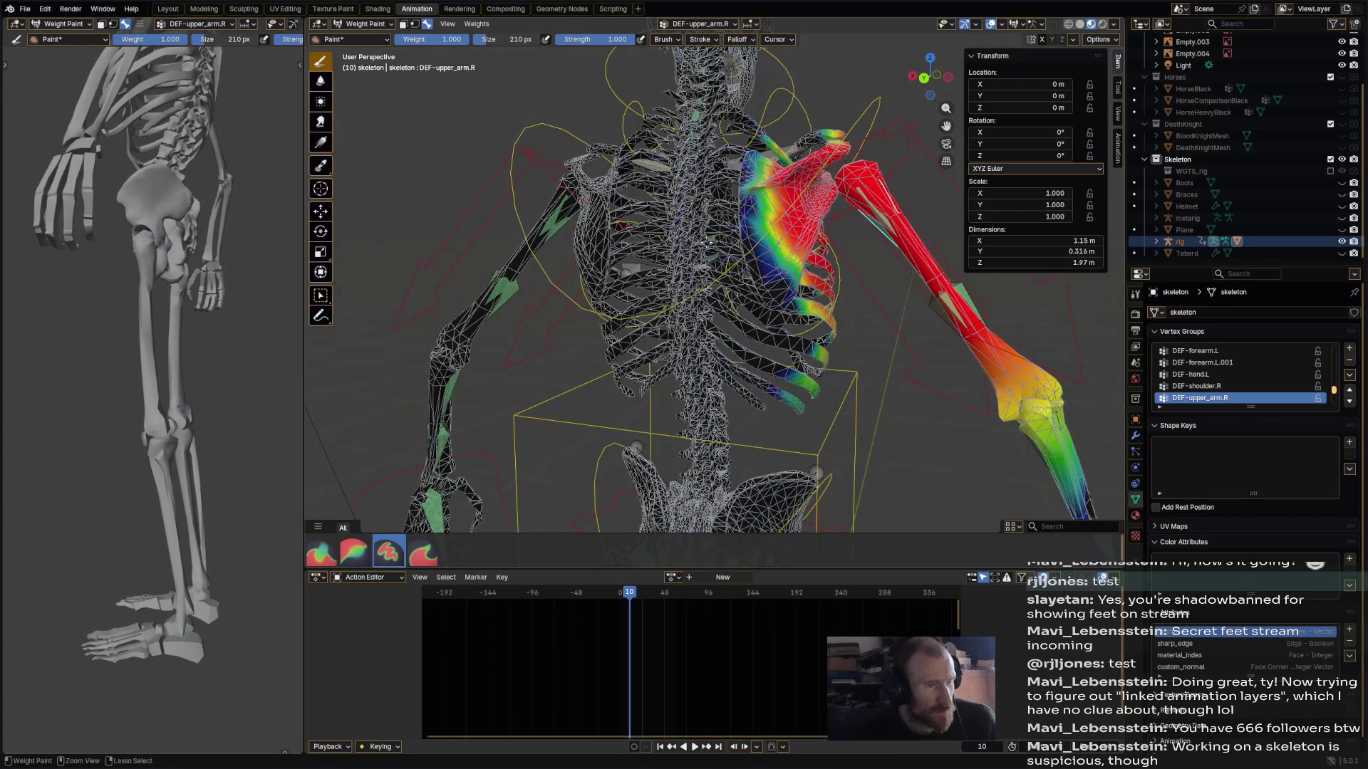
pyautogui.moveTo(723, 227)
pyautogui.mouseDown(button='middle')
pyautogui.moveTo(826, 250)
pyautogui.moveTo(744, 249)
pyautogui.mouseUp(button='middle')
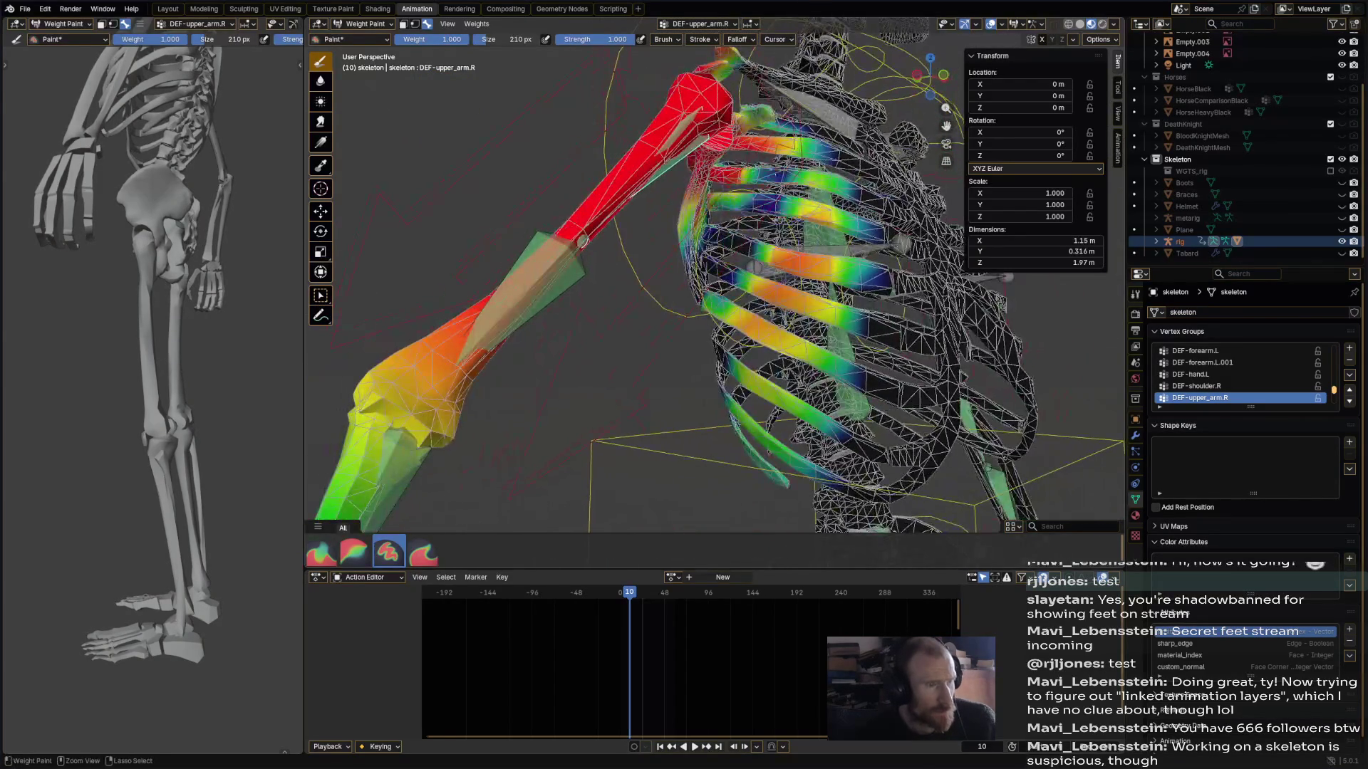
pyautogui.moveTo(748, 124)
pyautogui.mouseDown()
pyautogui.moveTo(712, 153)
pyautogui.moveTo(694, 199)
pyautogui.moveTo(820, 255)
pyautogui.moveTo(790, 187)
pyautogui.mouseUp()
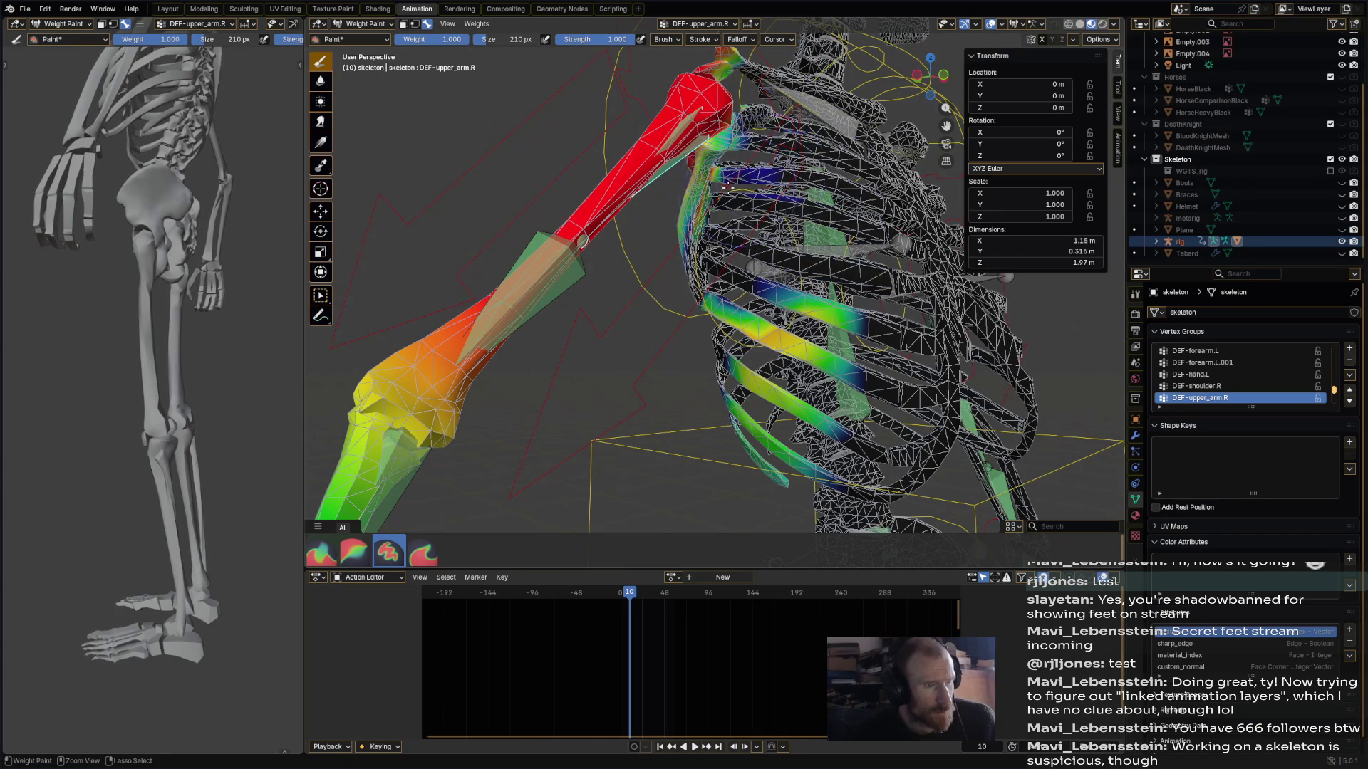
pyautogui.moveTo(731, 186); pyautogui.dragTo(724, 158, button='middle')
pyautogui.moveTo(724, 155)
pyautogui.mouseDown()
pyautogui.moveTo(676, 228)
pyautogui.moveTo(755, 292)
pyautogui.moveTo(713, 313)
pyautogui.moveTo(792, 446)
pyautogui.moveTo(740, 476)
pyautogui.mouseUp()
pyautogui.moveTo(739, 476); pyautogui.dragTo(914, 368, button='middle')
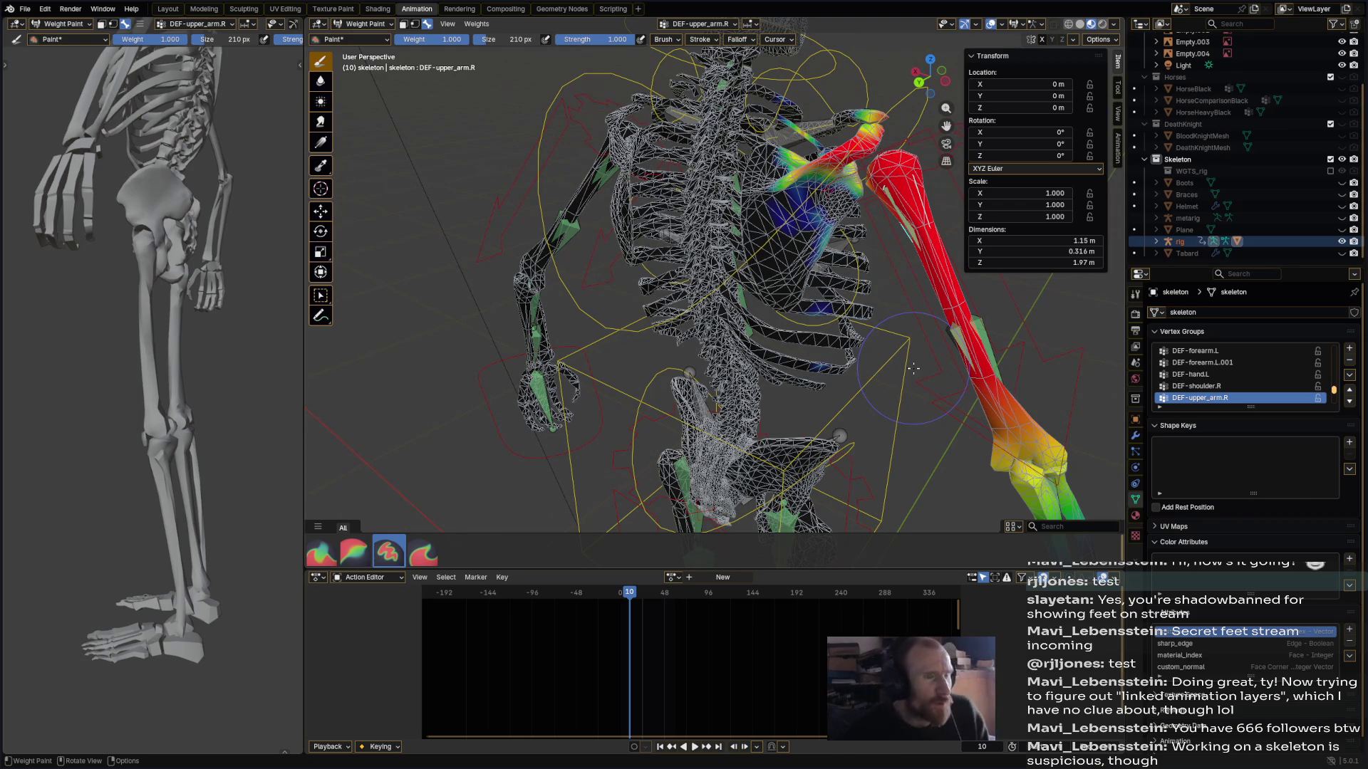
# - Soften the shoulder weights with the Blur brush, then return to the Paint brush
pyautogui.click(368, 557)
pyautogui.moveTo(812, 194); pyautogui.dragTo(801, 155)
pyautogui.moveTo(801, 155)
pyautogui.mouseDown(button='middle')
pyautogui.moveTo(776, 214)
pyautogui.moveTo(787, 235)
pyautogui.moveTo(703, 370)
pyautogui.moveTo(798, 363)
pyautogui.mouseUp(button='middle')
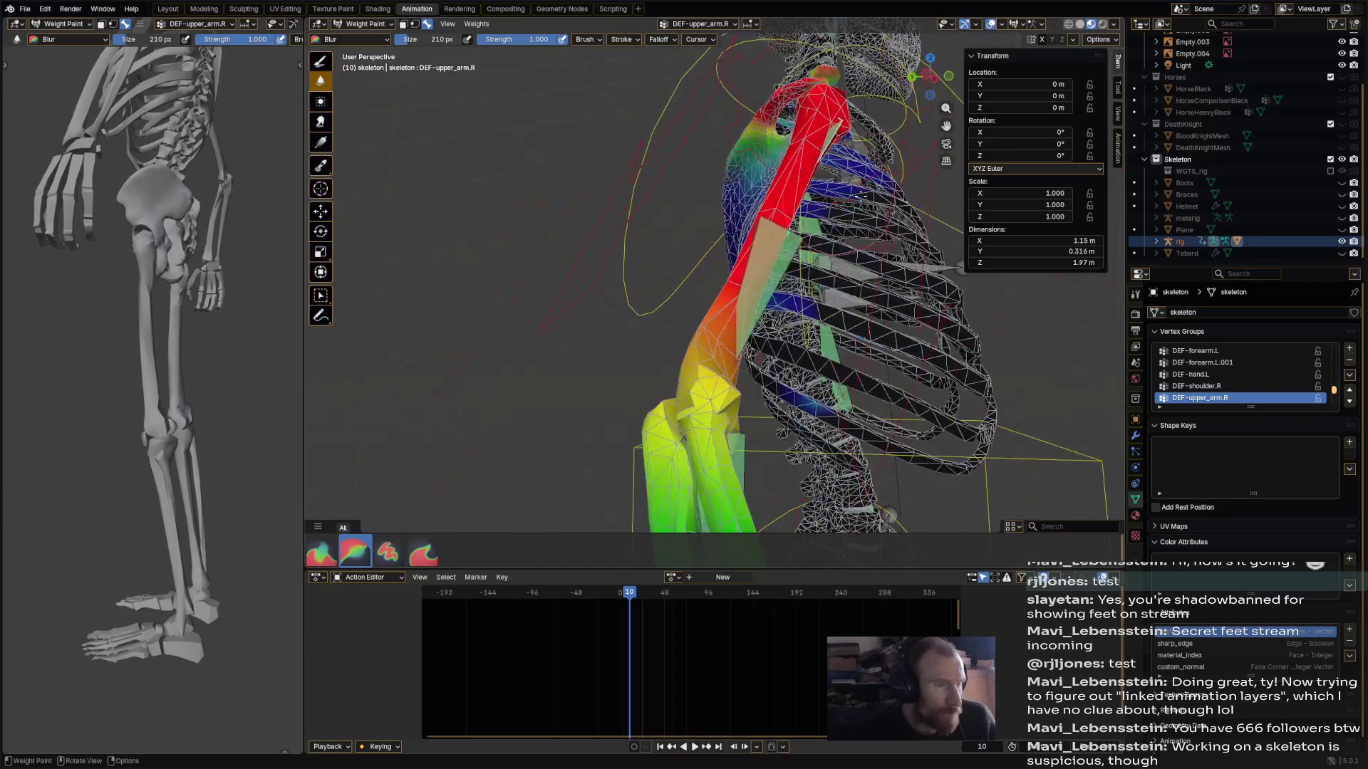
pyautogui.moveTo(848, 250); pyautogui.dragTo(721, 290, button='middle')
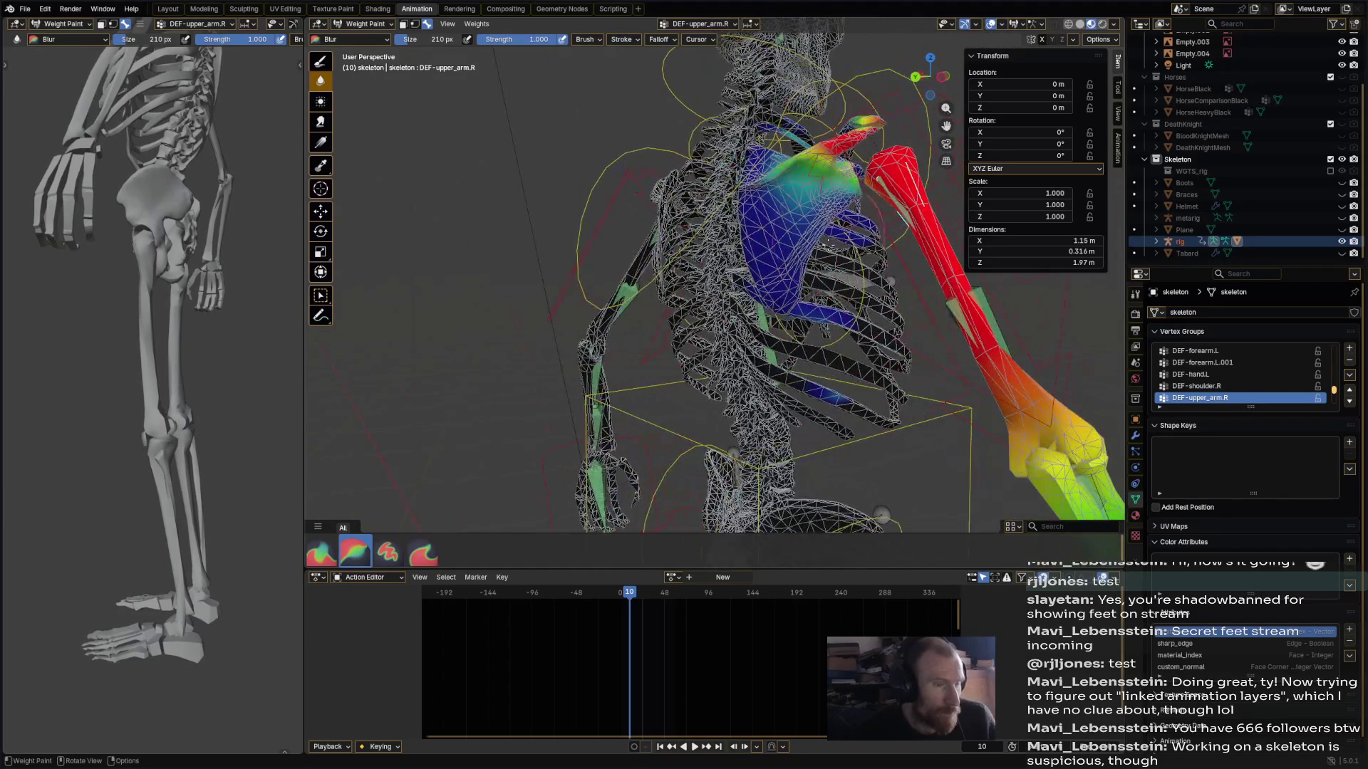
pyautogui.click(388, 551)
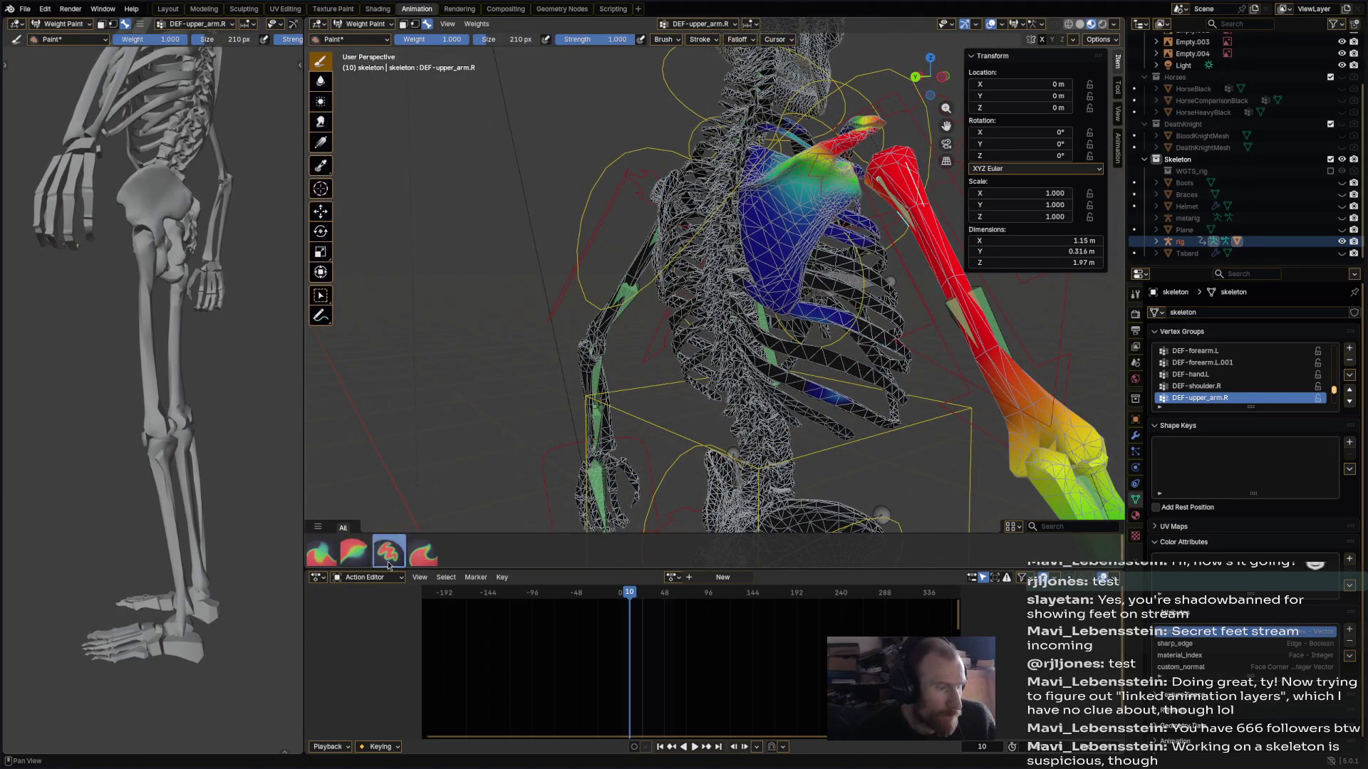
# - Pick the left upper arm bone to display its DEF-upper_arm.L deform weights
pyautogui.moveTo(819, 298); pyautogui.dragTo(570, 306, button='middle')
pyautogui.moveTo(855, 274); pyautogui.dragTo(887, 257, button='middle')
pyautogui.keyDown('alt'); pyautogui.click(887, 256); pyautogui.keyUp('alt')
pyautogui.keyDown('ctrl'); pyautogui.click(885, 250); pyautogui.keyUp('ctrl')
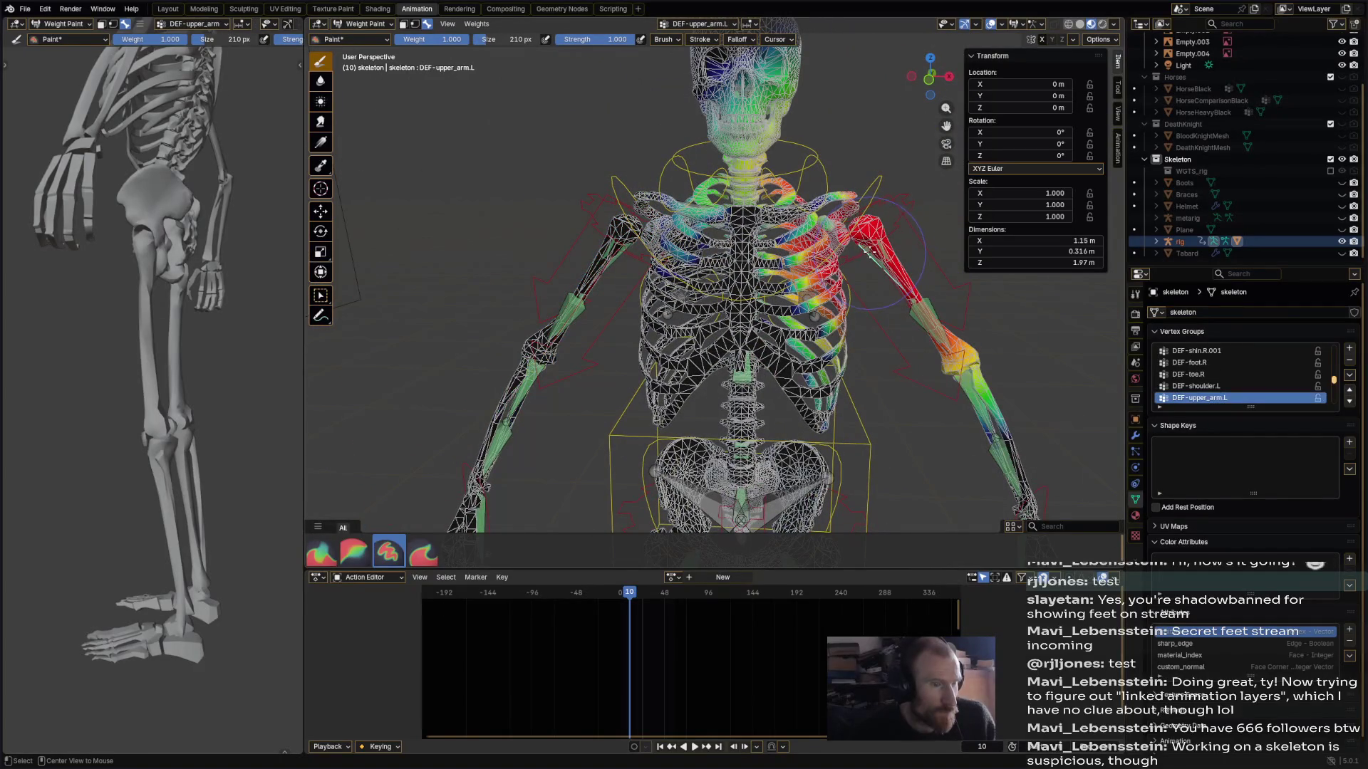
# - Enable X-mirror, erase the stray upper-arm weight from skull and neck, then show DEF-upper_arm.R.001
pyautogui.click(1041, 40)
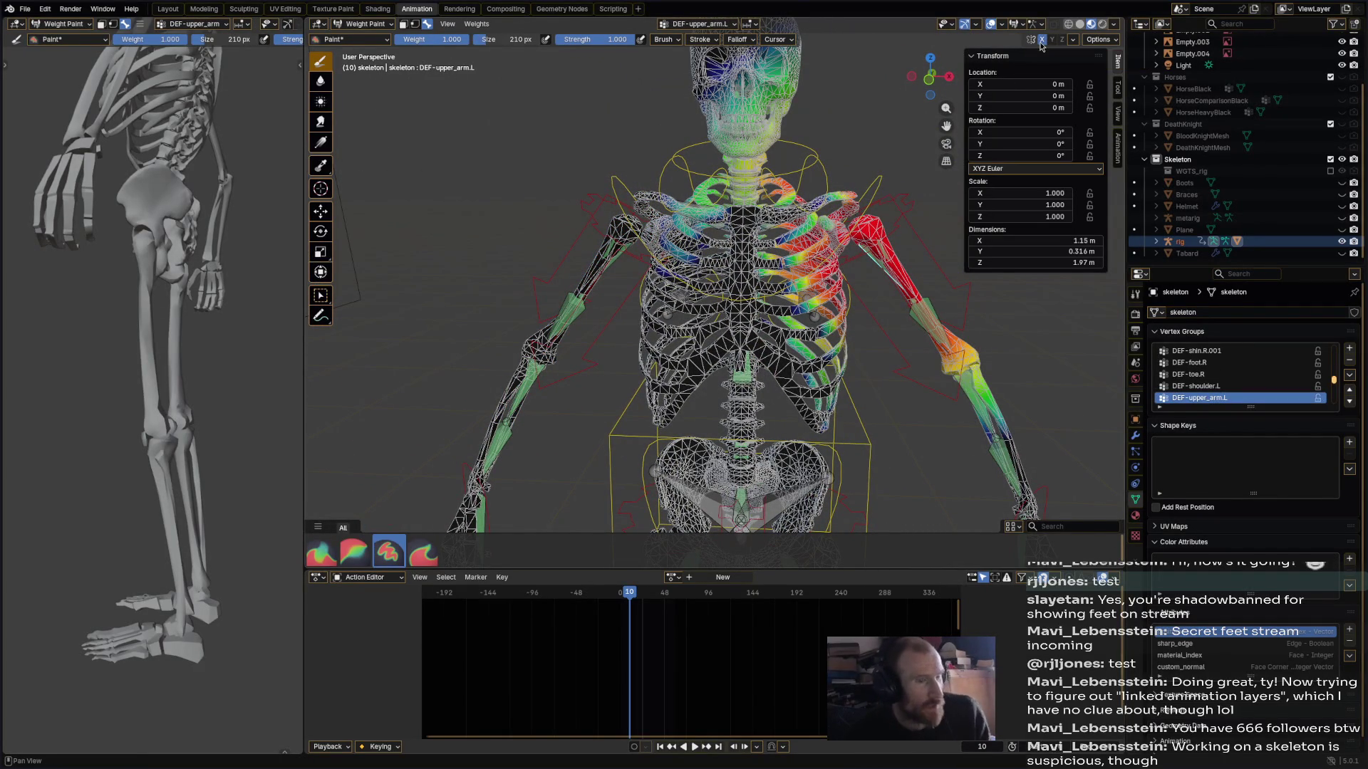
pyautogui.keyDown('ctrl'); pyautogui.moveTo(749, 171); pyautogui.dragTo(752, 113); pyautogui.keyUp('ctrl')
pyautogui.keyDown('ctrl'); pyautogui.moveTo(805, 66); pyautogui.dragTo(741, 102); pyautogui.keyUp('ctrl')
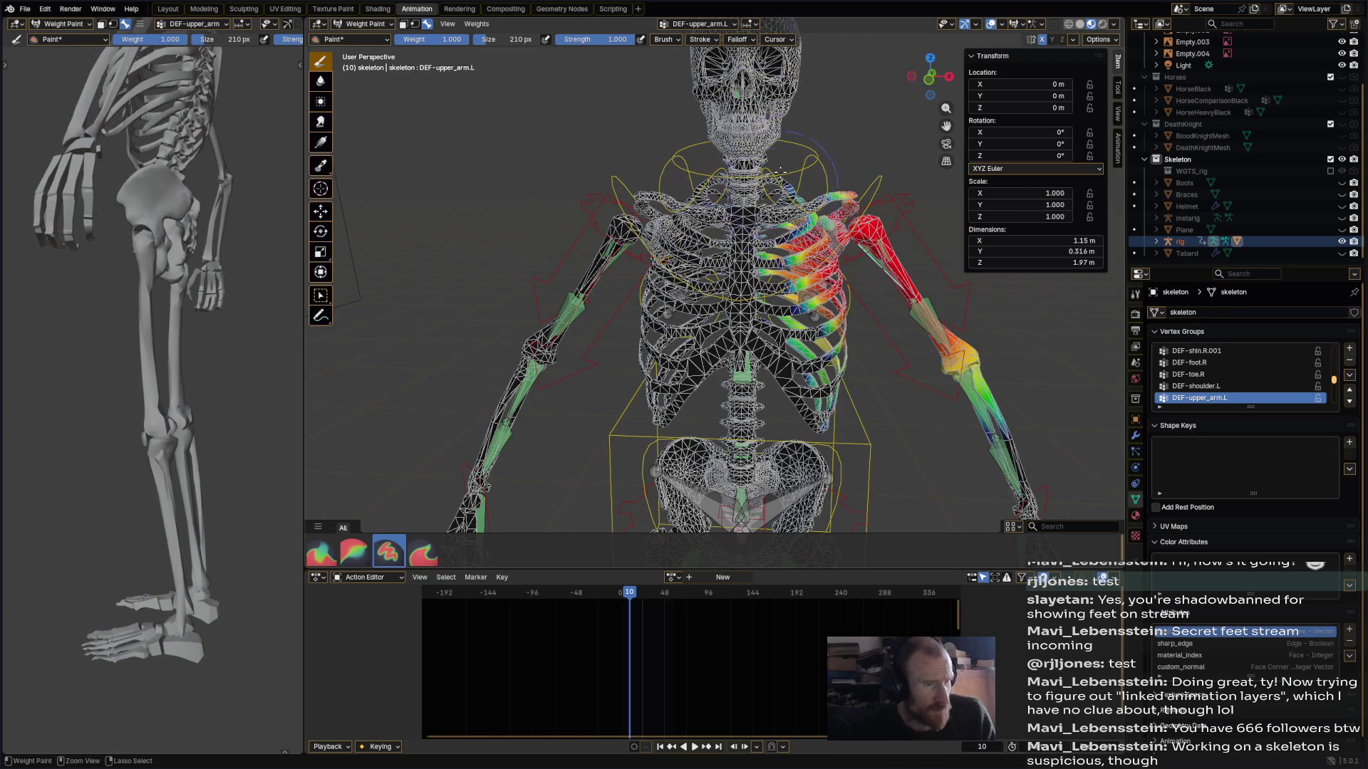
pyautogui.moveTo(741, 271)
pyautogui.mouseDown(button='middle')
pyautogui.moveTo(677, 307)
pyautogui.moveTo(777, 299)
pyautogui.moveTo(684, 285)
pyautogui.moveTo(645, 260)
pyautogui.mouseUp(button='middle')
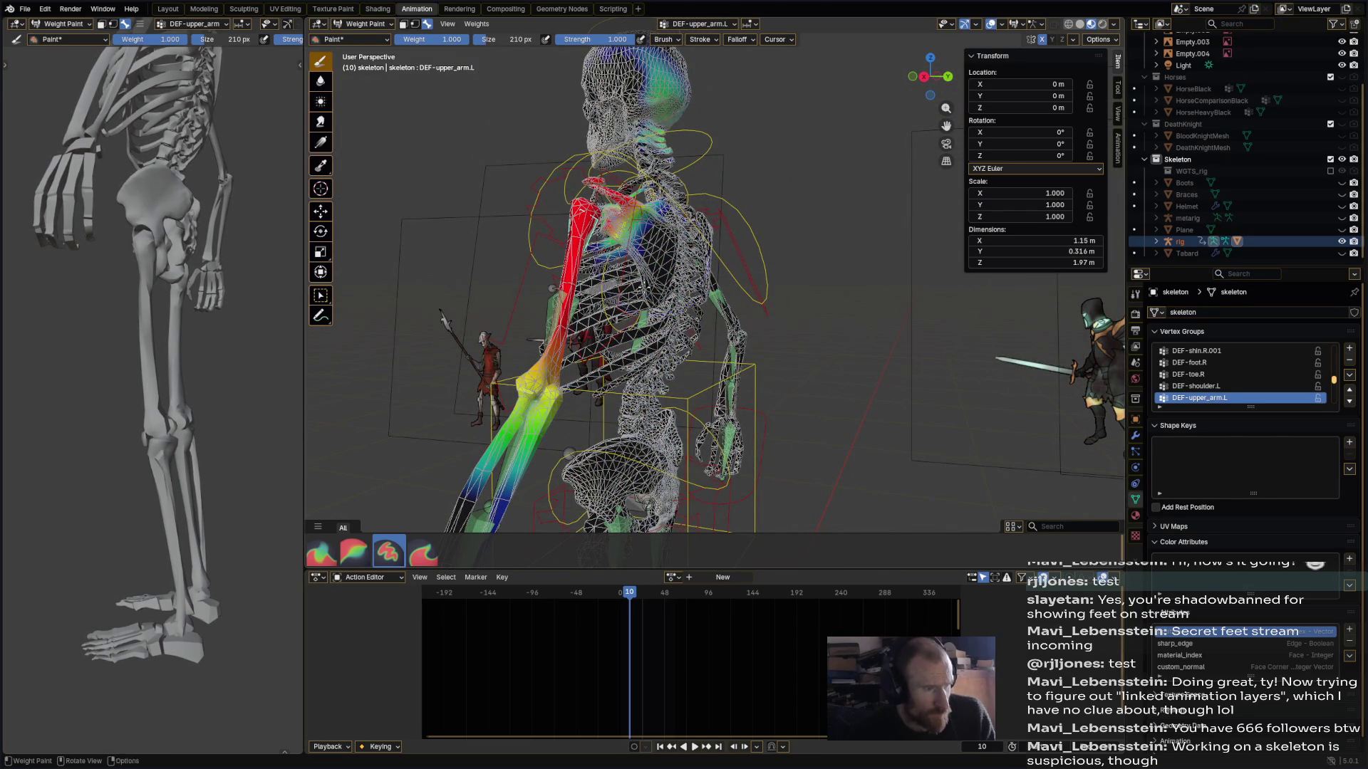
pyautogui.moveTo(648, 269); pyautogui.dragTo(636, 299, button='middle')
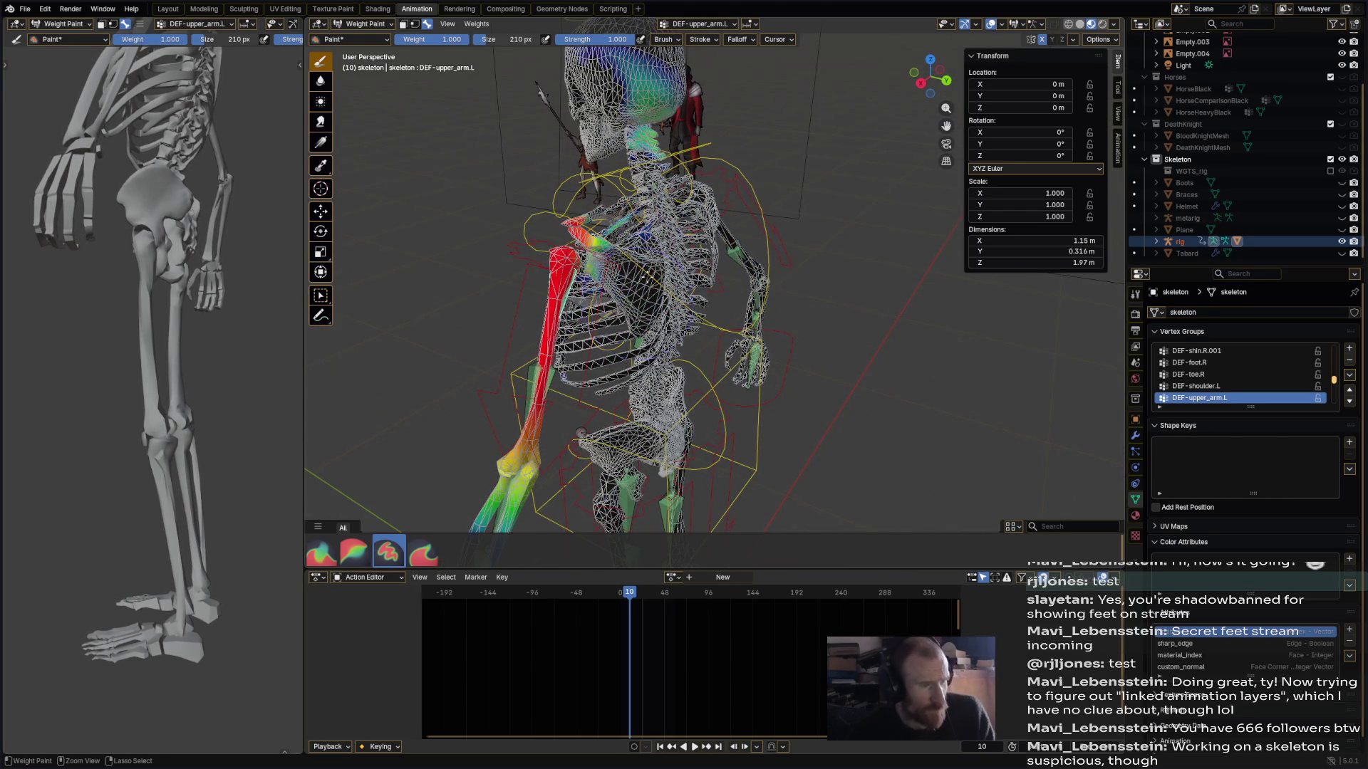
pyautogui.moveTo(598, 245)
pyautogui.mouseDown(button='middle')
pyautogui.moveTo(826, 270)
pyautogui.moveTo(600, 260)
pyautogui.mouseUp(button='middle')
pyautogui.keyDown('ctrl'); pyautogui.click(575, 271); pyautogui.keyUp('ctrl')
# - Subtract the current arm group's weight from the upper-chest ribs and right shoulder
pyautogui.keyDown('ctrl'); pyautogui.moveTo(701, 161); pyautogui.dragTo(730, 353); pyautogui.keyUp('ctrl')
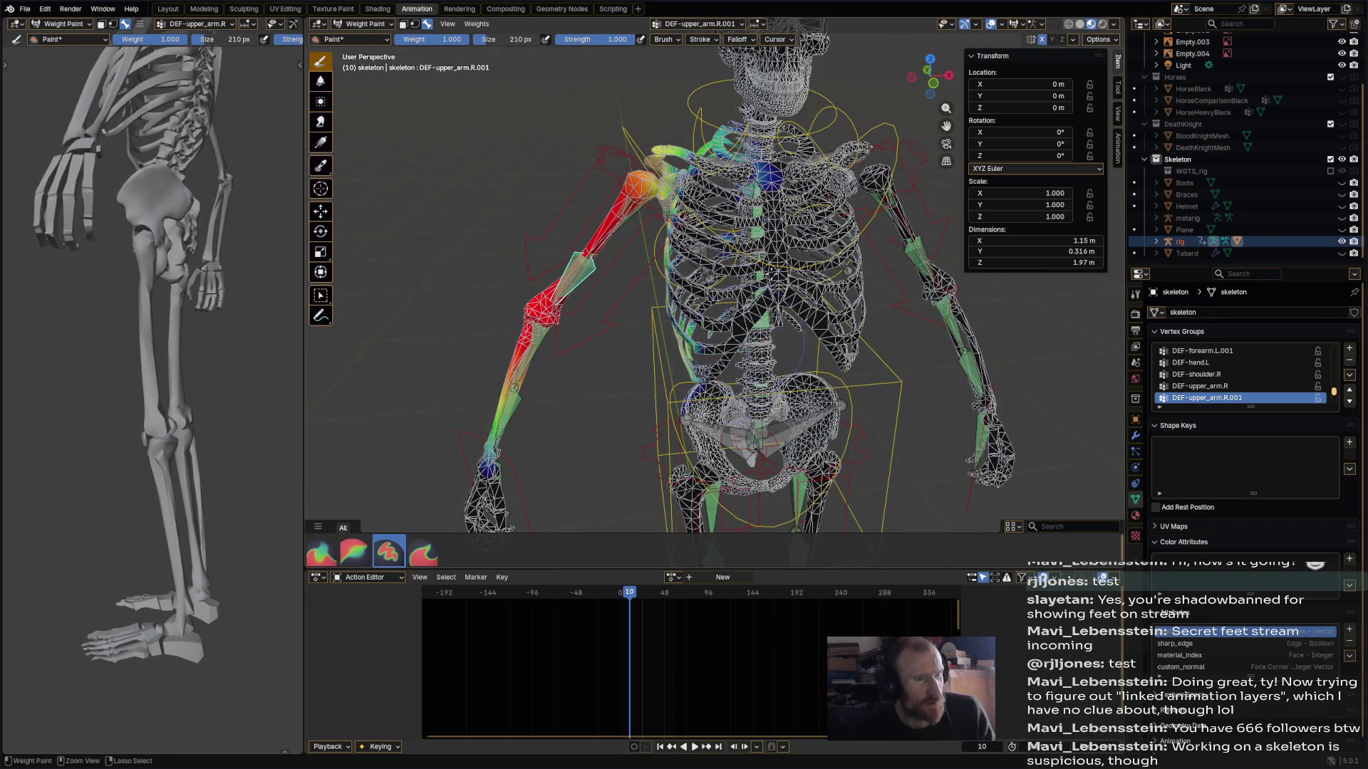
pyautogui.moveTo(727, 285); pyautogui.dragTo(761, 432, button='middle')
pyautogui.keyDown('ctrl'); pyautogui.moveTo(702, 141); pyautogui.dragTo(666, 207); pyautogui.keyUp('ctrl')
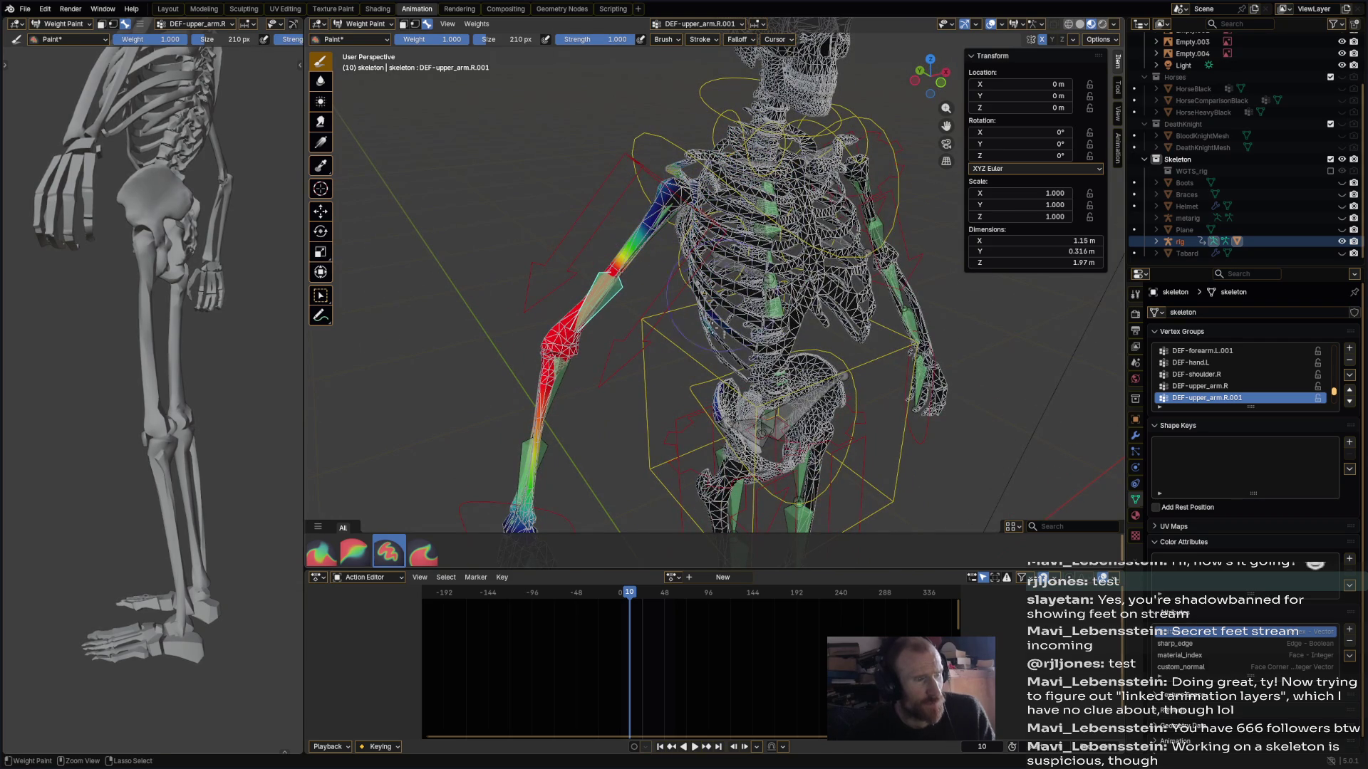
pyautogui.moveTo(736, 298); pyautogui.dragTo(851, 214, button='middle')
pyautogui.moveTo(663, 214)
pyautogui.mouseDown(button='middle')
pyautogui.moveTo(691, 329)
pyautogui.moveTo(577, 370)
pyautogui.mouseUp(button='middle')
# - Select DEF-forearm.R.001 and clear its weight from the upper arm
pyautogui.keyDown('ctrl'); pyautogui.click(572, 371); pyautogui.keyUp('ctrl')
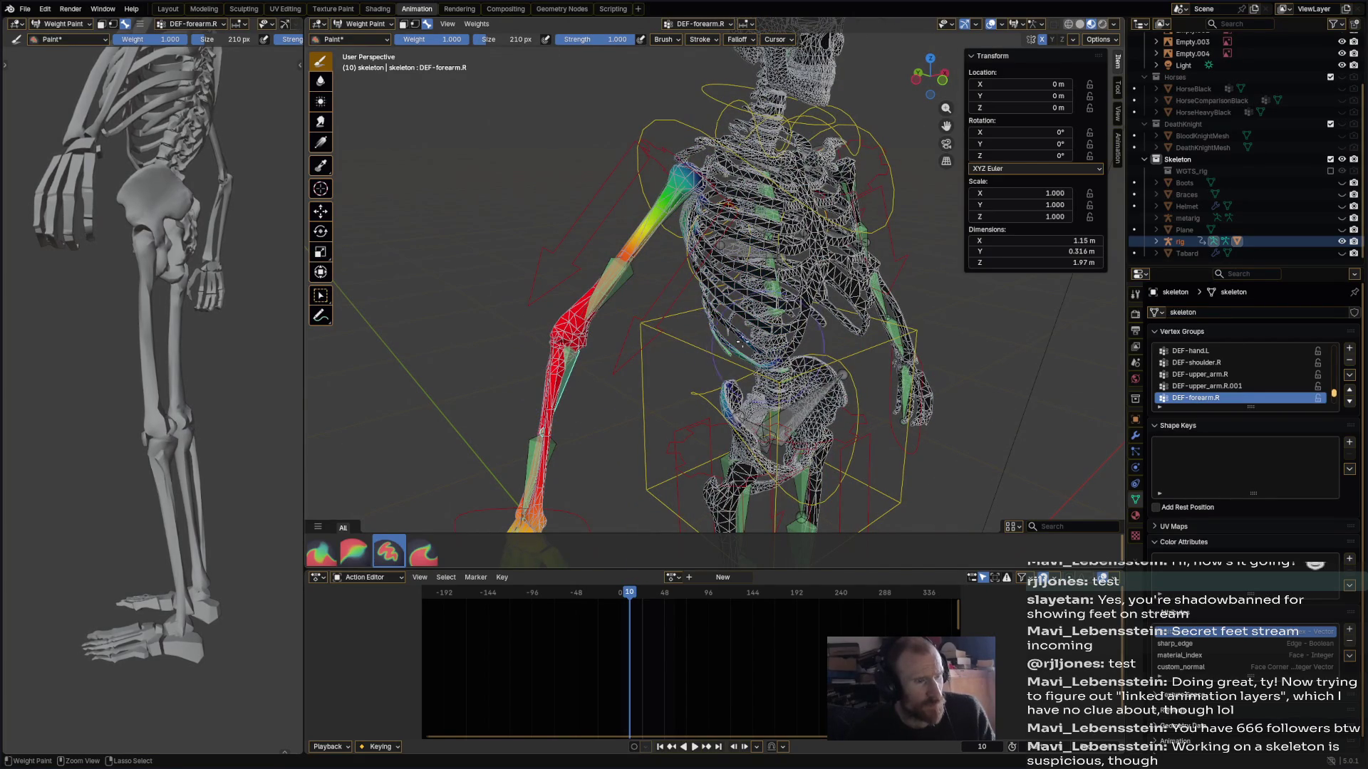
pyautogui.moveTo(718, 293)
pyautogui.mouseDown(button='middle')
pyautogui.moveTo(766, 366)
pyautogui.moveTo(542, 332)
pyautogui.mouseUp(button='middle')
pyautogui.keyDown('ctrl'); pyautogui.click(523, 326); pyautogui.keyUp('ctrl')
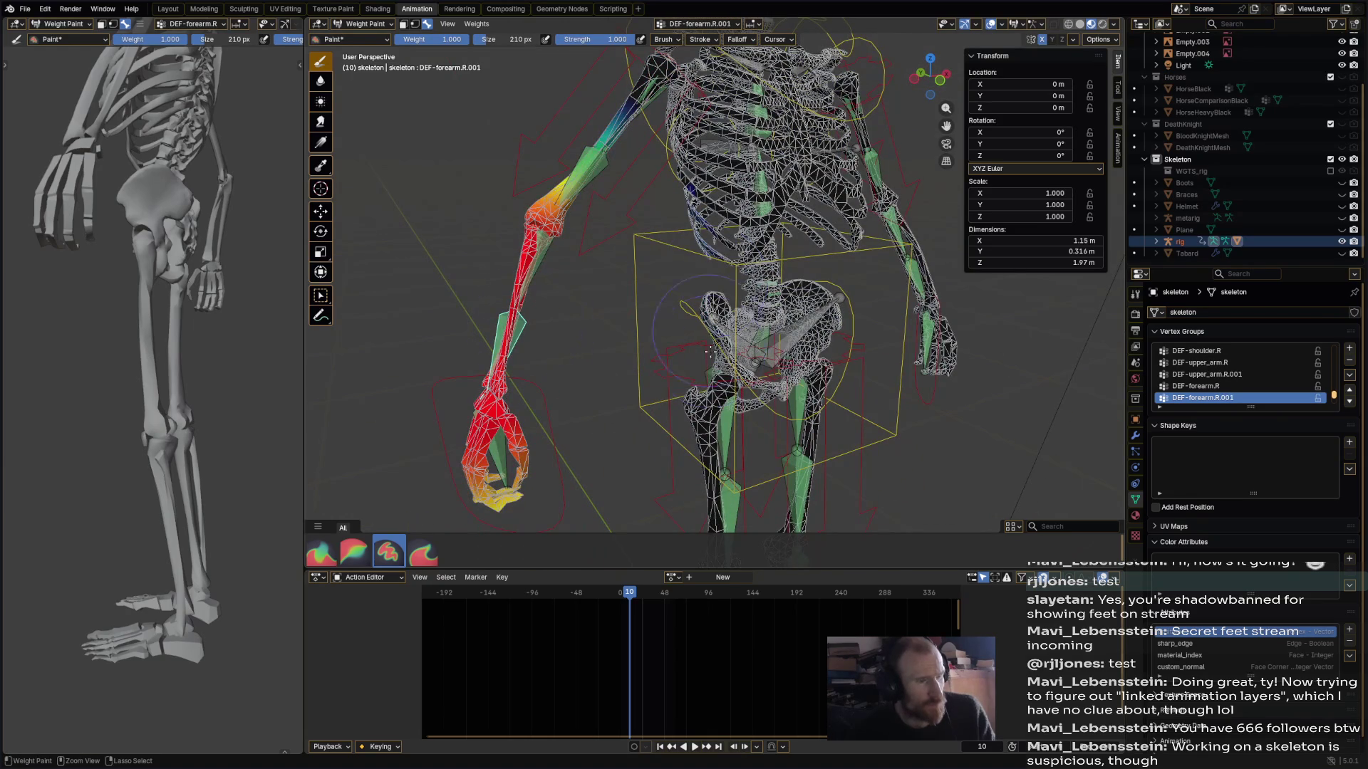
pyautogui.moveTo(644, 139)
pyautogui.keyDown('ctrl'); pyautogui.mouseDown()
pyautogui.moveTo(591, 160)
pyautogui.moveTo(538, 239)
pyautogui.mouseUp(); pyautogui.keyUp('ctrl')
# - Check DEF-hand.R, then remove DEF-forearm.R weight near the shoulder and from the hand and wrist
pyautogui.keyDown('ctrl'); pyautogui.click(508, 462); pyautogui.keyUp('ctrl')
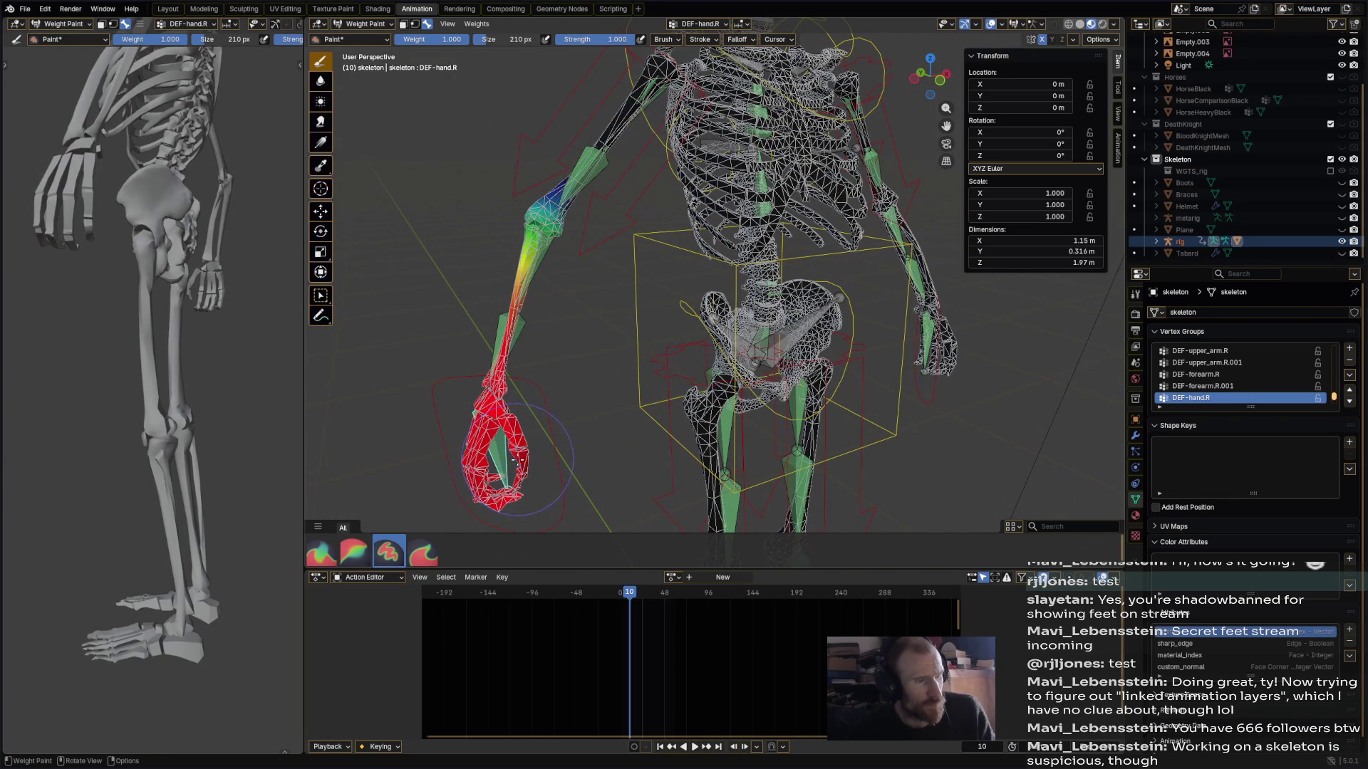
pyautogui.keyDown('ctrl'); pyautogui.click(527, 327); pyautogui.keyUp('ctrl')
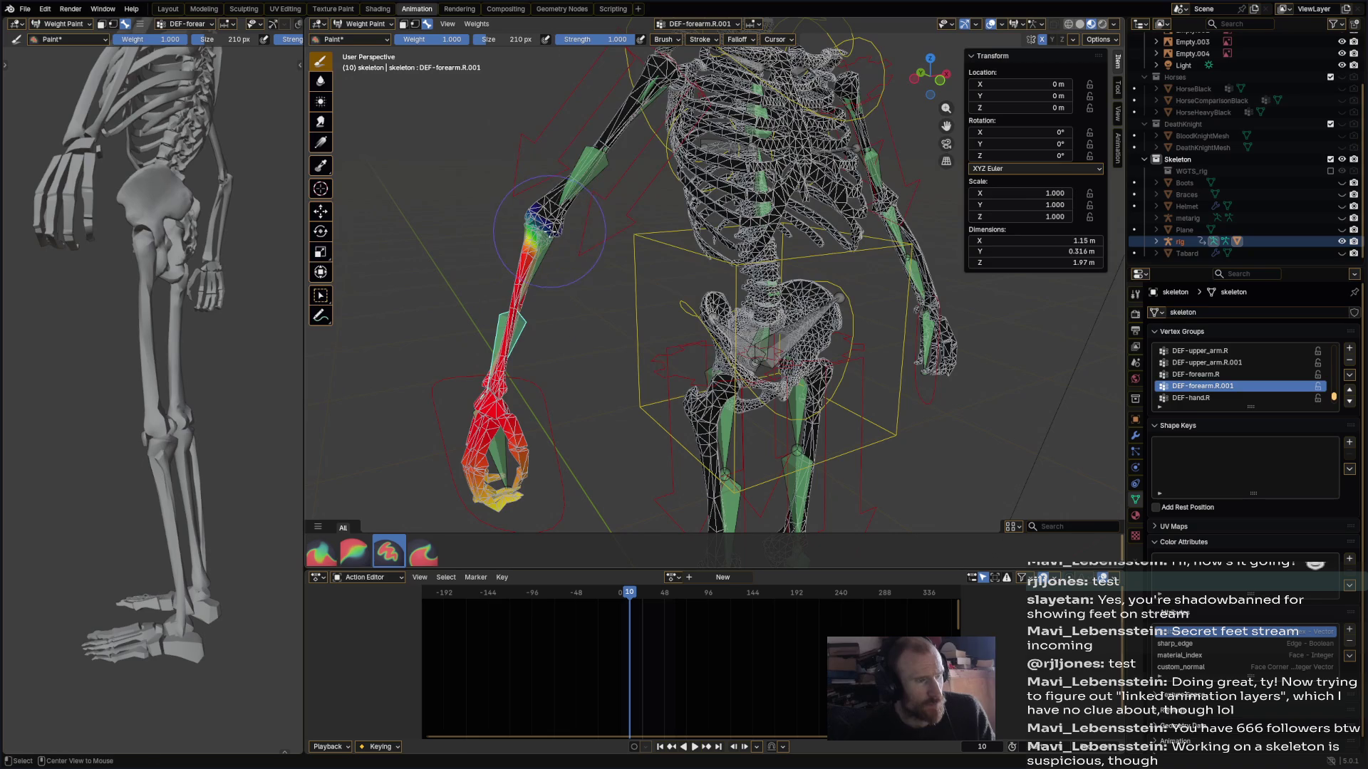
pyautogui.keyDown('ctrl'); pyautogui.click(541, 246); pyautogui.keyUp('ctrl')
pyautogui.keyDown('ctrl'); pyautogui.moveTo(652, 72); pyautogui.dragTo(649, 89); pyautogui.keyUp('ctrl')
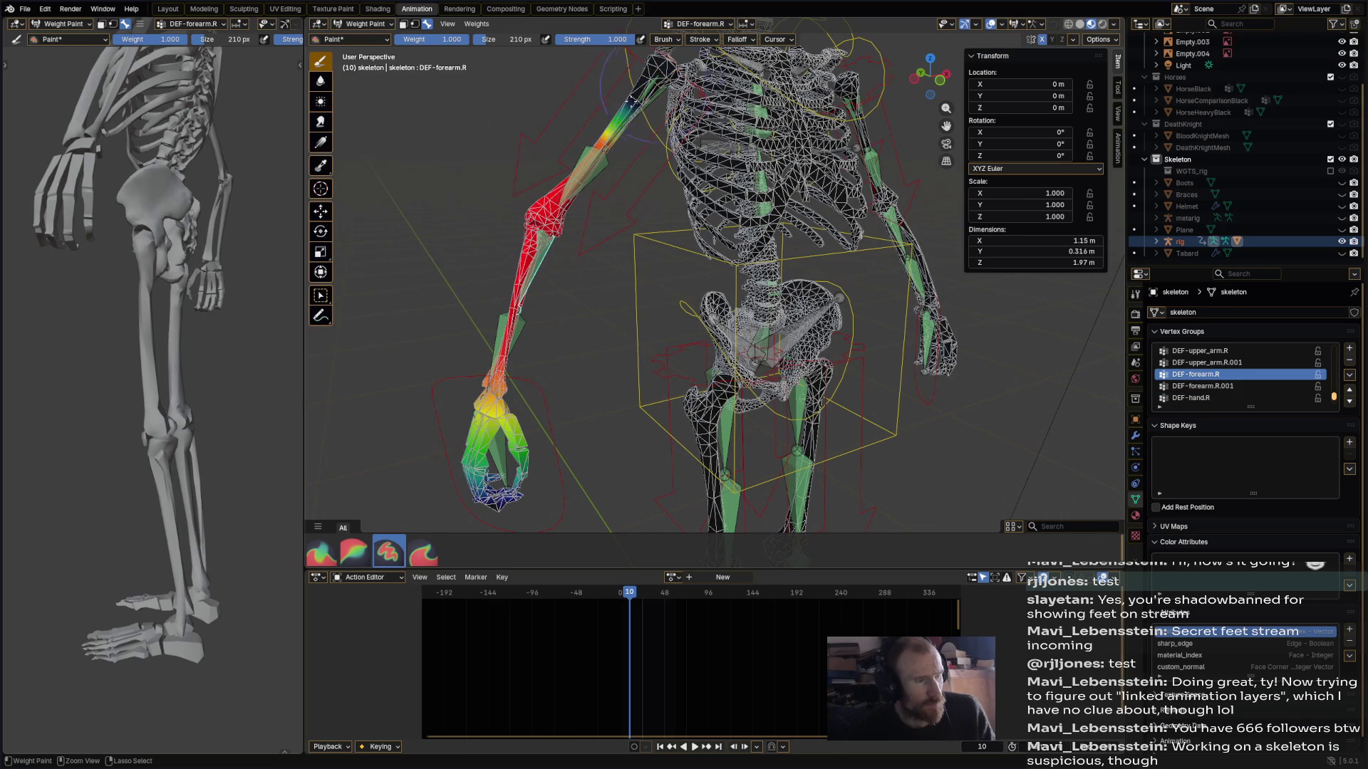
pyautogui.keyDown('ctrl'); pyautogui.moveTo(500, 470); pyautogui.dragTo(492, 378); pyautogui.keyUp('ctrl')
# - Select DEF-upper_arm.R and erase its weight from the forearm
pyautogui.keyDown('ctrl'); pyautogui.click(597, 154); pyautogui.keyUp('ctrl')
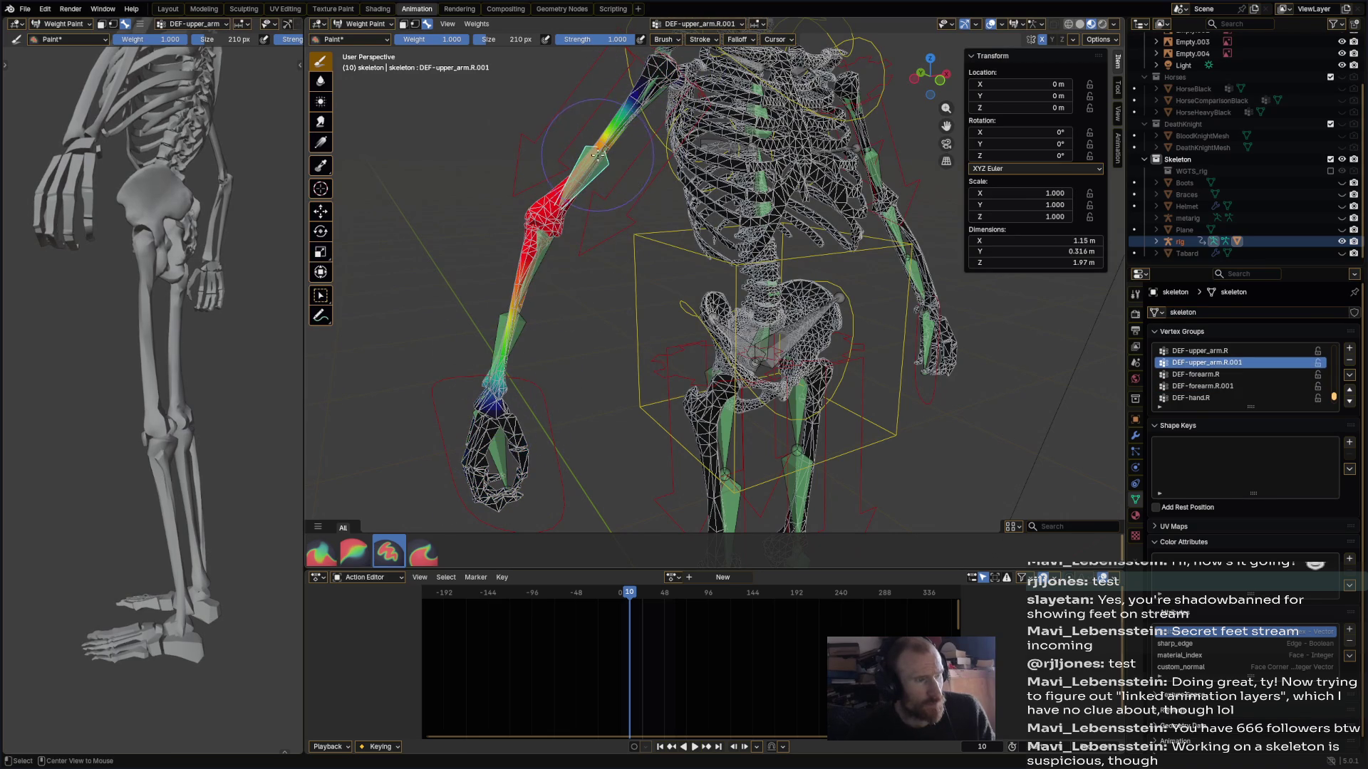
pyautogui.keyDown('alt'); pyautogui.middleClick(716, 207); pyautogui.keyUp('alt')
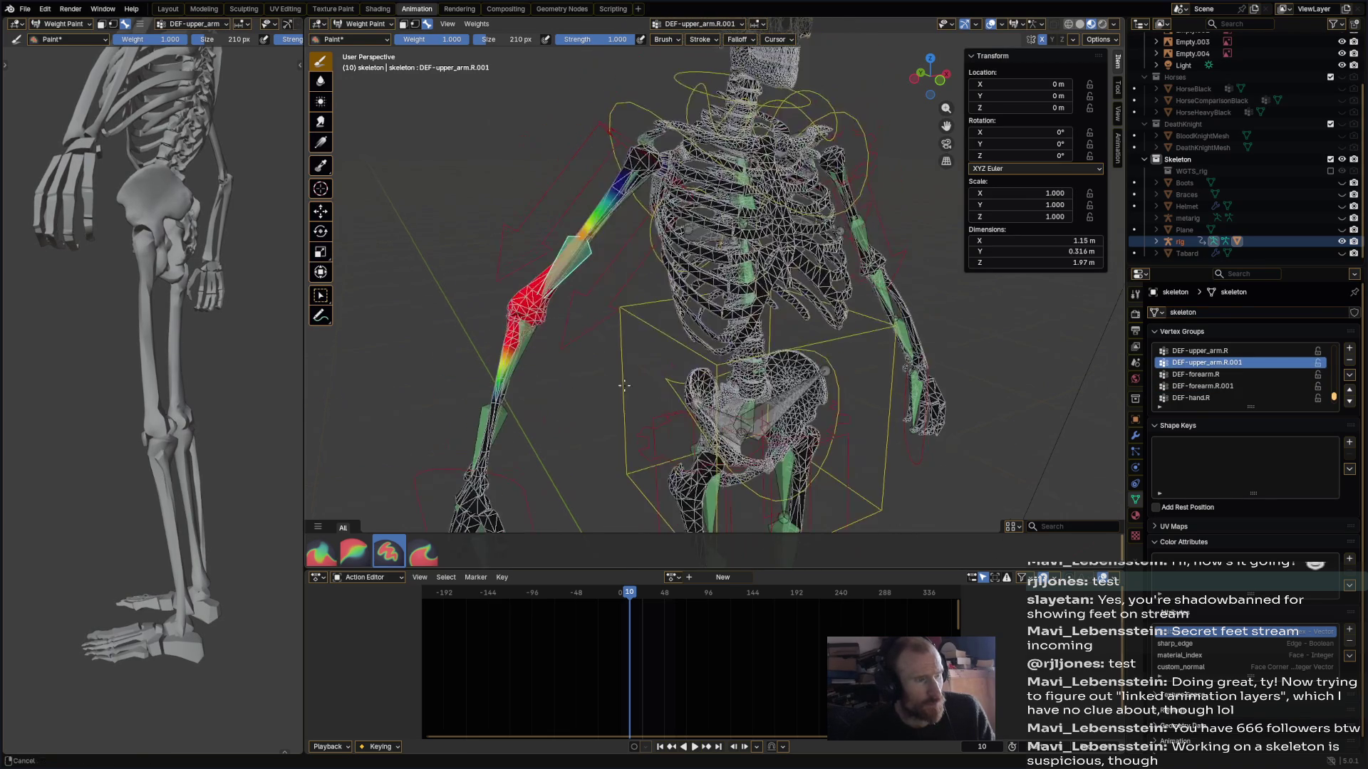
pyautogui.keyDown('alt'); pyautogui.click(636, 178); pyautogui.keyUp('alt')
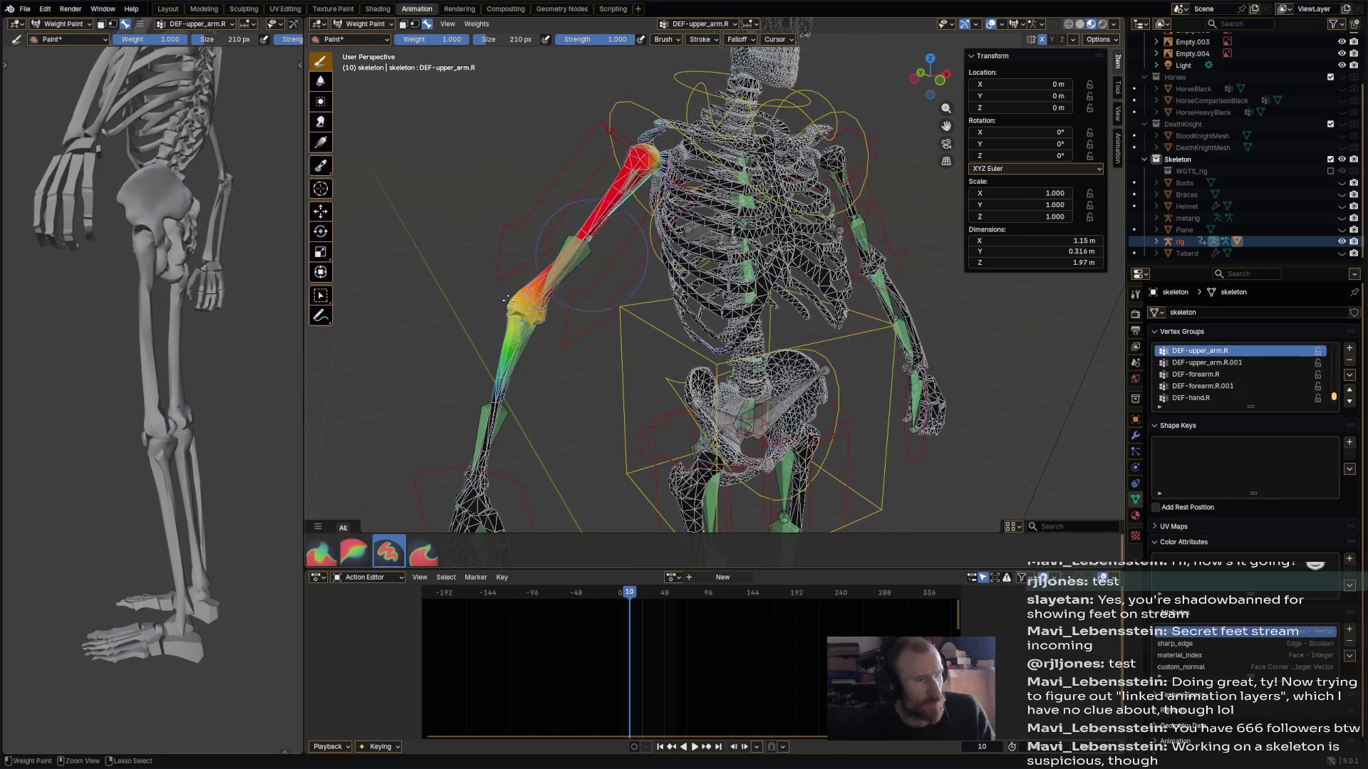
pyautogui.keyDown('ctrl'); pyautogui.moveTo(538, 278); pyautogui.dragTo(502, 407); pyautogui.keyUp('ctrl')
pyautogui.moveTo(641, 285)
pyautogui.mouseDown(button='middle')
pyautogui.moveTo(807, 127)
pyautogui.moveTo(712, 213)
pyautogui.moveTo(819, 181)
pyautogui.mouseUp(button='middle')
# - Select DEF-shoulder.R and paint its weight off the right upper arm
pyautogui.keyDown('ctrl'); pyautogui.click(768, 206); pyautogui.keyUp('ctrl')
pyautogui.keyDown('ctrl'); pyautogui.click(768, 206); pyautogui.keyUp('ctrl')
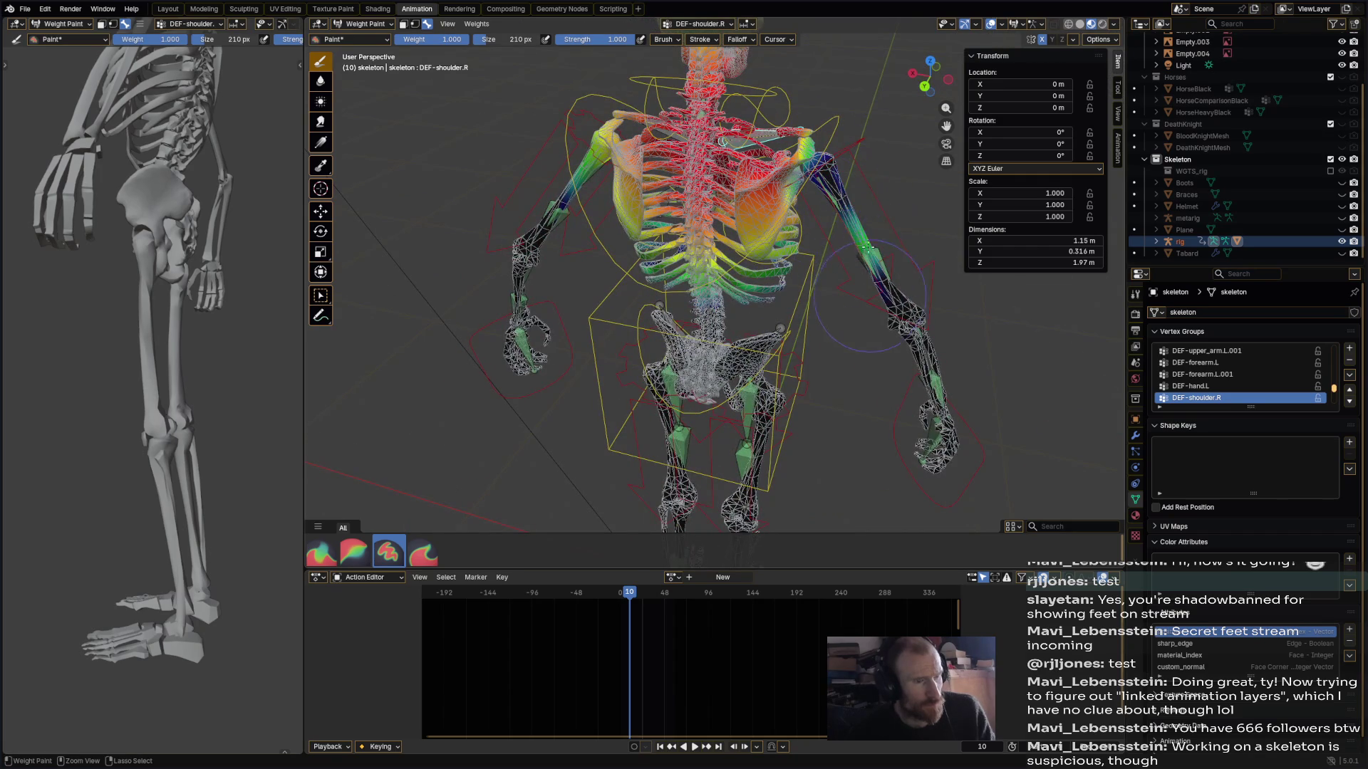
pyautogui.keyDown('ctrl'); pyautogui.moveTo(874, 286); pyautogui.dragTo(849, 193); pyautogui.keyUp('ctrl')
pyautogui.moveTo(848, 188); pyautogui.dragTo(606, 214, button='middle')
pyautogui.moveTo(570, 235)
pyautogui.keyDown('ctrl'); pyautogui.mouseDown()
pyautogui.moveTo(584, 199)
pyautogui.moveTo(651, 228)
pyautogui.moveTo(620, 279)
pyautogui.mouseUp(); pyautogui.keyUp('ctrl')
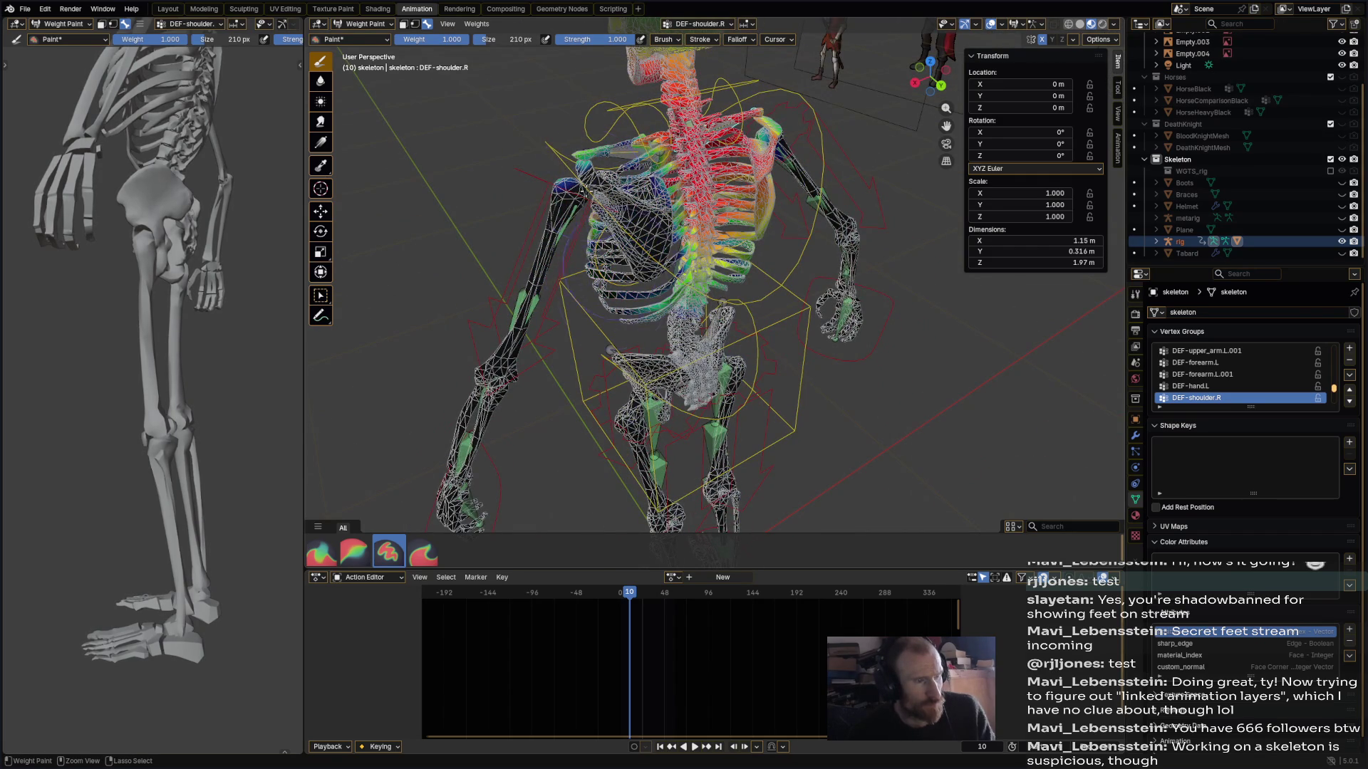
# - Reduce the DEF-shoulder.R weight across the chest
pyautogui.moveTo(604, 244); pyautogui.dragTo(527, 250, button='middle')
pyautogui.keyDown('ctrl'); pyautogui.moveTo(645, 275); pyautogui.dragTo(662, 256); pyautogui.keyUp('ctrl')
pyautogui.moveTo(662, 271)
pyautogui.mouseDown(button='middle')
pyautogui.moveTo(897, 314)
pyautogui.moveTo(341, 135)
pyautogui.mouseUp(button='middle')
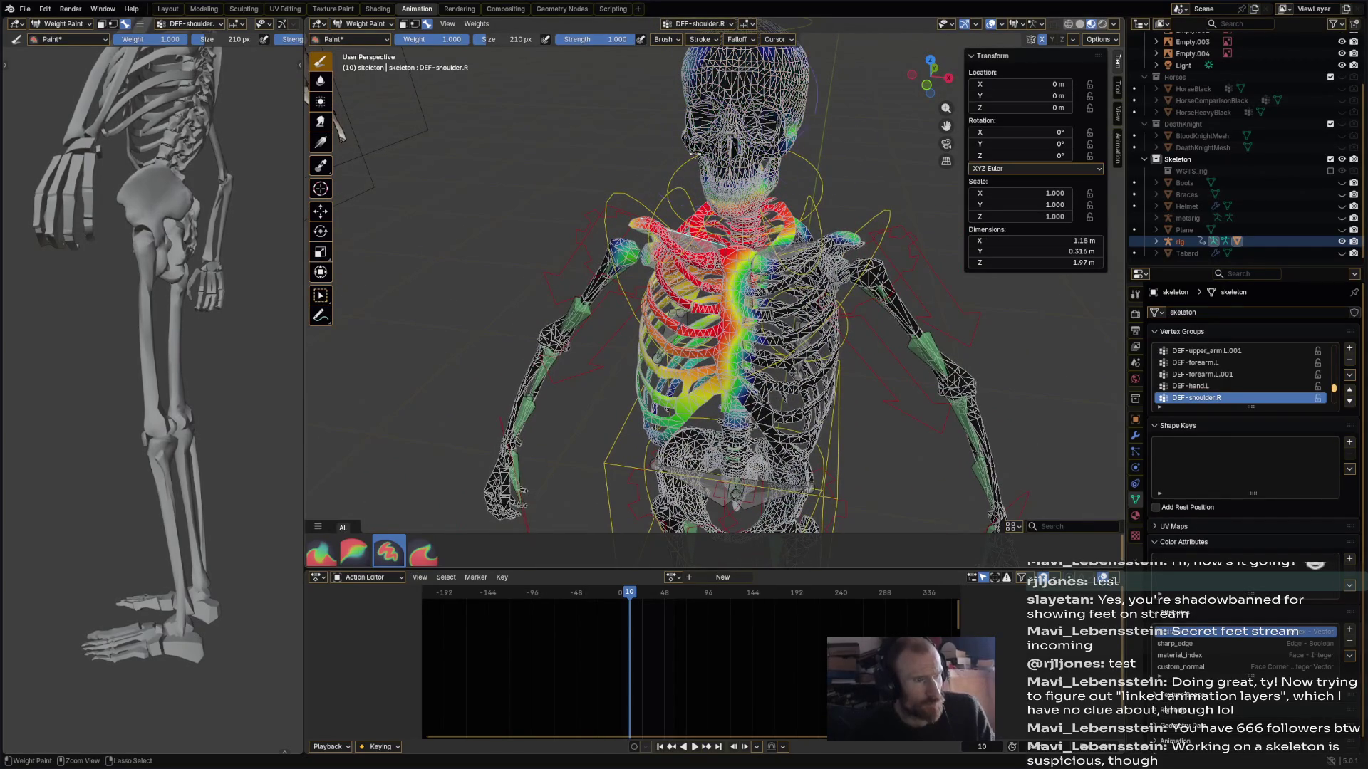
pyautogui.moveTo(755, 205)
pyautogui.mouseDown(button='middle')
pyautogui.moveTo(682, 129)
pyautogui.moveTo(722, 131)
pyautogui.moveTo(705, 139)
pyautogui.moveTo(691, 142)
pyautogui.moveTo(737, 114)
pyautogui.mouseUp(button='middle')
pyautogui.scroll(-1, 1177, 675)
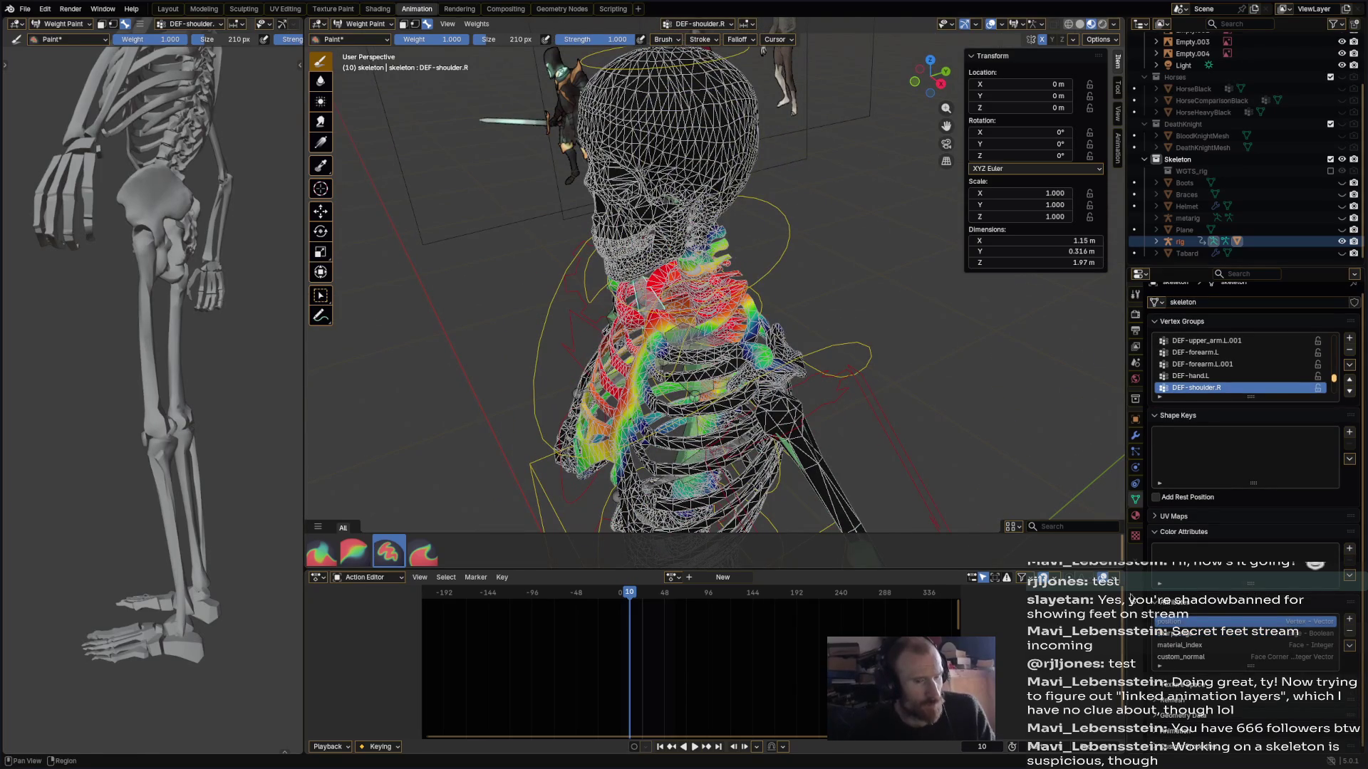
pyautogui.click(360, 23)
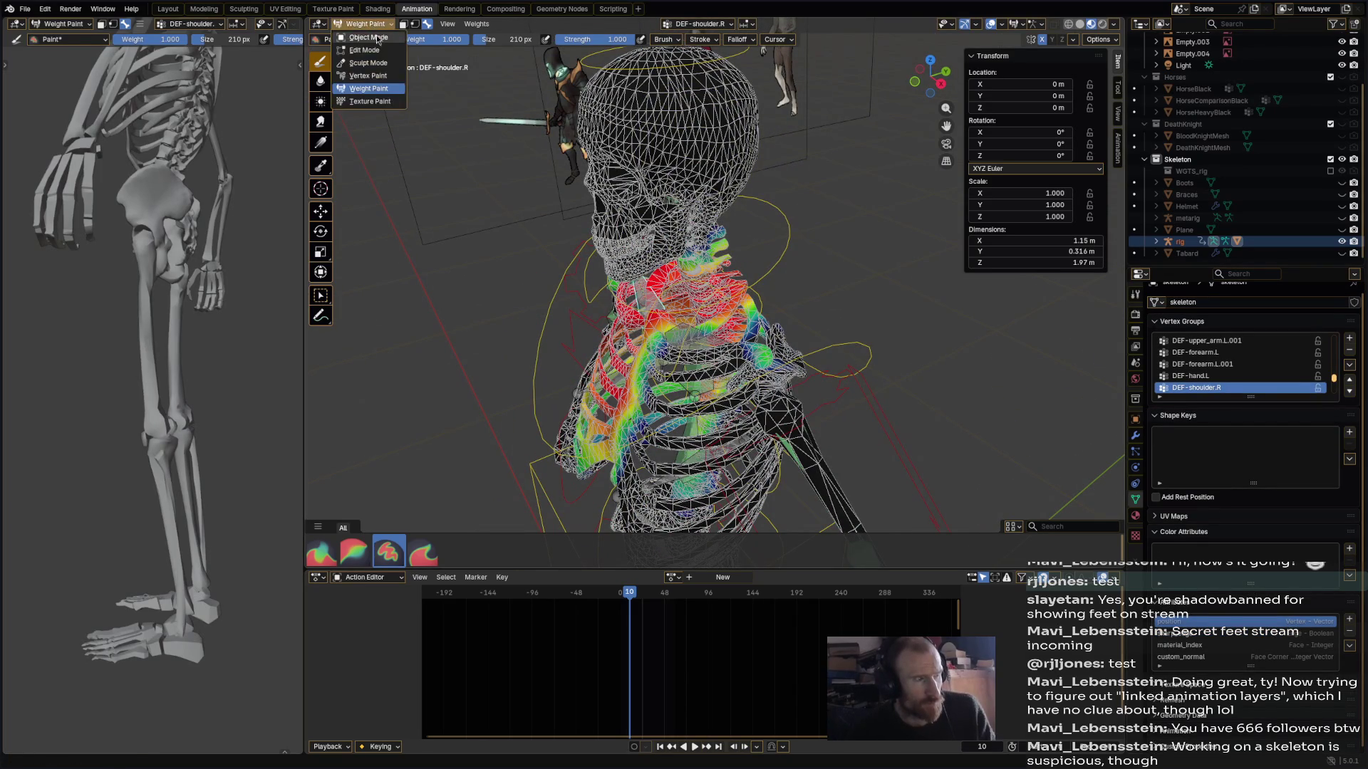
# - Return to Object Mode, select the rig then the skeleton mesh, and re-enter Weight Paint
pyautogui.click(356, 27)
pyautogui.click(784, 247)
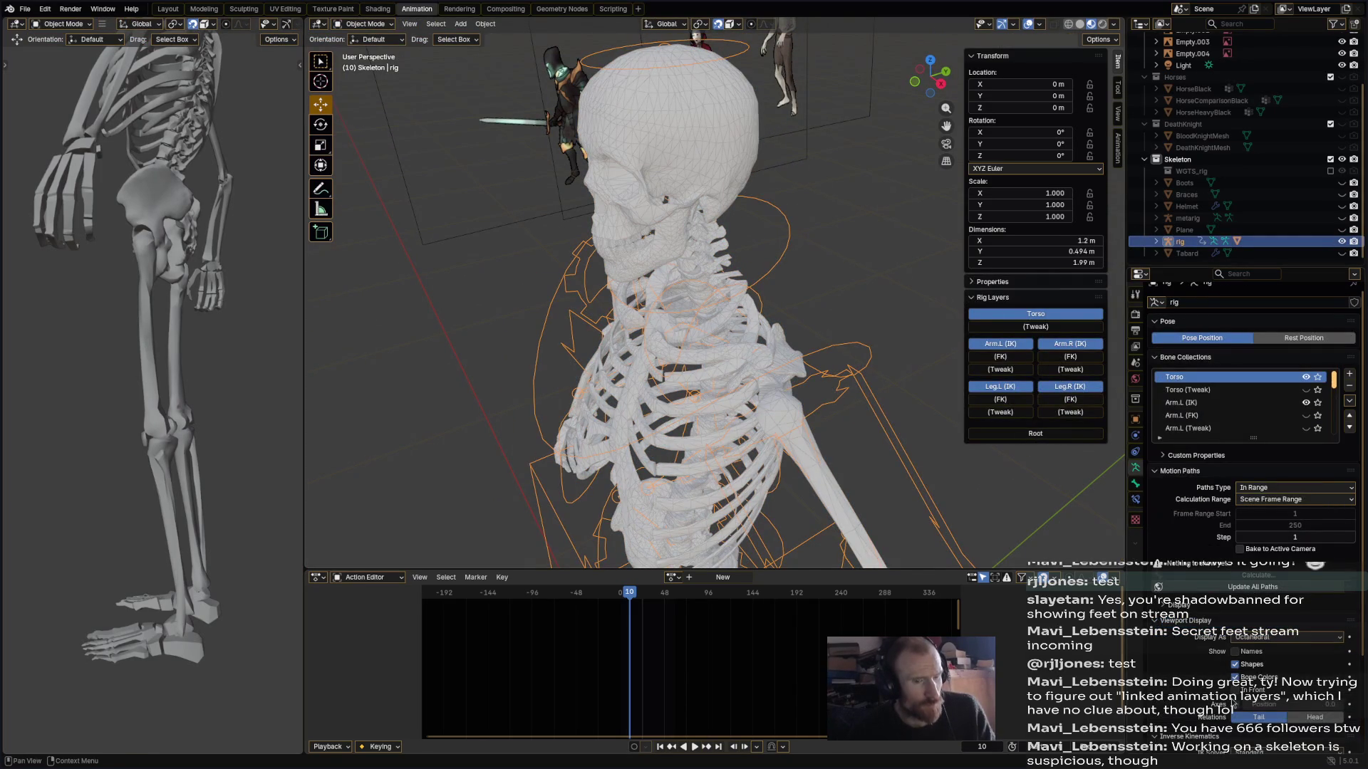
pyautogui.keyDown('shift'); pyautogui.click(739, 166); pyautogui.keyUp('shift')
pyautogui.click(360, 24)
pyautogui.click(363, 90)
# - Clear DEF-spine.006 weight from the ribs, neck and right shoulder
pyautogui.moveTo(684, 310); pyautogui.dragTo(734, 306, button='middle')
pyautogui.keyDown('ctrl'); pyautogui.click(691, 178); pyautogui.keyUp('ctrl')
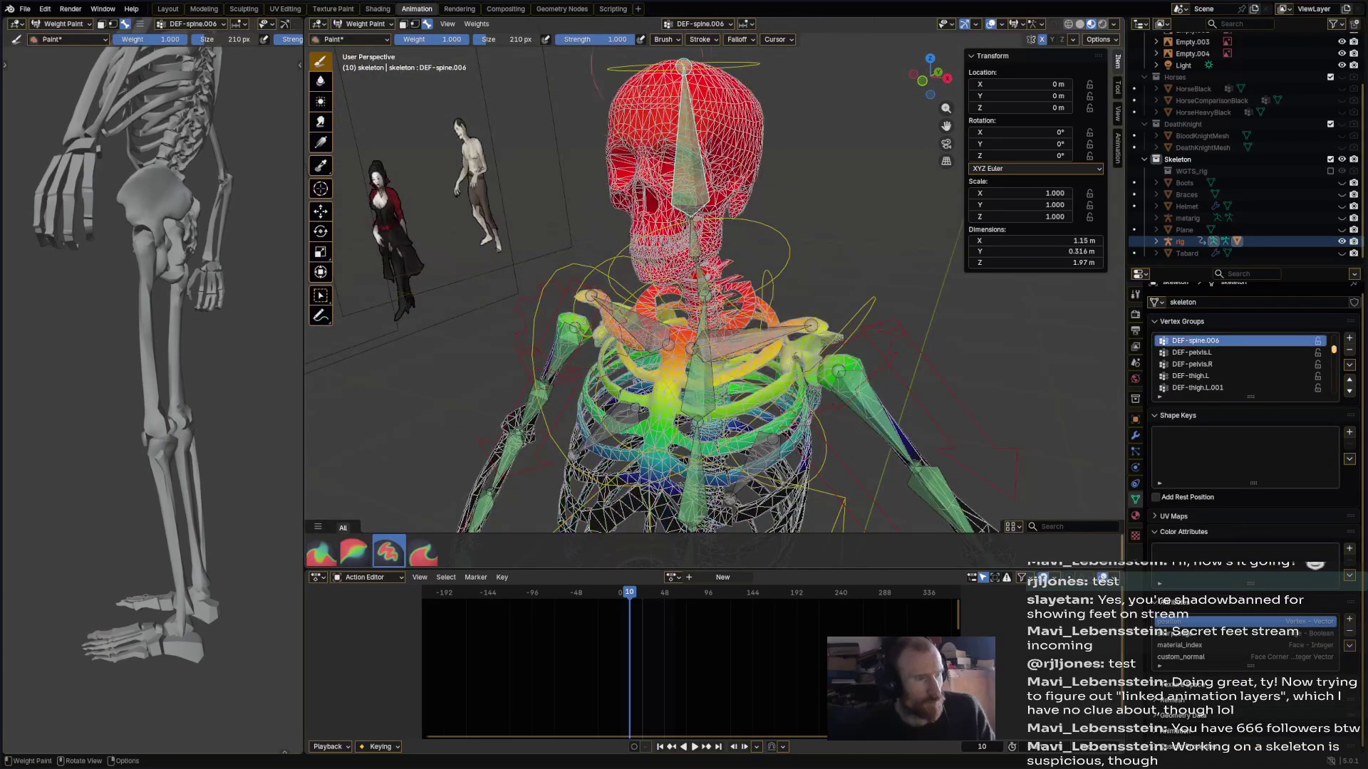
pyautogui.moveTo(691, 214); pyautogui.dragTo(720, 199, button='middle')
pyautogui.keyDown('ctrl'); pyautogui.moveTo(719, 270); pyautogui.dragTo(719, 406); pyautogui.keyUp('ctrl')
pyautogui.moveTo(876, 335)
pyautogui.keyDown('ctrl'); pyautogui.mouseDown()
pyautogui.moveTo(819, 306)
pyautogui.moveTo(766, 311)
pyautogui.mouseUp(); pyautogui.keyUp('ctrl')
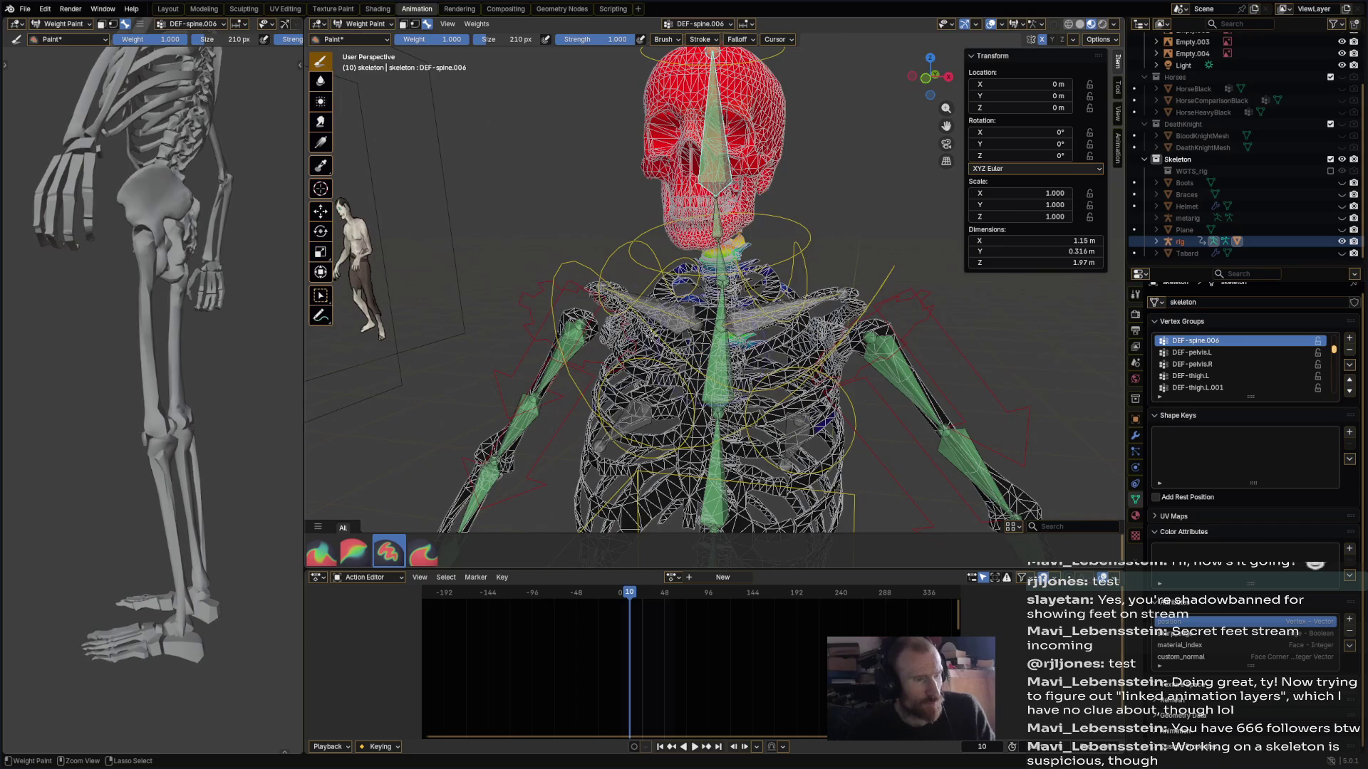
pyautogui.moveTo(863, 368)
pyautogui.mouseDown(button='middle')
pyautogui.moveTo(659, 306)
pyautogui.moveTo(641, 285)
pyautogui.mouseUp(button='middle')
pyautogui.scroll(3, 641, 285)
pyautogui.moveTo(598, 264)
pyautogui.keyDown('ctrl'); pyautogui.mouseDown()
pyautogui.moveTo(577, 242)
pyautogui.moveTo(609, 231)
pyautogui.mouseUp(); pyautogui.keyUp('ctrl')
# - Remove DEF-spine.005 weight from the skull and the top of the head
pyautogui.keyDown('ctrl'); pyautogui.click(561, 220); pyautogui.keyUp('ctrl')
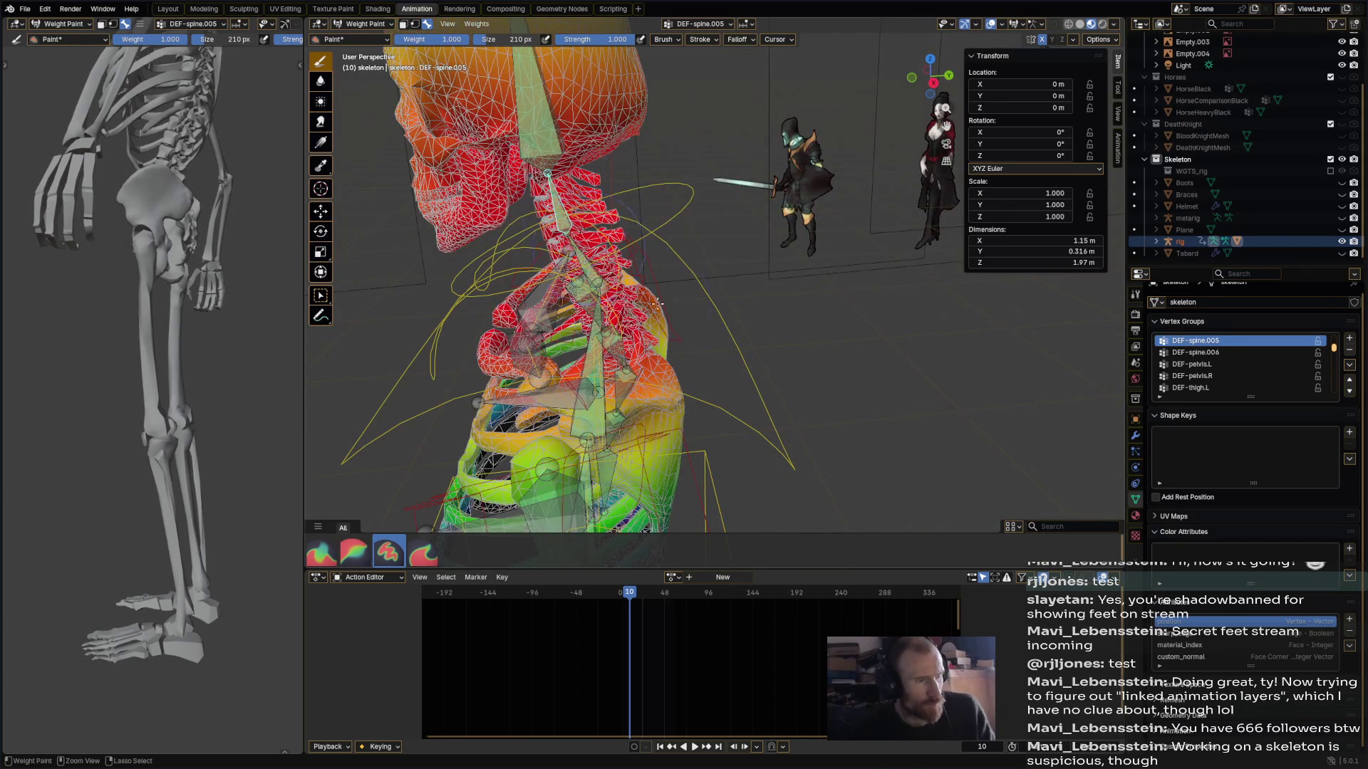
pyautogui.moveTo(627, 320); pyautogui.dragTo(741, 313, button='middle')
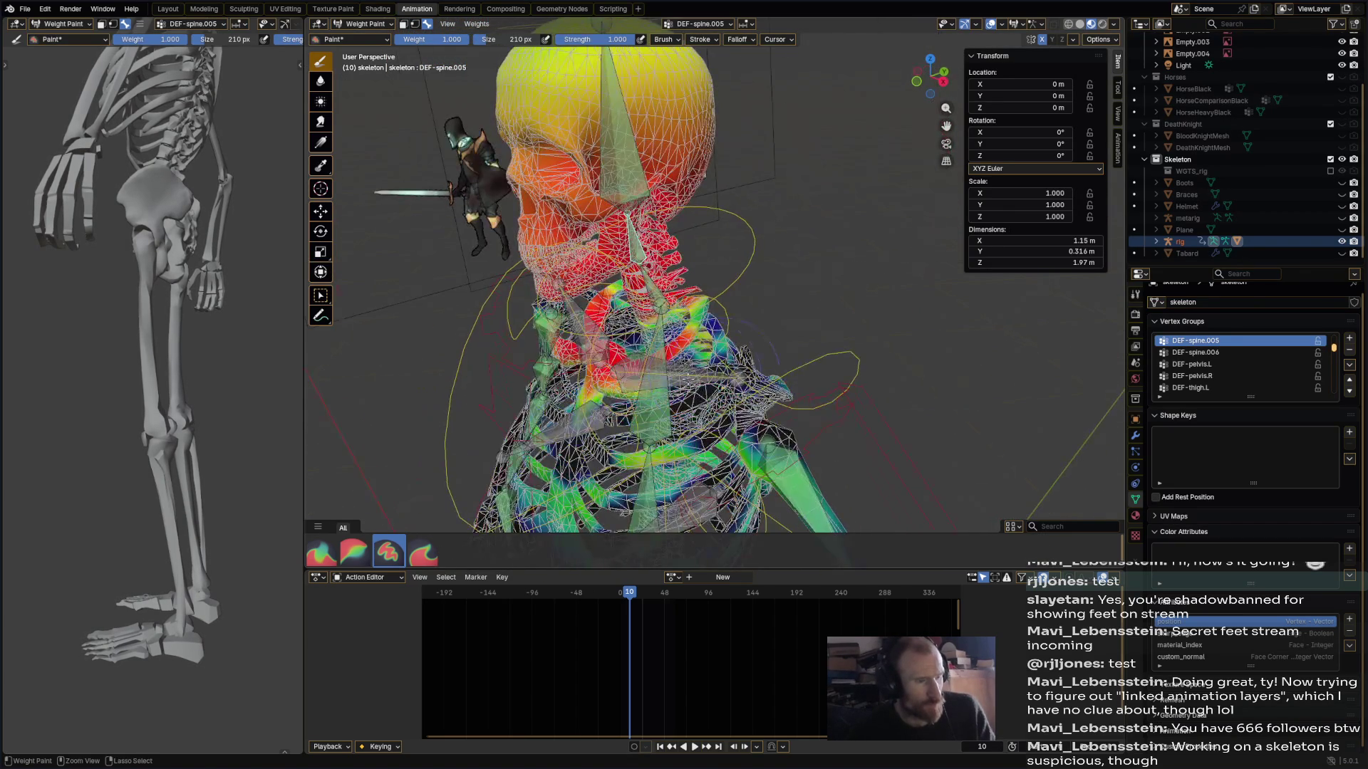
pyautogui.moveTo(727, 370)
pyautogui.keyDown('shift'); pyautogui.mouseDown(button='middle')
pyautogui.moveTo(726, 193)
pyautogui.moveTo(662, 188)
pyautogui.mouseUp(button='middle'); pyautogui.keyUp('shift')
pyautogui.moveTo(662, 189)
pyautogui.keyDown('ctrl'); pyautogui.mouseDown()
pyautogui.moveTo(712, 171)
pyautogui.moveTo(727, 228)
pyautogui.moveTo(798, 121)
pyautogui.moveTo(647, 86)
pyautogui.mouseUp(); pyautogui.keyUp('ctrl')
pyautogui.moveTo(647, 86)
pyautogui.mouseDown(button='middle')
pyautogui.moveTo(798, 160)
pyautogui.moveTo(612, 114)
pyautogui.mouseUp(button='middle')
pyautogui.keyDown('ctrl'); pyautogui.moveTo(613, 114); pyautogui.dragTo(738, 67); pyautogui.keyUp('ctrl')
pyautogui.moveTo(787, 156)
pyautogui.mouseDown(button='middle')
pyautogui.moveTo(712, 164)
pyautogui.moveTo(755, 186)
pyautogui.moveTo(670, 302)
pyautogui.mouseUp(button='middle')
# - Subtract DEF-spine.004 weight from the head and ribcage
pyautogui.keyDown('alt'); pyautogui.click(670, 302); pyautogui.keyUp('alt')
pyautogui.moveTo(705, 93)
pyautogui.keyDown('ctrl'); pyautogui.mouseDown()
pyautogui.moveTo(734, 143)
pyautogui.moveTo(720, 207)
pyautogui.moveTo(641, 189)
pyautogui.moveTo(641, 93)
pyautogui.moveTo(747, 77)
pyautogui.mouseUp(); pyautogui.keyUp('ctrl')
pyautogui.moveTo(614, 390)
pyautogui.keyDown('ctrl'); pyautogui.mouseDown()
pyautogui.moveTo(748, 353)
pyautogui.moveTo(570, 463)
pyautogui.moveTo(713, 499)
pyautogui.moveTo(805, 374)
pyautogui.moveTo(541, 335)
pyautogui.moveTo(520, 350)
pyautogui.mouseUp(); pyautogui.keyUp('ctrl')
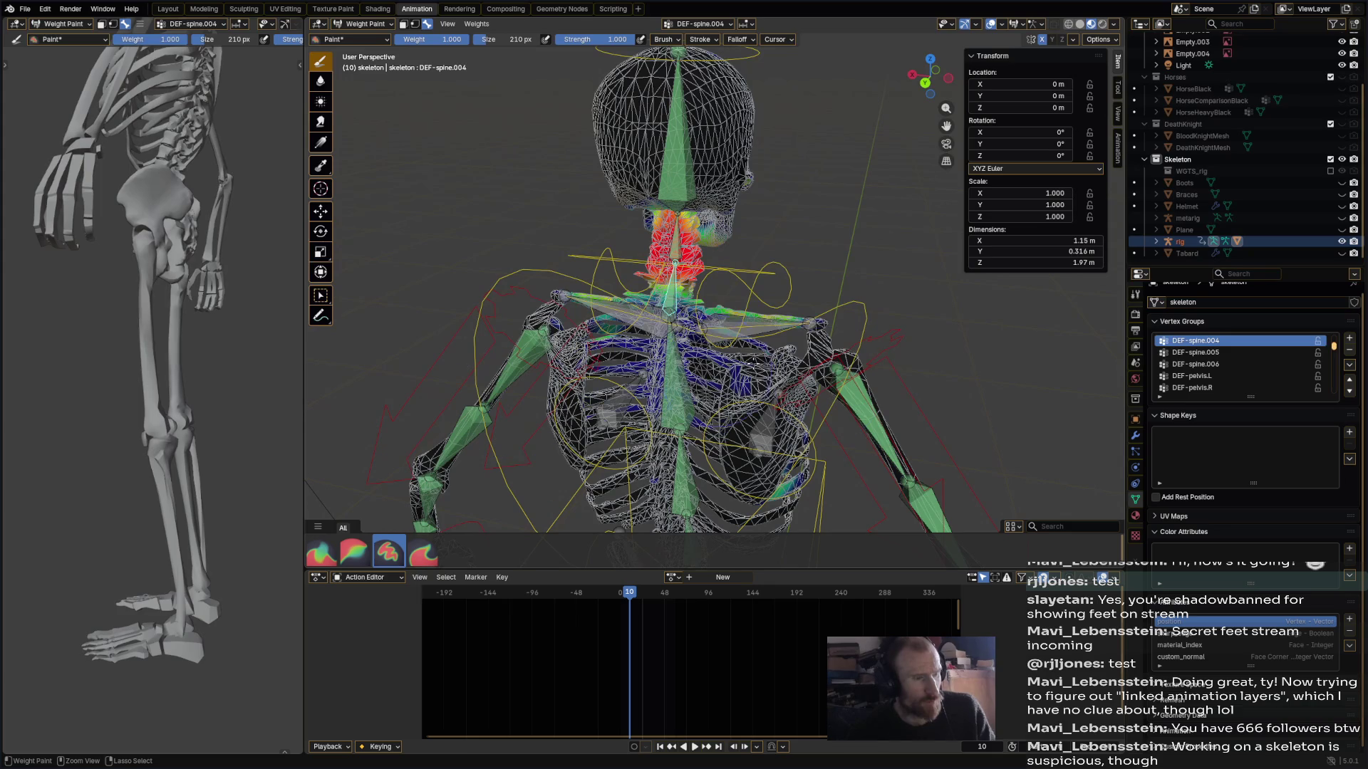
# - Clear the remaining DEF-spine.004 weight from the head, eye sockets and jaw
pyautogui.moveTo(754, 408)
pyautogui.mouseDown(button='middle')
pyautogui.moveTo(726, 399)
pyautogui.moveTo(757, 385)
pyautogui.moveTo(676, 392)
pyautogui.mouseUp(button='middle')
pyautogui.keyDown('ctrl'); pyautogui.moveTo(712, 143); pyautogui.dragTo(814, 88); pyautogui.keyUp('ctrl')
pyautogui.keyDown('ctrl'); pyautogui.moveTo(713, 186); pyautogui.dragTo(716, 221); pyautogui.keyUp('ctrl')
pyautogui.moveTo(900, 305)
pyautogui.mouseDown(button='middle')
pyautogui.moveTo(894, 146)
pyautogui.moveTo(801, 107)
pyautogui.mouseUp(button='middle')
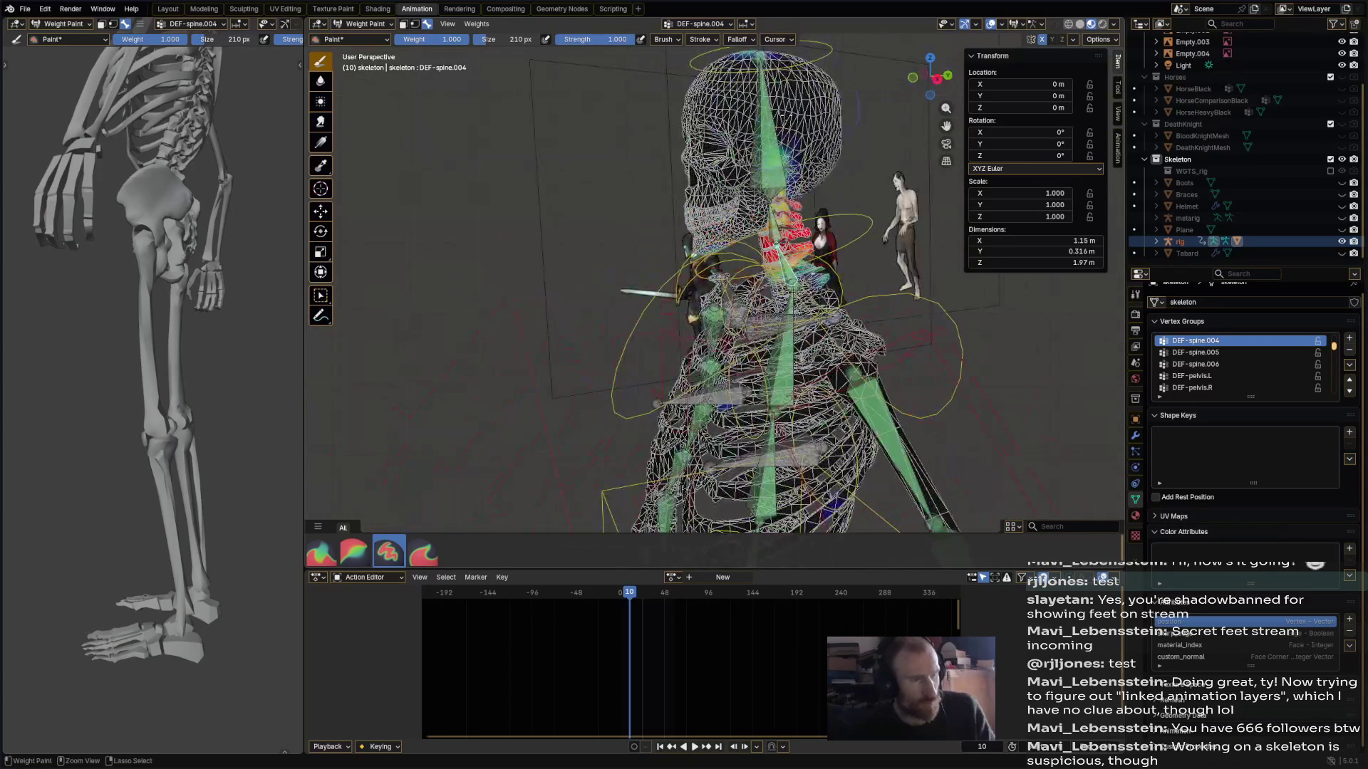
pyautogui.moveTo(874, 190)
pyautogui.mouseDown(button='middle')
pyautogui.moveTo(819, 213)
pyautogui.moveTo(755, 312)
pyautogui.moveTo(717, 308)
pyautogui.mouseUp(button='middle')
# - Erase DEF-spine.003 weight from the upper arms, head, neck, lower ribs and lumbar spine
pyautogui.keyDown('ctrl'); pyautogui.click(770, 285); pyautogui.keyUp('ctrl')
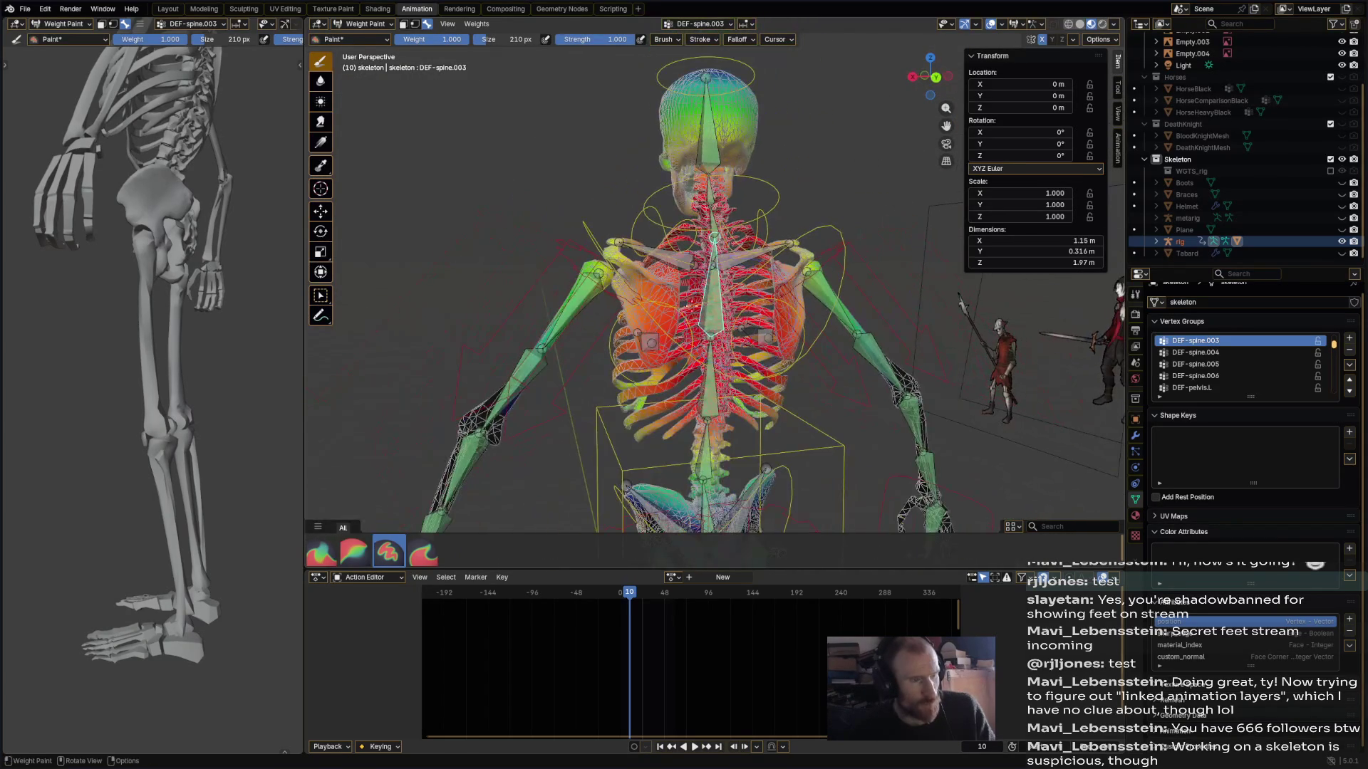
pyautogui.moveTo(568, 279); pyautogui.dragTo(503, 421)
pyautogui.moveTo(707, 62); pyautogui.dragTo(688, 208)
pyautogui.moveTo(743, 464)
pyautogui.mouseDown()
pyautogui.moveTo(652, 427)
pyautogui.moveTo(691, 508)
pyautogui.moveTo(789, 512)
pyautogui.mouseUp()
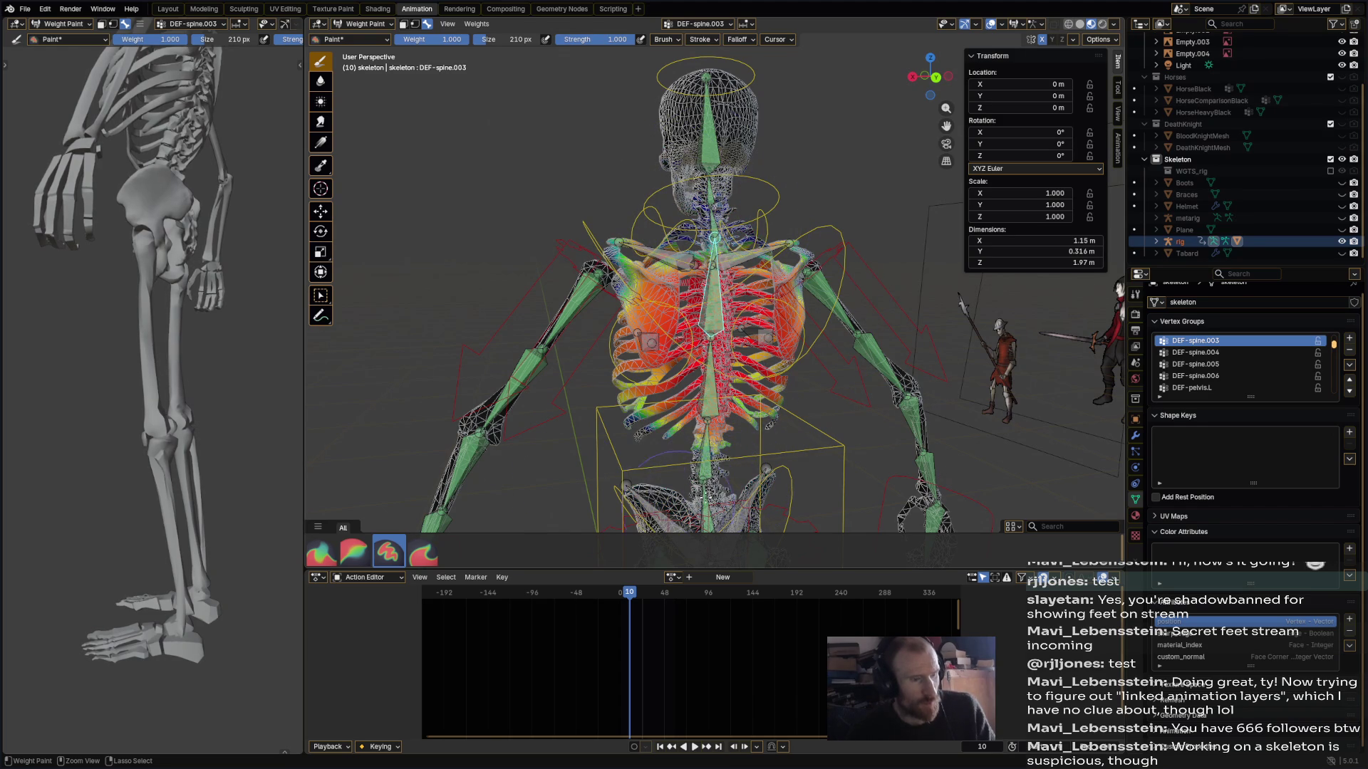
pyautogui.moveTo(776, 434)
pyautogui.mouseDown()
pyautogui.moveTo(655, 406)
pyautogui.moveTo(722, 435)
pyautogui.mouseUp()
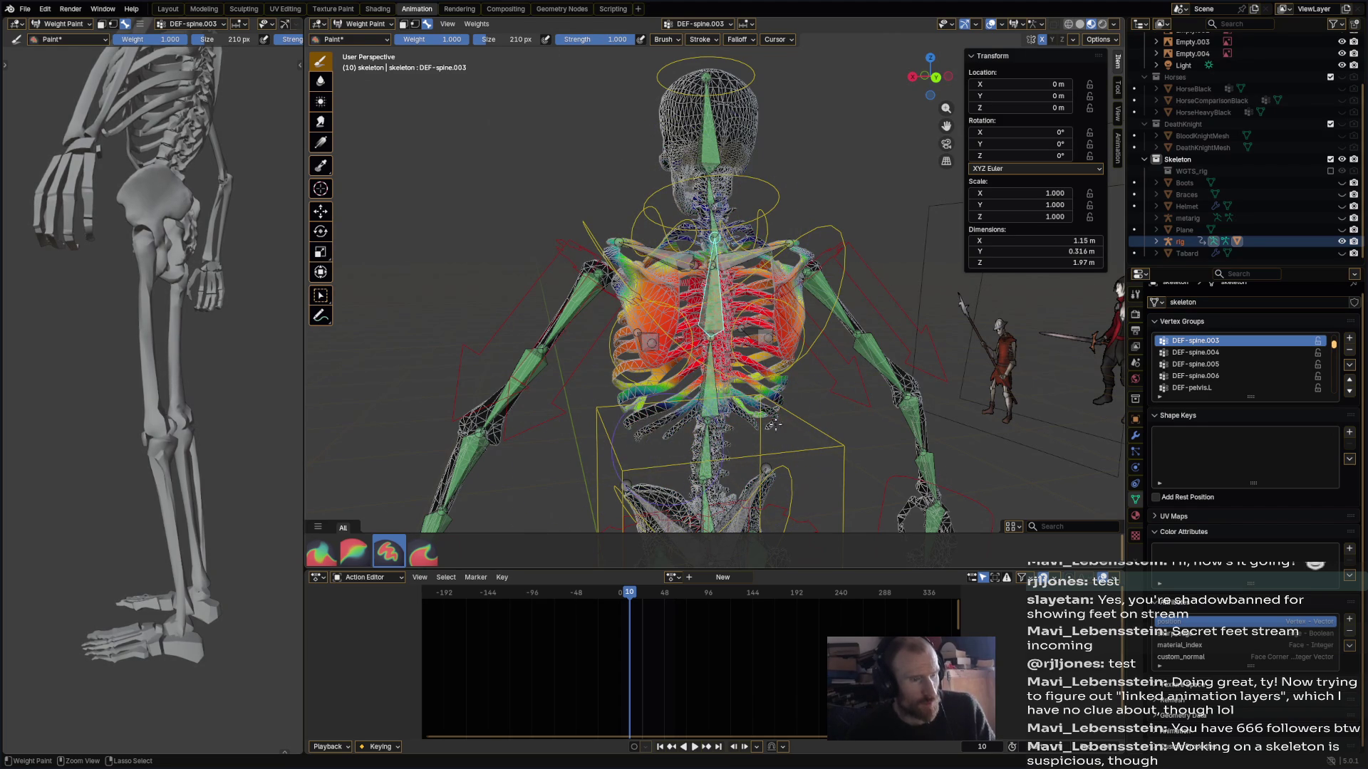
# - Remove DEF-spine.002 weight from both shoulders and the pelvis
pyautogui.keyDown('ctrl'); pyautogui.click(739, 428); pyautogui.keyUp('ctrl')
pyautogui.moveTo(583, 249); pyautogui.dragTo(558, 311)
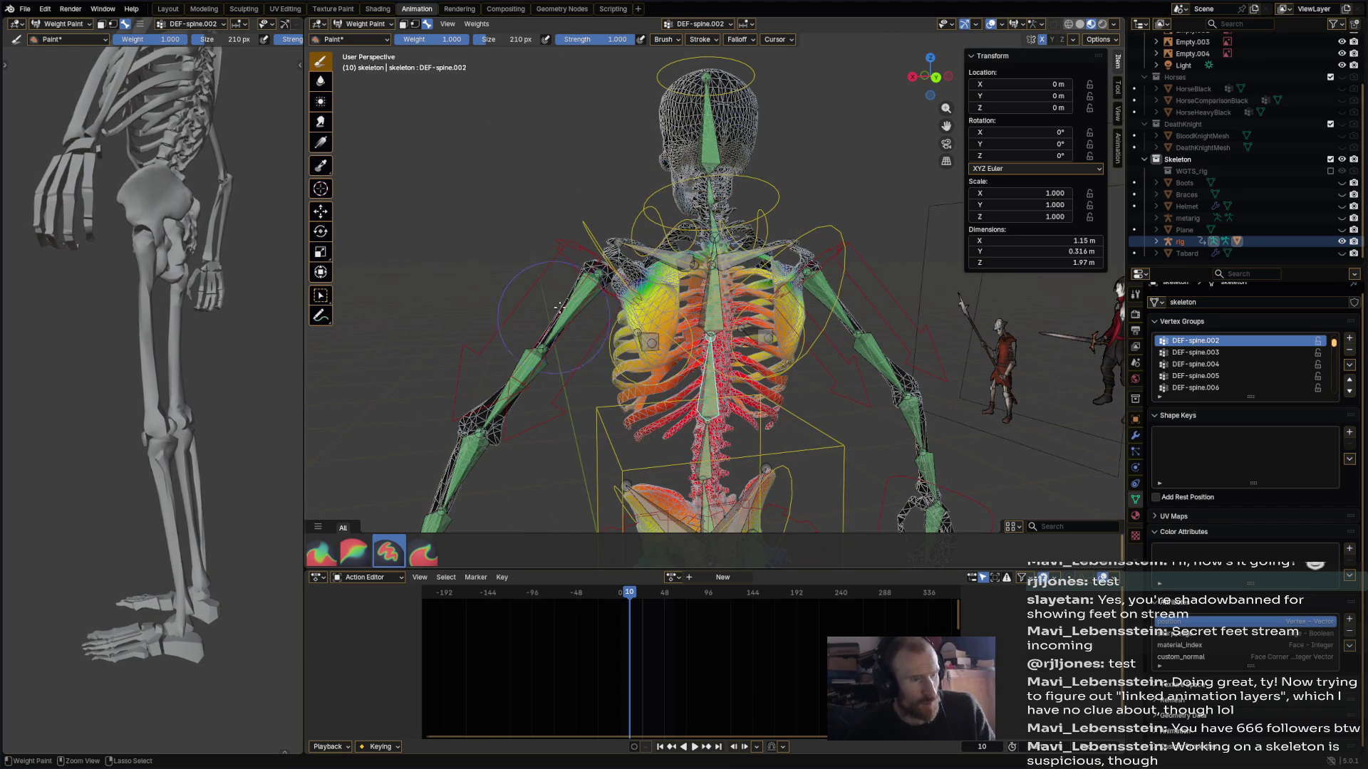
pyautogui.moveTo(841, 464); pyautogui.dragTo(710, 550)
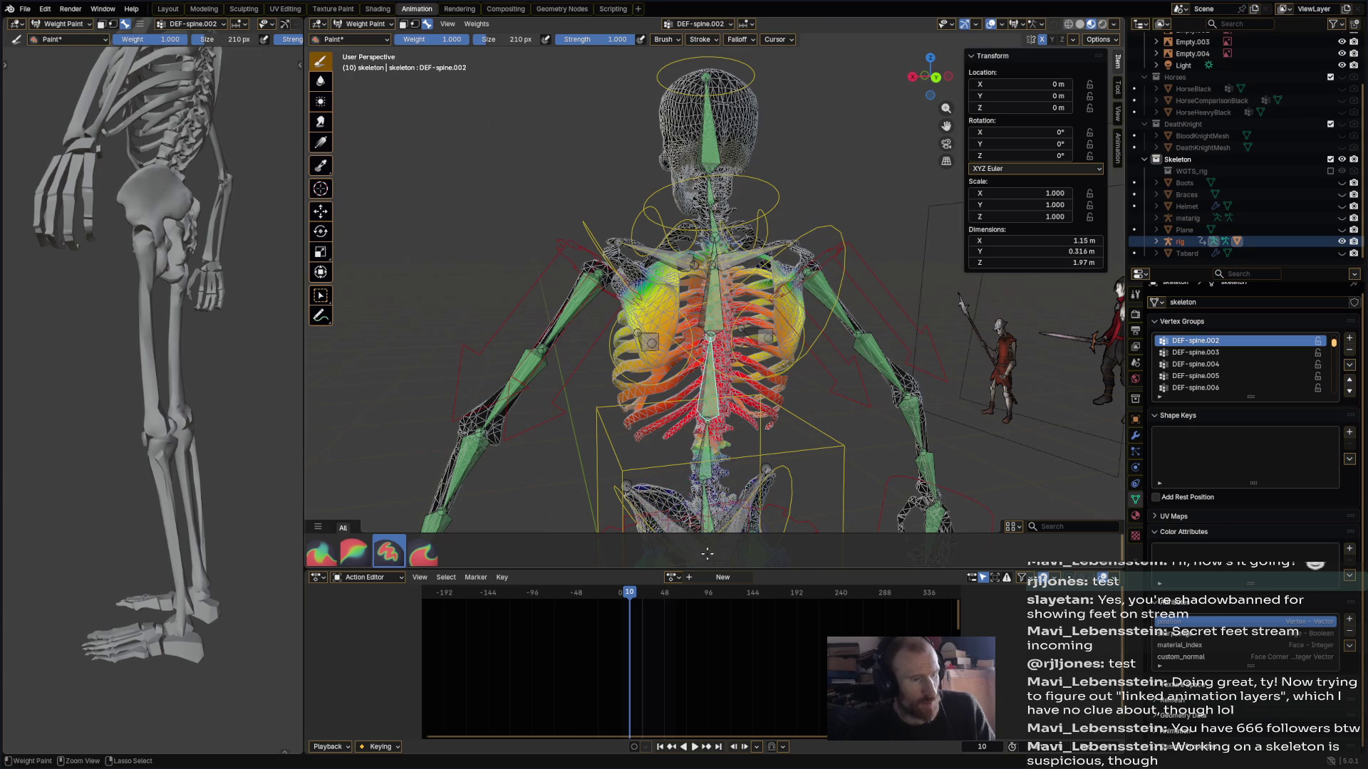
pyautogui.moveTo(796, 408); pyautogui.dragTo(919, 430, button='middle')
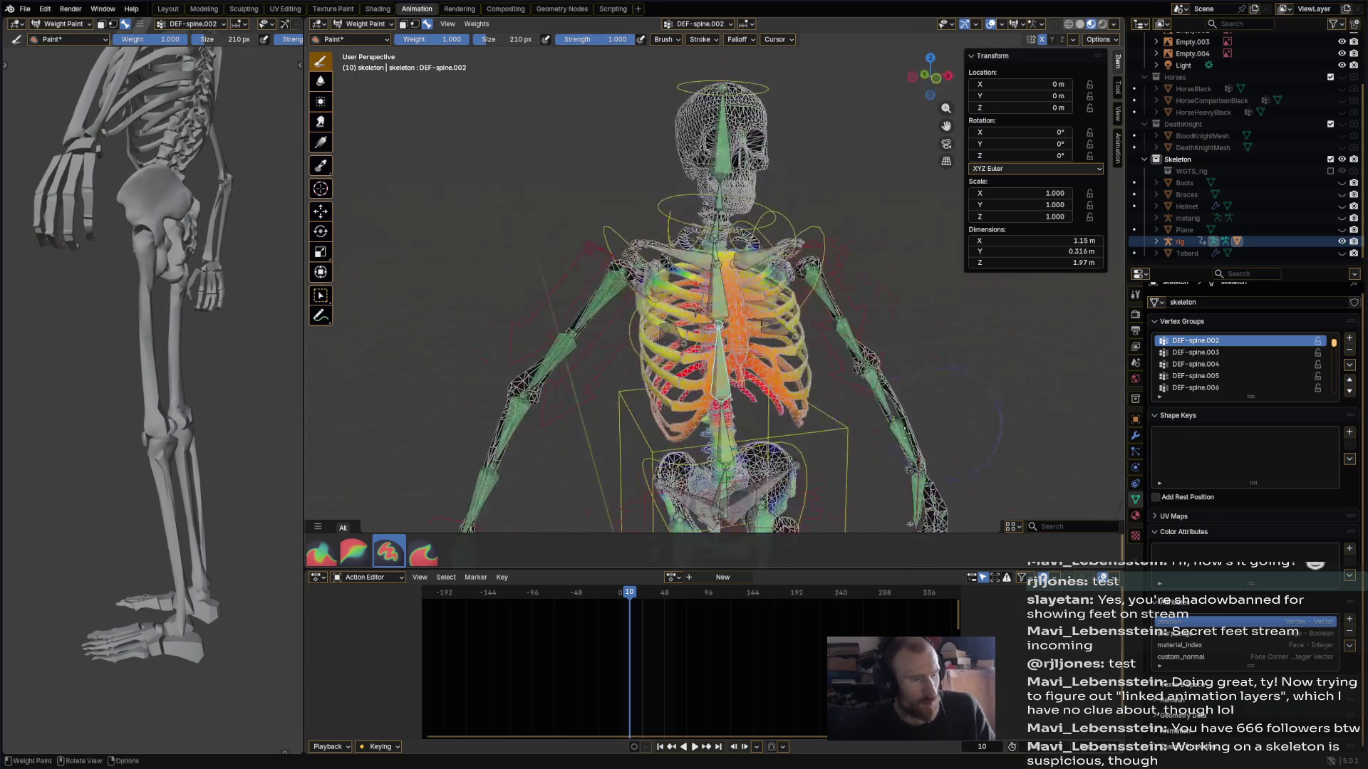
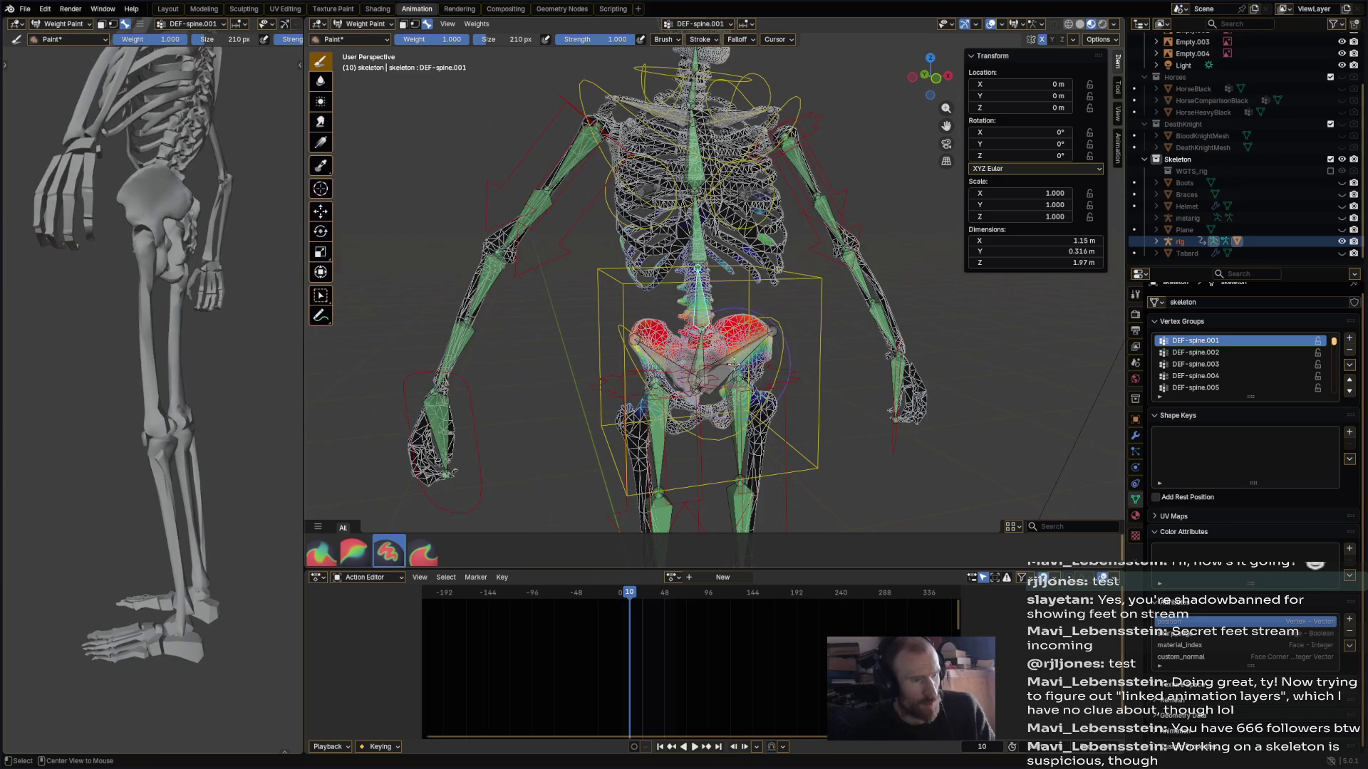
# - Subtract-paint the stray DEF-pelvis.L and DEF-pelvis.R weights off the hips and thighs
pyautogui.keyDown('ctrl'); pyautogui.click(734, 363); pyautogui.keyUp('ctrl')
pyautogui.moveTo(613, 354)
pyautogui.keyDown('ctrl'); pyautogui.mouseDown()
pyautogui.moveTo(663, 356)
pyautogui.moveTo(638, 477)
pyautogui.moveTo(755, 463)
pyautogui.moveTo(802, 481)
pyautogui.moveTo(797, 446)
pyautogui.mouseUp(); pyautogui.keyUp('ctrl')
pyautogui.keyDown('ctrl'); pyautogui.click(670, 363); pyautogui.keyUp('ctrl')
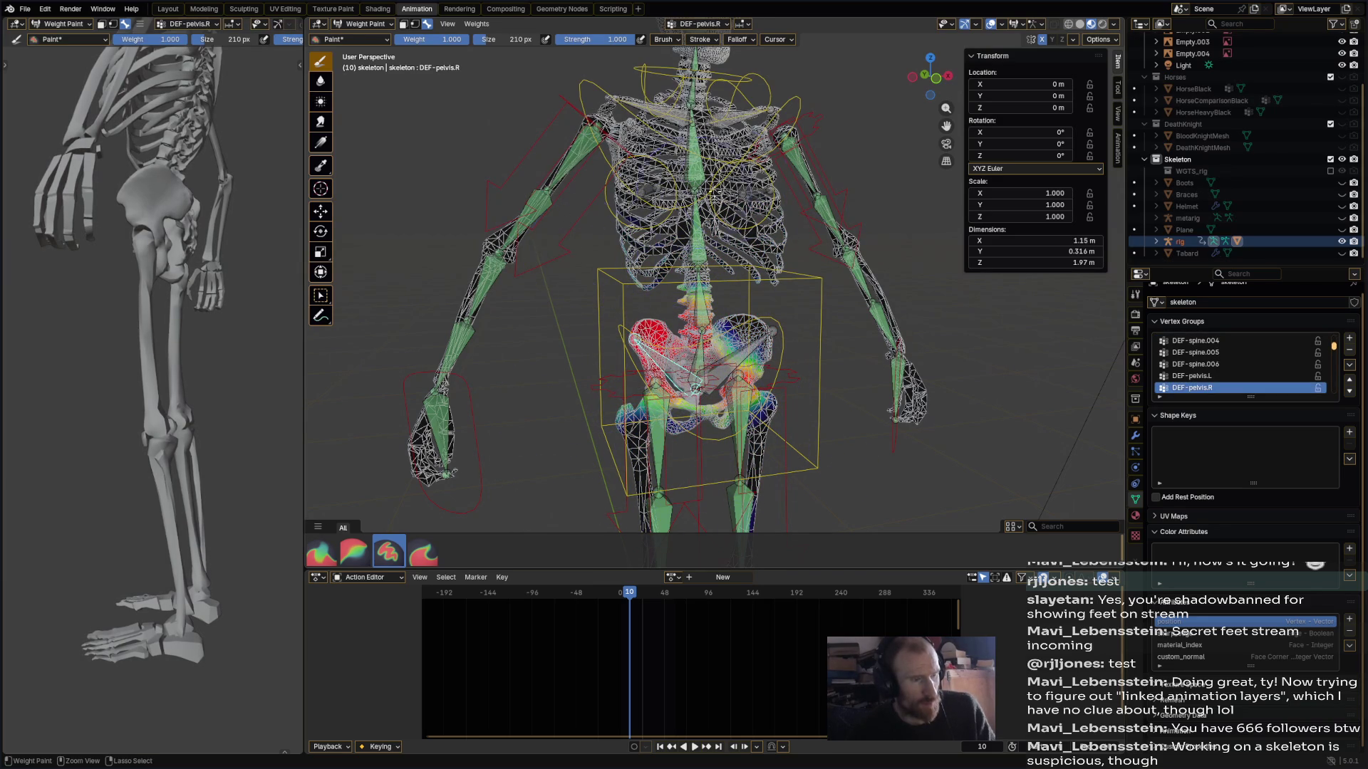
pyautogui.keyDown('ctrl'); pyautogui.moveTo(806, 330); pyautogui.dragTo(786, 467); pyautogui.keyUp('ctrl')
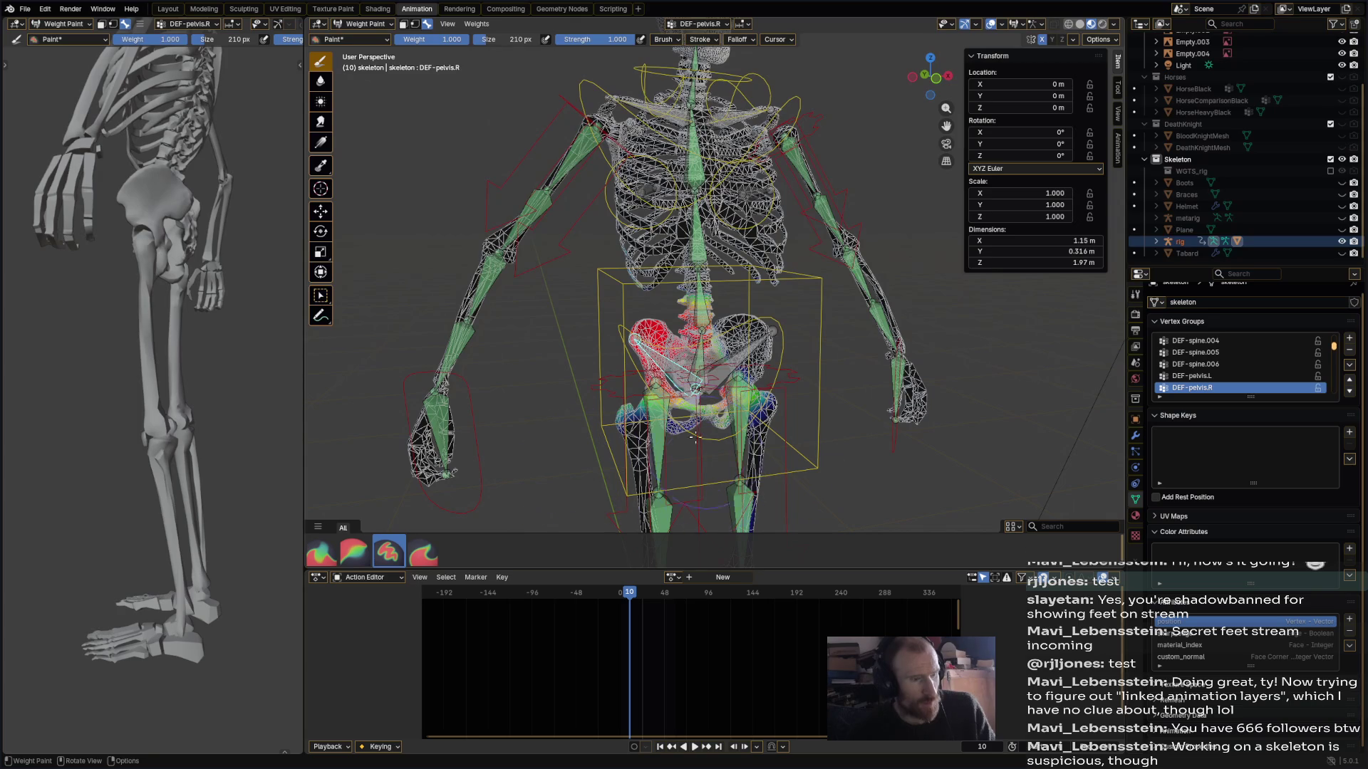
# - Reduce the DEF-thigh.R weights on the upper pelvis so they stay on the thigh
pyautogui.keyDown('alt'); pyautogui.click(659, 416); pyautogui.keyUp('alt')
pyautogui.middleClick(754, 396)
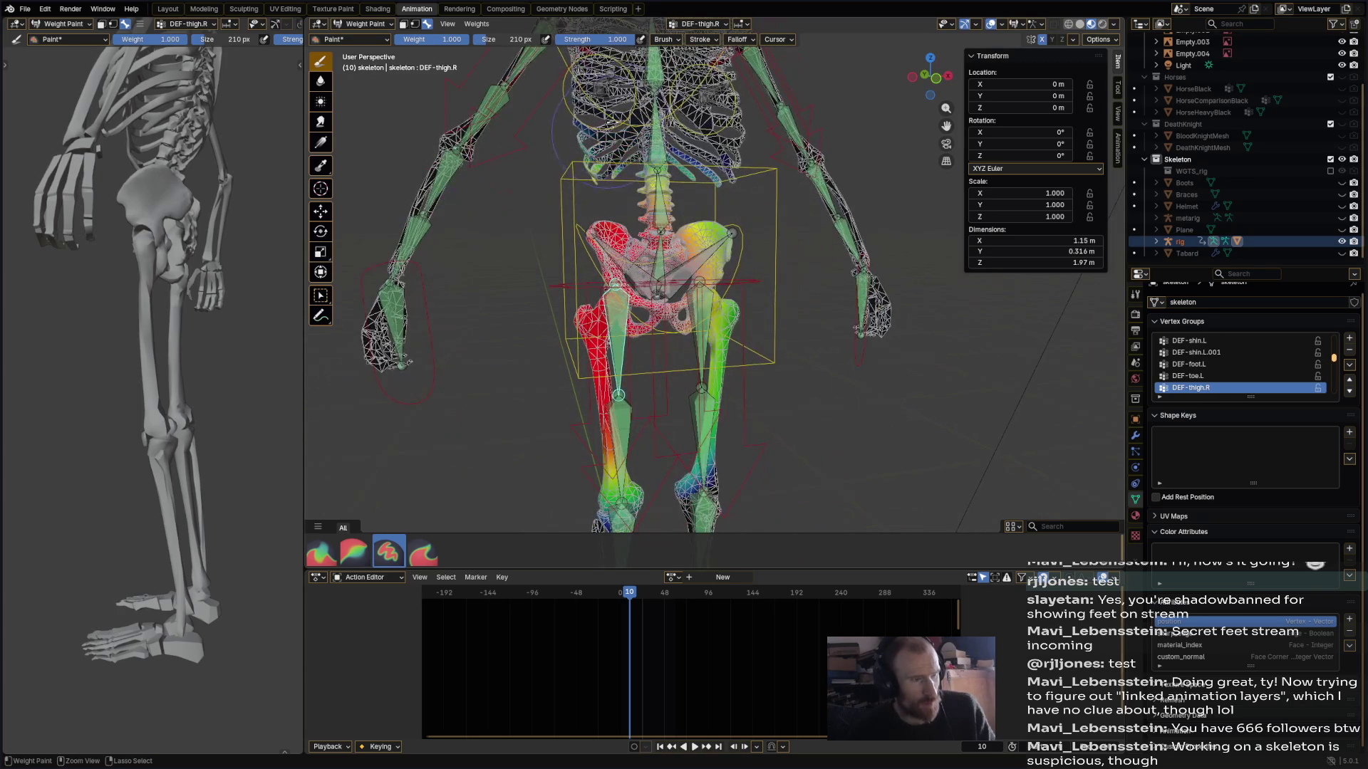
pyautogui.keyDown('ctrl'); pyautogui.moveTo(625, 226); pyautogui.dragTo(571, 270); pyautogui.keyUp('ctrl')
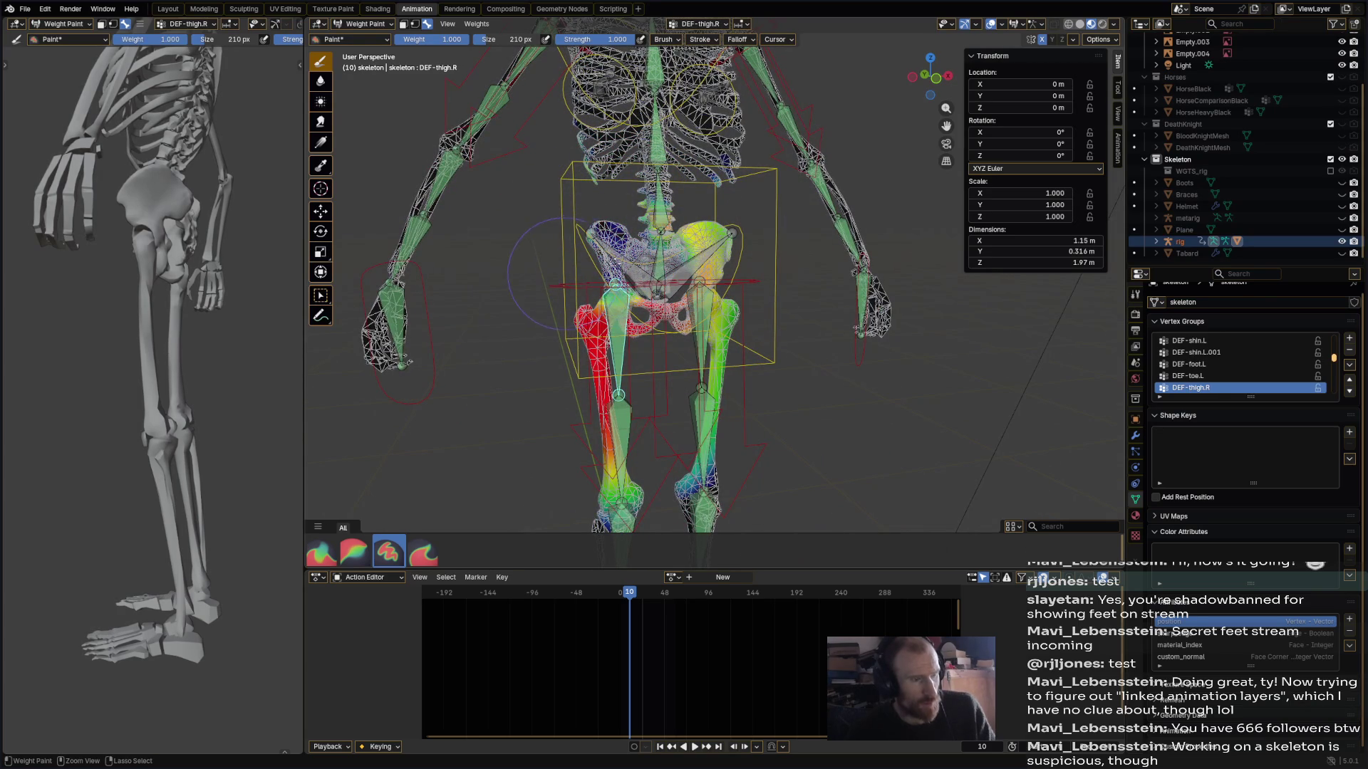
pyautogui.keyDown('ctrl'); pyautogui.moveTo(702, 235); pyautogui.dragTo(702, 492); pyautogui.keyUp('ctrl')
pyautogui.moveTo(755, 427)
pyautogui.mouseDown(button='middle')
pyautogui.moveTo(925, 402)
pyautogui.moveTo(1122, 312)
pyautogui.mouseUp(button='middle')
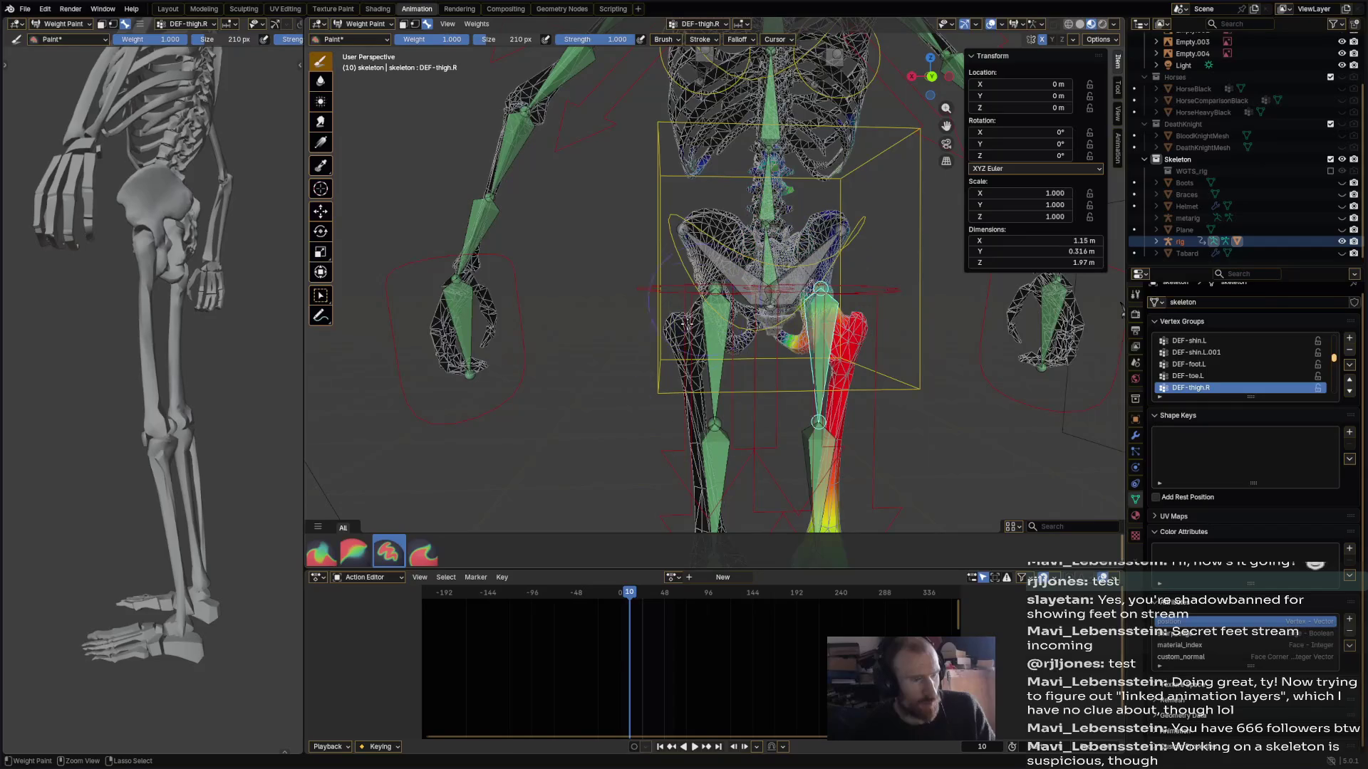
# - Clear DEF-thigh.R.001 weights from the other thigh, the knee and the thigh top
pyautogui.keyDown('shift'); pyautogui.moveTo(733, 344); pyautogui.dragTo(704, 113, button='middle'); pyautogui.keyUp('shift')
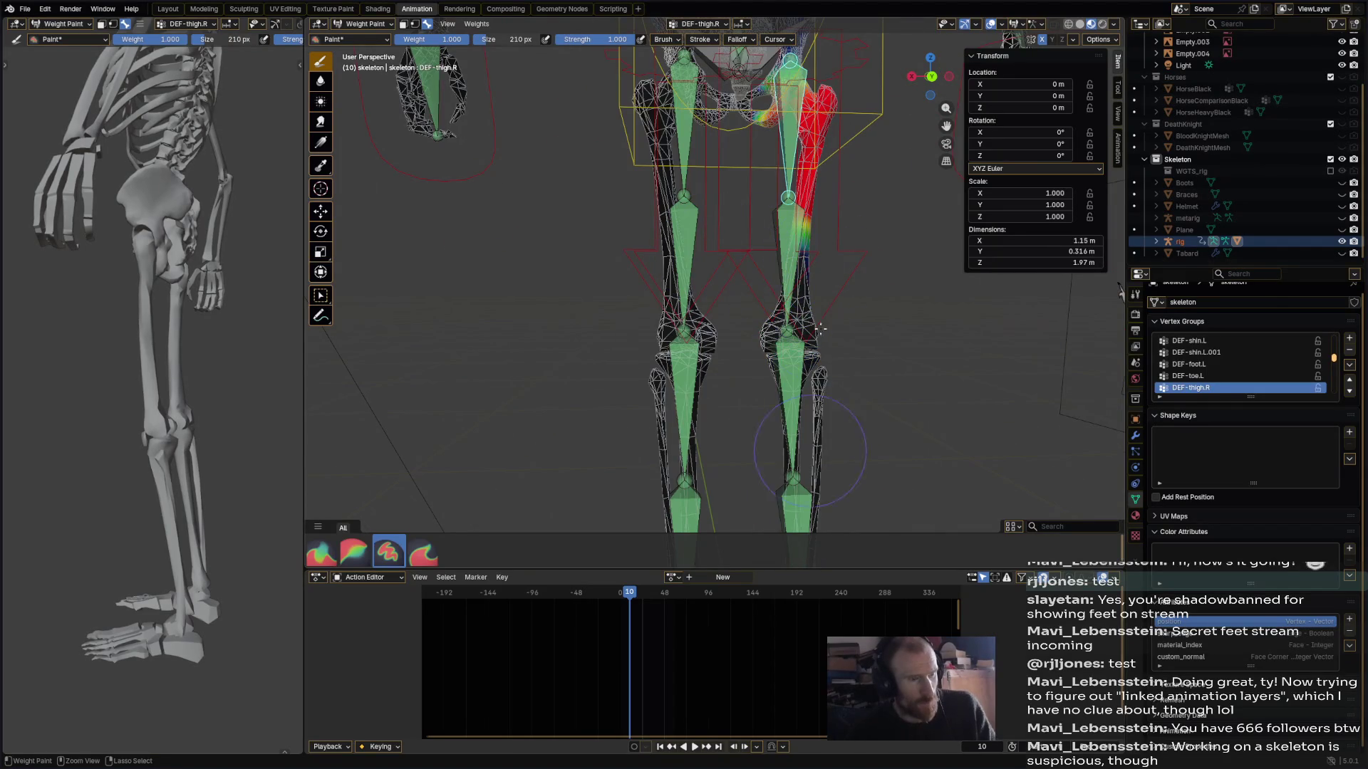
pyautogui.keyDown('ctrl'); pyautogui.click(784, 262); pyautogui.keyUp('ctrl')
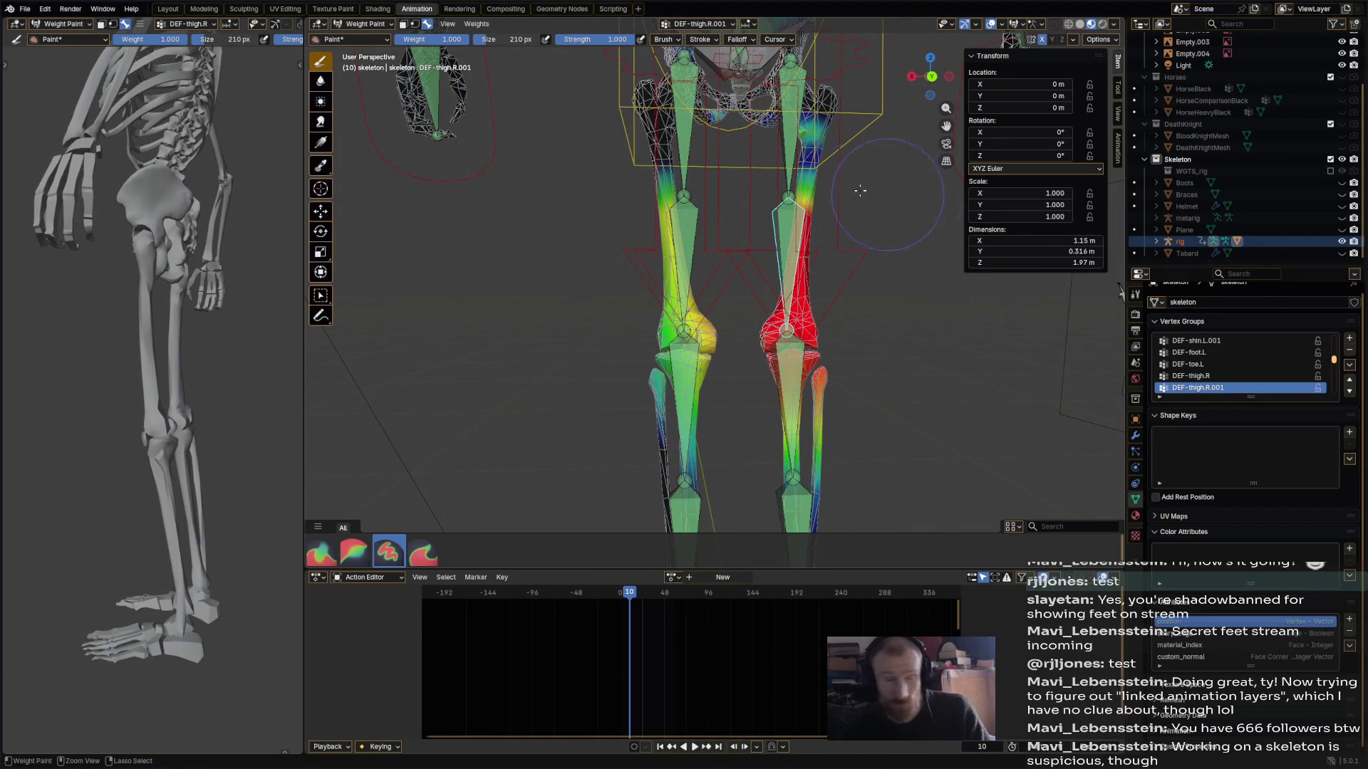
pyautogui.moveTo(682, 292)
pyautogui.mouseDown()
pyautogui.moveTo(658, 385)
pyautogui.moveTo(695, 413)
pyautogui.moveTo(798, 442)
pyautogui.moveTo(626, 339)
pyautogui.mouseUp()
pyautogui.moveTo(812, 131); pyautogui.dragTo(807, 192)
pyautogui.moveTo(795, 174)
pyautogui.mouseDown(button='middle')
pyautogui.moveTo(716, 246)
pyautogui.moveTo(755, 341)
pyautogui.moveTo(730, 409)
pyautogui.mouseUp(button='middle')
pyautogui.keyDown('ctrl'); pyautogui.moveTo(730, 409); pyautogui.dragTo(768, 408); pyautogui.keyUp('ctrl')
pyautogui.moveTo(769, 409); pyautogui.dragTo(591, 389, button='middle')
# - Paint stray DEF-shin.R and DEF-shin.R.001 weights off the knees and lower legs
pyautogui.keyDown('ctrl'); pyautogui.click(645, 378); pyautogui.keyUp('ctrl')
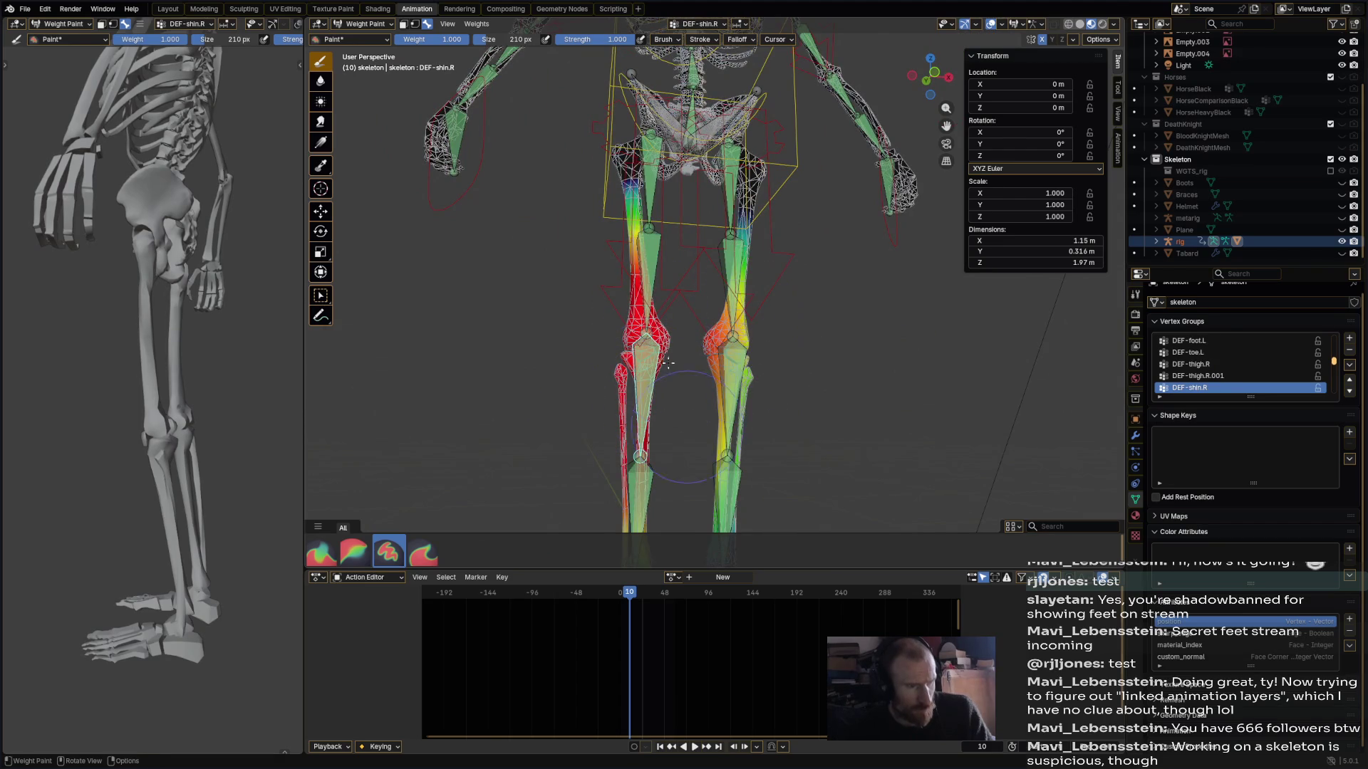
pyautogui.moveTo(641, 186)
pyautogui.keyDown('ctrl'); pyautogui.mouseDown()
pyautogui.moveTo(759, 246)
pyautogui.moveTo(776, 314)
pyautogui.moveTo(767, 445)
pyautogui.mouseUp(); pyautogui.keyUp('ctrl')
pyautogui.keyDown('shift'); pyautogui.moveTo(766, 445); pyautogui.dragTo(785, 356, button='middle'); pyautogui.keyUp('shift')
pyautogui.keyDown('ctrl'); pyautogui.moveTo(651, 509); pyautogui.dragTo(661, 464); pyautogui.keyUp('ctrl')
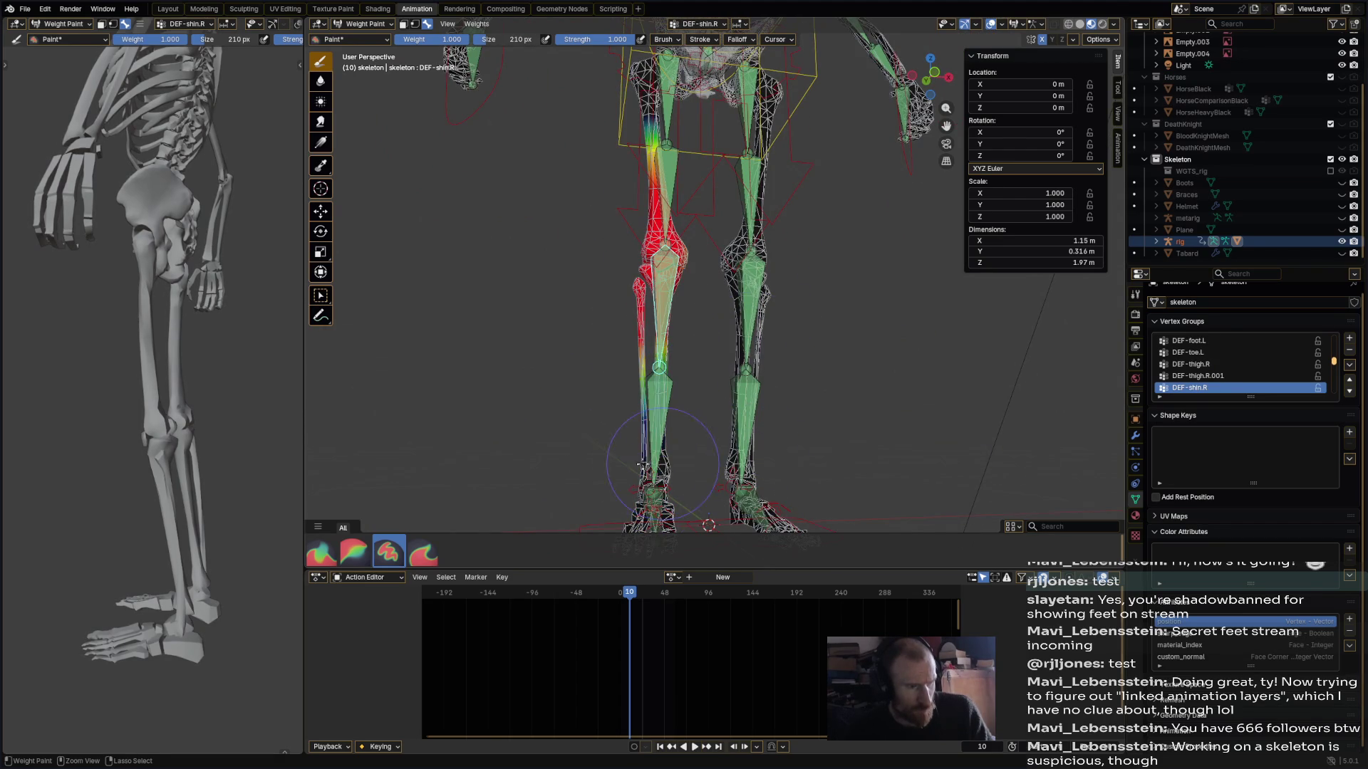
pyautogui.keyDown('ctrl'); pyautogui.click(674, 436); pyautogui.keyUp('ctrl')
pyautogui.moveTo(622, 274)
pyautogui.mouseDown()
pyautogui.moveTo(744, 284)
pyautogui.moveTo(740, 449)
pyautogui.mouseUp()
pyautogui.keyDown('ctrl'); pyautogui.moveTo(738, 450); pyautogui.dragTo(792, 401, button='middle'); pyautogui.keyUp('ctrl')
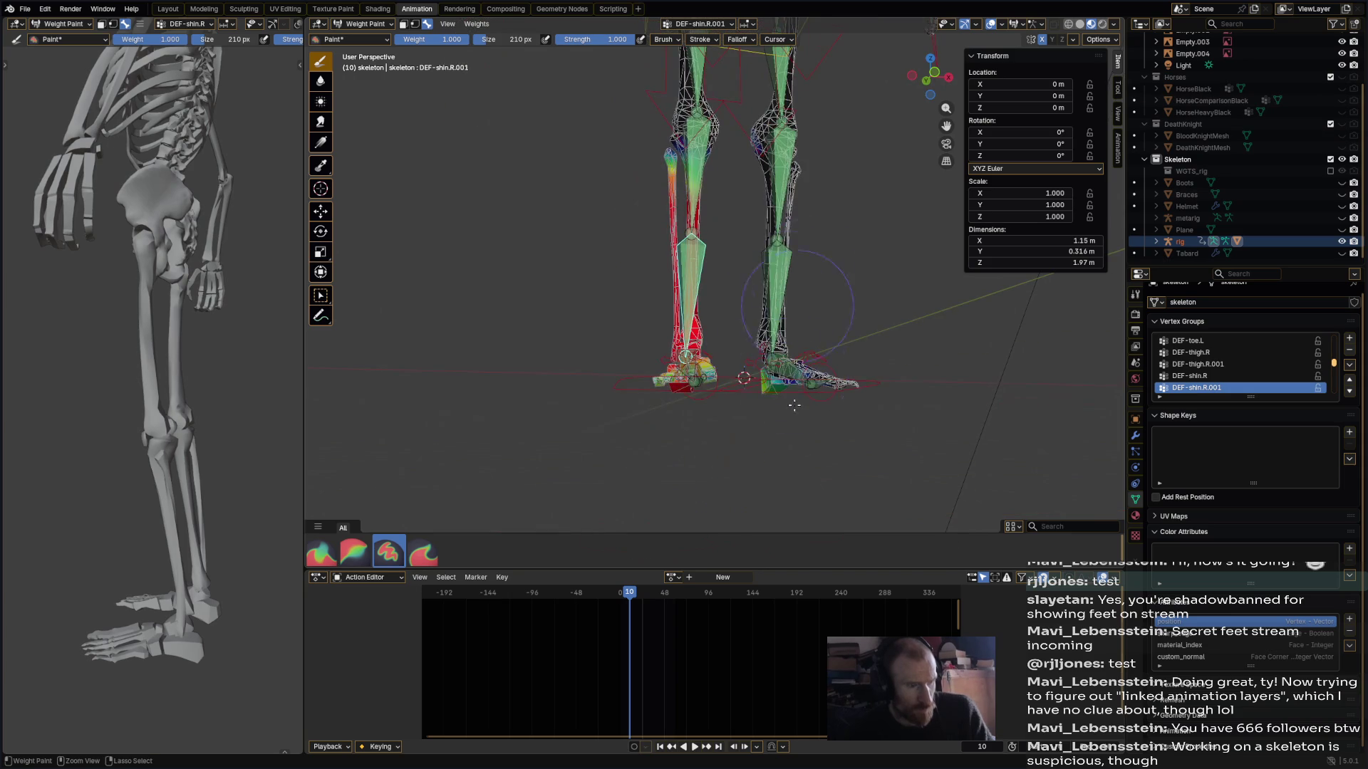
pyautogui.moveTo(784, 449); pyautogui.dragTo(668, 385, button='middle')
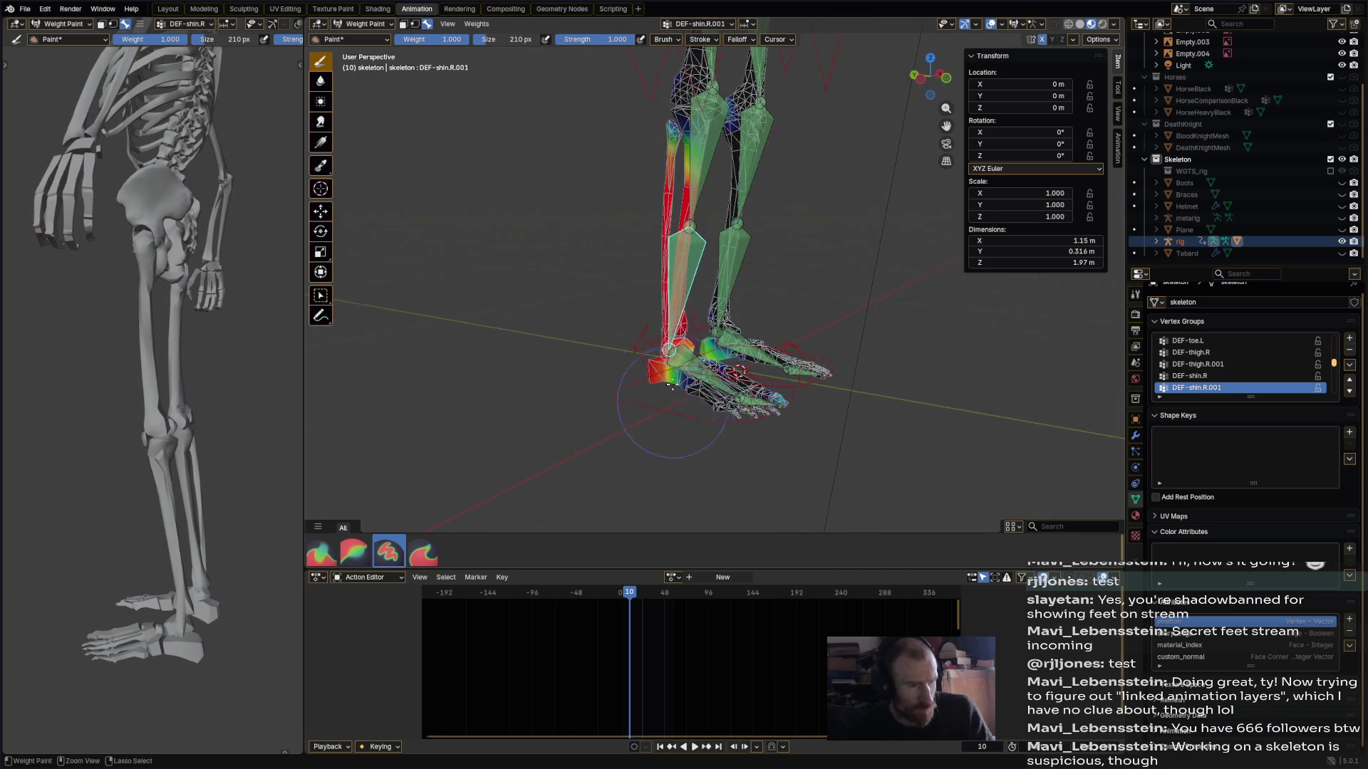
# - Remove DEF-foot.R weight from the shin and stray DEF-toe.R weight from the foot
pyautogui.keyDown('ctrl'); pyautogui.click(714, 380); pyautogui.keyUp('ctrl')
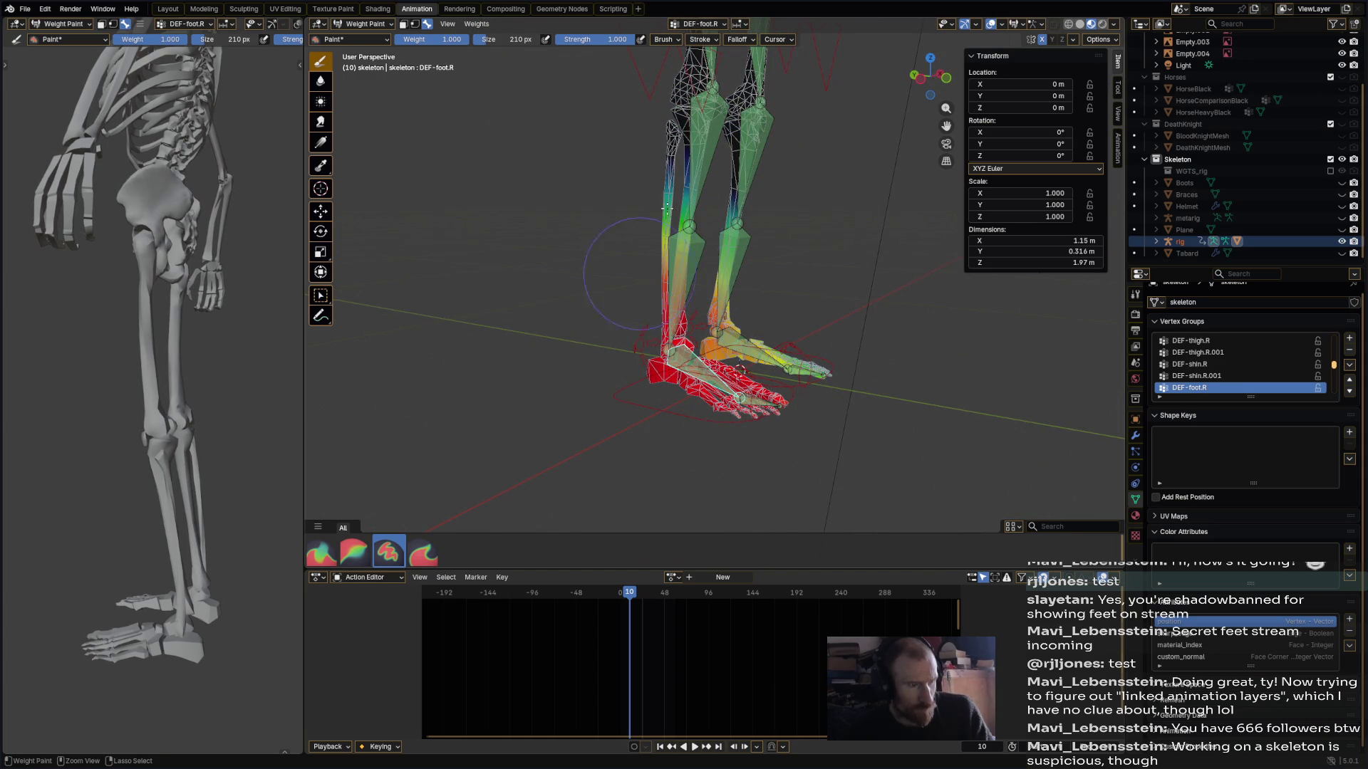
pyautogui.keyDown('ctrl'); pyautogui.moveTo(658, 244); pyautogui.dragTo(669, 187); pyautogui.keyUp('ctrl')
pyautogui.moveTo(827, 274); pyautogui.dragTo(788, 374, button='middle')
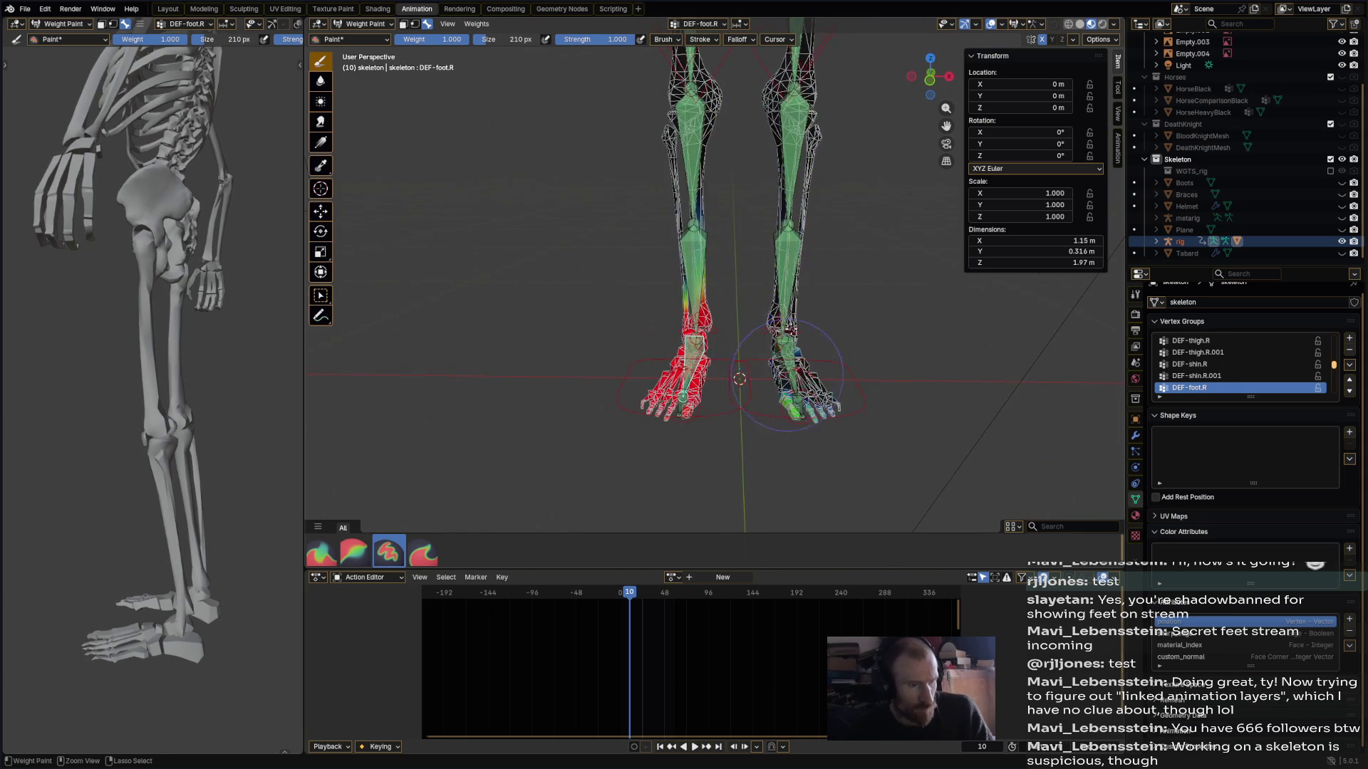
pyautogui.keyDown('ctrl'); pyautogui.click(684, 393); pyautogui.keyUp('ctrl')
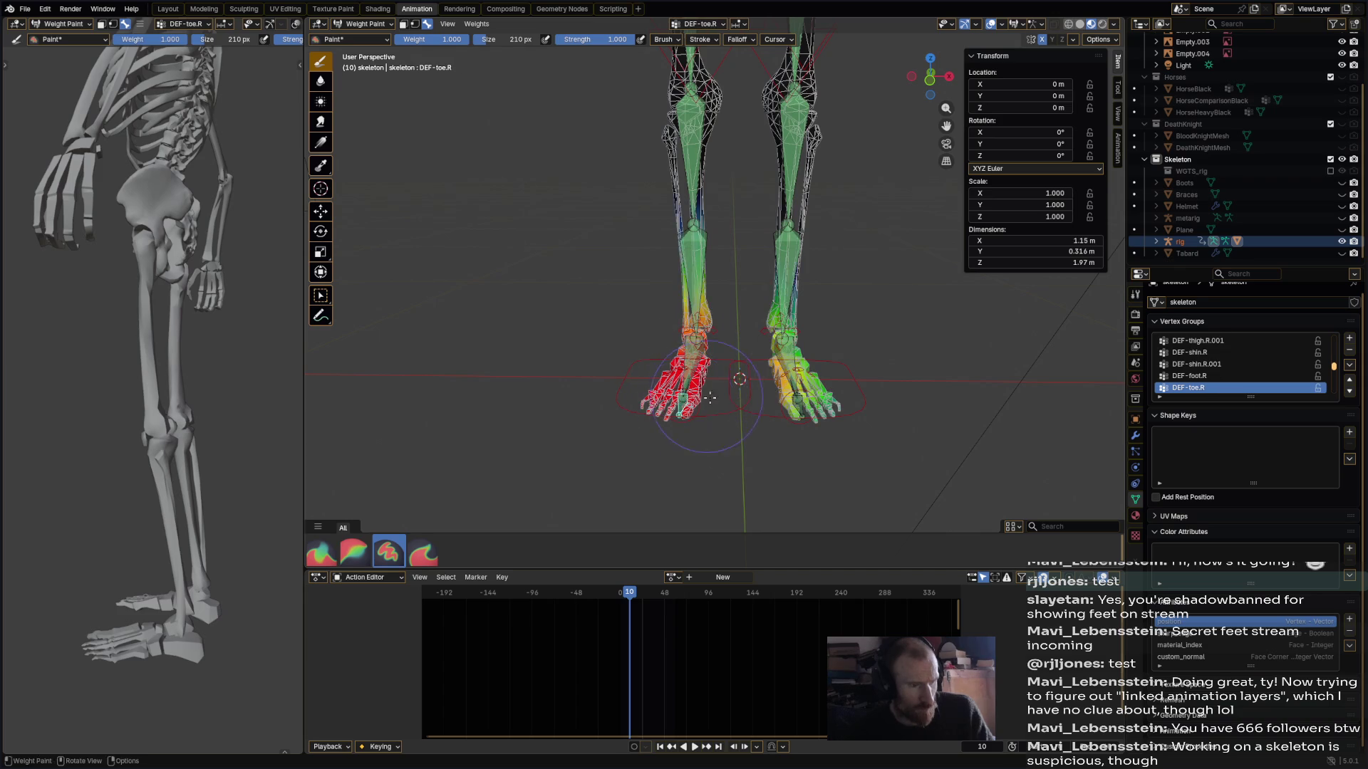
pyautogui.moveTo(684, 393); pyautogui.dragTo(705, 335, button='middle')
pyautogui.moveTo(694, 311)
pyautogui.keyDown('ctrl'); pyautogui.mouseDown()
pyautogui.moveTo(776, 328)
pyautogui.moveTo(775, 409)
pyautogui.mouseUp(); pyautogui.keyUp('ctrl')
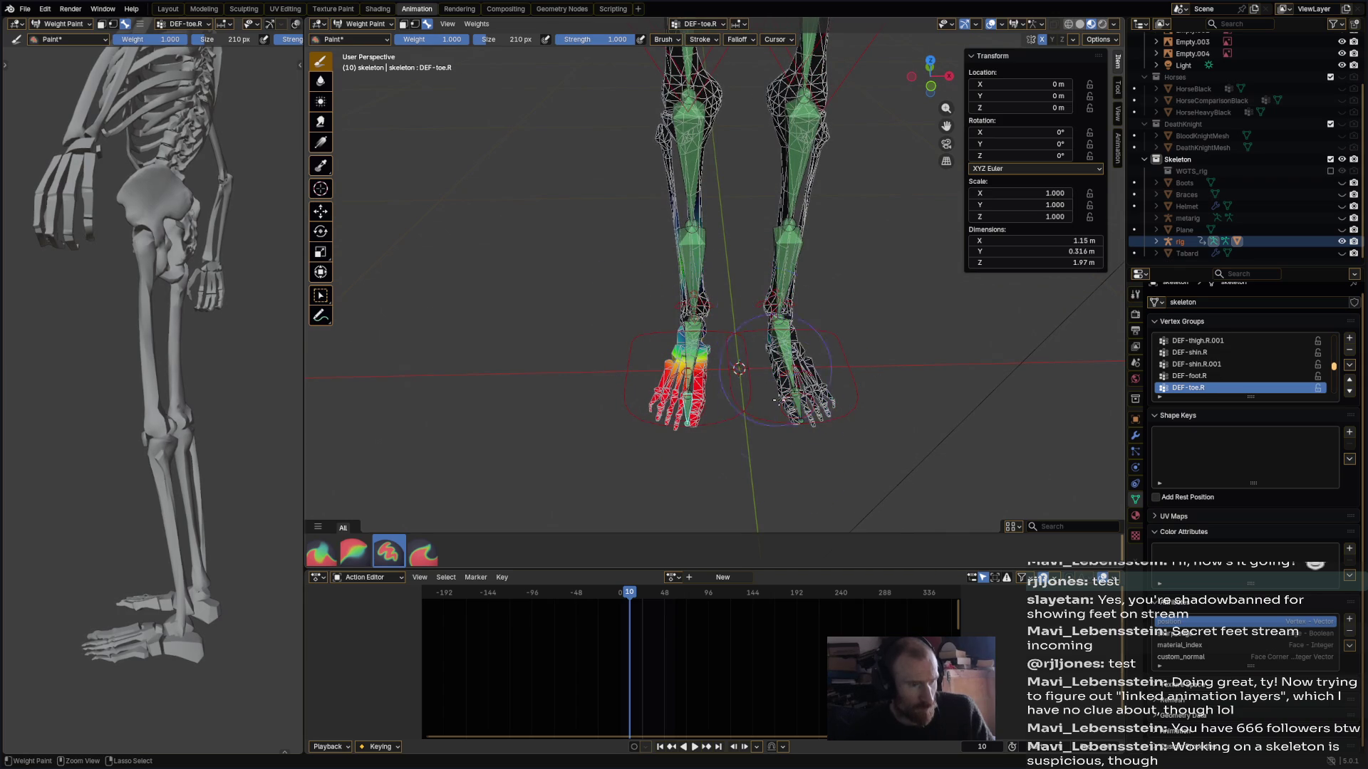
pyautogui.keyDown('ctrl'); pyautogui.click(796, 407); pyautogui.keyUp('ctrl')
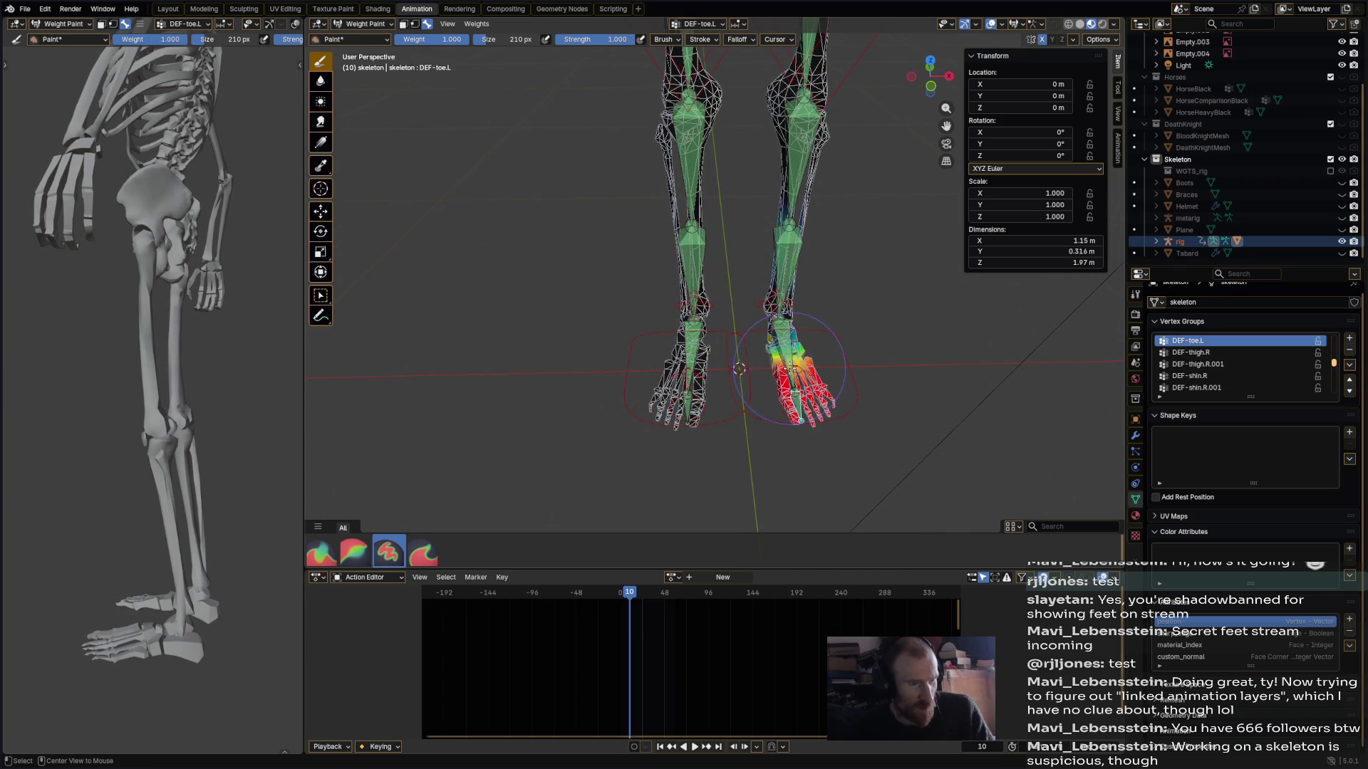
# - Inspect the DEF-shin.L.001 and DEF-shin.L weights on the left leg
pyautogui.keyDown('ctrl'); pyautogui.click(787, 356); pyautogui.keyUp('ctrl')
pyautogui.keyDown('ctrl'); pyautogui.click(783, 328); pyautogui.keyUp('ctrl')
pyautogui.keyDown('ctrl'); pyautogui.click(785, 266); pyautogui.keyUp('ctrl')
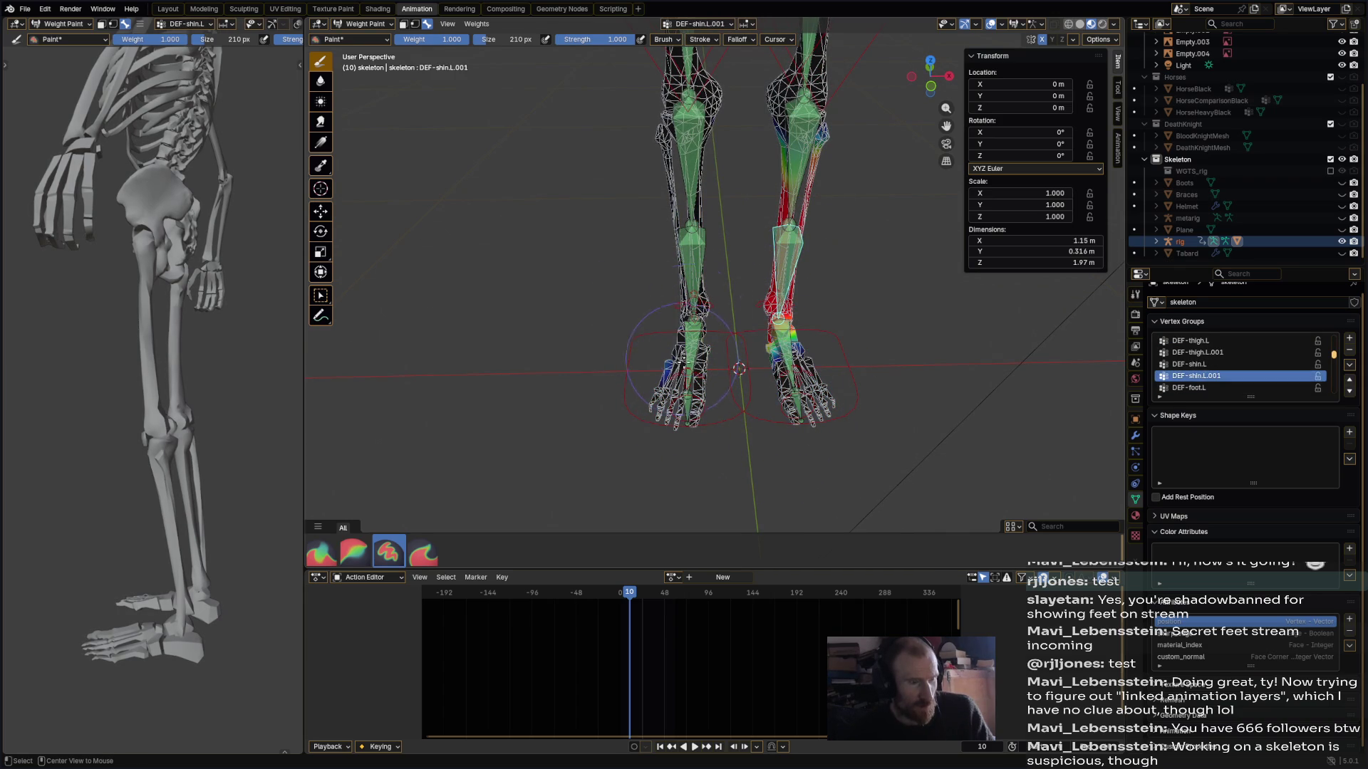
pyautogui.keyDown('ctrl'); pyautogui.click(796, 197); pyautogui.keyUp('ctrl')
pyautogui.scroll(3, 734, 209)
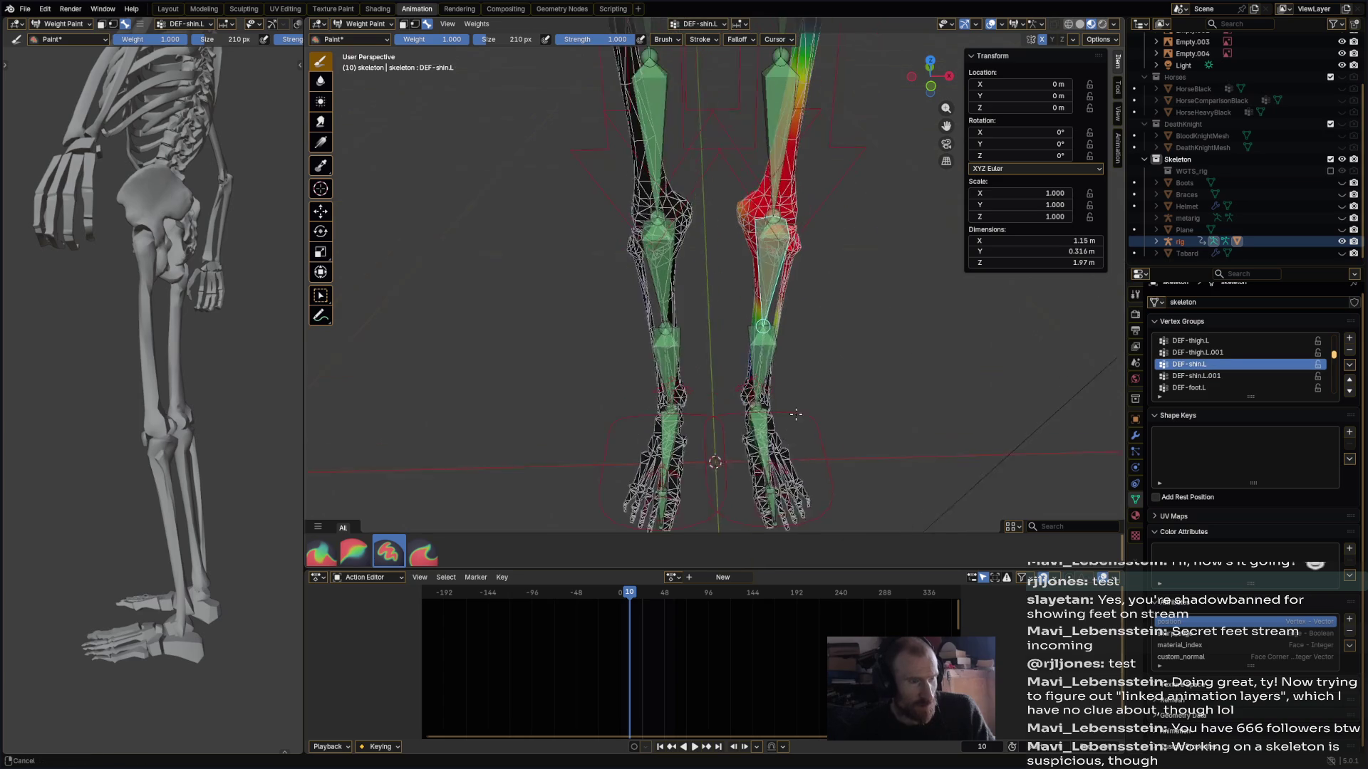
# - Compare the DEF-thigh.L.001, DEF-thigh.L and DEF-thigh.R weights around the thighs
pyautogui.keyDown('ctrl'); pyautogui.click(789, 173); pyautogui.keyUp('ctrl')
pyautogui.keyDown('ctrl'); pyautogui.click(784, 188); pyautogui.keyUp('ctrl')
pyautogui.keyDown('shift'); pyautogui.moveTo(783, 189); pyautogui.dragTo(757, 279, button='middle'); pyautogui.keyUp('shift')
pyautogui.keyDown('ctrl'); pyautogui.click(756, 279); pyautogui.keyUp('ctrl')
pyautogui.scroll(-4, 627, 191)
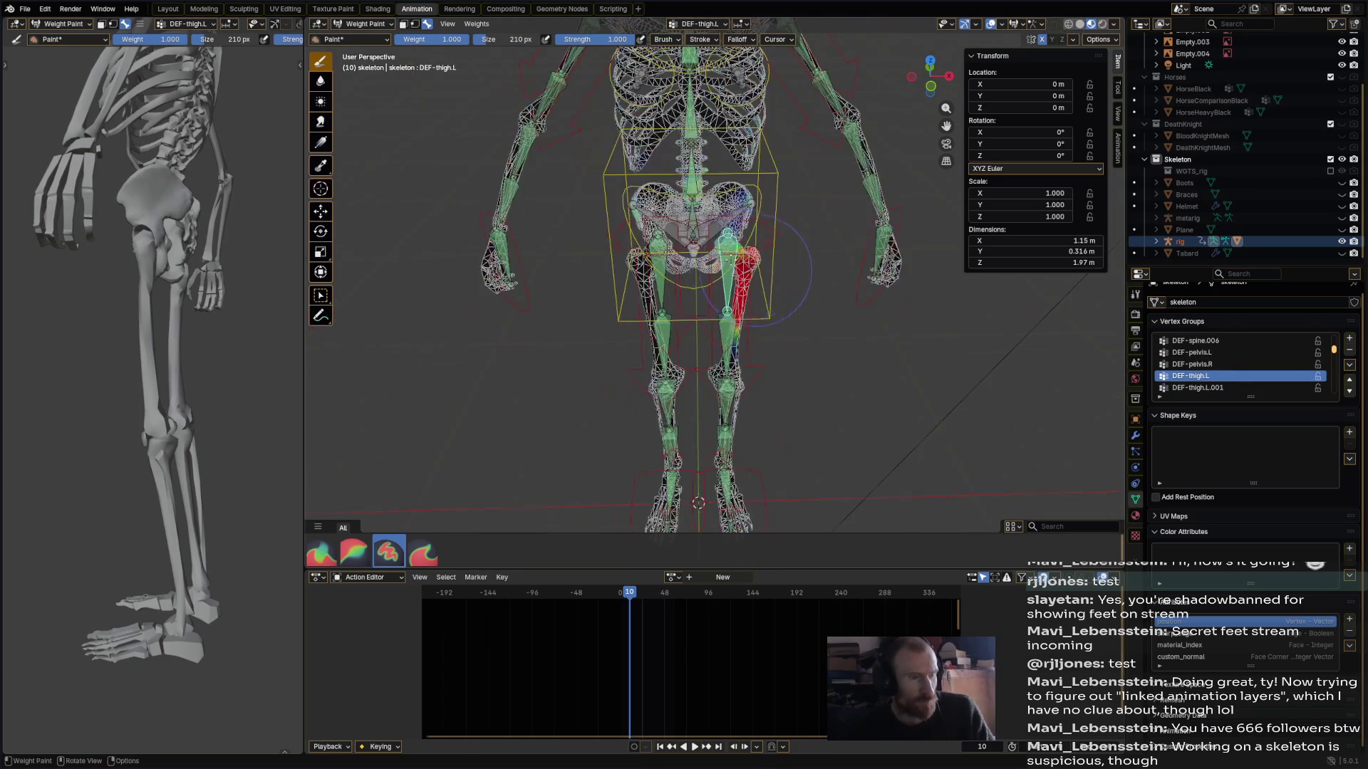
pyautogui.scroll(3, 681, 235)
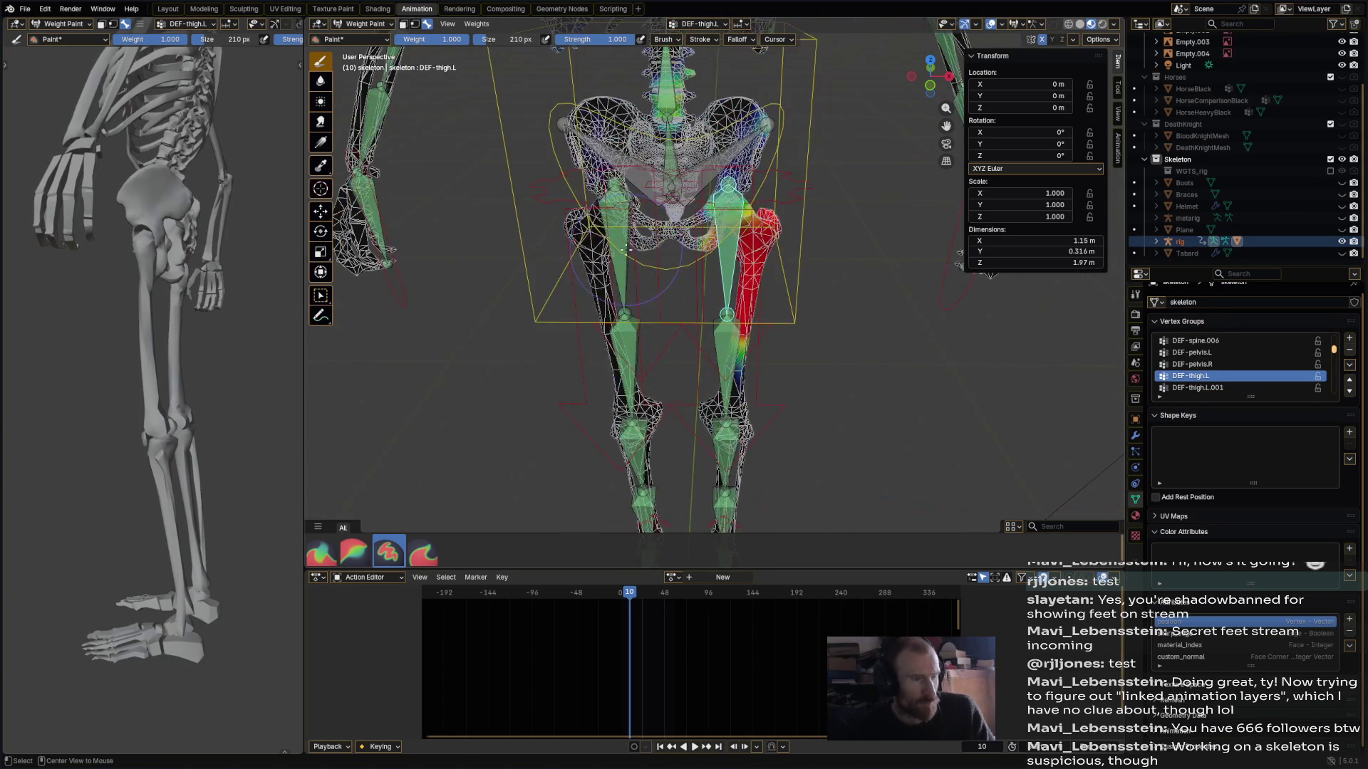
pyautogui.keyDown('ctrl'); pyautogui.click(621, 250); pyautogui.keyUp('ctrl')
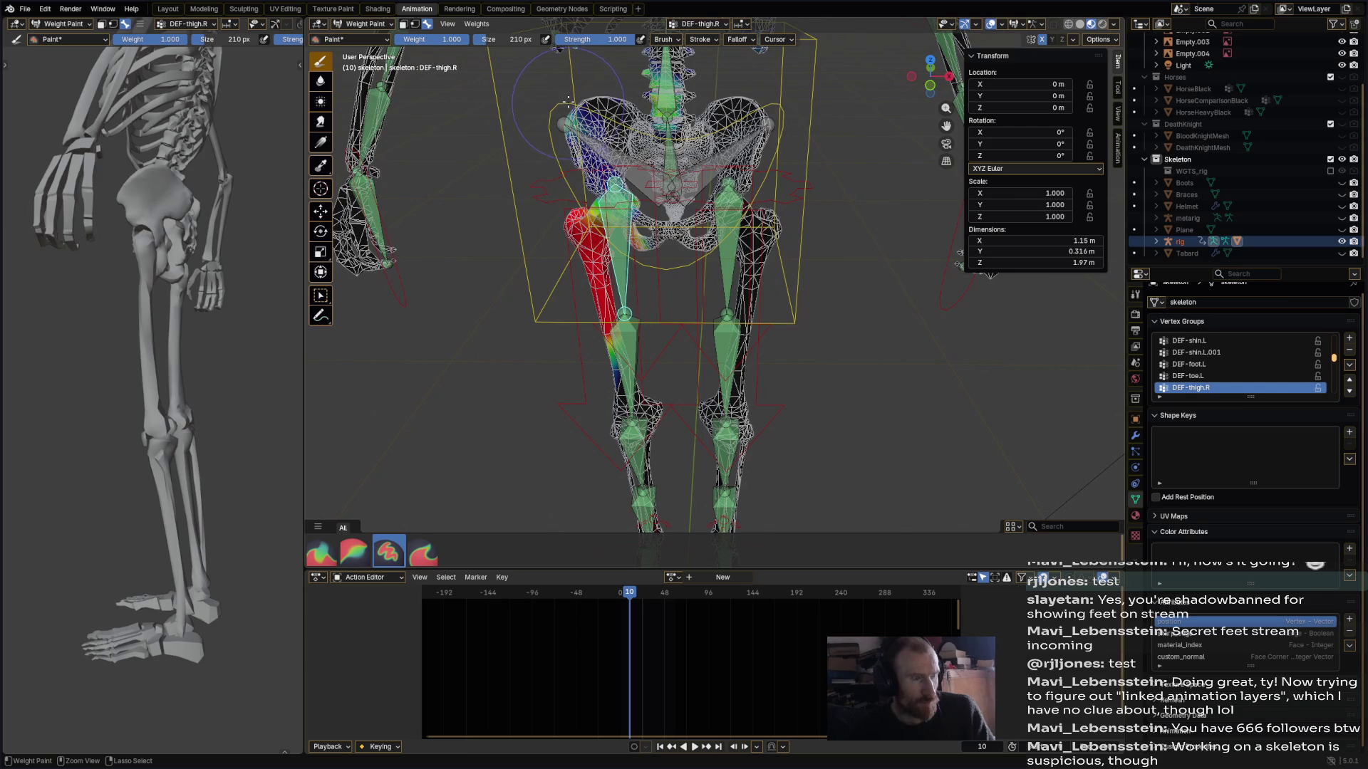
pyautogui.keyDown('ctrl'); pyautogui.click(732, 245); pyautogui.keyUp('ctrl')
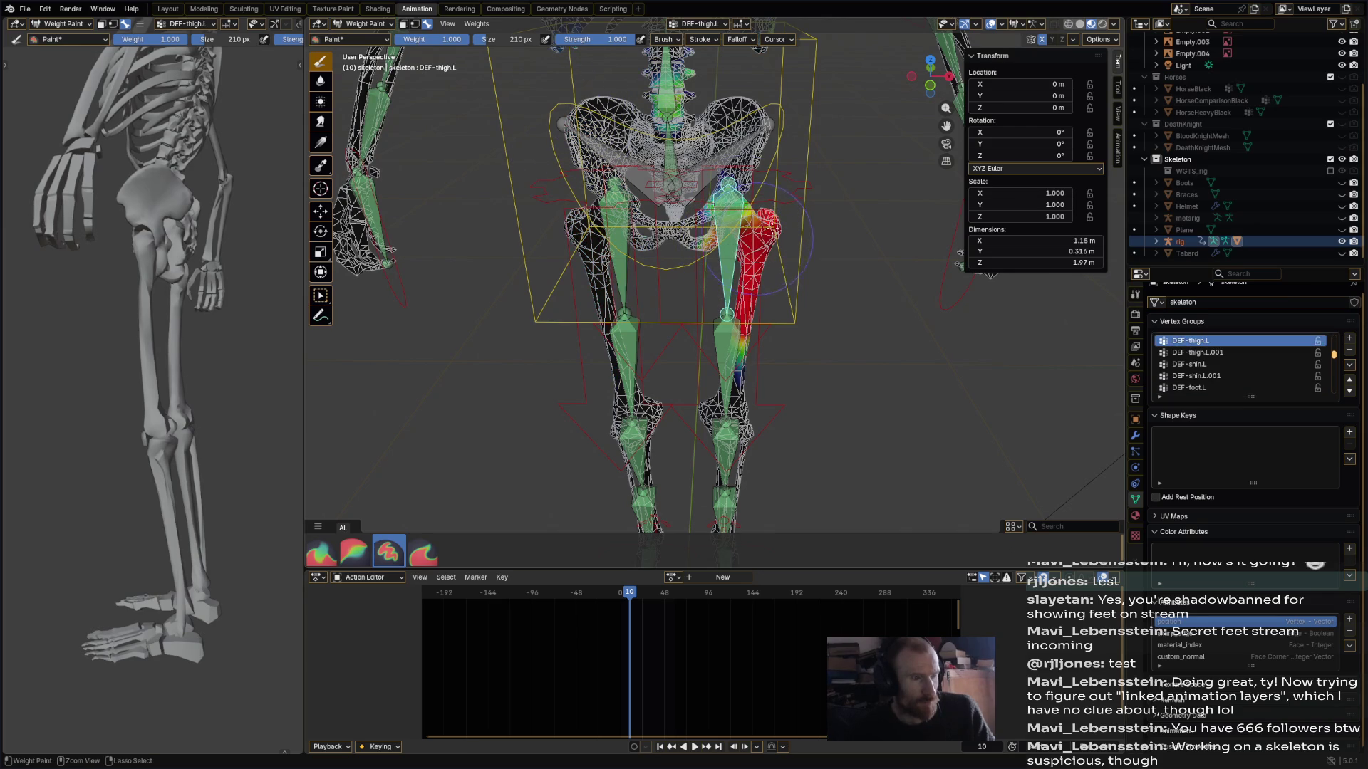
# - Check the DEF-pelvis.L and DEF-pelvis.R weights from around and in front of the hips
pyautogui.moveTo(672, 164); pyautogui.dragTo(765, 170, button='middle')
pyautogui.keyDown('ctrl'); pyautogui.click(817, 127); pyautogui.keyUp('ctrl')
pyautogui.moveTo(818, 126)
pyautogui.mouseDown(button='middle')
pyautogui.moveTo(769, 137)
pyautogui.moveTo(756, 114)
pyautogui.moveTo(755, 199)
pyautogui.moveTo(713, 269)
pyautogui.moveTo(658, 273)
pyautogui.mouseUp(button='middle')
pyautogui.keyDown('ctrl'); pyautogui.click(658, 273); pyautogui.keyUp('ctrl')
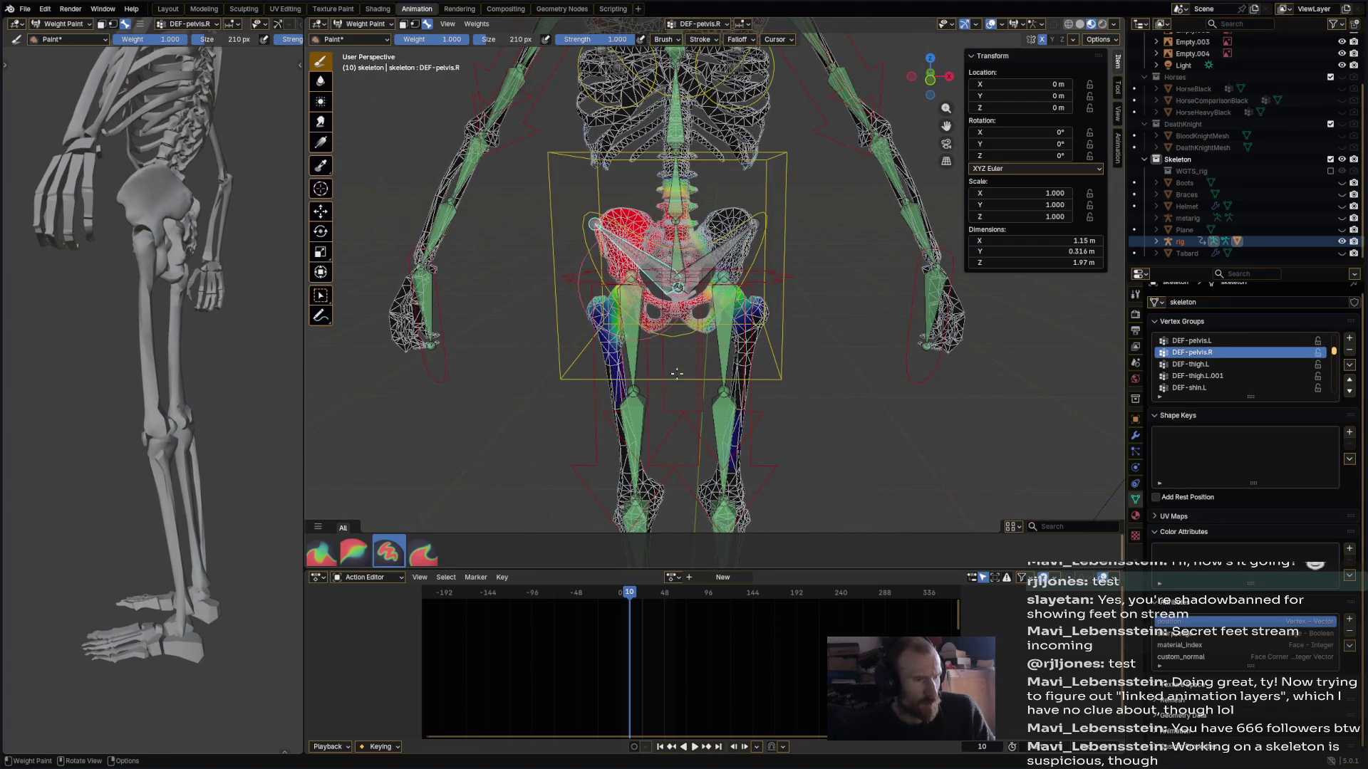
# - Subtract-paint DEF-spine weights off the ribcage, lower ribs and both legs, then show DEF-spine.001
pyautogui.keyDown('ctrl'); pyautogui.click(718, 319); pyautogui.keyUp('ctrl')
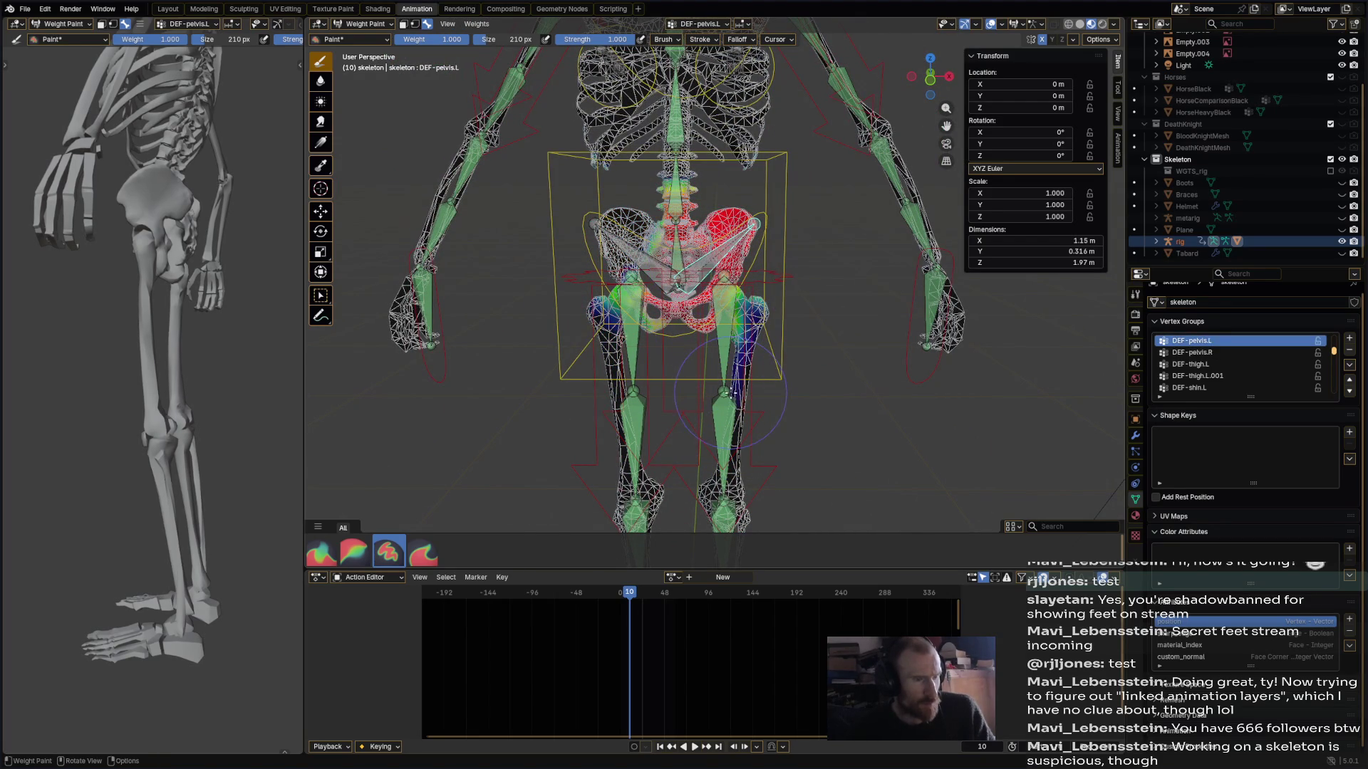
pyautogui.keyDown('ctrl'); pyautogui.click(680, 251); pyautogui.keyUp('ctrl')
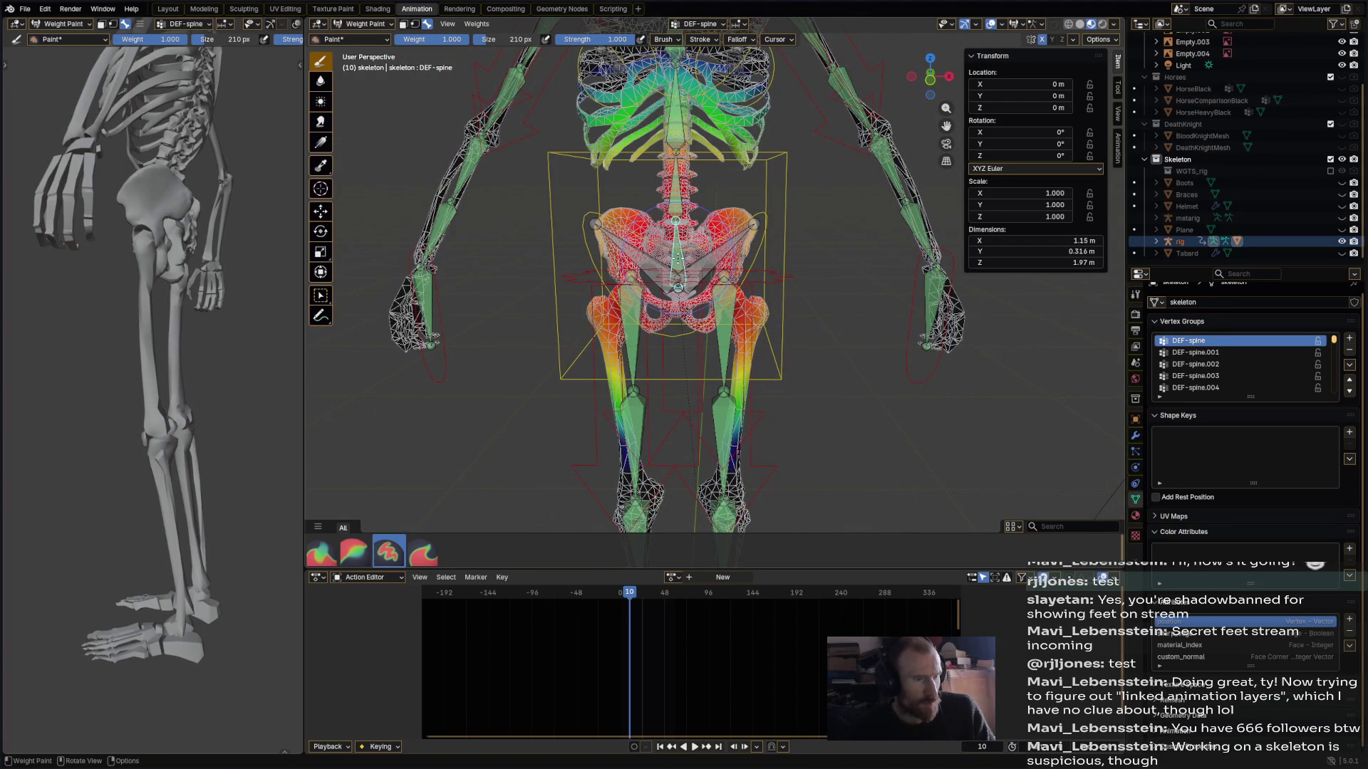
pyautogui.keyDown('ctrl'); pyautogui.moveTo(663, 86); pyautogui.dragTo(734, 132); pyautogui.keyUp('ctrl')
pyautogui.moveTo(566, 340)
pyautogui.keyDown('ctrl'); pyautogui.mouseDown()
pyautogui.moveTo(577, 325)
pyautogui.moveTo(545, 370)
pyautogui.mouseUp(); pyautogui.keyUp('ctrl')
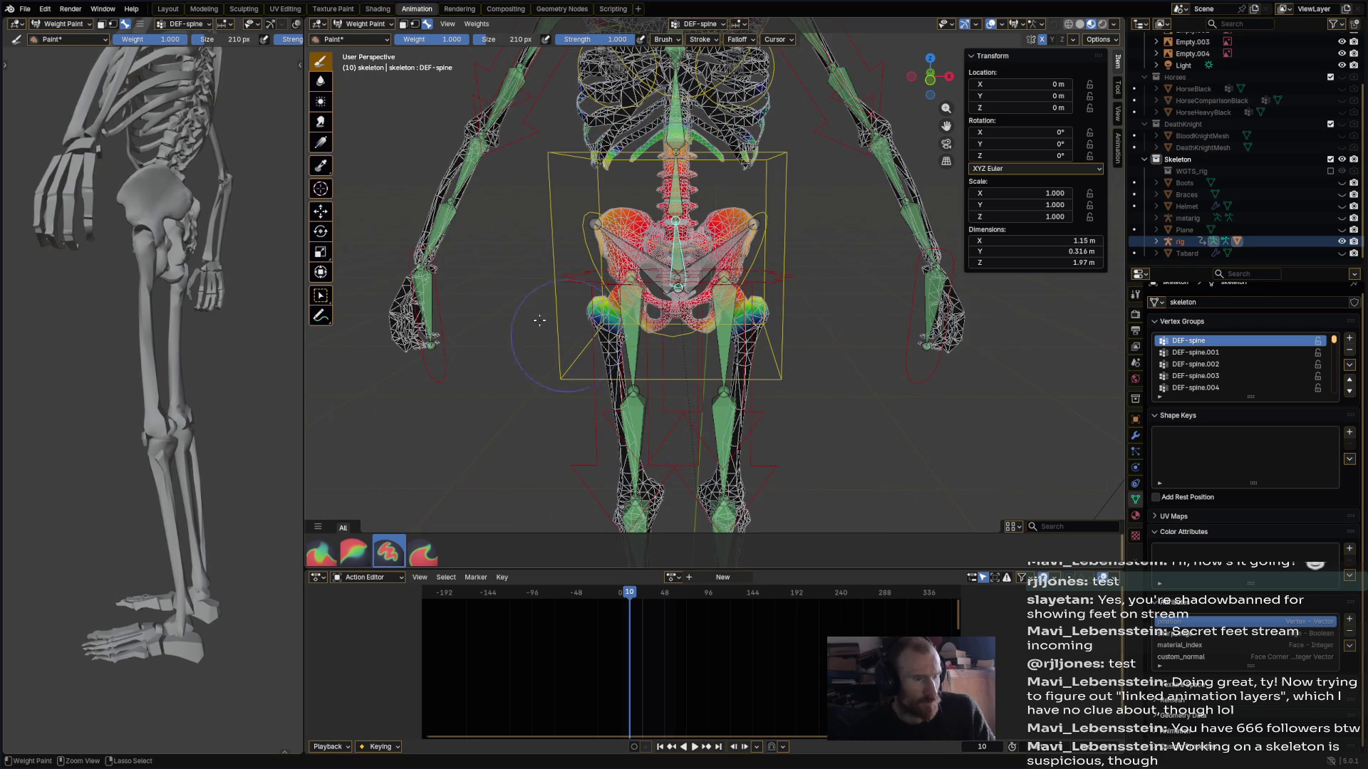
pyautogui.keyDown('shift'); pyautogui.moveTo(654, 253); pyautogui.dragTo(659, 274, button='middle'); pyautogui.keyUp('shift')
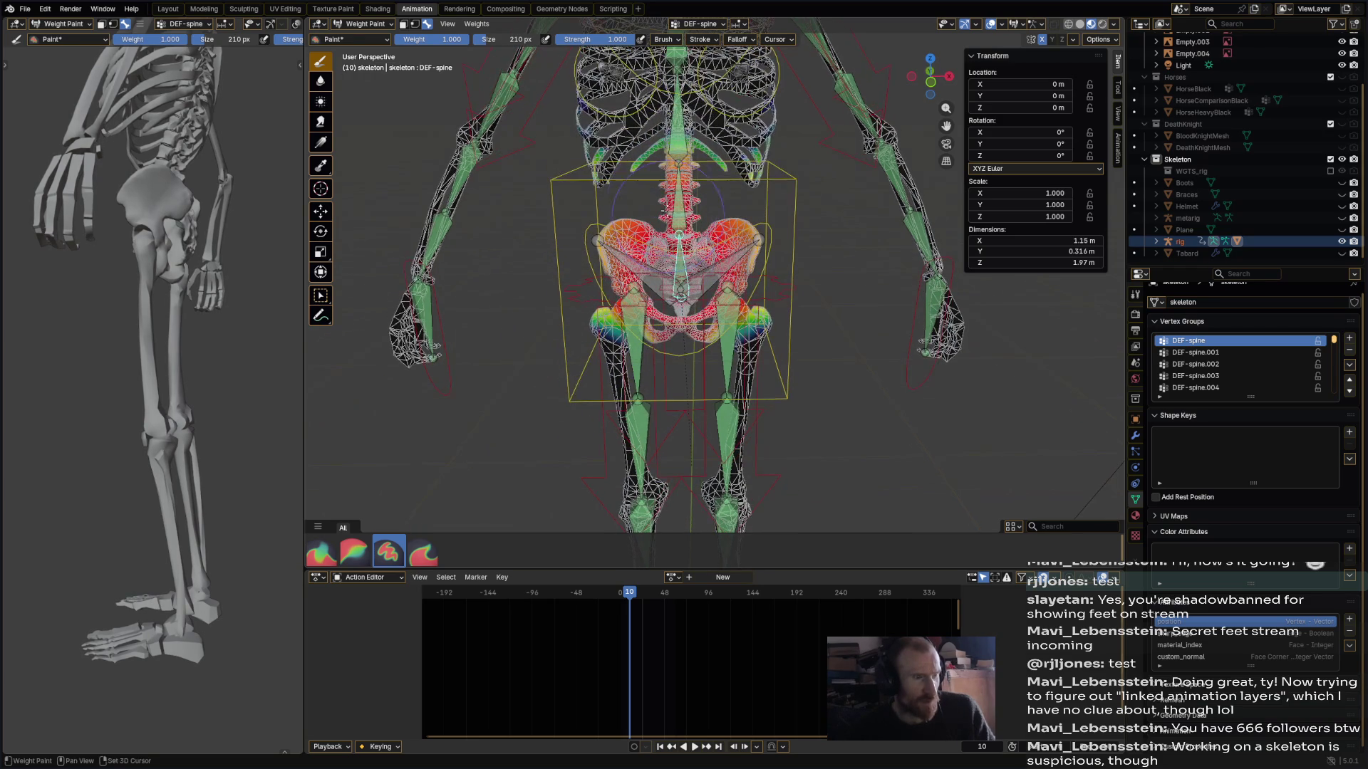
pyautogui.keyDown('ctrl'); pyautogui.moveTo(595, 149); pyautogui.dragTo(654, 143); pyautogui.keyUp('ctrl')
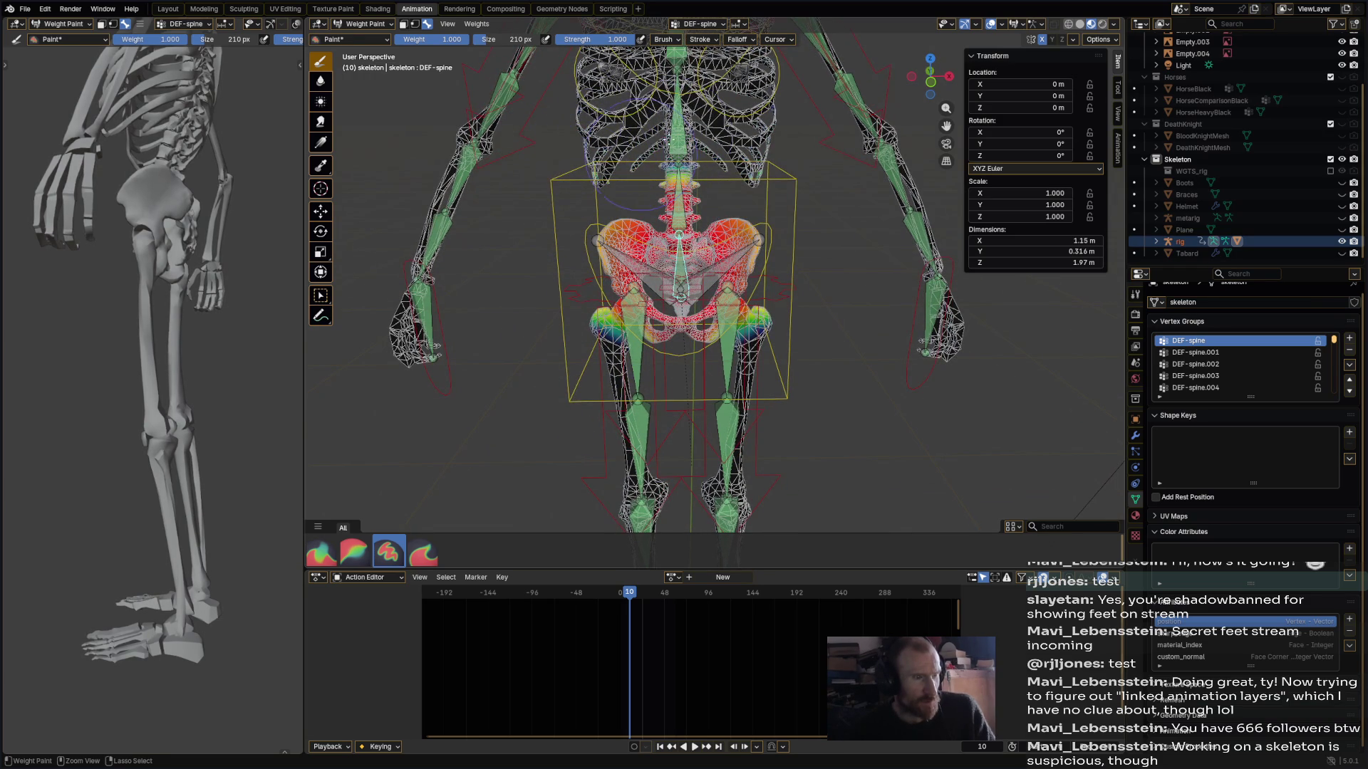
pyautogui.scroll(-2, 783, 142)
pyautogui.scroll(-2, 758, 272)
pyautogui.scroll(2, 713, 260)
pyautogui.keyDown('alt'); pyautogui.click(713, 260); pyautogui.keyUp('alt')
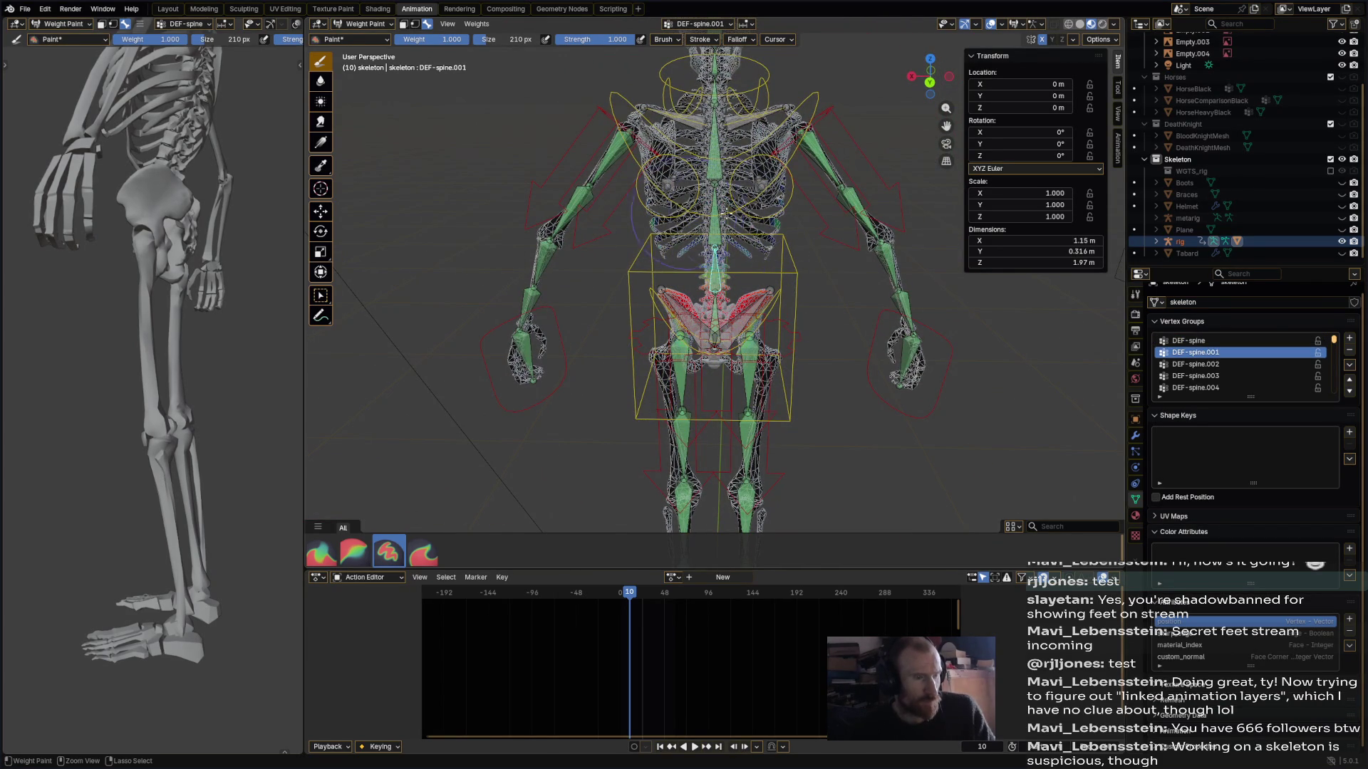
# - Review DEF-spine.002 to .004 weights and compare the left and right shoulder weights
pyautogui.keyDown('alt'); pyautogui.click(706, 228); pyautogui.keyUp('alt')
pyautogui.keyDown('alt'); pyautogui.click(715, 161); pyautogui.keyUp('alt')
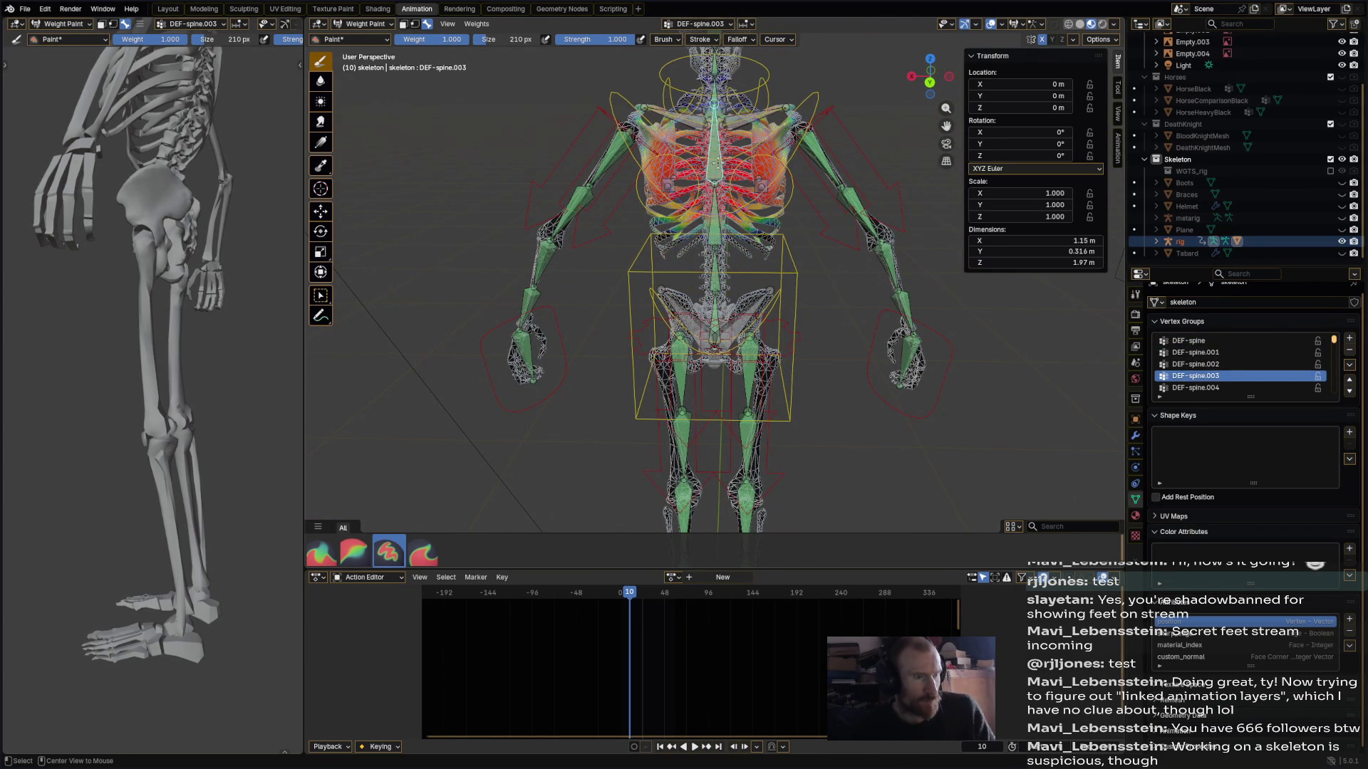
pyautogui.keyDown('alt'); pyautogui.click(715, 90); pyautogui.keyUp('alt')
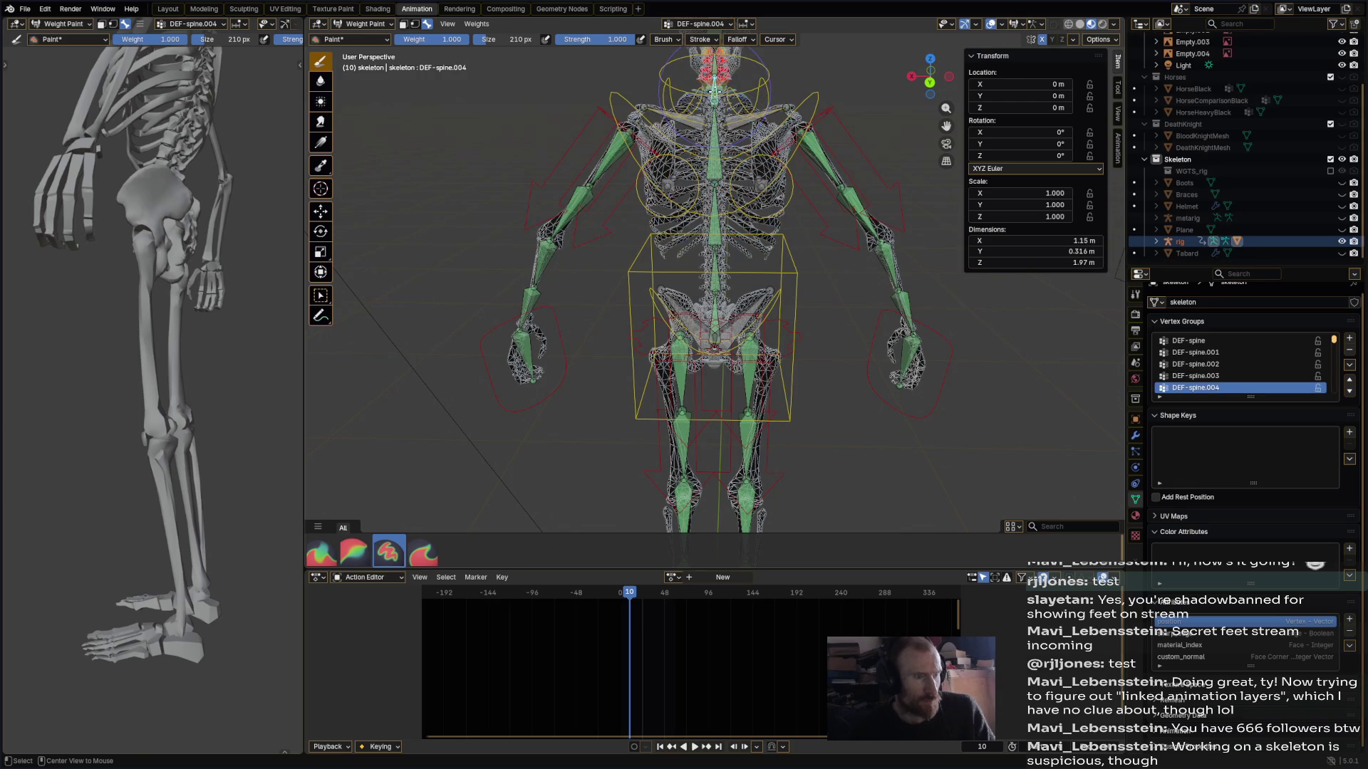
pyautogui.keyDown('alt'); pyautogui.click(677, 108); pyautogui.keyUp('alt')
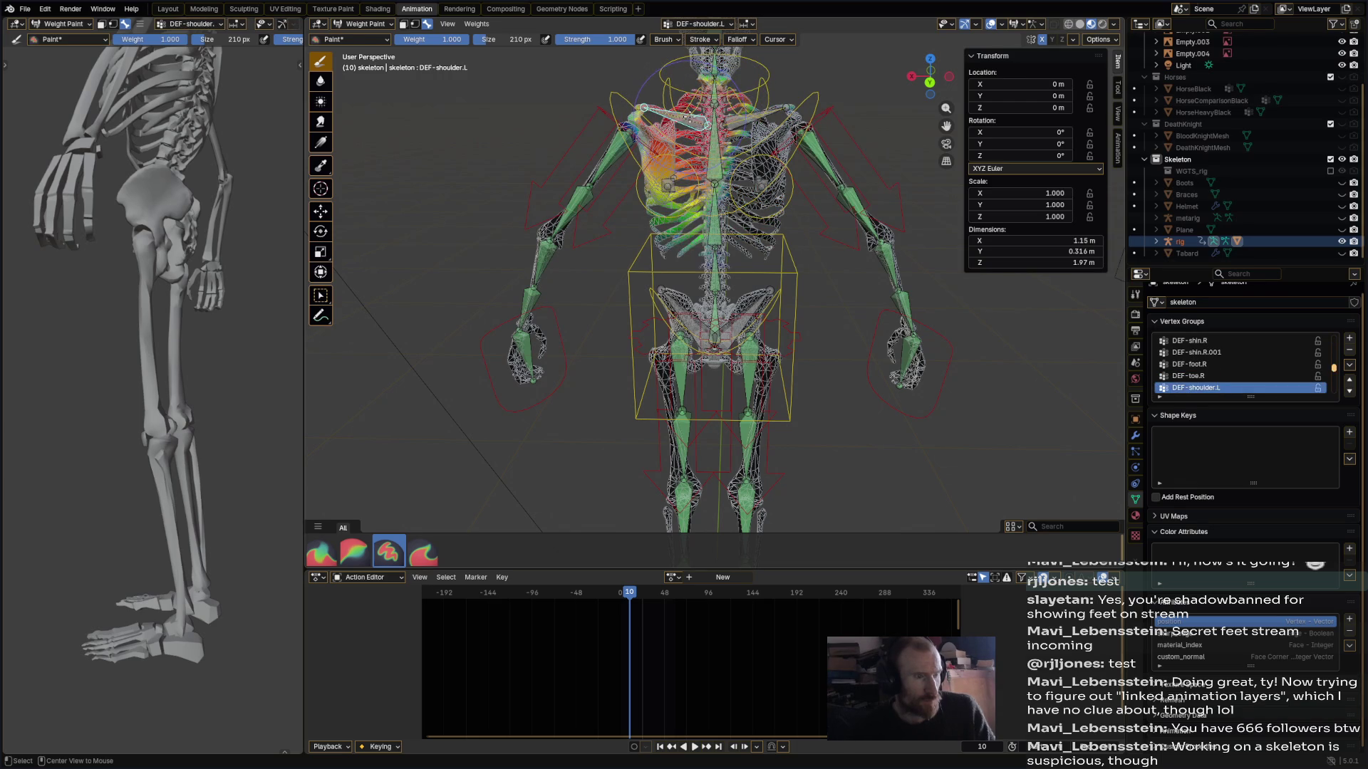
pyautogui.keyDown('alt'); pyautogui.click(766, 121); pyautogui.keyUp('alt')
pyautogui.keyDown('alt'); pyautogui.click(693, 116); pyautogui.keyUp('alt')
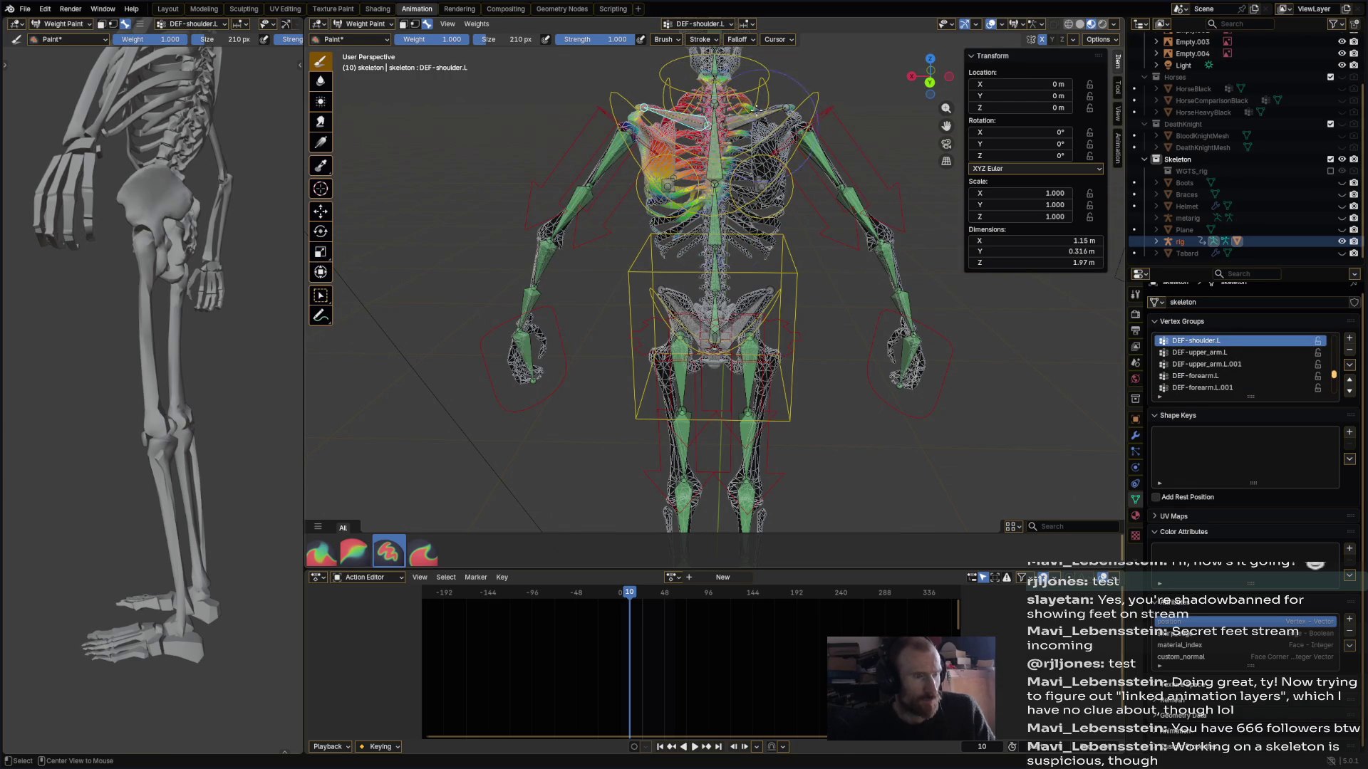
pyautogui.keyDown('alt'); pyautogui.click(758, 112); pyautogui.keyUp('alt')
# - Review the DEF-upper_arm.R, DEF-upper_arm.R.001 and DEF-forearm.R weights
pyautogui.keyDown('alt'); pyautogui.click(811, 156); pyautogui.keyUp('alt')
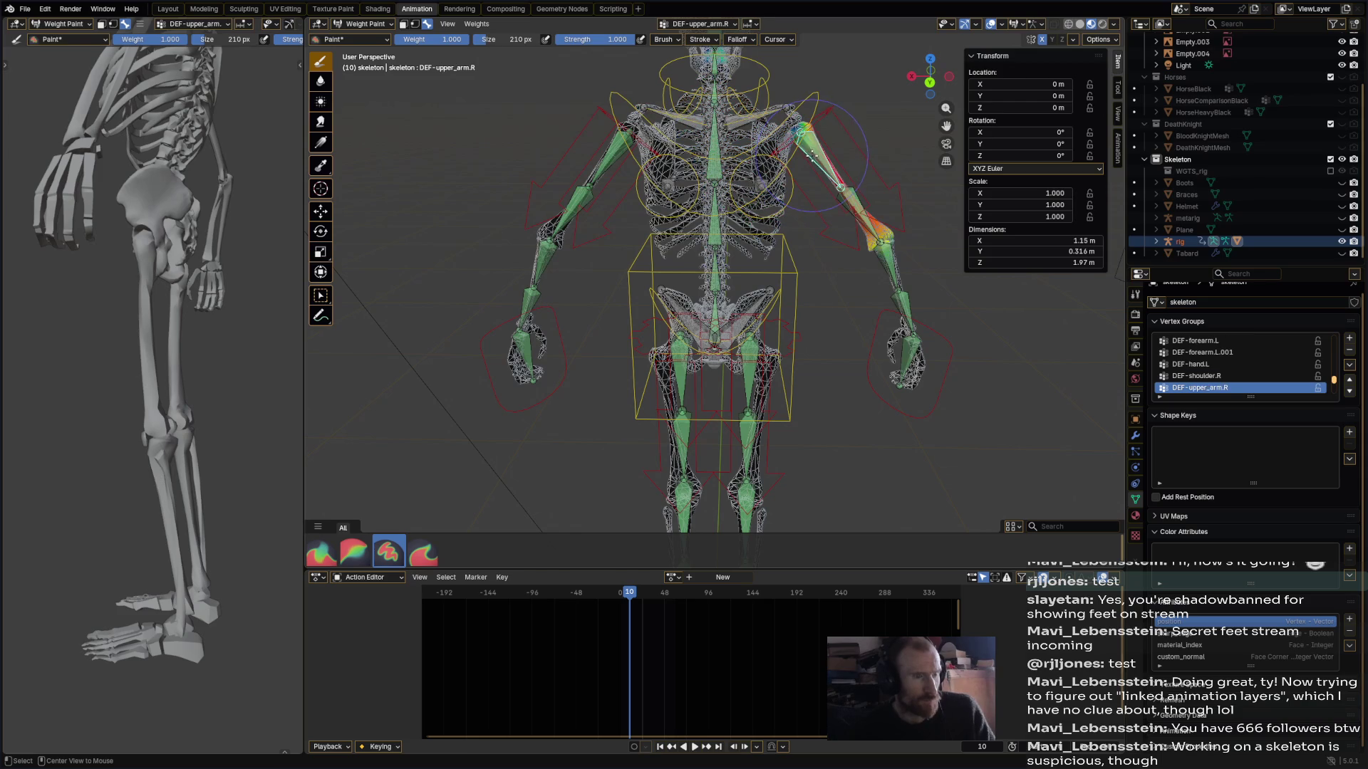
pyautogui.keyDown('alt'); pyautogui.click(857, 205); pyautogui.keyUp('alt')
pyautogui.keyDown('alt'); pyautogui.click(889, 264); pyautogui.keyUp('alt')
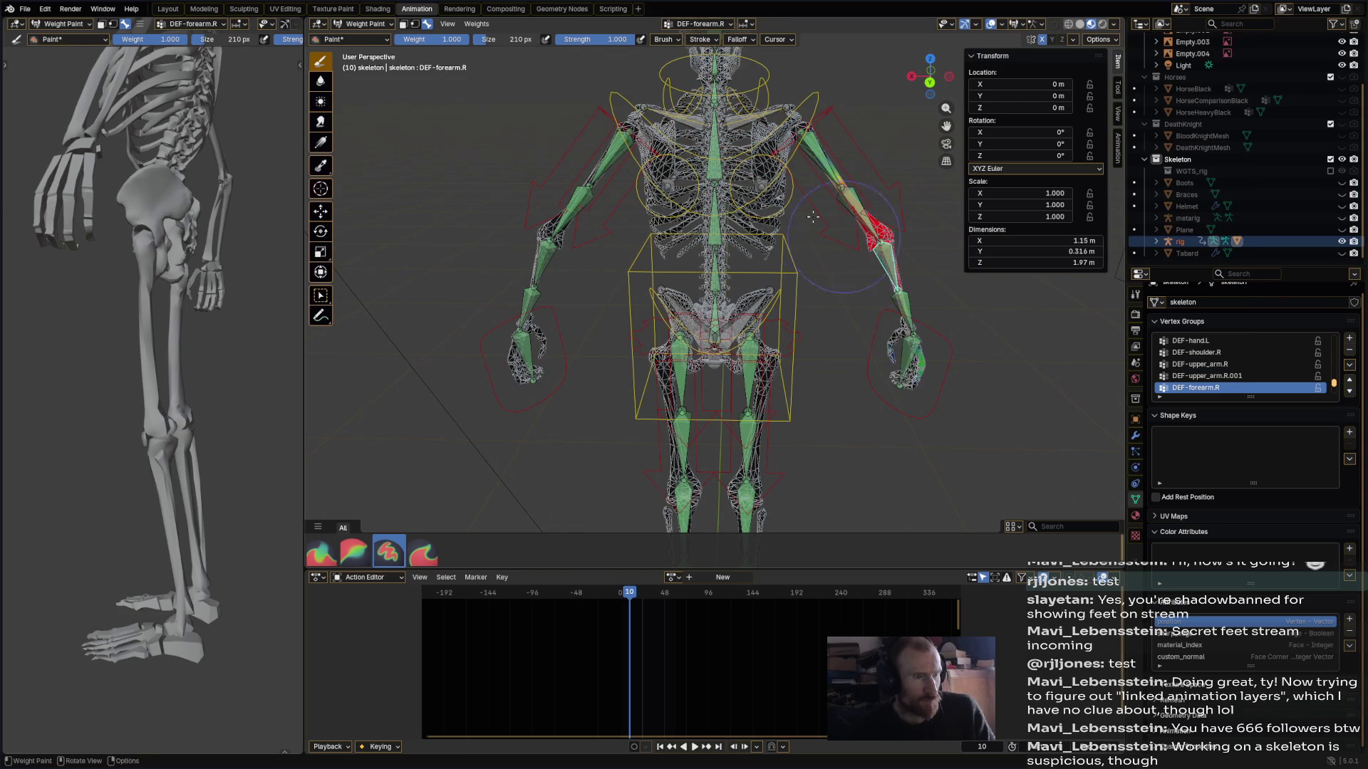
pyautogui.moveTo(802, 217)
pyautogui.mouseDown(button='middle')
pyautogui.moveTo(840, 206)
pyautogui.moveTo(784, 178)
pyautogui.moveTo(734, 85)
pyautogui.mouseUp(button='middle')
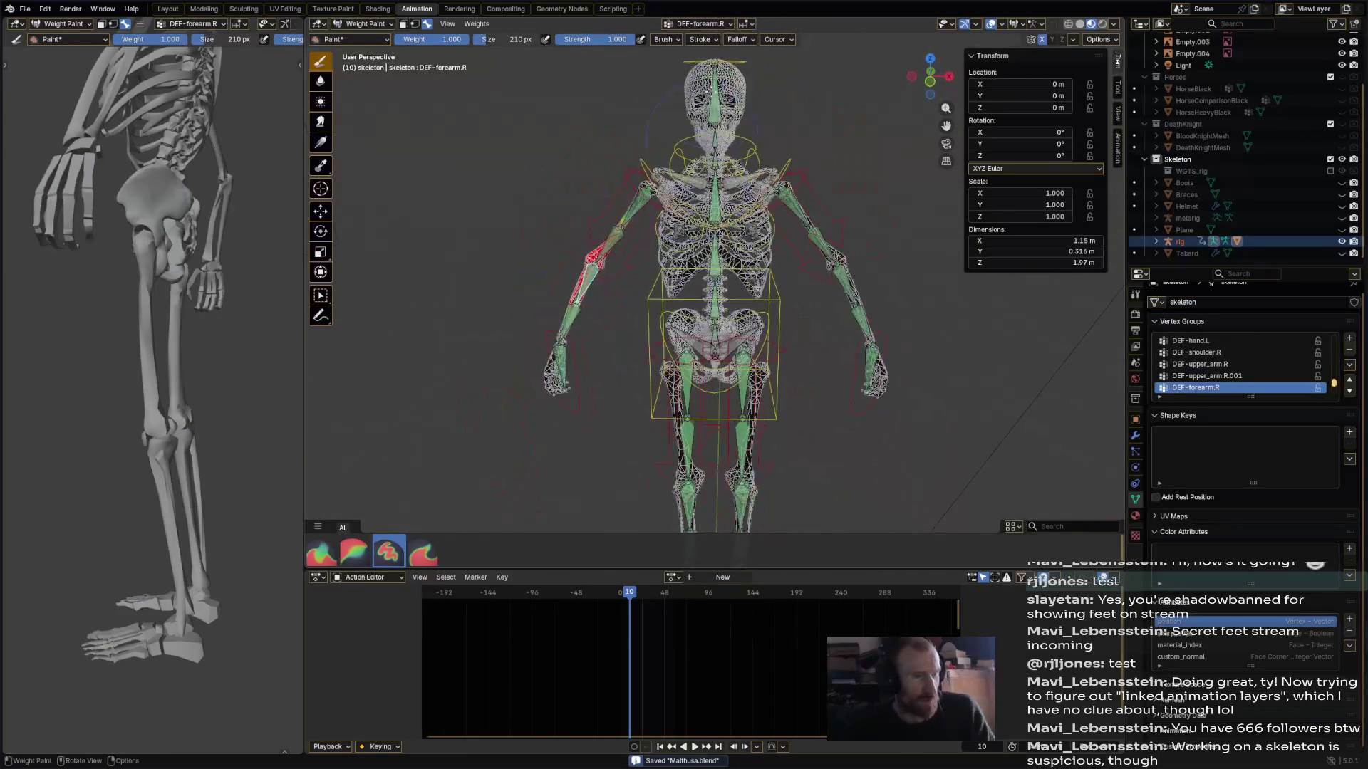
# - Save Matthusa.blend and start rotating the head bone
pyautogui.hotkey('ctrl', 's')
pyautogui.keyDown('alt'); pyautogui.click(721, 57); pyautogui.keyUp('alt')
pyautogui.press('r')
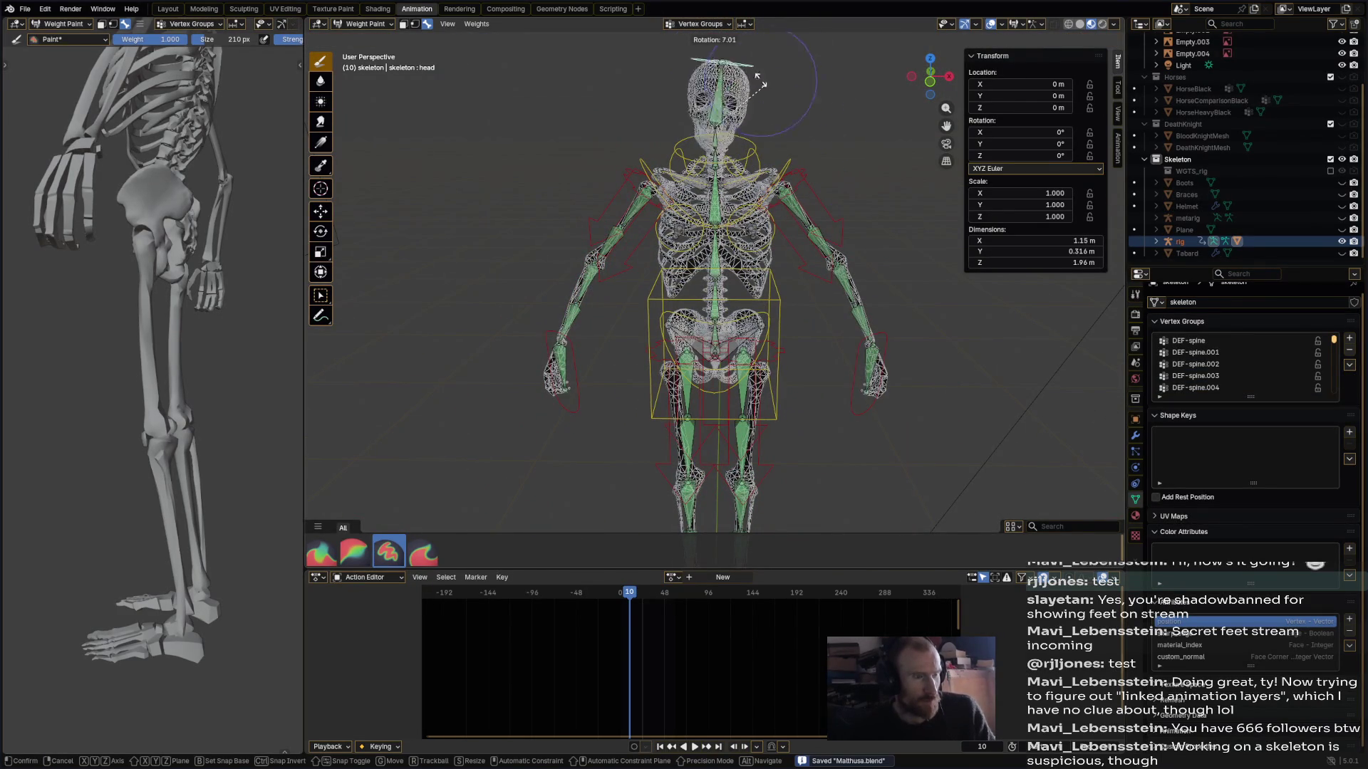
# - Confirm the head tilt and compare DEF-spine.005 neck and DEF-spine.006 head weights
pyautogui.click(764, 136)
pyautogui.moveTo(765, 137)
pyautogui.keyDown('ctrl'); pyautogui.mouseDown(button='middle')
pyautogui.moveTo(718, 219)
pyautogui.moveTo(682, 215)
pyautogui.moveTo(705, 143)
pyautogui.moveTo(741, 112)
pyautogui.moveTo(713, 114)
pyautogui.moveTo(768, 141)
pyautogui.moveTo(712, 143)
pyautogui.moveTo(1128, 311)
pyautogui.mouseUp(button='middle'); pyautogui.keyUp('ctrl')
pyautogui.keyDown('ctrl'); pyautogui.click(669, 175); pyautogui.keyUp('ctrl')
pyautogui.keyDown('ctrl'); pyautogui.click(687, 125); pyautogui.keyUp('ctrl')
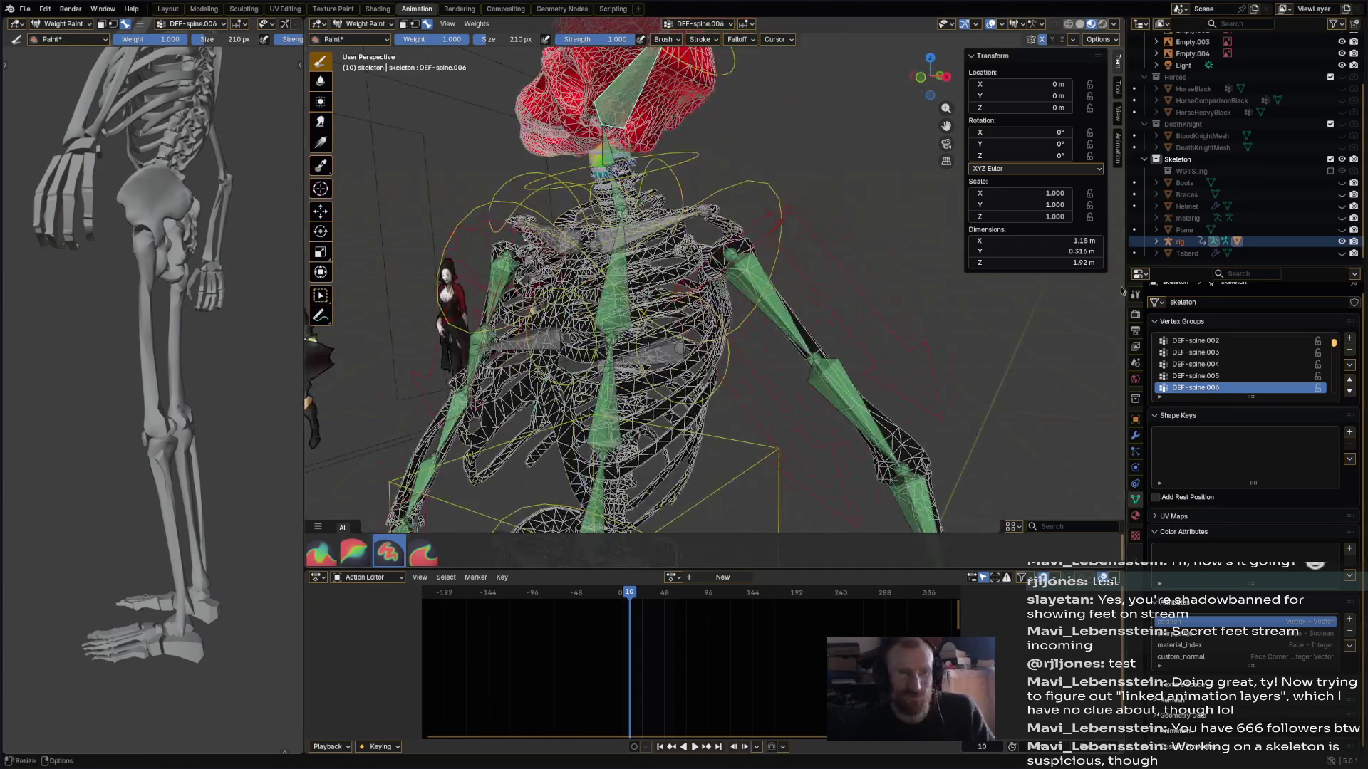
pyautogui.click(1097, 40)
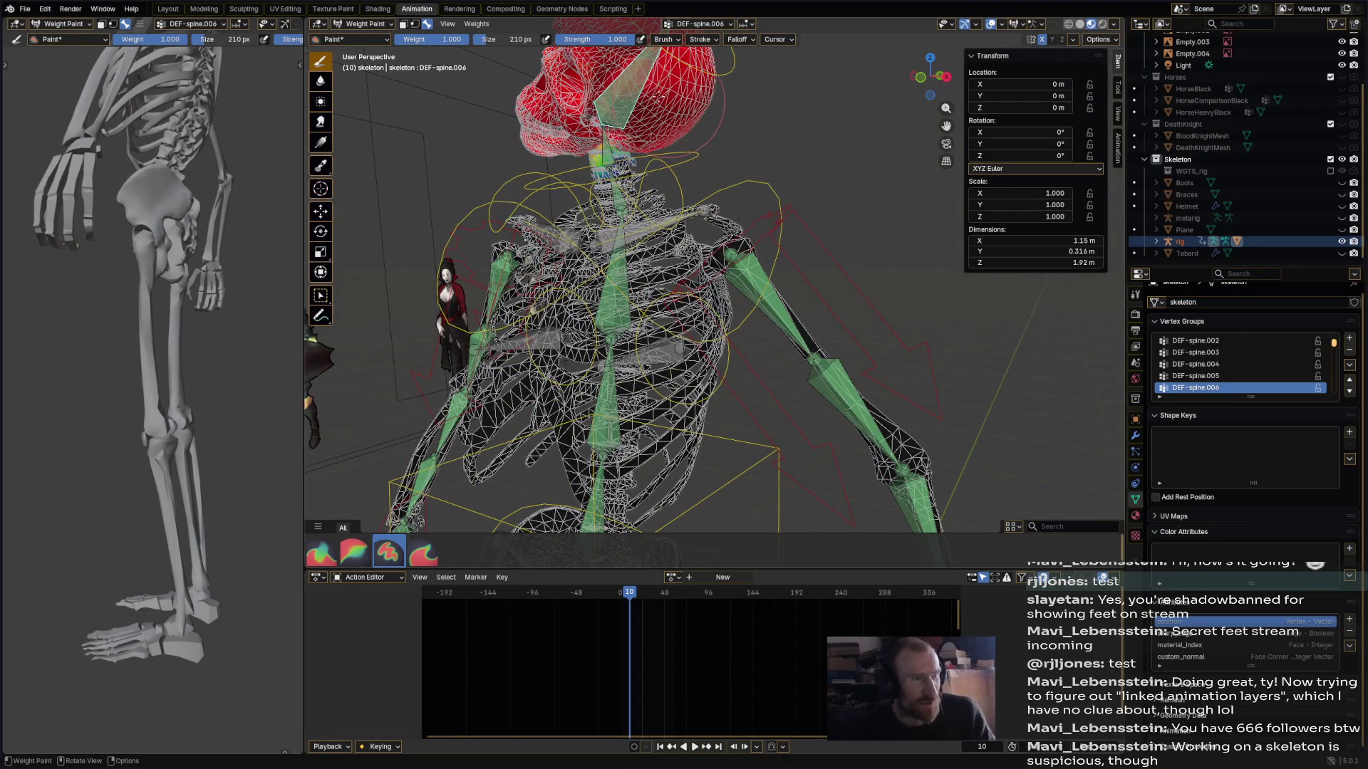
pyautogui.moveTo(664, 100)
pyautogui.mouseDown(button='middle')
pyautogui.moveTo(690, 96)
pyautogui.moveTo(721, 175)
pyautogui.moveTo(768, 125)
pyautogui.moveTo(829, 174)
pyautogui.moveTo(837, 202)
pyautogui.moveTo(798, 217)
pyautogui.mouseUp(button='middle')
# - Show the DEF-spine.005 neck weights again and select the head bone
pyautogui.keyDown('ctrl'); pyautogui.click(838, 202); pyautogui.keyUp('ctrl')
pyautogui.scroll(3, 784, 228)
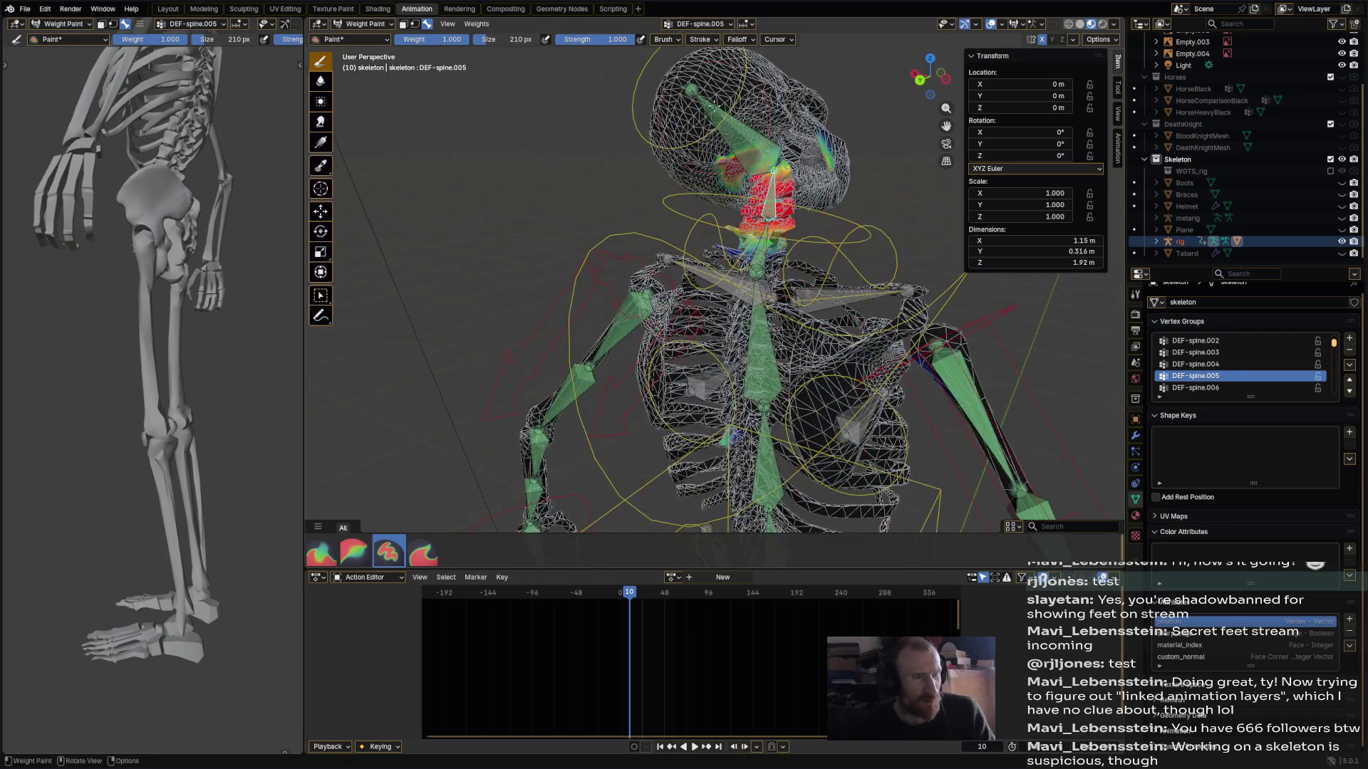
pyautogui.keyDown('ctrl'); pyautogui.click(714, 112); pyautogui.keyUp('ctrl')
pyautogui.moveTo(715, 112); pyautogui.dragTo(733, 114, button='middle')
# - Tilt the head, then paint extra DEF-spine.005 weight on the neck with a 123 px brush
pyautogui.press('r')
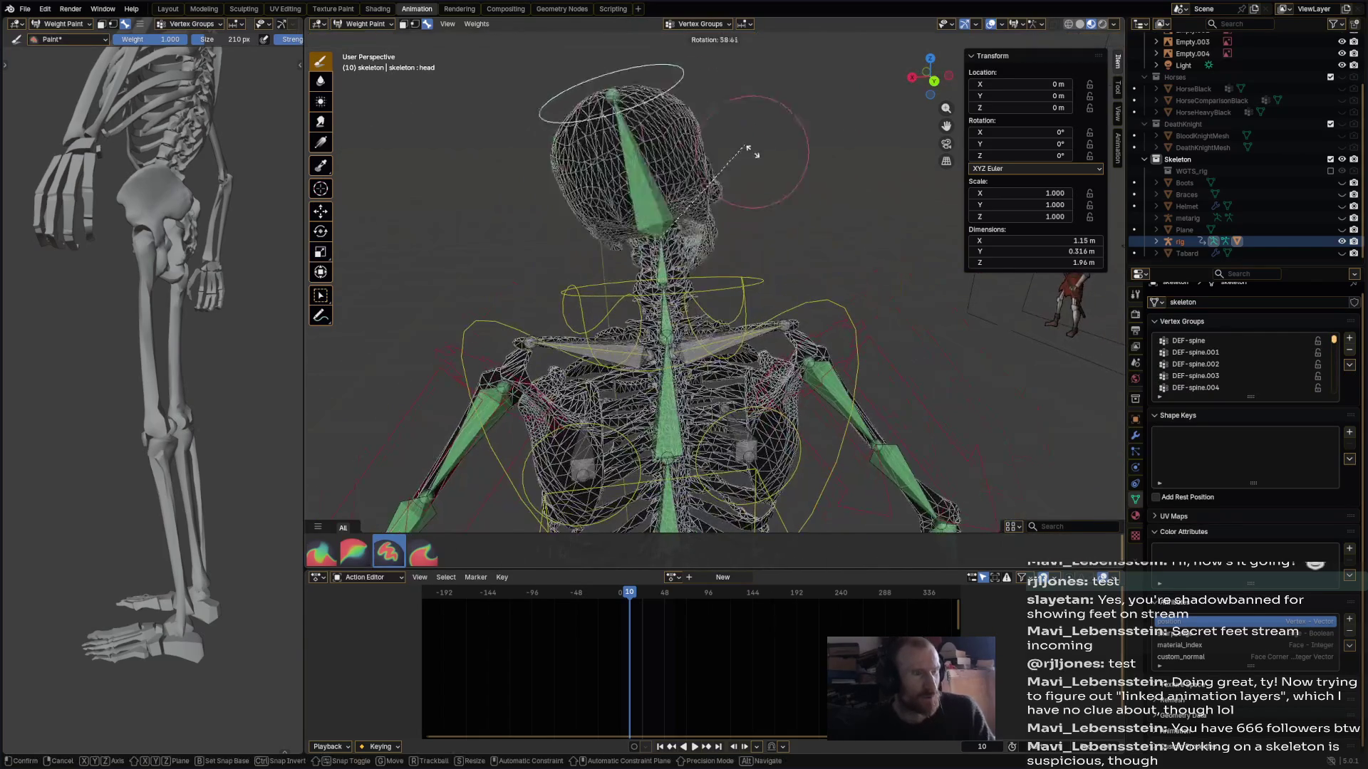
pyautogui.click(776, 189)
pyautogui.moveTo(776, 189); pyautogui.dragTo(668, 275, button='middle')
pyautogui.keyDown('ctrl'); pyautogui.click(661, 273); pyautogui.keyUp('ctrl')
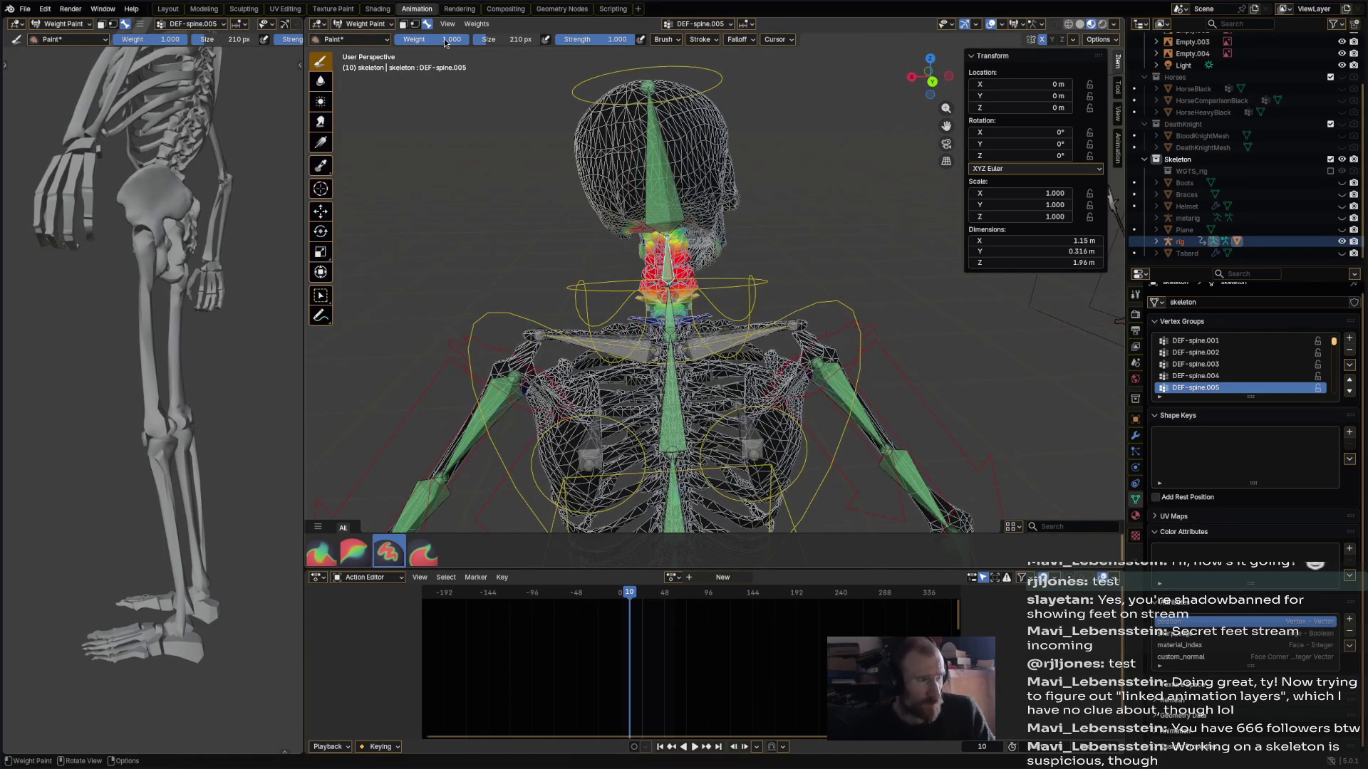
pyautogui.moveTo(477, 46); pyautogui.dragTo(417, 47)
pyautogui.moveTo(667, 273); pyautogui.dragTo(655, 265)
pyautogui.moveTo(667, 273)
pyautogui.mouseDown(button='middle')
pyautogui.moveTo(839, 241)
pyautogui.moveTo(762, 271)
pyautogui.moveTo(783, 313)
pyautogui.moveTo(774, 340)
pyautogui.mouseUp(button='middle')
# - Select the chest bone and bend it -30.4° to test the neck weights
pyautogui.keyDown('alt'); pyautogui.click(774, 339); pyautogui.keyUp('alt')
pyautogui.keyDown('alt'); pyautogui.click(774, 344); pyautogui.keyUp('alt')
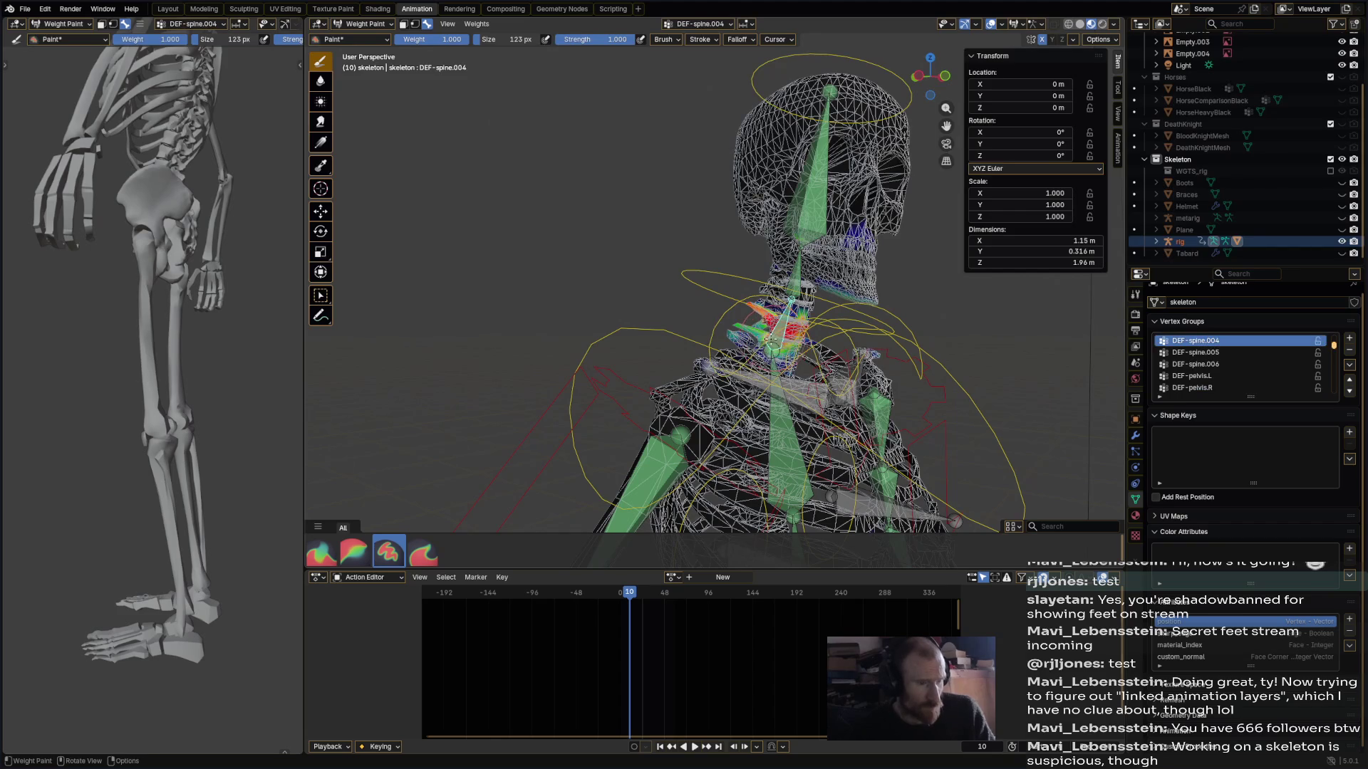
pyautogui.moveTo(774, 343); pyautogui.dragTo(670, 324, button='middle')
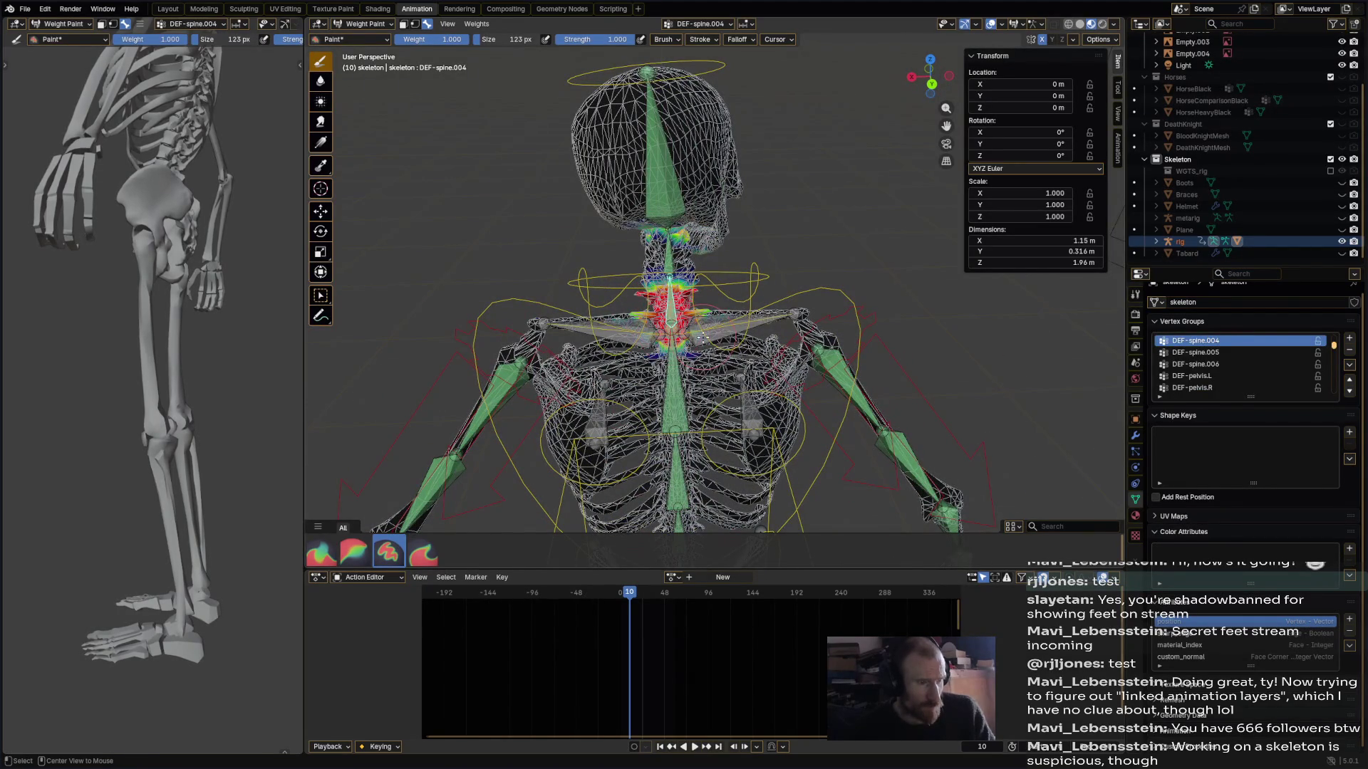
pyautogui.keyDown('alt'); pyautogui.click(700, 338); pyautogui.keyUp('alt')
pyautogui.moveTo(701, 338)
pyautogui.mouseDown(button='middle')
pyautogui.moveTo(587, 315)
pyautogui.moveTo(838, 287)
pyautogui.mouseUp(button='middle')
pyautogui.keyDown('ctrl'); pyautogui.click(669, 364); pyautogui.keyUp('ctrl')
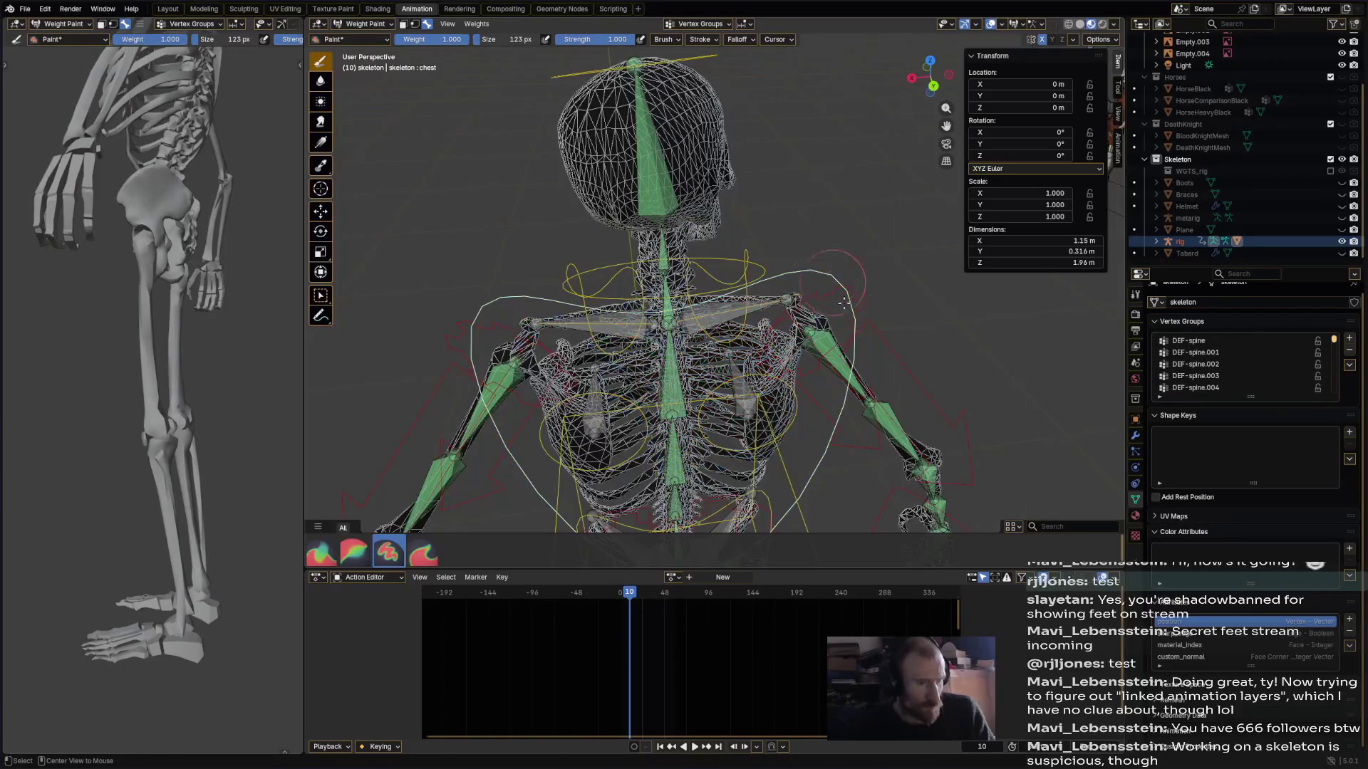
pyautogui.press('r')
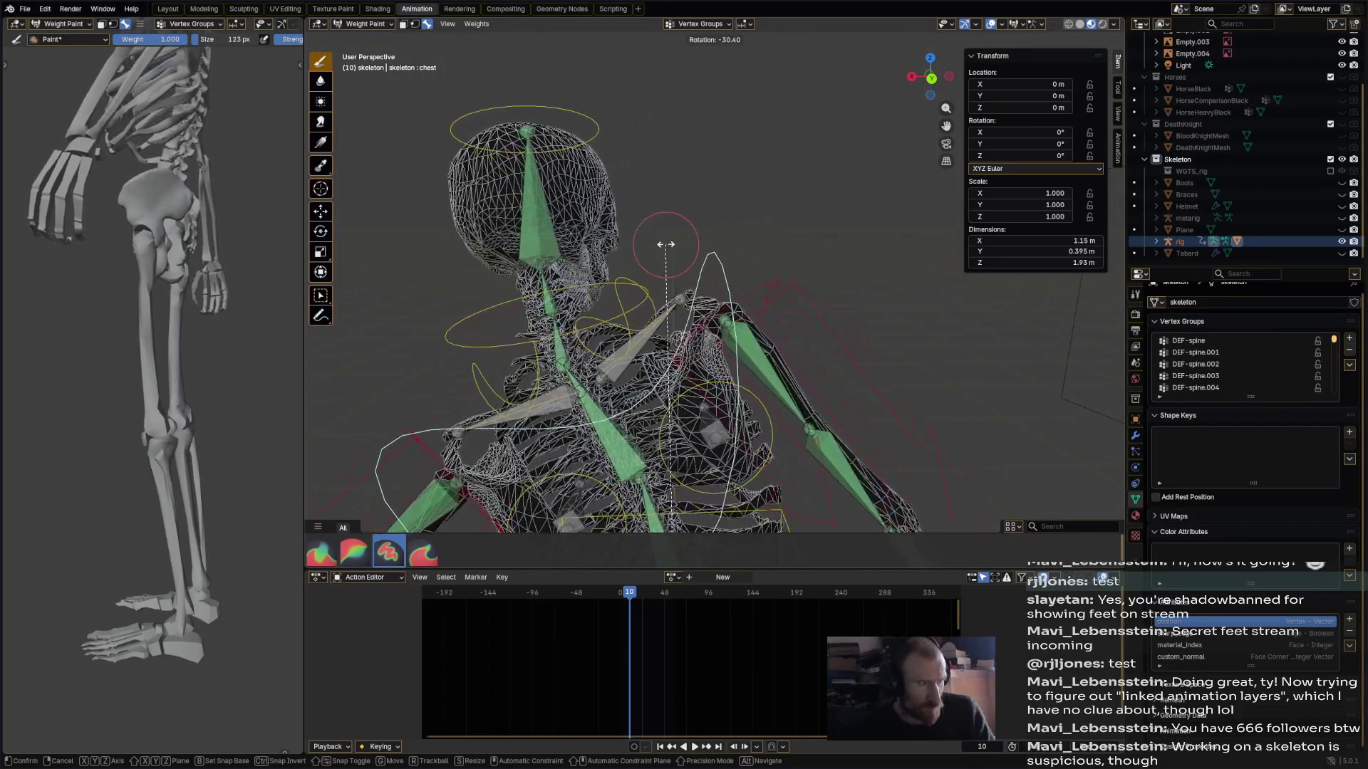
pyautogui.click(666, 244)
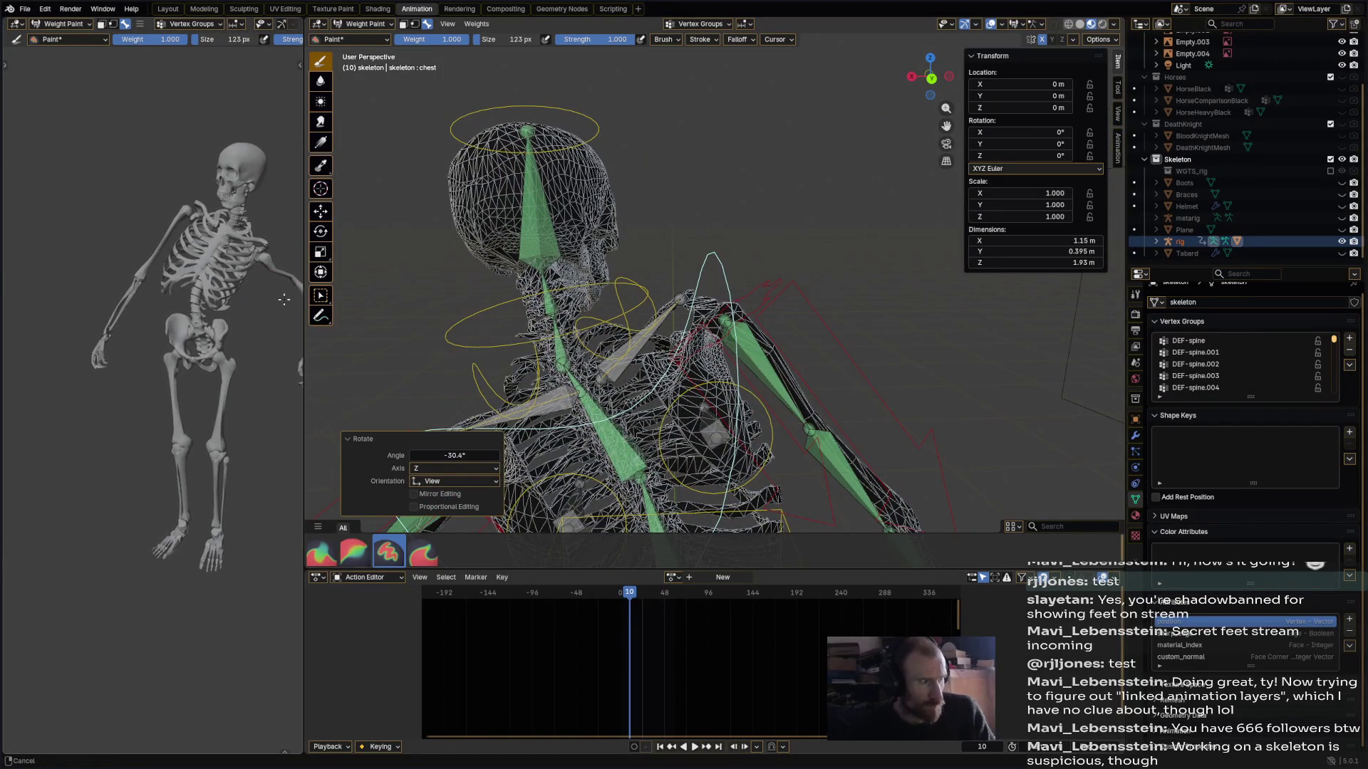
# - Rotate the chest bone back upright
pyautogui.moveTo(726, 356)
pyautogui.mouseDown(button='middle')
pyautogui.moveTo(655, 342)
pyautogui.moveTo(712, 328)
pyautogui.mouseUp(button='middle')
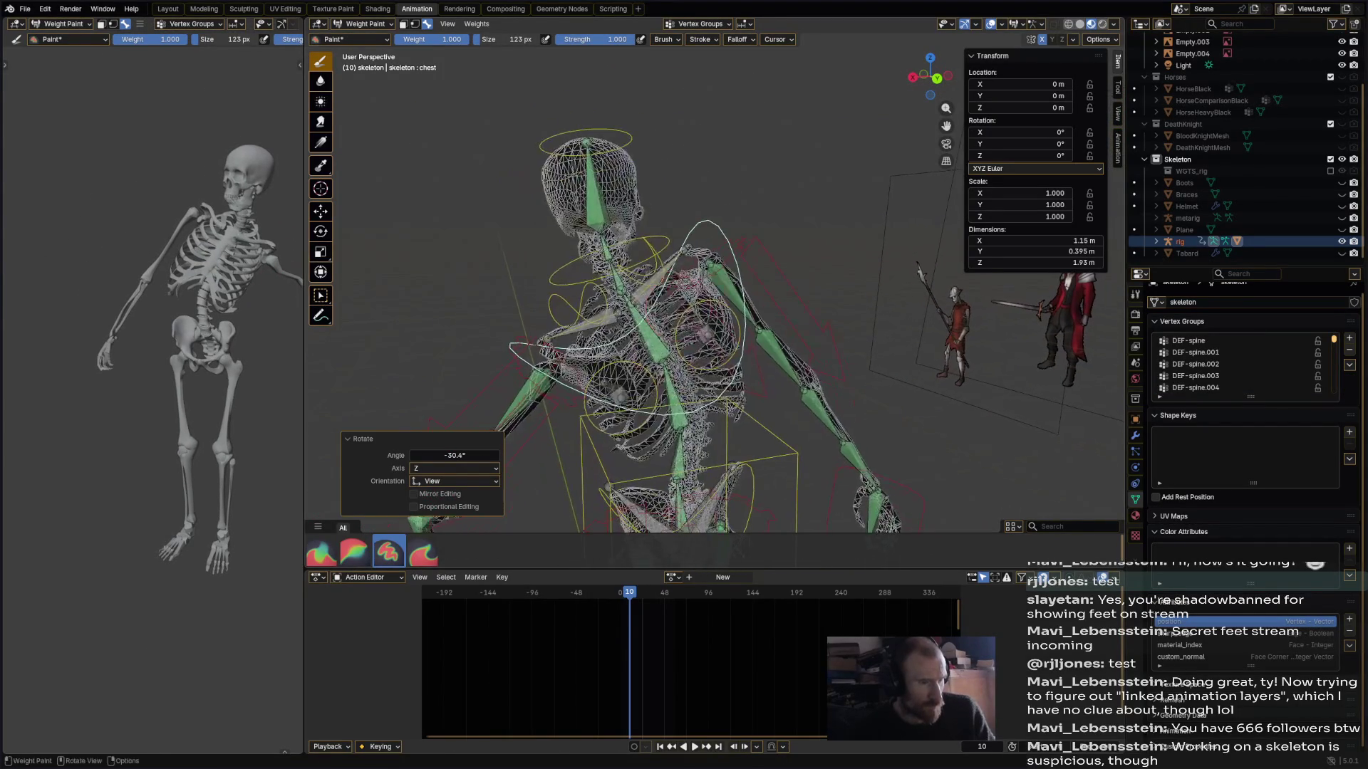
pyautogui.press('r')
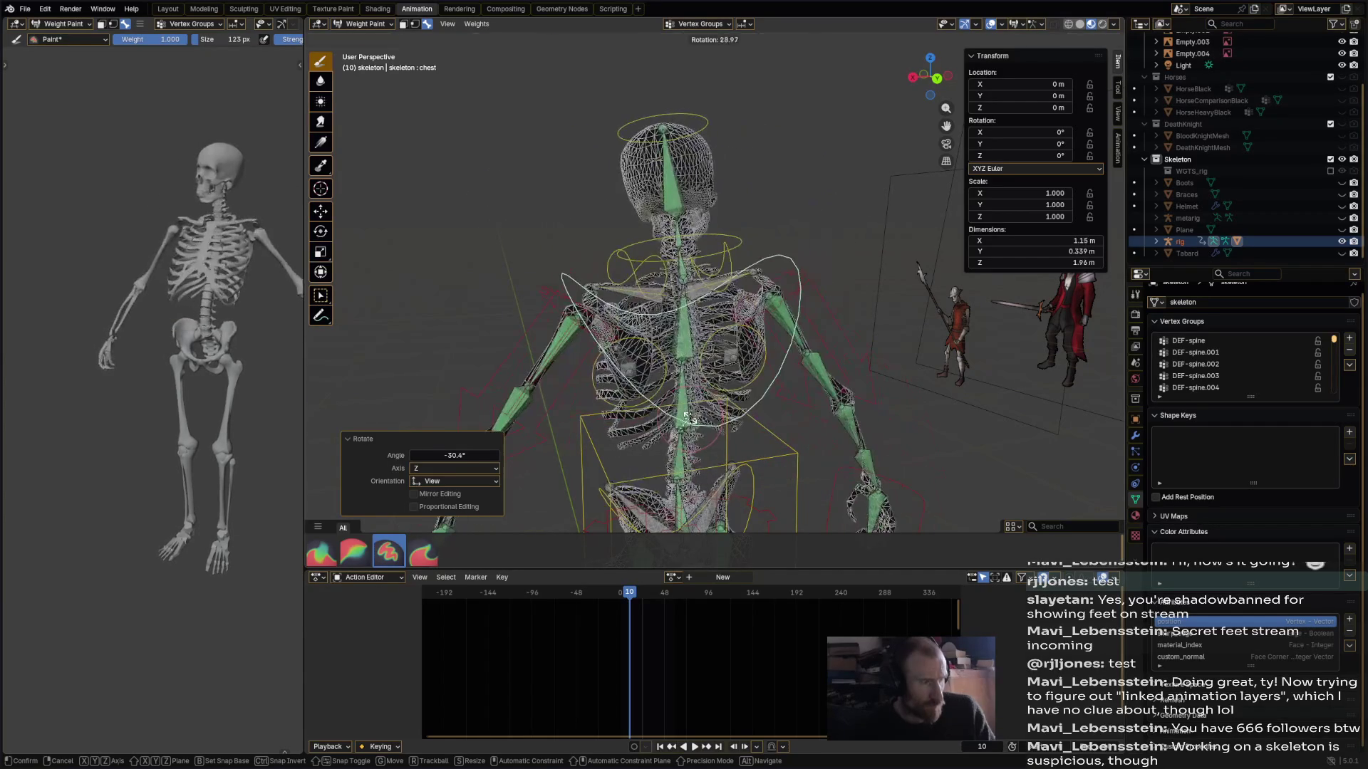
pyautogui.click(231, 332)
pyautogui.moveTo(231, 333); pyautogui.dragTo(214, 333, button='middle')
pyautogui.moveTo(652, 345)
pyautogui.mouseDown(button='middle')
pyautogui.moveTo(664, 348)
pyautogui.moveTo(687, 314)
pyautogui.moveTo(691, 214)
pyautogui.mouseUp(button='middle')
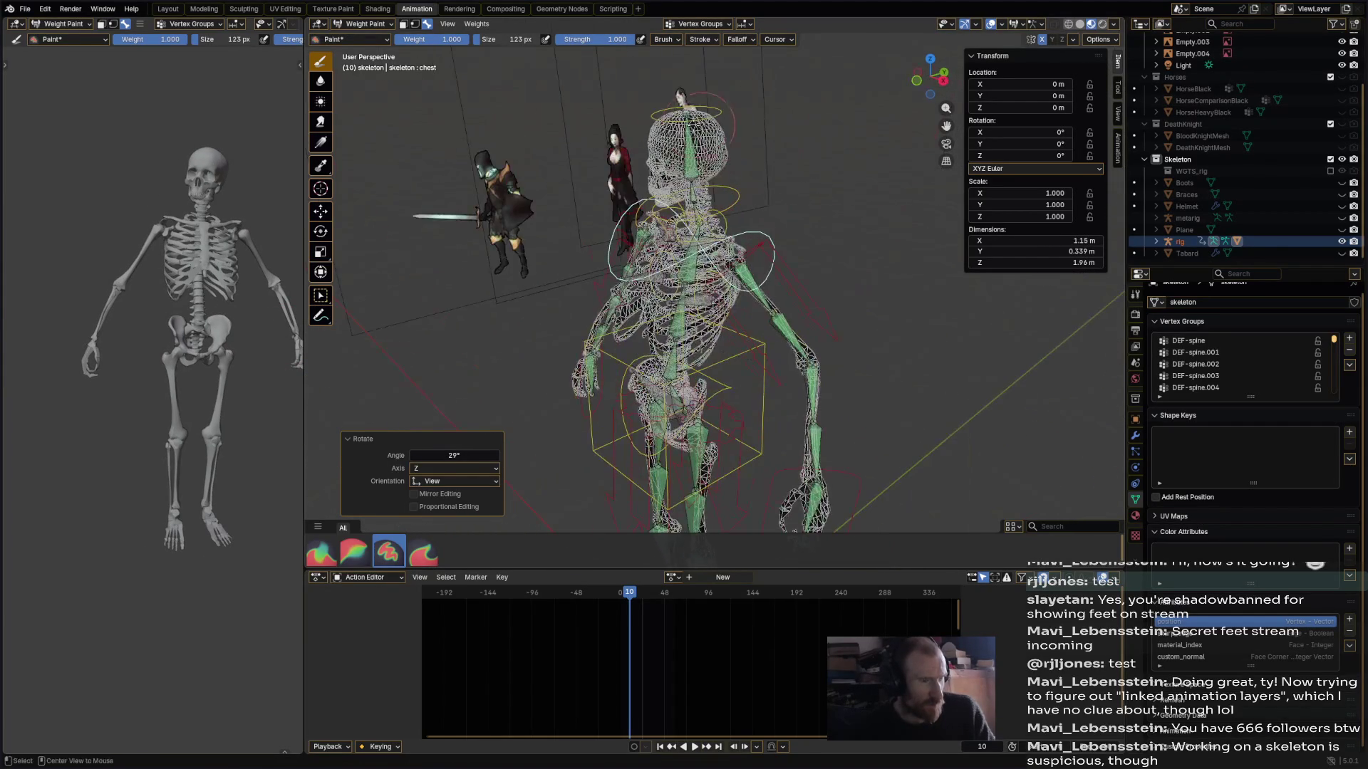
# - Inspect the DEF-spine.006 head weights around the skull and select the head bone
pyautogui.keyDown('ctrl'); pyautogui.click(689, 157); pyautogui.keyUp('ctrl')
pyautogui.scroll(6, 684, 207)
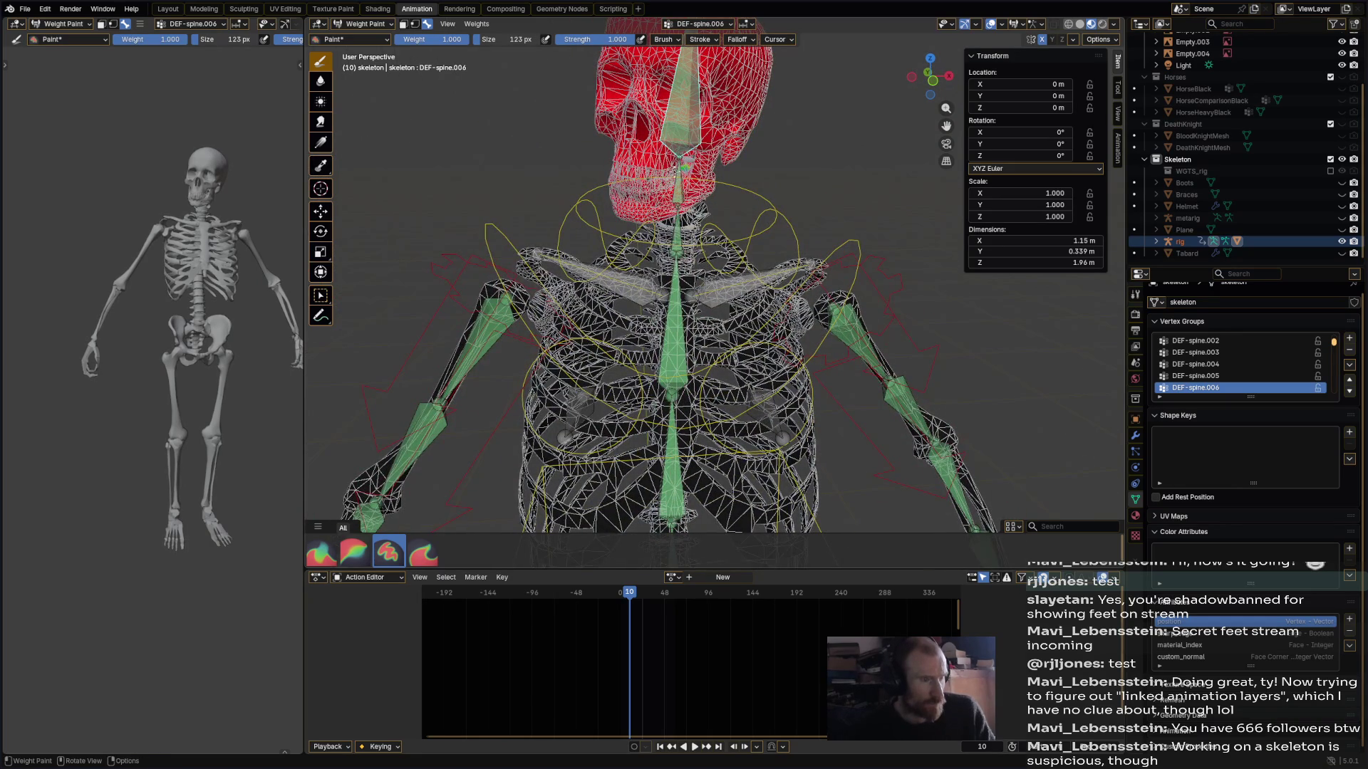
pyautogui.moveTo(684, 213); pyautogui.dragTo(720, 214, button='middle')
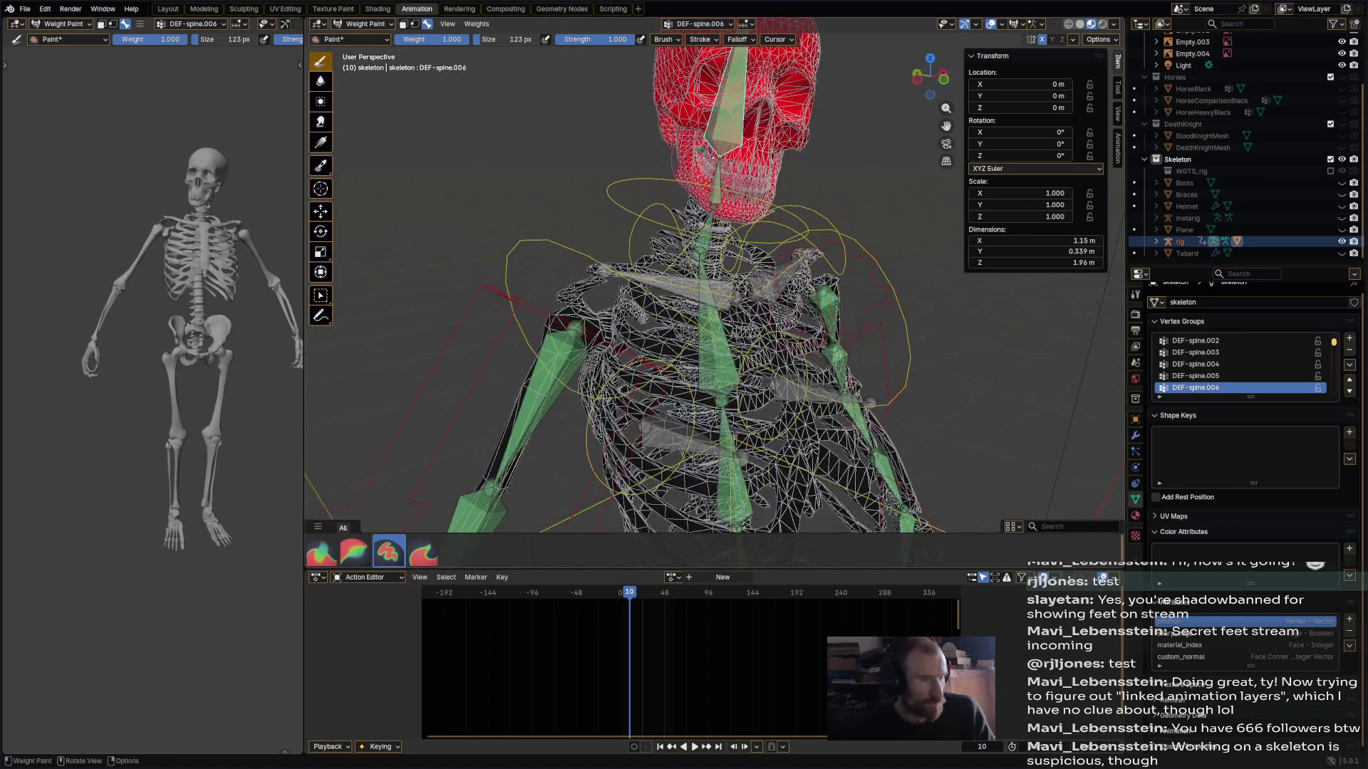
pyautogui.scroll(-3, 684, 285)
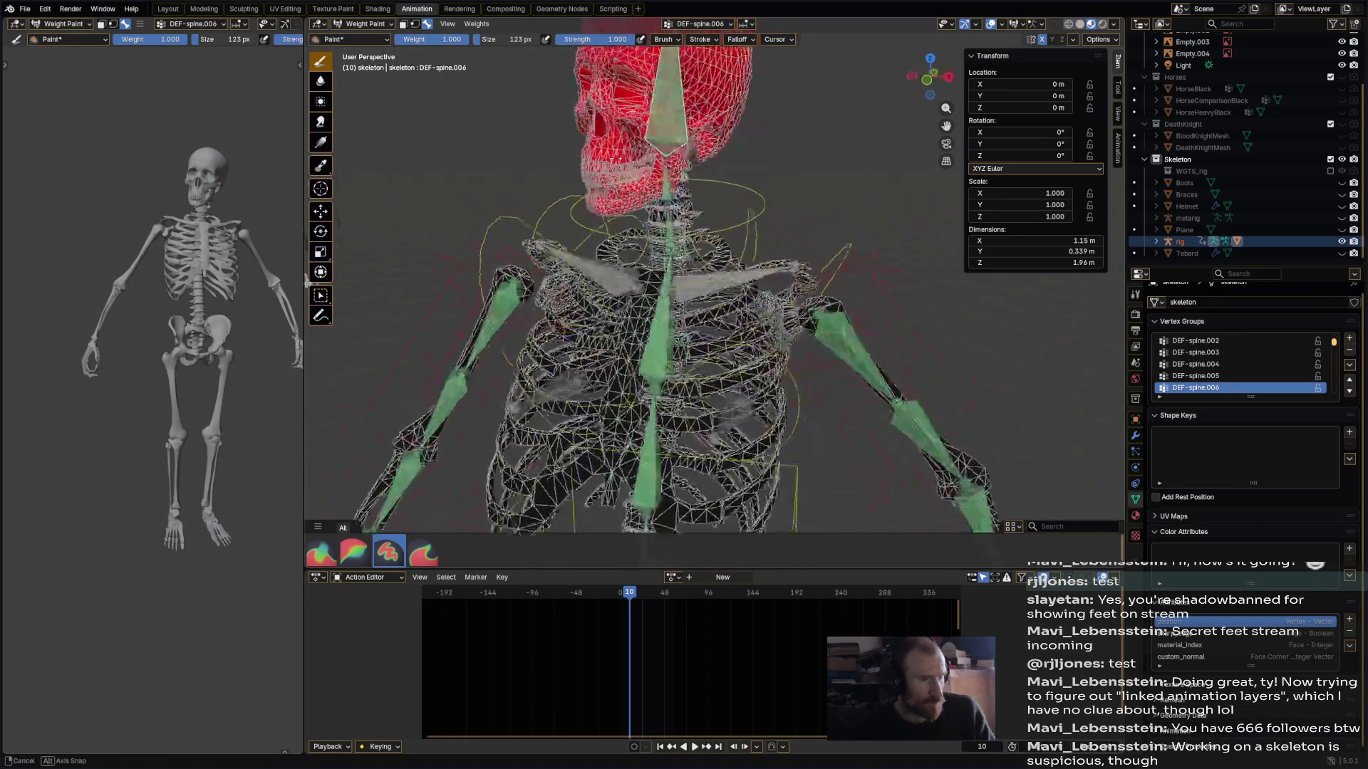
pyautogui.moveTo(641, 214)
pyautogui.mouseDown(button='middle')
pyautogui.moveTo(536, 175)
pyautogui.moveTo(725, 100)
pyautogui.mouseUp(button='middle')
pyautogui.keyDown('ctrl'); pyautogui.click(724, 99); pyautogui.keyUp('ctrl')
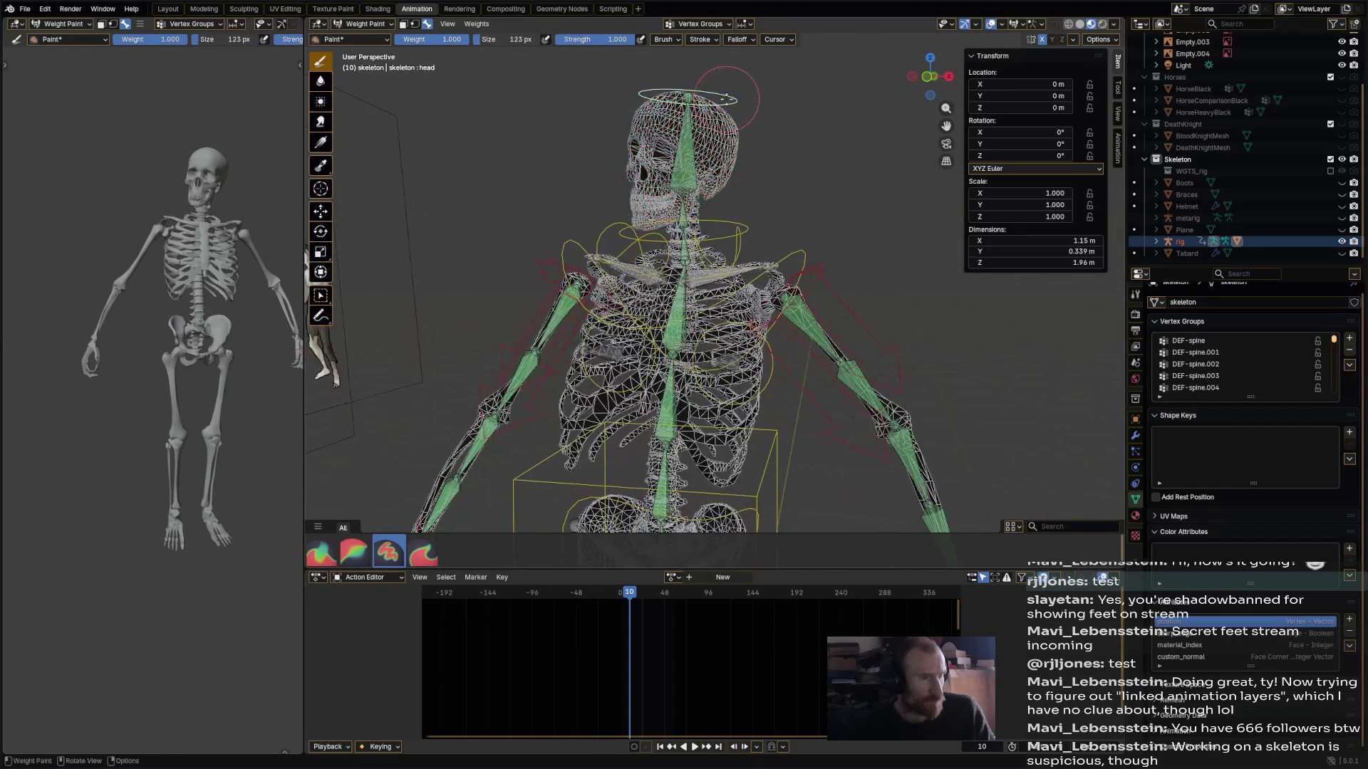
# - Rotate the head bone back upright
pyautogui.press('r')
pyautogui.click(712, 121)
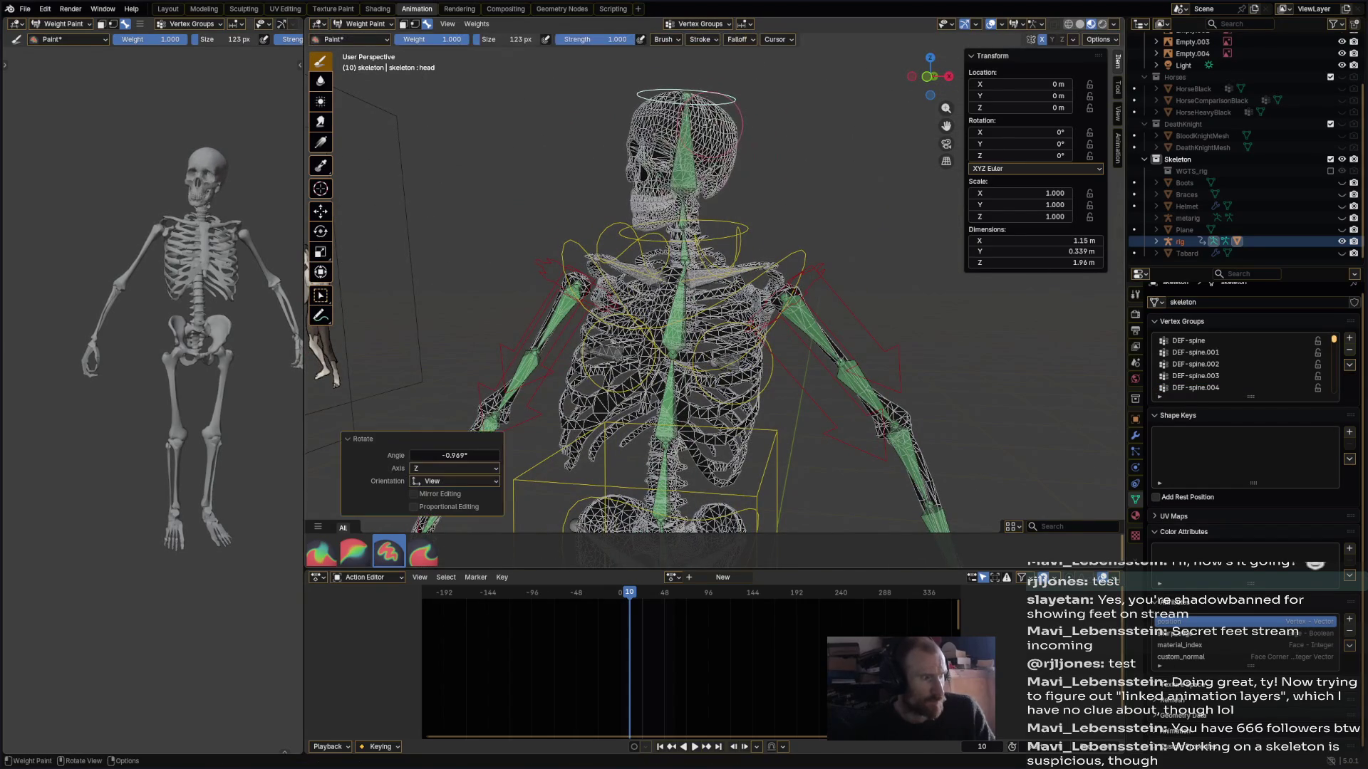
pyautogui.scroll(-4, 713, 121)
# - Rotate and move the hand_ik.R control to raise the right arm outward, showing DEF-hand.R weights
pyautogui.keyDown('ctrl'); pyautogui.click(549, 440); pyautogui.keyUp('ctrl')
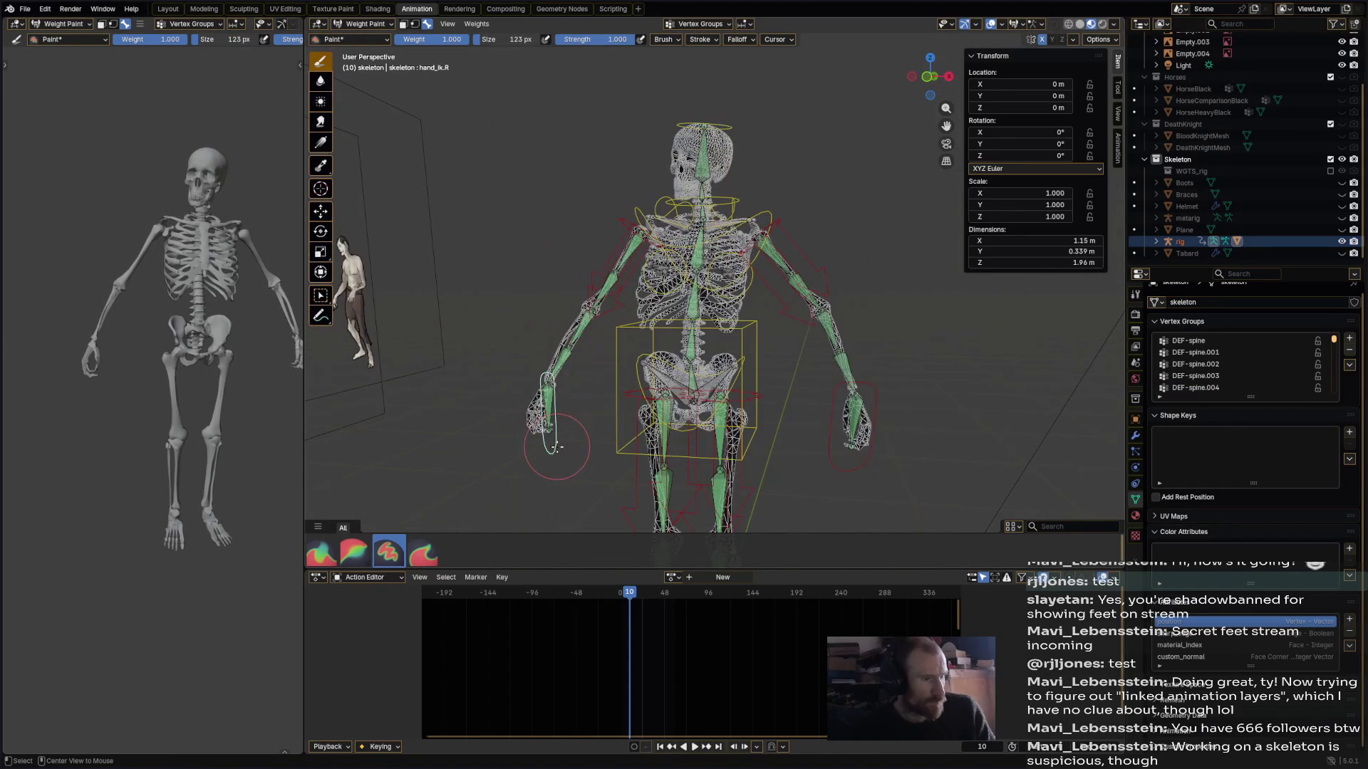
pyautogui.press('r')
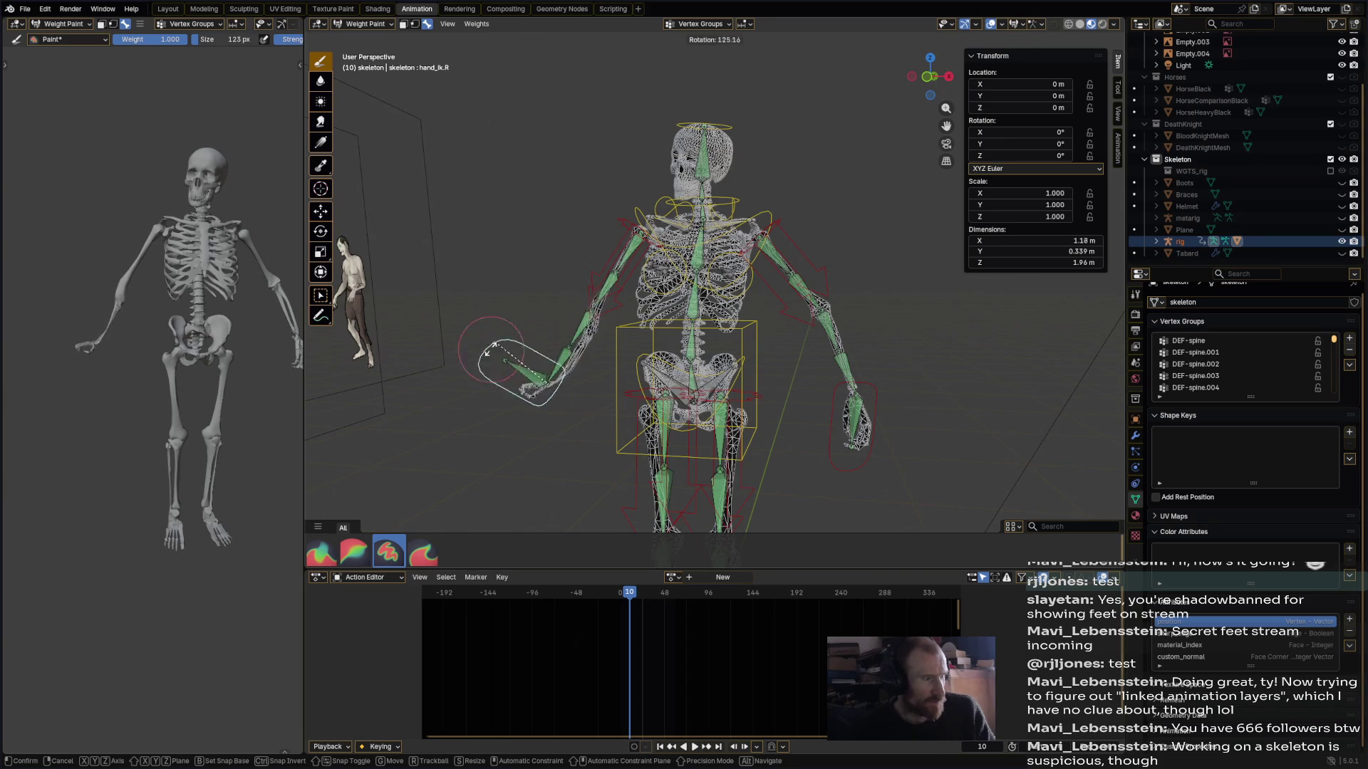
pyautogui.click(568, 427)
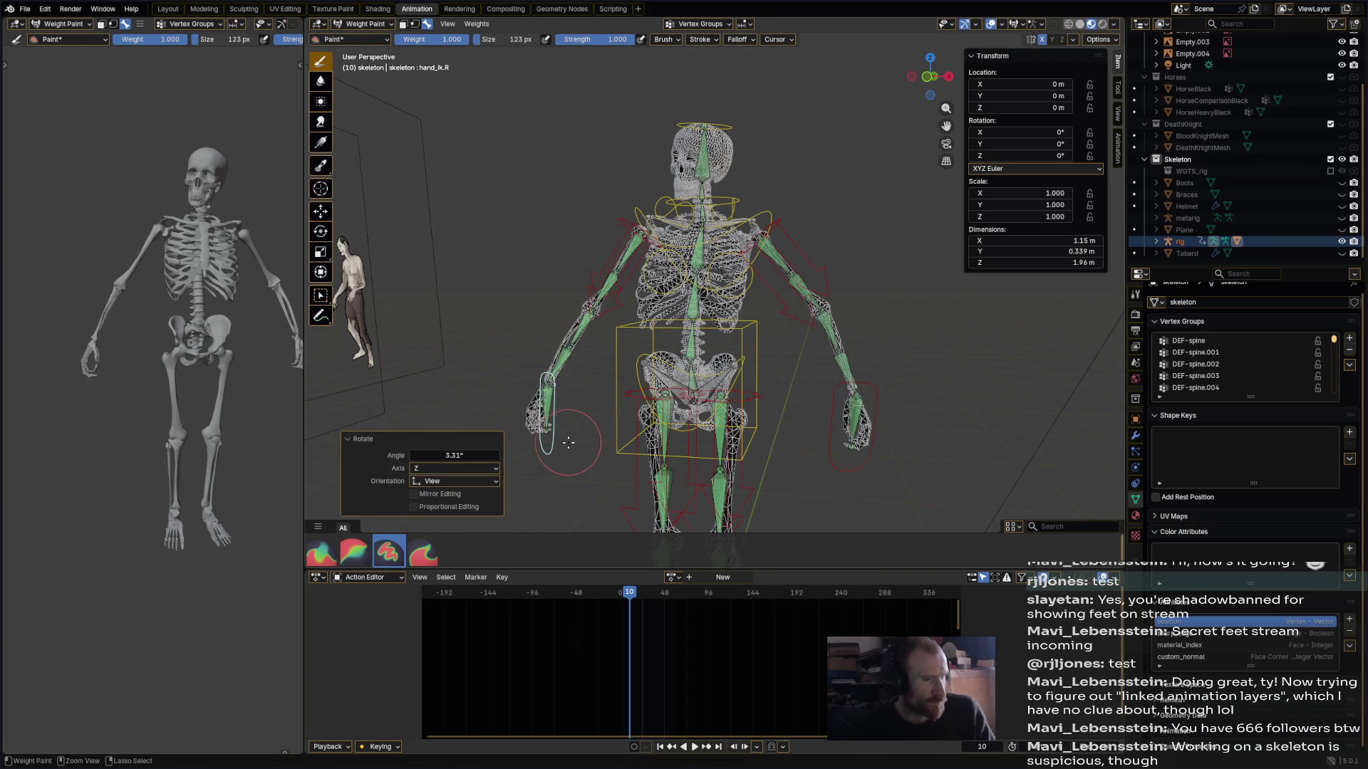
pyautogui.keyDown('shift'); pyautogui.moveTo(568, 427); pyautogui.dragTo(627, 264, button='middle'); pyautogui.keyUp('shift')
pyautogui.press('g')
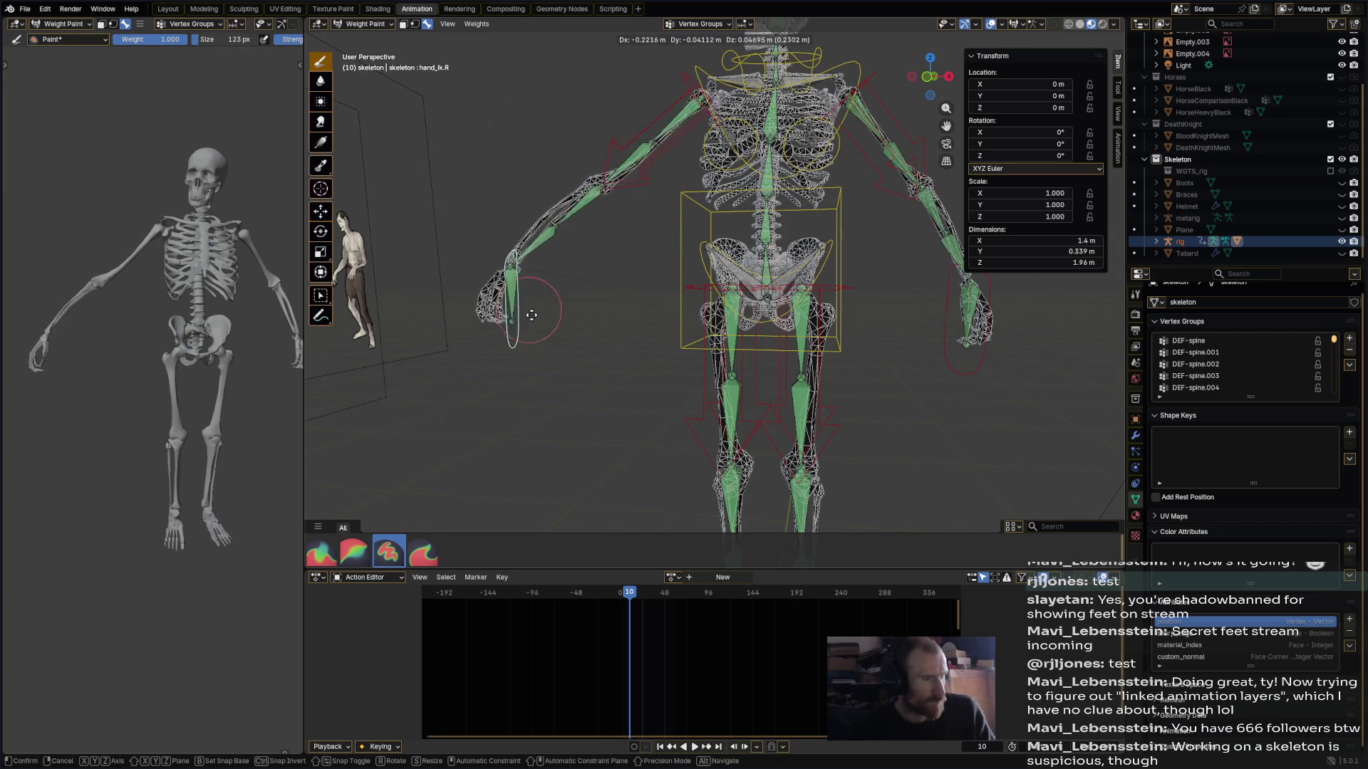
pyautogui.click(534, 214)
pyautogui.moveTo(545, 278)
pyautogui.mouseDown(button='middle')
pyautogui.moveTo(611, 302)
pyautogui.moveTo(570, 289)
pyautogui.mouseUp(button='middle')
pyautogui.keyDown('ctrl'); pyautogui.click(530, 281); pyautogui.keyUp('ctrl')
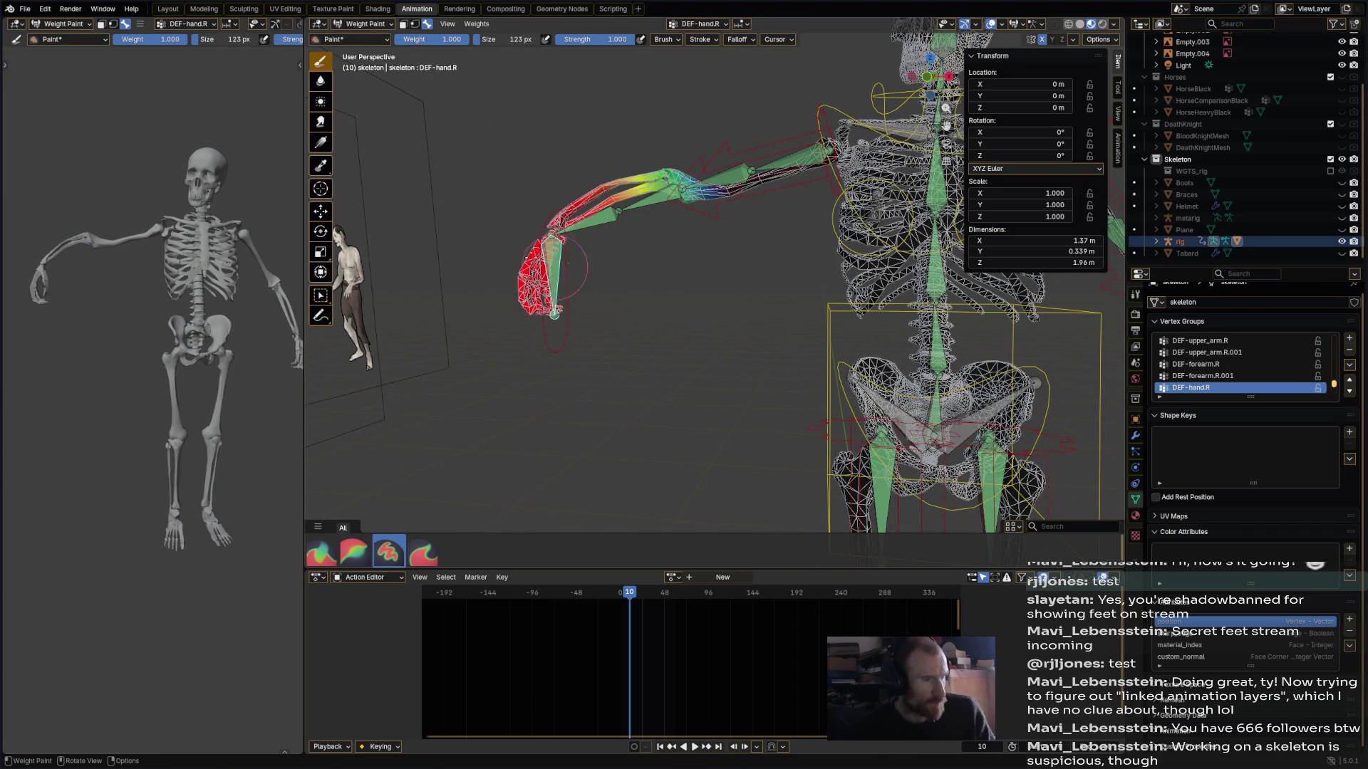
# - Paint extra weight onto the DEF-forearm.R.001 wrist end and along DEF-upper_arm.R
pyautogui.keyDown('ctrl'); pyautogui.click(588, 222); pyautogui.keyUp('ctrl')
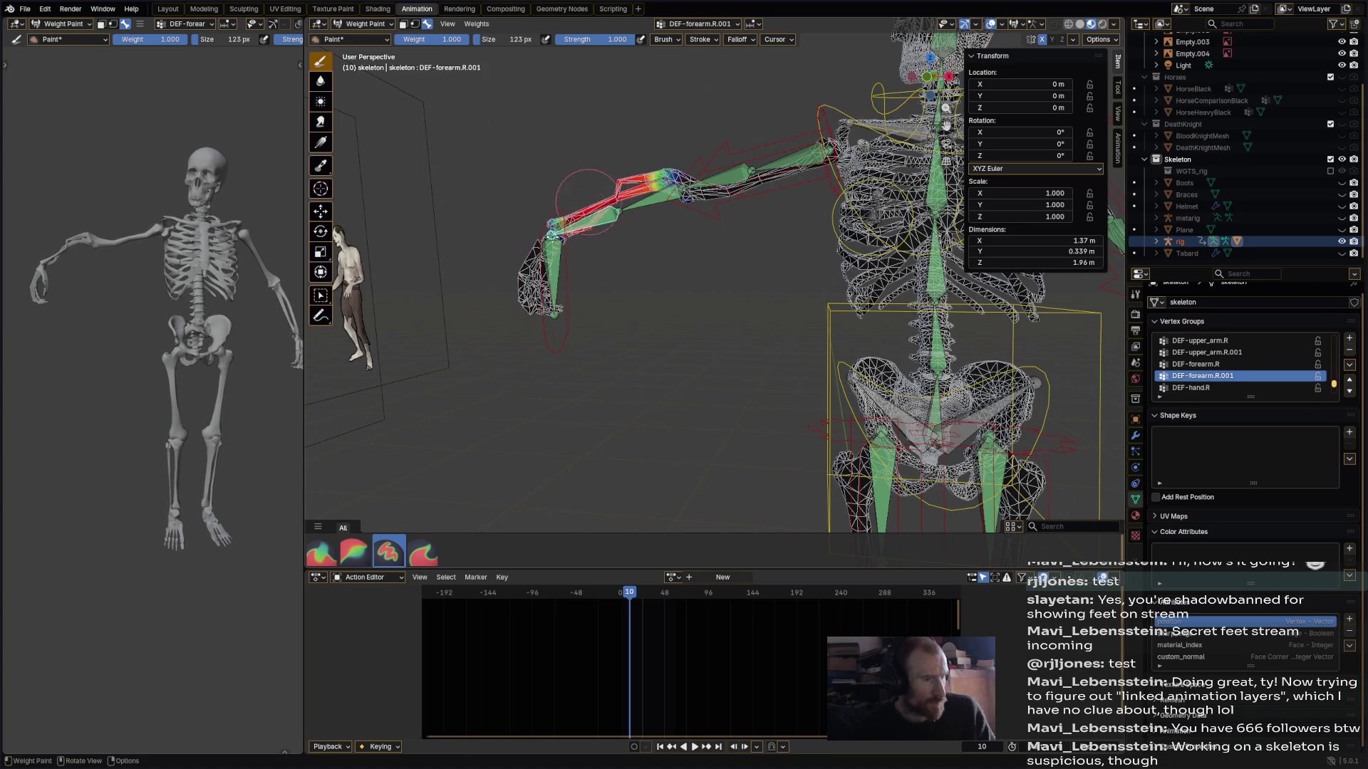
pyautogui.moveTo(553, 212); pyautogui.dragTo(567, 244)
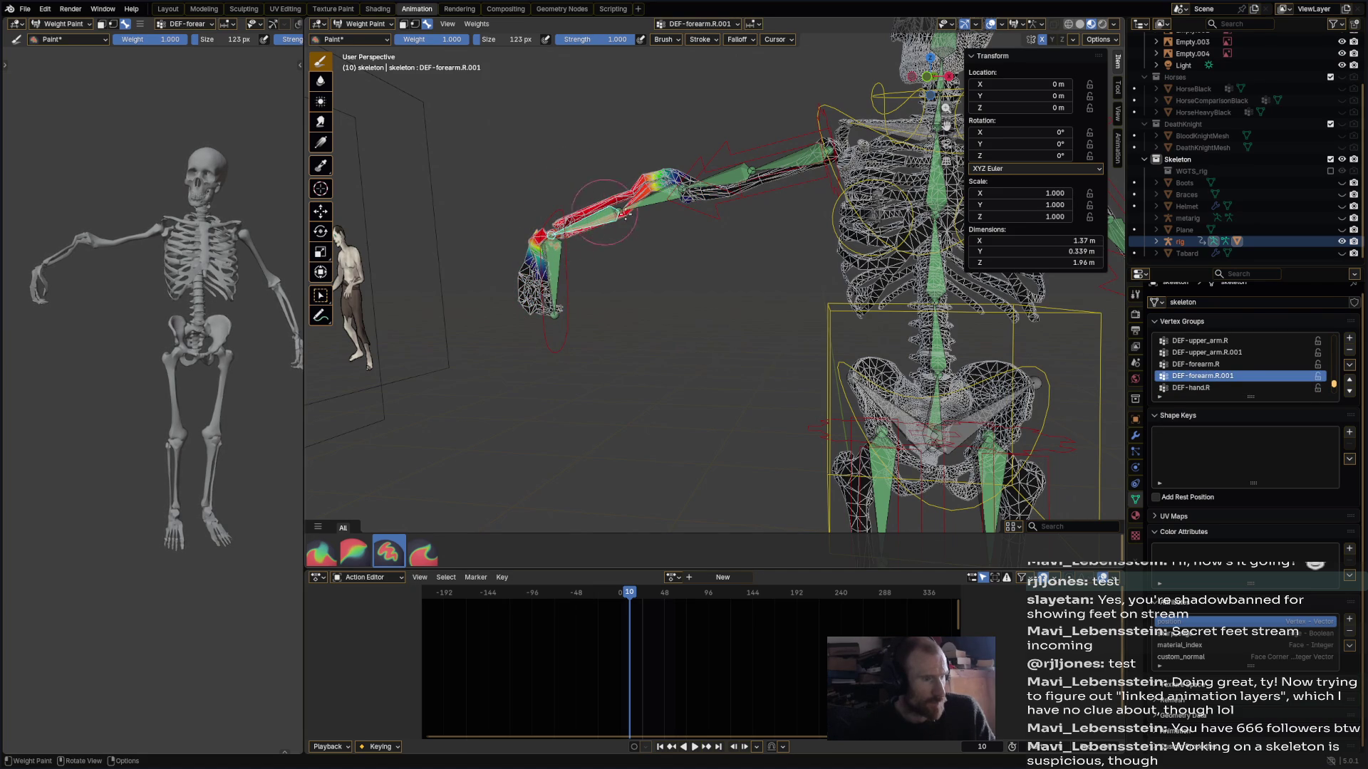
pyautogui.keyDown('ctrl'); pyautogui.click(636, 203); pyautogui.keyUp('ctrl')
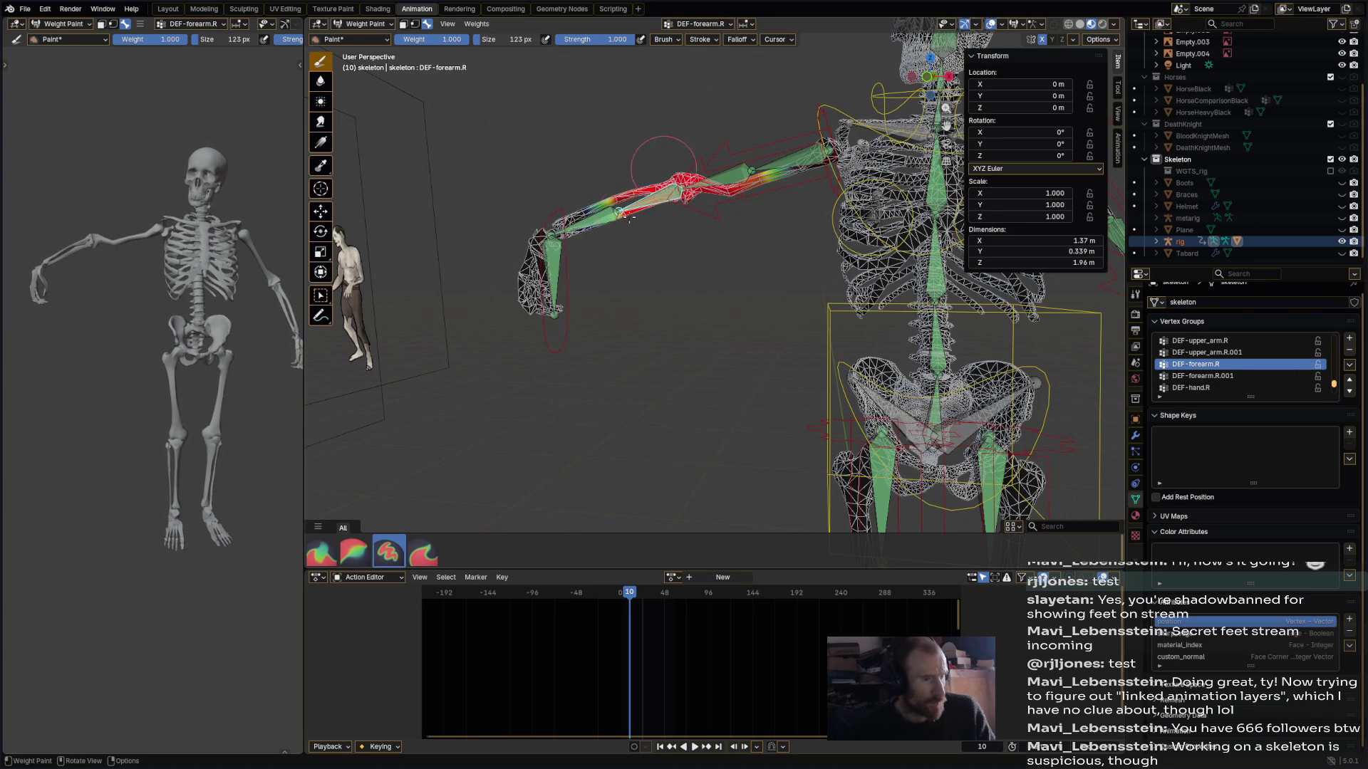
pyautogui.keyDown('ctrl'); pyautogui.click(688, 203); pyautogui.keyUp('ctrl')
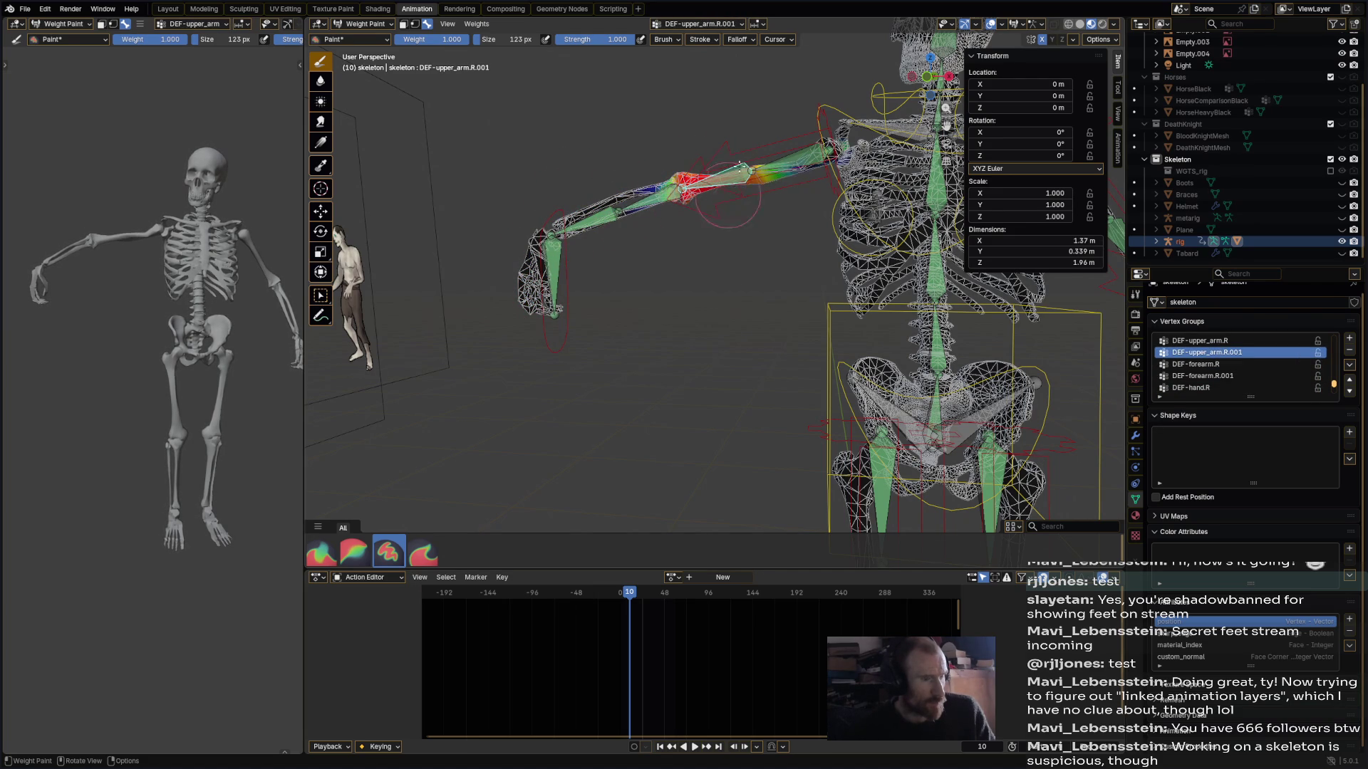
pyautogui.keyDown('ctrl'); pyautogui.click(783, 160); pyautogui.keyUp('ctrl')
pyautogui.moveTo(800, 134); pyautogui.dragTo(758, 161)
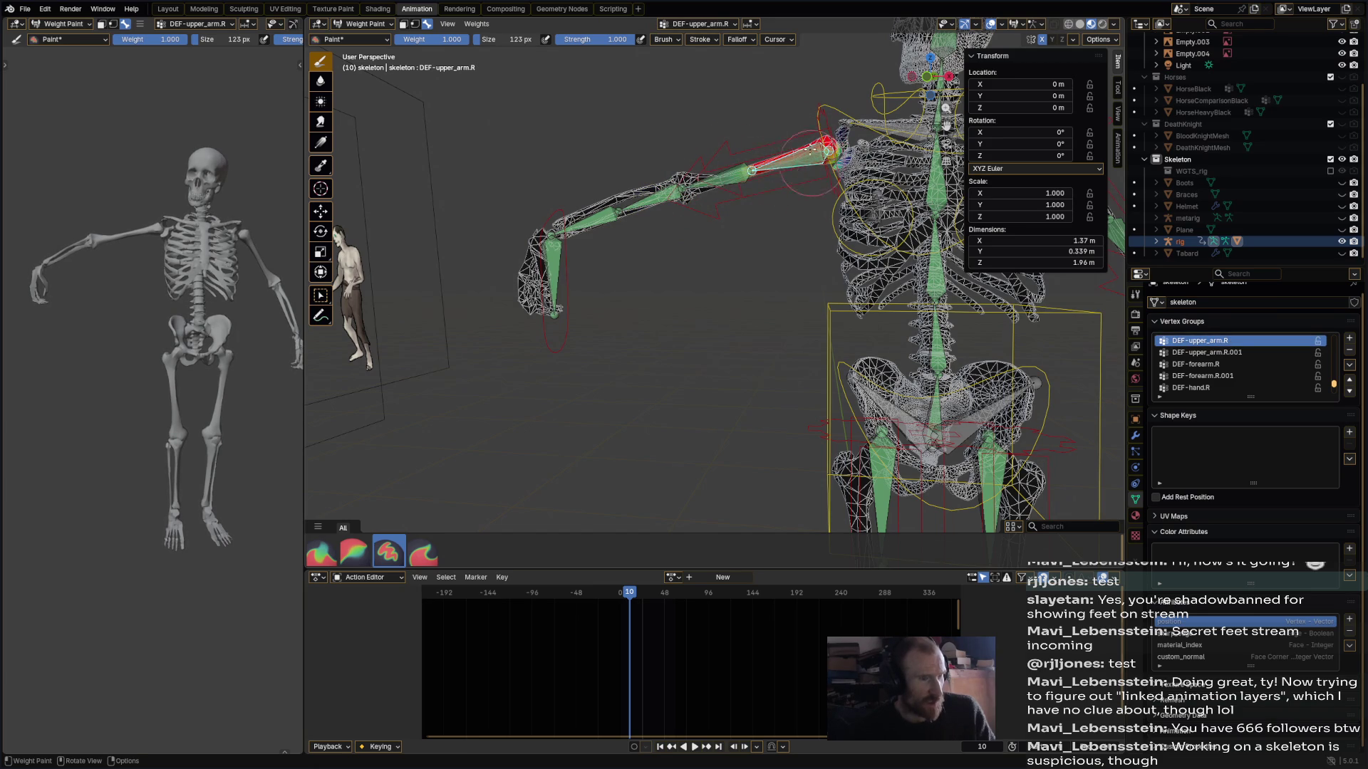
# - Move hand_ik.R 0.4 m in X beside the hip and rotate it to test the arm
pyautogui.keyDown('ctrl'); pyautogui.click(563, 334); pyautogui.keyUp('ctrl')
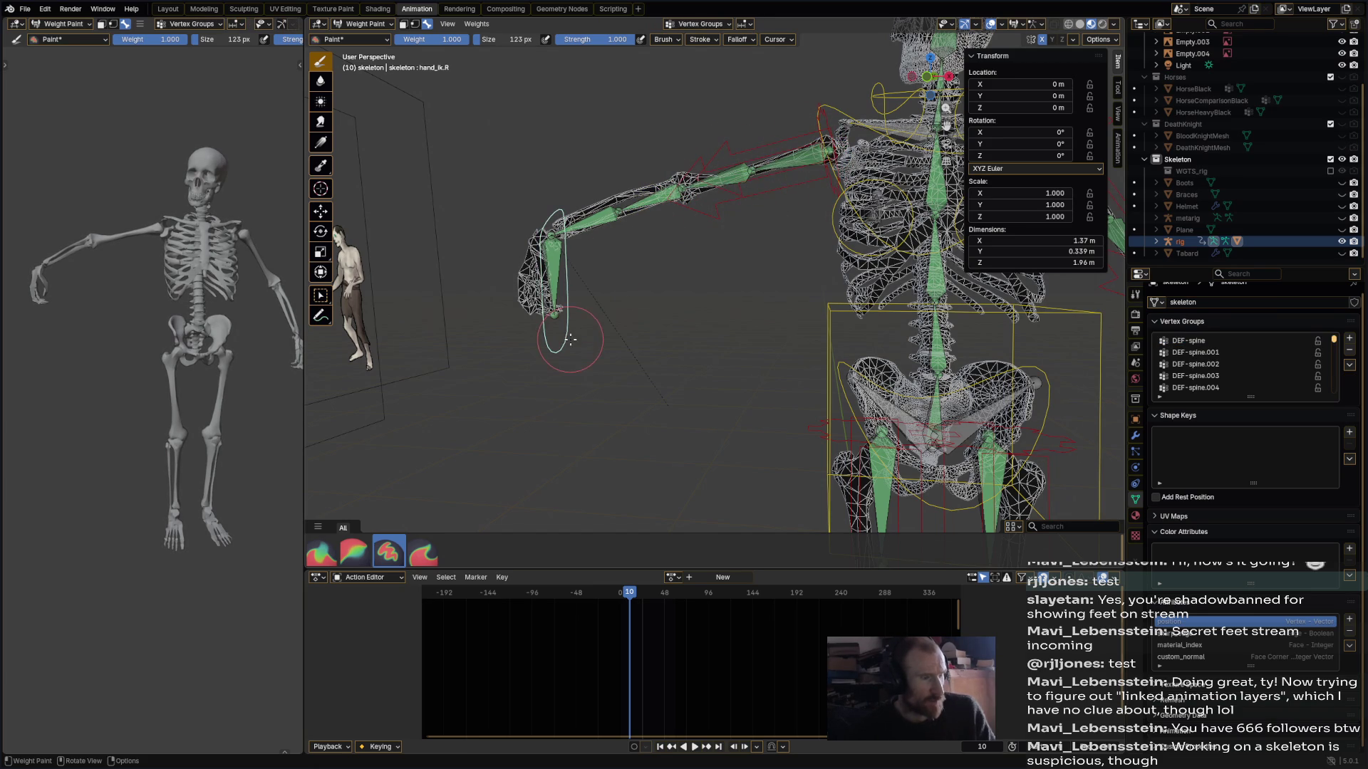
pyautogui.press('f')
pyautogui.press('g')
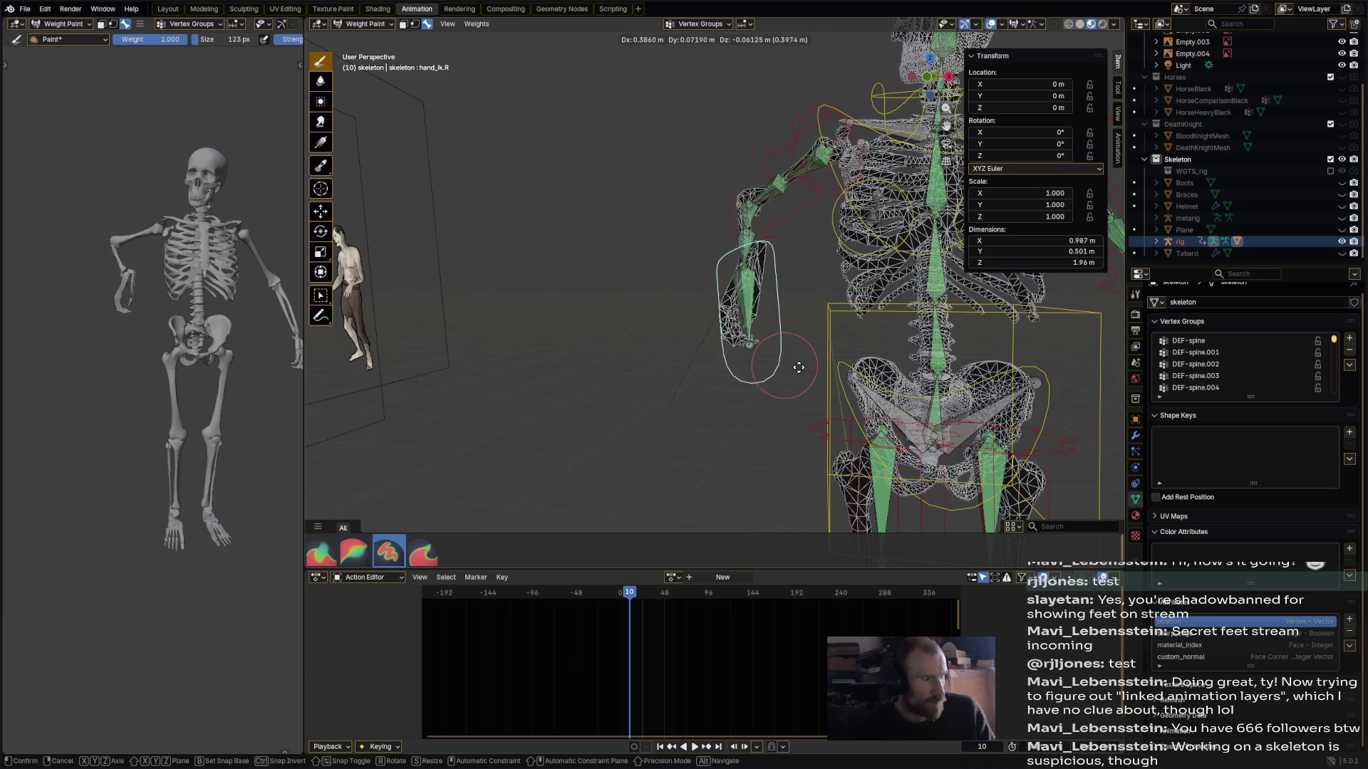
pyautogui.click(827, 356)
pyautogui.moveTo(139, 282); pyautogui.dragTo(280, 298, button='middle')
pyautogui.moveTo(896, 302); pyautogui.dragTo(826, 334, button='middle')
pyautogui.press('r')
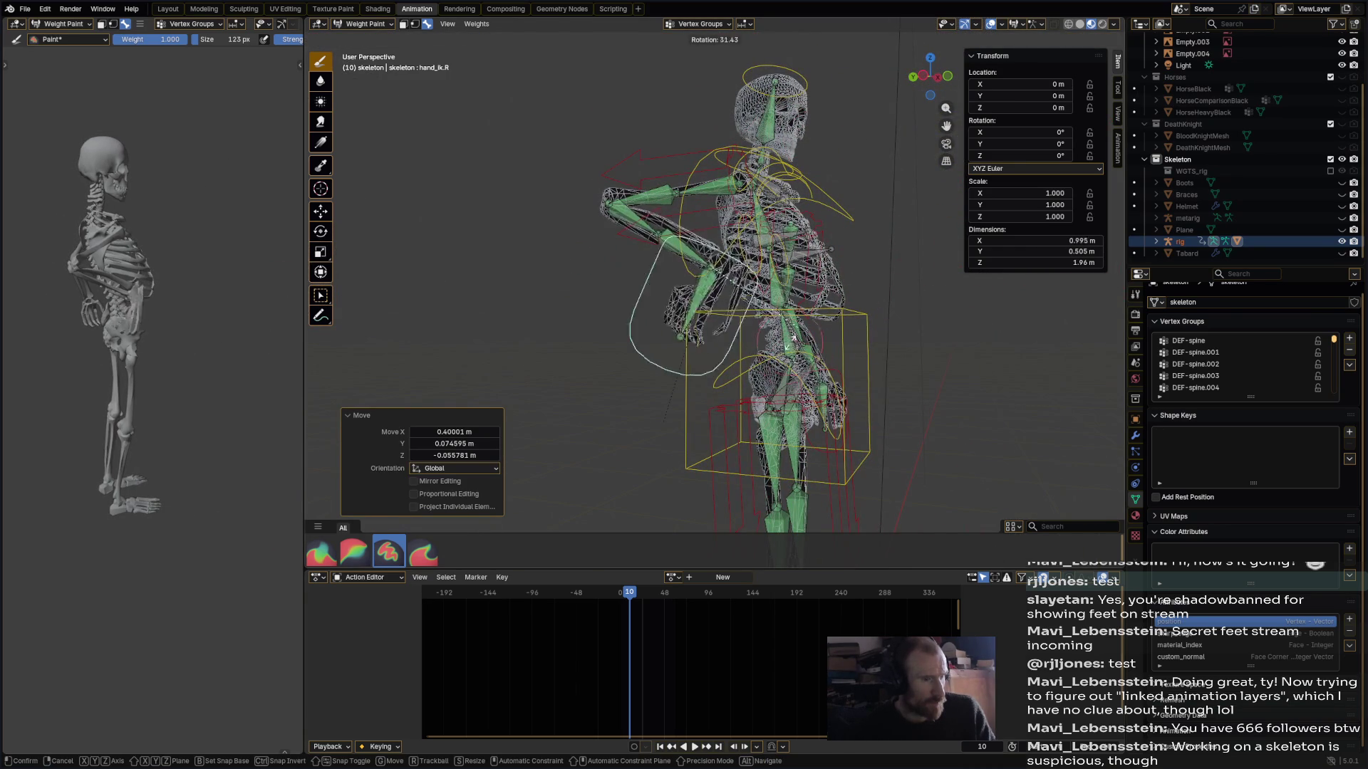
pyautogui.click(686, 291)
pyautogui.keyDown('ctrl'); pyautogui.click(686, 291); pyautogui.keyUp('ctrl')
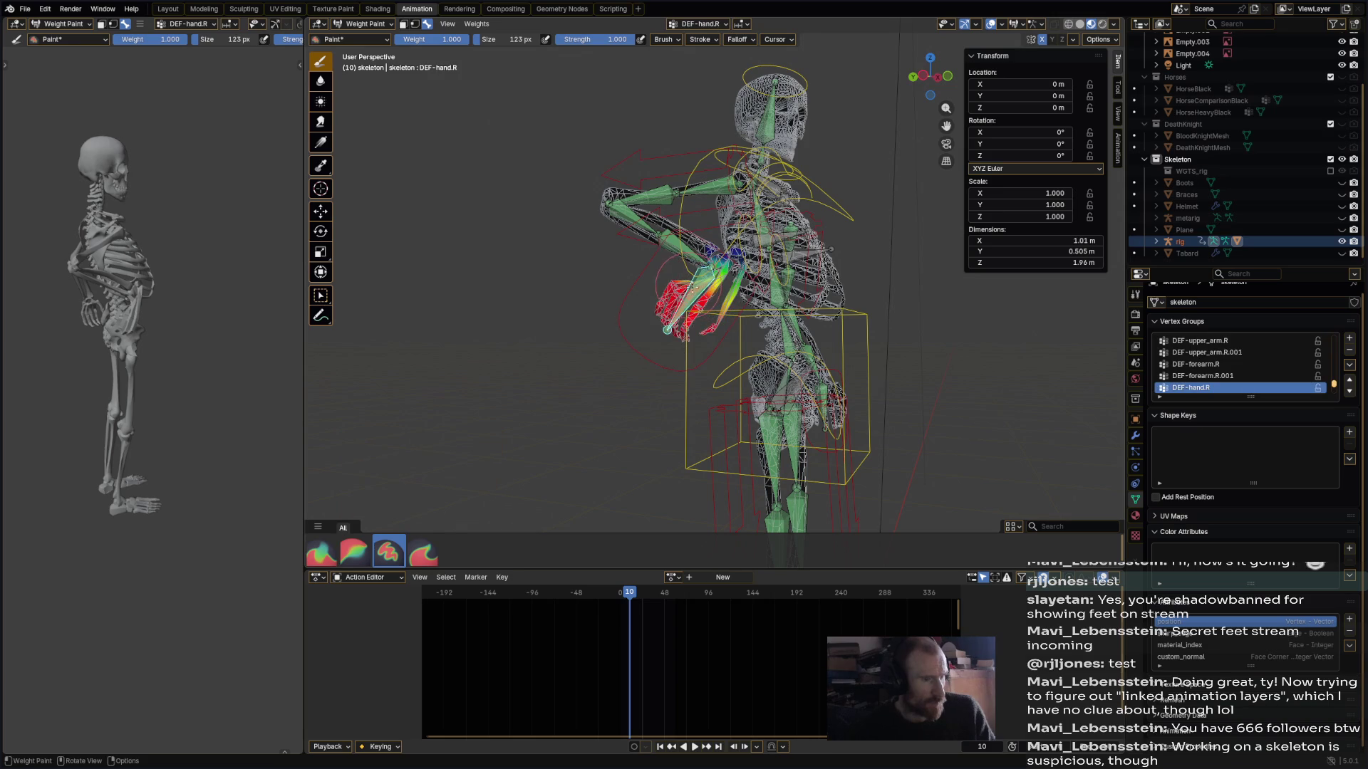
# - Paint full DEF-hand.R weight over the whole right hand
pyautogui.scroll(4, 686, 290)
pyautogui.moveTo(646, 368)
pyautogui.mouseDown()
pyautogui.moveTo(621, 381)
pyautogui.moveTo(630, 371)
pyautogui.mouseUp()
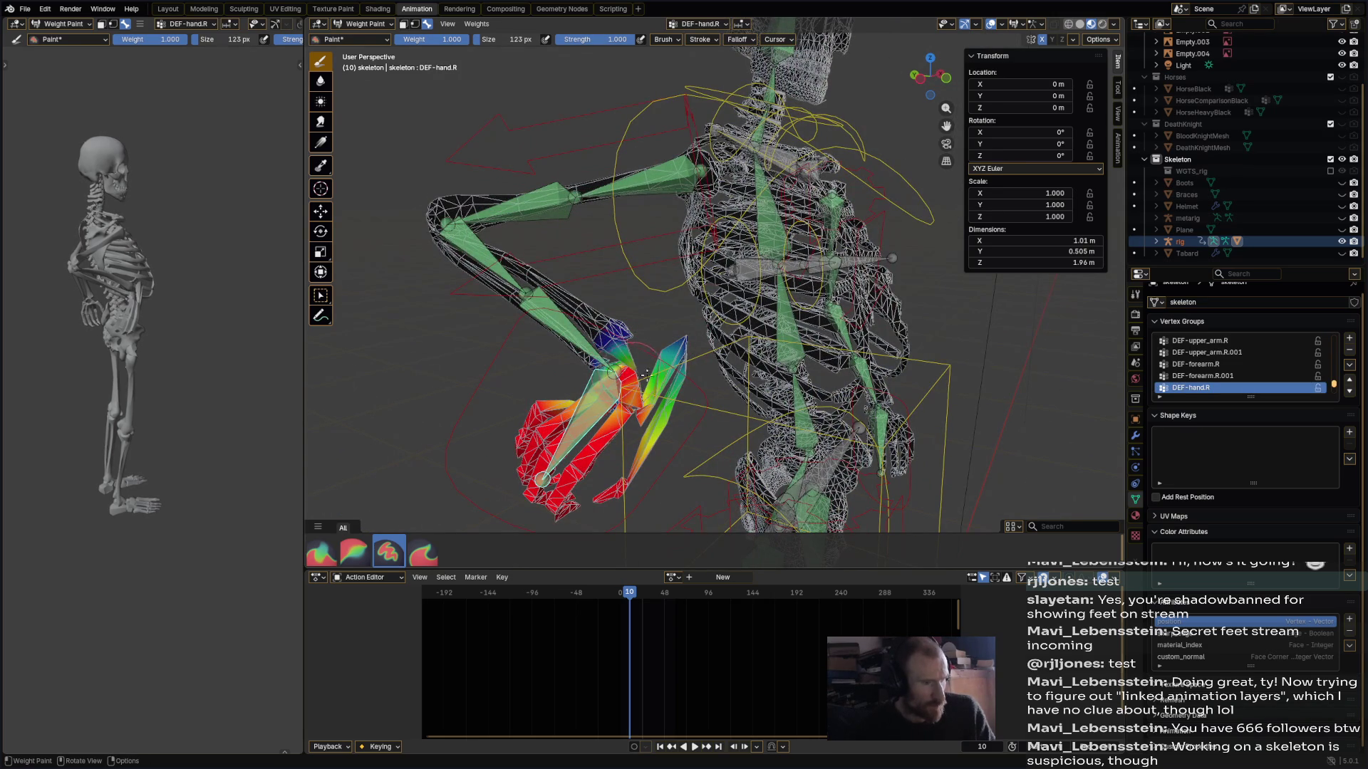
pyautogui.moveTo(635, 375)
pyautogui.mouseDown(button='middle')
pyautogui.moveTo(655, 392)
pyautogui.moveTo(612, 307)
pyautogui.mouseUp(button='middle')
pyautogui.moveTo(613, 306)
pyautogui.mouseDown()
pyautogui.moveTo(626, 285)
pyautogui.moveTo(591, 301)
pyautogui.mouseUp()
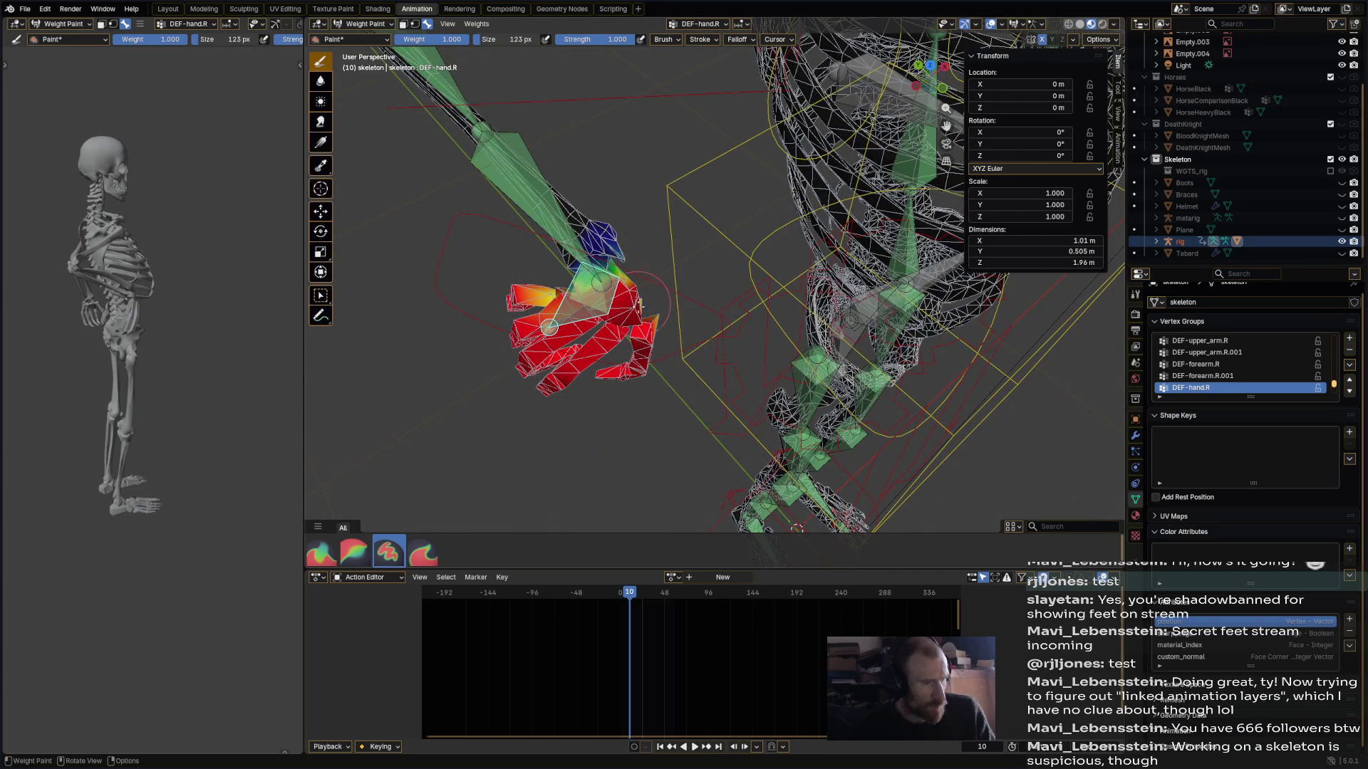
pyautogui.moveTo(639, 305); pyautogui.dragTo(605, 284, button='middle')
pyautogui.keyDown('shift'); pyautogui.moveTo(713, 290); pyautogui.dragTo(427, 499, button='middle'); pyautogui.keyUp('shift')
# - Blur the DEF-hand.R weights at the wrist so they fade into the forearm
pyautogui.click(351, 558)
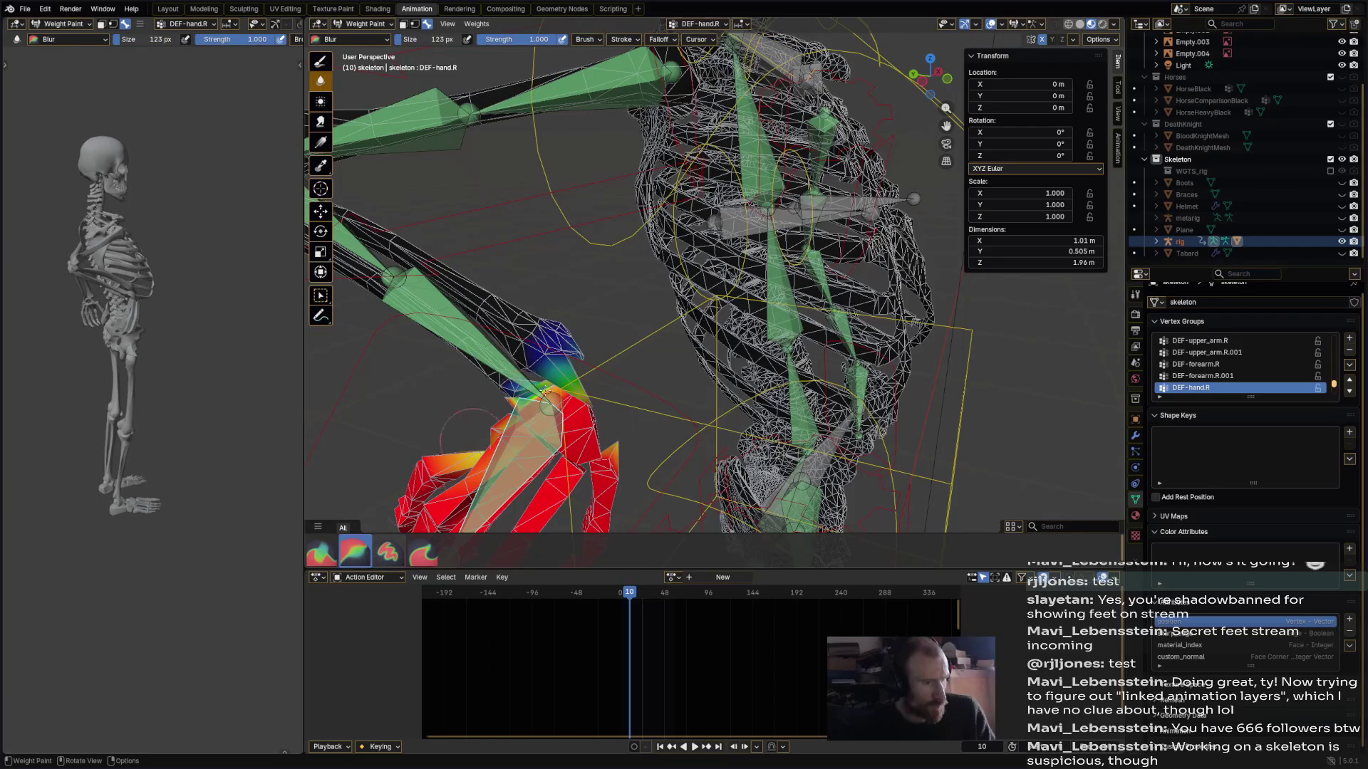
pyautogui.moveTo(517, 409); pyautogui.dragTo(559, 335)
pyautogui.moveTo(562, 382)
pyautogui.mouseDown()
pyautogui.moveTo(499, 420)
pyautogui.moveTo(555, 406)
pyautogui.moveTo(541, 371)
pyautogui.moveTo(620, 395)
pyautogui.mouseUp()
pyautogui.moveTo(620, 395); pyautogui.dragTo(616, 342, button='middle')
pyautogui.moveTo(570, 377)
pyautogui.mouseDown()
pyautogui.moveTo(585, 362)
pyautogui.moveTo(584, 403)
pyautogui.mouseUp()
pyautogui.scroll(-6, 642, 350)
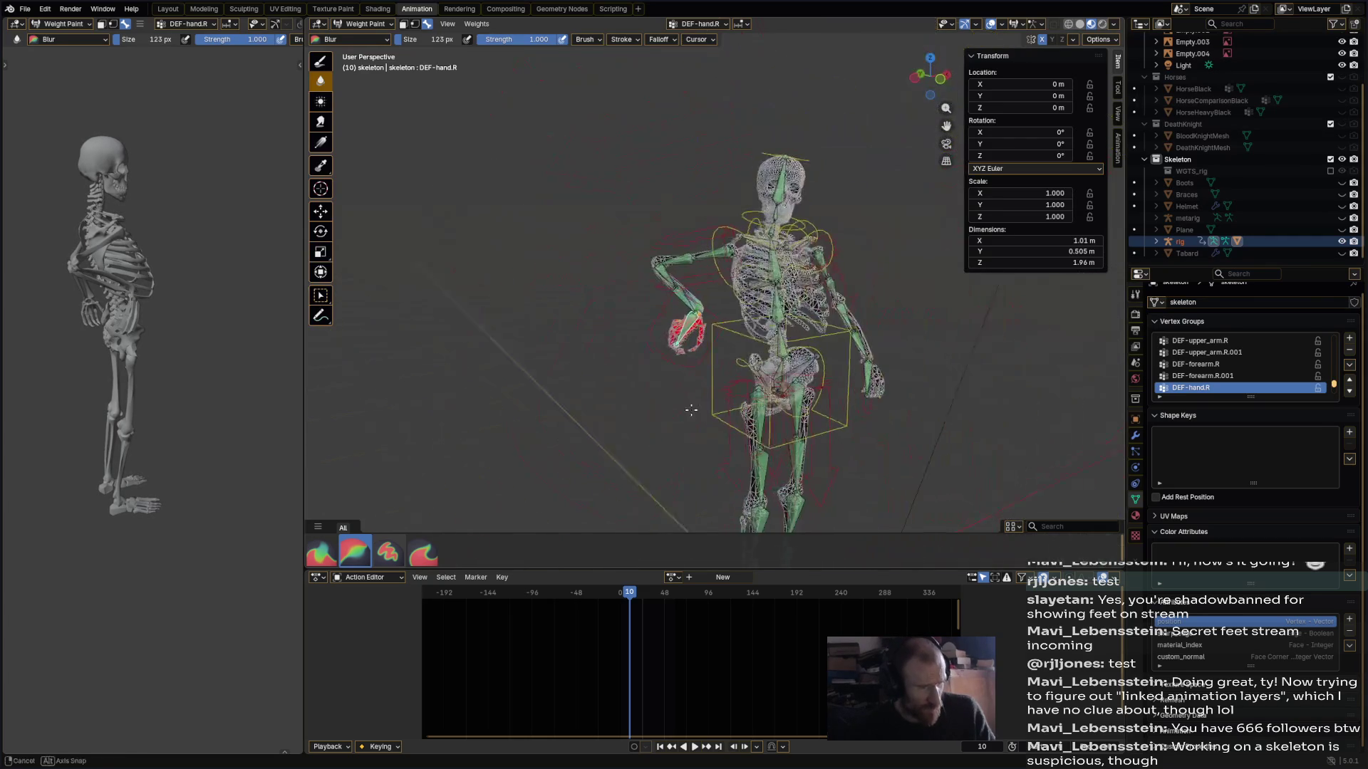
# - Move and rotate the hand_ik.R control to test the right arm
pyautogui.keyDown('ctrl'); pyautogui.click(691, 360); pyautogui.keyUp('ctrl')
pyautogui.press('g')
pyautogui.click(684, 396)
pyautogui.press('r')
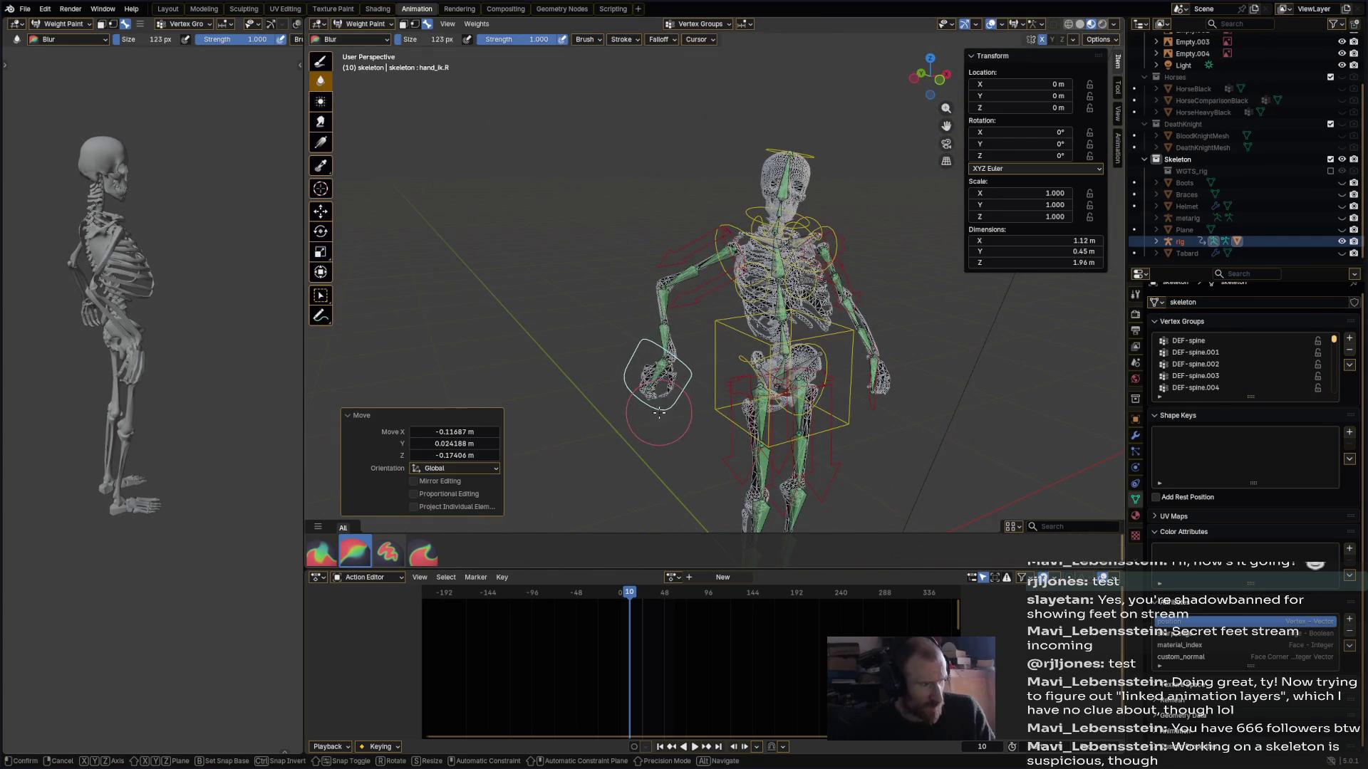
pyautogui.click(712, 328)
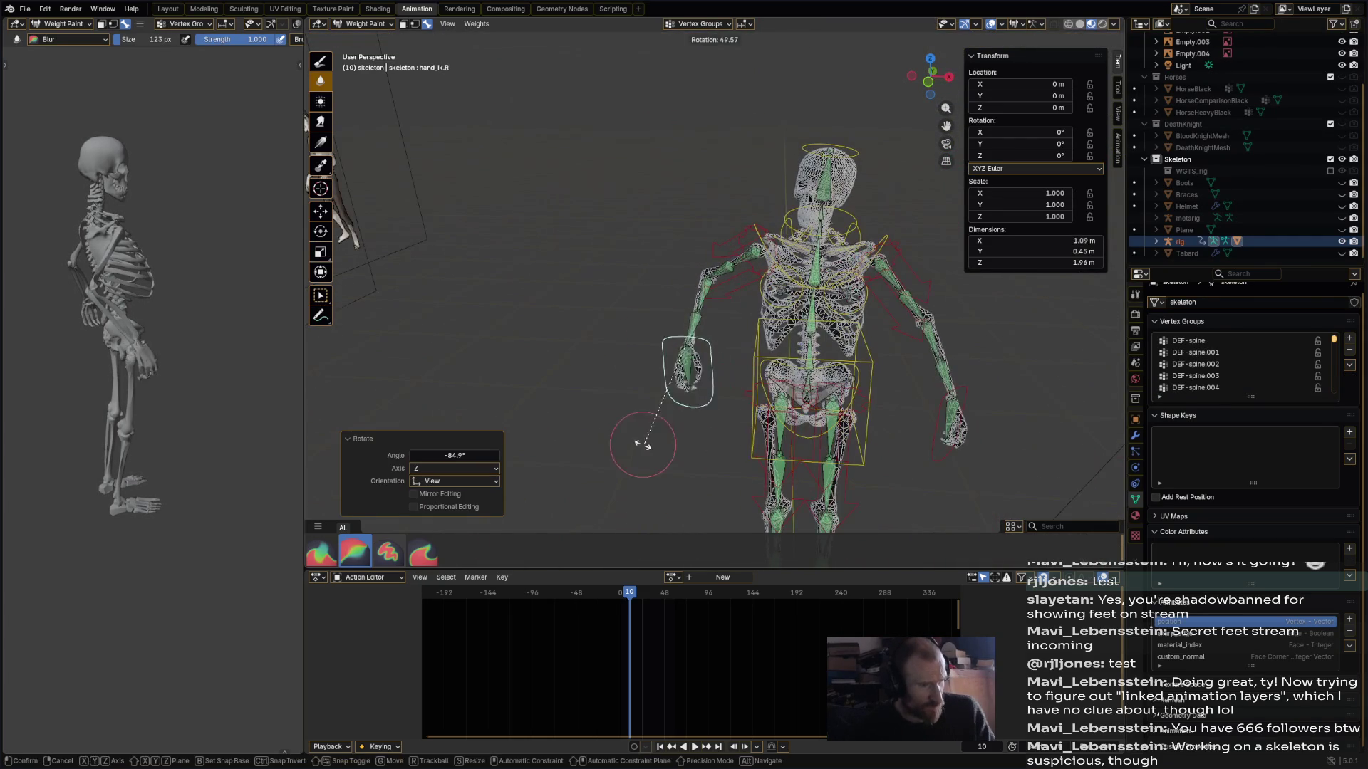
pyautogui.moveTo(652, 445)
pyautogui.mouseDown(button='middle')
pyautogui.moveTo(837, 369)
pyautogui.moveTo(730, 367)
pyautogui.moveTo(827, 370)
pyautogui.moveTo(883, 299)
pyautogui.mouseUp(button='middle')
pyautogui.press('r')
pyautogui.click(818, 220)
# - Move and rotate the hand_ik.L control to test the left arm
pyautogui.click(819, 334)
pyautogui.press('g')
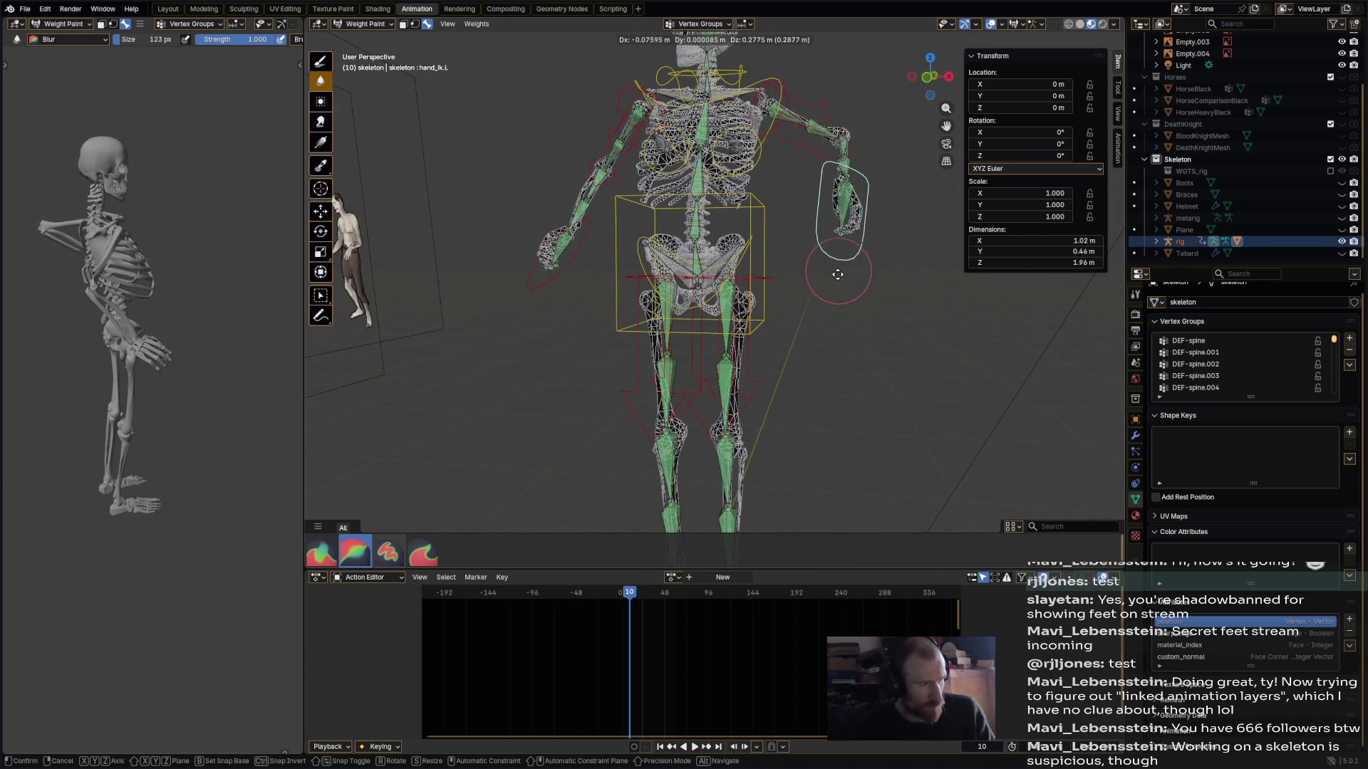
pyautogui.click(846, 301)
pyautogui.moveTo(846, 301); pyautogui.dragTo(762, 342, button='middle')
pyautogui.moveTo(142, 370); pyautogui.dragTo(256, 396, button='middle')
pyautogui.scroll(3, 213, 391)
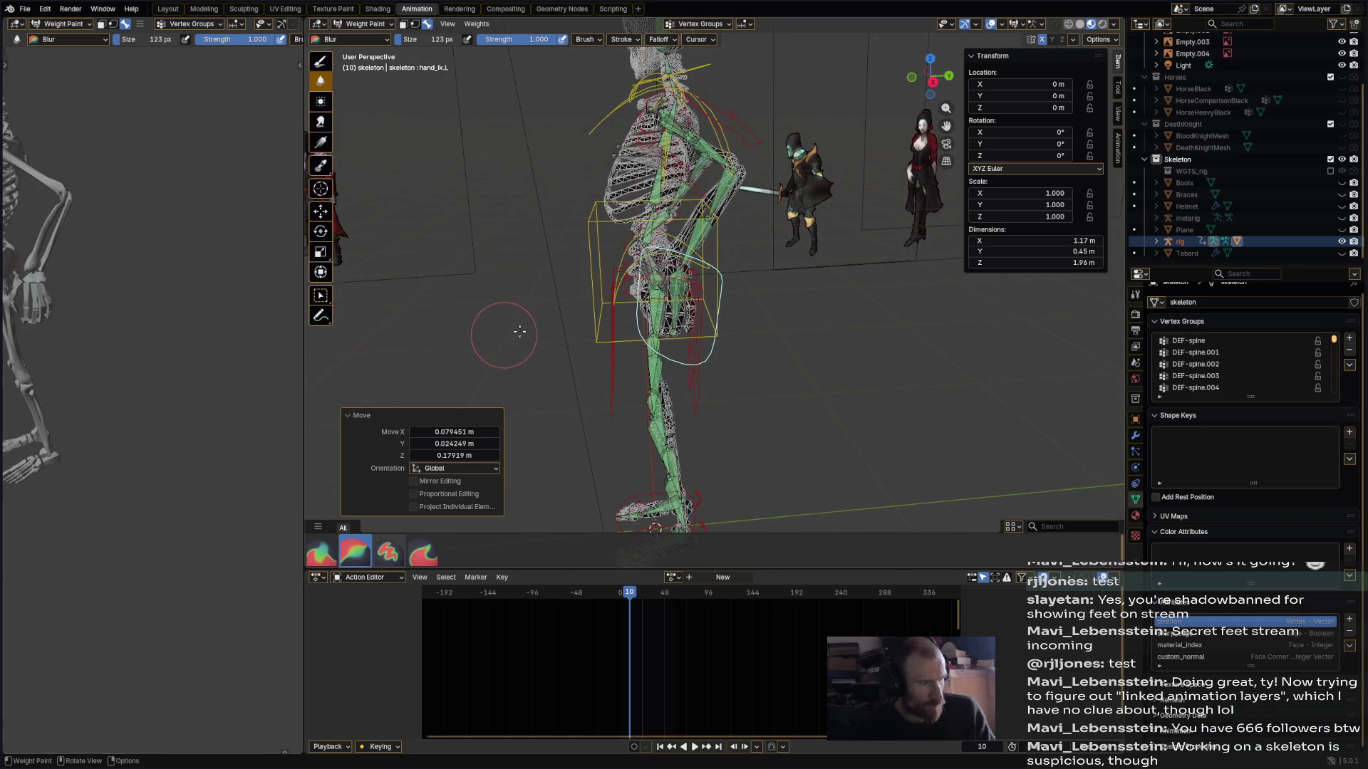
pyautogui.moveTo(451, 321); pyautogui.dragTo(607, 313, button='middle')
pyautogui.press('g')
pyautogui.click(819, 320)
pyautogui.press('r')
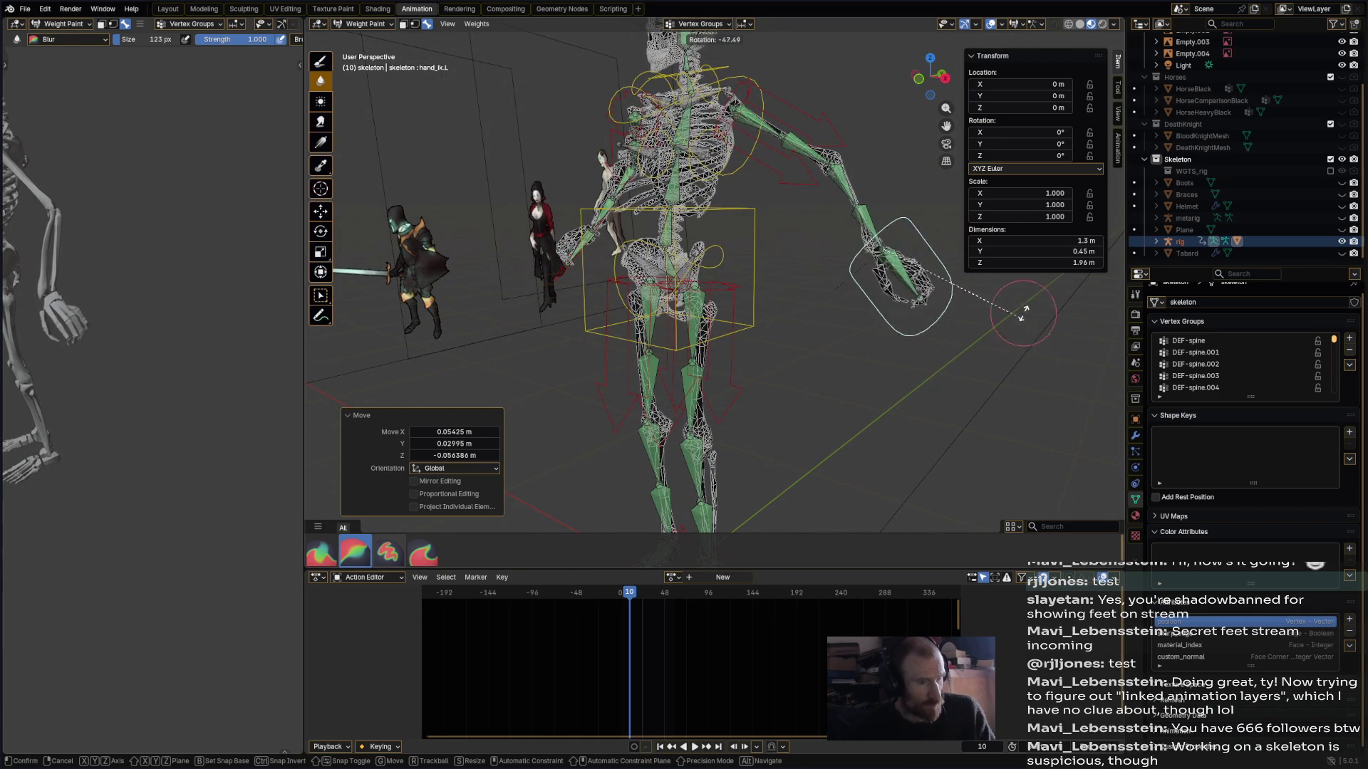
pyautogui.click(887, 413)
# - Rotate the chest control a few times to test the ribcage deformation
pyautogui.moveTo(737, 295)
pyautogui.mouseDown(button='middle')
pyautogui.moveTo(831, 205)
pyautogui.moveTo(844, 220)
pyautogui.moveTo(872, 128)
pyautogui.mouseUp(button='middle')
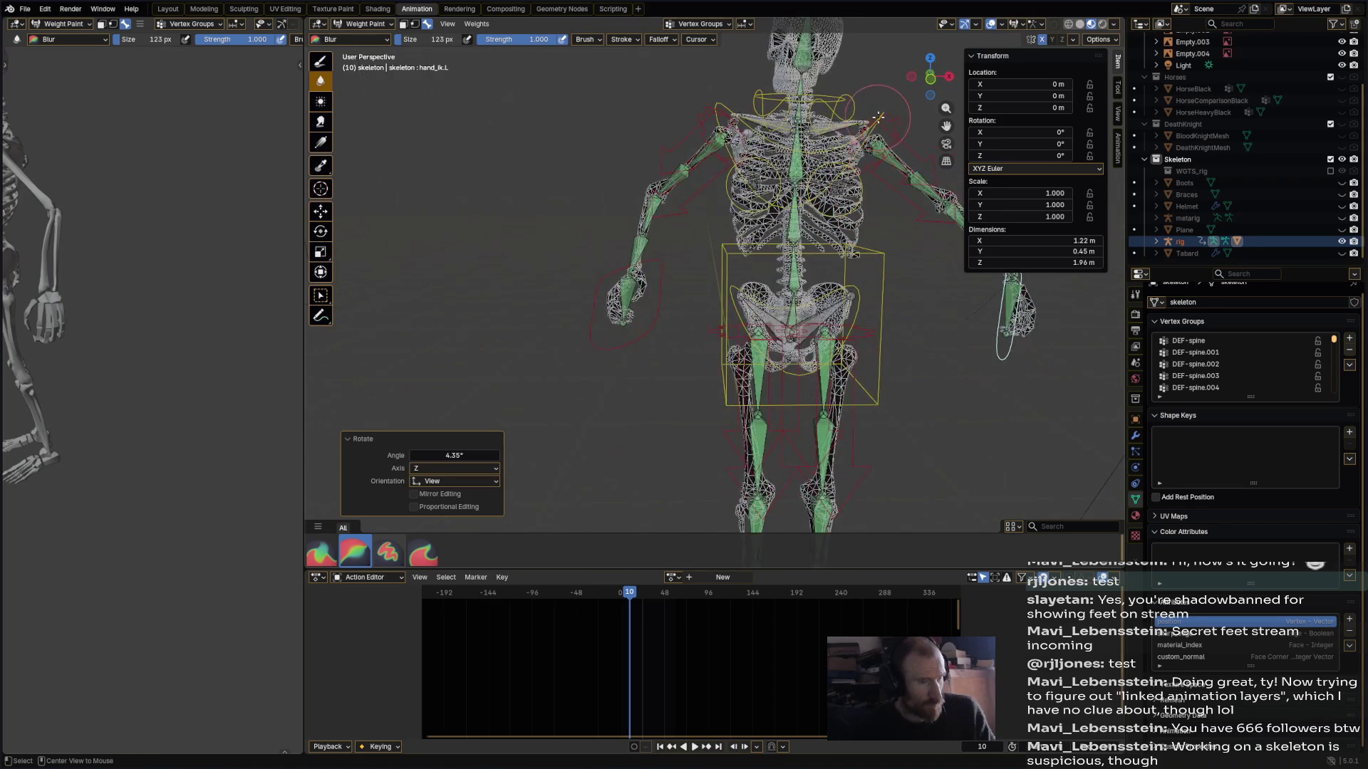
pyautogui.keyDown('ctrl'); pyautogui.click(878, 117); pyautogui.keyUp('ctrl')
pyautogui.press('r')
pyautogui.click(848, 132)
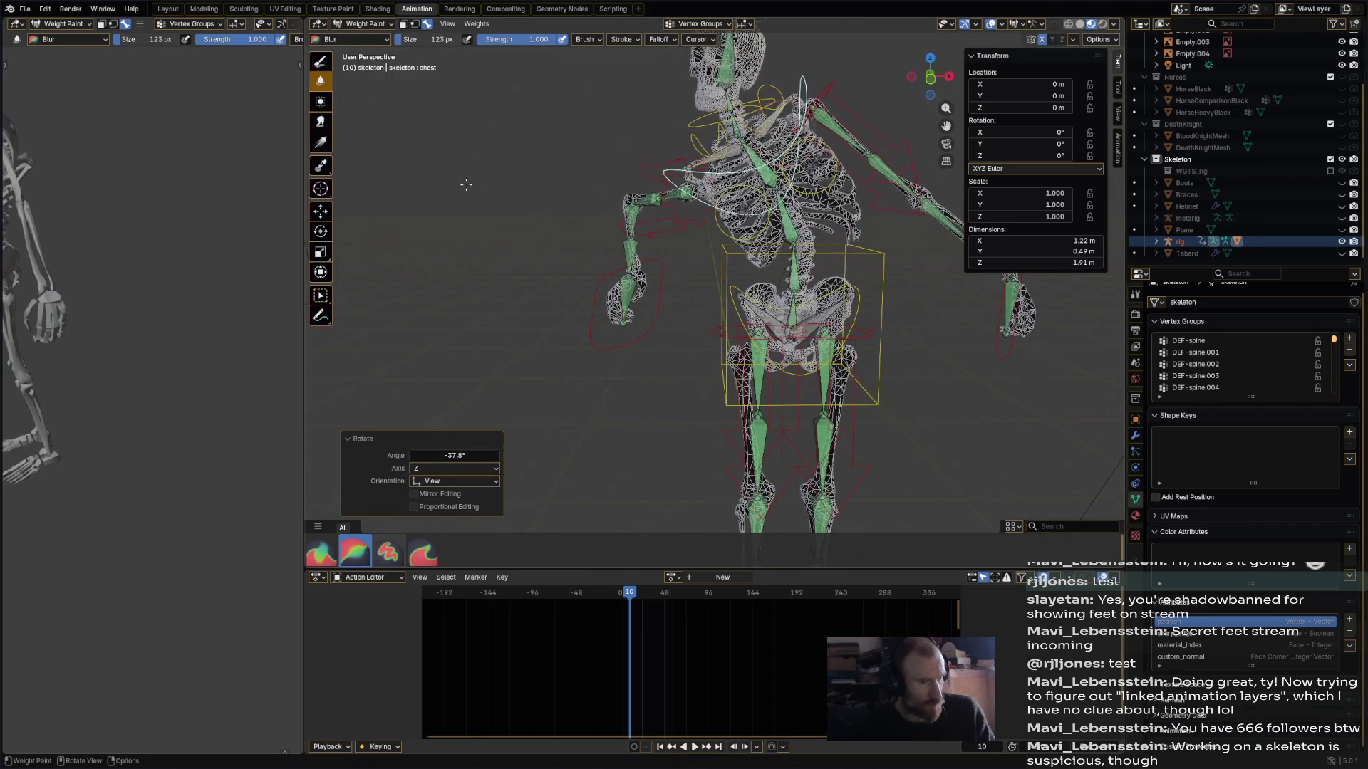
pyautogui.moveTo(162, 287); pyautogui.dragTo(285, 275, button='middle')
pyautogui.press('r')
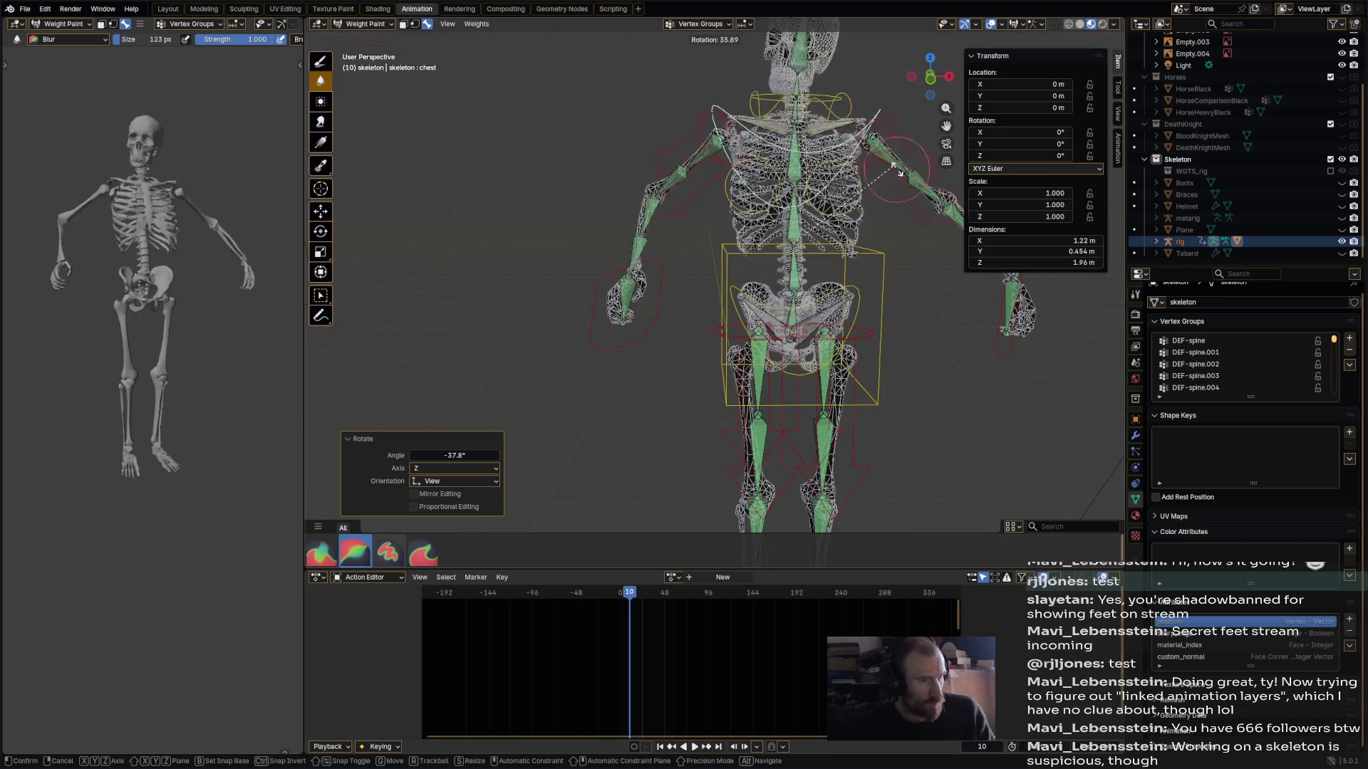
pyautogui.click(836, 287)
pyautogui.keyDown('ctrl'); pyautogui.click(852, 300); pyautogui.keyUp('ctrl')
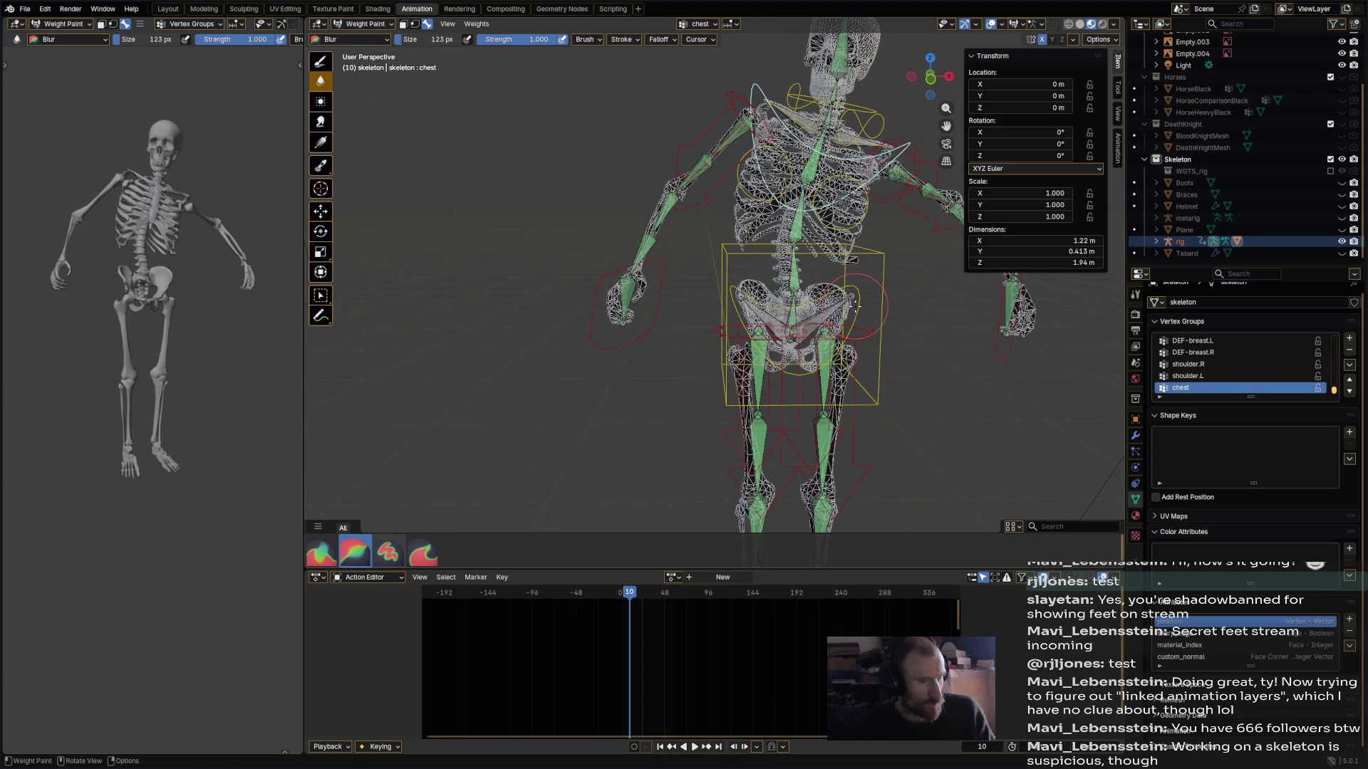
pyautogui.moveTo(863, 374)
pyautogui.mouseDown(button='middle')
pyautogui.moveTo(789, 235)
pyautogui.moveTo(712, 270)
pyautogui.moveTo(127, 356)
pyautogui.mouseUp(button='middle')
pyautogui.press('r')
pyautogui.click(789, 235)
# - Rotate the hips −14° and display the DEF-pelvis.L weights
pyautogui.keyDown('shift'); pyautogui.moveTo(820, 370); pyautogui.dragTo(819, 185, button='middle'); pyautogui.keyUp('shift')
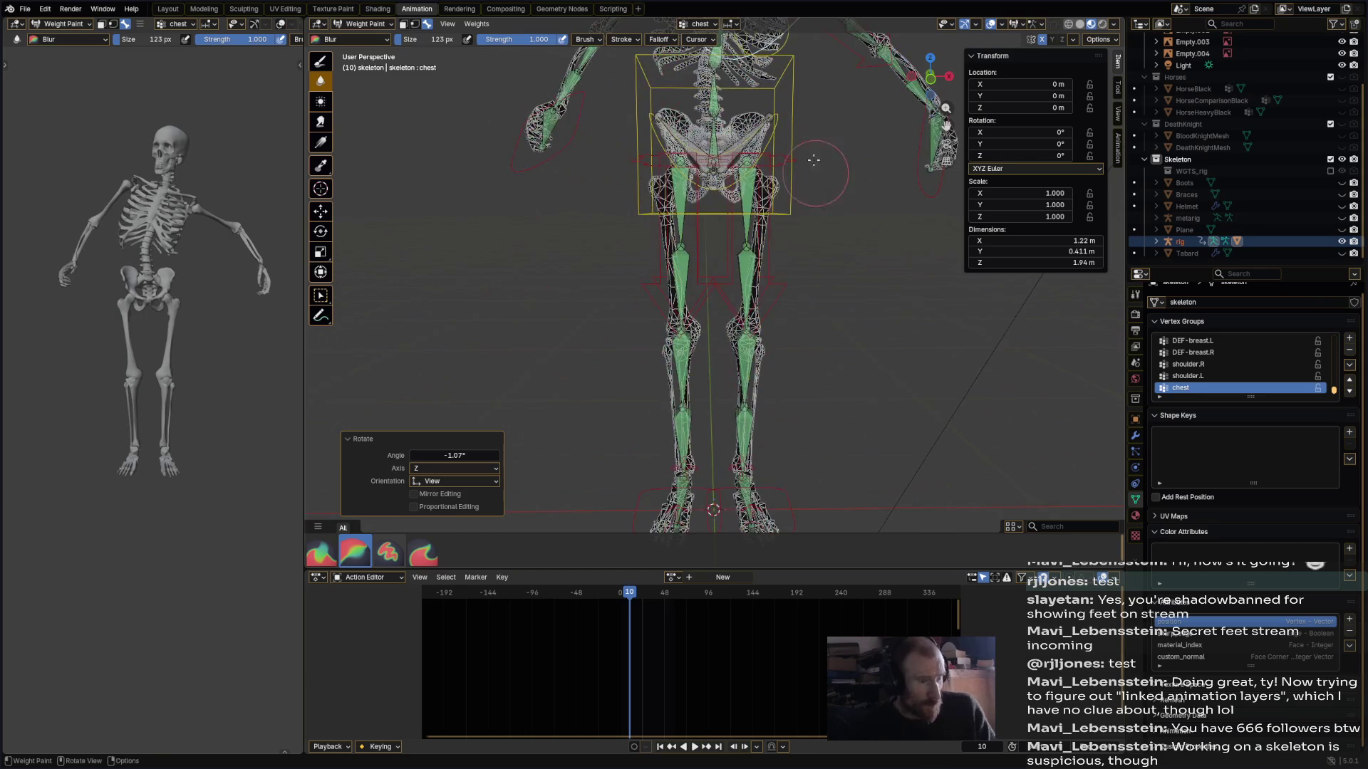
pyautogui.keyDown('ctrl'); pyautogui.click(781, 128); pyautogui.keyUp('ctrl')
pyautogui.press('r')
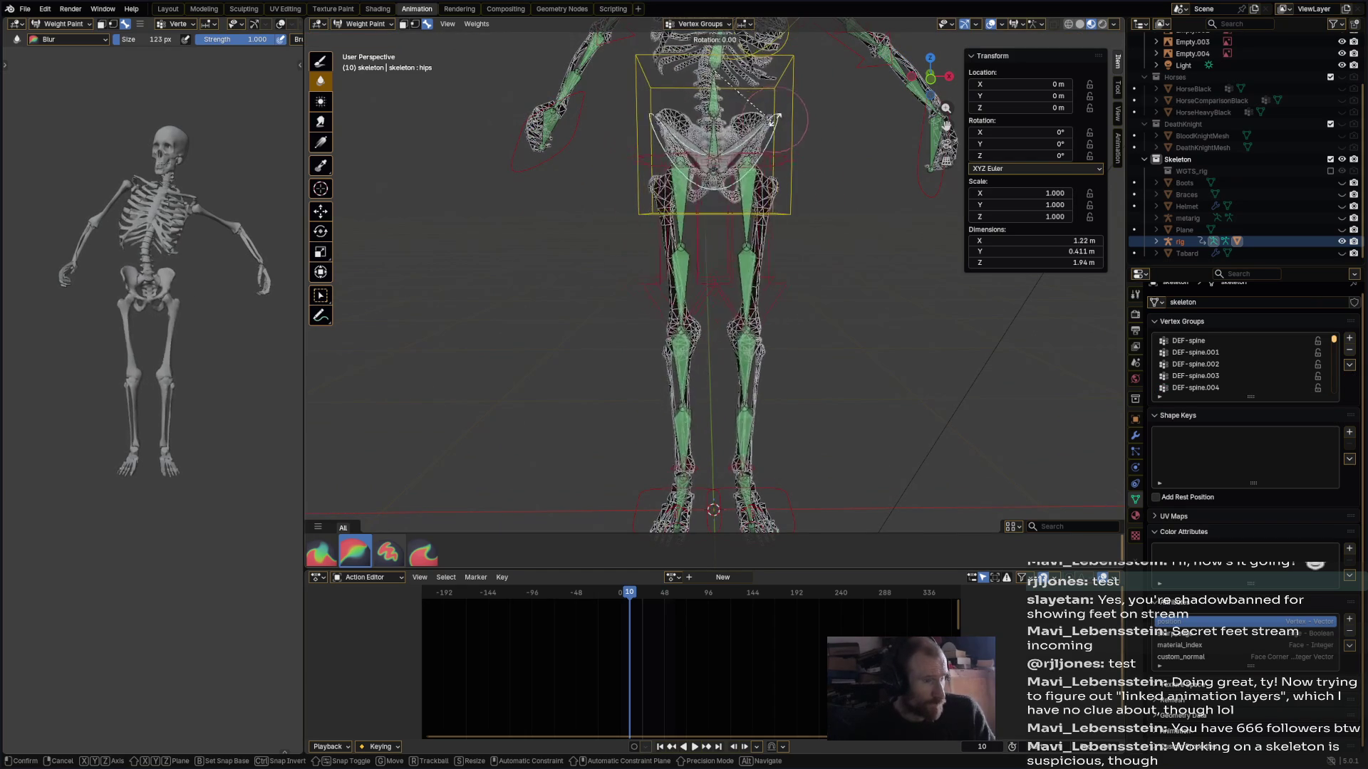
pyautogui.click(784, 126)
pyautogui.keyDown('shift'); pyautogui.moveTo(784, 127); pyautogui.dragTo(798, 292, button='middle'); pyautogui.keyUp('shift')
pyautogui.scroll(2, 790, 284)
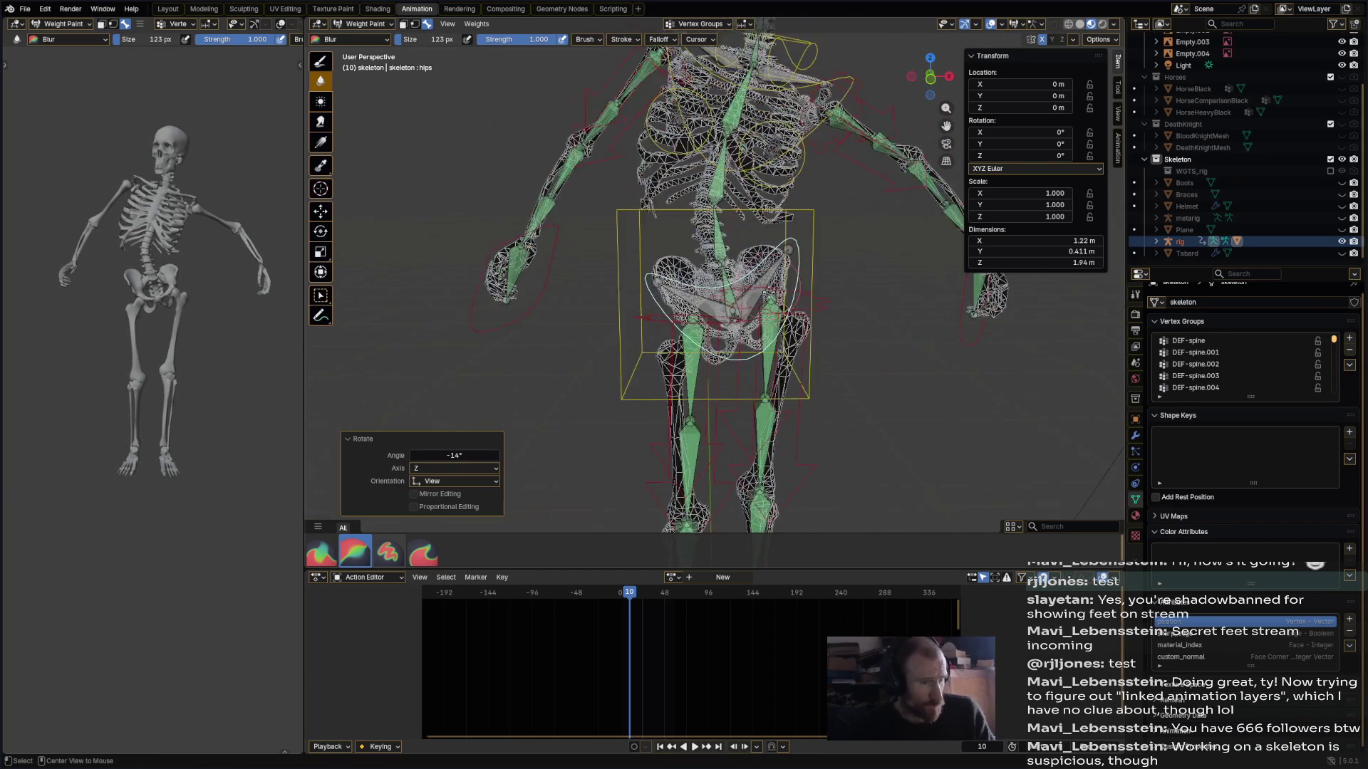
pyautogui.keyDown('ctrl'); pyautogui.click(766, 285); pyautogui.keyUp('ctrl')
pyautogui.moveTo(783, 205); pyautogui.dragTo(773, 200)
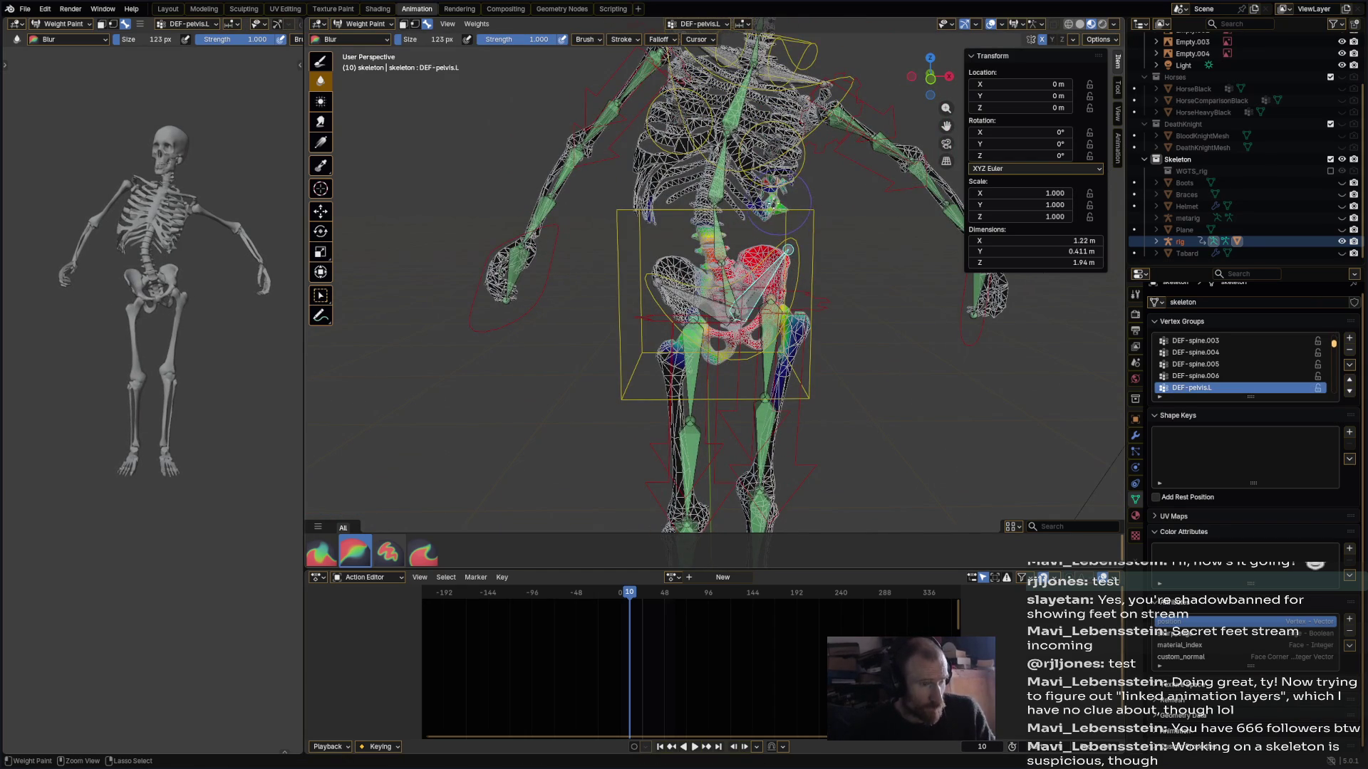
# - Undo the stray stroke and paint full DEF-spine.002 weight onto the lower ribs
pyautogui.hotkey('ctrl', 'z')
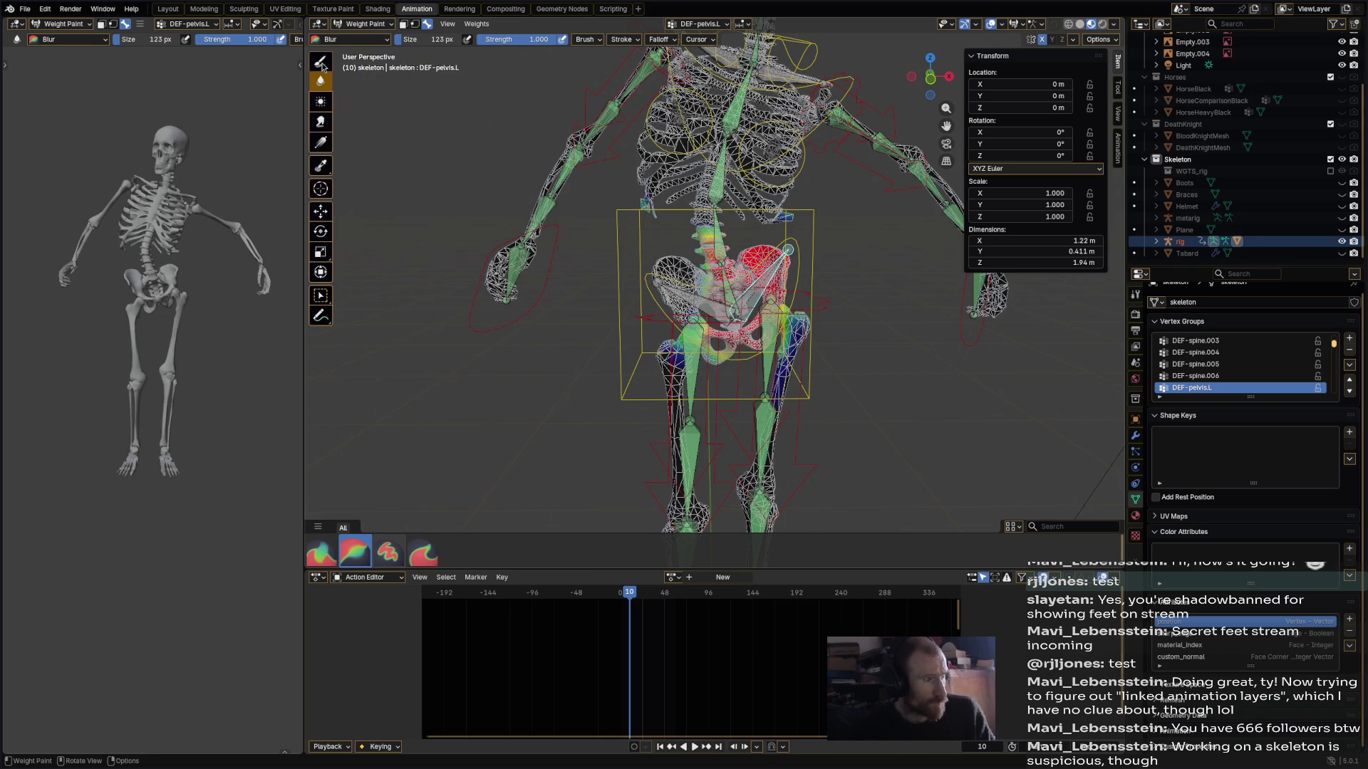
pyautogui.hotkey('ctrl', 'z')
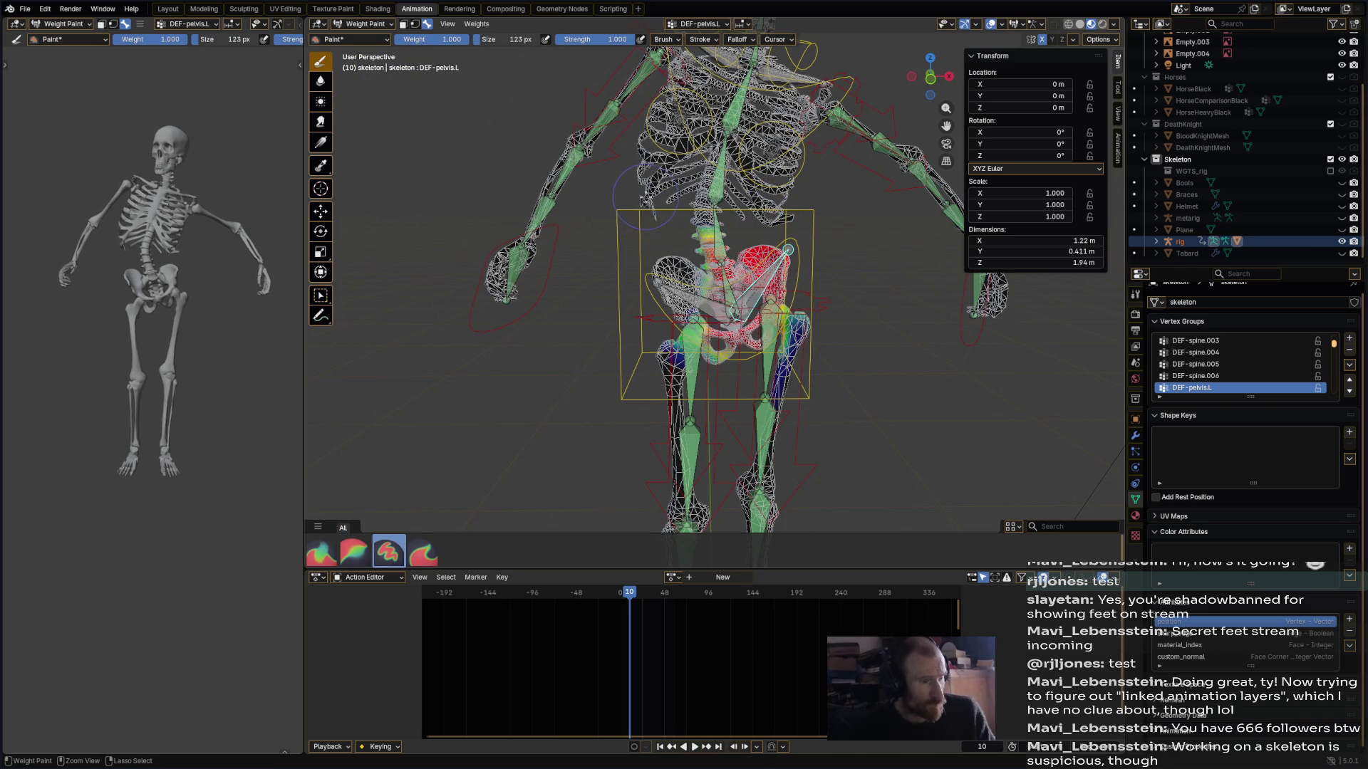
pyautogui.keyDown('ctrl'); pyautogui.click(703, 304); pyautogui.keyUp('ctrl')
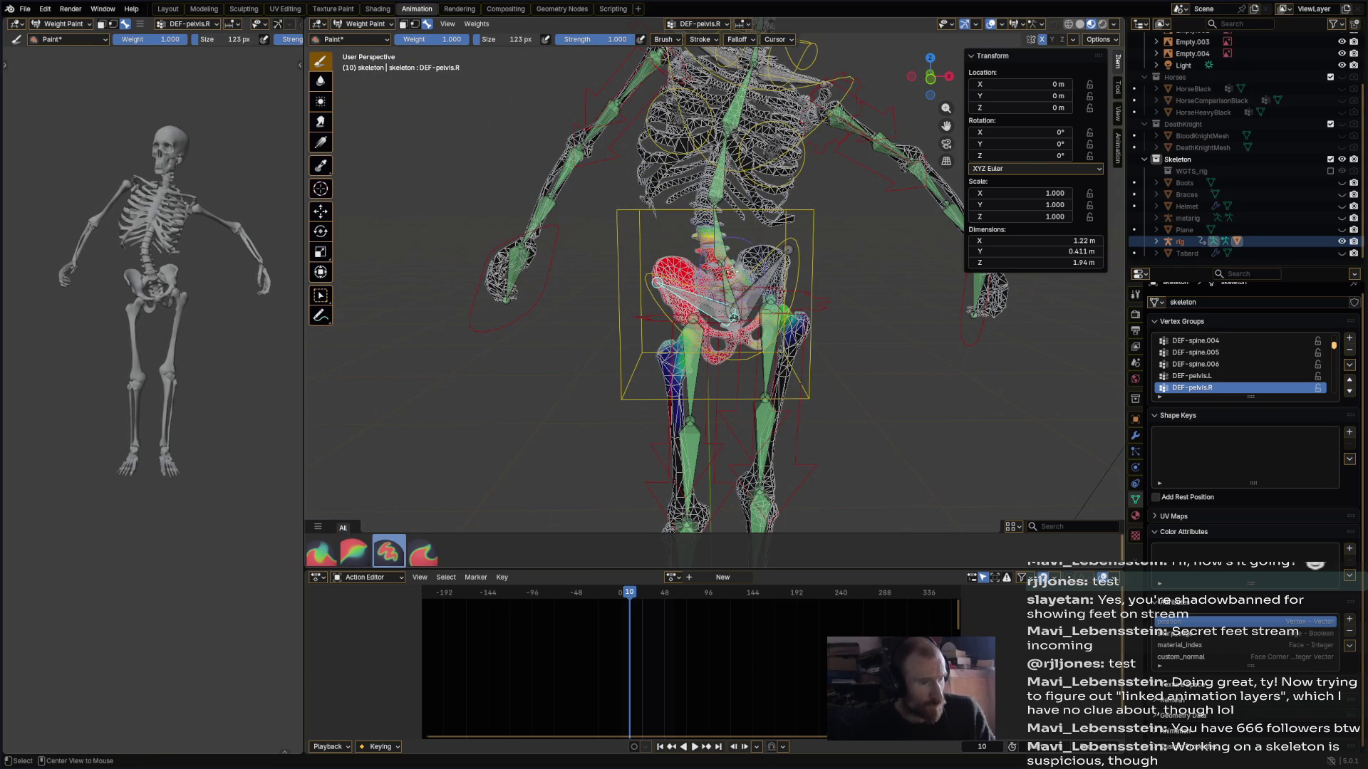
pyautogui.keyDown('ctrl'); pyautogui.click(771, 253); pyautogui.keyUp('ctrl')
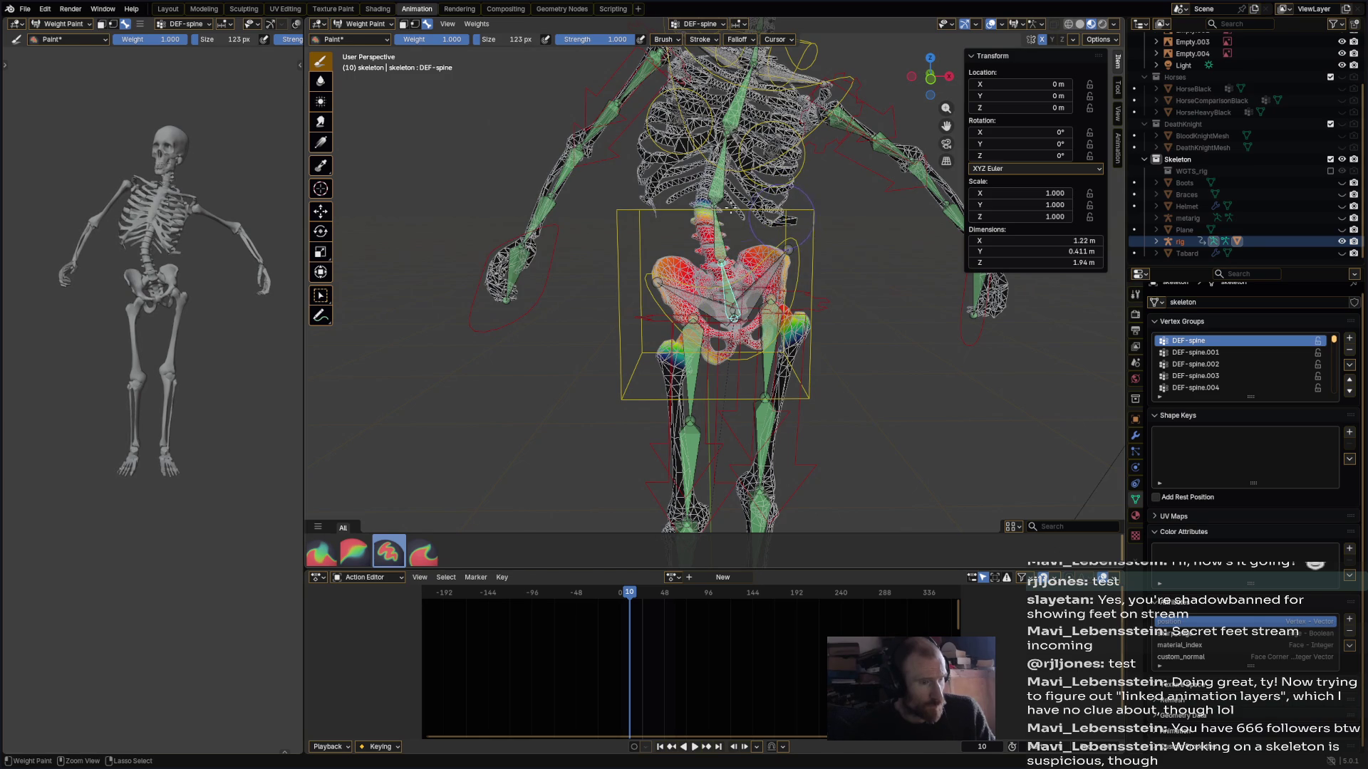
pyautogui.keyDown('ctrl'); pyautogui.click(736, 202); pyautogui.keyUp('ctrl')
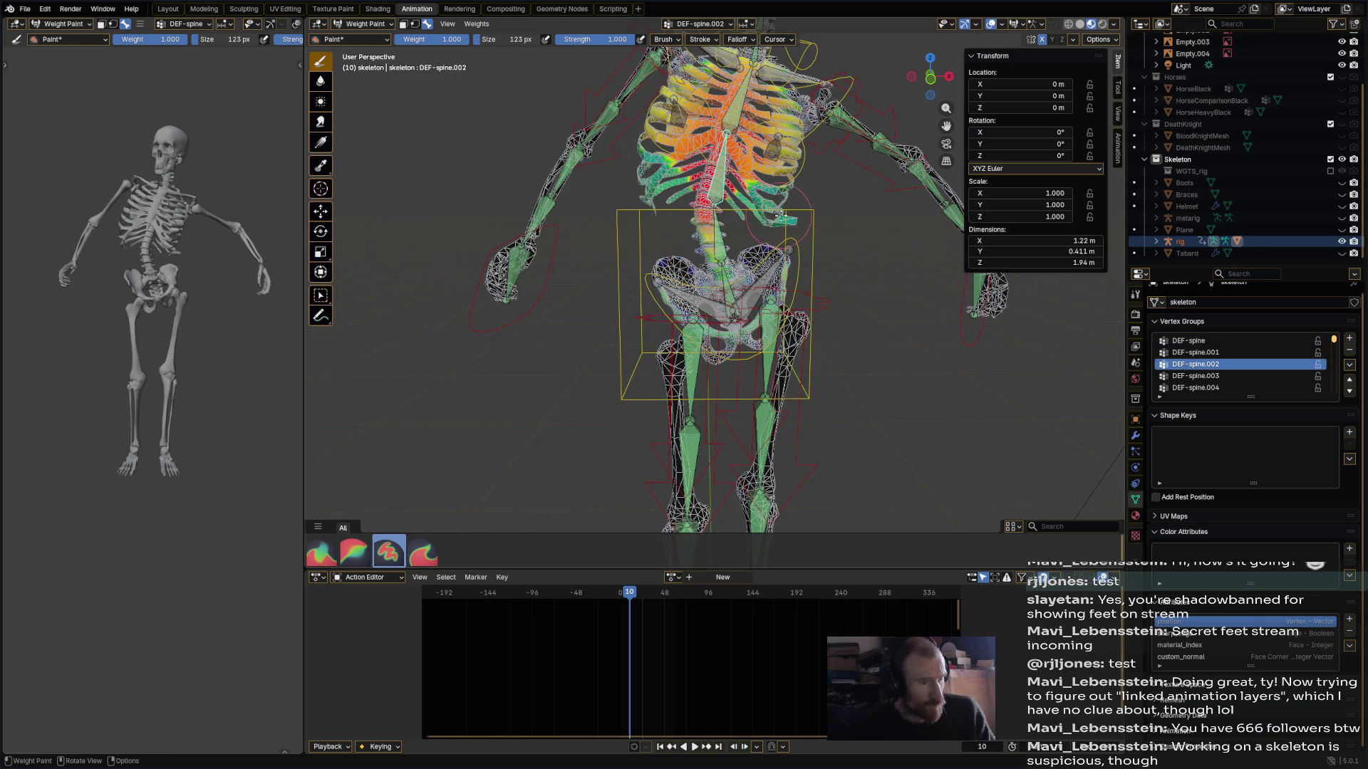
pyautogui.moveTo(769, 212)
pyautogui.mouseDown()
pyautogui.moveTo(804, 210)
pyautogui.moveTo(766, 187)
pyautogui.moveTo(732, 199)
pyautogui.mouseUp()
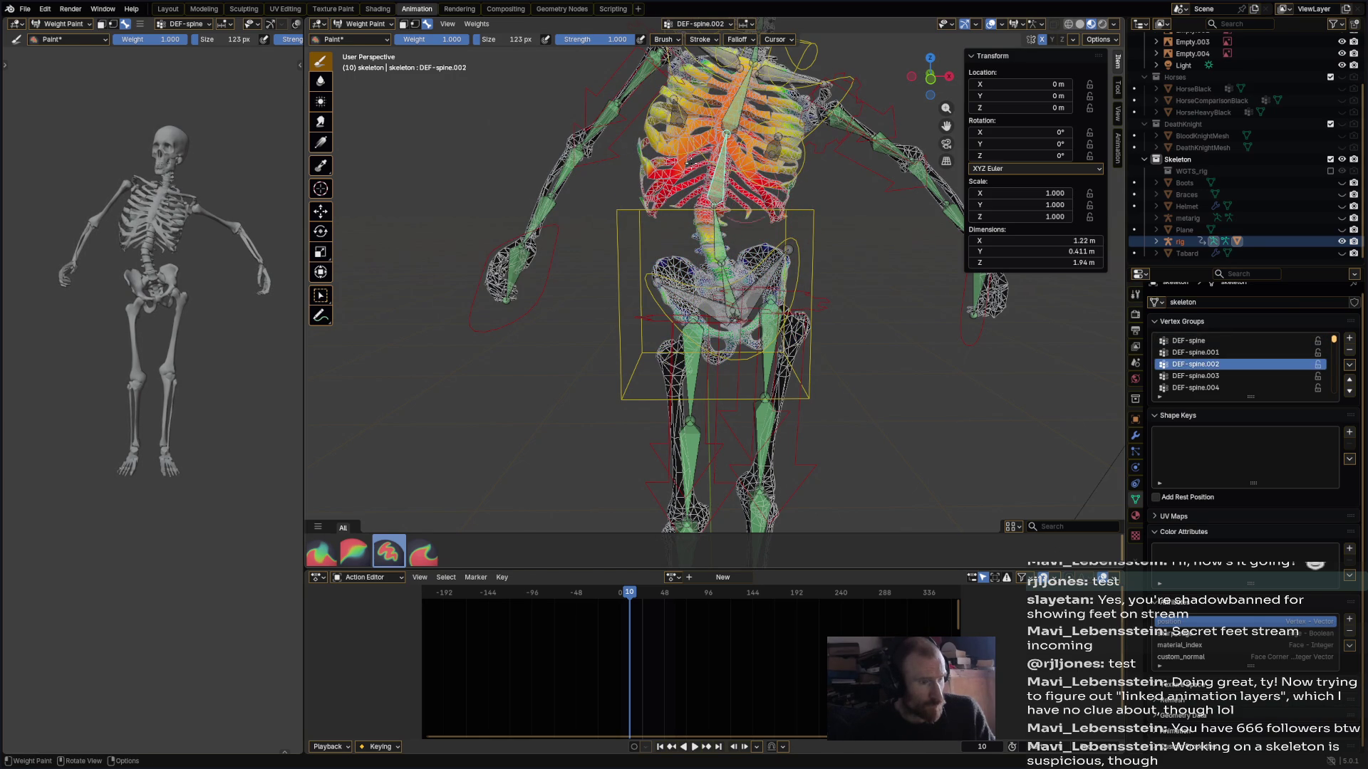
pyautogui.moveTo(654, 151); pyautogui.dragTo(634, 158)
pyautogui.moveTo(645, 212); pyautogui.dragTo(649, 172)
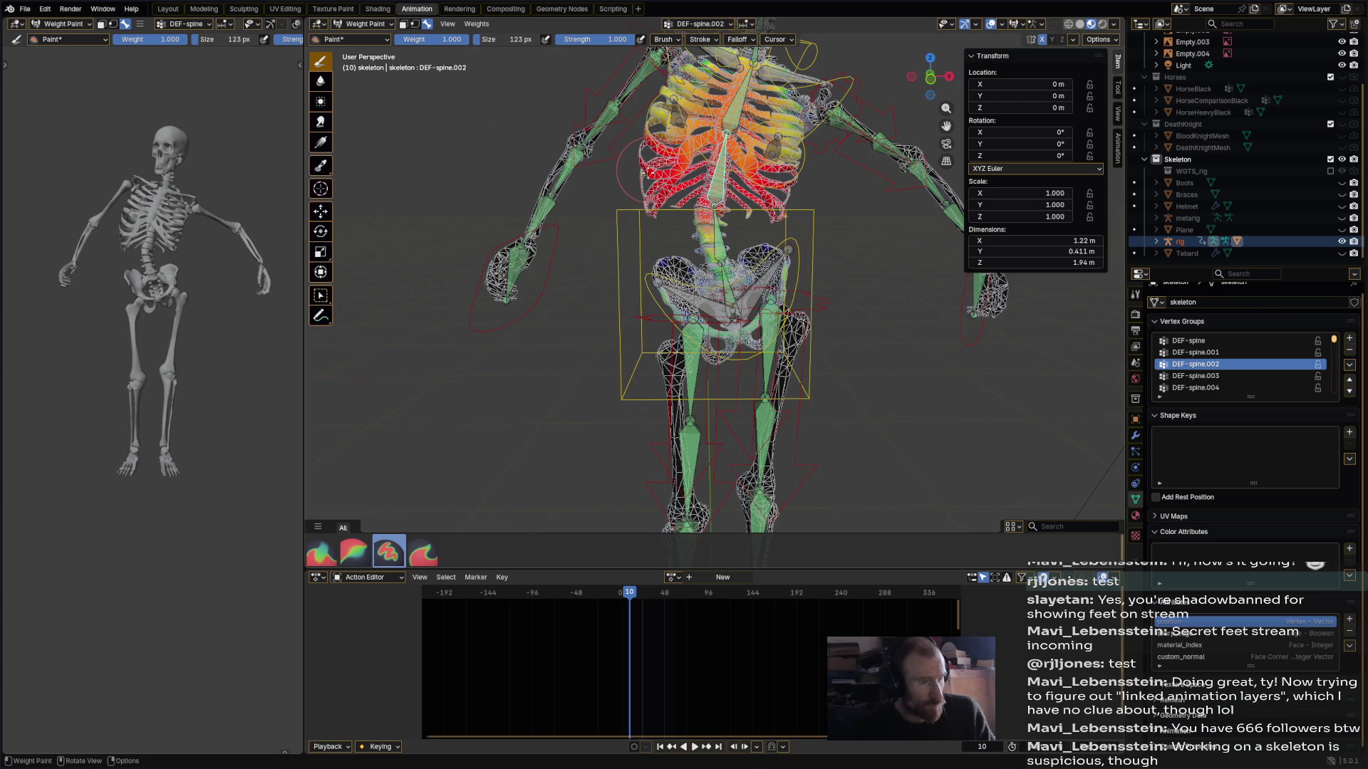
# - Paint DEF-spine.001 weight on the lower vertebrae, then check DEF-spine and both pelvis groups
pyautogui.keyDown('ctrl'); pyautogui.click(725, 242); pyautogui.keyUp('ctrl')
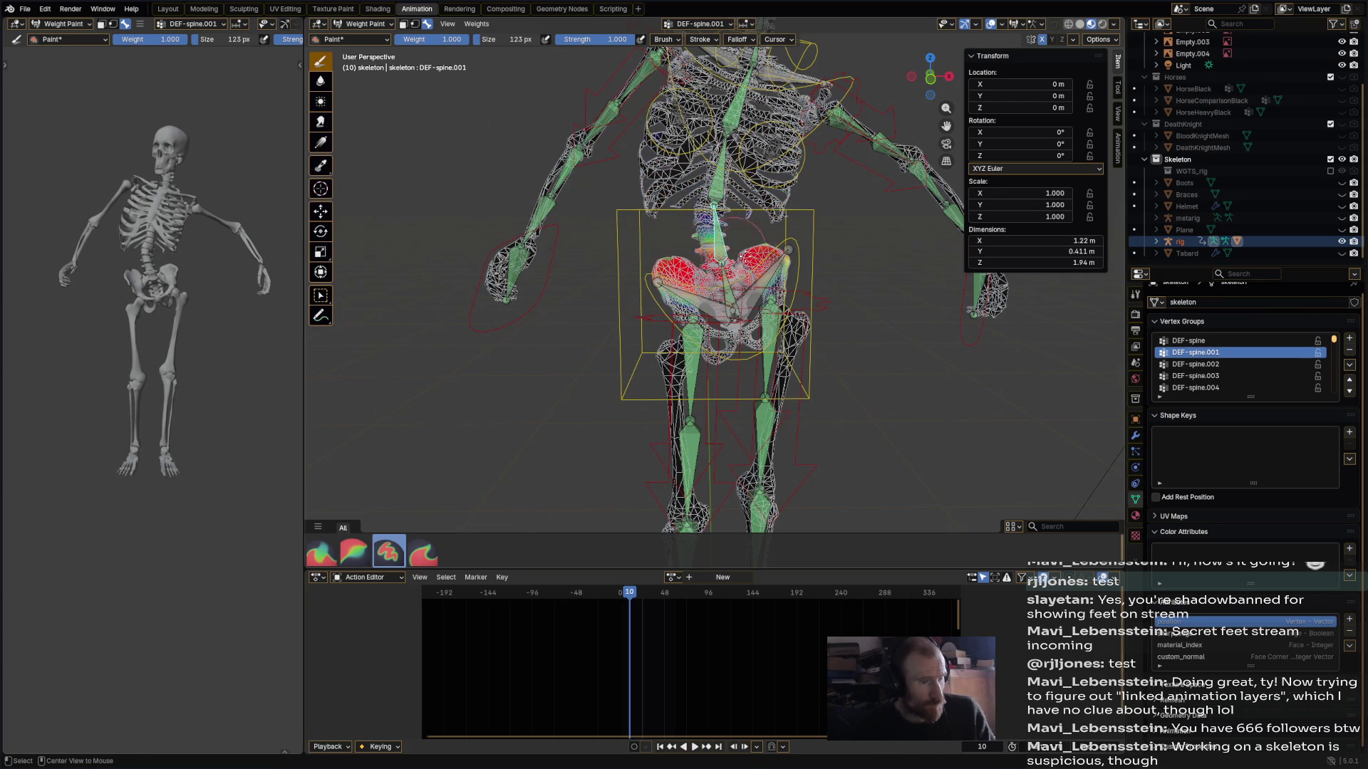
pyautogui.moveTo(746, 254)
pyautogui.mouseDown()
pyautogui.moveTo(716, 243)
pyautogui.moveTo(683, 255)
pyautogui.mouseUp()
pyautogui.keyDown('ctrl'); pyautogui.click(726, 285); pyautogui.keyUp('ctrl')
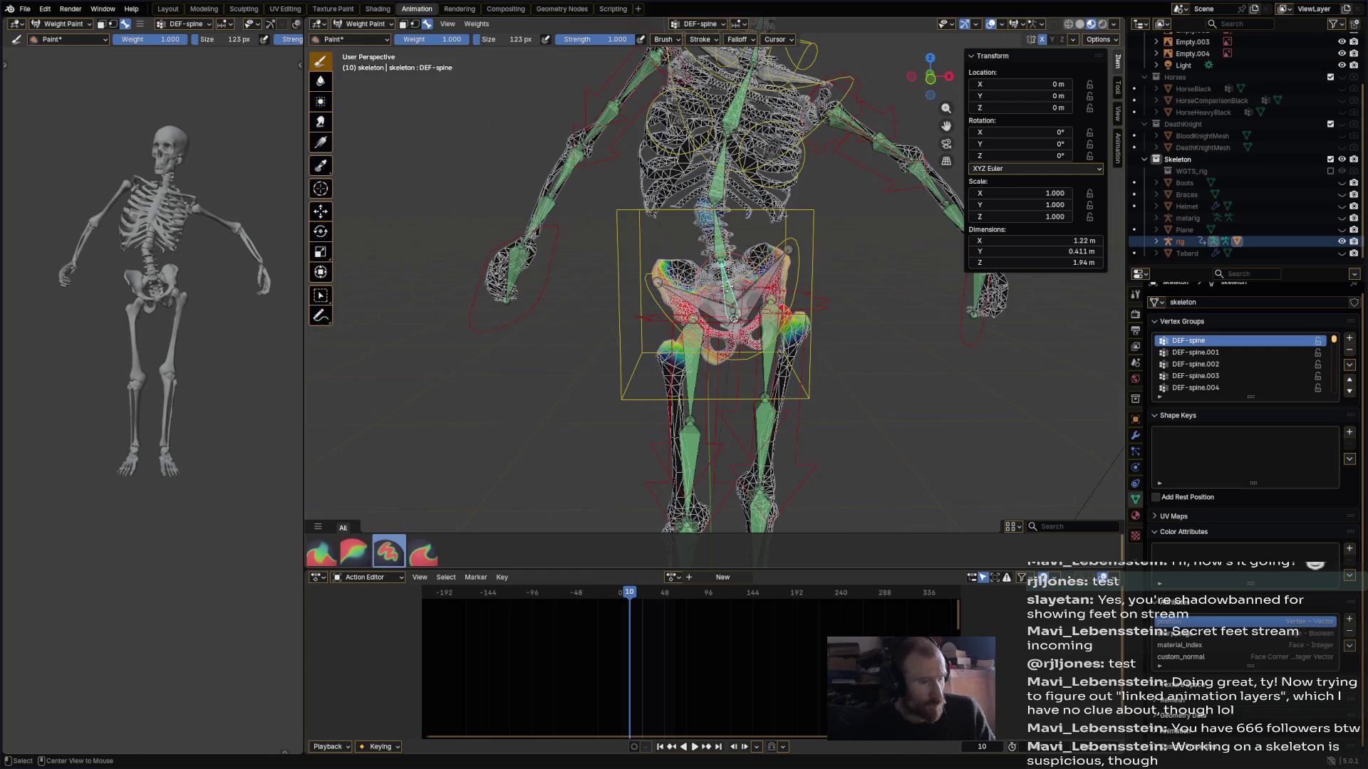
pyautogui.keyDown('ctrl'); pyautogui.click(706, 304); pyautogui.keyUp('ctrl')
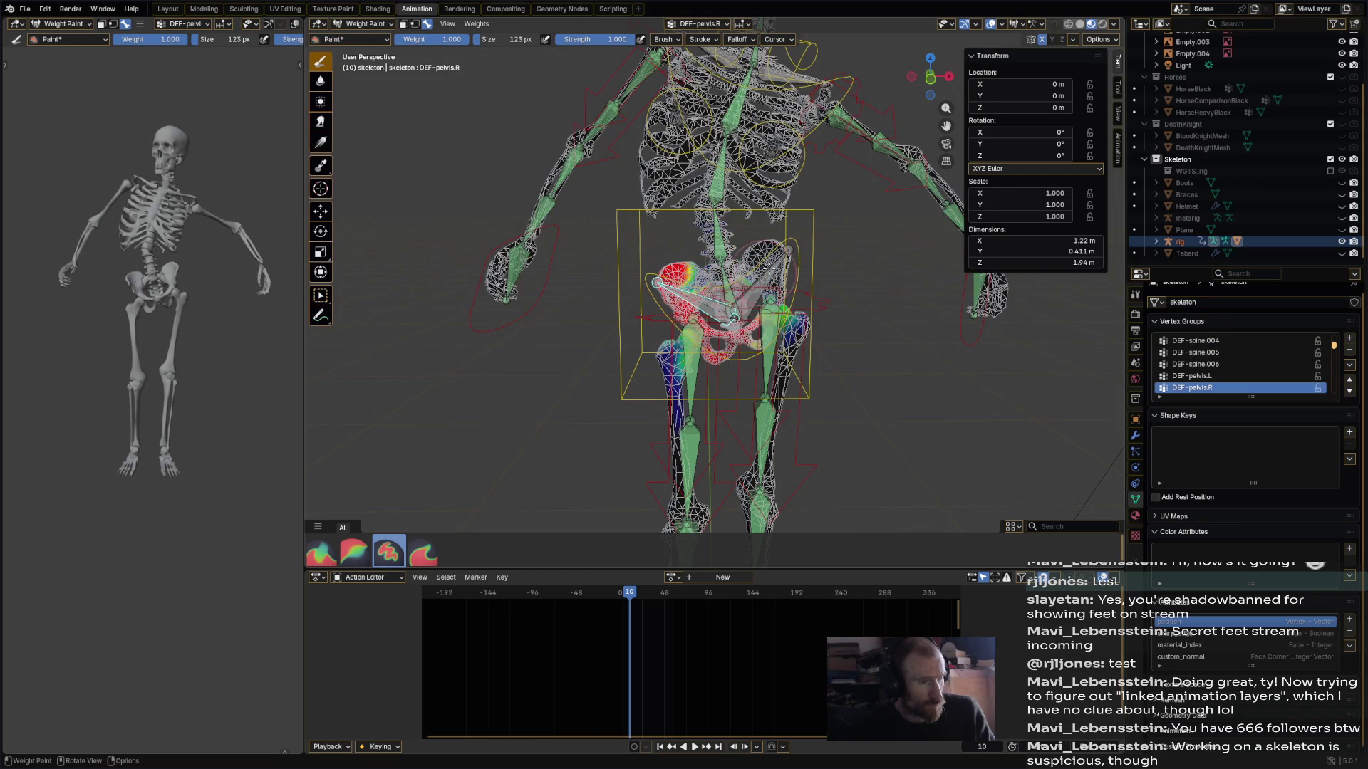
pyautogui.keyDown('ctrl'); pyautogui.click(768, 258); pyautogui.keyUp('ctrl')
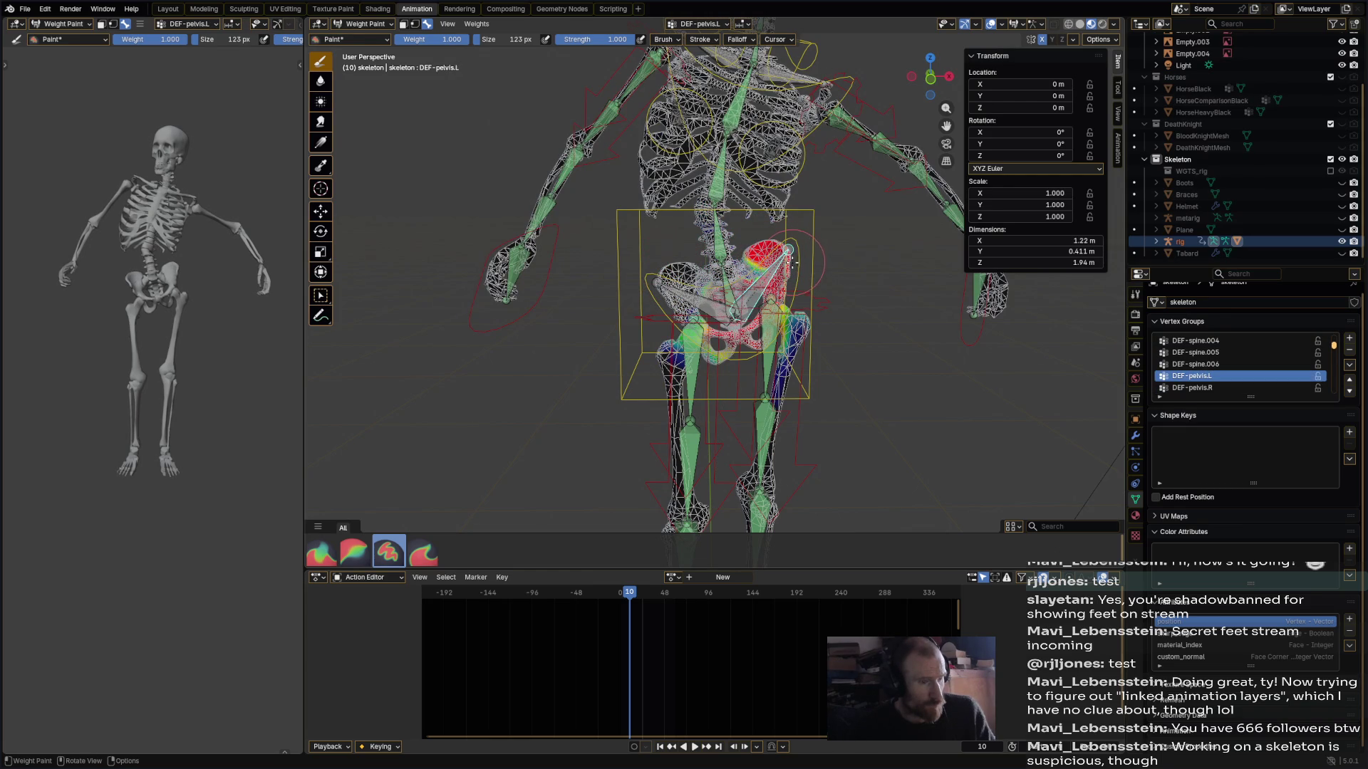
pyautogui.moveTo(708, 314); pyautogui.dragTo(713, 316, button='middle')
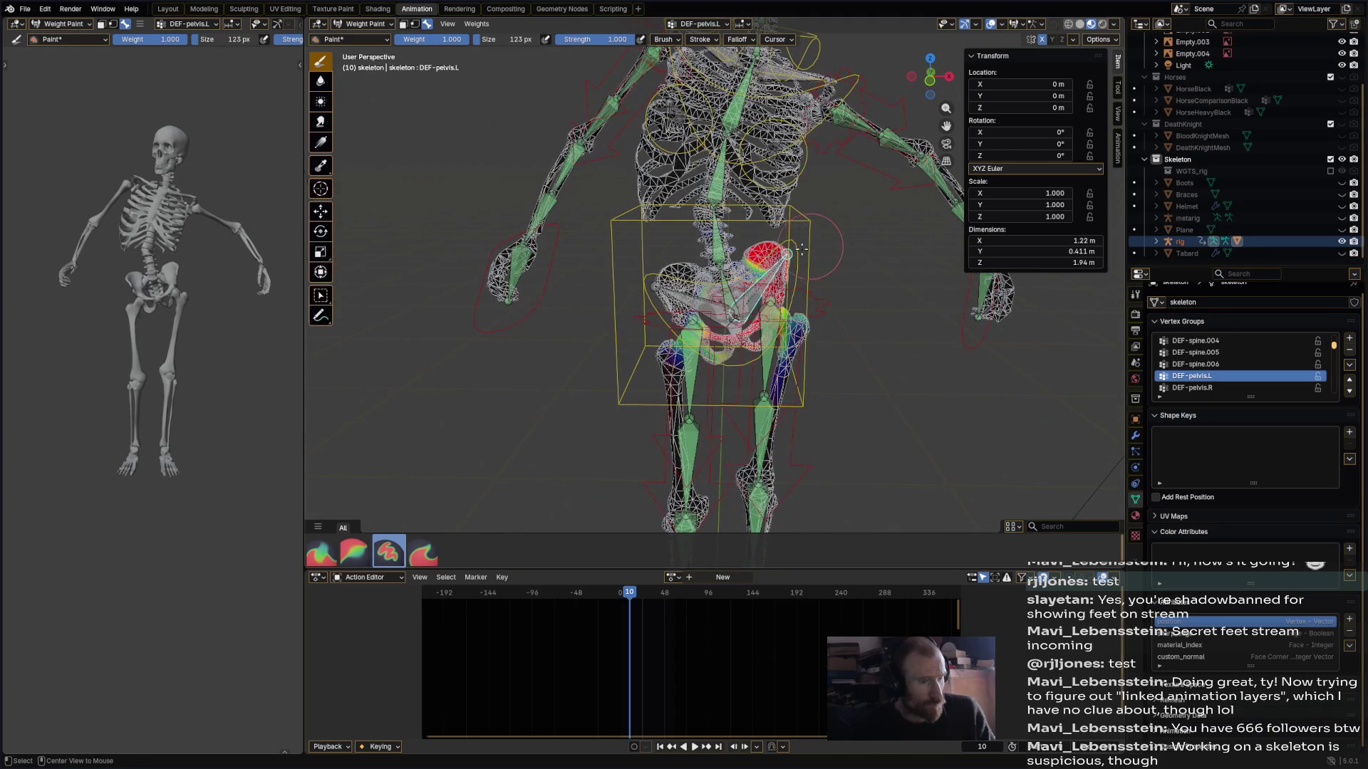
# - Rotate the hips to test, then review the spine, thigh, pelvis and DEF-spine.002 weights
pyautogui.keyDown('ctrl'); pyautogui.click(735, 311); pyautogui.keyUp('ctrl')
pyautogui.press('r')
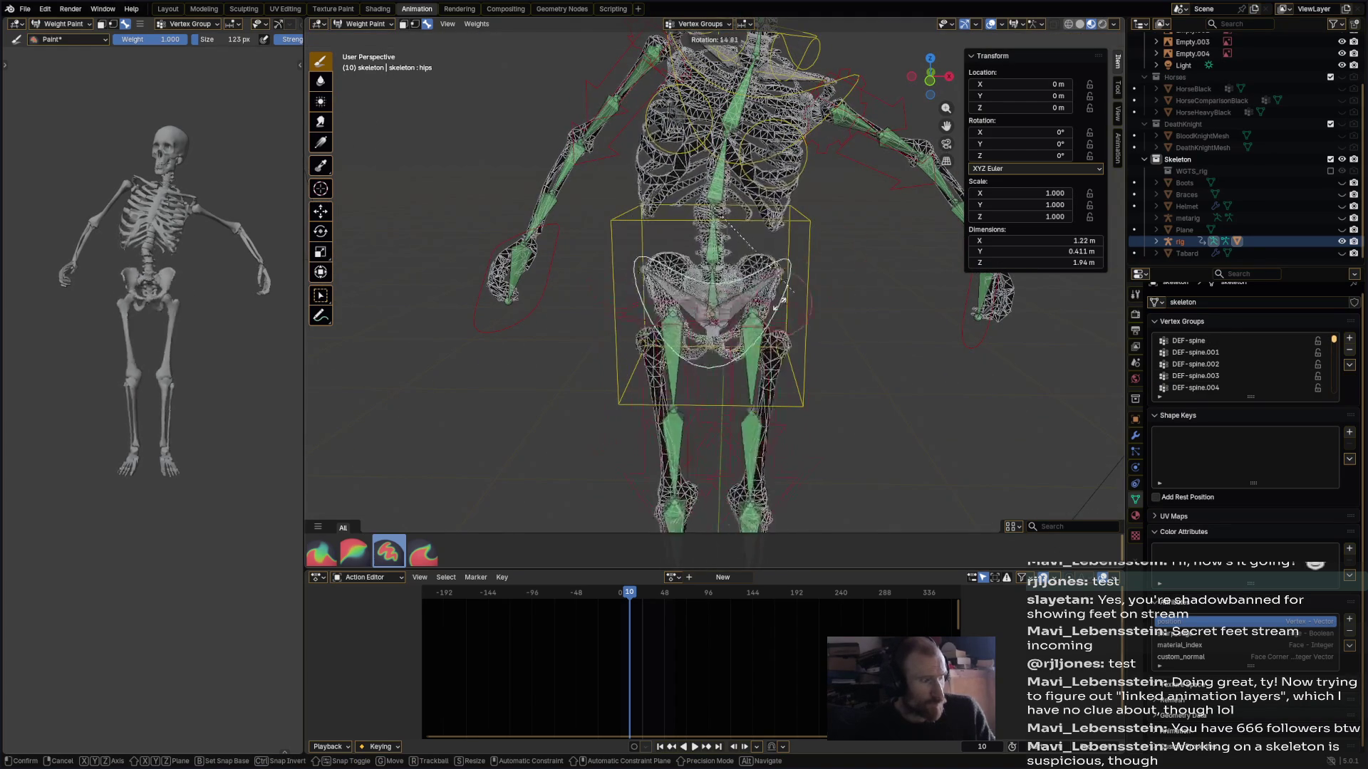
pyautogui.click(811, 292)
pyautogui.keyDown('ctrl'); pyautogui.click(710, 299); pyautogui.keyUp('ctrl')
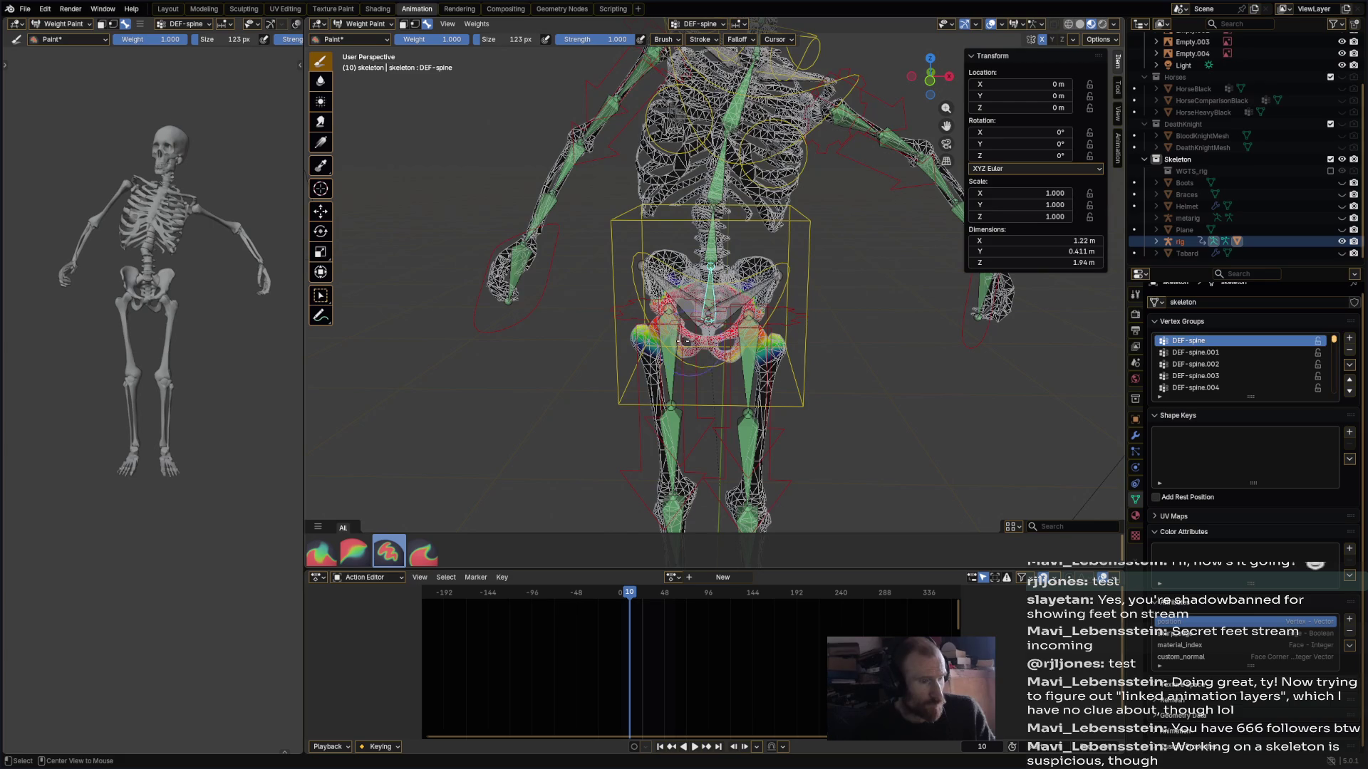
pyautogui.keyDown('ctrl'); pyautogui.click(676, 339); pyautogui.keyUp('ctrl')
pyautogui.keyDown('ctrl'); pyautogui.click(745, 341); pyautogui.keyUp('ctrl')
pyautogui.keyDown('ctrl'); pyautogui.click(694, 296); pyautogui.keyUp('ctrl')
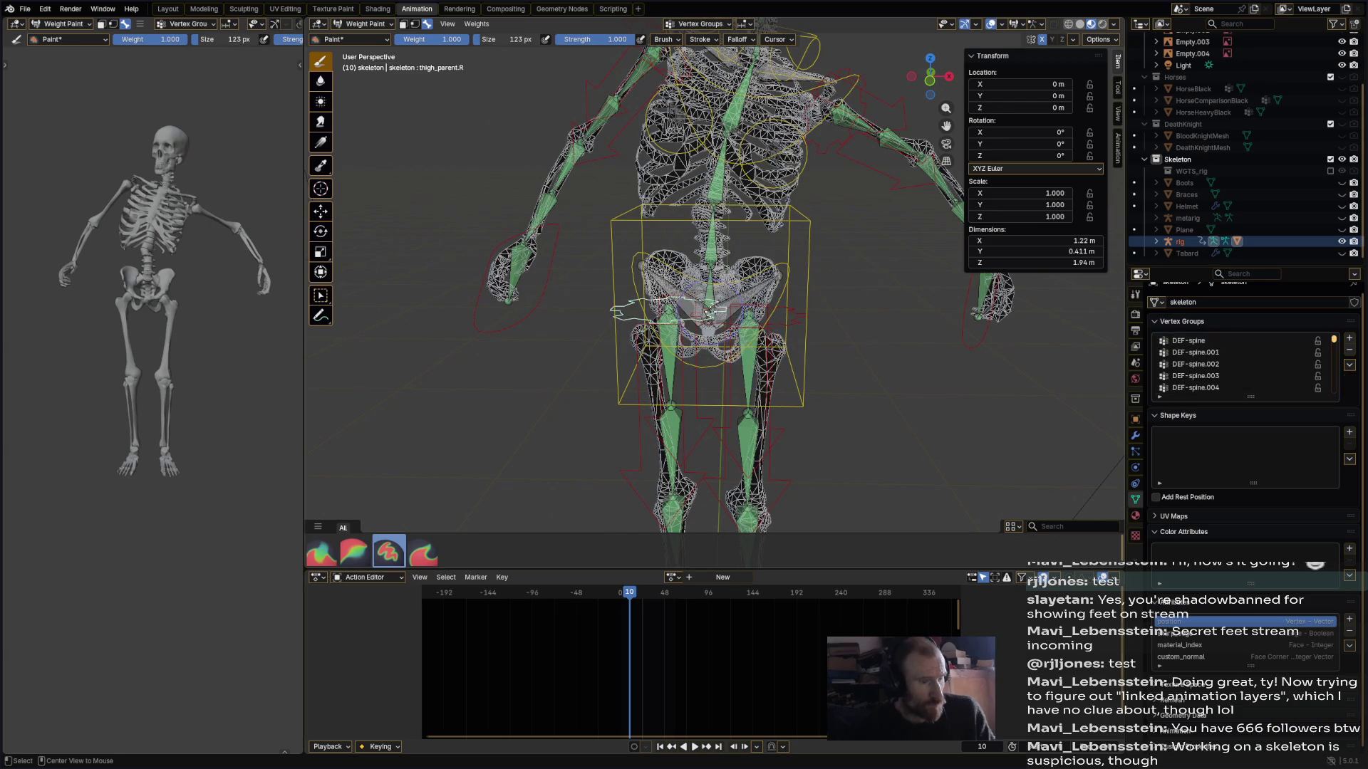
pyautogui.keyDown('ctrl'); pyautogui.click(740, 292); pyautogui.keyUp('ctrl')
pyautogui.keyDown('ctrl'); pyautogui.click(708, 260); pyautogui.keyUp('ctrl')
pyautogui.keyDown('ctrl'); pyautogui.click(719, 171); pyautogui.keyUp('ctrl')
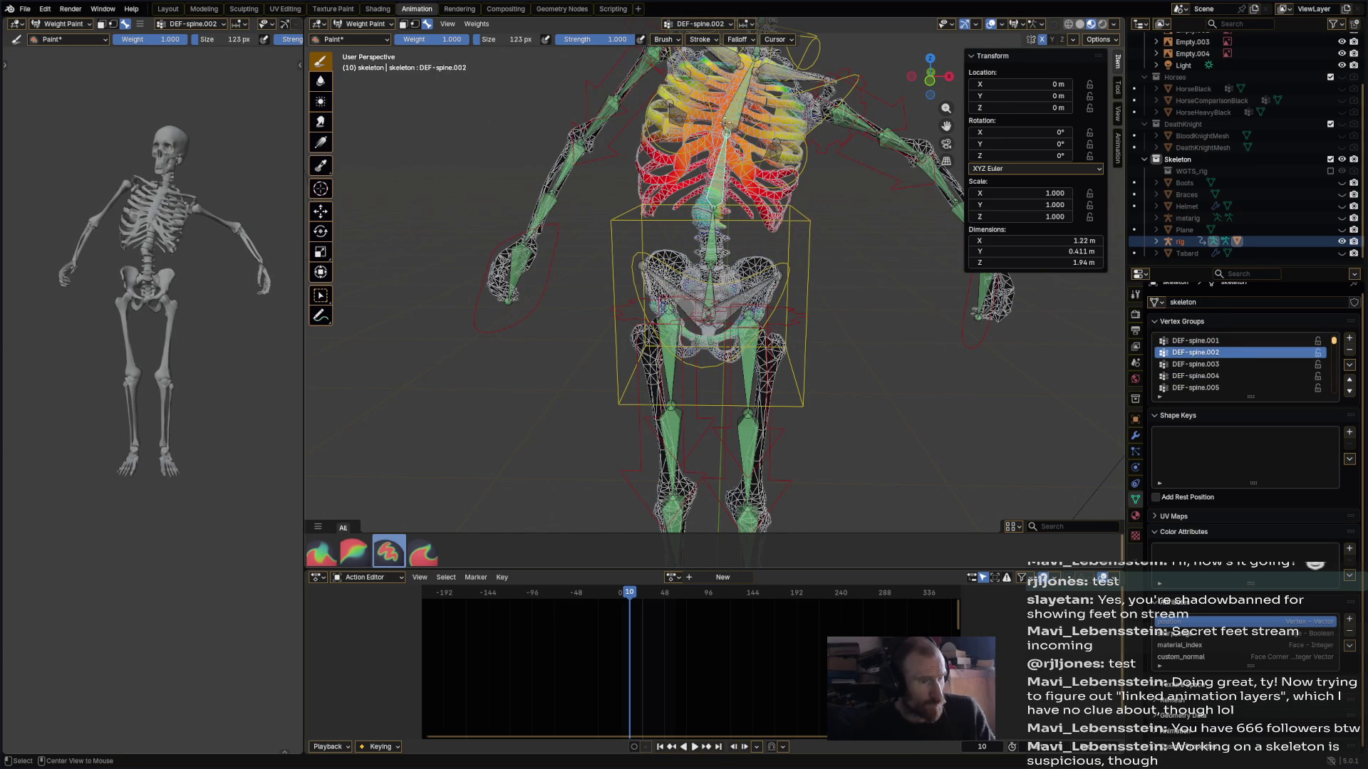
# - Paint more DEF-spine.001 weight on the upper lumbar vertebrae
pyautogui.keyDown('ctrl'); pyautogui.click(732, 112); pyautogui.keyUp('ctrl')
pyautogui.keyDown('ctrl'); pyautogui.click(714, 183); pyautogui.keyUp('ctrl')
pyautogui.keyDown('ctrl'); pyautogui.click(713, 228); pyautogui.keyUp('ctrl')
pyautogui.scroll(3, 712, 228)
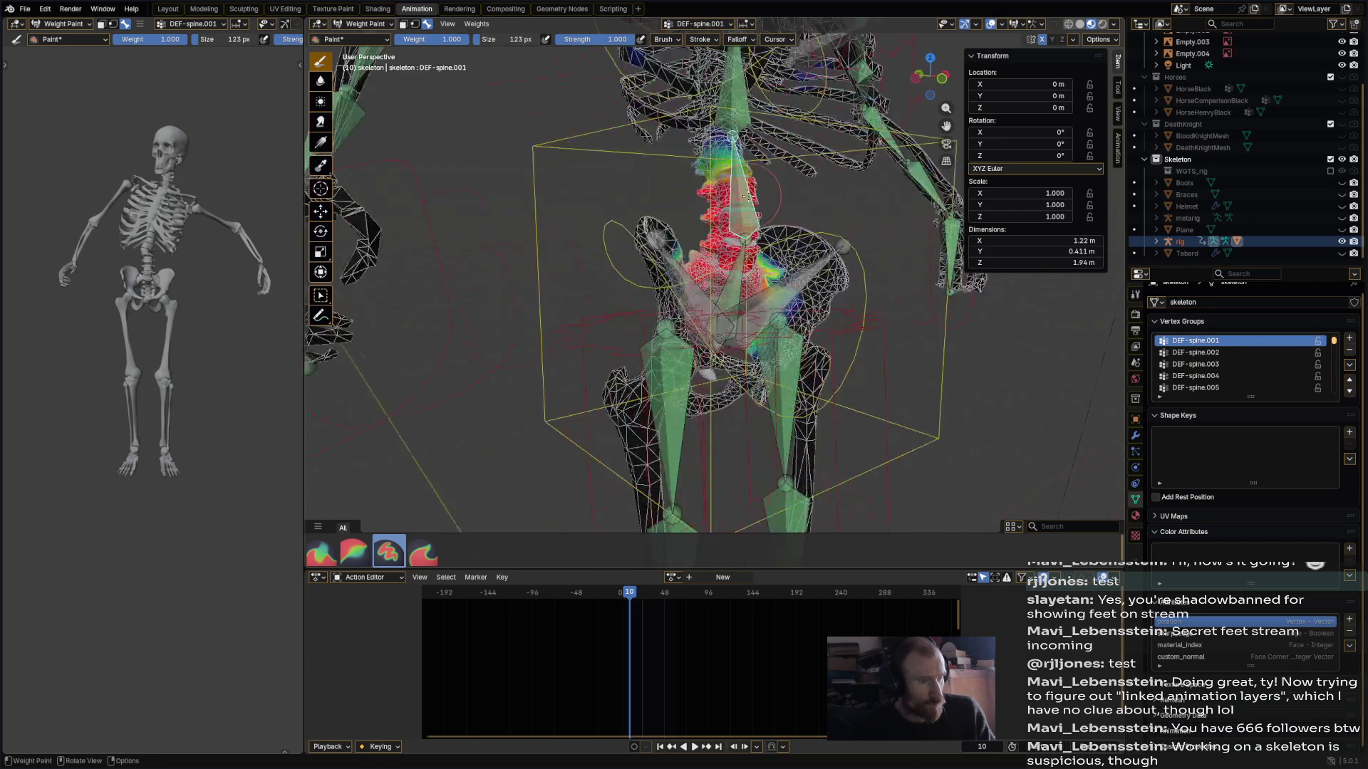
pyautogui.moveTo(709, 163); pyautogui.dragTo(705, 144)
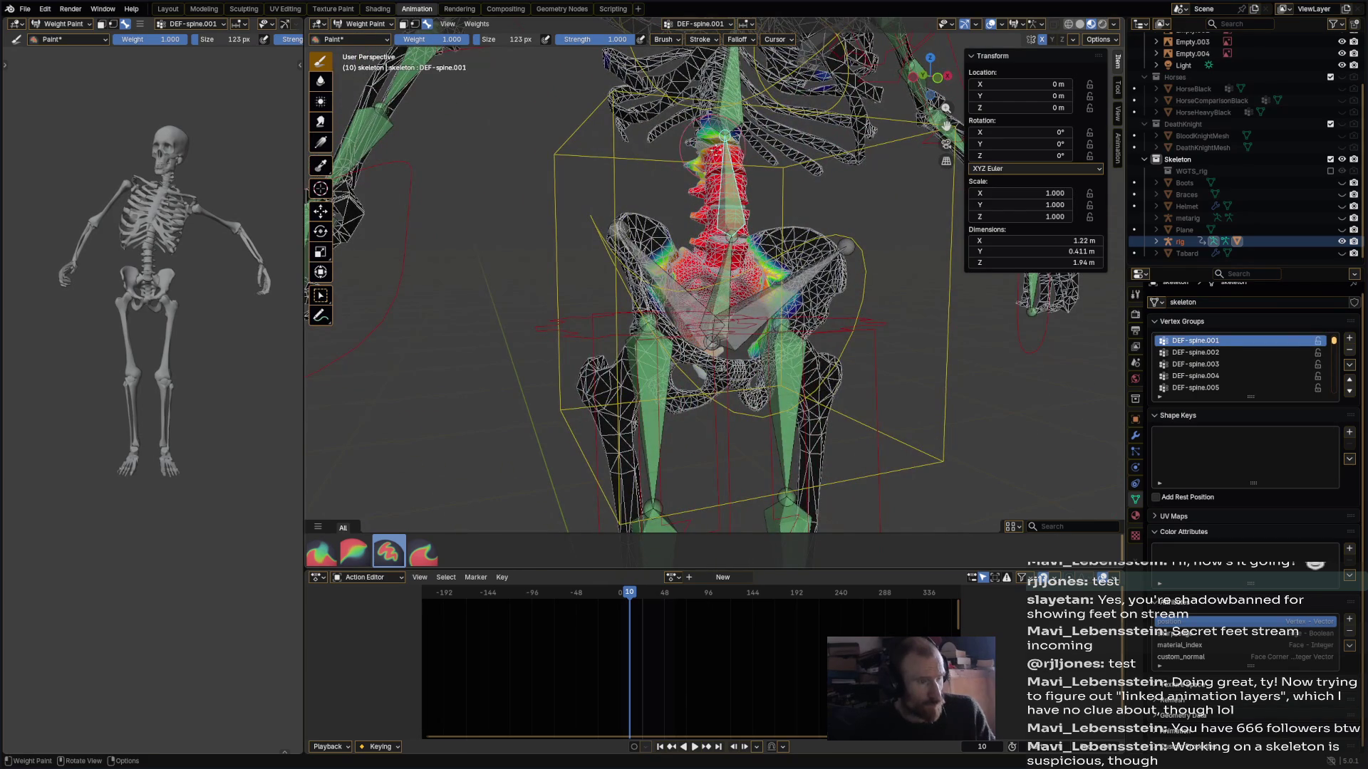
# - Choose the Blur brush and inspect the DEF-spine.002 and forearm weights around the ribs
pyautogui.moveTo(306, 107); pyautogui.dragTo(313, 107)
pyautogui.click(328, 81)
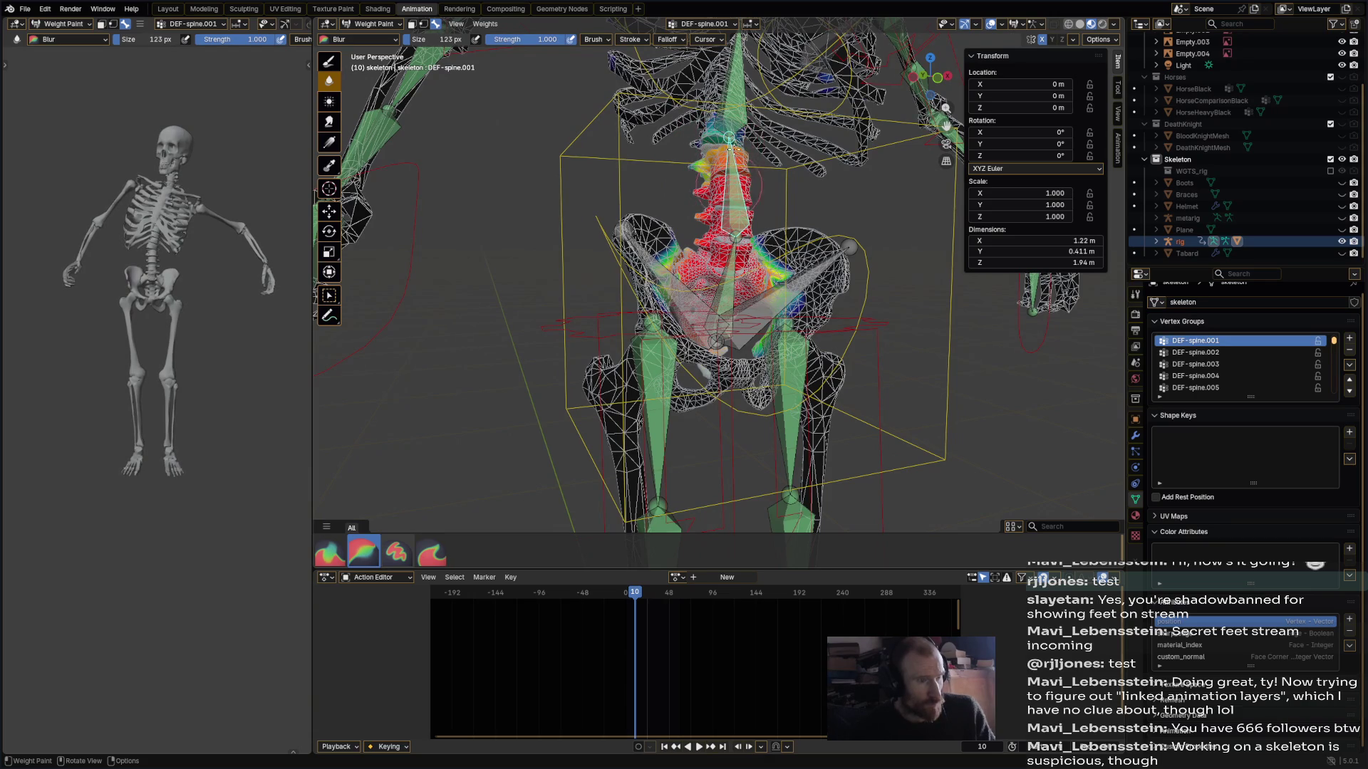
pyautogui.keyDown('ctrl'); pyautogui.click(737, 116); pyautogui.keyUp('ctrl')
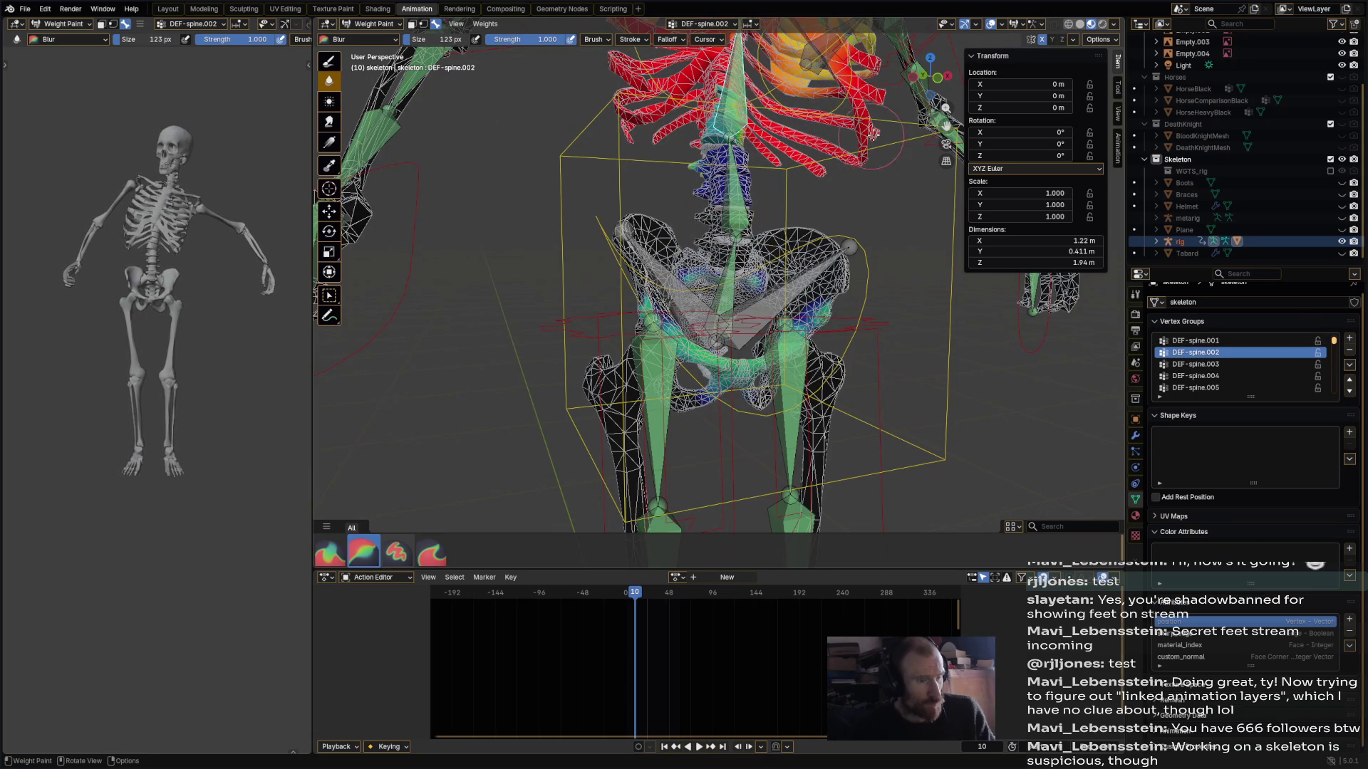
pyautogui.moveTo(713, 213); pyautogui.dragTo(641, 221, button='middle')
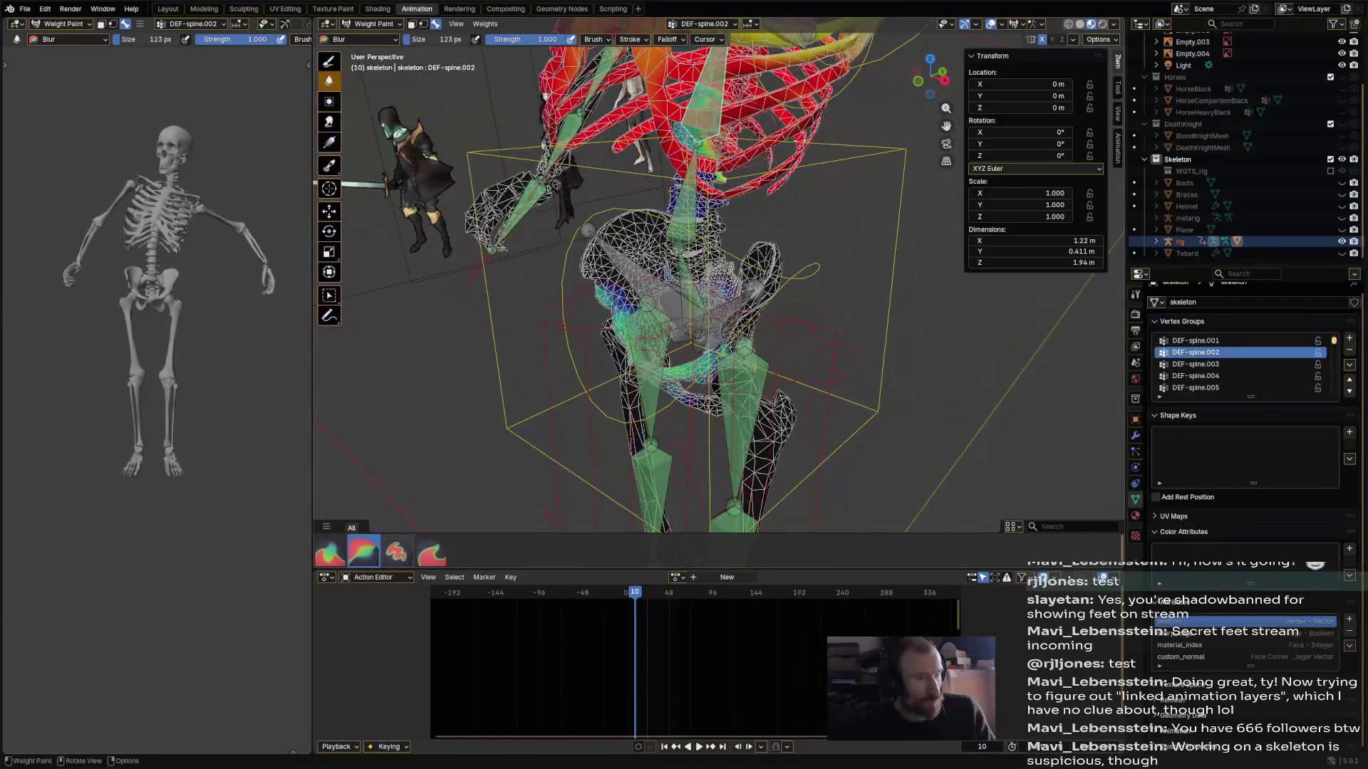
pyautogui.moveTo(794, 173); pyautogui.dragTo(787, 196, button='middle')
pyautogui.moveTo(721, 164)
pyautogui.mouseDown(button='middle')
pyautogui.moveTo(677, 139)
pyautogui.moveTo(627, 185)
pyautogui.moveTo(513, 207)
pyautogui.mouseUp(button='middle')
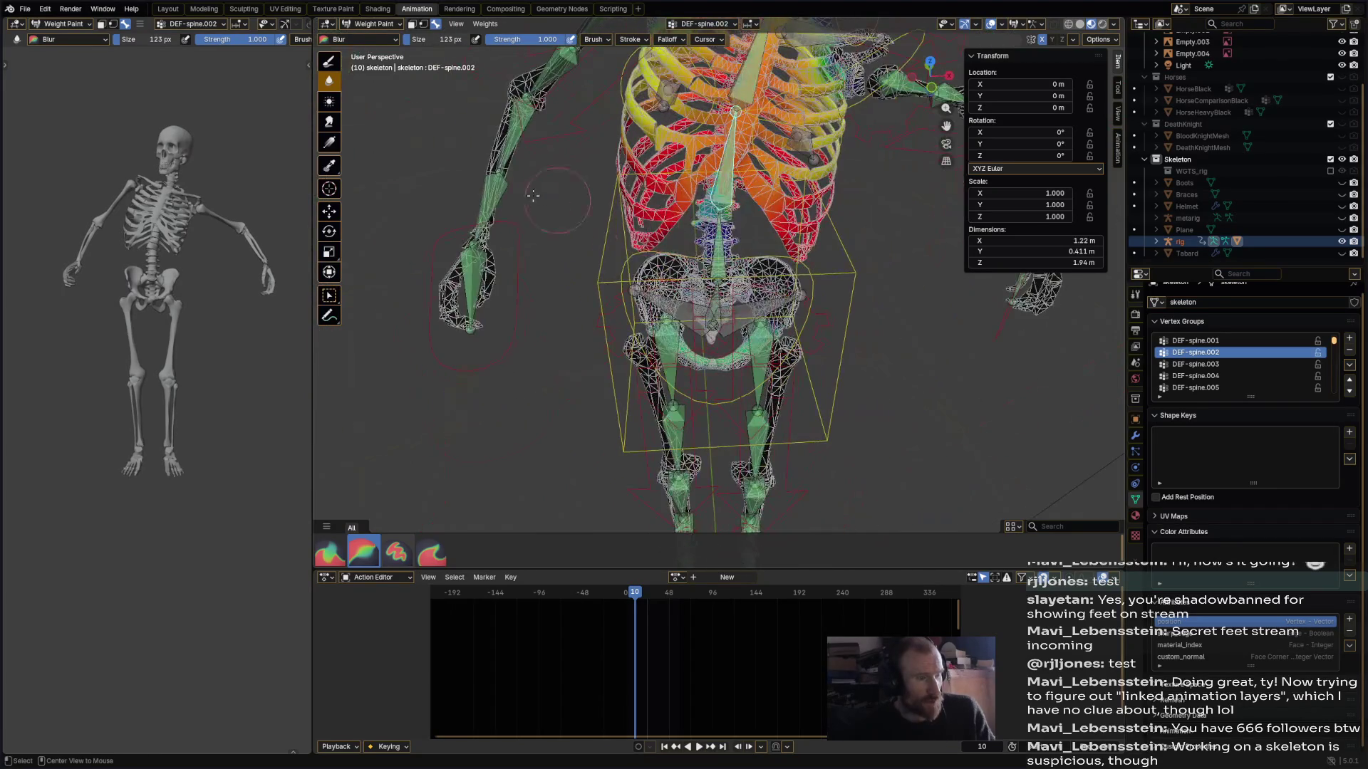
pyautogui.keyDown('ctrl'); pyautogui.click(496, 207); pyautogui.keyUp('ctrl')
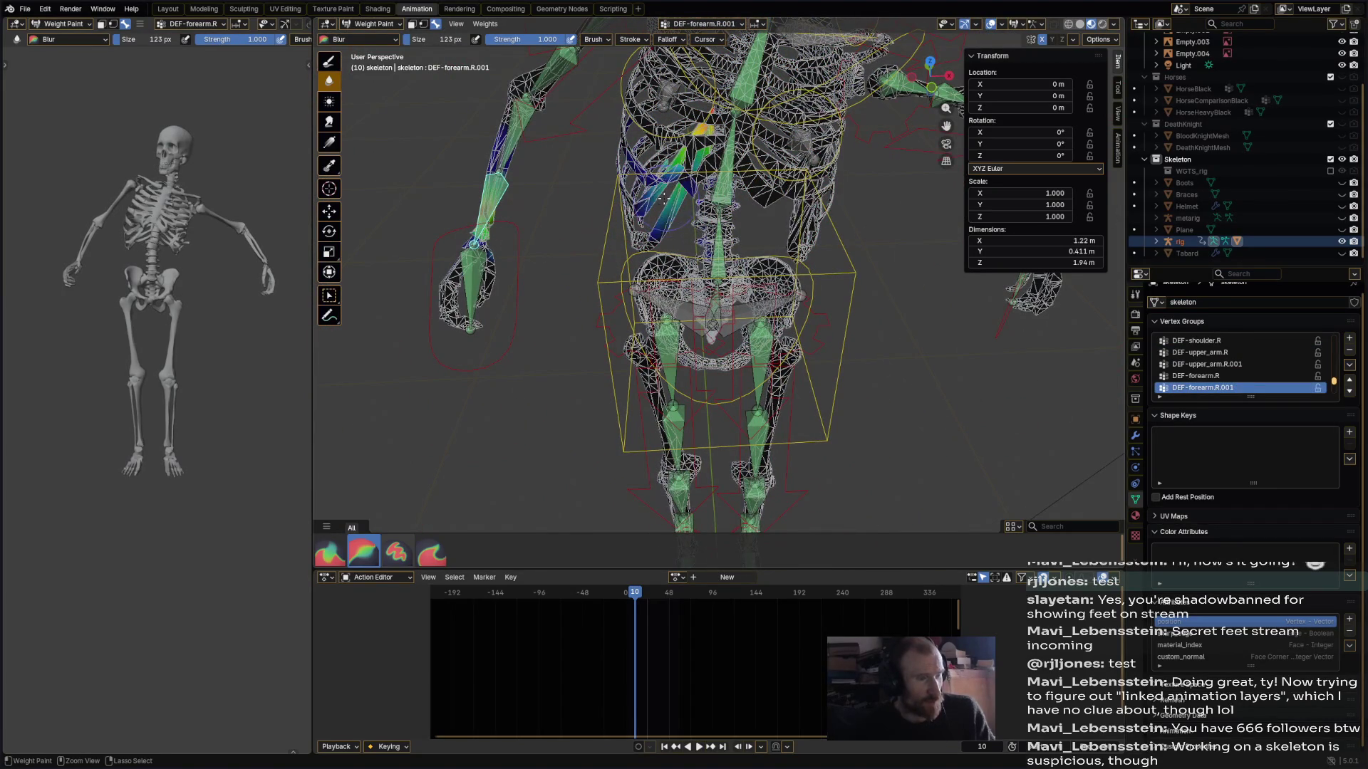
# - Switch back to the Draw brush for ordinary weight painting
pyautogui.press('x')
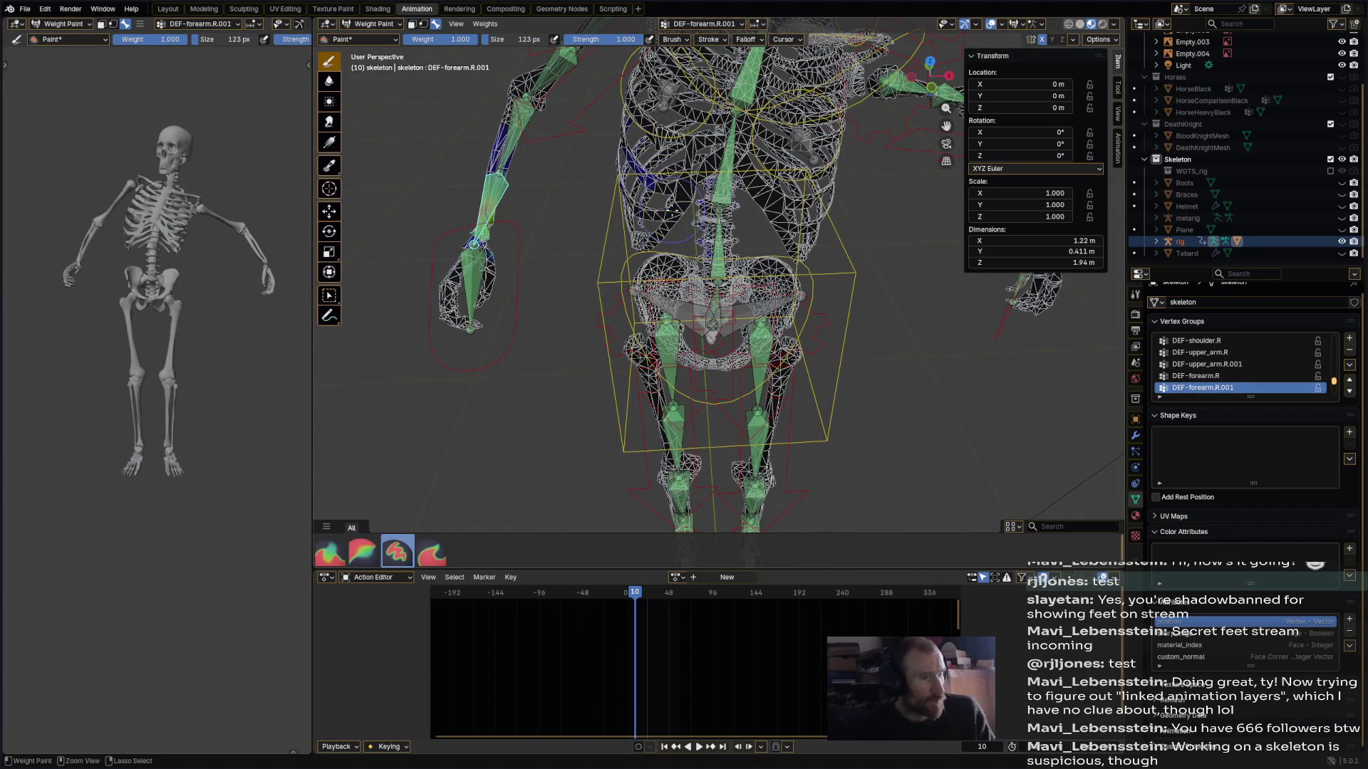
pyautogui.moveTo(712, 207); pyautogui.dragTo(638, 147, button='middle')
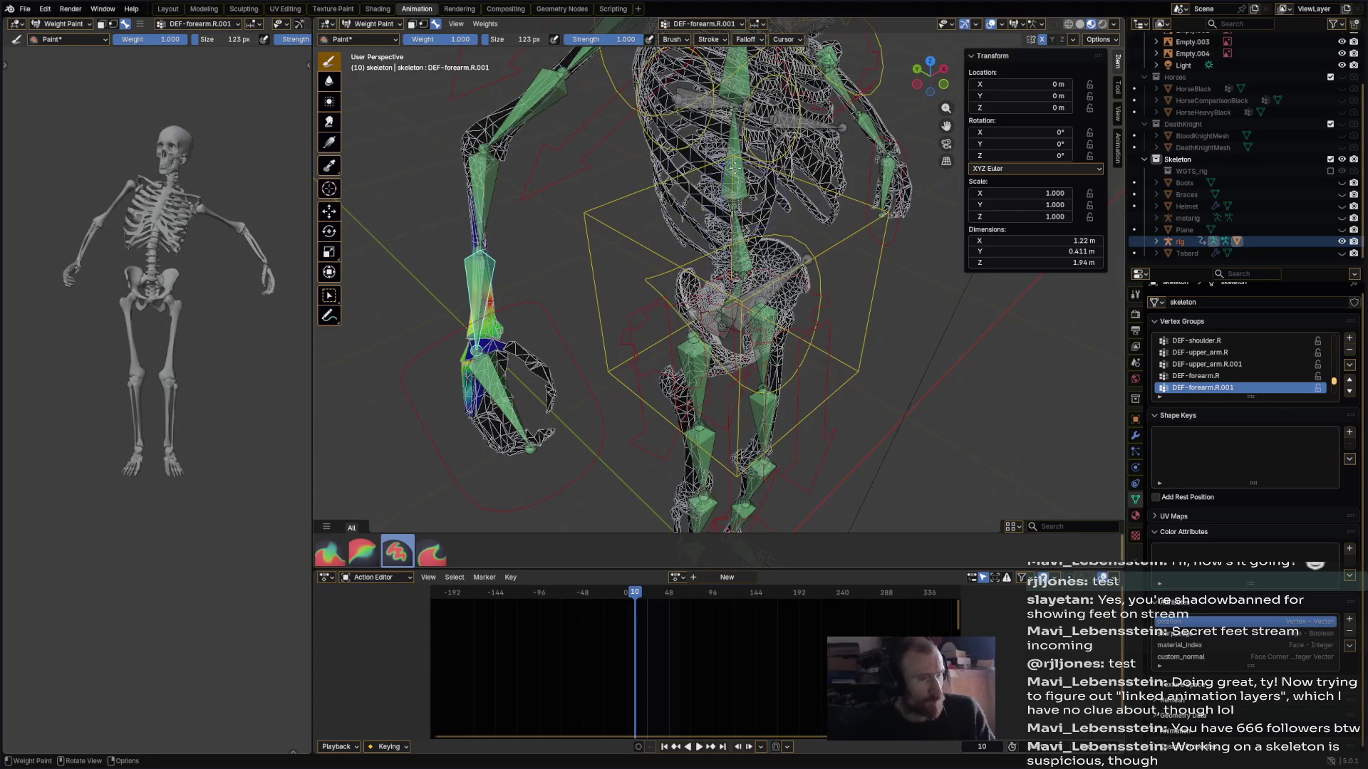
pyautogui.moveTo(759, 188); pyautogui.dragTo(732, 187, button='middle')
pyautogui.moveTo(815, 246); pyautogui.dragTo(744, 228, button='middle')
# - Review the DEF-forearm.L.001, DEF-forearm.L and DEF-hand.L weights, then return to DEF-spine.002
pyautogui.keyDown('ctrl'); pyautogui.click(816, 214); pyautogui.keyUp('ctrl')
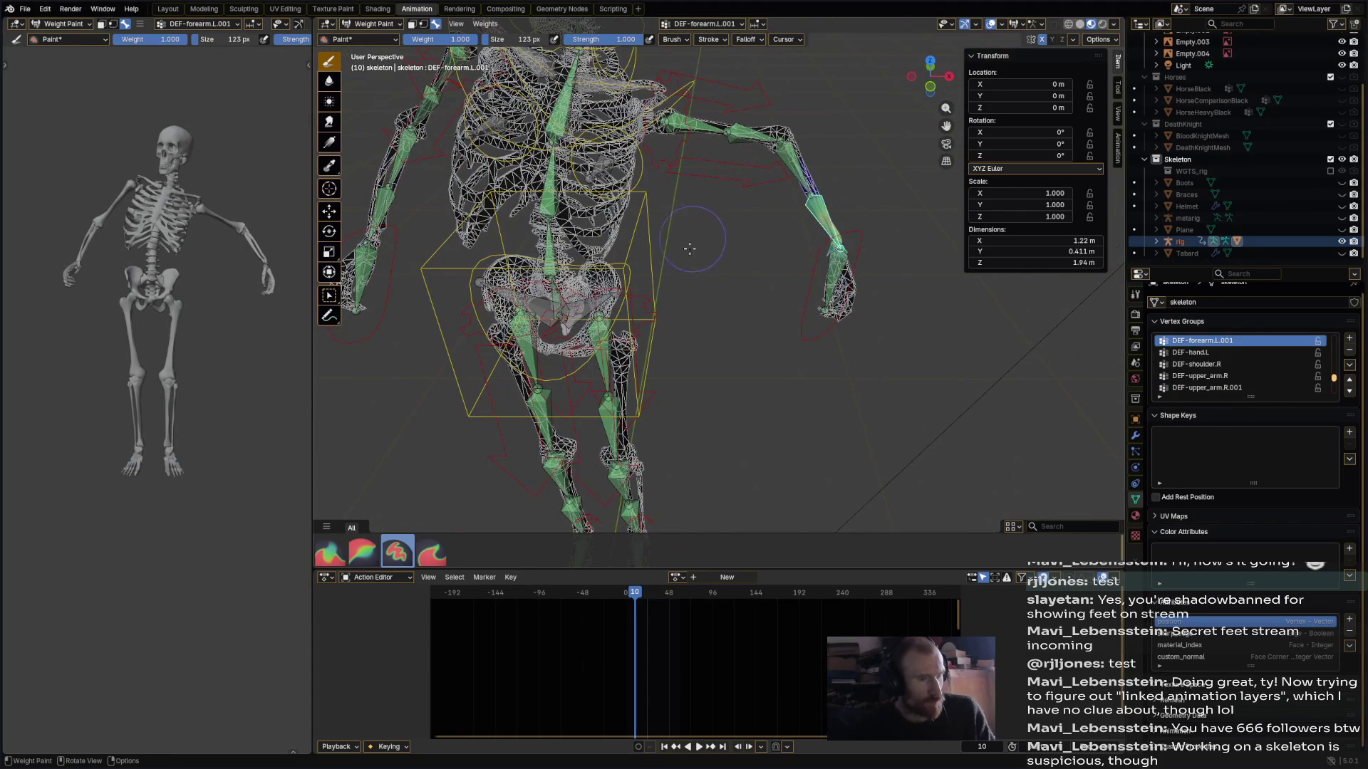
pyautogui.keyDown('ctrl'); pyautogui.click(790, 168); pyautogui.keyUp('ctrl')
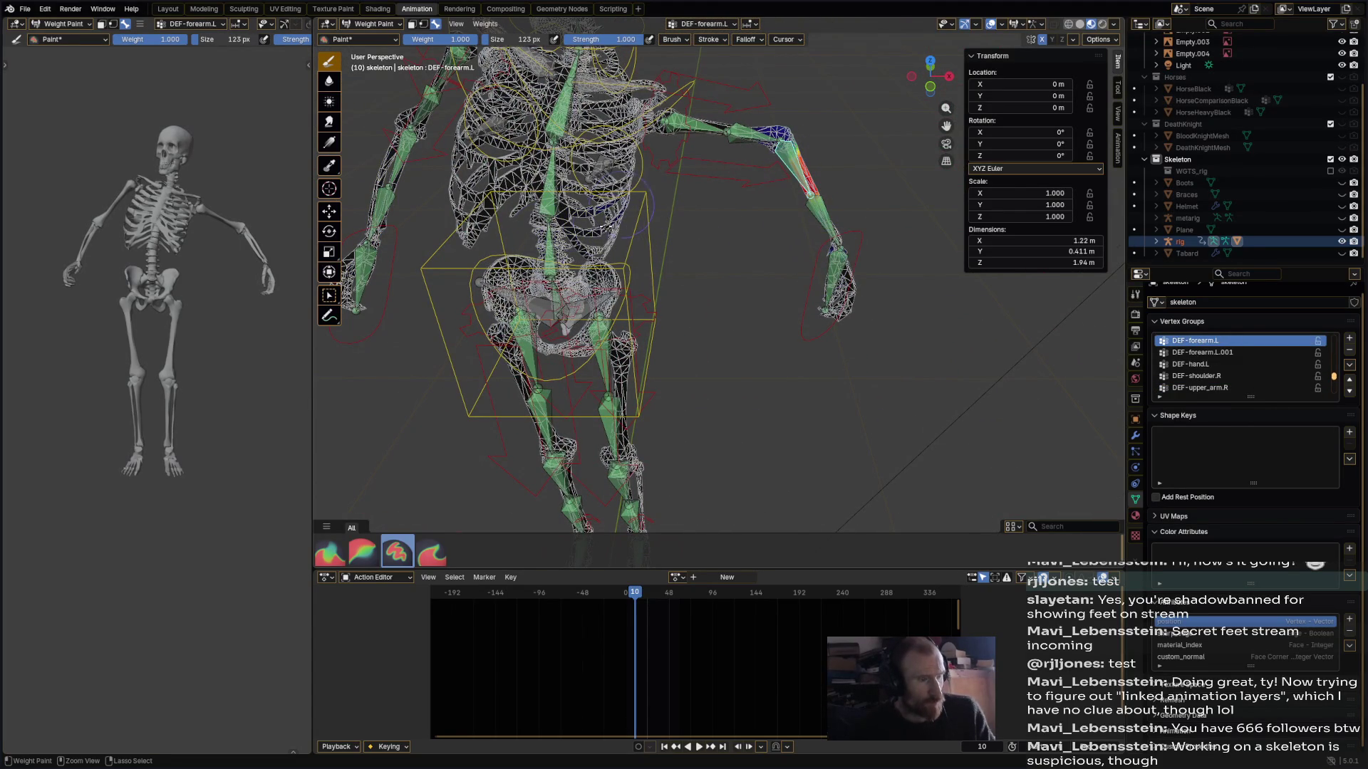
pyautogui.moveTo(639, 209)
pyautogui.mouseDown(button='middle')
pyautogui.moveTo(827, 281)
pyautogui.moveTo(725, 288)
pyautogui.mouseUp(button='middle')
pyautogui.keyDown('ctrl'); pyautogui.click(837, 283); pyautogui.keyUp('ctrl')
pyautogui.keyDown('ctrl'); pyautogui.click(646, 262); pyautogui.keyUp('ctrl')
pyautogui.moveTo(646, 262)
pyautogui.mouseDown(button='middle')
pyautogui.moveTo(601, 262)
pyautogui.moveTo(643, 235)
pyautogui.moveTo(591, 174)
pyautogui.moveTo(684, 196)
pyautogui.moveTo(890, 160)
pyautogui.mouseUp(button='middle')
pyautogui.moveTo(763, 174); pyautogui.dragTo(607, 229, button='middle')
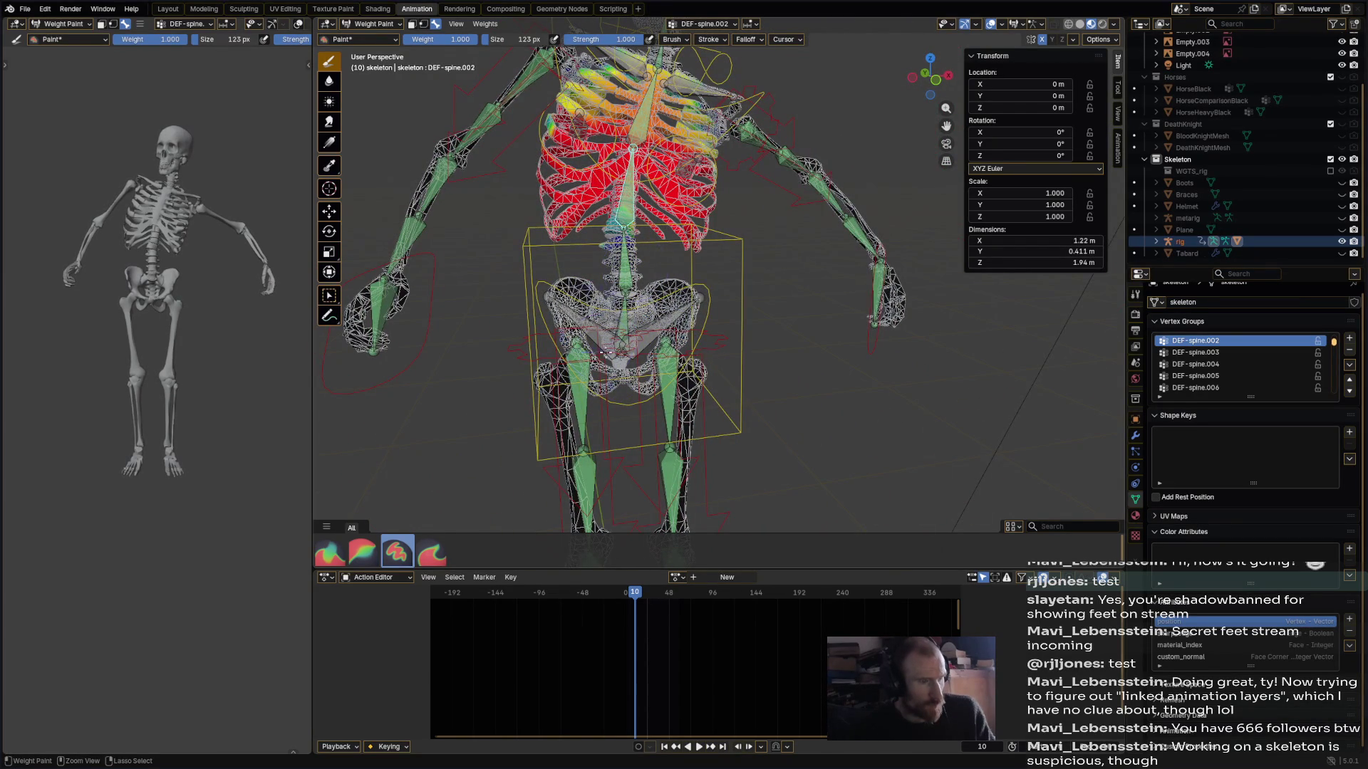
# - Blur the DEF-spine.002 weights on the left ribs
pyautogui.moveTo(626, 214)
pyautogui.mouseDown(button='middle')
pyautogui.moveTo(819, 196)
pyautogui.moveTo(641, 210)
pyautogui.mouseUp(button='middle')
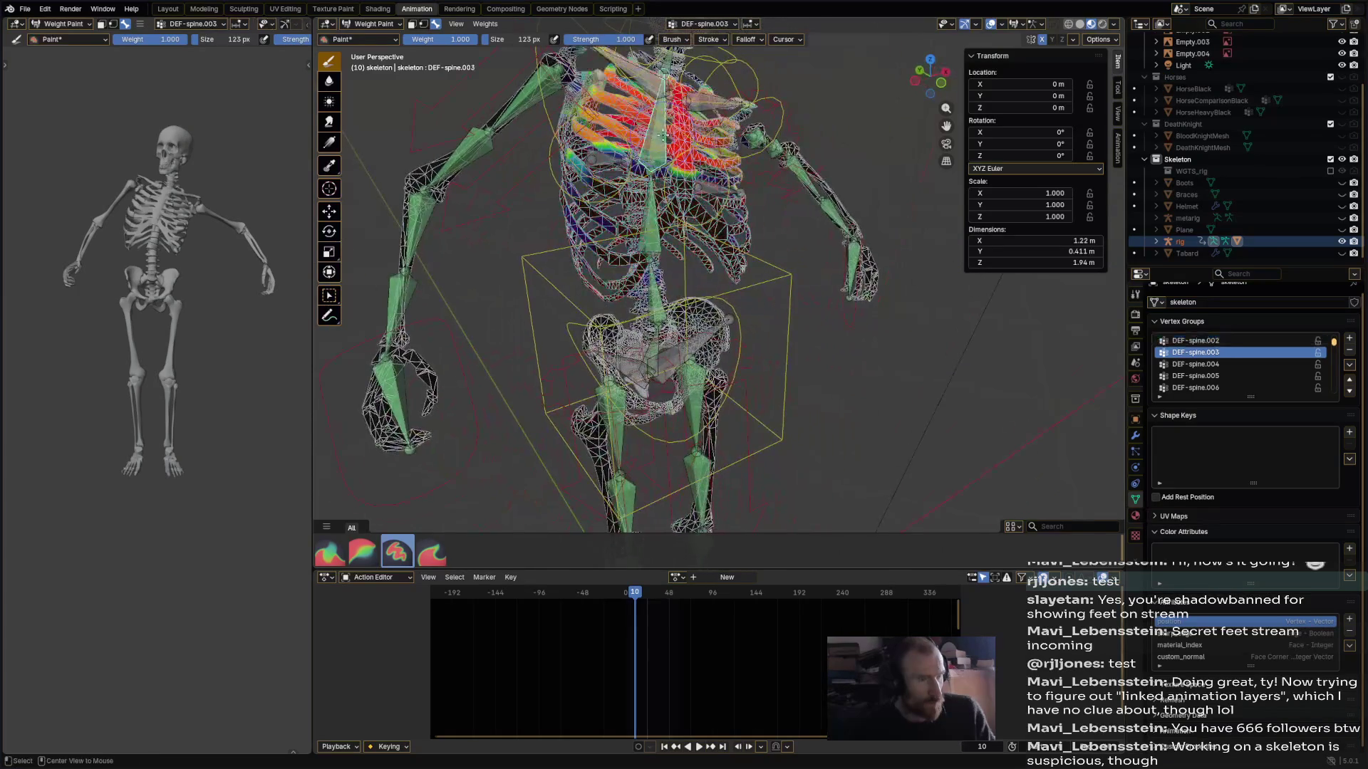
pyautogui.click(363, 552)
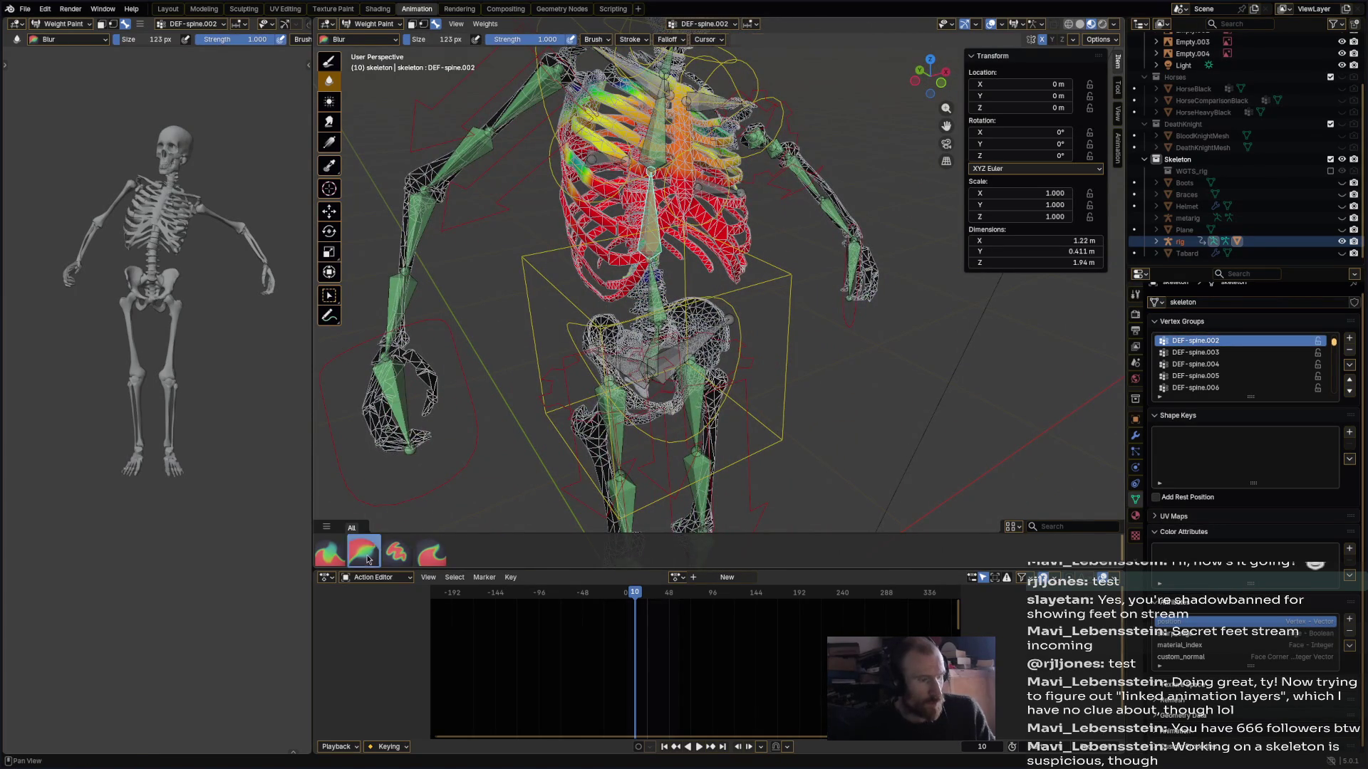
pyautogui.moveTo(591, 164)
pyautogui.mouseDown()
pyautogui.moveTo(574, 177)
pyautogui.moveTo(623, 135)
pyautogui.mouseUp()
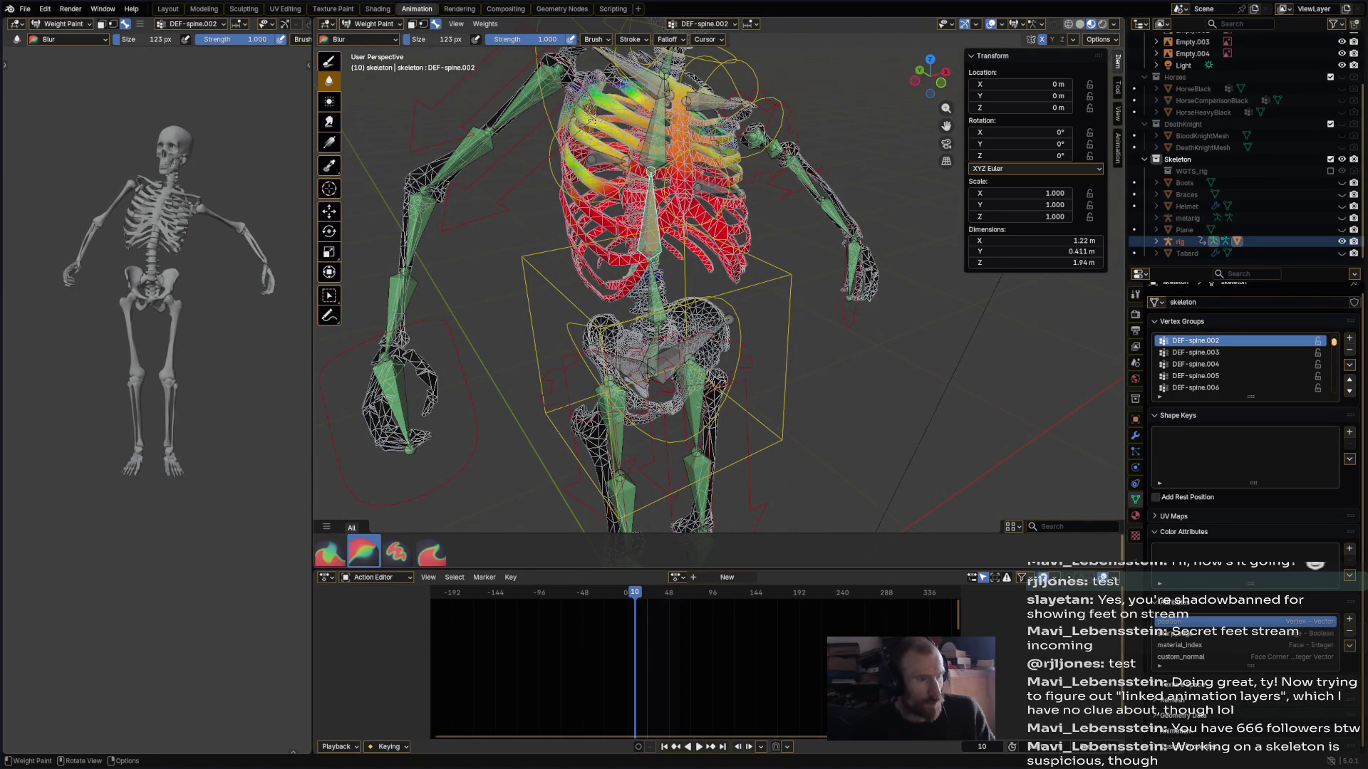
# - Save Matthusa.blend and display the DEF-thigh.L weights
pyautogui.moveTo(624, 163)
pyautogui.mouseDown(button='middle')
pyautogui.moveTo(869, 117)
pyautogui.moveTo(792, 345)
pyautogui.moveTo(762, 371)
pyautogui.mouseUp(button='middle')
pyautogui.hotkey('ctrl', 's')
pyautogui.keyDown('ctrl'); pyautogui.click(687, 402); pyautogui.keyUp('ctrl')
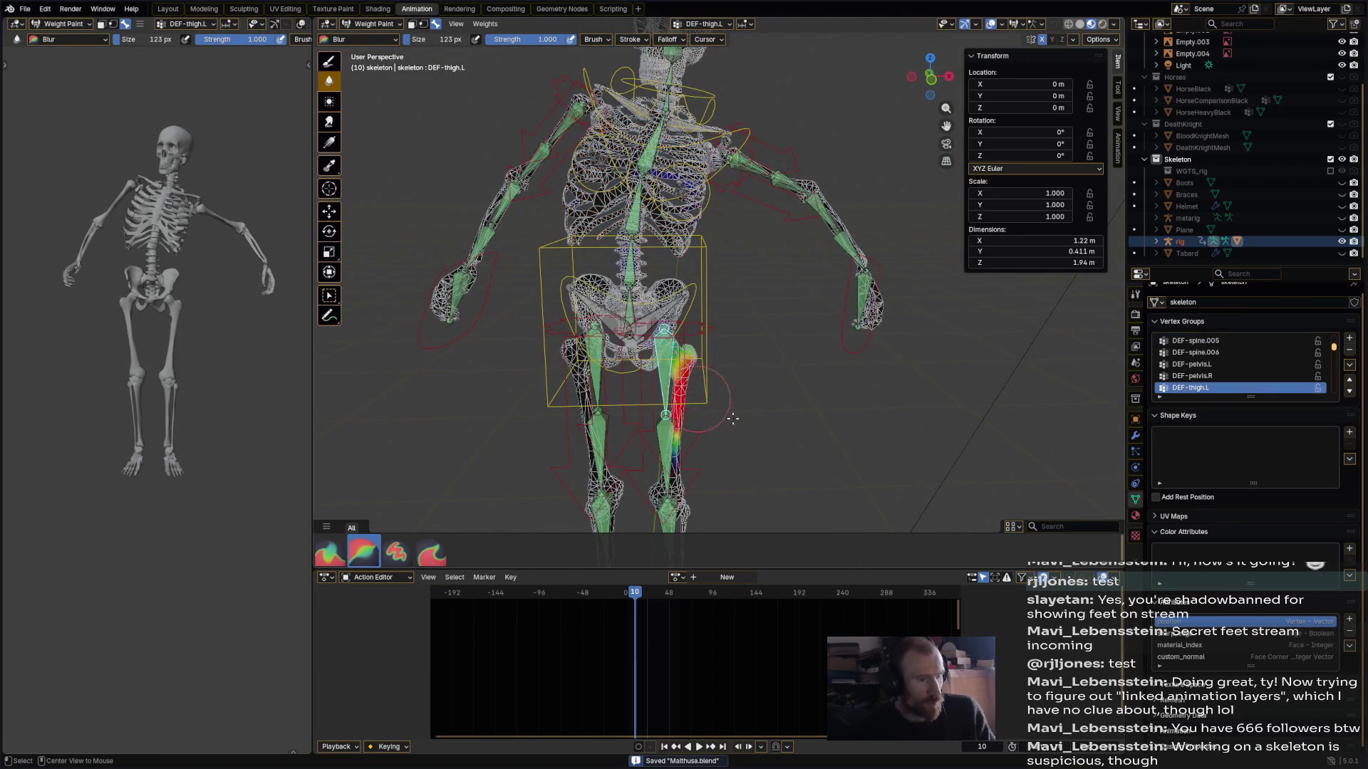
# - Move the left foot IK bone to test how the leg and boot deform
pyautogui.keyDown('shift'); pyautogui.moveTo(727, 415); pyautogui.dragTo(805, 309, button='middle'); pyautogui.keyUp('shift')
pyautogui.keyDown('alt'); pyautogui.click(768, 495); pyautogui.keyUp('alt')
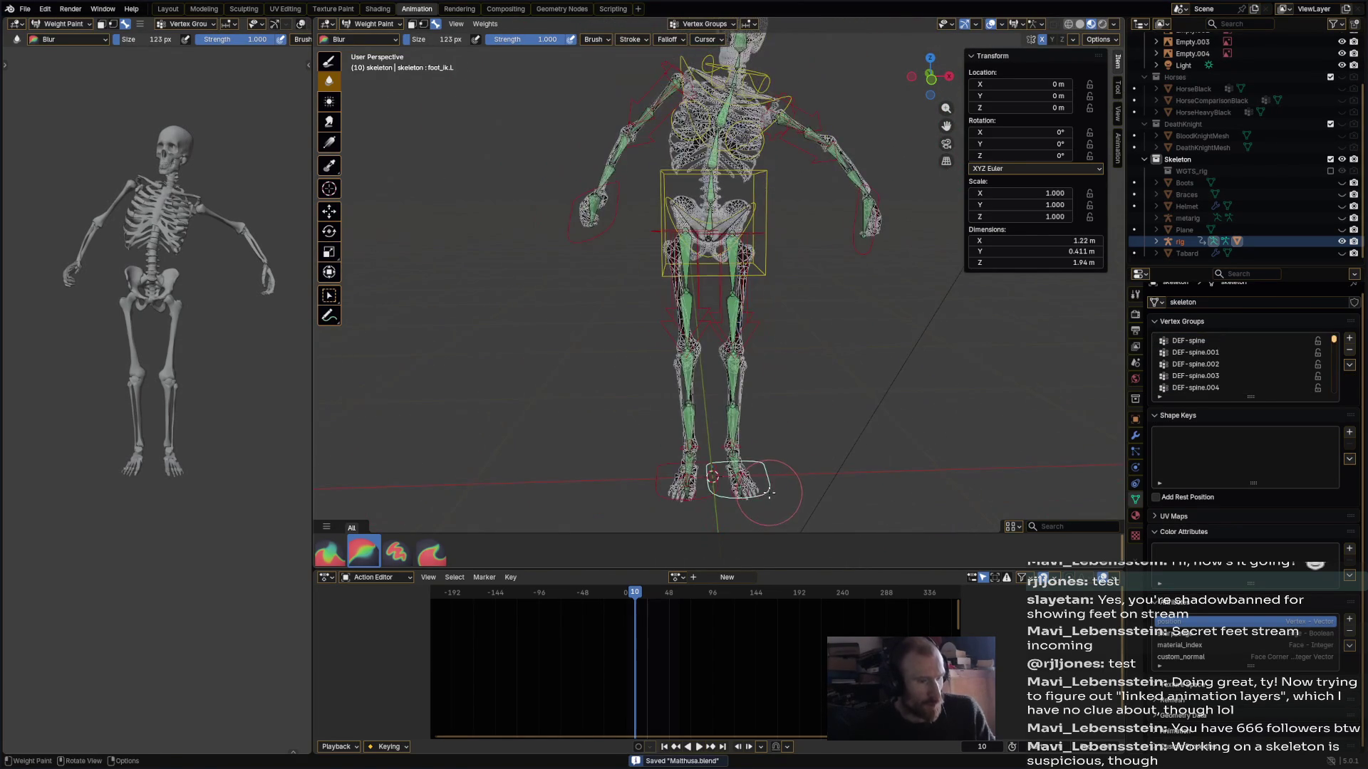
pyautogui.press('g')
pyautogui.click(863, 398)
pyautogui.moveTo(863, 397); pyautogui.dragTo(835, 406, button='middle')
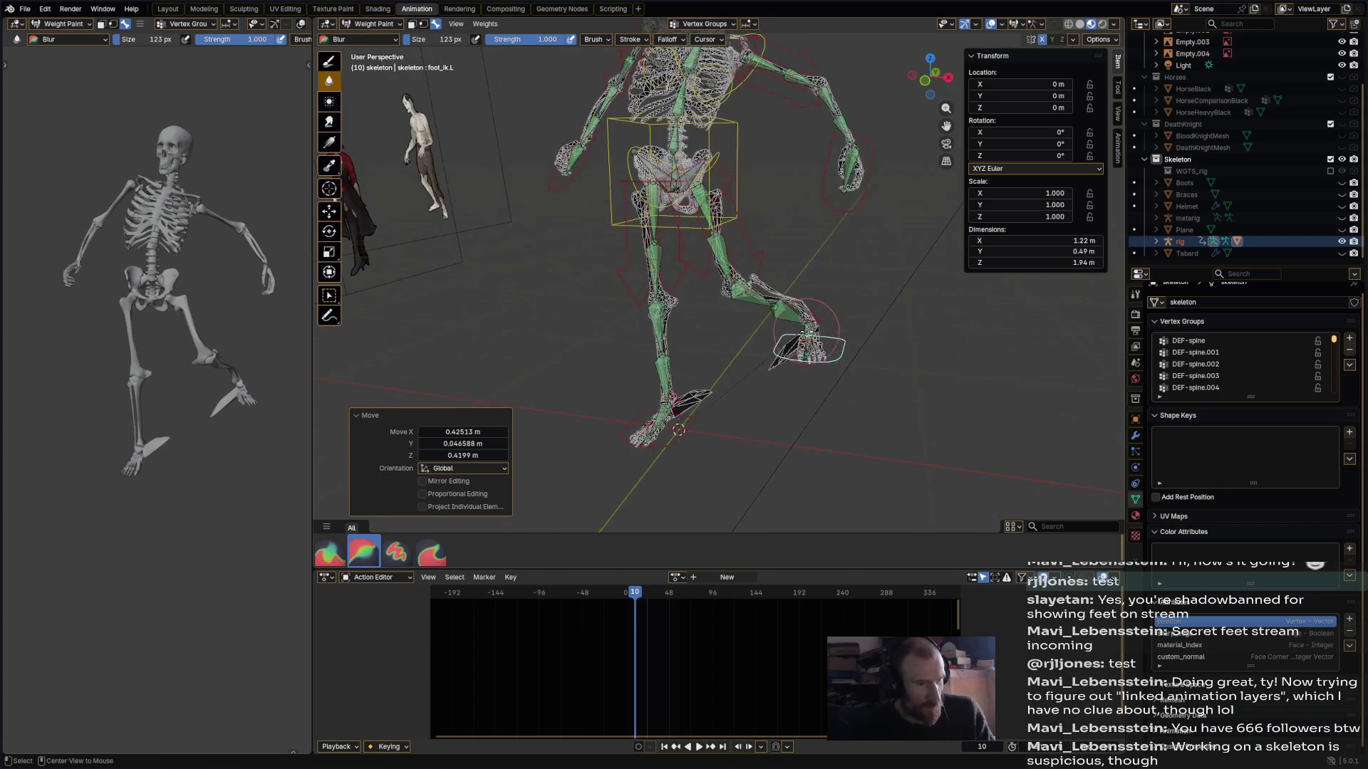
# - Blur, average, then draw full DEF-foot.L weight over the left foot, removing the stretched spike
pyautogui.keyDown('ctrl'); pyautogui.click(812, 339); pyautogui.keyUp('ctrl')
pyautogui.moveTo(812, 338); pyautogui.dragTo(835, 336, button='middle')
pyautogui.moveTo(704, 396); pyautogui.dragTo(707, 368)
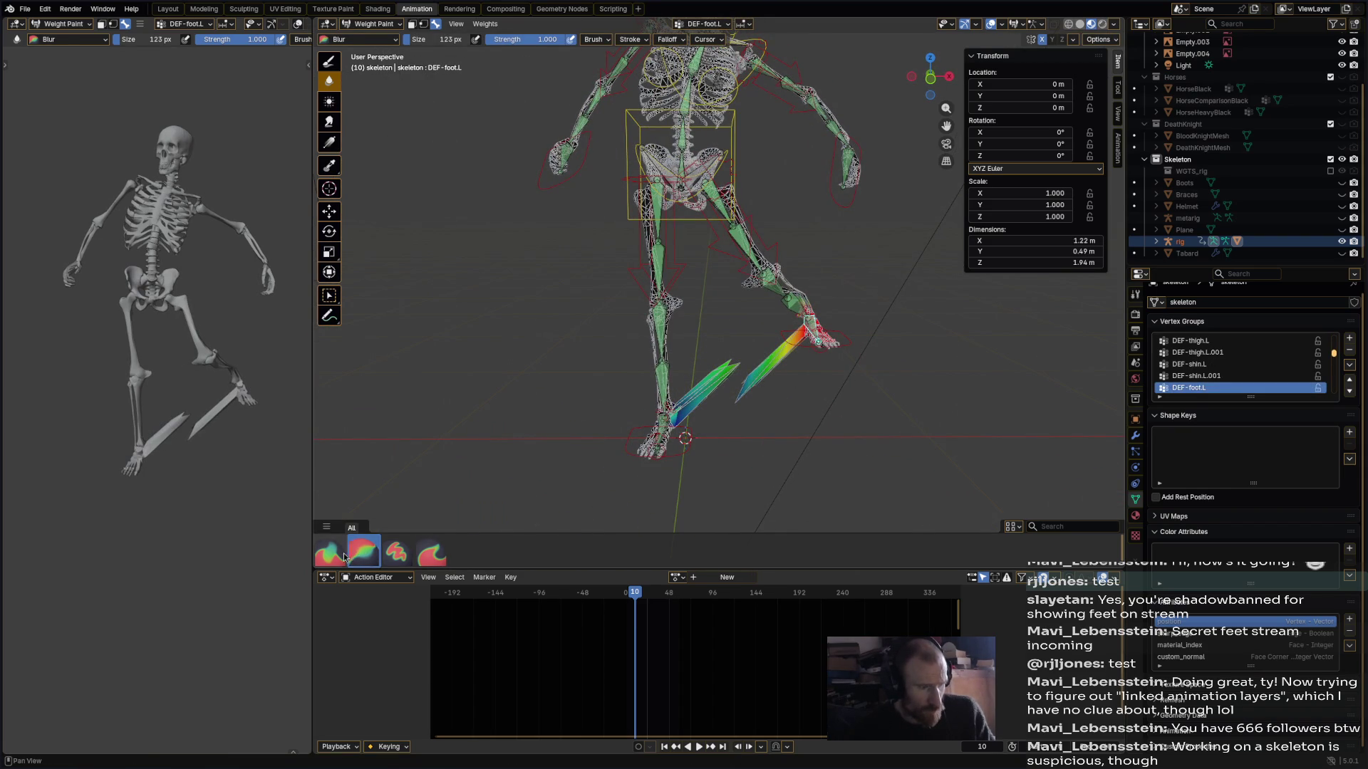
pyautogui.click(330, 552)
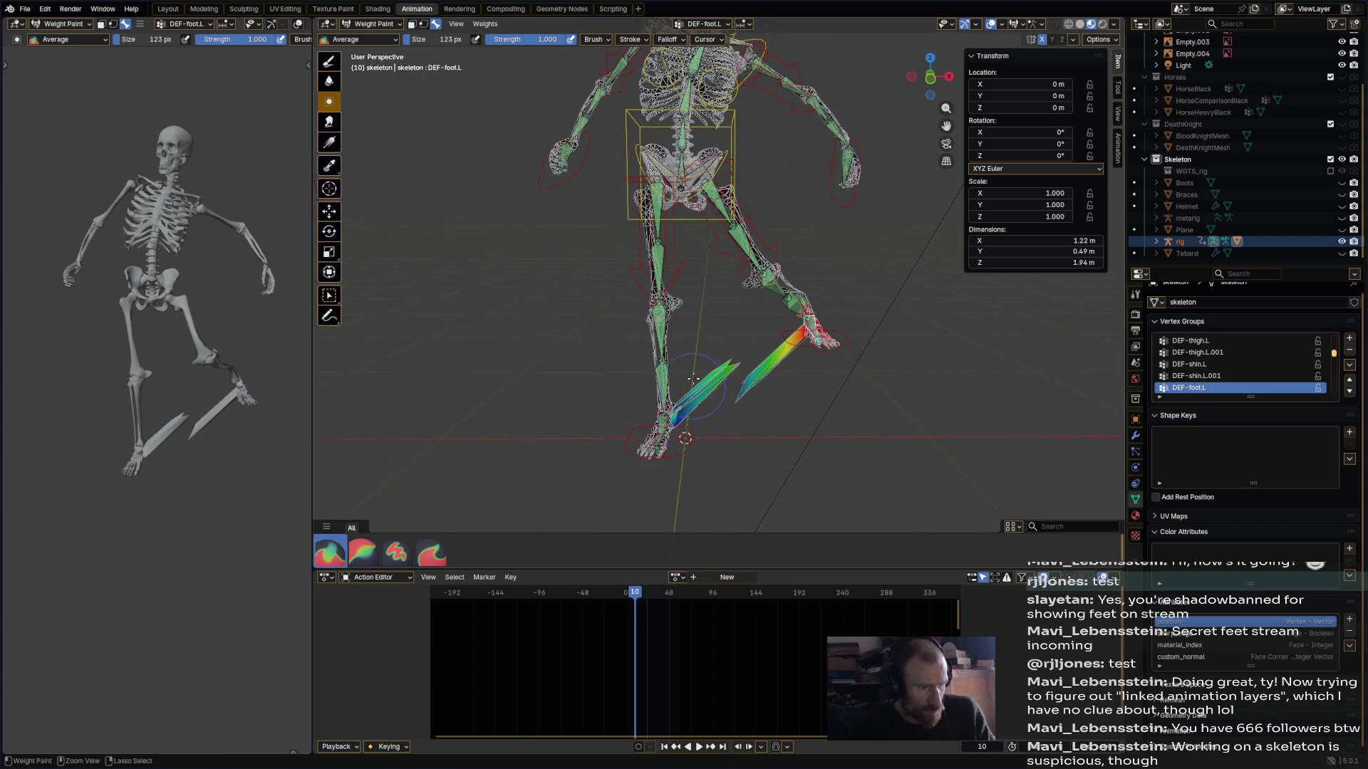
pyautogui.click(394, 554)
pyautogui.click(720, 368)
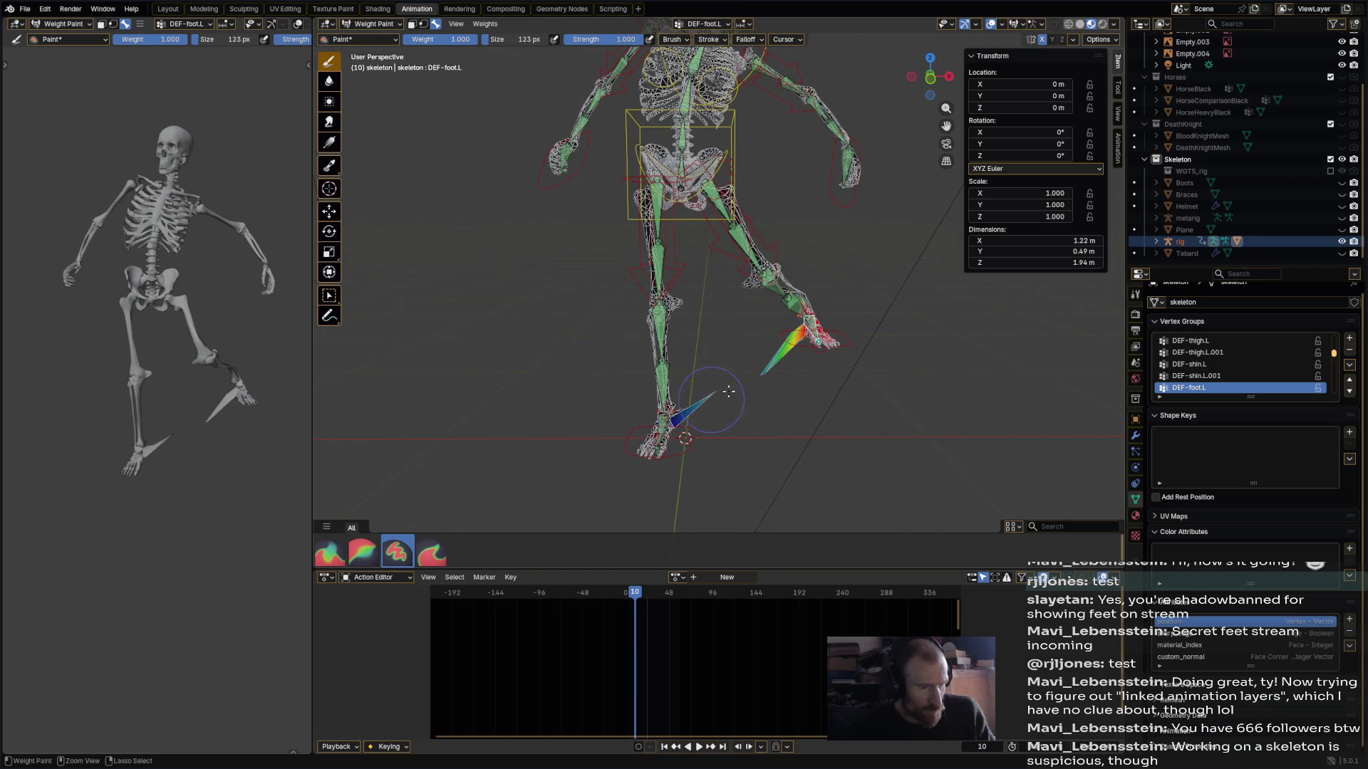
pyautogui.keyDown('ctrl'); pyautogui.click(766, 368); pyautogui.keyUp('ctrl')
pyautogui.keyDown('ctrl'); pyautogui.click(762, 377); pyautogui.keyUp('ctrl')
pyautogui.moveTo(778, 362)
pyautogui.mouseDown()
pyautogui.moveTo(803, 318)
pyautogui.moveTo(819, 324)
pyautogui.moveTo(819, 348)
pyautogui.mouseUp()
pyautogui.moveTo(819, 348)
pyautogui.mouseDown(button='middle')
pyautogui.moveTo(762, 410)
pyautogui.moveTo(641, 306)
pyautogui.moveTo(623, 310)
pyautogui.moveTo(698, 317)
pyautogui.mouseUp(button='middle')
pyautogui.scroll(4, 646, 332)
pyautogui.keyDown('ctrl'); pyautogui.click(662, 306); pyautogui.keyUp('ctrl')
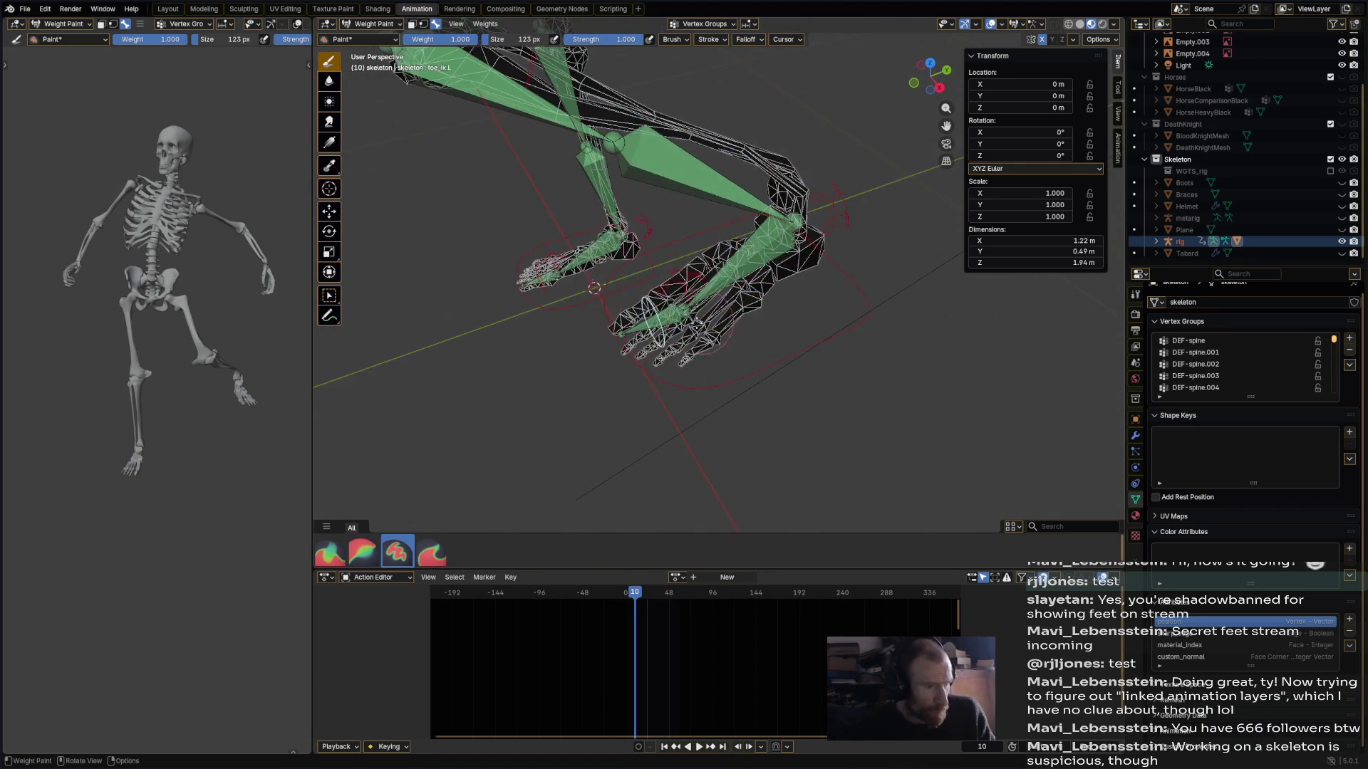
# - Paint DEF-toe.L weight onto the left toes
pyautogui.keyDown('ctrl'); pyautogui.click(695, 321); pyautogui.keyUp('ctrl')
pyautogui.moveTo(694, 320); pyautogui.dragTo(634, 307)
pyautogui.moveTo(624, 305); pyautogui.dragTo(712, 185, button='middle')
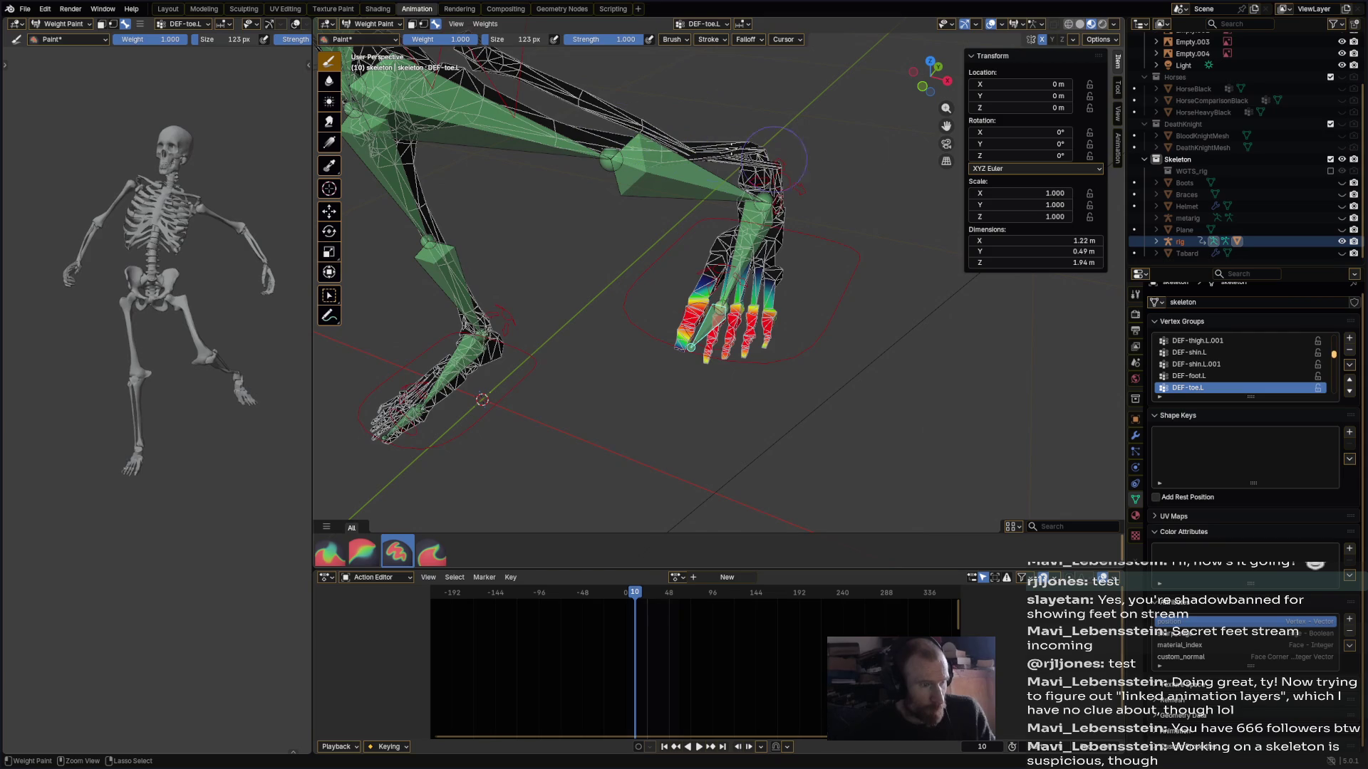
pyautogui.moveTo(655, 337)
pyautogui.mouseDown(button='middle')
pyautogui.moveTo(624, 242)
pyautogui.moveTo(662, 328)
pyautogui.moveTo(719, 363)
pyautogui.moveTo(761, 346)
pyautogui.moveTo(776, 370)
pyautogui.moveTo(755, 341)
pyautogui.mouseUp(button='middle')
pyautogui.keyDown('ctrl'); pyautogui.click(797, 392); pyautogui.keyUp('ctrl')
# - Paint DEF-shin.L.001 weight along the shin from ankle to knee, then choose the Blur brush
pyautogui.moveTo(780, 420)
pyautogui.mouseDown(button='middle')
pyautogui.moveTo(837, 331)
pyautogui.moveTo(741, 331)
pyautogui.mouseUp(button='middle')
pyautogui.keyDown('ctrl'); pyautogui.click(826, 348); pyautogui.keyUp('ctrl')
pyautogui.moveTo(713, 459)
pyautogui.mouseDown()
pyautogui.moveTo(726, 385)
pyautogui.moveTo(712, 292)
pyautogui.moveTo(684, 237)
pyautogui.mouseUp()
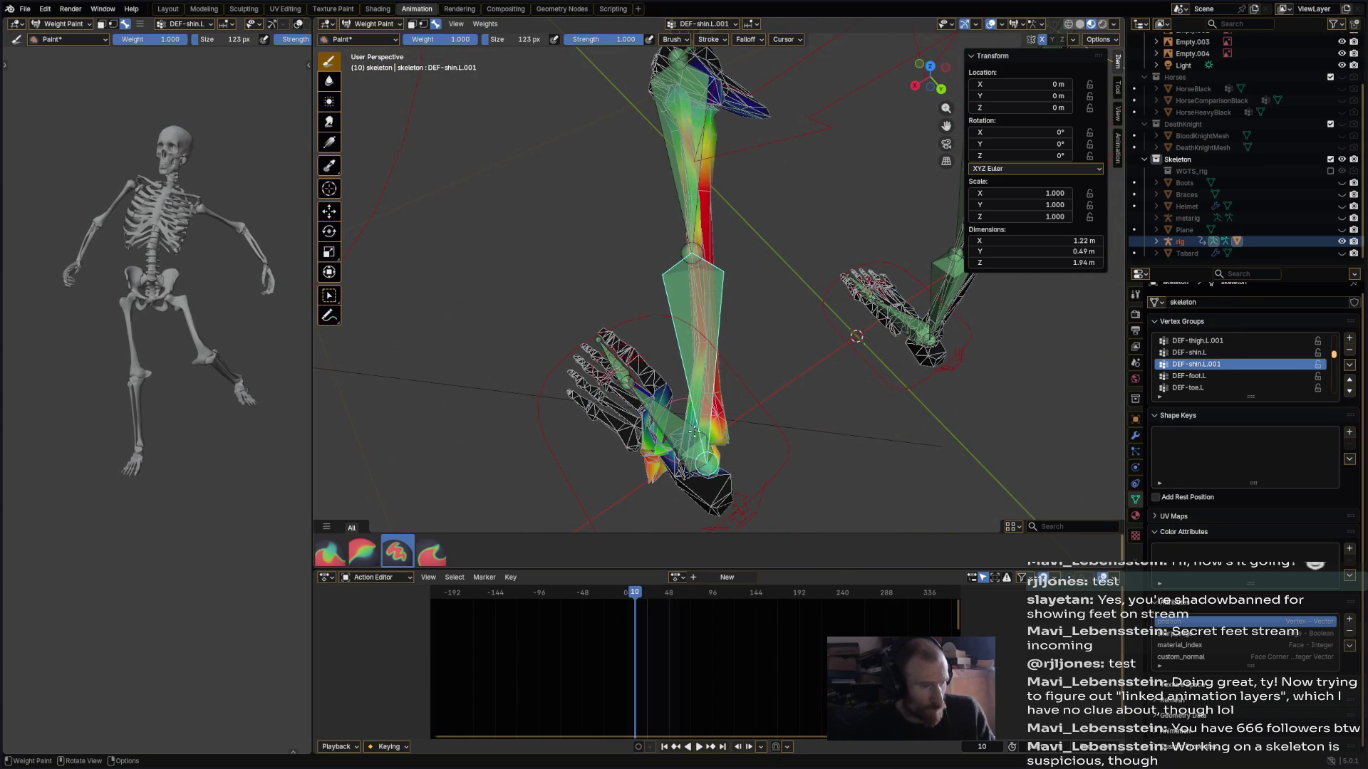
pyautogui.moveTo(706, 285); pyautogui.dragTo(819, 310, button='middle')
pyautogui.moveTo(819, 311); pyautogui.dragTo(755, 253)
pyautogui.moveTo(733, 224)
pyautogui.mouseDown(button='middle')
pyautogui.moveTo(573, 257)
pyautogui.moveTo(677, 232)
pyautogui.moveTo(656, 288)
pyautogui.mouseUp(button='middle')
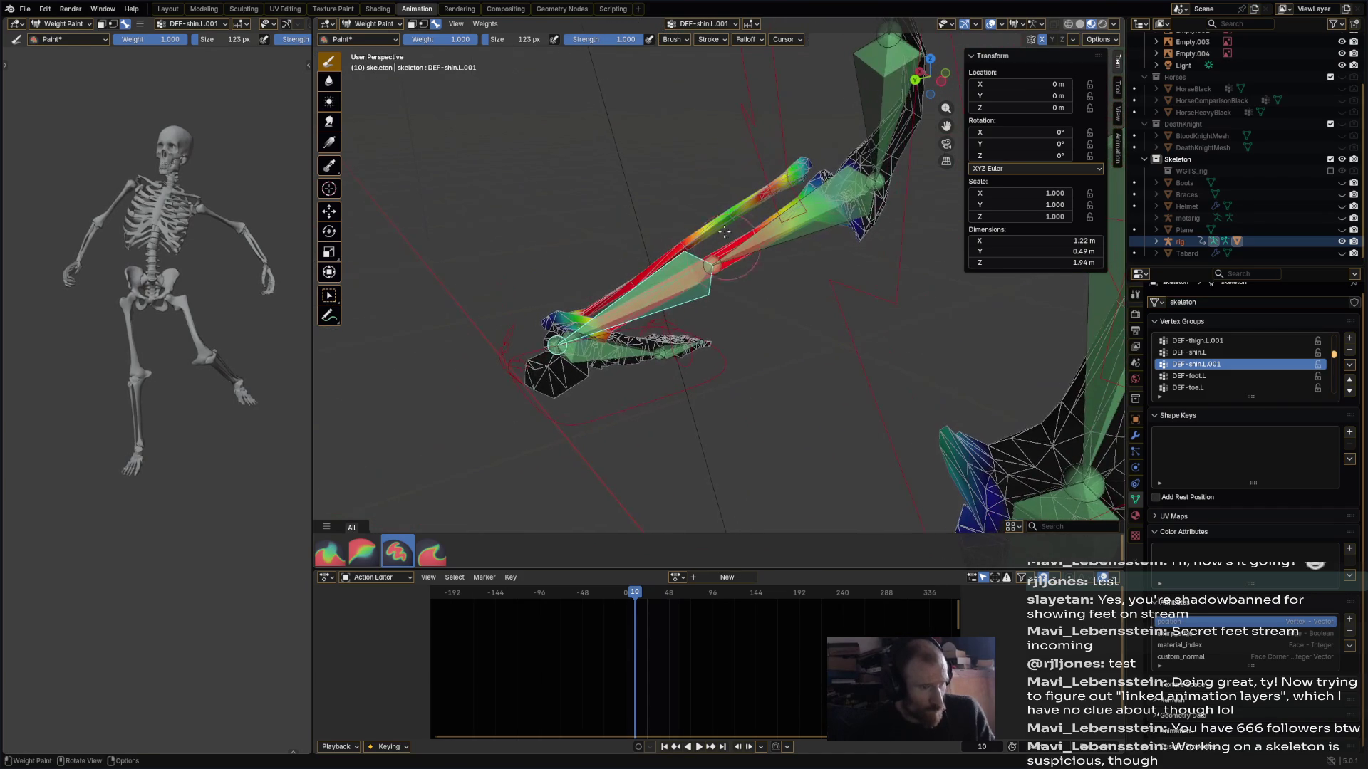
pyautogui.click(329, 81)
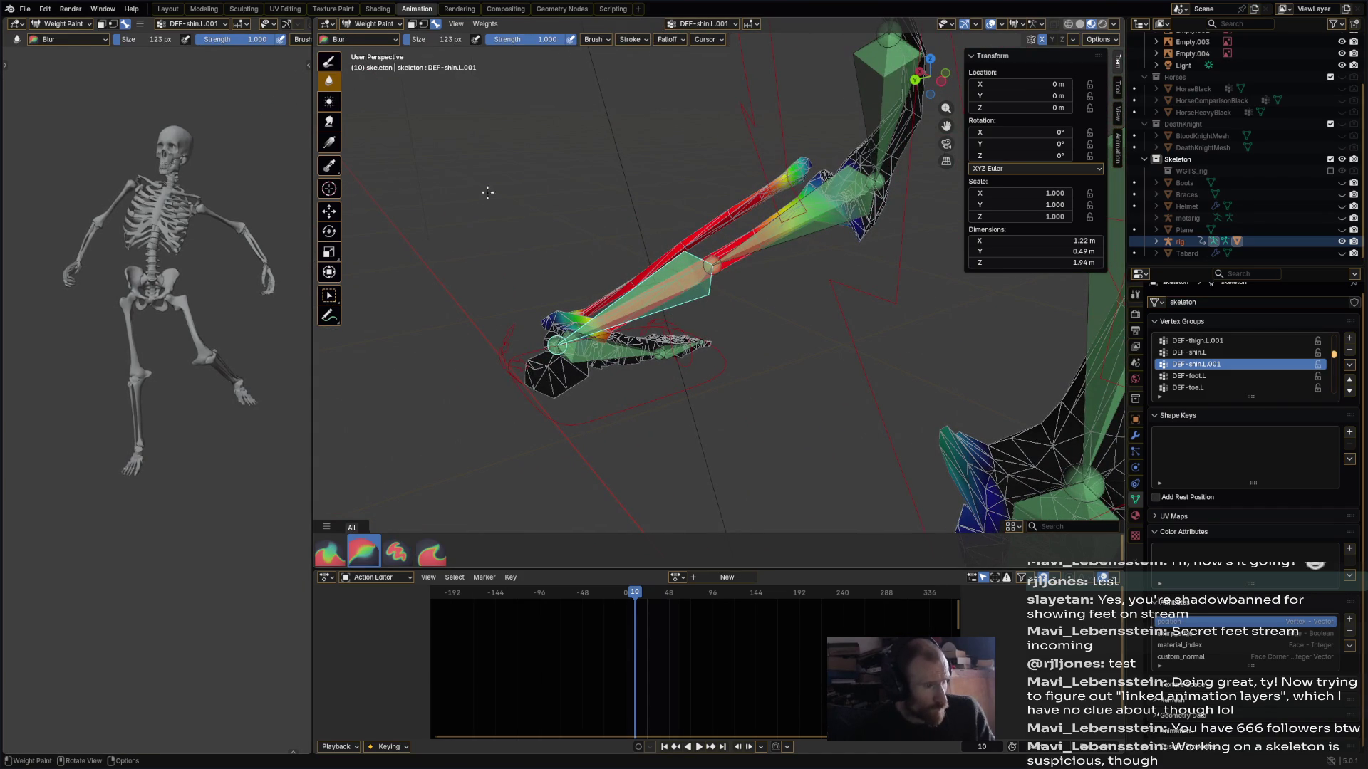
pyautogui.moveTo(547, 325)
pyautogui.mouseDown(button='middle')
pyautogui.moveTo(899, 355)
pyautogui.moveTo(870, 326)
pyautogui.moveTo(662, 391)
pyautogui.moveTo(639, 354)
pyautogui.mouseUp(button='middle')
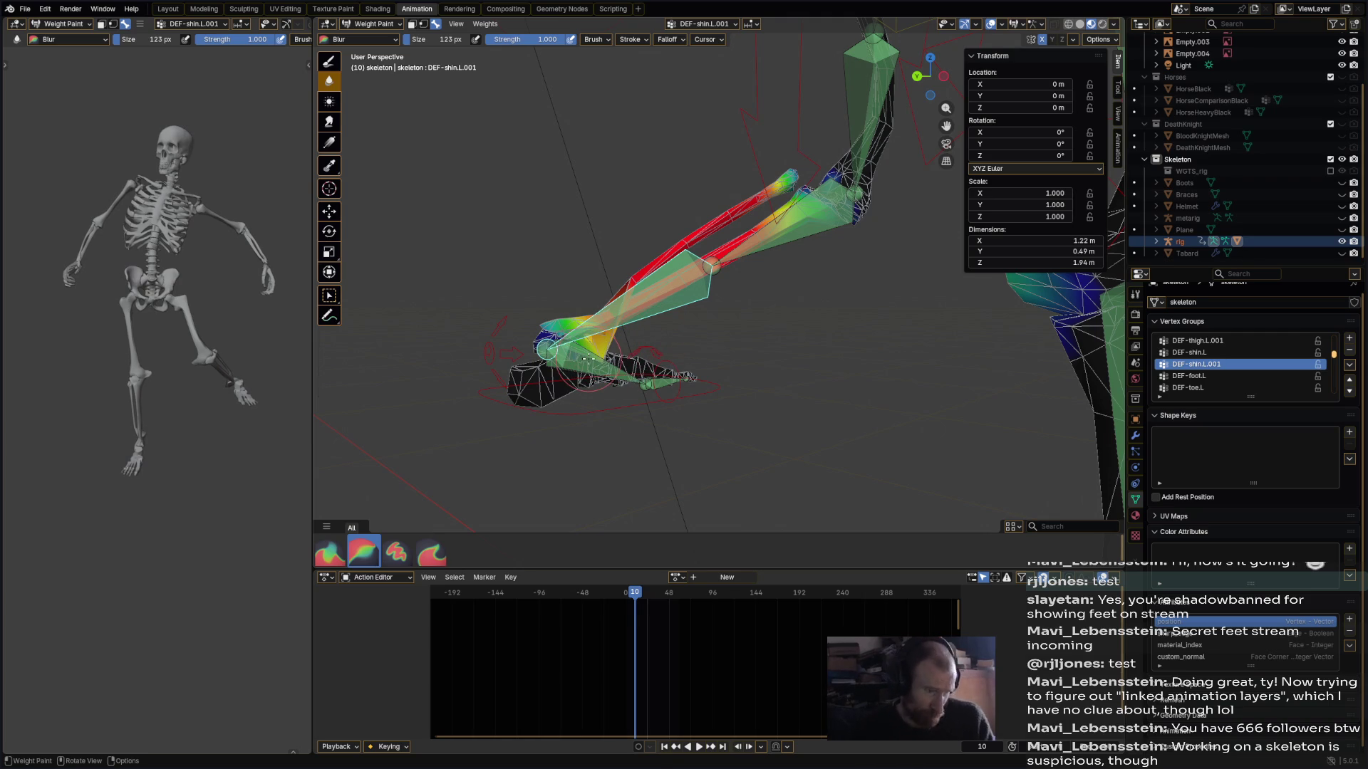
pyautogui.keyDown('ctrl'); pyautogui.click(585, 358); pyautogui.keyUp('ctrl')
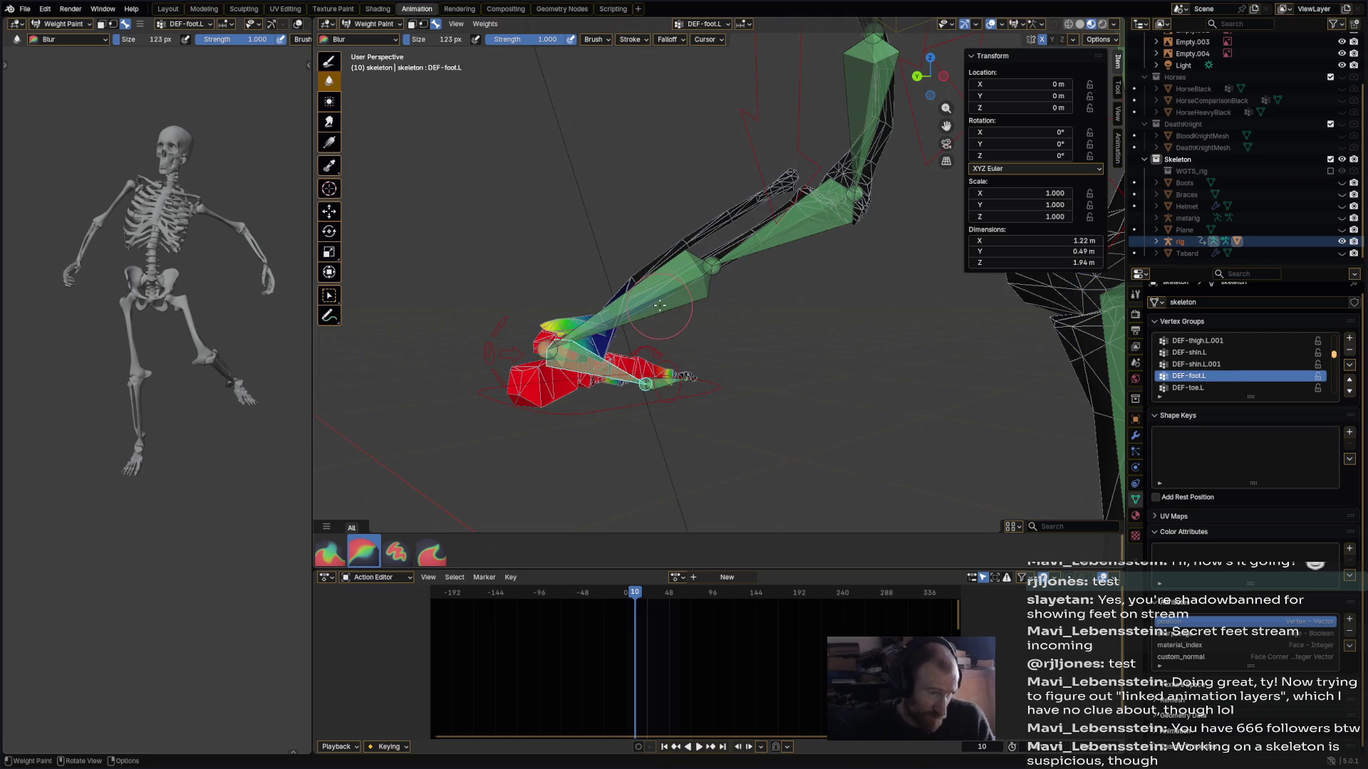
# - Repaint the DEF-shin.L.001 and DEF-shin.L weights around the left knee
pyautogui.keyDown('ctrl'); pyautogui.click(662, 305); pyautogui.keyUp('ctrl')
pyautogui.scroll(2, 662, 305)
pyautogui.click(329, 61)
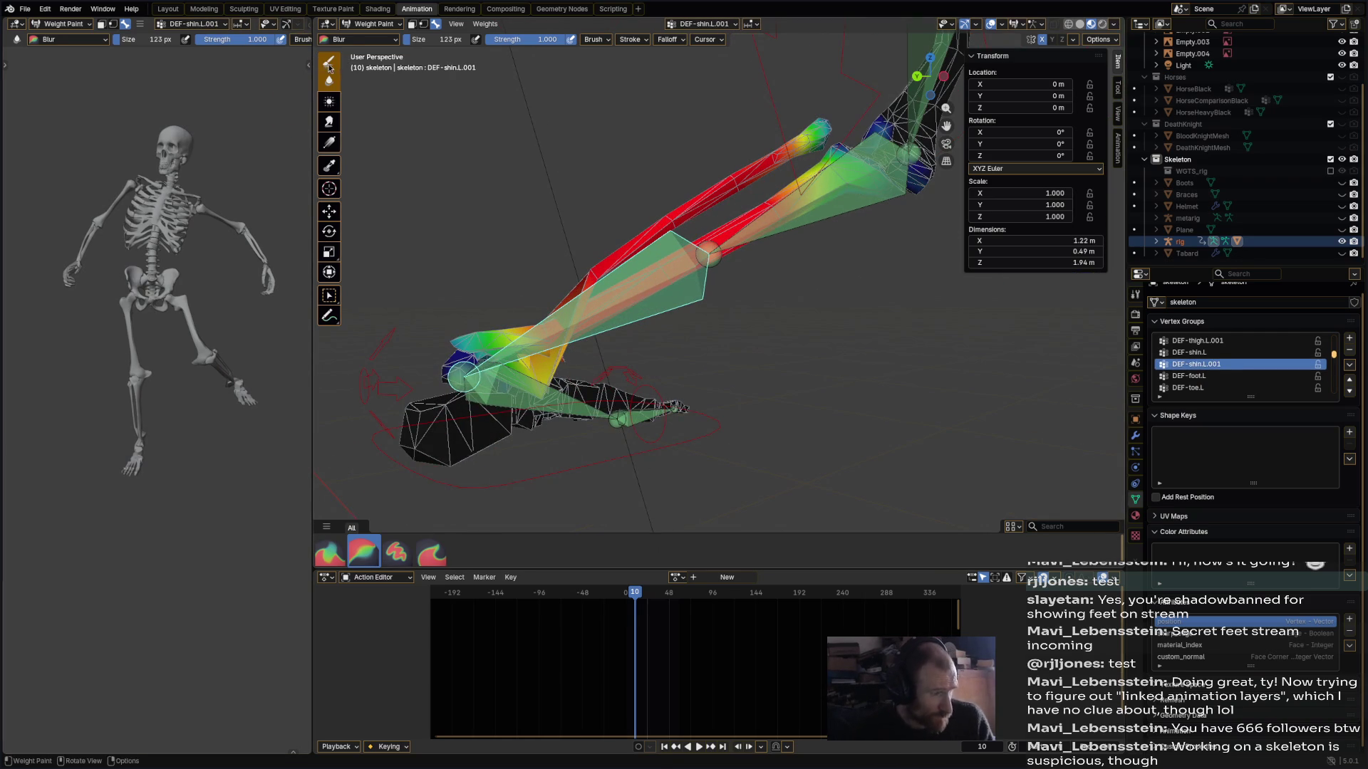
pyautogui.moveTo(534, 376); pyautogui.dragTo(539, 360)
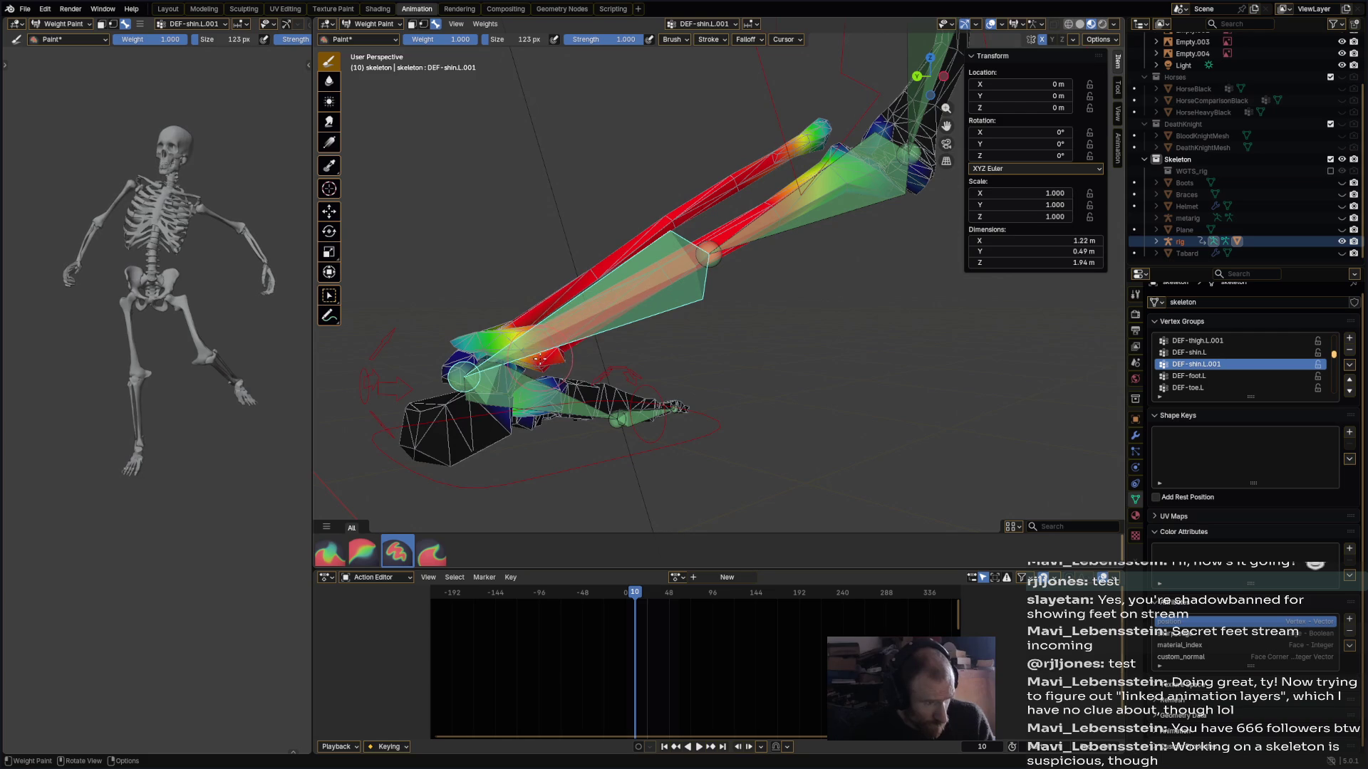
pyautogui.moveTo(545, 361)
pyautogui.mouseDown(button='middle')
pyautogui.moveTo(563, 405)
pyautogui.moveTo(905, 257)
pyautogui.moveTo(677, 259)
pyautogui.mouseUp(button='middle')
pyautogui.keyDown('ctrl'); pyautogui.click(812, 300); pyautogui.keyUp('ctrl')
pyautogui.keyDown('ctrl'); pyautogui.click(677, 258); pyautogui.keyUp('ctrl')
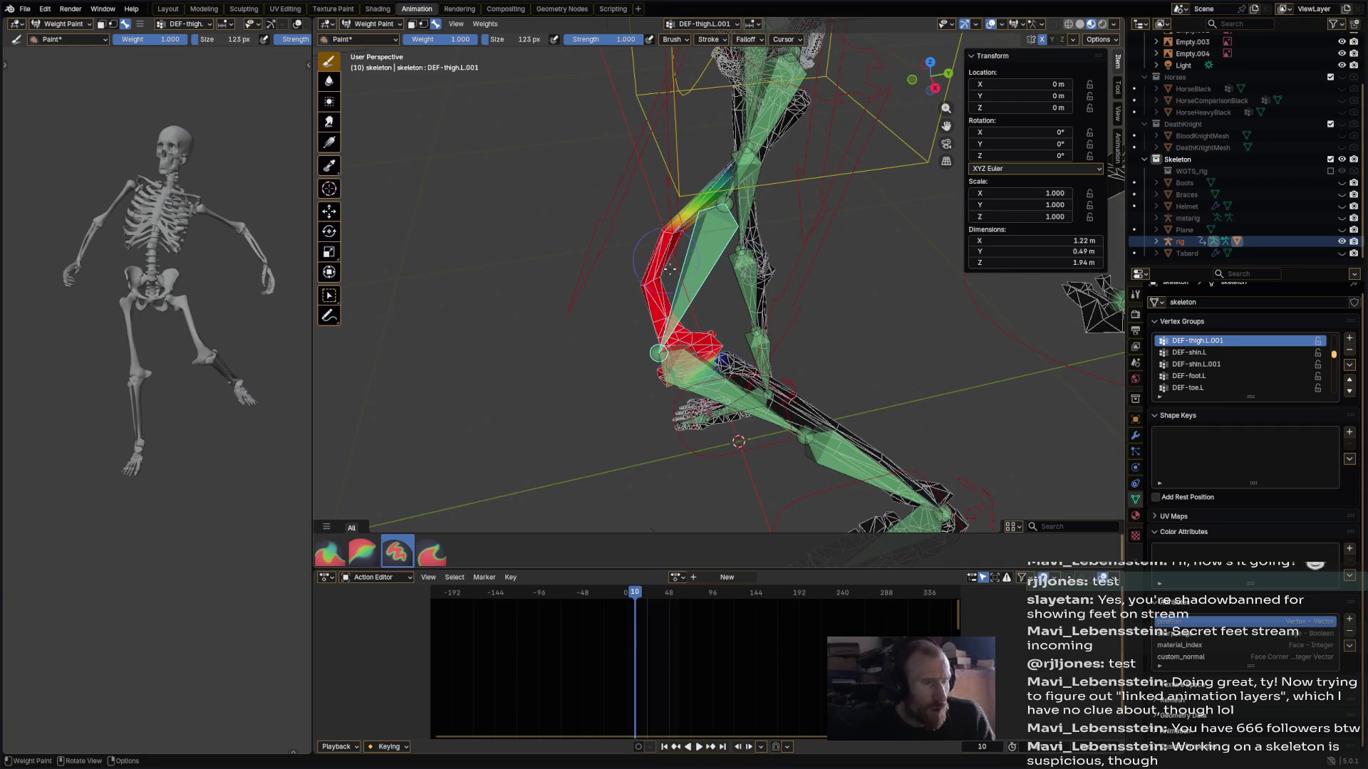
pyautogui.keyDown('ctrl'); pyautogui.click(684, 378); pyautogui.keyUp('ctrl')
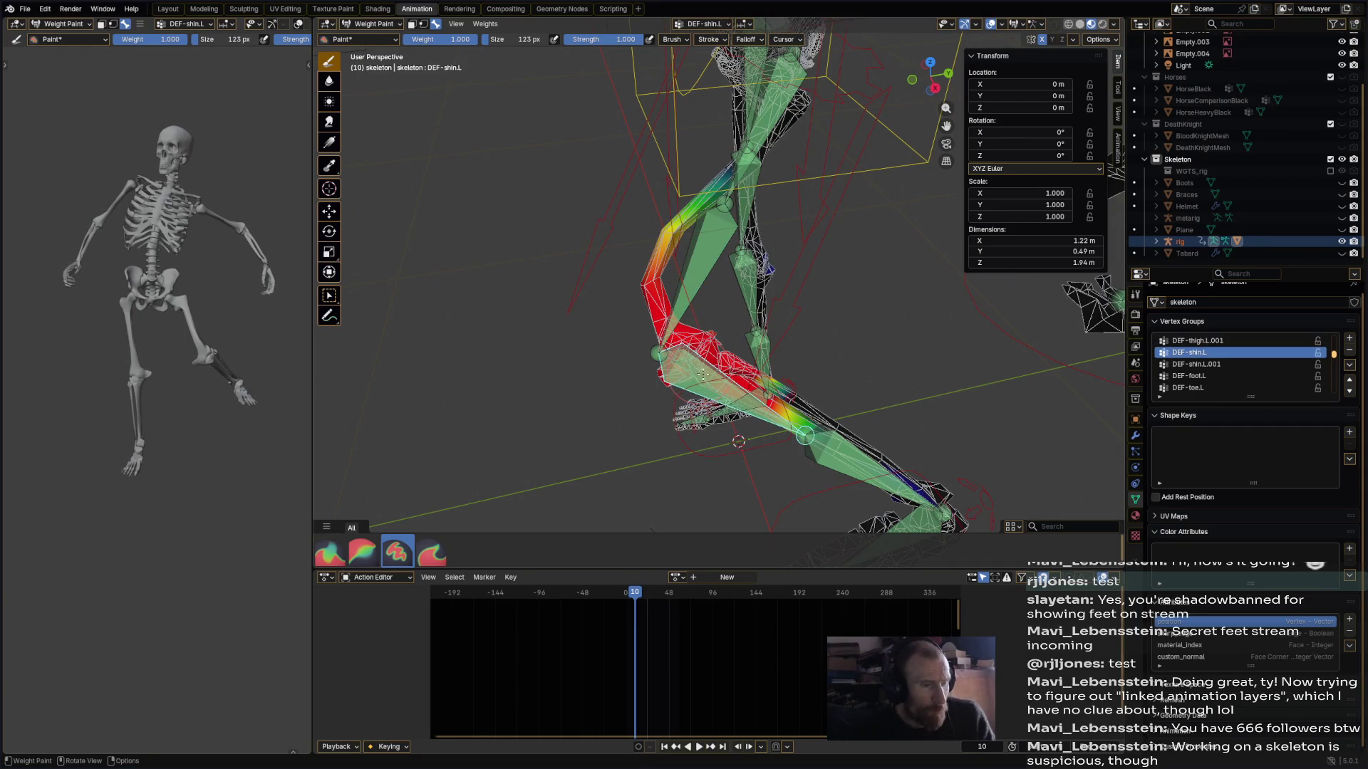
pyautogui.moveTo(661, 353); pyautogui.dragTo(766, 407)
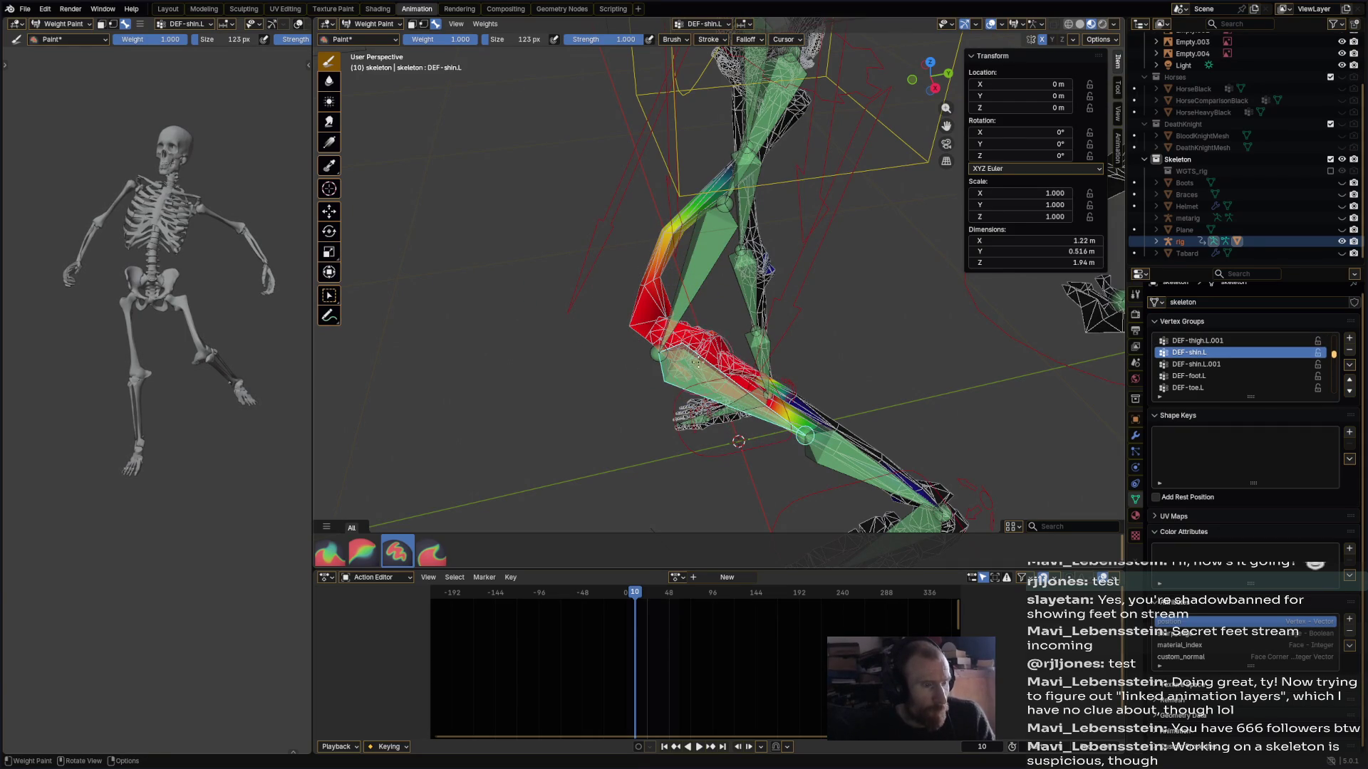
# - Repaint DEF-thigh.L.001 near the knee and DEF-thigh.L over the upper thigh
pyautogui.keyDown('ctrl'); pyautogui.click(709, 258); pyautogui.keyUp('ctrl')
pyautogui.moveTo(659, 299); pyautogui.dragTo(677, 314)
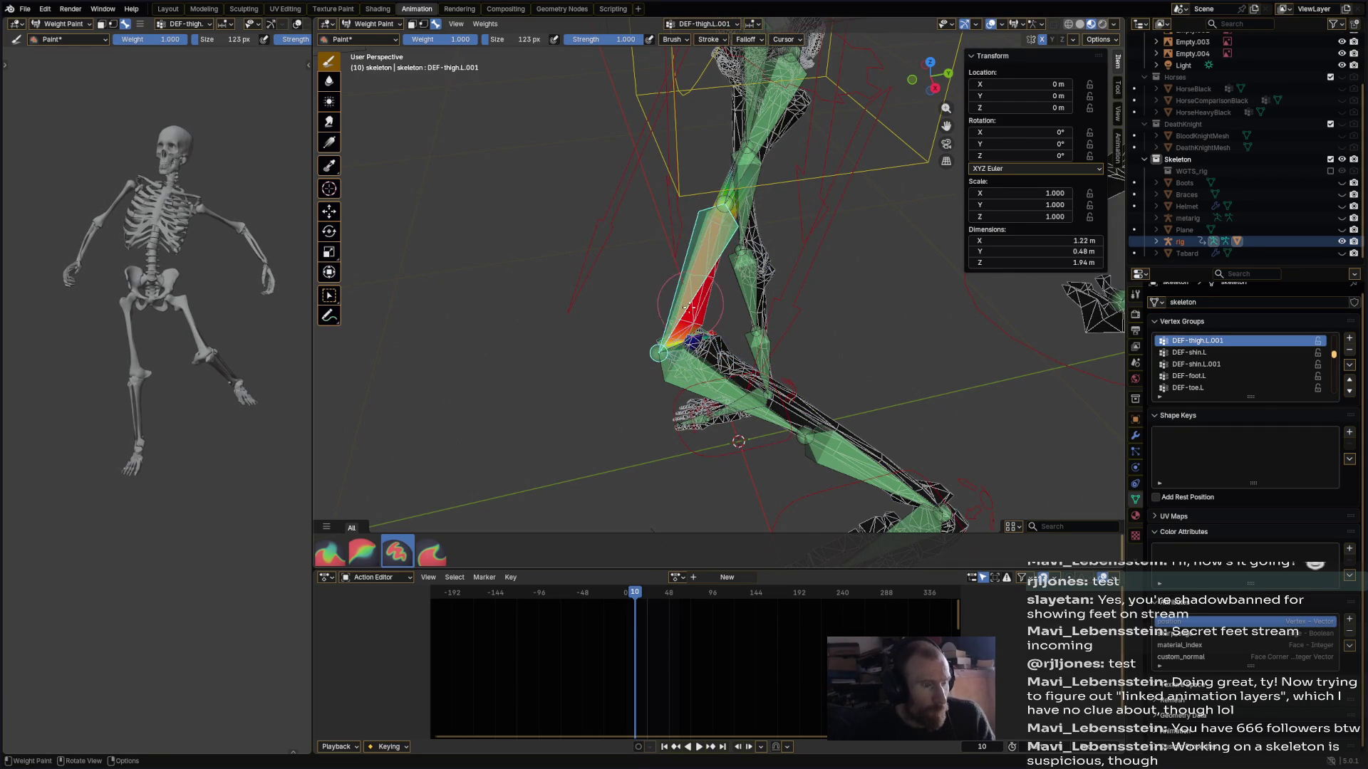
pyautogui.moveTo(686, 306); pyautogui.dragTo(819, 178, button='middle')
pyautogui.keyDown('ctrl'); pyautogui.click(835, 169); pyautogui.keyUp('ctrl')
pyautogui.moveTo(834, 168)
pyautogui.mouseDown()
pyautogui.moveTo(805, 146)
pyautogui.moveTo(858, 171)
pyautogui.moveTo(886, 151)
pyautogui.moveTo(854, 122)
pyautogui.mouseUp()
# - Move the right foot IK control up and rotate it 73.1° to bend the right leg
pyautogui.moveTo(783, 213); pyautogui.dragTo(829, 255, button='middle')
pyautogui.scroll(-3, 829, 254)
pyautogui.scroll(-1, 829, 254)
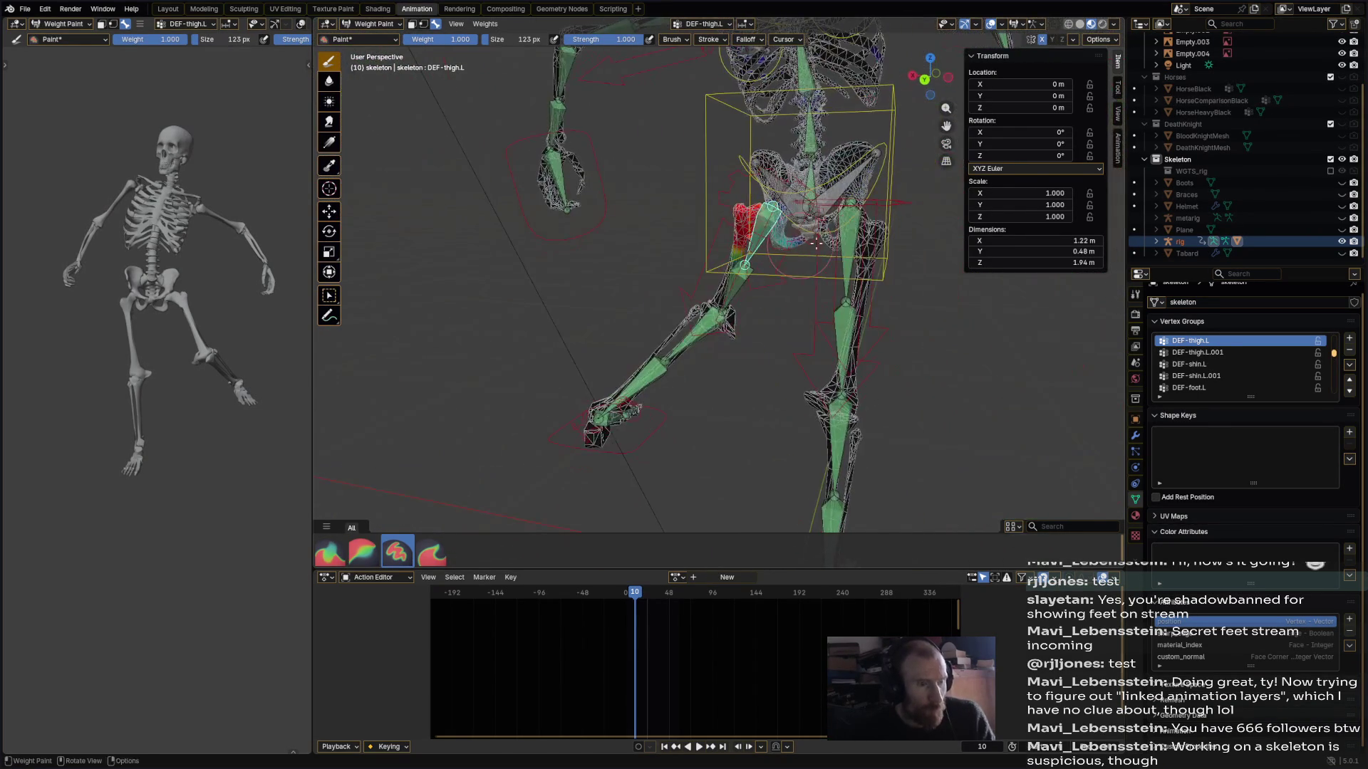
pyautogui.keyDown('ctrl'); pyautogui.click(869, 257); pyautogui.keyUp('ctrl')
pyautogui.moveTo(869, 256); pyautogui.dragTo(743, 326, button='middle')
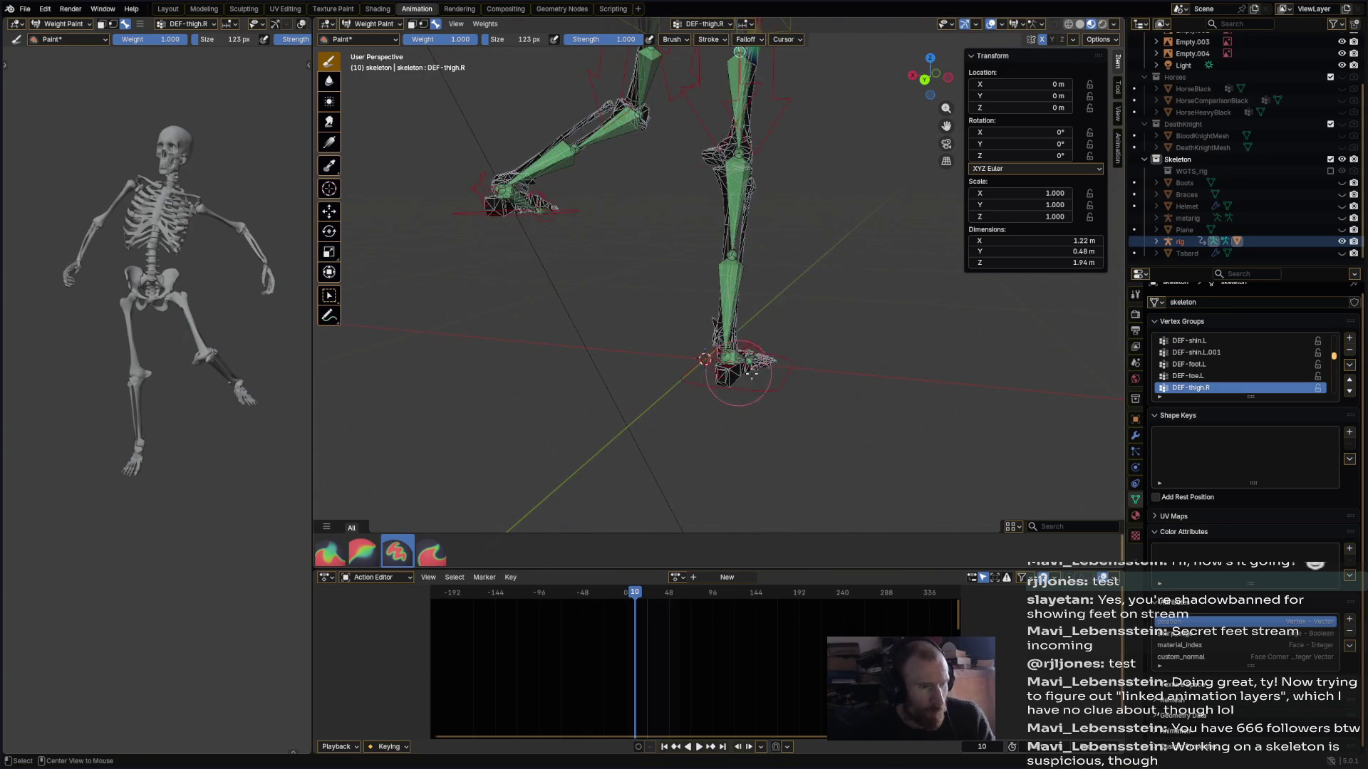
pyautogui.keyDown('ctrl'); pyautogui.click(734, 369); pyautogui.keyUp('ctrl')
pyautogui.press('g')
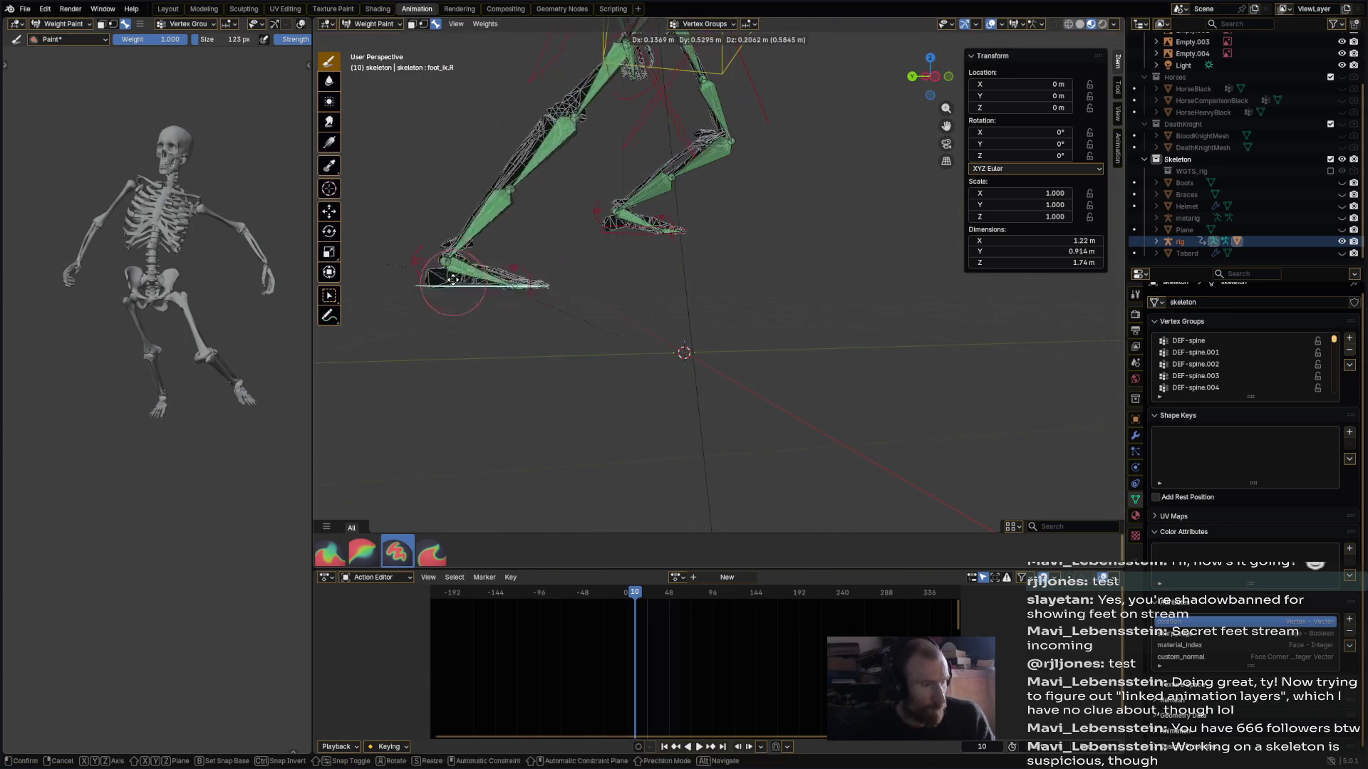
pyautogui.click(466, 267)
pyautogui.press('r')
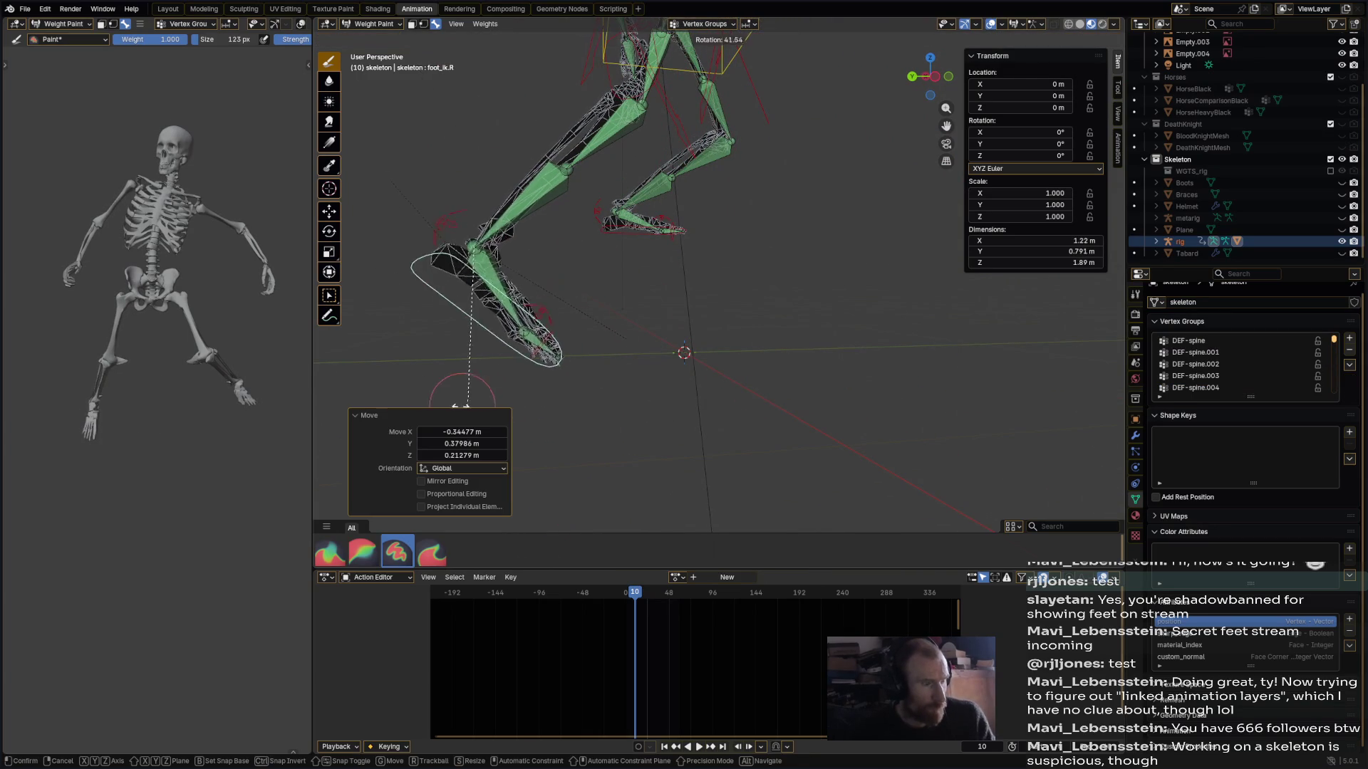
pyautogui.click(366, 382)
# - Paint DEF-shin.R weight to fix the right knee spike, then save the file
pyautogui.moveTo(367, 381)
pyautogui.mouseDown(button='middle')
pyautogui.moveTo(572, 360)
pyautogui.moveTo(454, 351)
pyautogui.moveTo(430, 363)
pyautogui.moveTo(718, 305)
pyautogui.moveTo(745, 317)
pyautogui.mouseUp(button='middle')
pyautogui.press('KP_Decimal')
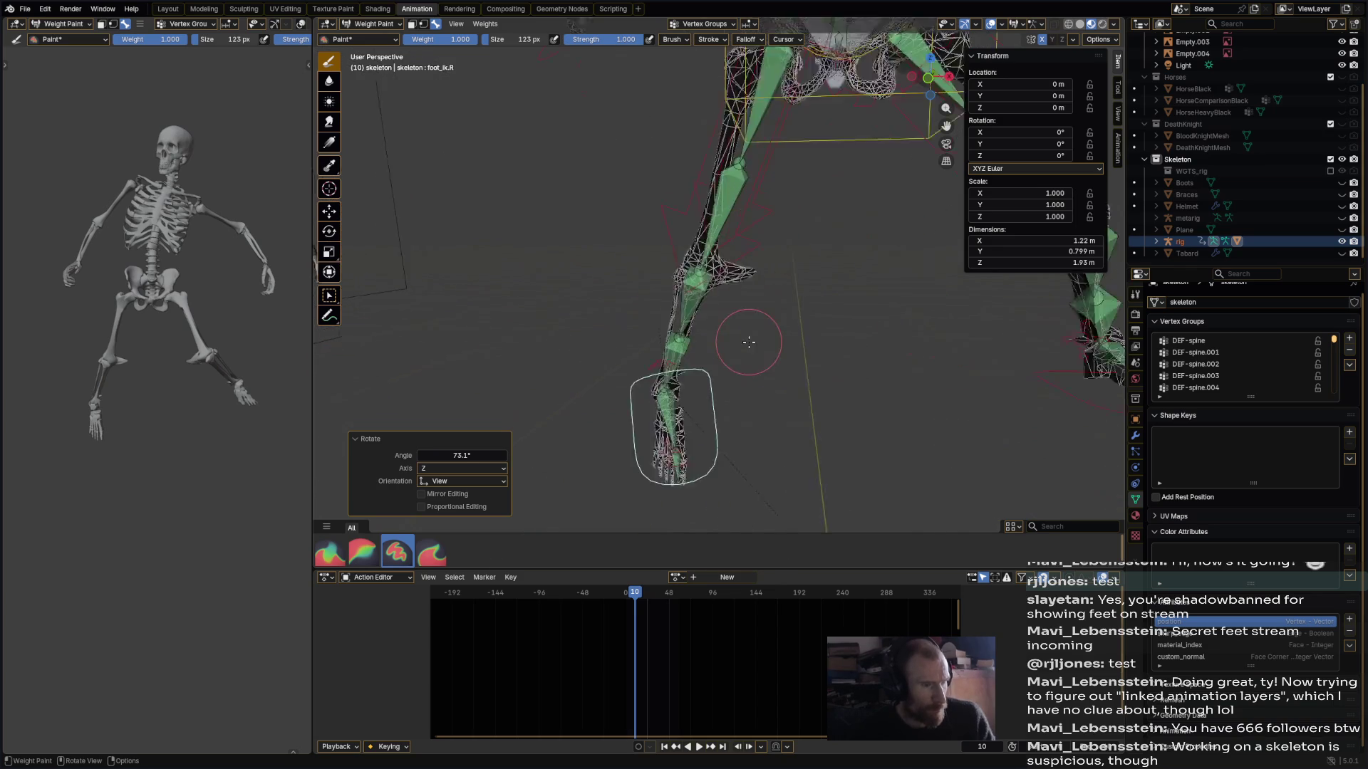
pyautogui.keyDown('ctrl'); pyautogui.click(694, 292); pyautogui.keyUp('ctrl')
pyautogui.moveTo(765, 263); pyautogui.dragTo(748, 259)
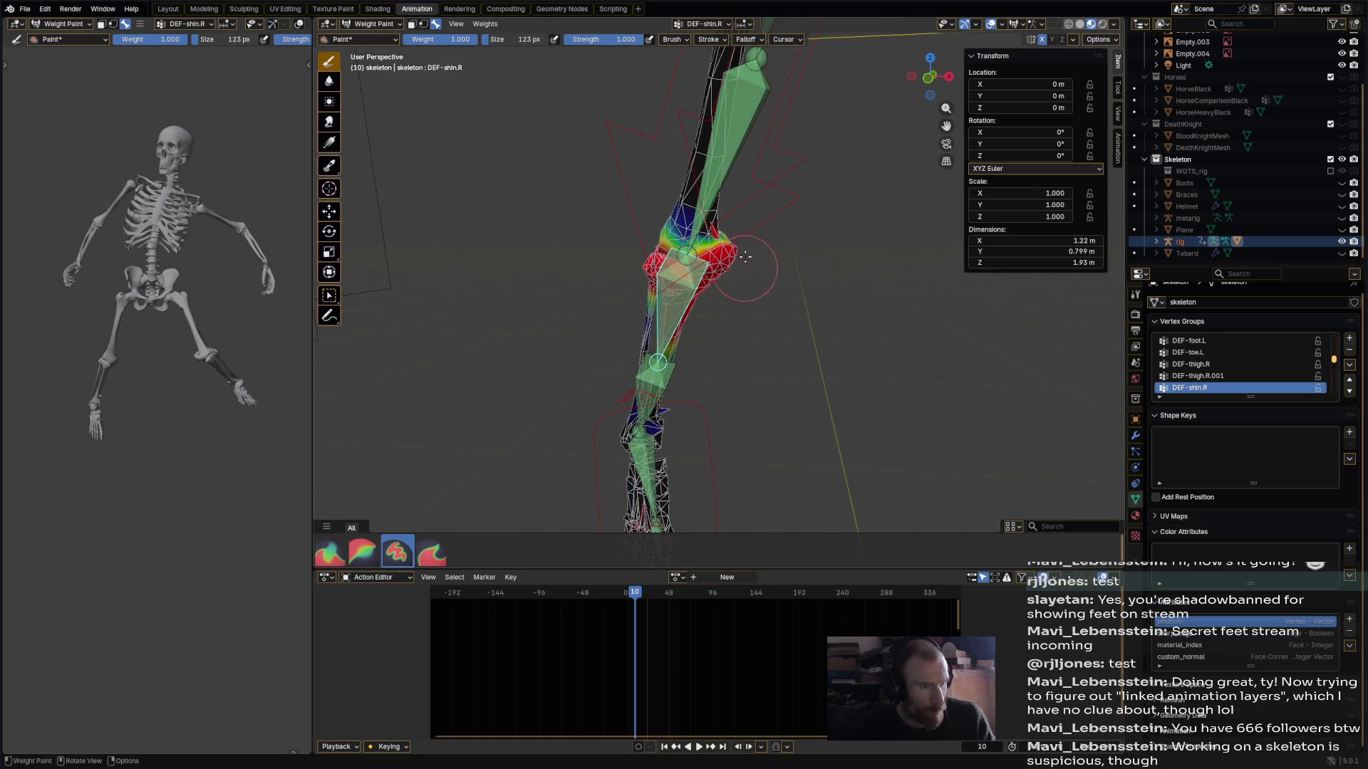
pyautogui.moveTo(745, 273); pyautogui.dragTo(652, 270, button='middle')
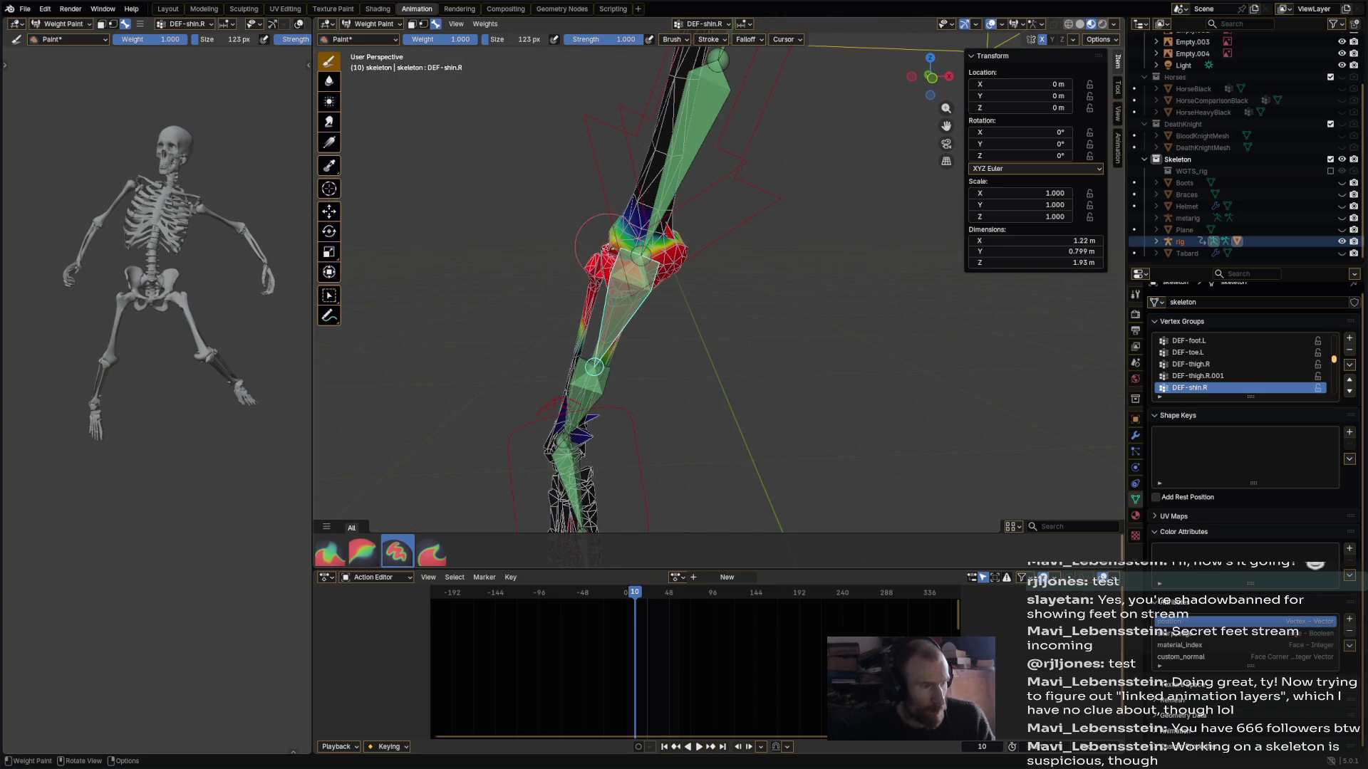
pyautogui.moveTo(694, 349)
pyautogui.mouseDown(button='middle')
pyautogui.moveTo(633, 326)
pyautogui.moveTo(748, 374)
pyautogui.moveTo(876, 398)
pyautogui.mouseUp(button='middle')
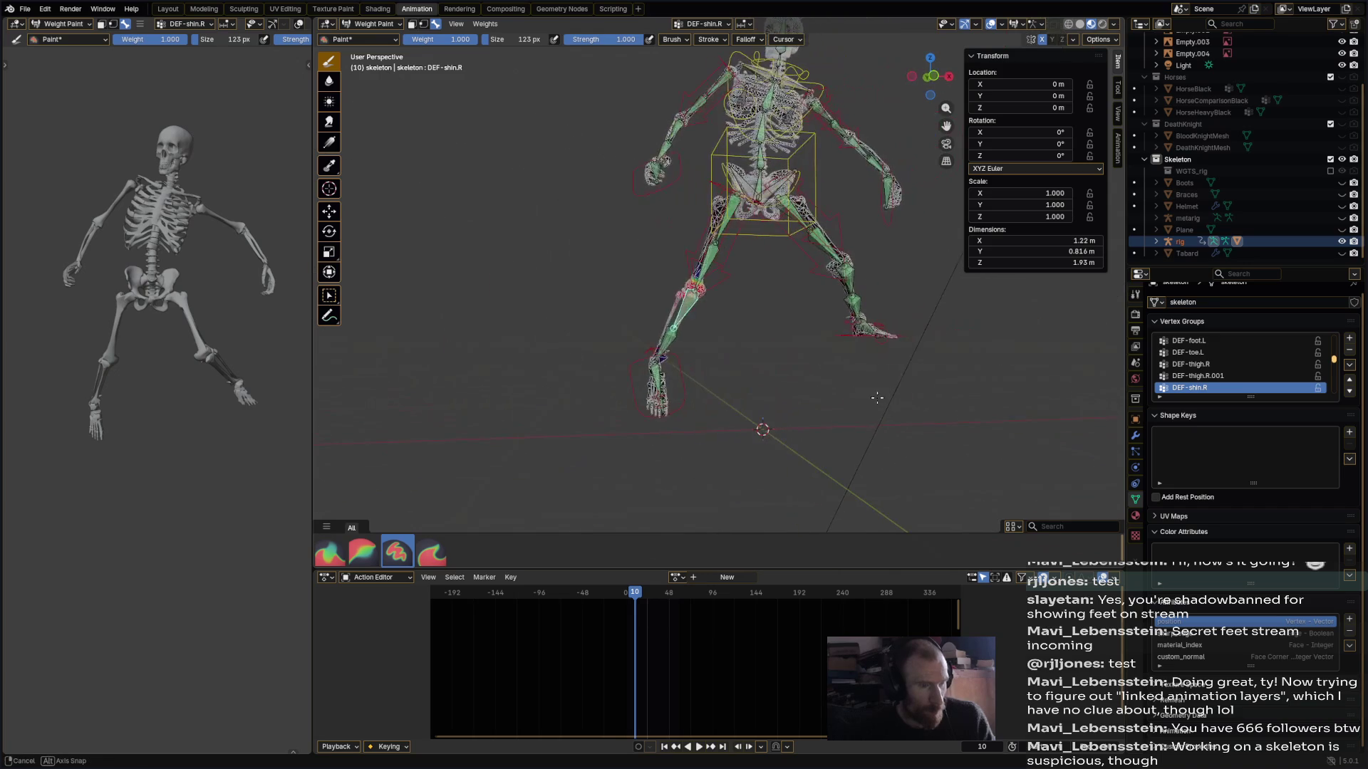
pyautogui.moveTo(788, 387)
pyautogui.mouseDown(button='middle')
pyautogui.moveTo(713, 385)
pyautogui.moveTo(789, 378)
pyautogui.mouseUp(button='middle')
pyautogui.hotkey('ctrl', 's')
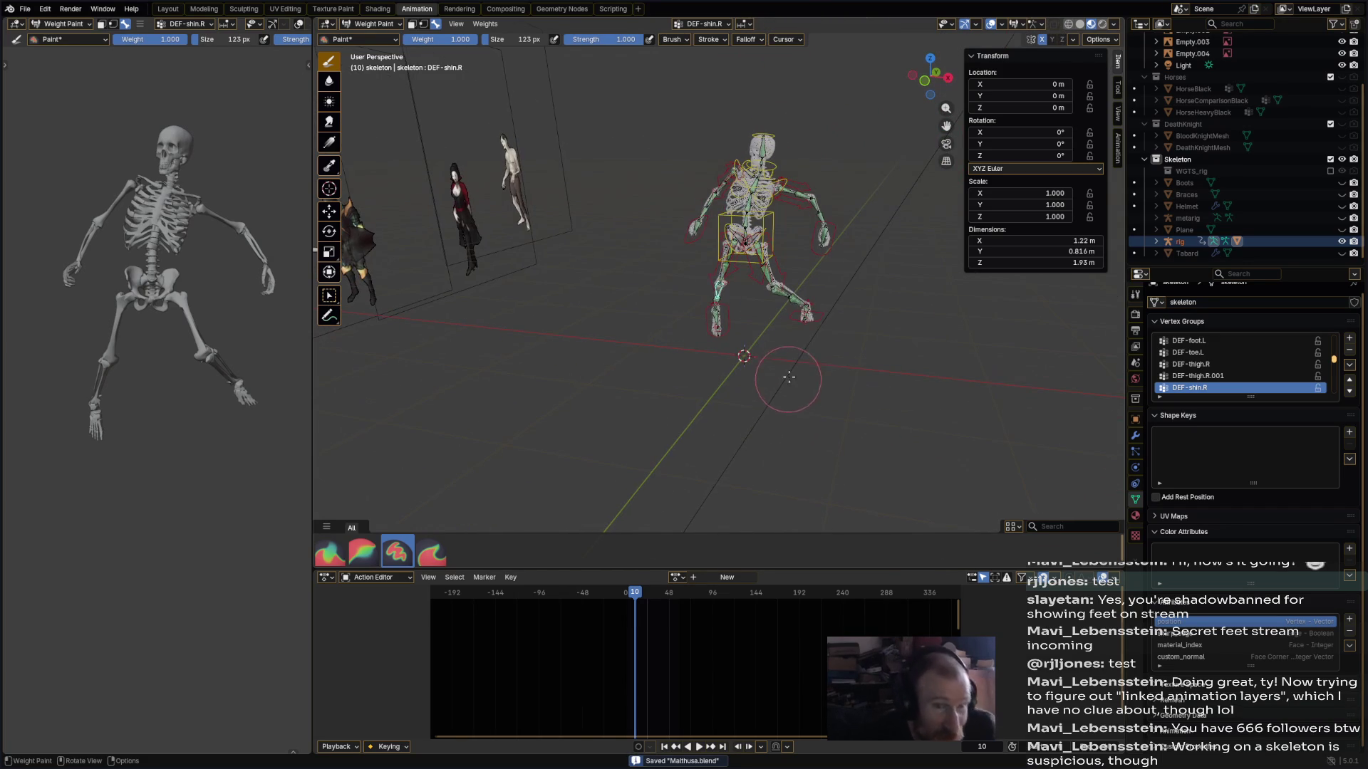
# - Rename the rig object to SkeletonRig and save the file
pyautogui.doubleClick(1177, 242)
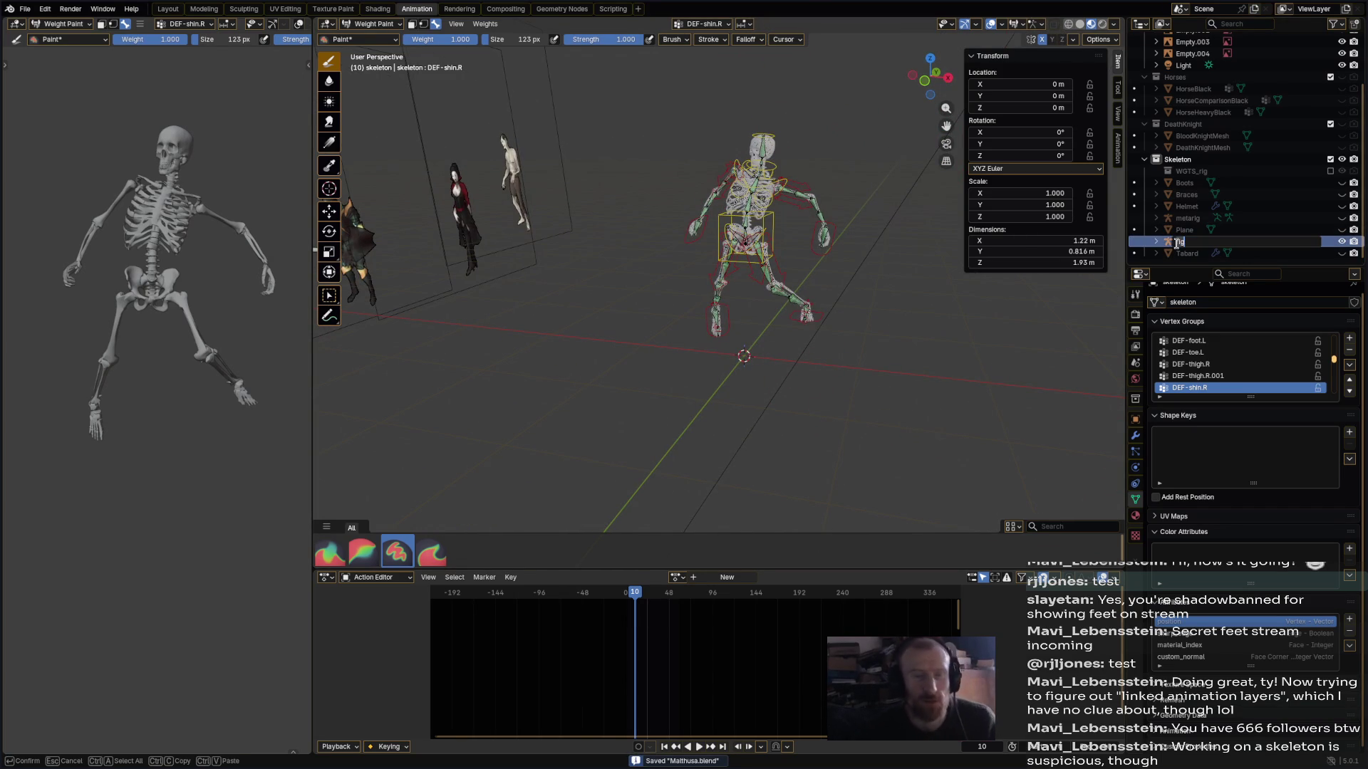
pyautogui.write('Skeleton')
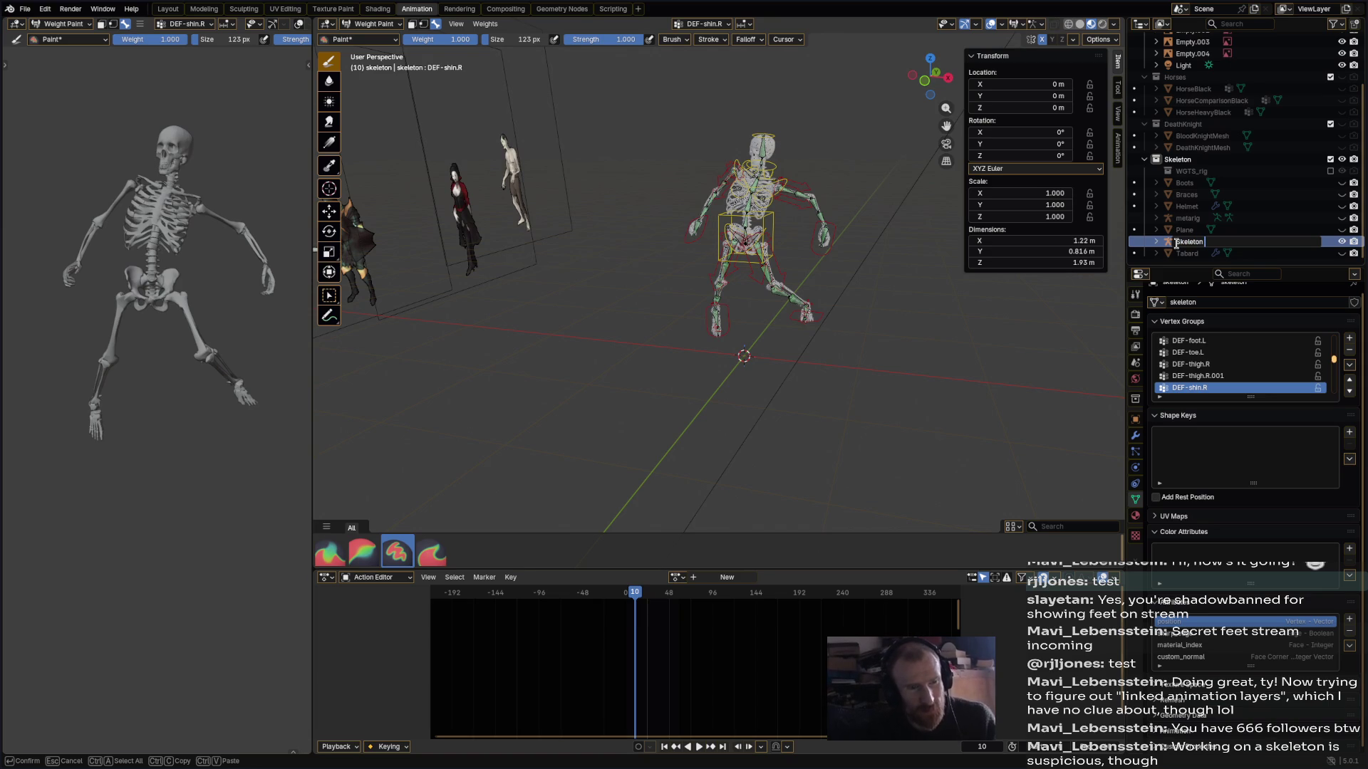
pyautogui.write('Rig')
pyautogui.press('Return')
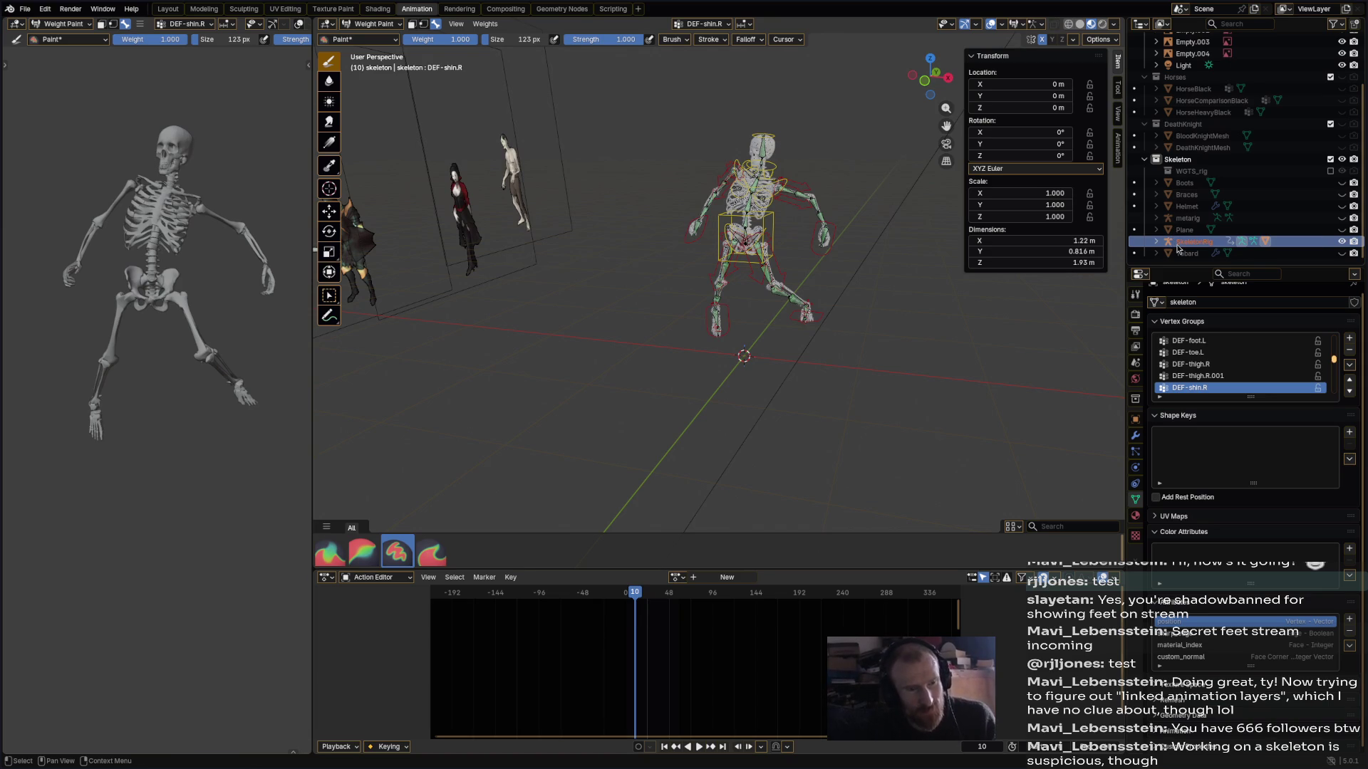
pyautogui.hotkey('ctrl', 's')
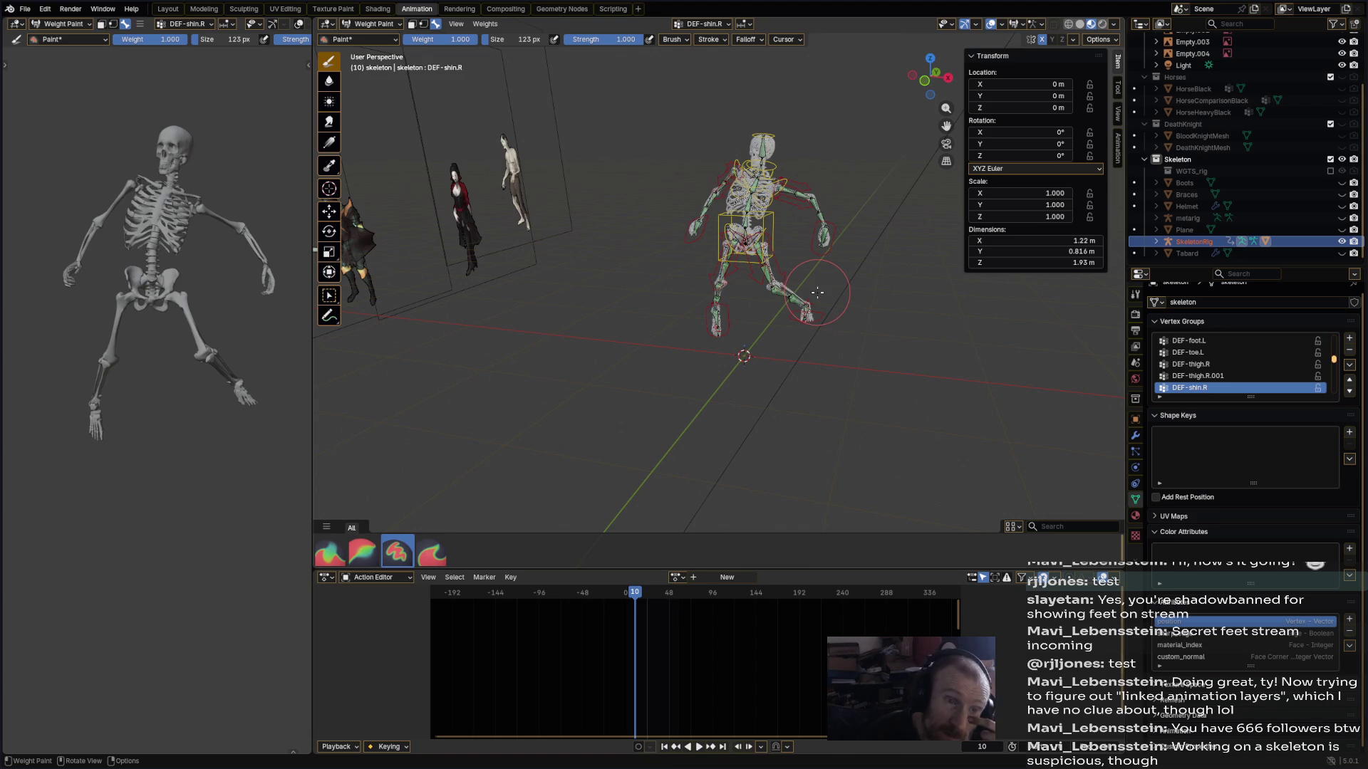
# - Unhide the Plane and switch the skeleton back to Object Mode
pyautogui.click(1342, 230)
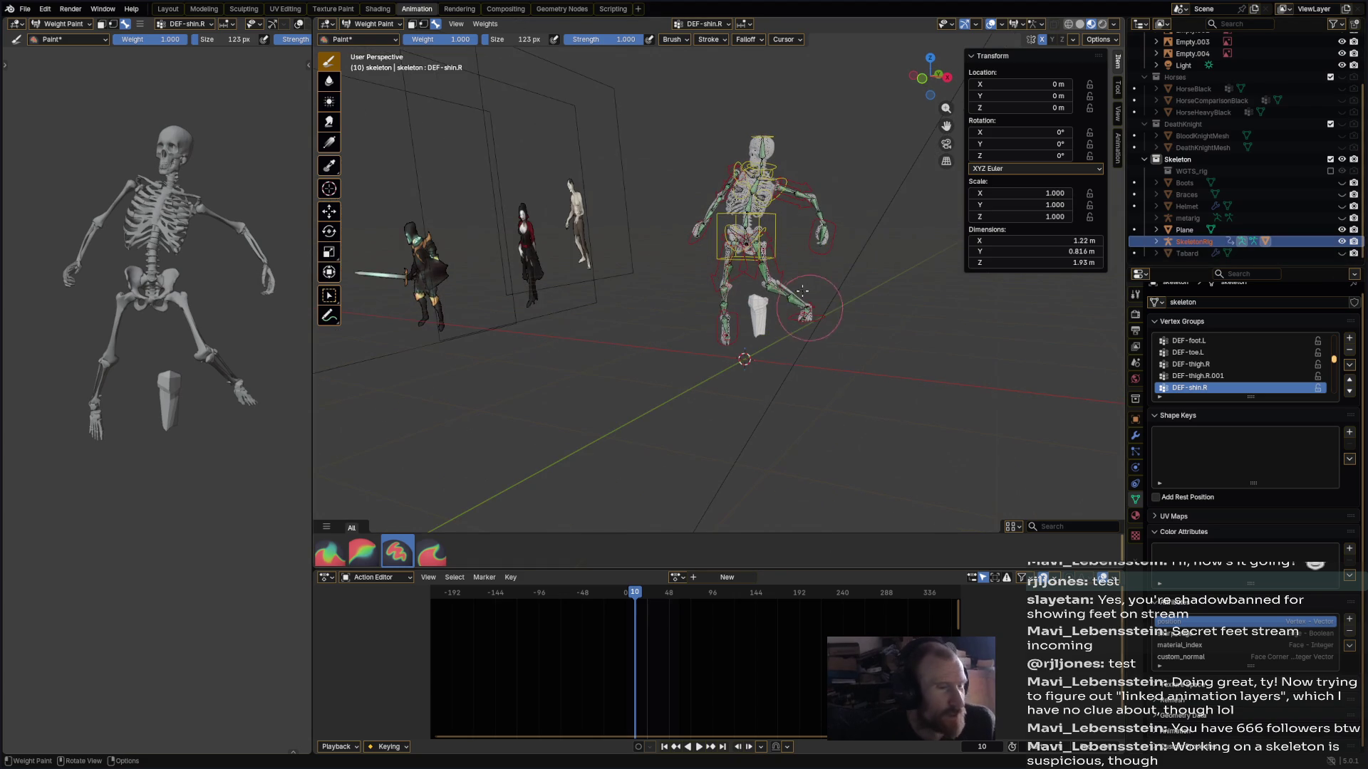
pyautogui.click(370, 23)
pyautogui.click(367, 43)
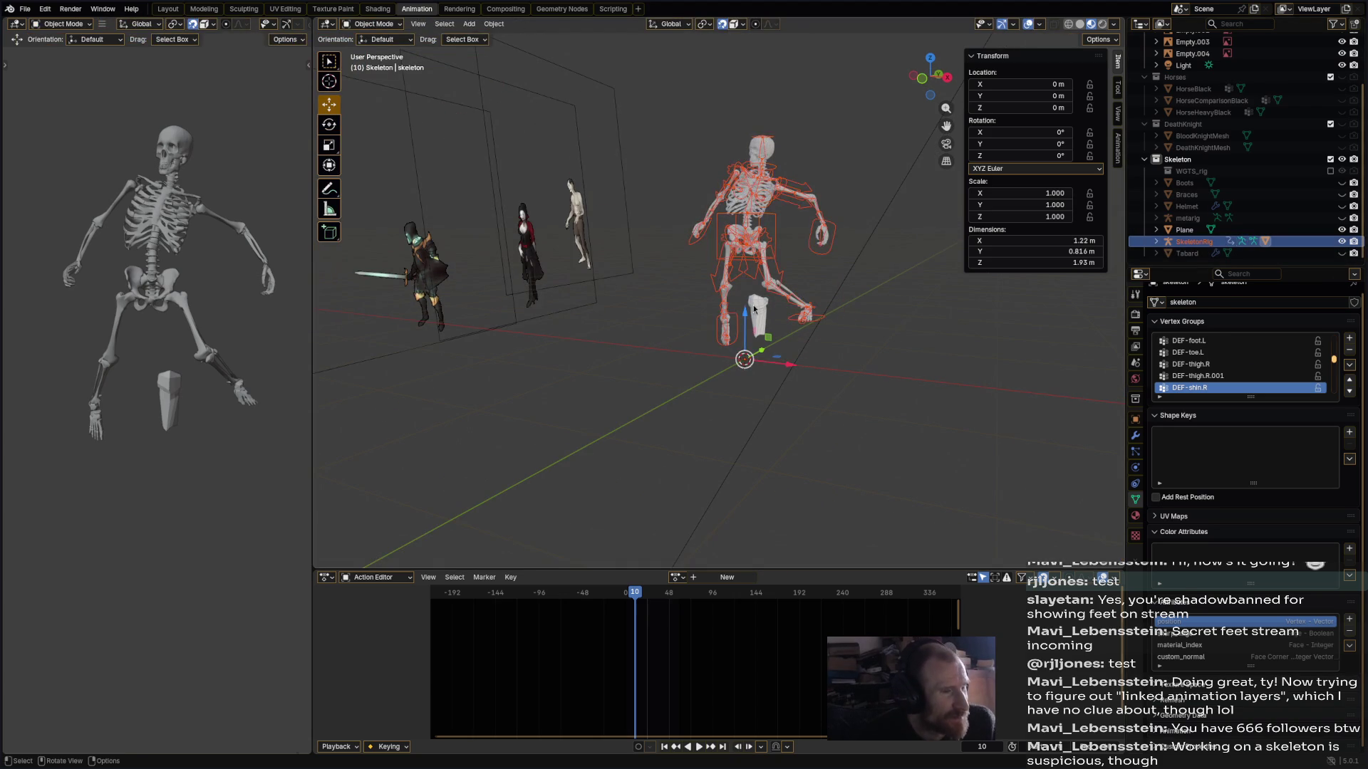
# - Rename the Plane object to LegBrace in the Outliner
pyautogui.click(753, 308)
pyautogui.scroll(4, 991, 496)
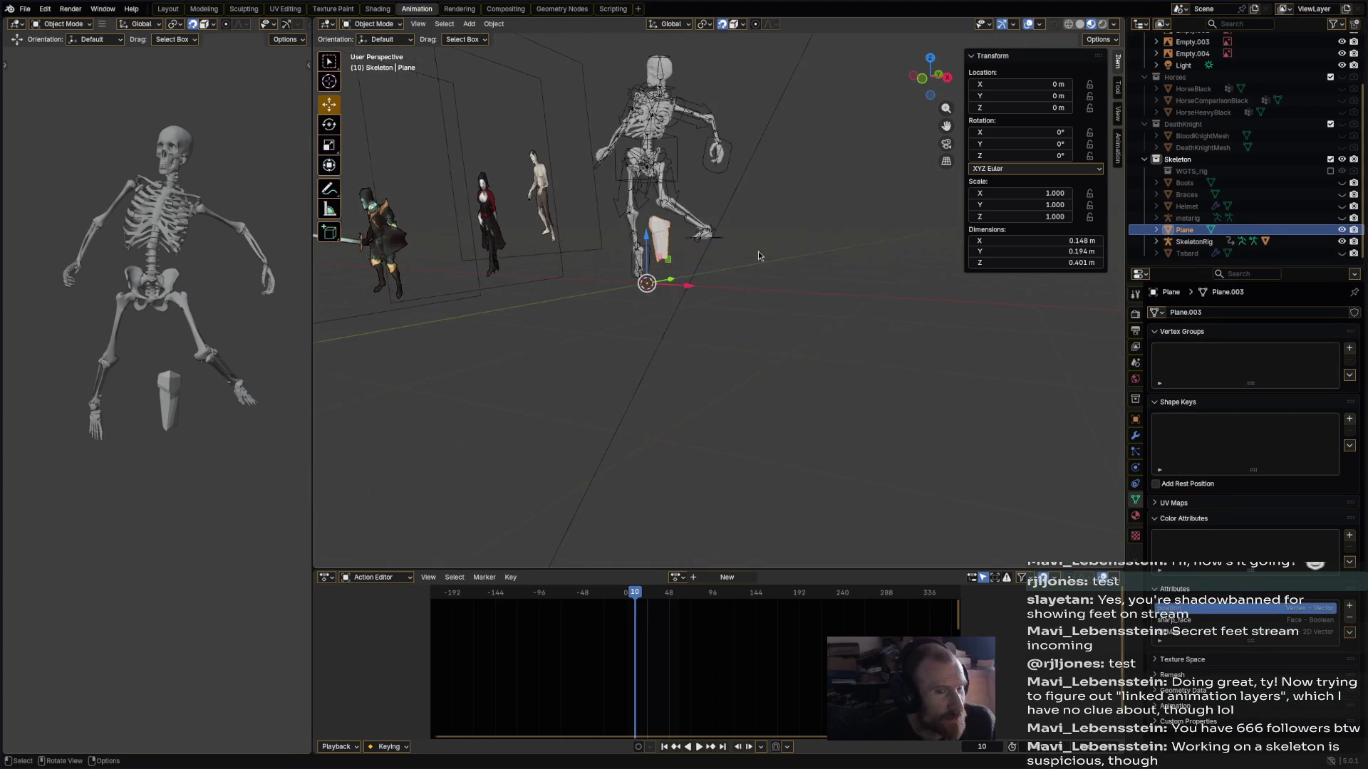
pyautogui.doubleClick(1190, 231)
pyautogui.press('BackSpace')
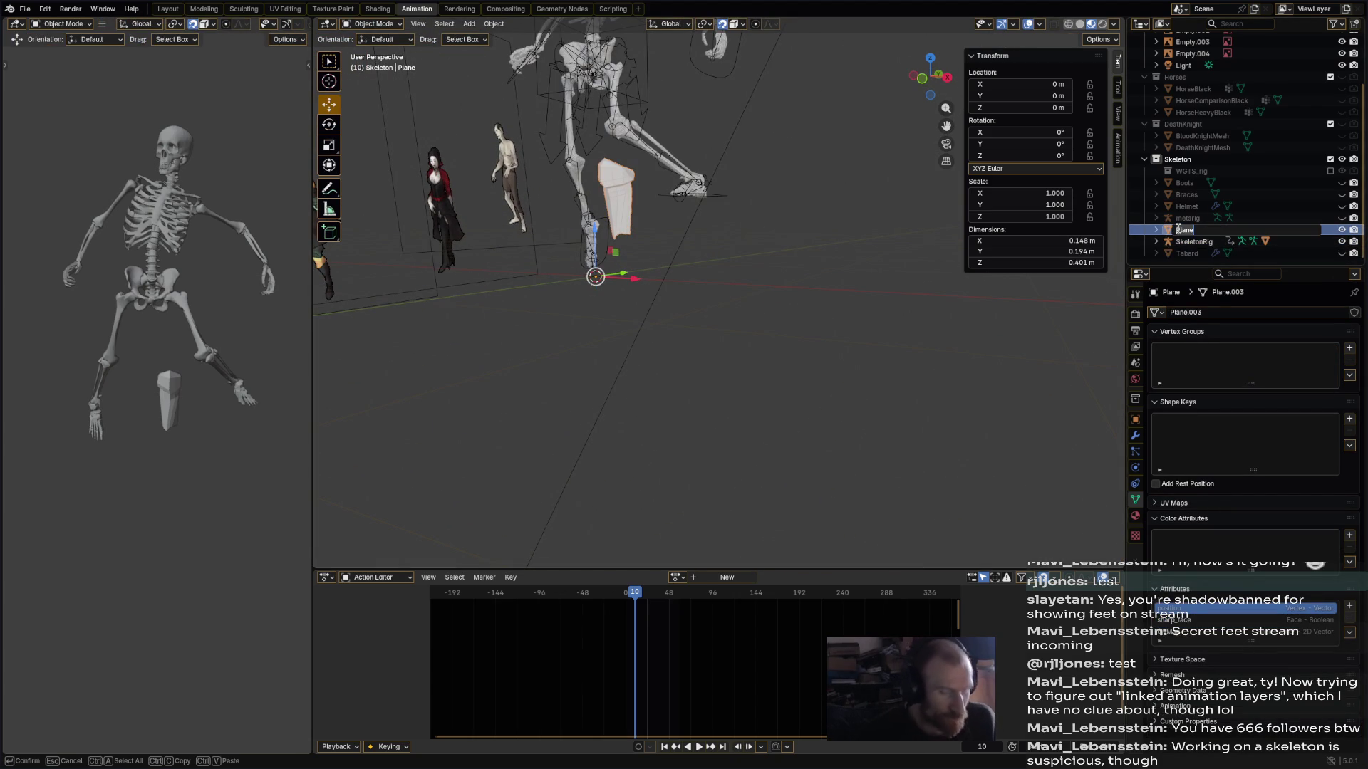
pyautogui.write('LegBrac')
pyautogui.press('Return')
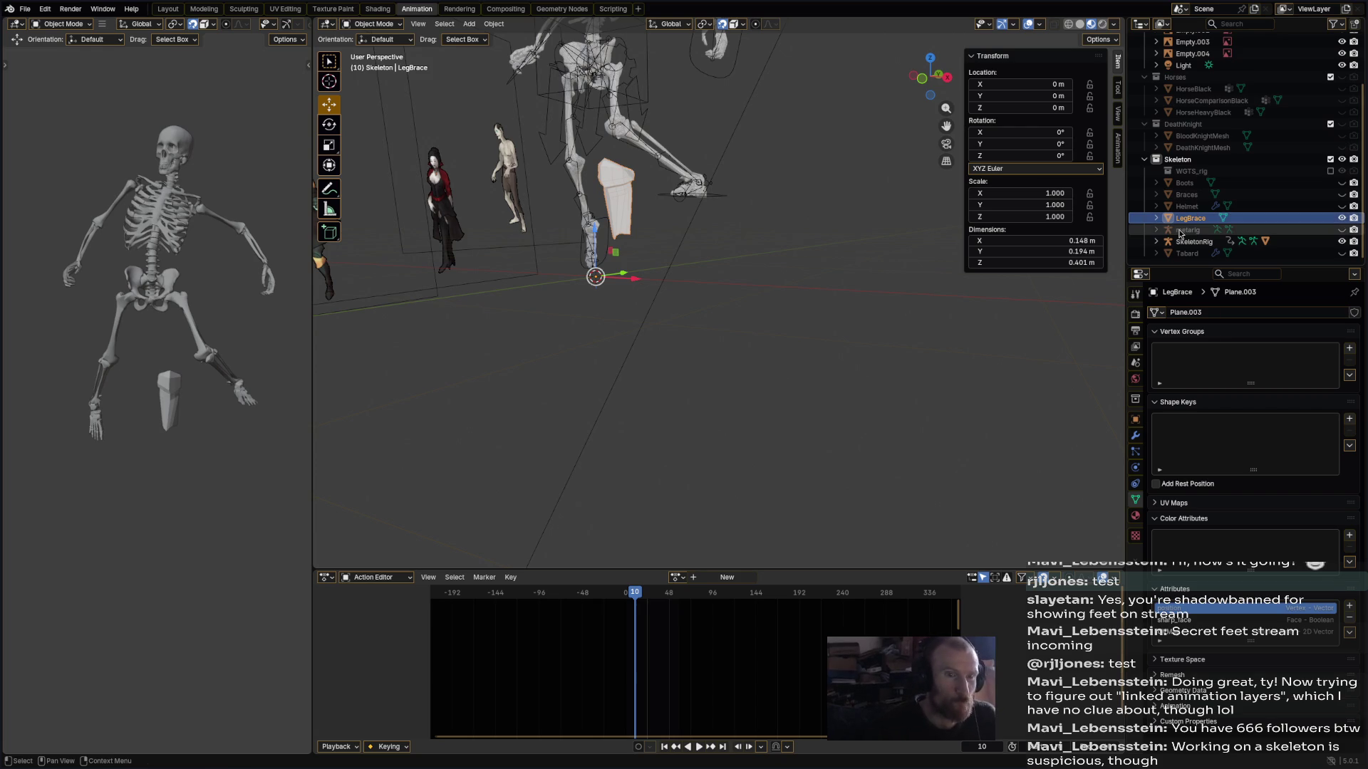
# - Add SkeletonRig to the selection alongside LegBrace
pyautogui.moveTo(555, 135); pyautogui.dragTo(515, 104, button='middle')
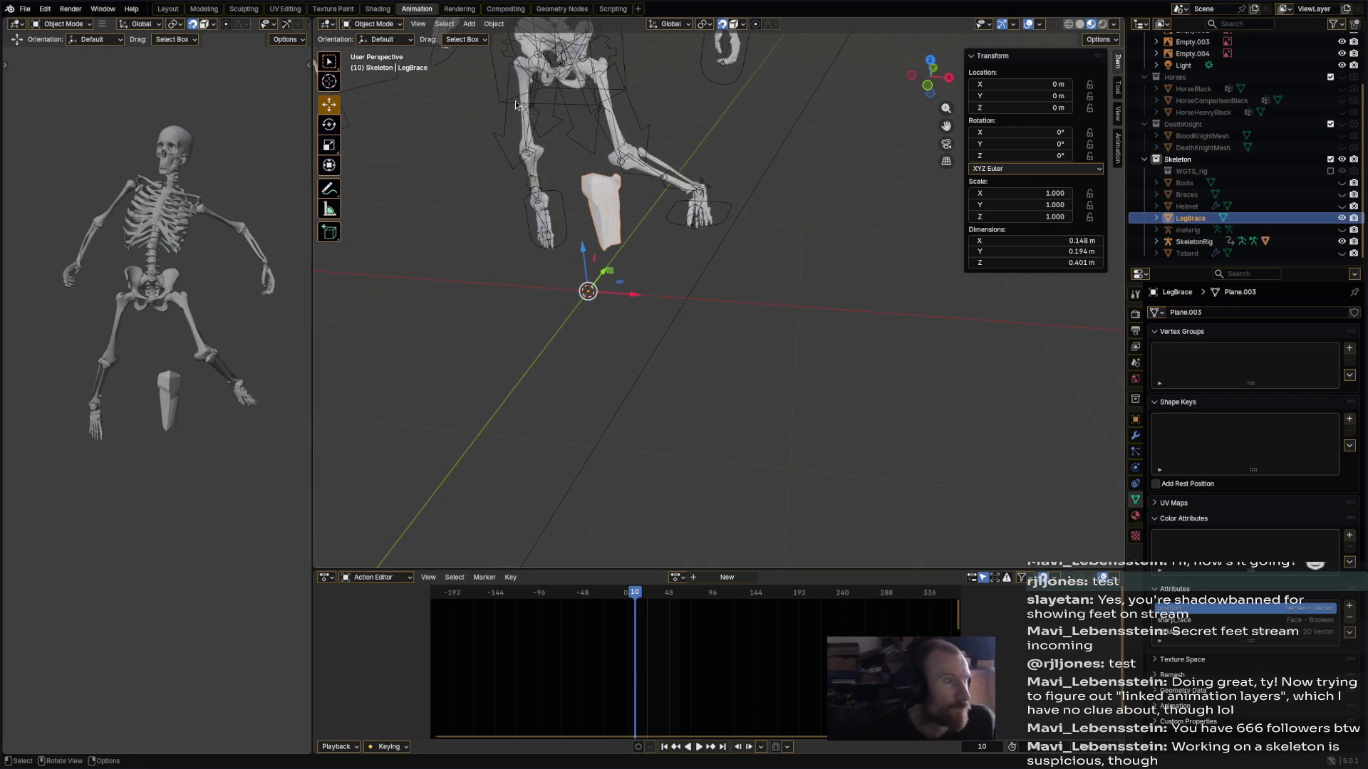
pyautogui.keyDown('shift'); pyautogui.click(655, 149); pyautogui.keyUp('shift')
pyautogui.rightClick(655, 150)
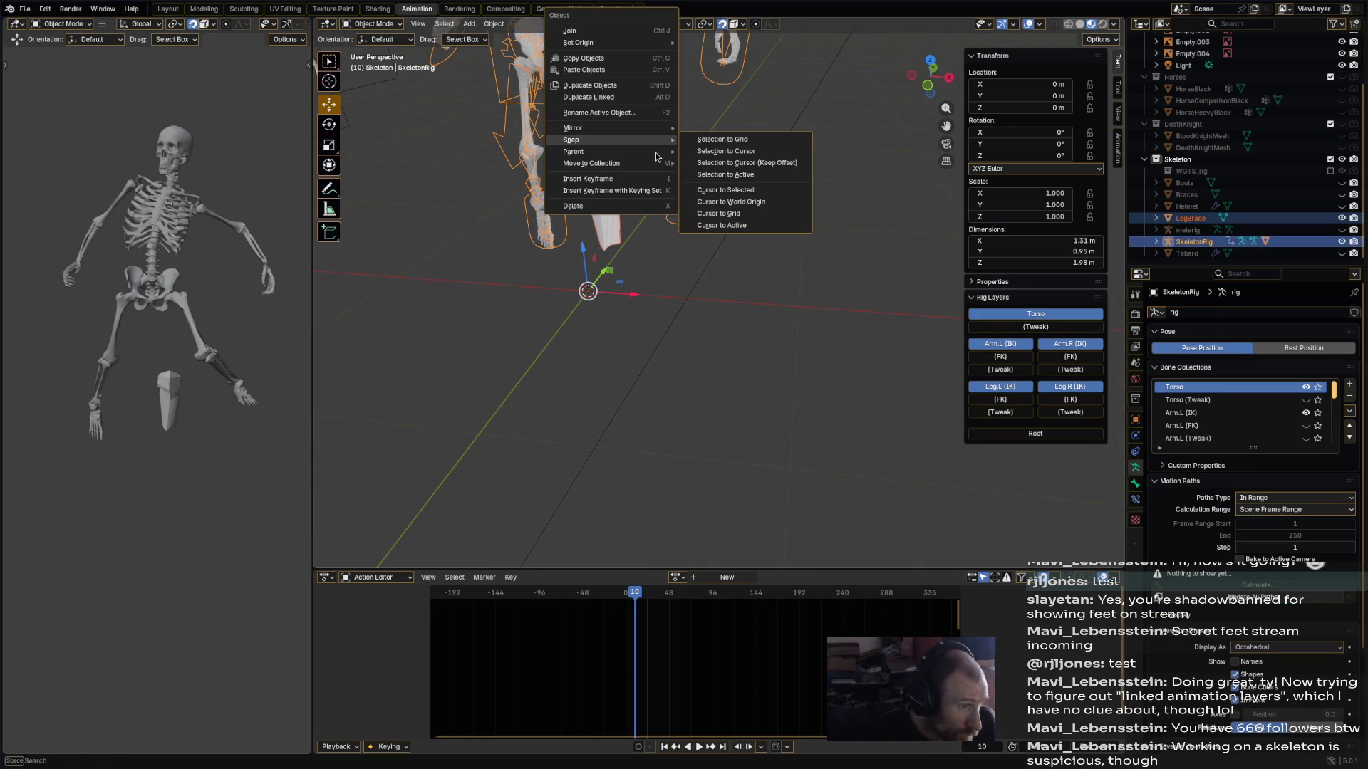
# - Parent LegBrace to SkeletonRig with automatic weights
pyautogui.press('Escape')
pyautogui.rightClick(639, 156)
pyautogui.moveTo(644, 152)
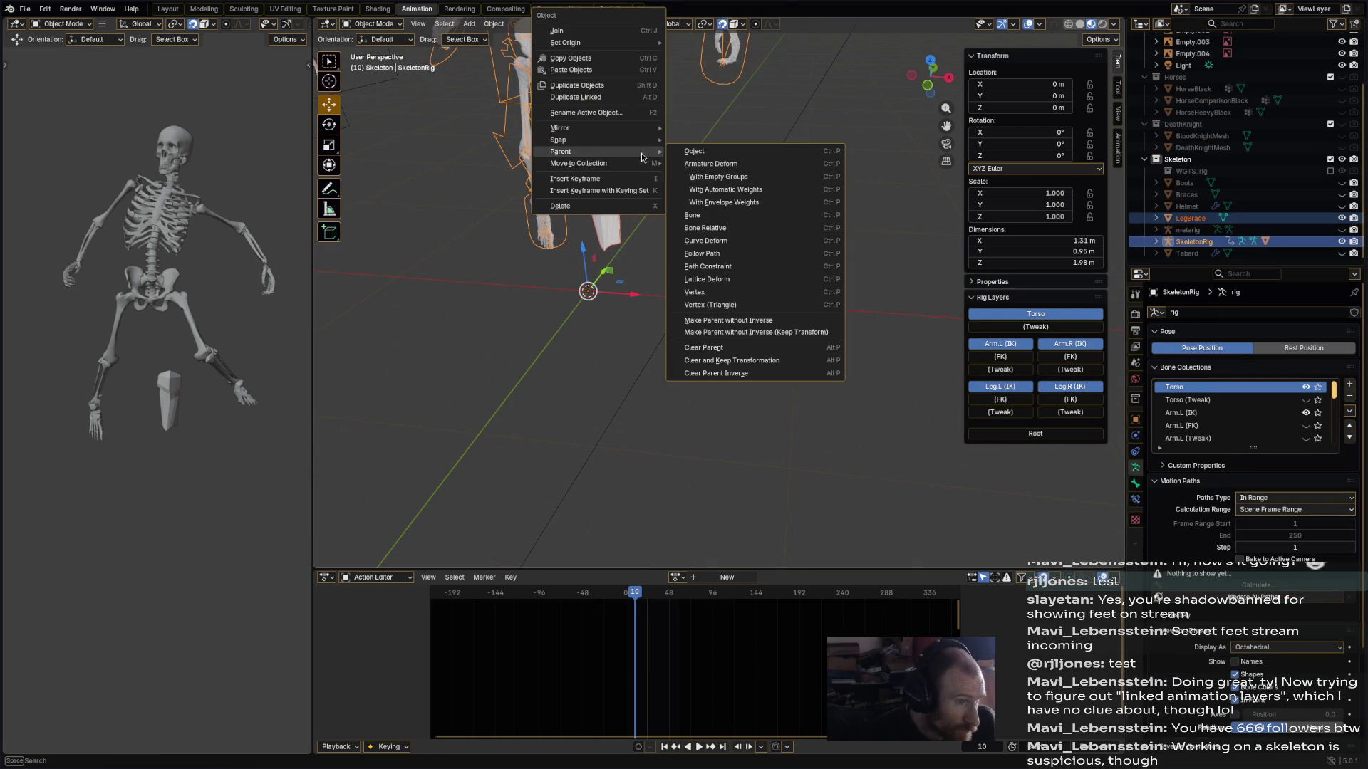
pyautogui.click(749, 189)
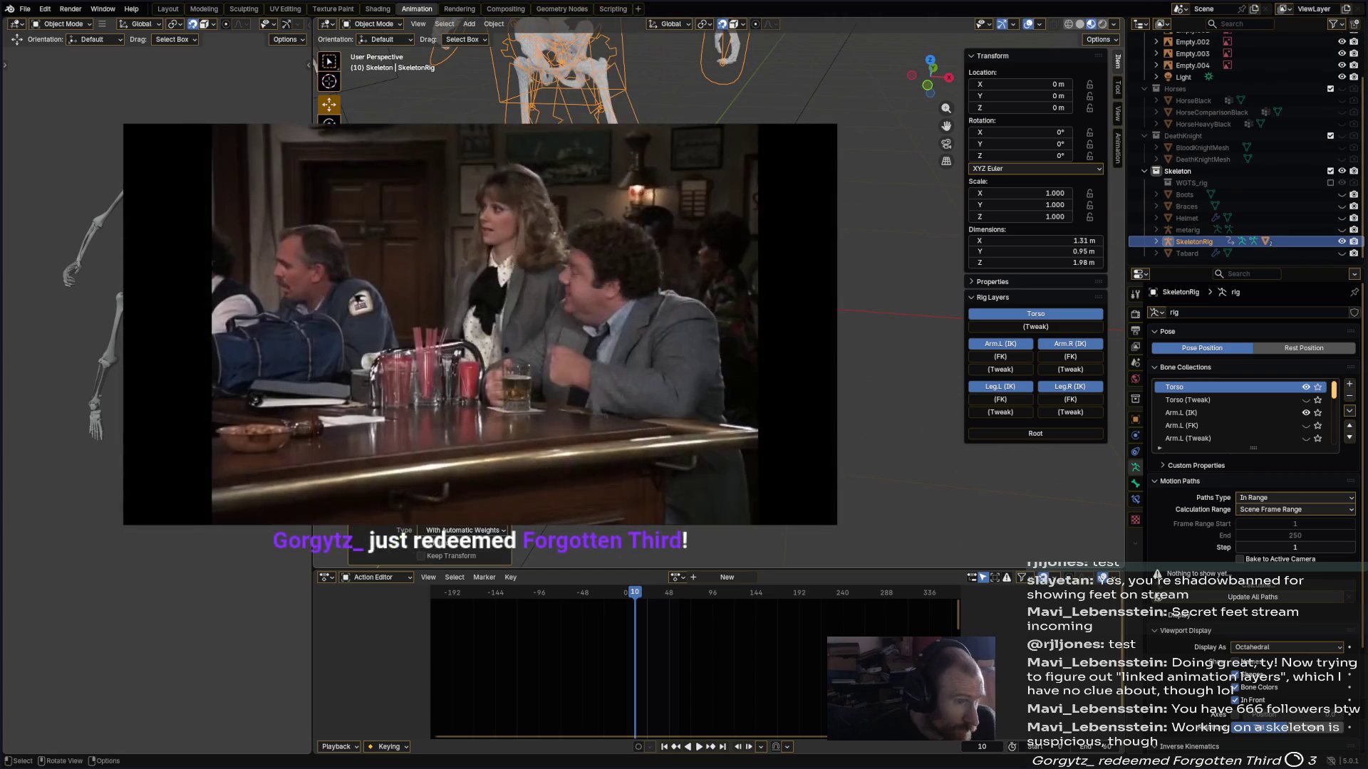
# - Inspect the bound brace around the legs and save the file
pyautogui.moveTo(754, 259); pyautogui.dragTo(754, 259, button='middle')
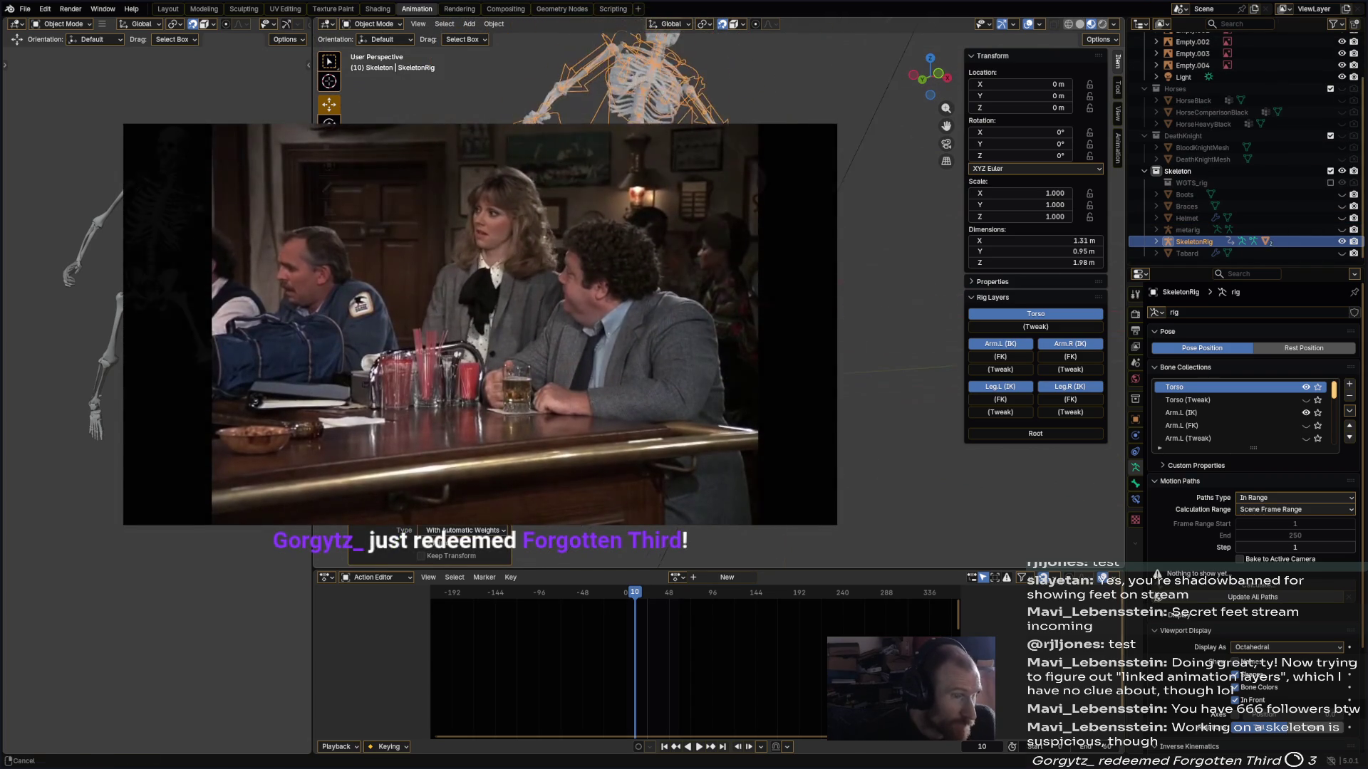
pyautogui.scroll(-2, 754, 259)
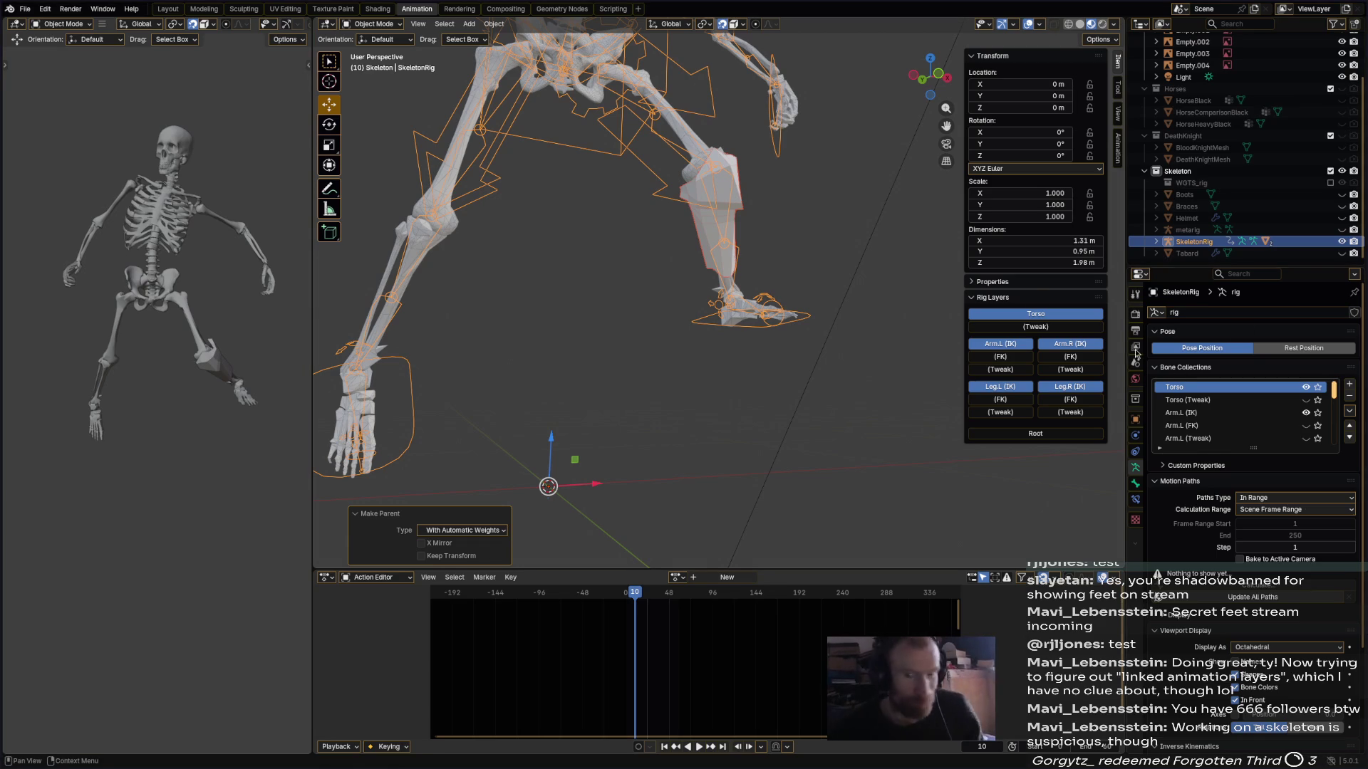
pyautogui.moveTo(703, 524); pyautogui.dragTo(692, 539, button='middle')
pyautogui.hotkey('ctrl', 's')
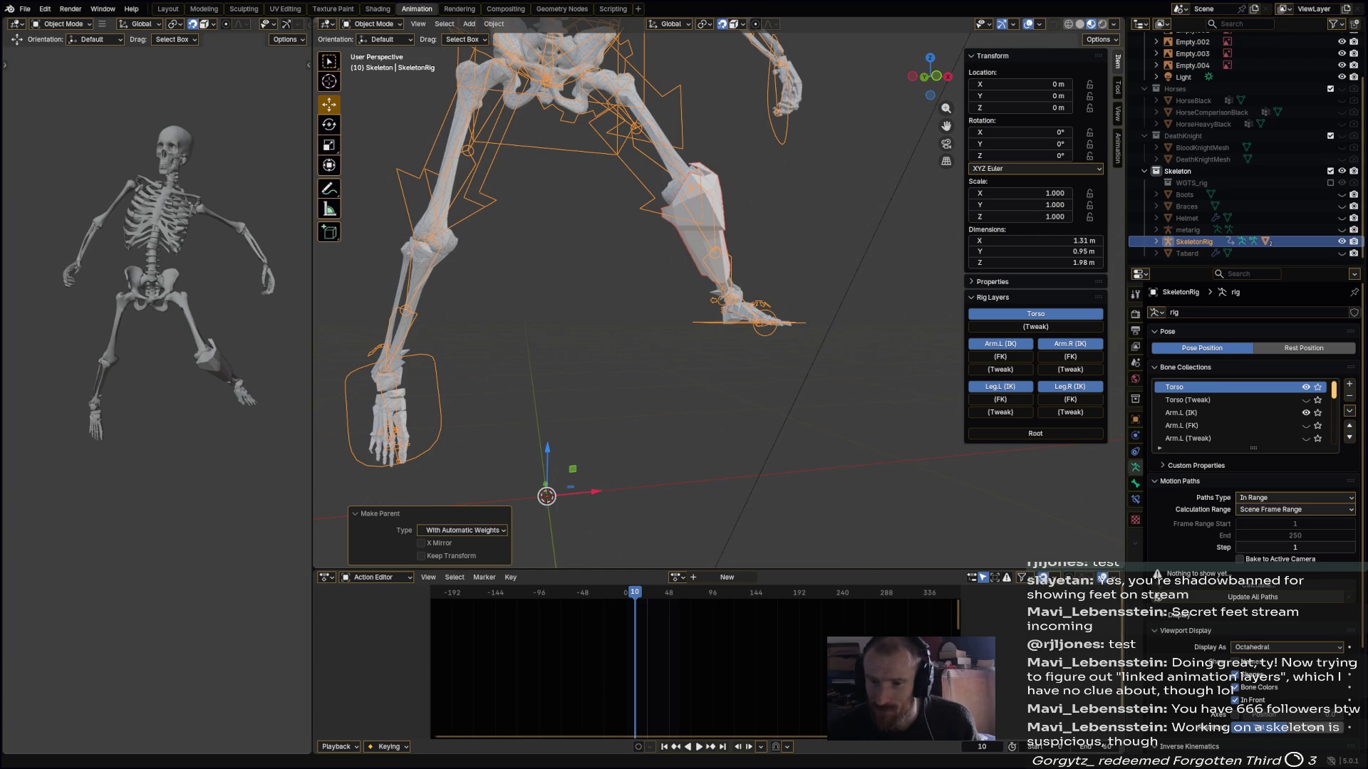
pyautogui.moveTo(705, 384); pyautogui.dragTo(837, 363, button='middle')
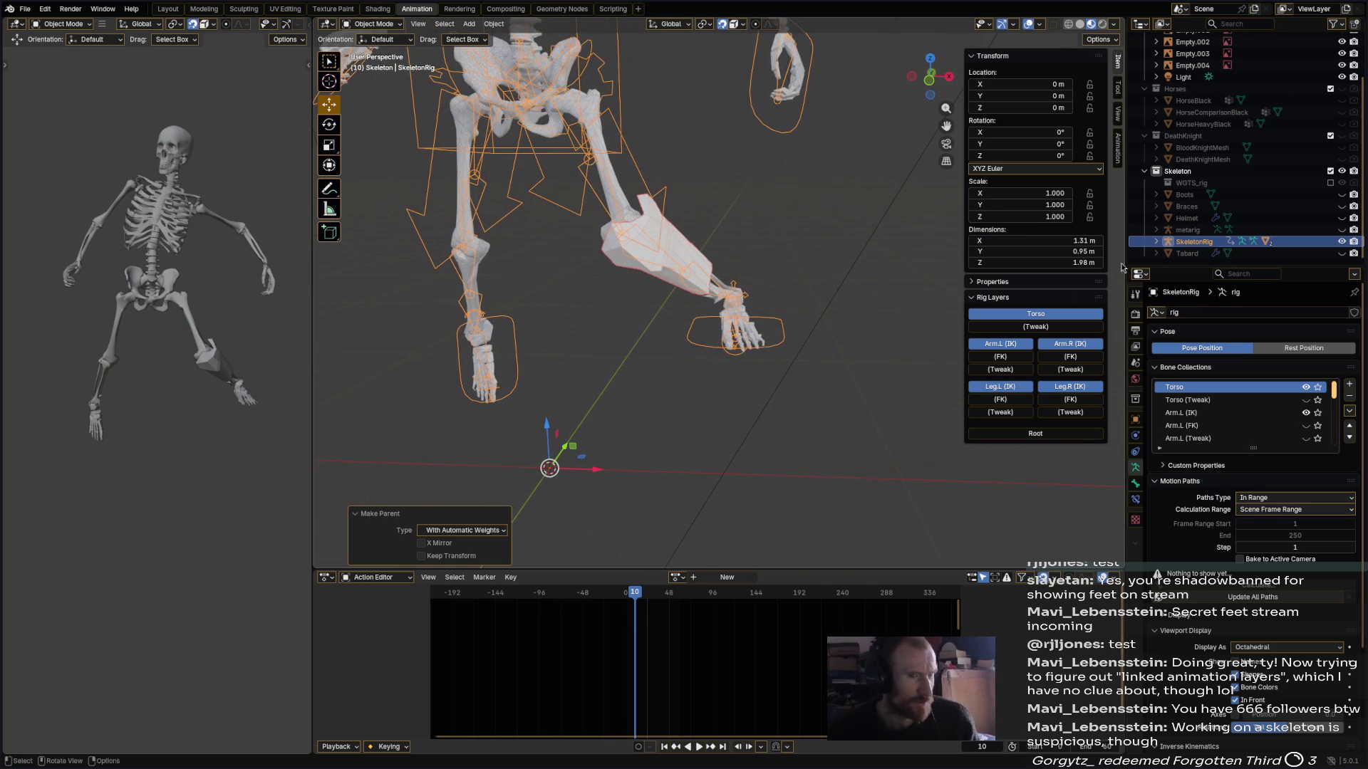
# - Unhide the Boots and parent them to SkeletonRig with automatic weights
pyautogui.click(1339, 195)
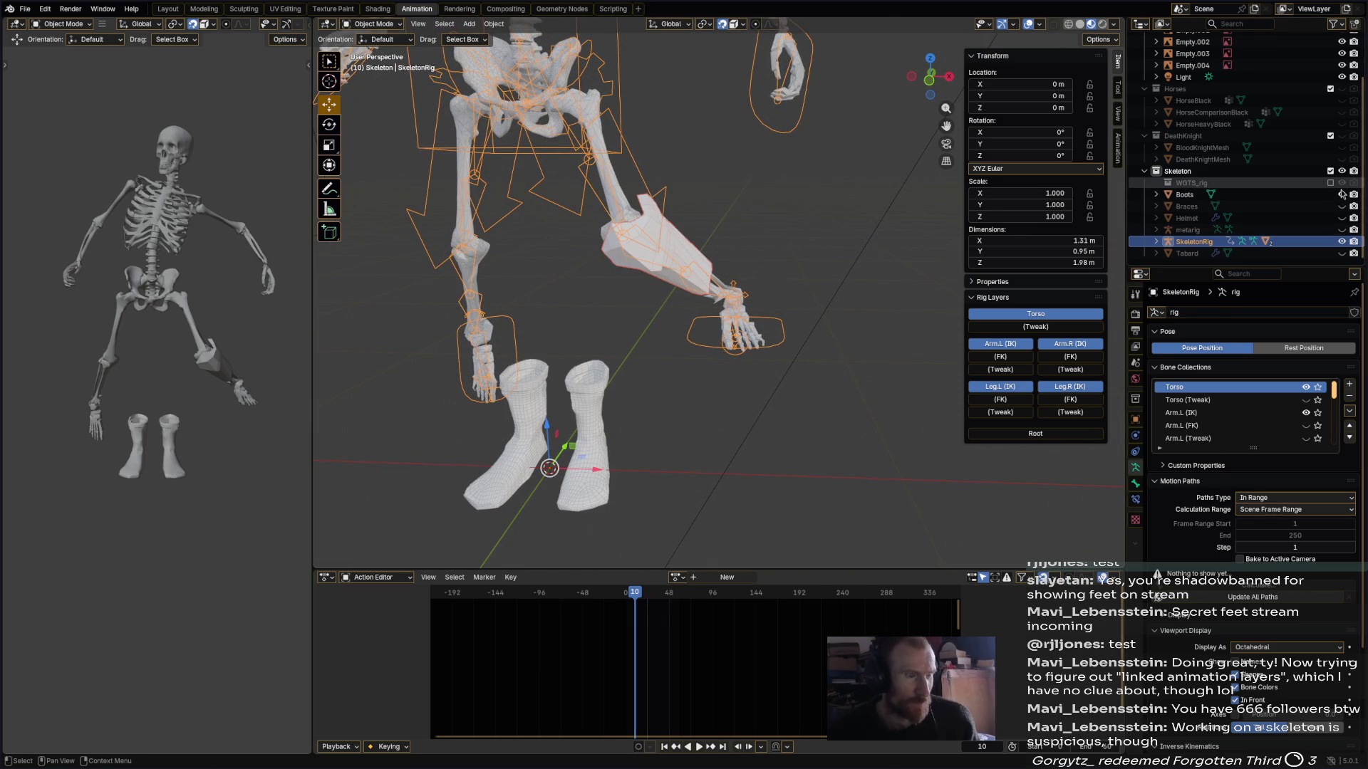
pyautogui.click(582, 421)
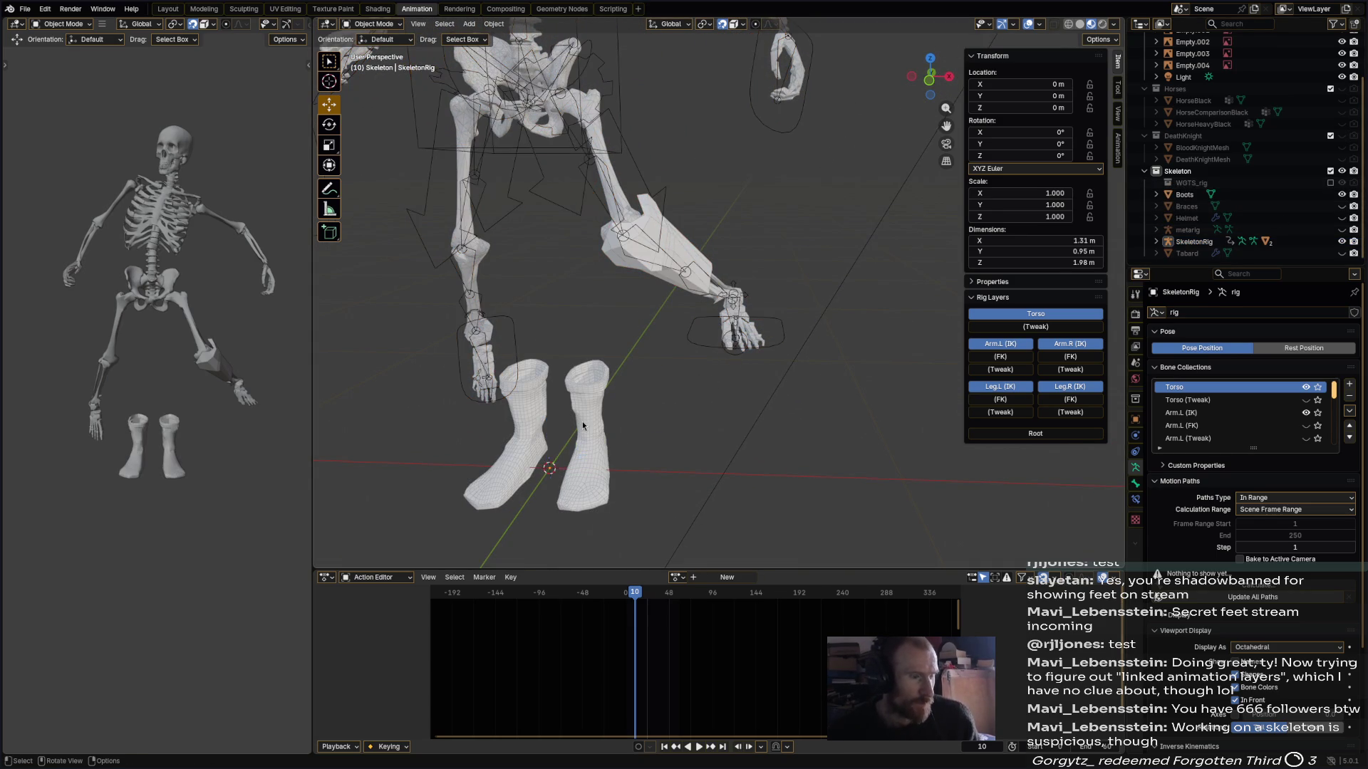
pyautogui.keyDown('shift'); pyautogui.click(780, 345); pyautogui.keyUp('shift')
pyautogui.rightClick(780, 344)
pyautogui.moveTo(781, 344)
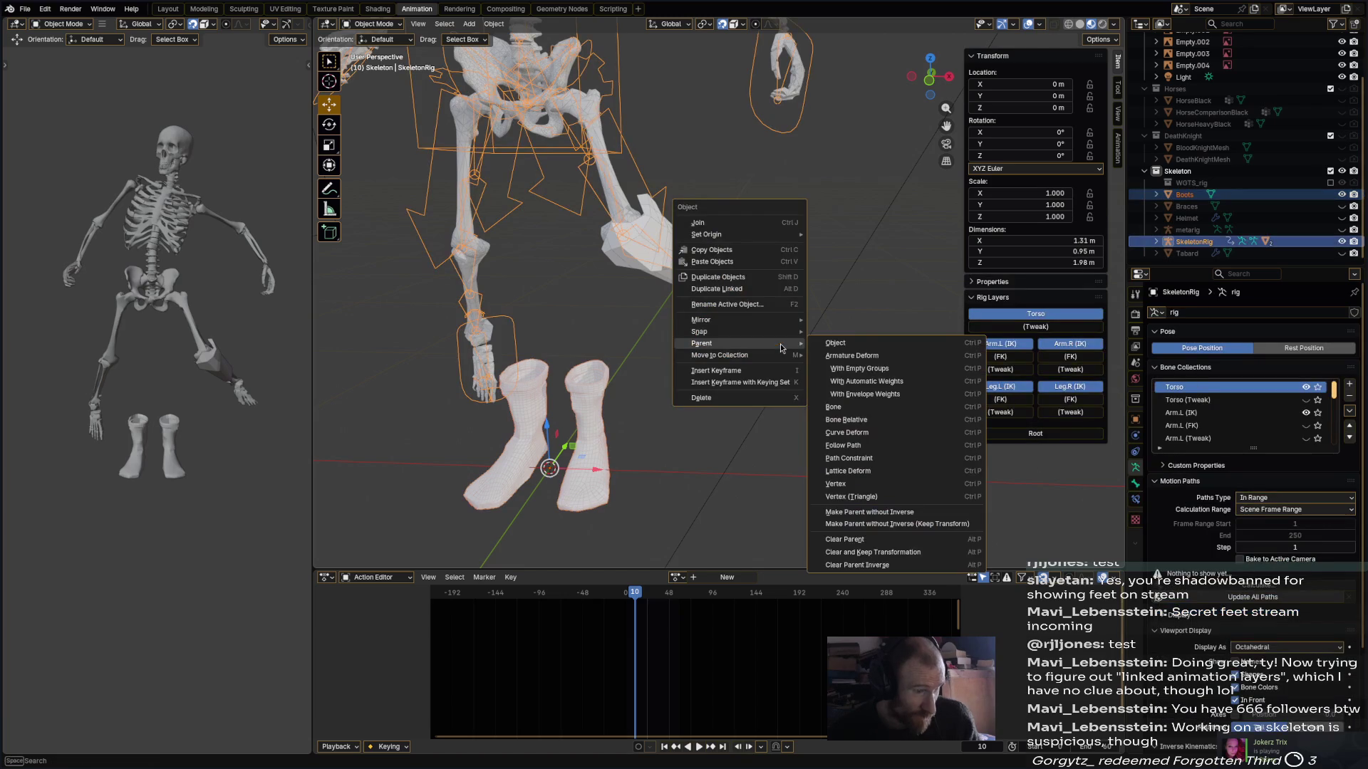
pyautogui.click(854, 382)
pyautogui.moveTo(791, 370); pyautogui.dragTo(780, 369, button='middle')
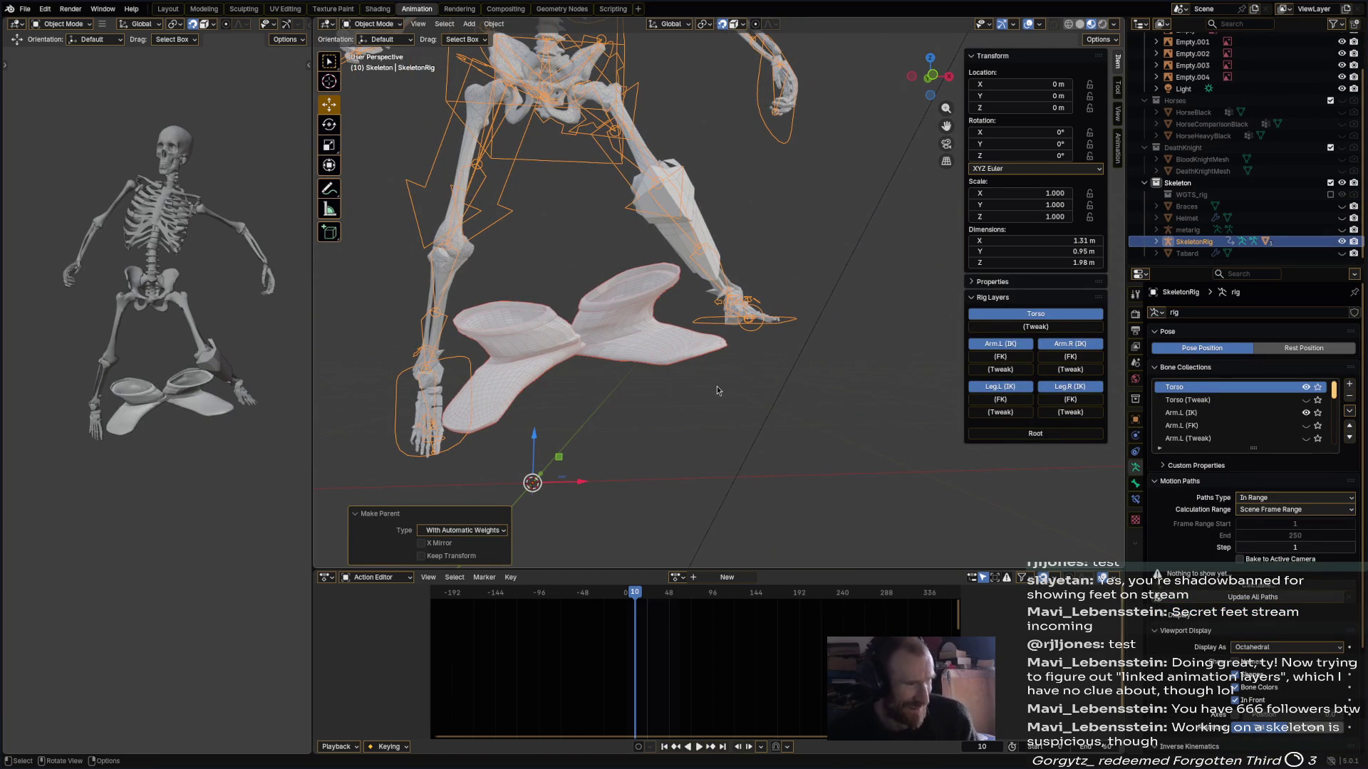
# - Put the Boots in Weight Paint mode with the rig selected, showing DEF-shin.L.001 weights
pyautogui.click(711, 236)
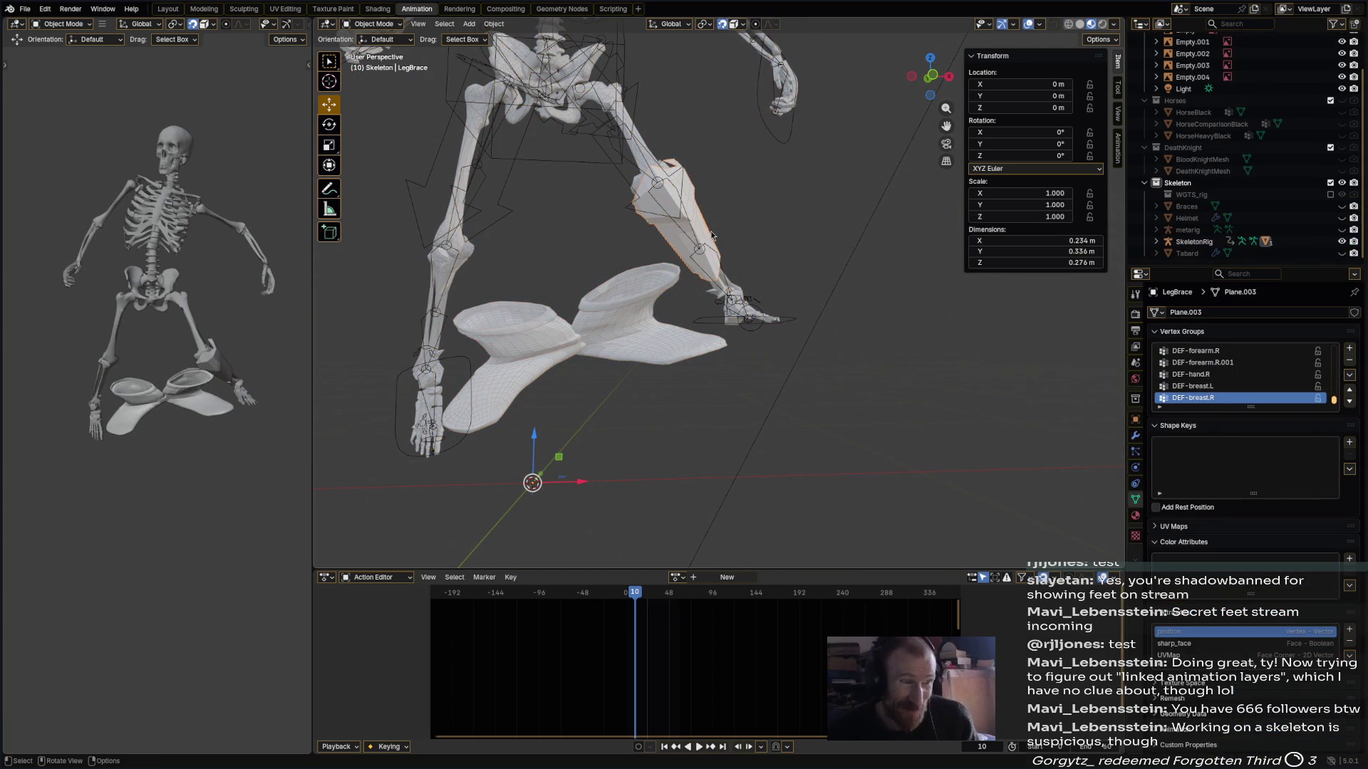
pyautogui.click(635, 351)
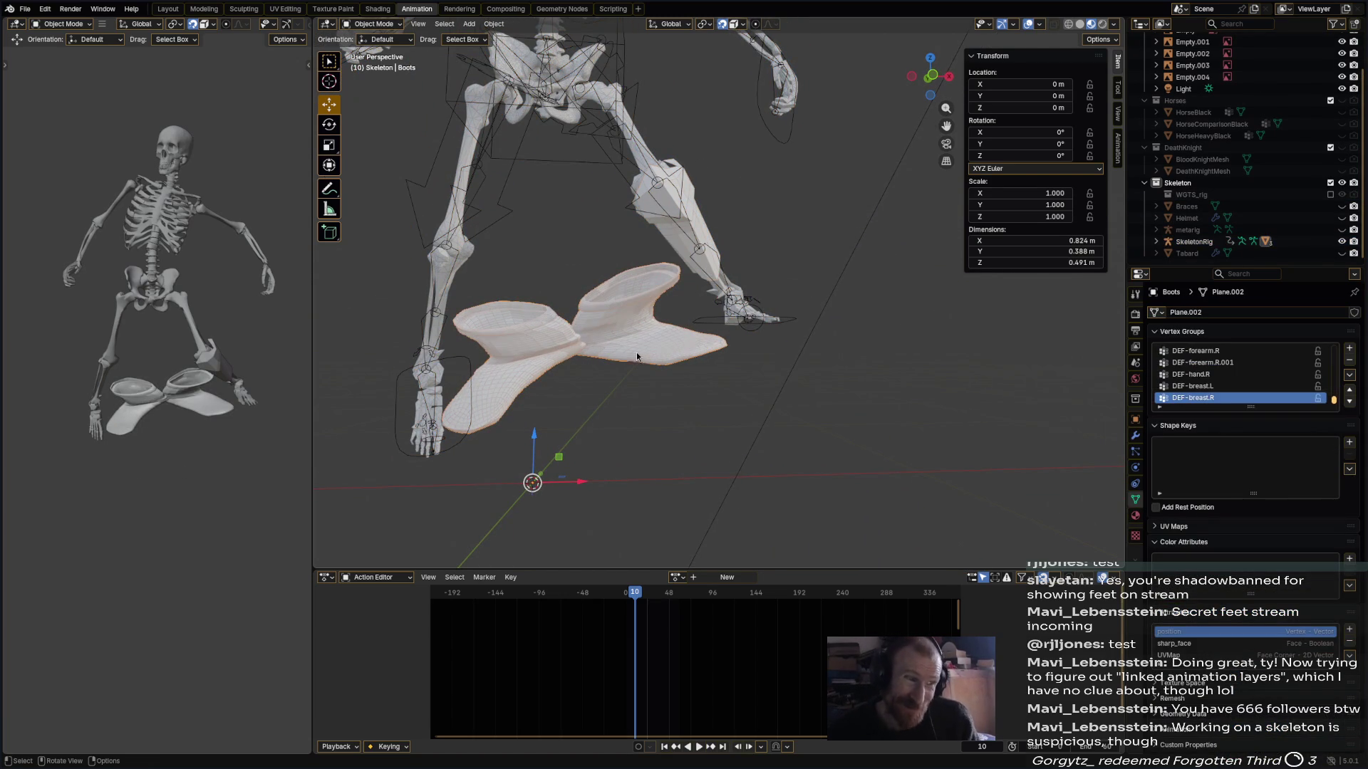
pyautogui.click(393, 24)
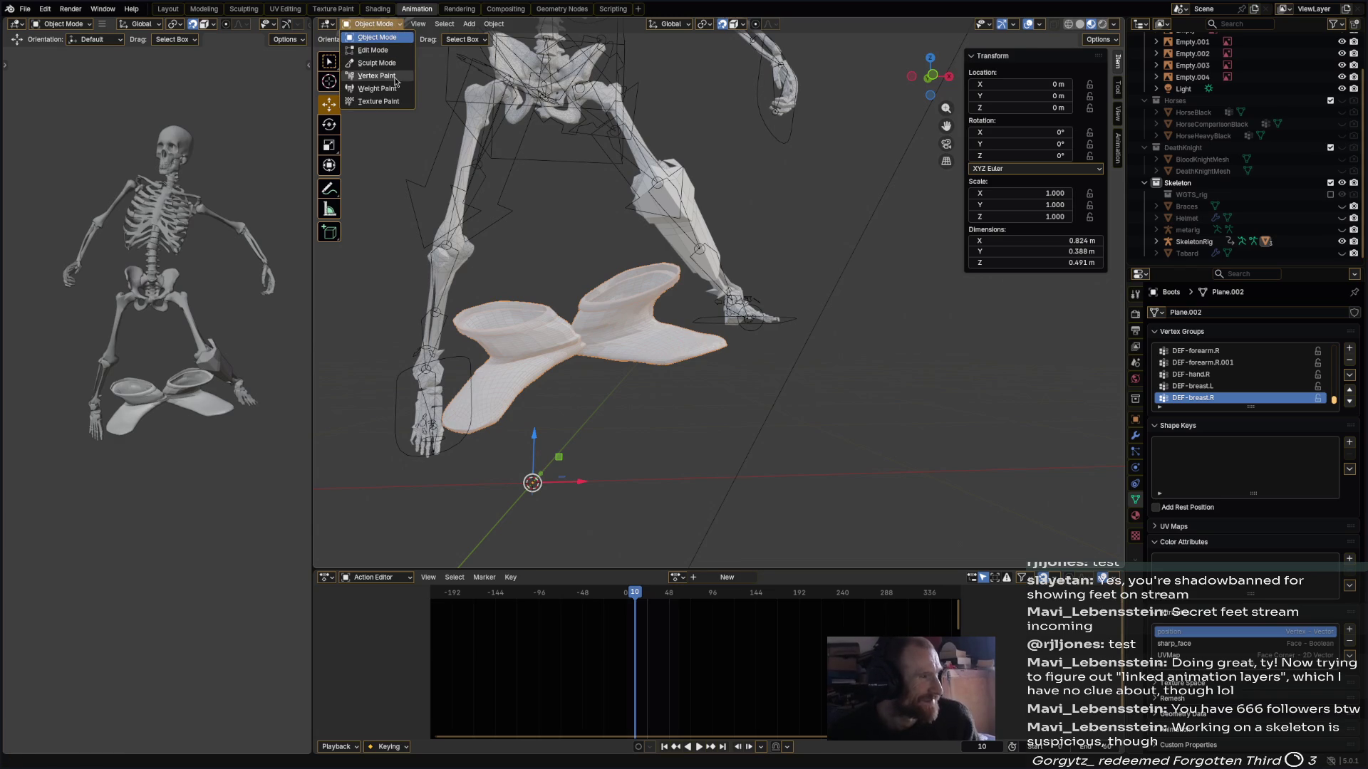
pyautogui.click(734, 278)
pyautogui.keyDown('shift'); pyautogui.click(649, 306); pyautogui.keyUp('shift')
pyautogui.click(373, 24)
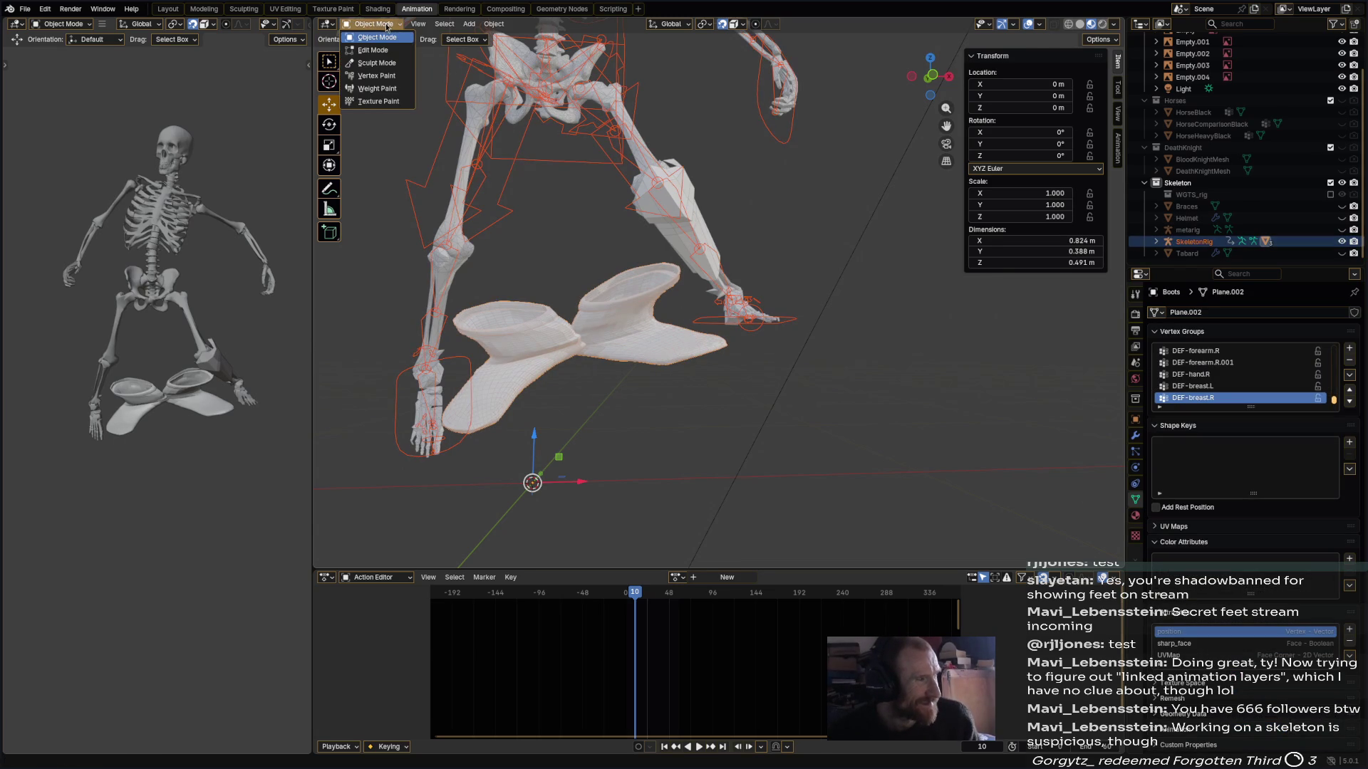
pyautogui.click(391, 88)
pyautogui.moveTo(695, 345)
pyautogui.mouseDown(button='middle')
pyautogui.moveTo(722, 324)
pyautogui.moveTo(697, 288)
pyautogui.mouseUp(button='middle')
pyautogui.keyDown('ctrl'); pyautogui.click(722, 324); pyautogui.keyUp('ctrl')
# - Review the boots' leg groups, then paint DEF-toe.L weight onto the left boot's tip
pyautogui.keyDown('ctrl'); pyautogui.click(716, 222); pyautogui.keyUp('ctrl')
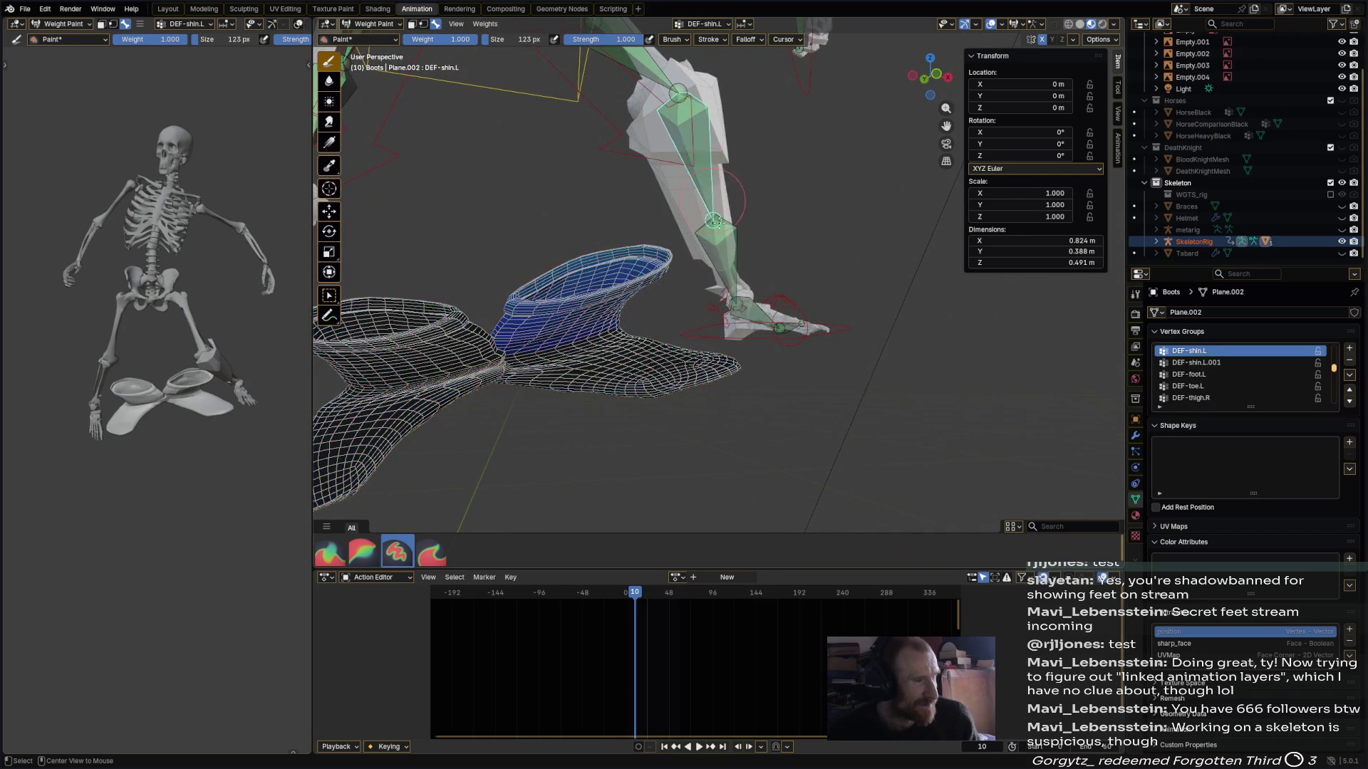
pyautogui.keyDown('ctrl'); pyautogui.click(734, 279); pyautogui.keyUp('ctrl')
pyautogui.keyDown('ctrl'); pyautogui.click(757, 311); pyautogui.keyUp('ctrl')
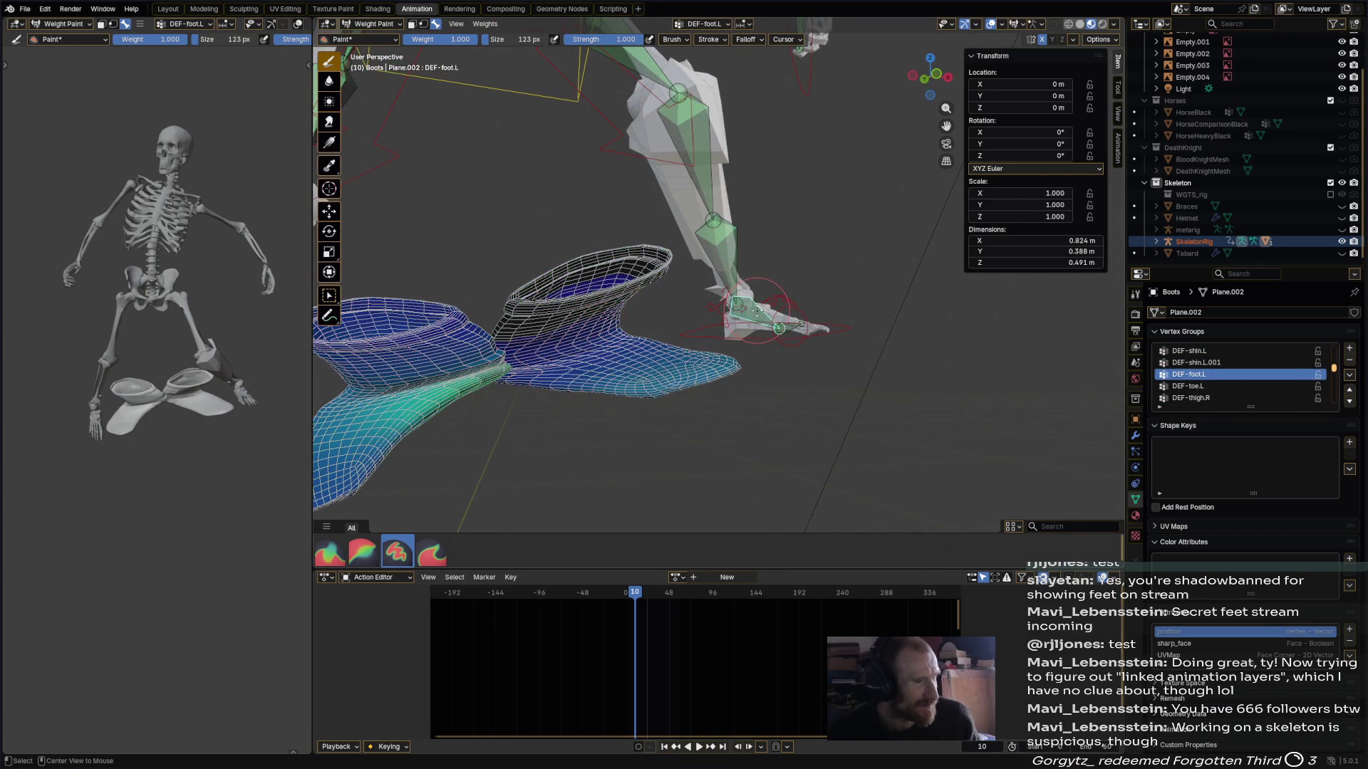
pyautogui.keyDown('ctrl'); pyautogui.click(786, 331); pyautogui.keyUp('ctrl')
pyautogui.moveTo(714, 339); pyautogui.dragTo(740, 360, button='middle')
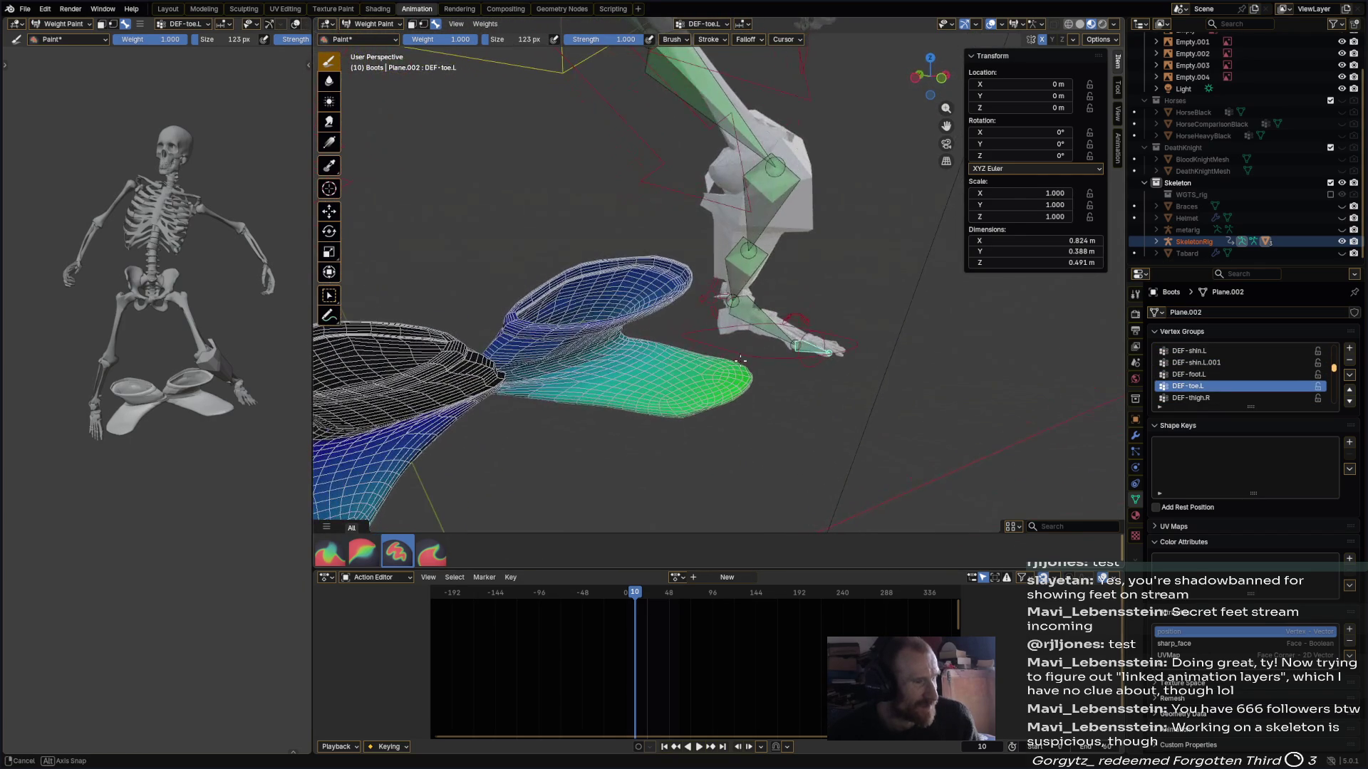
pyautogui.moveTo(834, 346)
pyautogui.mouseDown()
pyautogui.moveTo(698, 412)
pyautogui.moveTo(773, 359)
pyautogui.mouseUp()
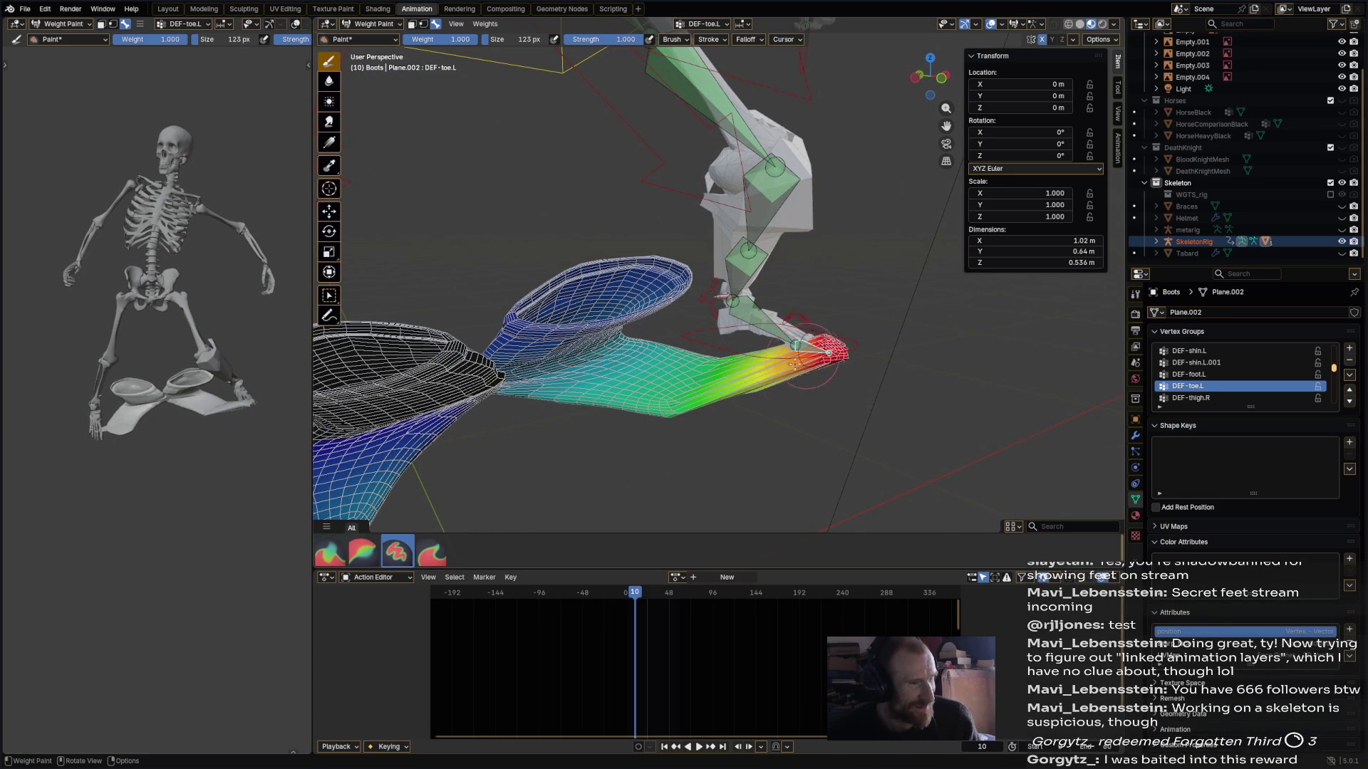
pyautogui.moveTo(795, 360); pyautogui.dragTo(744, 367, button='middle')
pyautogui.moveTo(762, 366)
pyautogui.mouseDown()
pyautogui.moveTo(827, 345)
pyautogui.moveTo(776, 341)
pyautogui.mouseUp()
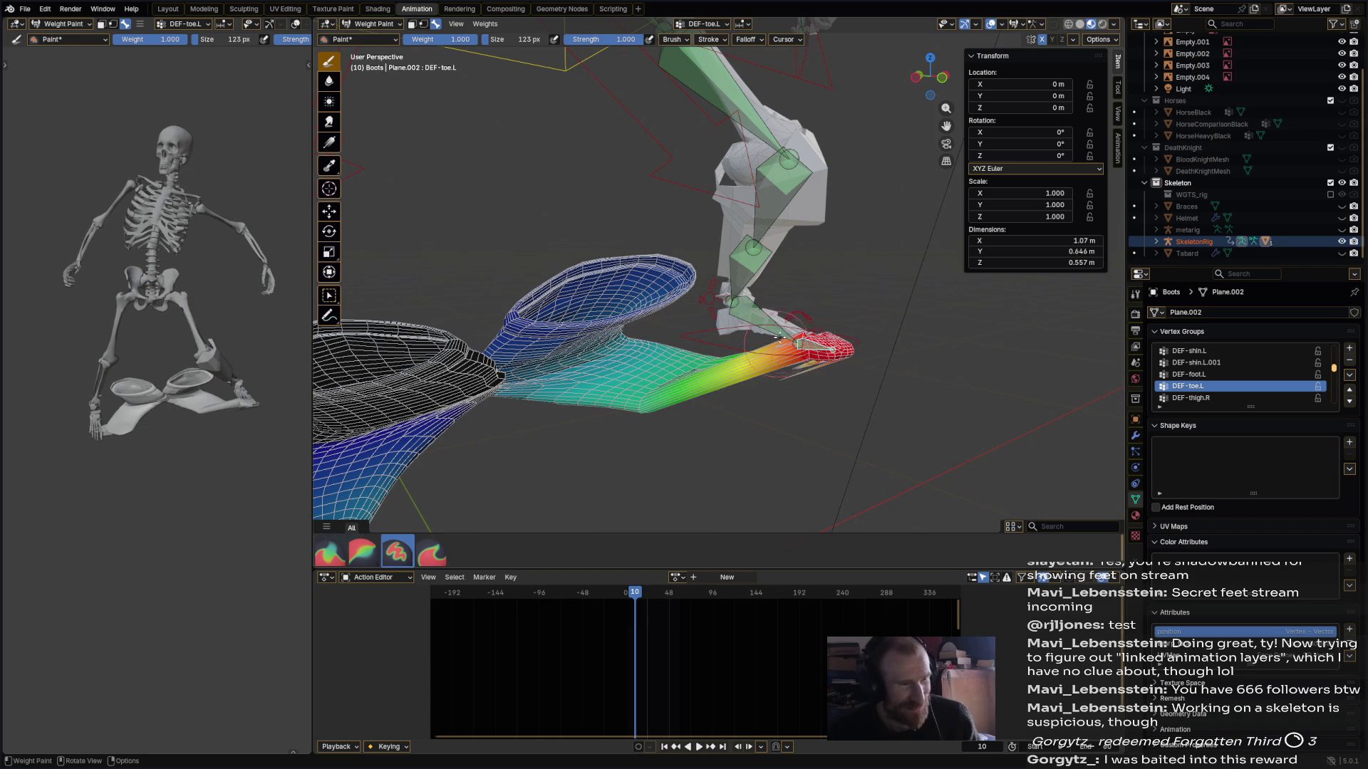
# - Paint DEF-foot.L weight along the left boot's sole, then reselect DEF-toe.L
pyautogui.keyDown('ctrl'); pyautogui.click(775, 340); pyautogui.keyUp('ctrl')
pyautogui.moveTo(725, 385); pyautogui.dragTo(795, 278, button='middle')
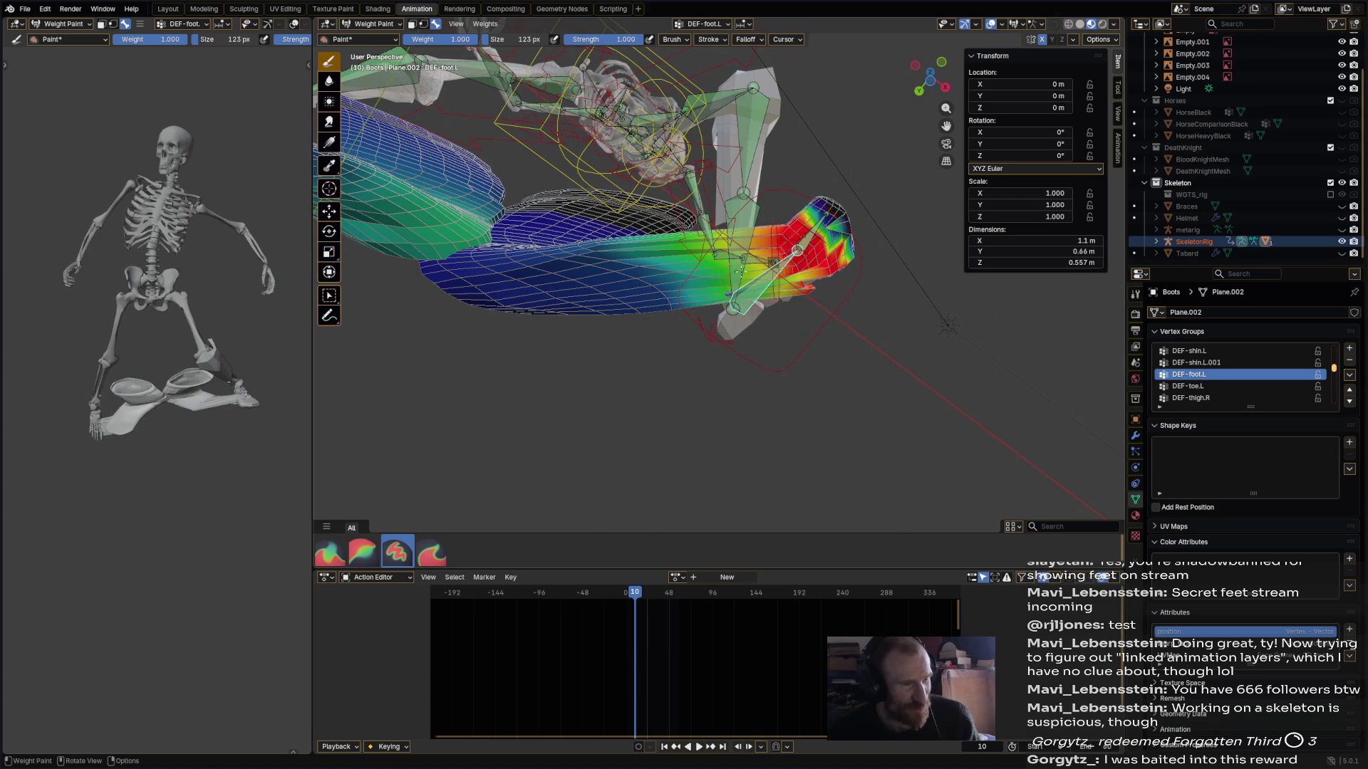
pyautogui.moveTo(787, 273)
pyautogui.mouseDown(button='middle')
pyautogui.moveTo(732, 406)
pyautogui.moveTo(698, 394)
pyautogui.mouseUp(button='middle')
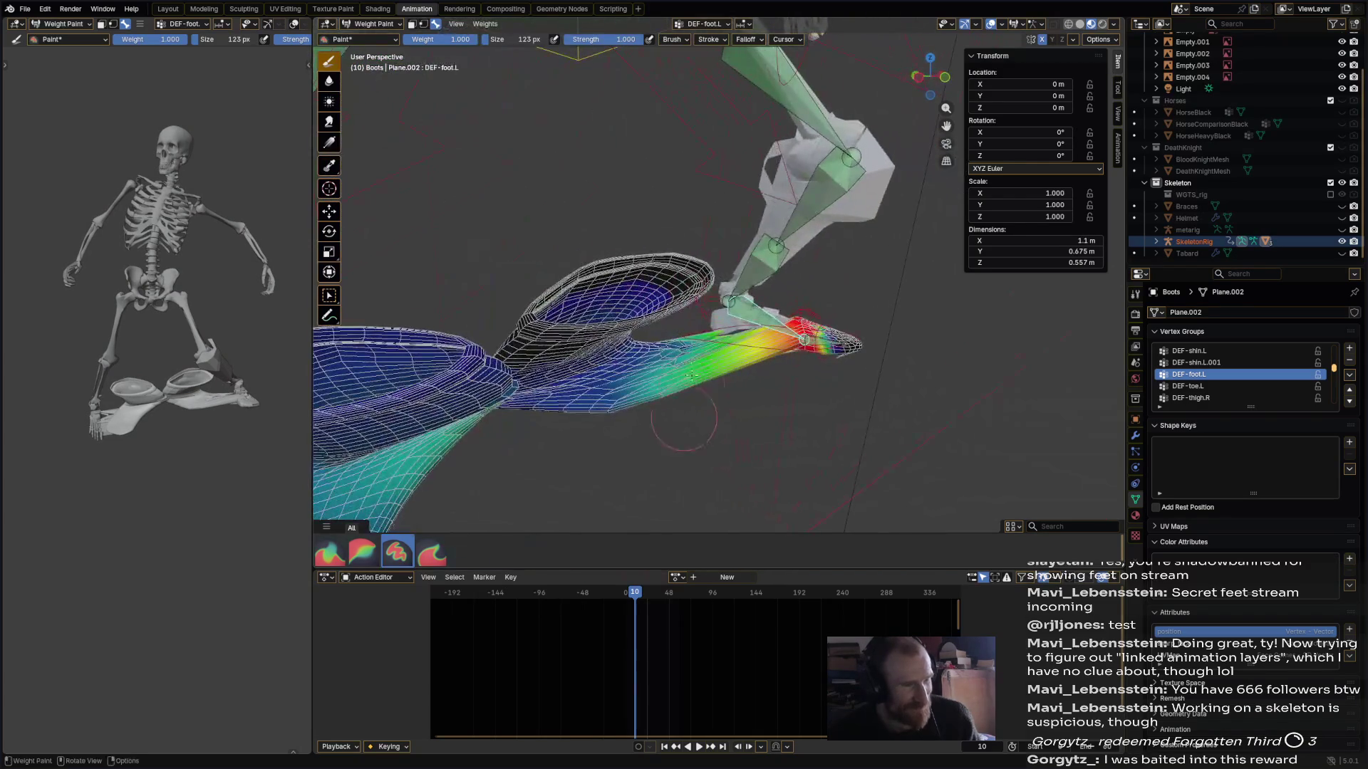
pyautogui.moveTo(611, 417); pyautogui.dragTo(655, 367)
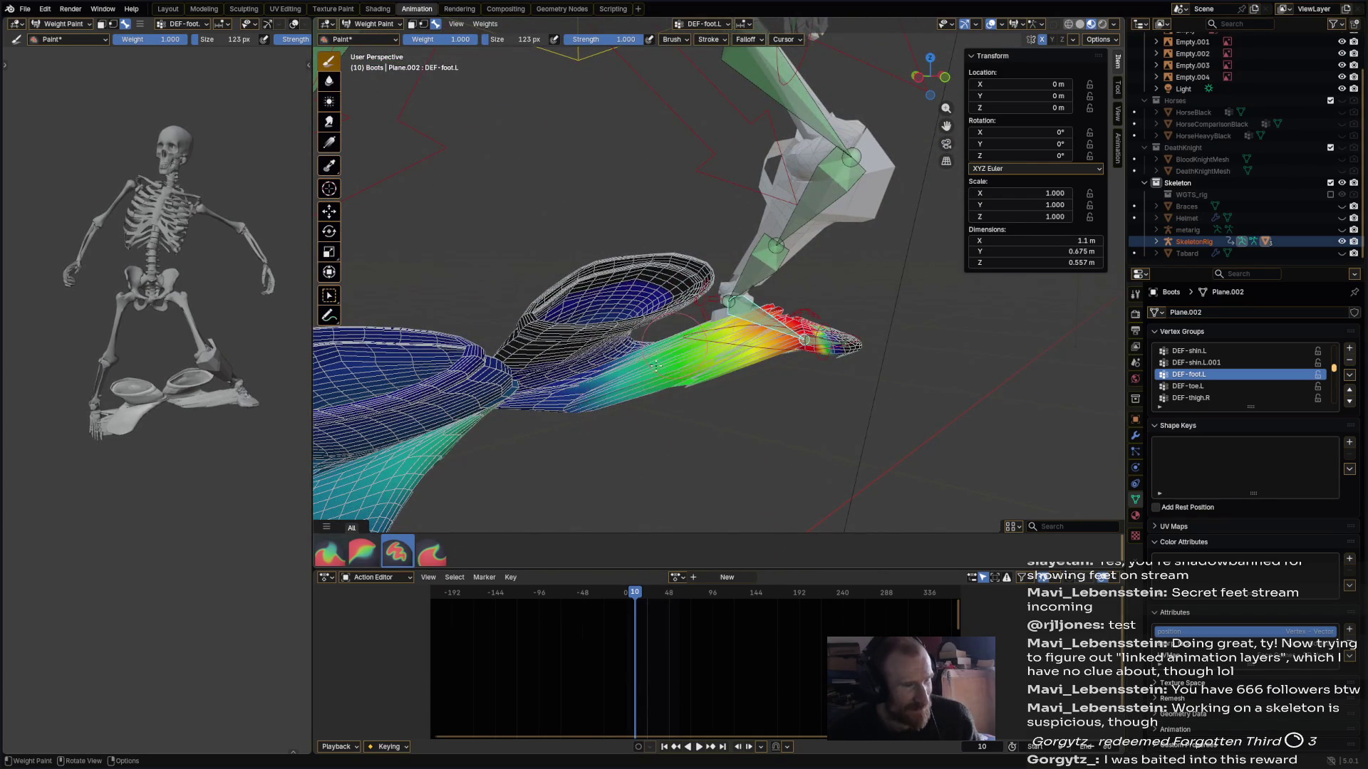
pyautogui.keyDown('ctrl'); pyautogui.click(728, 372); pyautogui.keyUp('ctrl')
pyautogui.moveTo(710, 387); pyautogui.dragTo(664, 401, button='middle')
pyautogui.moveTo(870, 451)
pyautogui.mouseDown(button='middle')
pyautogui.moveTo(800, 525)
pyautogui.moveTo(809, 318)
pyautogui.moveTo(760, 320)
pyautogui.moveTo(783, 278)
pyautogui.mouseUp(button='middle')
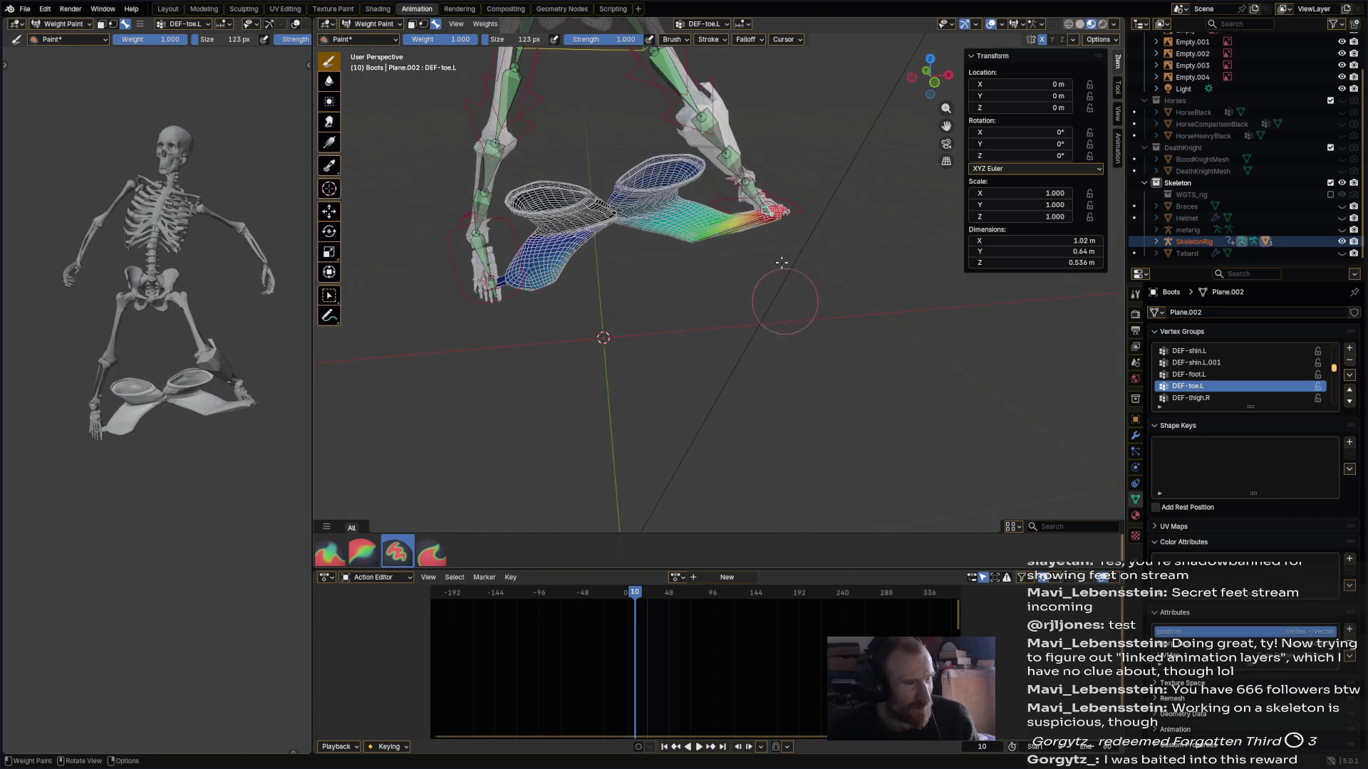
# - Switch the boots into Edit Mode and back to Object Mode, then select the rig
pyautogui.click(372, 24)
pyautogui.click(372, 50)
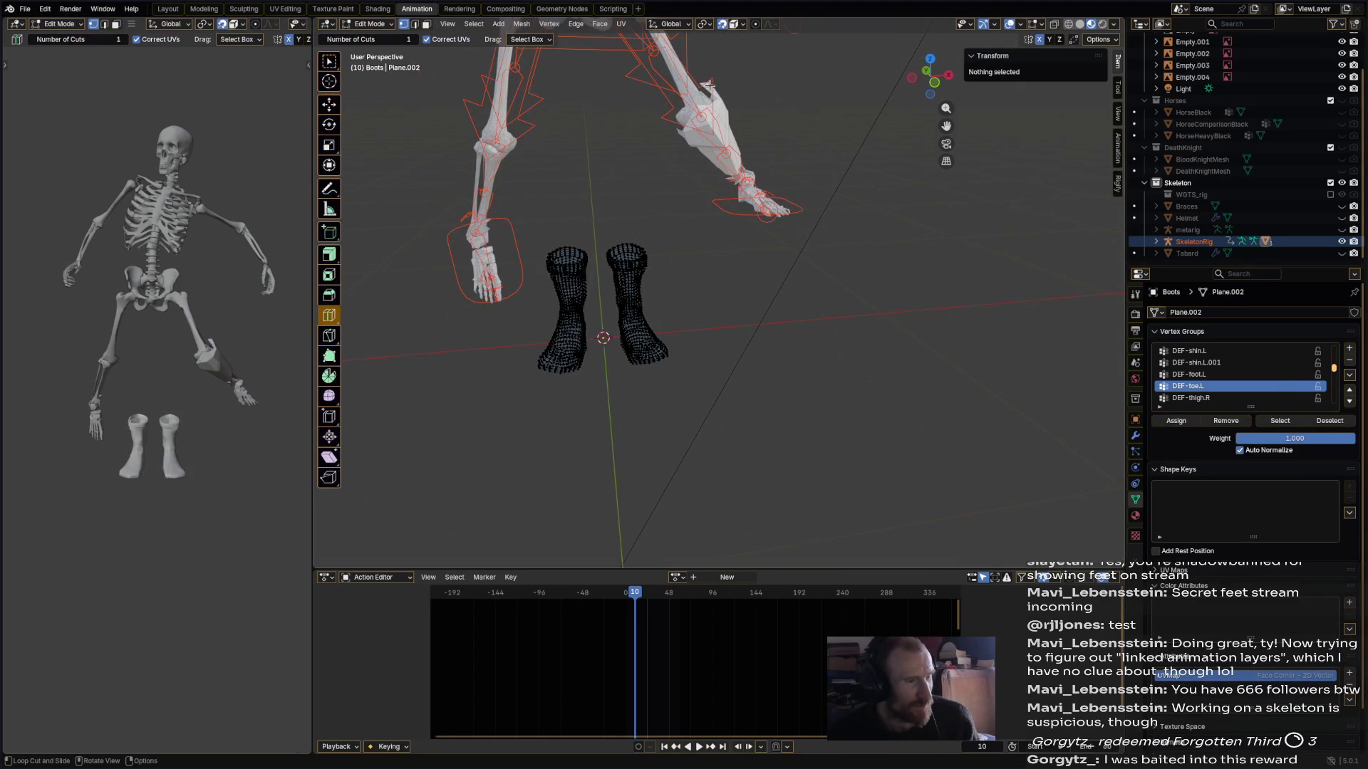
pyautogui.click(364, 23)
pyautogui.click(374, 50)
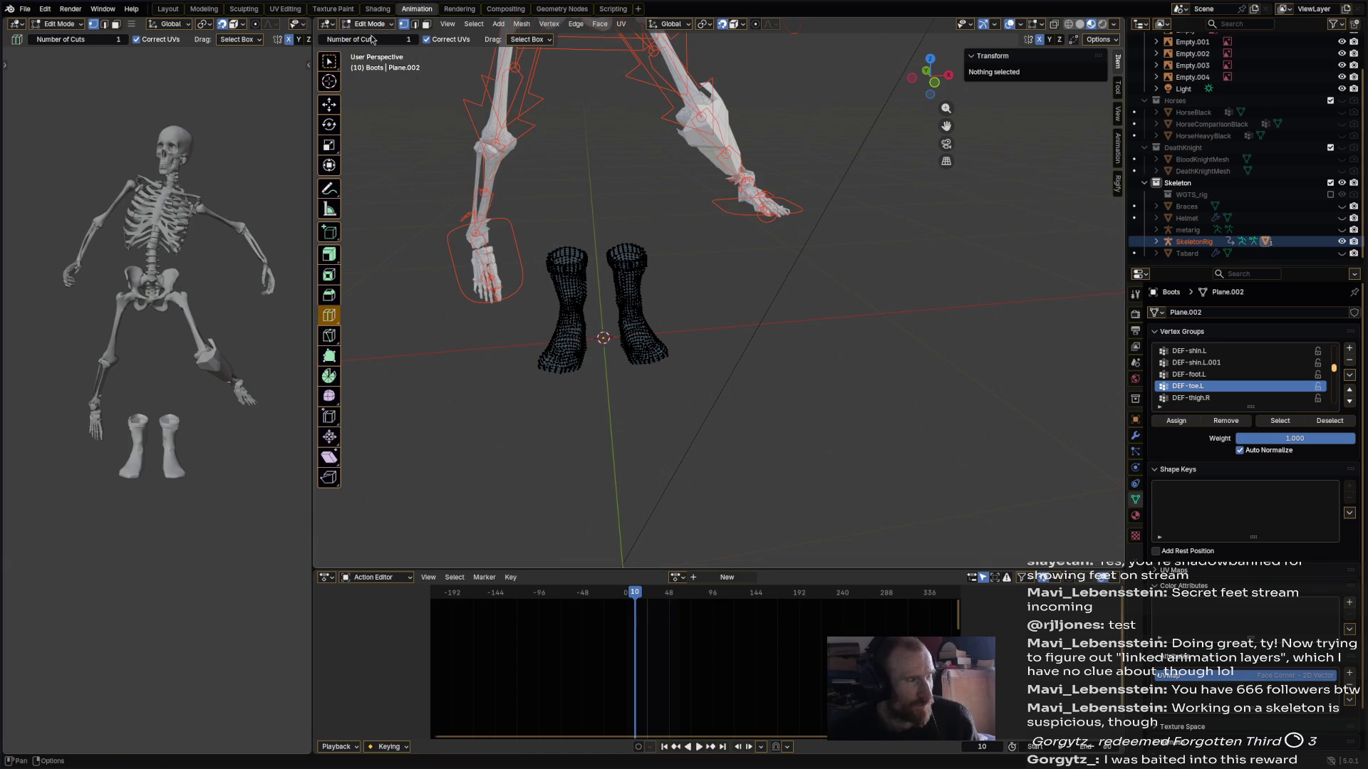
pyautogui.click(327, 63)
pyautogui.click(368, 27)
pyautogui.click(370, 37)
pyautogui.click(794, 216)
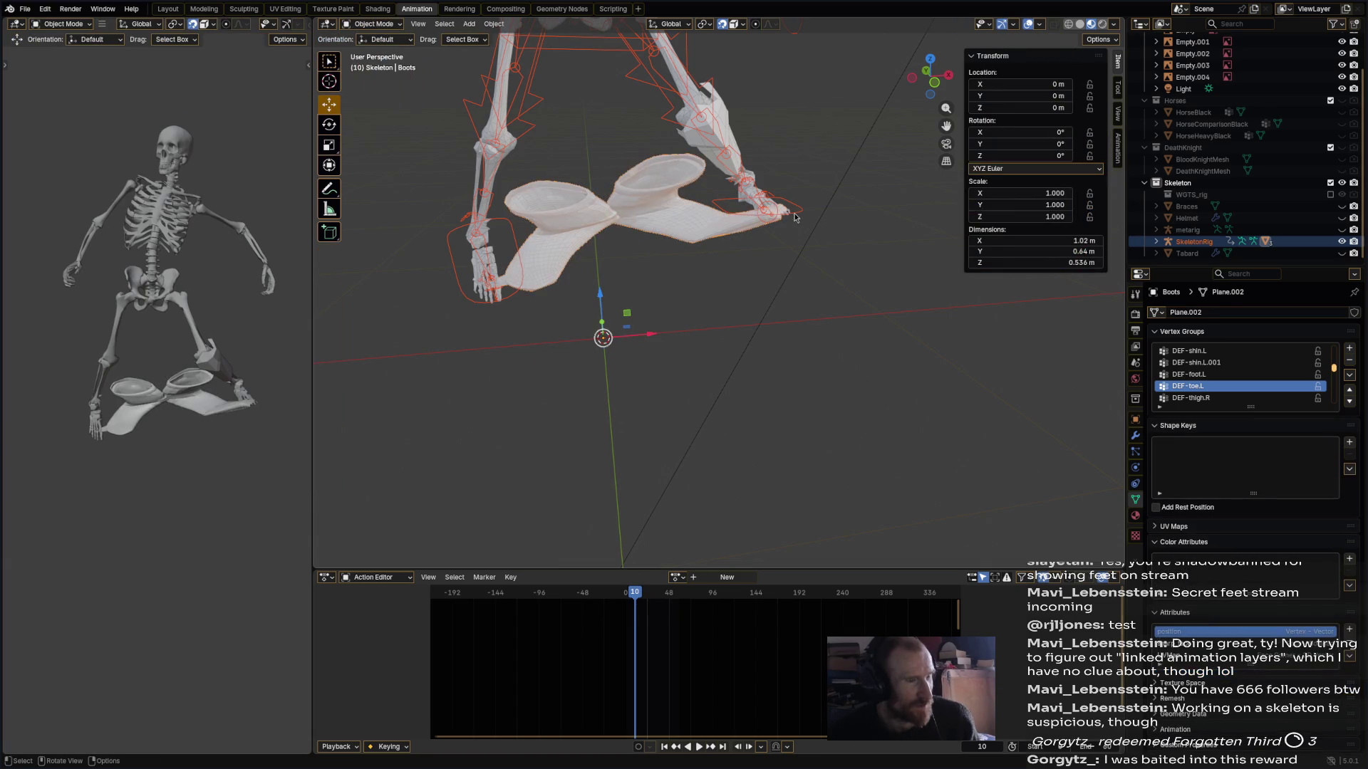
# - In Pose Mode, select all bones, clear all transforms, and return to Object Mode
pyautogui.click(371, 24)
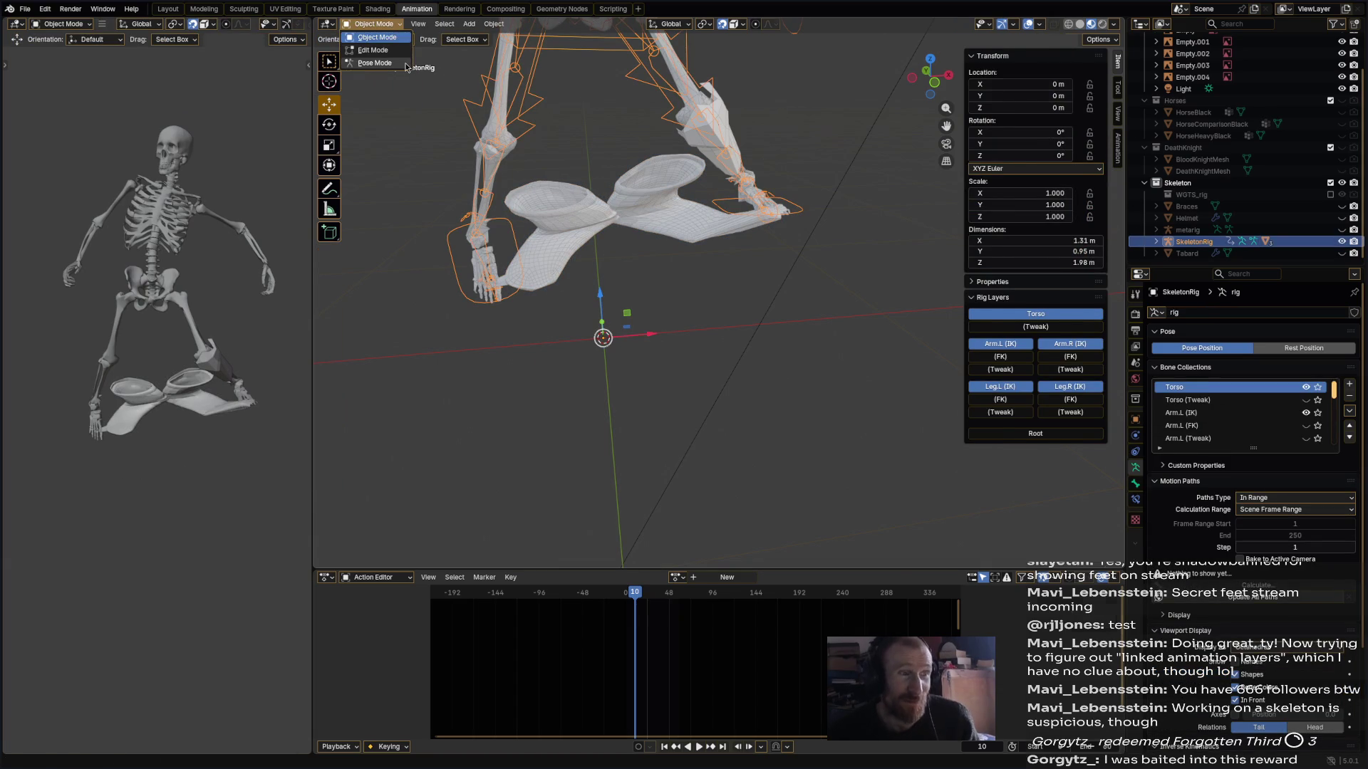
pyautogui.click(371, 64)
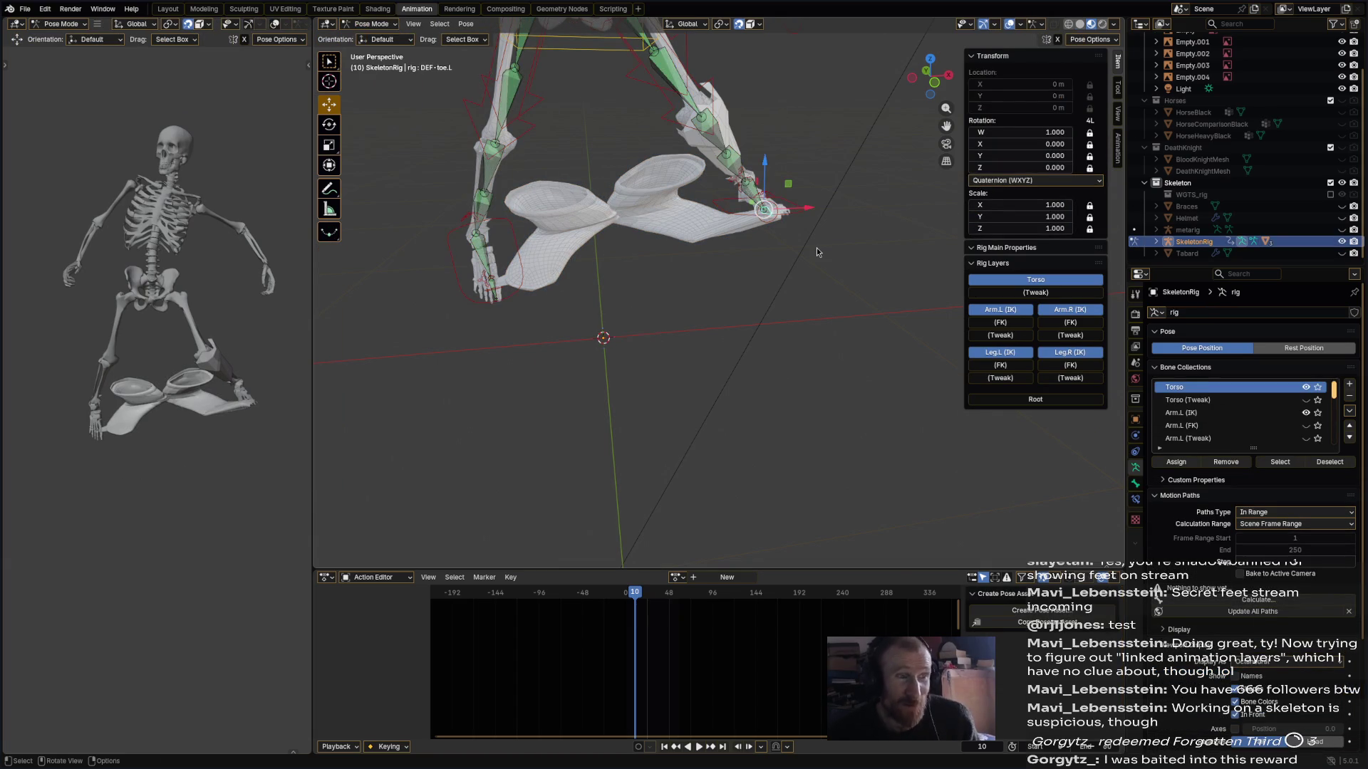
pyautogui.click(776, 217)
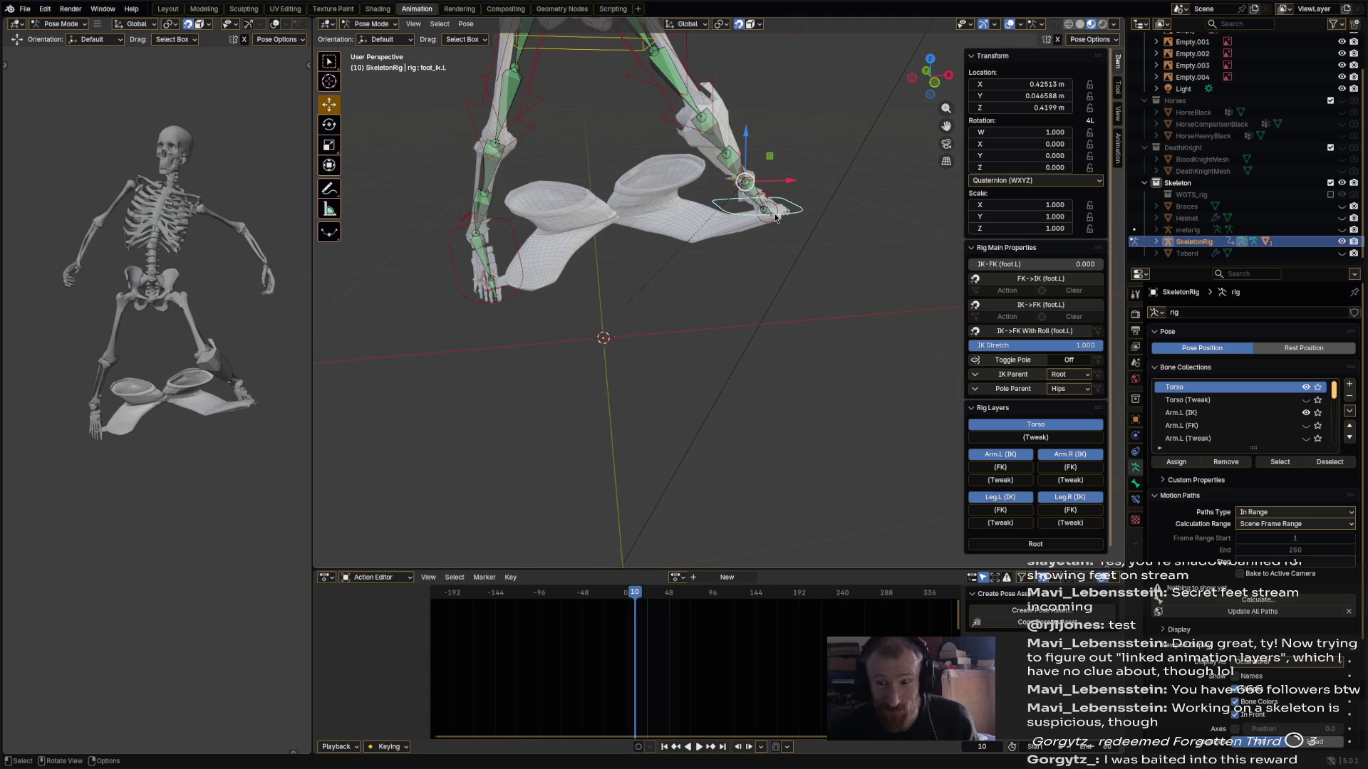
pyautogui.press('a')
pyautogui.click(463, 24)
pyautogui.moveTo(485, 51)
pyautogui.click(619, 49)
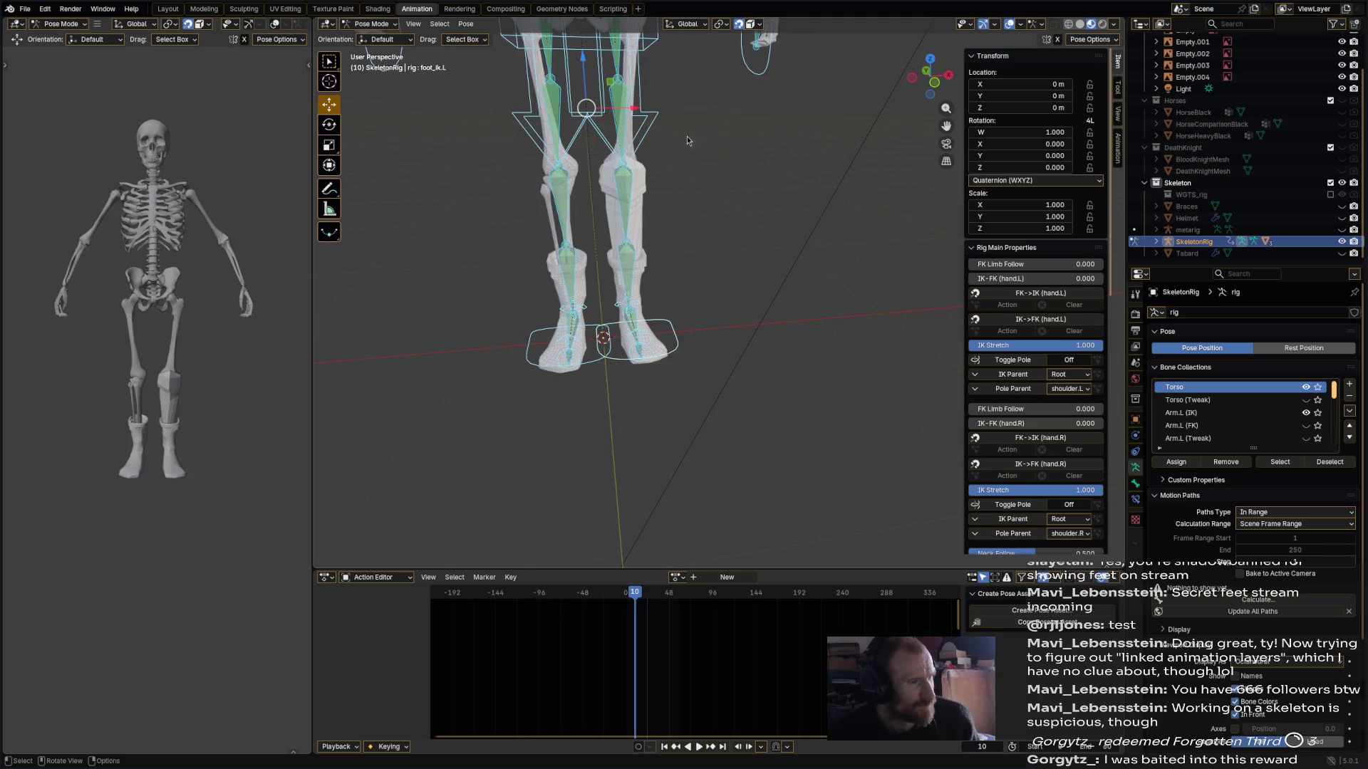
pyautogui.click(385, 24)
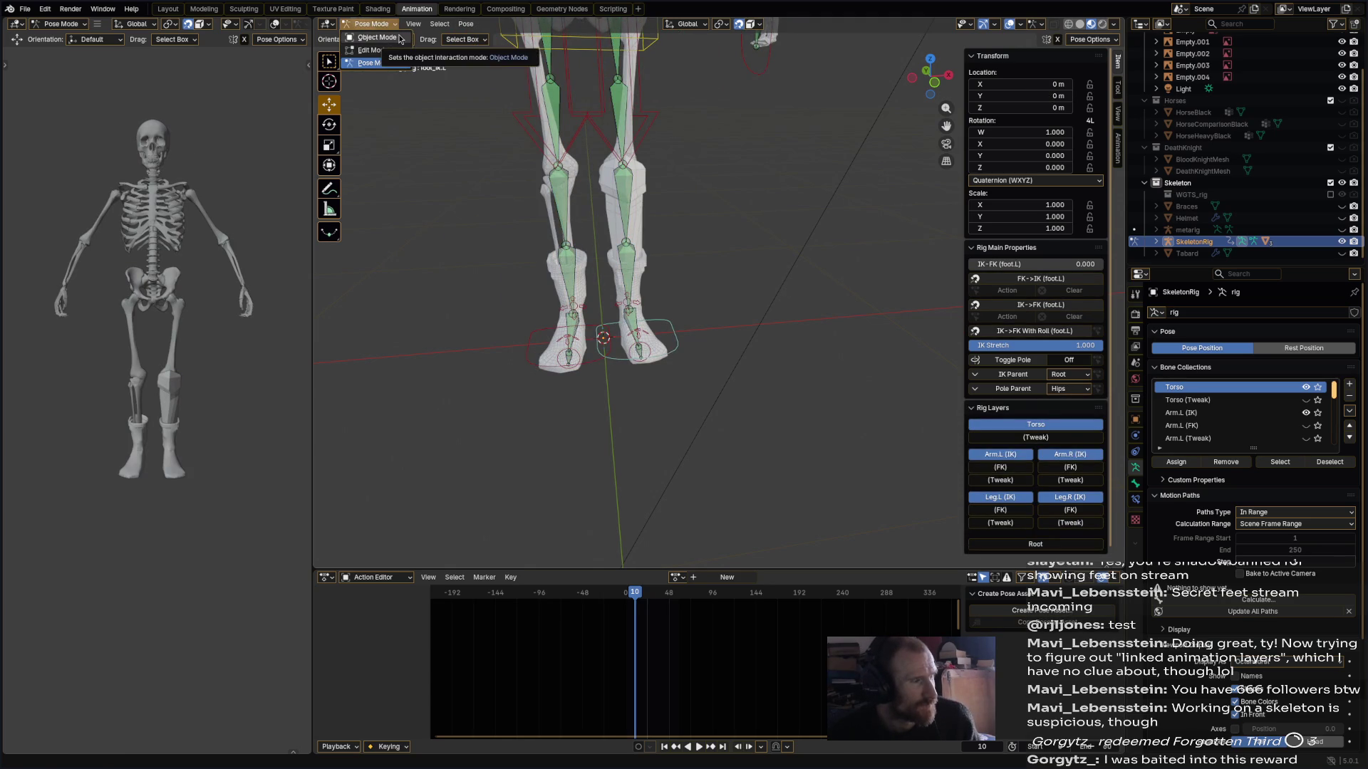
pyautogui.click(376, 37)
pyautogui.click(681, 332)
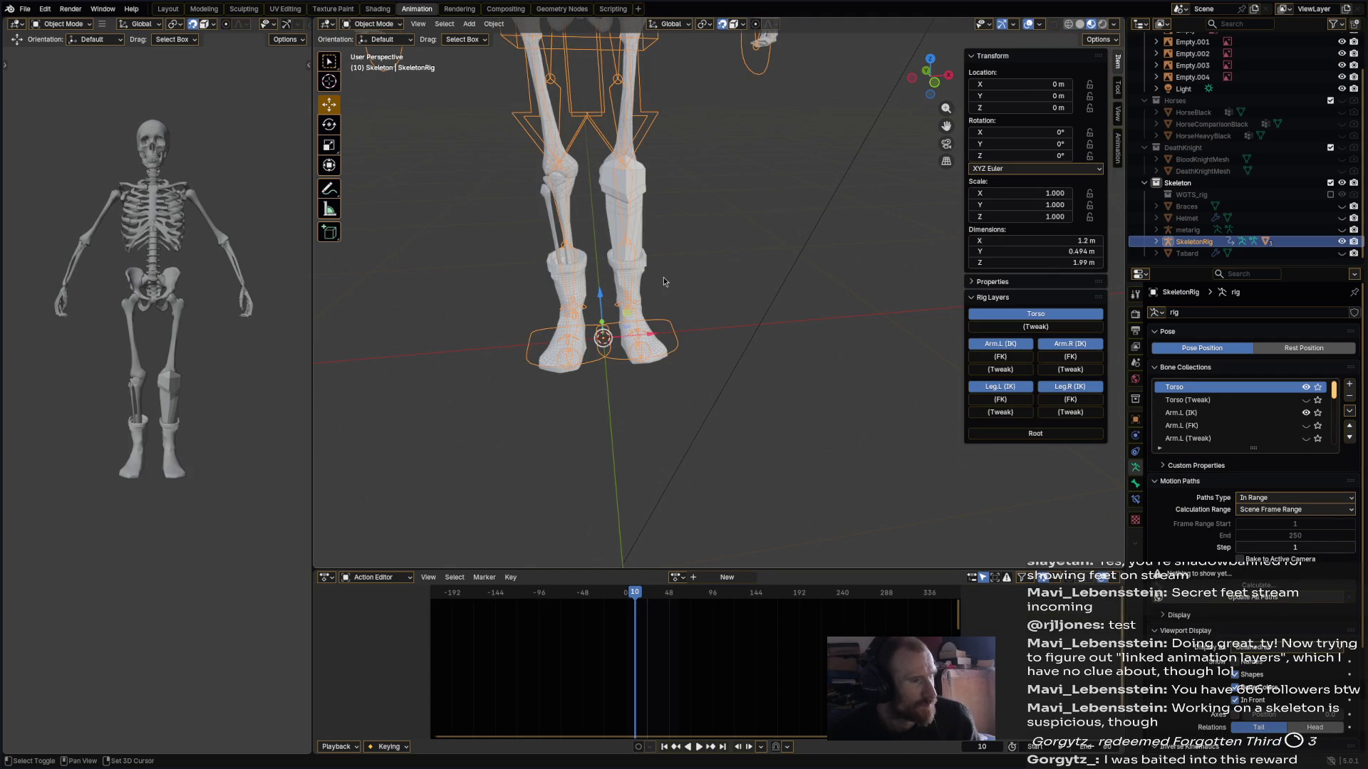
# - Try parenting the Boots to SkeletonRig, which fails with a 'Loop in parents' error
pyautogui.keyDown('shift'); pyautogui.click(643, 272); pyautogui.keyUp('shift')
pyautogui.rightClick(643, 271)
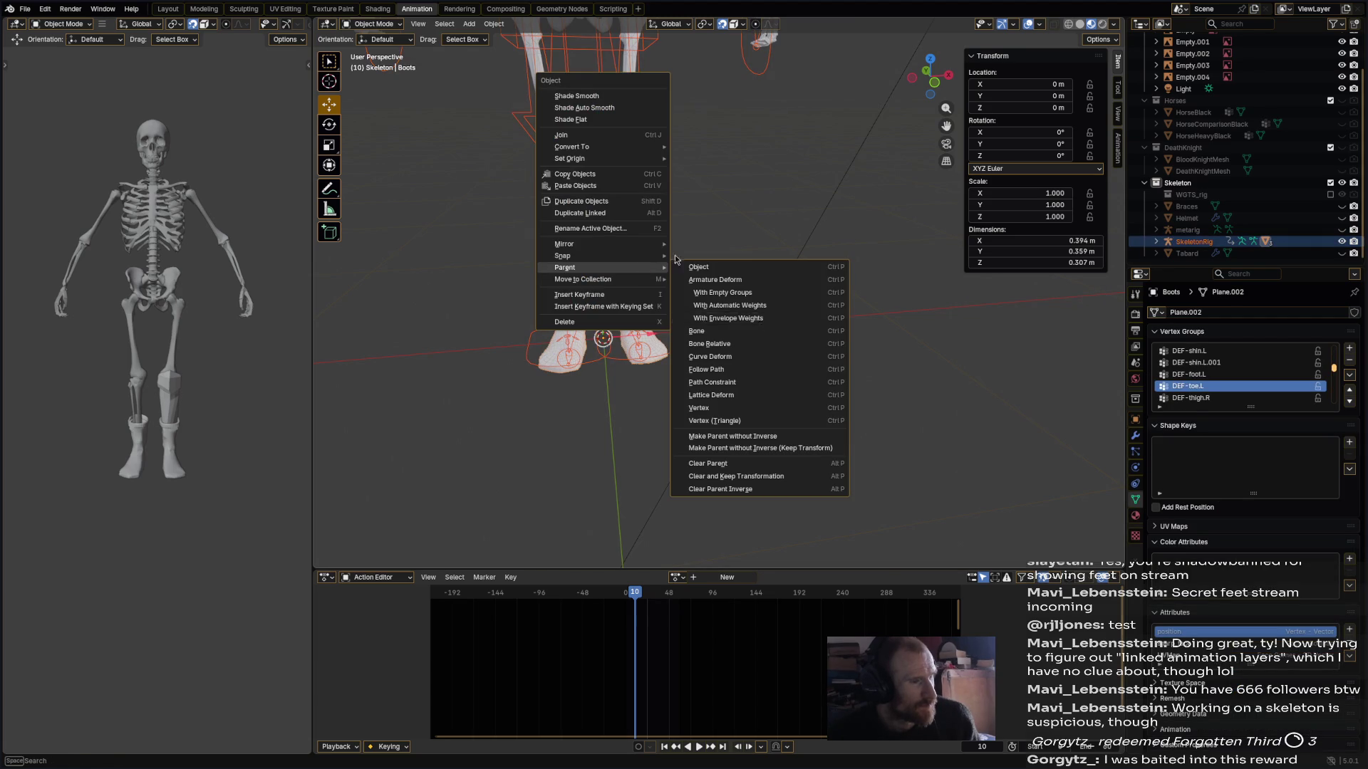
pyautogui.moveTo(651, 272)
pyautogui.click(685, 289)
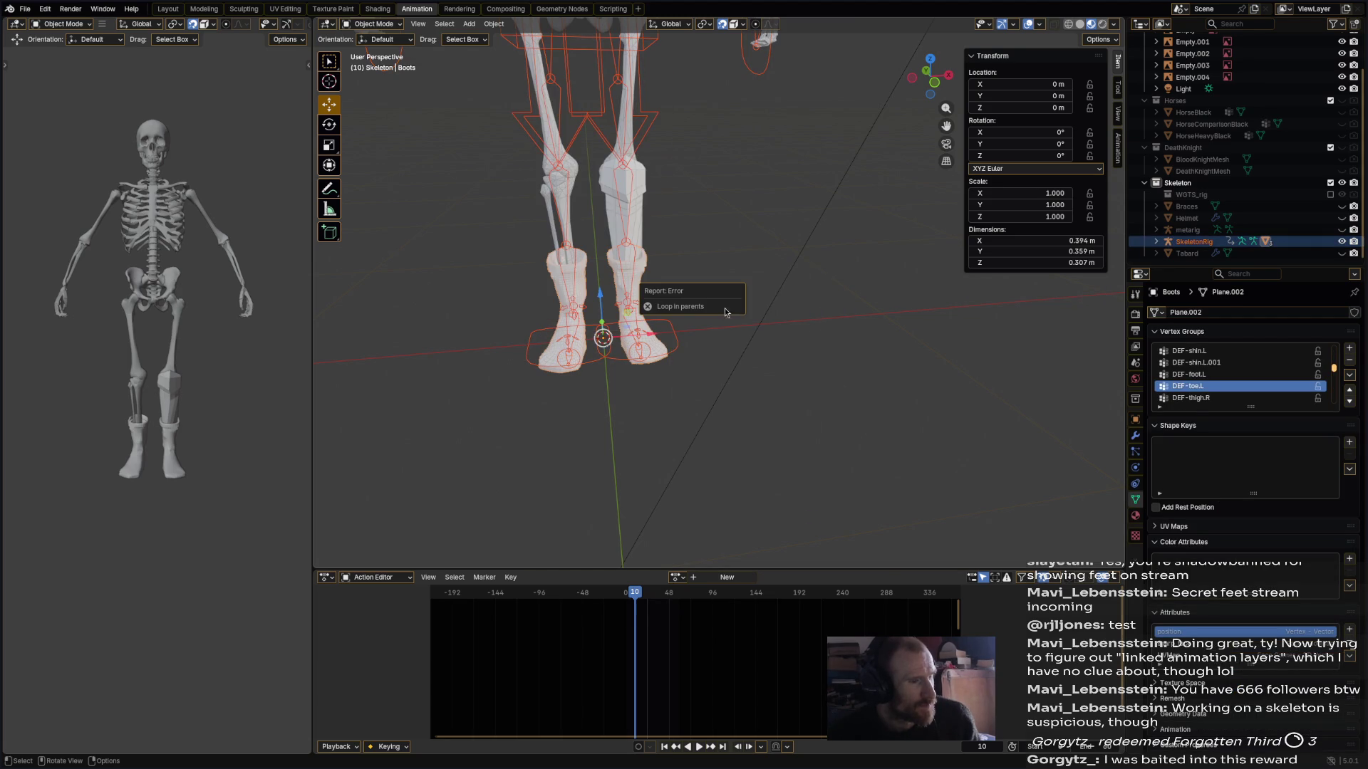
# - Switch the Boots into Weight Paint mode
pyautogui.click(384, 27)
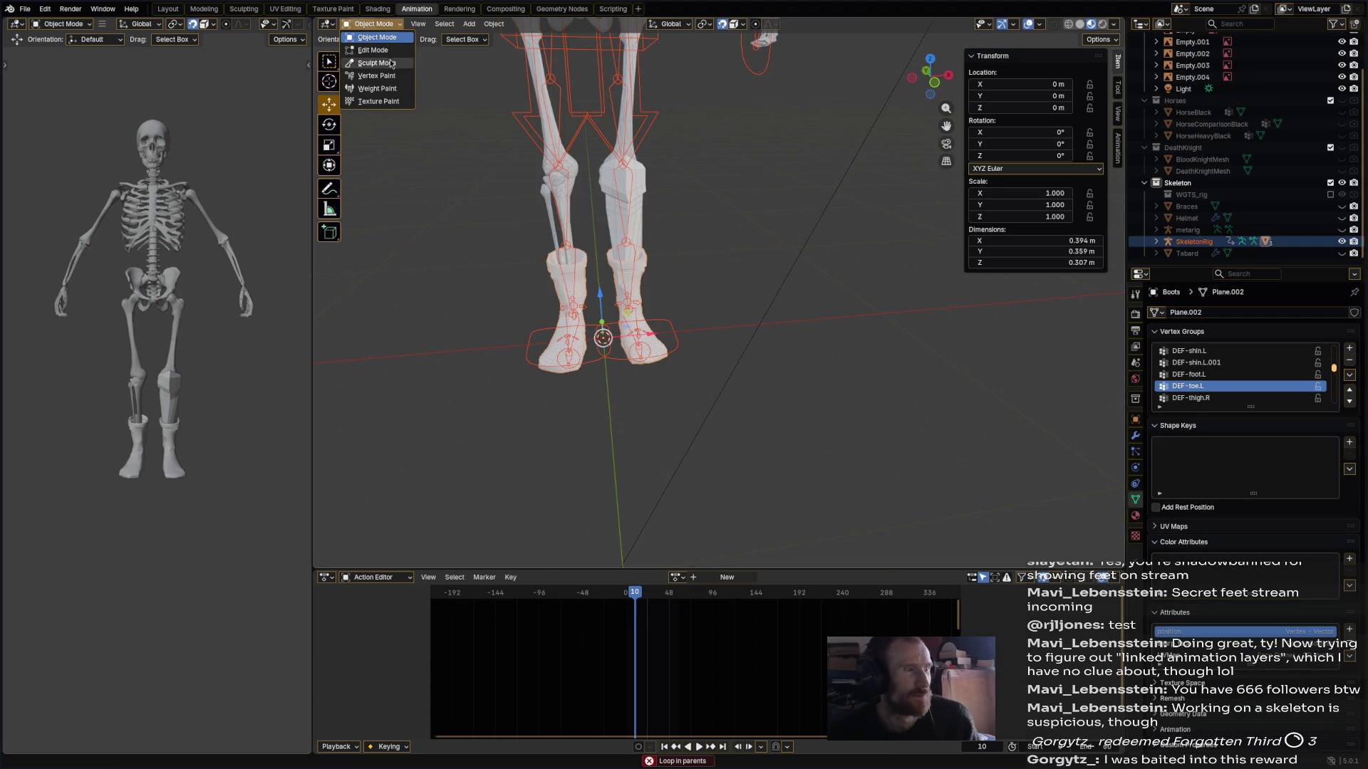
pyautogui.click(391, 89)
pyautogui.scroll(5, 687, 427)
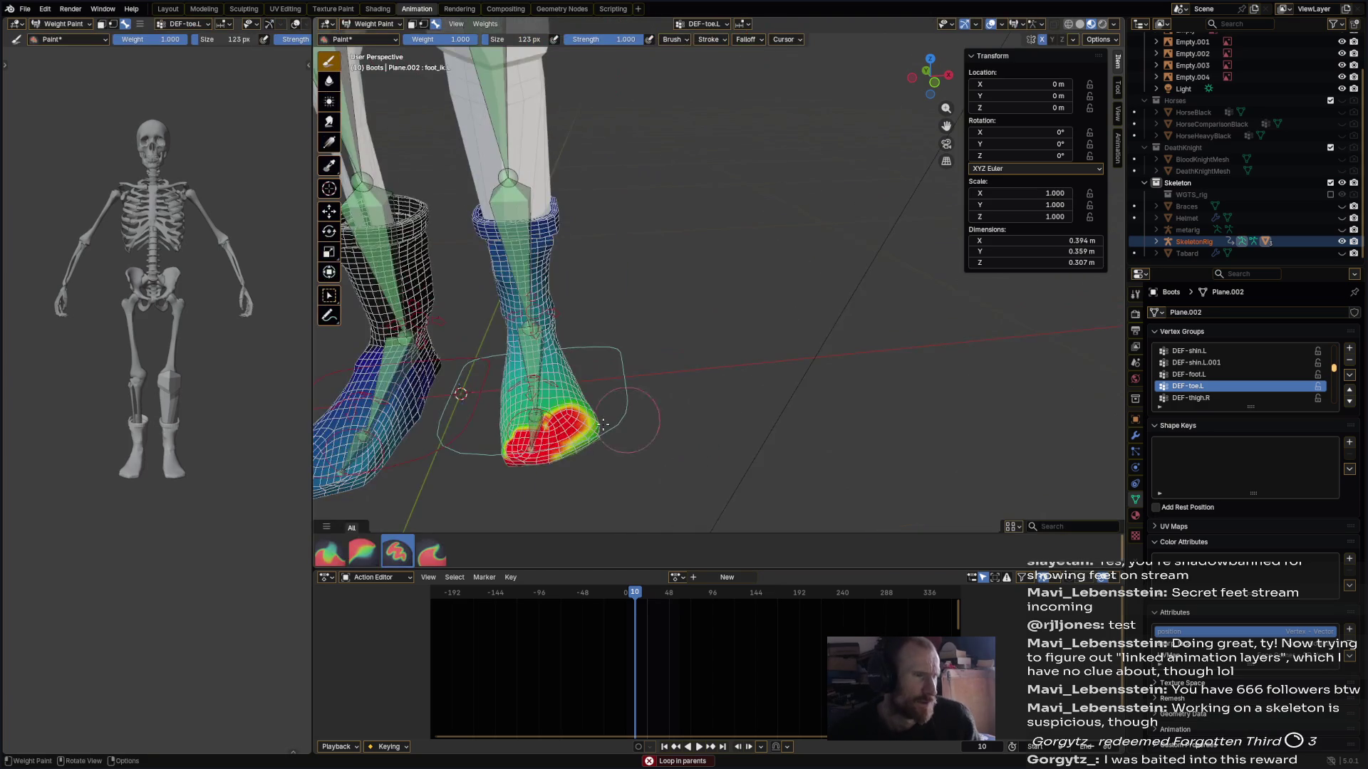
# - Paint full DEF-toe.L weight over the left boot's toe and upper foot
pyautogui.scroll(5, 700, 326)
pyautogui.moveTo(639, 306); pyautogui.dragTo(606, 427, button='middle')
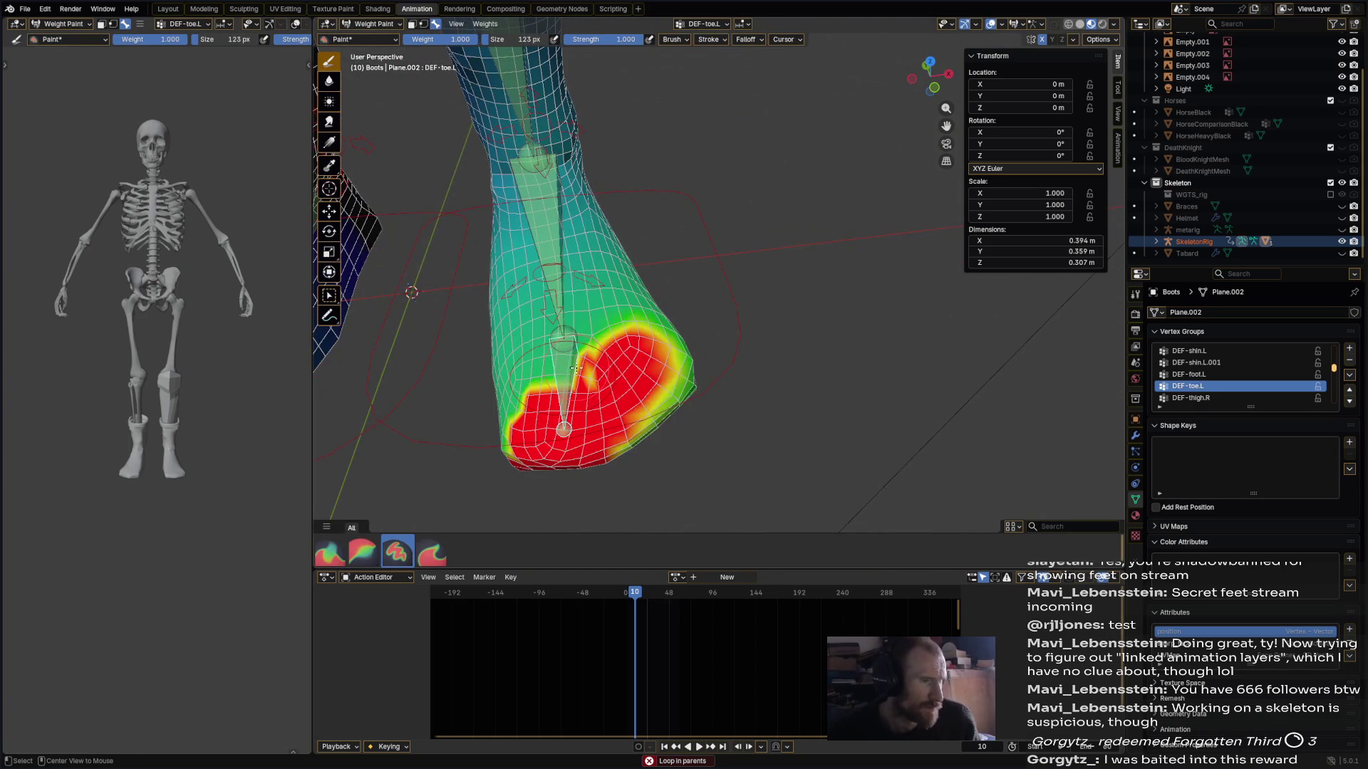
pyautogui.moveTo(607, 455); pyautogui.dragTo(652, 420)
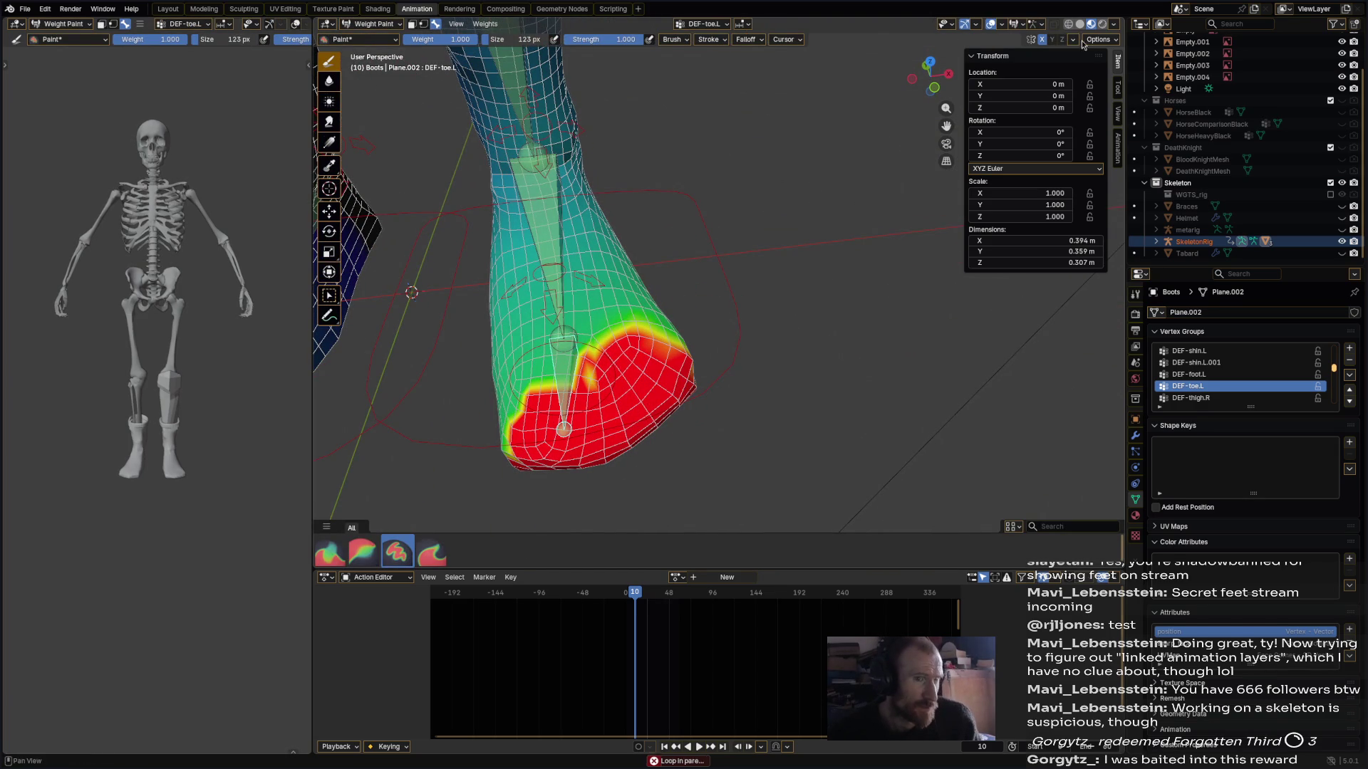
pyautogui.moveTo(708, 370); pyautogui.dragTo(859, 347, button='middle')
pyautogui.moveTo(859, 348)
pyautogui.mouseDown()
pyautogui.moveTo(777, 327)
pyautogui.moveTo(797, 278)
pyautogui.moveTo(794, 367)
pyautogui.mouseUp()
pyautogui.moveTo(832, 354)
pyautogui.mouseDown(button='middle')
pyautogui.moveTo(818, 305)
pyautogui.moveTo(702, 178)
pyautogui.moveTo(616, 151)
pyautogui.mouseUp(button='middle')
pyautogui.moveTo(616, 151)
pyautogui.mouseDown()
pyautogui.moveTo(669, 135)
pyautogui.moveTo(720, 157)
pyautogui.moveTo(684, 207)
pyautogui.moveTo(748, 211)
pyautogui.mouseUp()
pyautogui.moveTo(677, 99); pyautogui.dragTo(684, 217)
# - Paint full DEF-foot.L weight across the left foot
pyautogui.keyDown('ctrl'); pyautogui.click(626, 267); pyautogui.keyUp('ctrl')
pyautogui.moveTo(627, 267); pyautogui.dragTo(684, 185, button='middle')
pyautogui.moveTo(705, 256)
pyautogui.mouseDown()
pyautogui.moveTo(642, 285)
pyautogui.moveTo(613, 335)
pyautogui.moveTo(662, 356)
pyautogui.moveTo(677, 398)
pyautogui.moveTo(680, 378)
pyautogui.mouseUp()
pyautogui.moveTo(680, 378)
pyautogui.mouseDown(button='middle')
pyautogui.moveTo(616, 369)
pyautogui.moveTo(669, 242)
pyautogui.mouseUp(button='middle')
pyautogui.moveTo(706, 200)
pyautogui.mouseDown()
pyautogui.moveTo(662, 284)
pyautogui.moveTo(734, 221)
pyautogui.moveTo(791, 278)
pyautogui.moveTo(819, 199)
pyautogui.moveTo(830, 230)
pyautogui.mouseUp()
pyautogui.moveTo(830, 230)
pyautogui.mouseDown(button='middle')
pyautogui.moveTo(634, 257)
pyautogui.moveTo(585, 285)
pyautogui.mouseUp(button='middle')
# - Paint the heel and remaining blue foot patches to full DEF-foot.L weight
pyautogui.moveTo(570, 271)
pyautogui.mouseDown()
pyautogui.moveTo(591, 235)
pyautogui.moveTo(590, 317)
pyautogui.mouseUp()
pyautogui.moveTo(589, 317); pyautogui.dragTo(684, 296, button='middle')
pyautogui.moveTo(641, 300)
pyautogui.mouseDown()
pyautogui.moveTo(707, 291)
pyautogui.moveTo(719, 342)
pyautogui.moveTo(676, 360)
pyautogui.moveTo(733, 324)
pyautogui.moveTo(675, 325)
pyautogui.moveTo(688, 359)
pyautogui.mouseUp()
pyautogui.moveTo(688, 359); pyautogui.dragTo(858, 227, button='middle')
pyautogui.moveTo(869, 217); pyautogui.dragTo(919, 254)
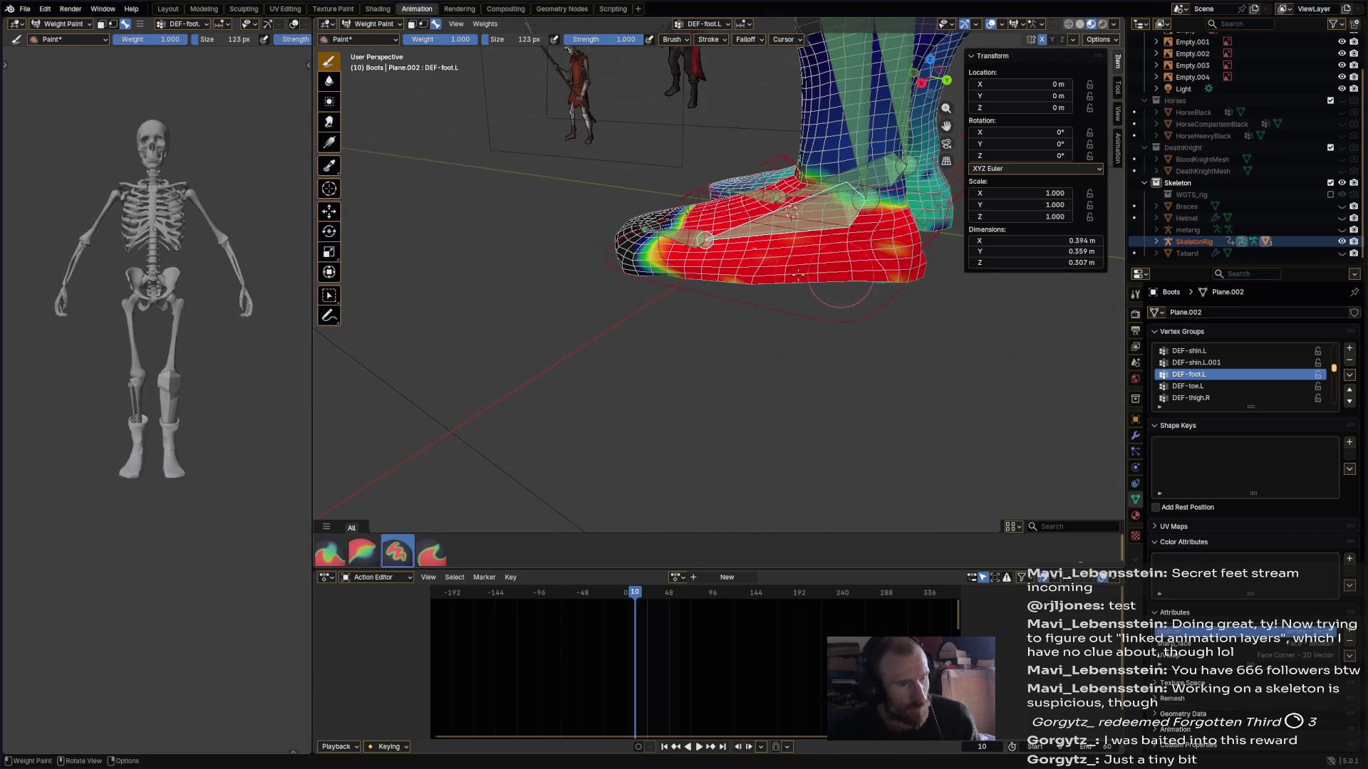
pyautogui.moveTo(826, 291)
pyautogui.mouseDown(button='middle')
pyautogui.moveTo(784, 256)
pyautogui.moveTo(819, 214)
pyautogui.mouseUp(button='middle')
pyautogui.moveTo(820, 214)
pyautogui.mouseDown()
pyautogui.moveTo(784, 242)
pyautogui.moveTo(811, 280)
pyautogui.moveTo(840, 235)
pyautogui.moveTo(823, 227)
pyautogui.mouseUp()
pyautogui.moveTo(855, 326); pyautogui.dragTo(834, 274)
pyautogui.moveTo(821, 293); pyautogui.dragTo(789, 370, button='middle')
pyautogui.keyDown('ctrl'); pyautogui.click(584, 239); pyautogui.keyUp('ctrl')
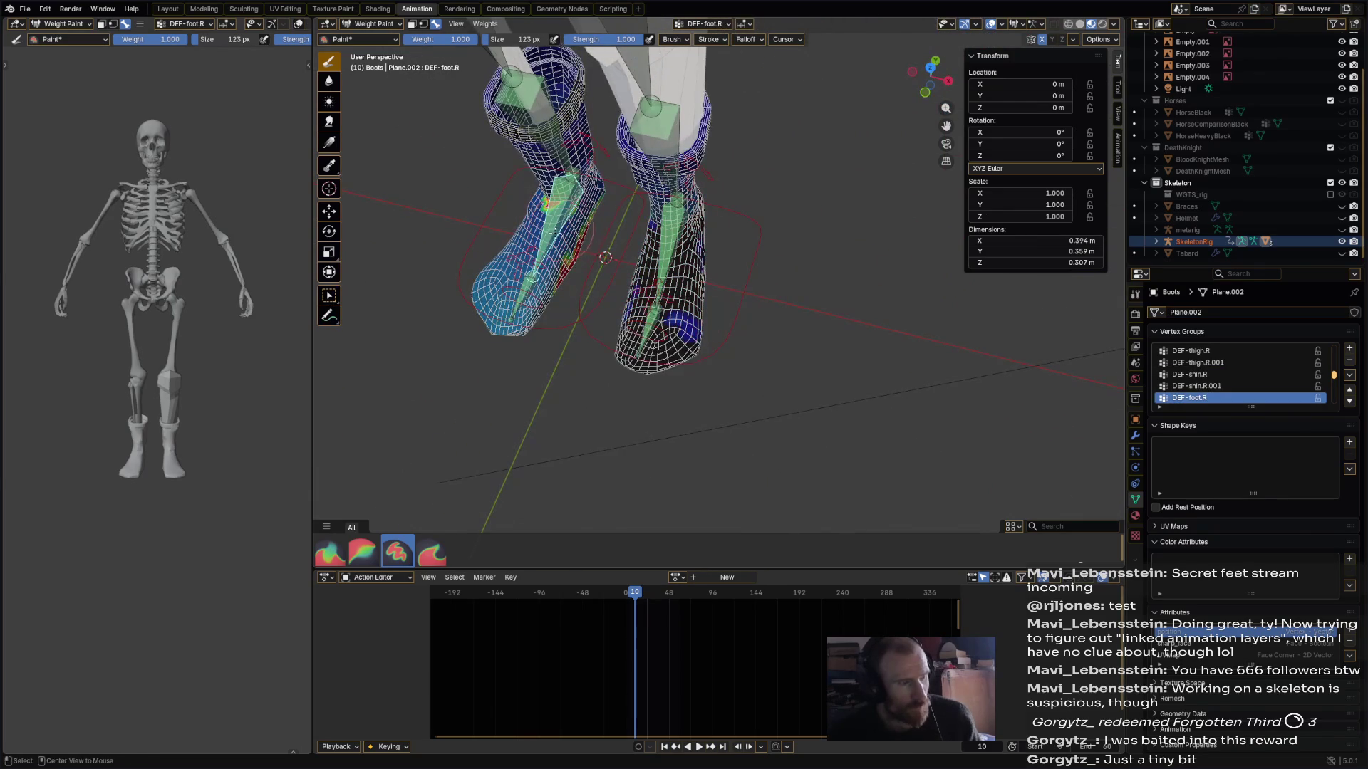
# - Paint full DEF-foot.R weight over the right boot's foot and its lower side
pyautogui.moveTo(581, 242); pyautogui.dragTo(713, 299, button='middle')
pyautogui.moveTo(669, 278)
pyautogui.mouseDown()
pyautogui.moveTo(662, 256)
pyautogui.moveTo(630, 302)
pyautogui.moveTo(680, 285)
pyautogui.mouseUp()
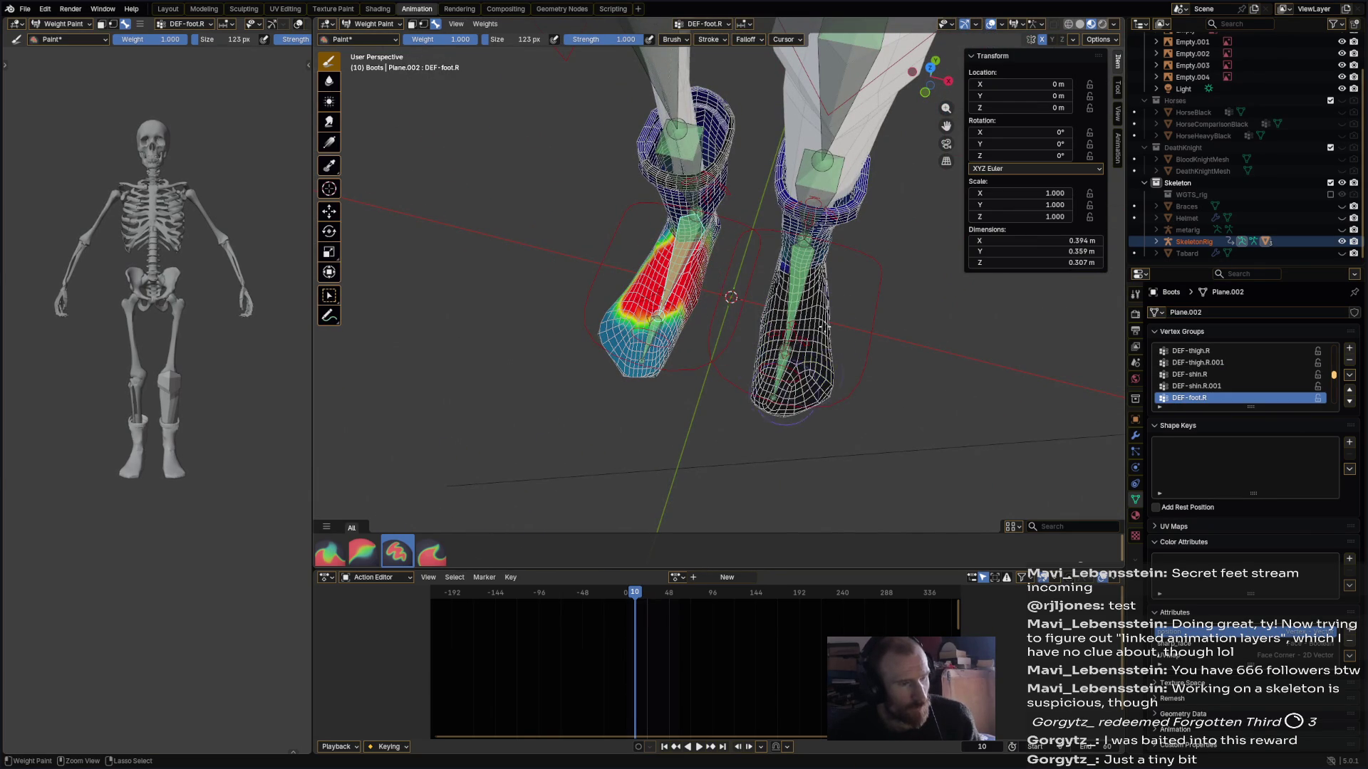
pyautogui.moveTo(731, 297); pyautogui.dragTo(666, 345, button='middle')
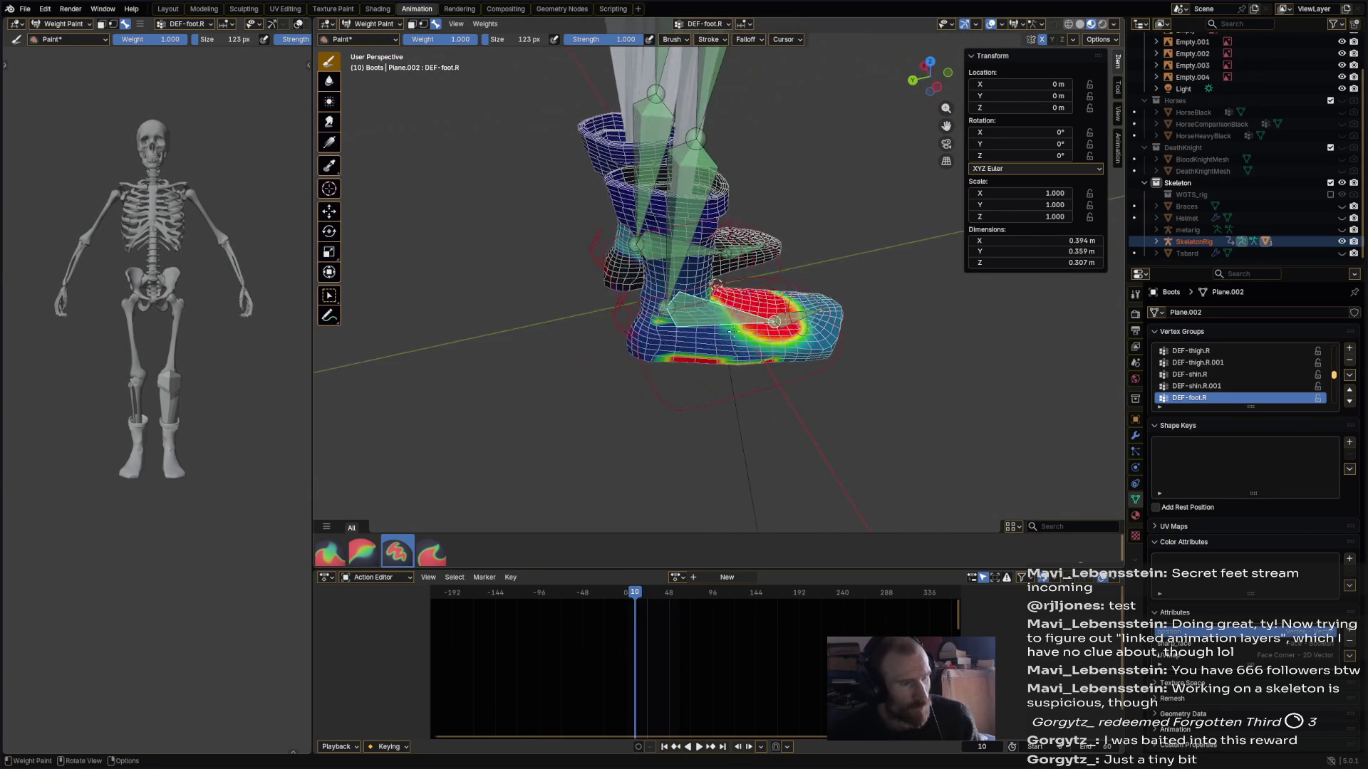
pyautogui.moveTo(661, 350); pyautogui.dragTo(763, 357)
pyautogui.moveTo(782, 368)
pyautogui.mouseDown(button='middle')
pyautogui.moveTo(755, 322)
pyautogui.moveTo(767, 334)
pyautogui.moveTo(790, 299)
pyautogui.moveTo(734, 267)
pyautogui.moveTo(762, 288)
pyautogui.moveTo(734, 285)
pyautogui.mouseUp(button='middle')
# - Paint the right boot's toe solid red in the DEF-toe.R group
pyautogui.keyDown('ctrl'); pyautogui.click(787, 292); pyautogui.keyUp('ctrl')
pyautogui.moveTo(701, 415); pyautogui.dragTo(750, 363)
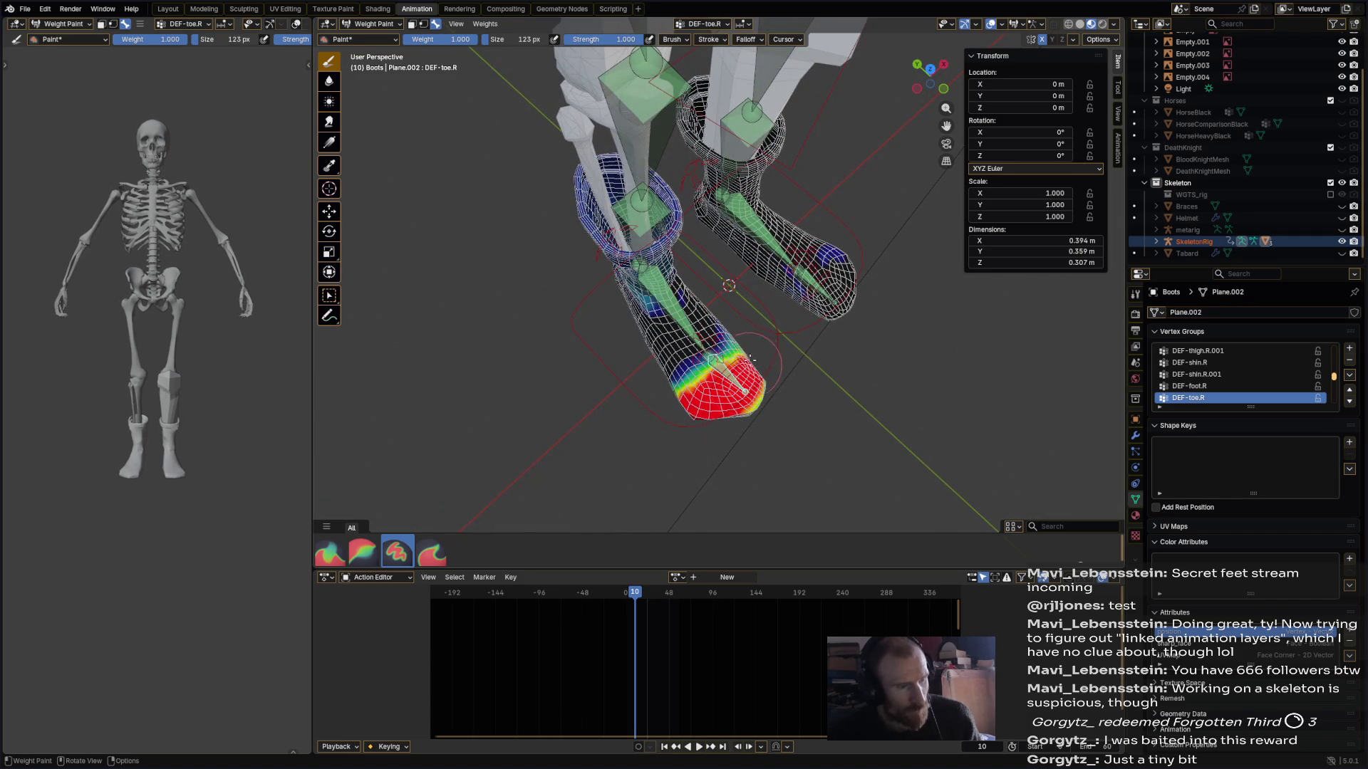
pyautogui.moveTo(744, 391)
pyautogui.mouseDown(button='middle')
pyautogui.moveTo(677, 271)
pyautogui.moveTo(562, 129)
pyautogui.mouseUp(button='middle')
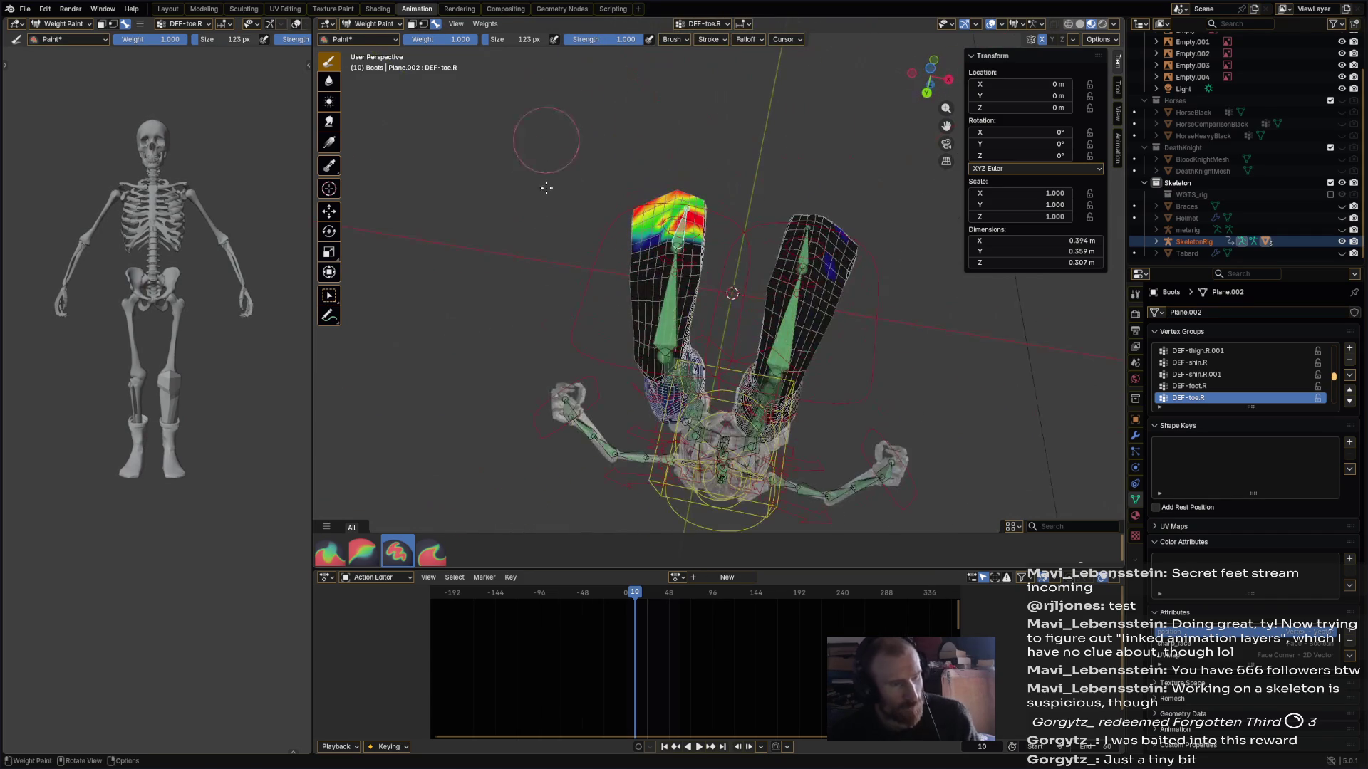
pyautogui.moveTo(637, 215)
pyautogui.mouseDown()
pyautogui.moveTo(748, 193)
pyautogui.moveTo(717, 215)
pyautogui.mouseUp()
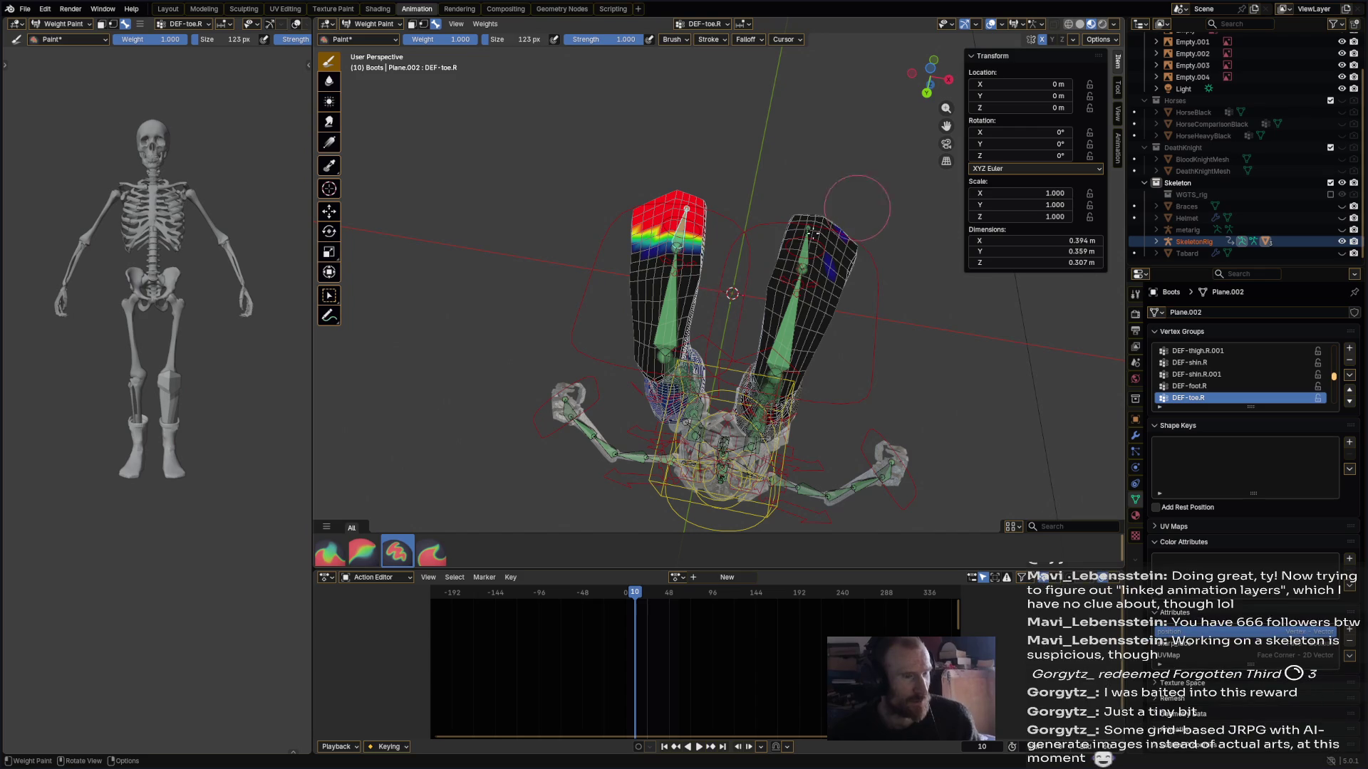
# - Compare against DEF-toe.L and spread full DEF-toe.R weight further down the right toe
pyautogui.keyDown('ctrl'); pyautogui.click(799, 246); pyautogui.keyUp('ctrl')
pyautogui.moveTo(819, 265); pyautogui.dragTo(698, 232, button='middle')
pyautogui.keyDown('ctrl'); pyautogui.click(687, 229); pyautogui.keyUp('ctrl')
pyautogui.moveTo(601, 219); pyautogui.dragTo(662, 218)
pyautogui.keyDown('ctrl'); pyautogui.click(817, 242); pyautogui.keyUp('ctrl')
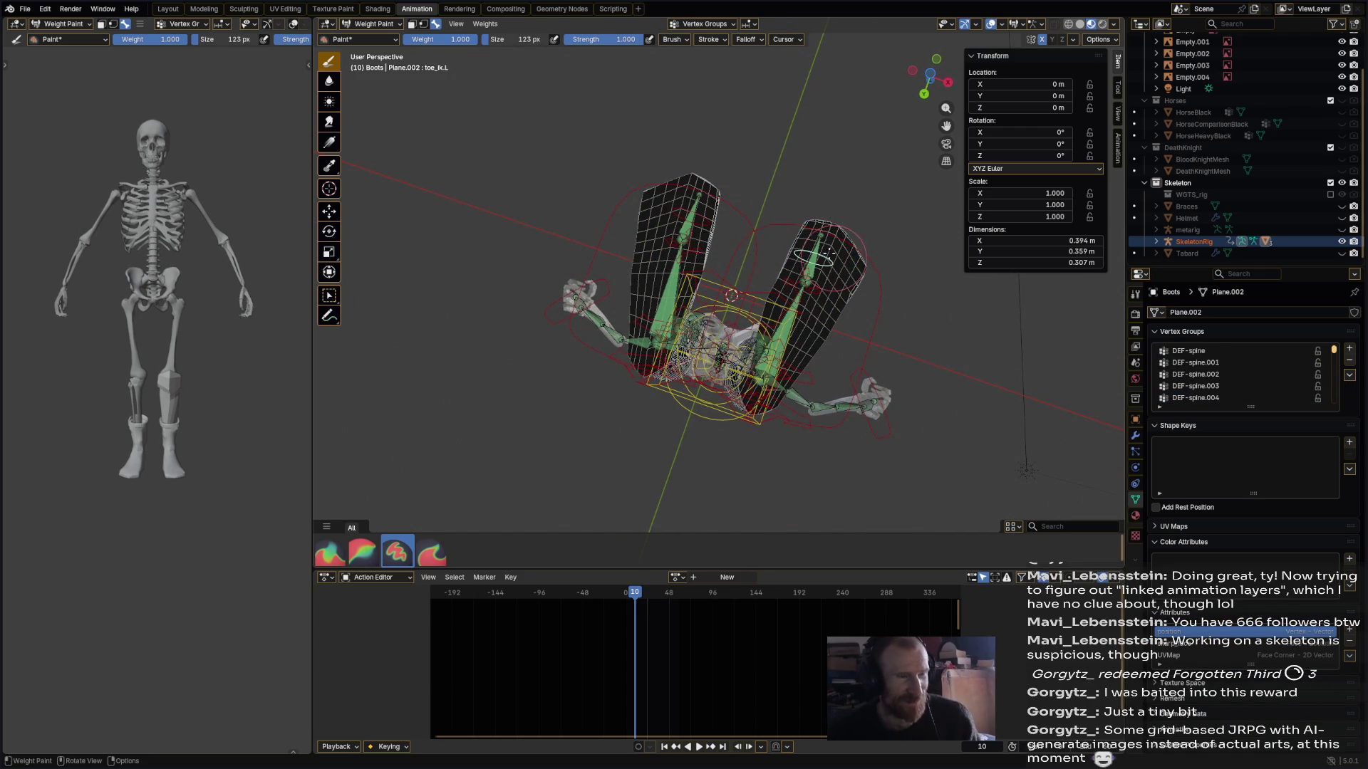
pyautogui.moveTo(792, 230); pyautogui.dragTo(644, 231, button='middle')
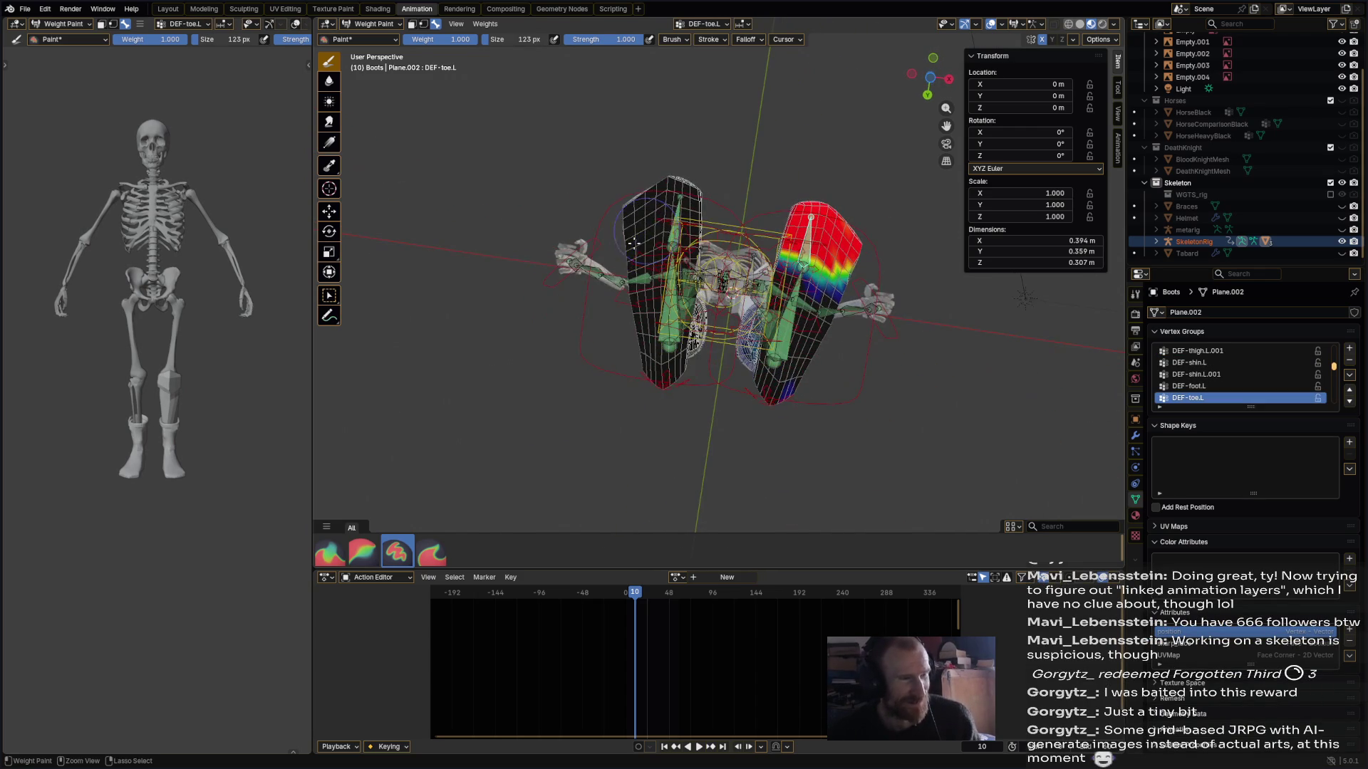
# - Review the DEF-foot.L, DEF-toe.R and DEF-foot.R weights across both boots, ending on DEF-shin.L.001
pyautogui.moveTo(798, 242)
pyautogui.mouseDown(button='middle')
pyautogui.moveTo(681, 388)
pyautogui.moveTo(626, 376)
pyautogui.moveTo(755, 399)
pyautogui.moveTo(739, 391)
pyautogui.mouseUp(button='middle')
pyautogui.moveTo(819, 342); pyautogui.dragTo(686, 305, button='middle')
pyautogui.keyDown('ctrl'); pyautogui.click(784, 334); pyautogui.keyUp('ctrl')
pyautogui.keyDown('ctrl'); pyautogui.click(653, 292); pyautogui.keyUp('ctrl')
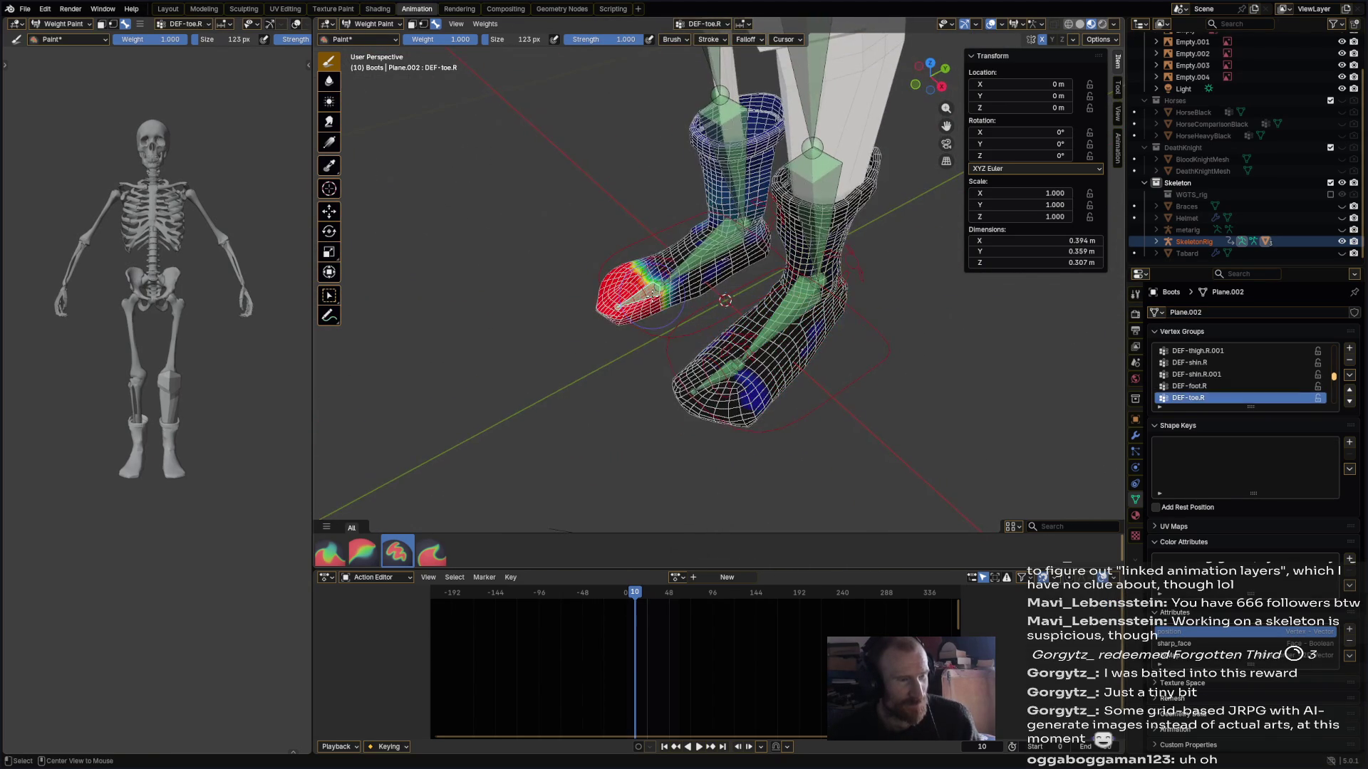
pyautogui.keyDown('ctrl'); pyautogui.click(685, 266); pyautogui.keyUp('ctrl')
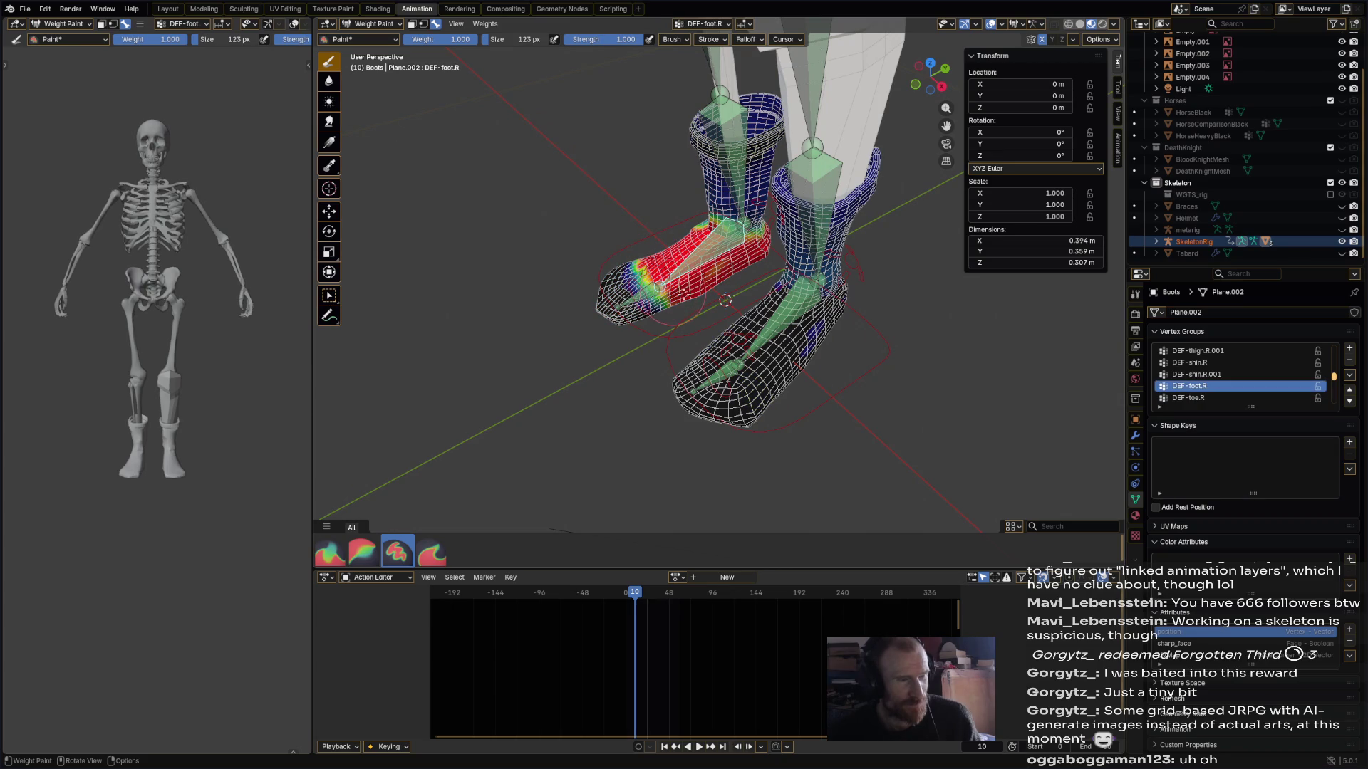
pyautogui.keyDown('ctrl'); pyautogui.click(745, 338); pyautogui.keyUp('ctrl')
pyautogui.moveTo(745, 339)
pyautogui.mouseDown(button='middle')
pyautogui.moveTo(787, 305)
pyautogui.moveTo(784, 235)
pyautogui.moveTo(655, 228)
pyautogui.moveTo(626, 202)
pyautogui.mouseUp(button='middle')
pyautogui.keyDown('ctrl'); pyautogui.click(783, 236); pyautogui.keyUp('ctrl')
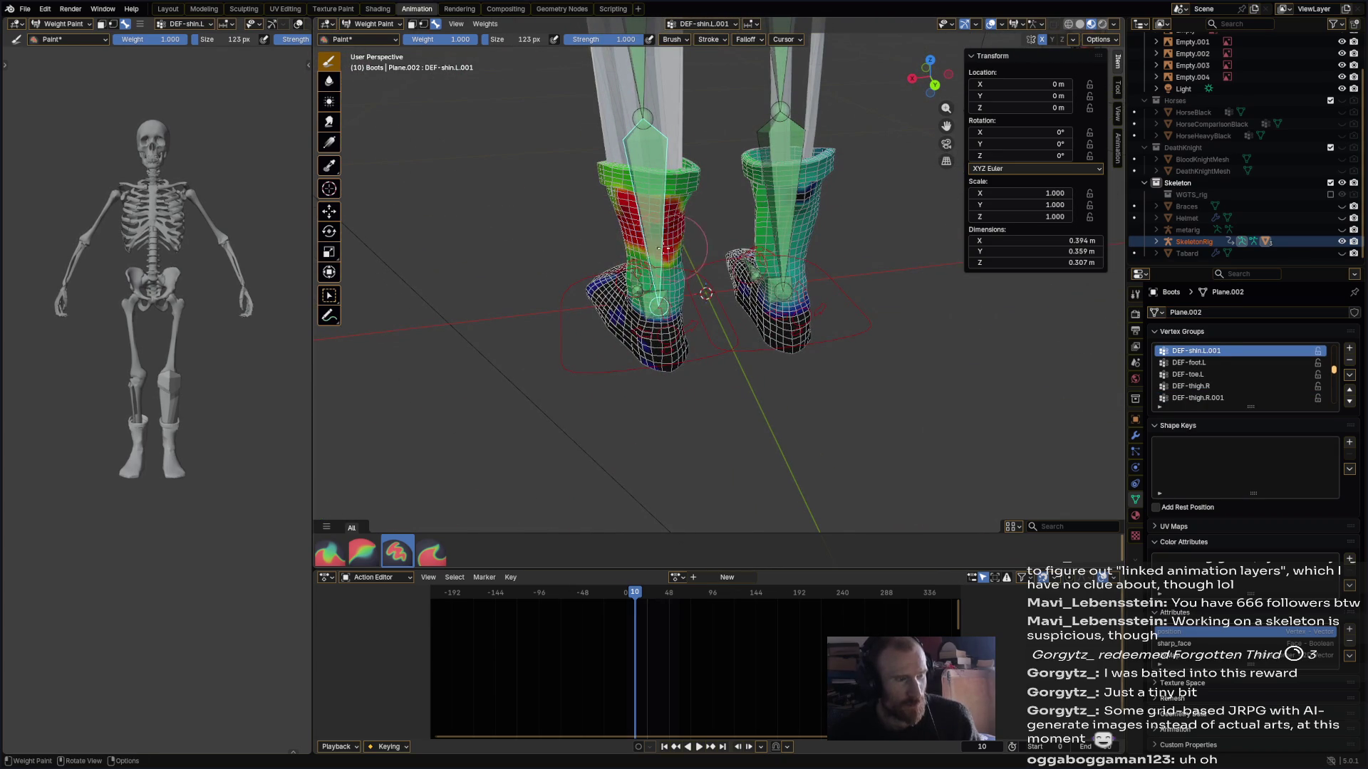
# - Paint full weight onto the boot's ankle region and upper shin area
pyautogui.click(659, 305)
pyautogui.moveTo(650, 262)
pyautogui.mouseDown(button='middle')
pyautogui.moveTo(864, 248)
pyautogui.moveTo(804, 206)
pyautogui.mouseUp(button='middle')
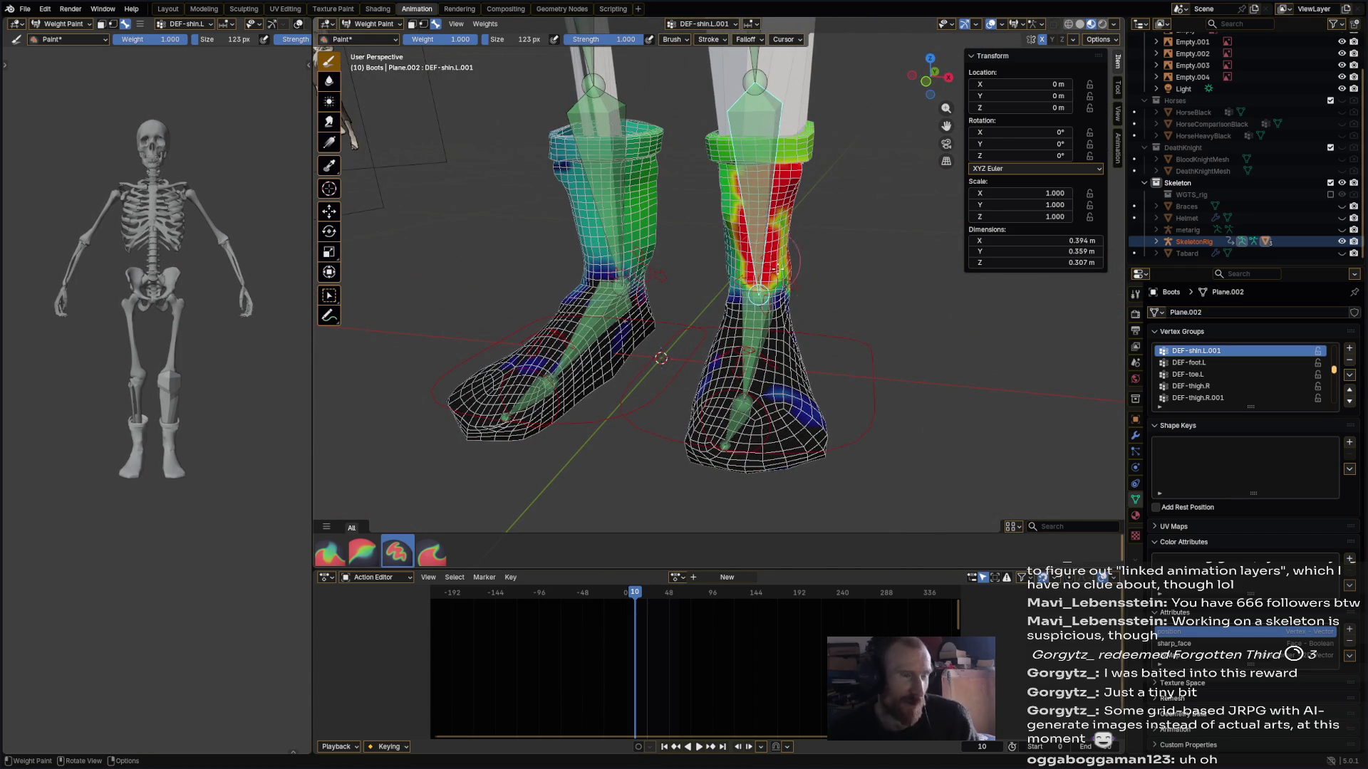
pyautogui.moveTo(796, 243); pyautogui.dragTo(731, 257, button='middle')
pyautogui.moveTo(728, 258); pyautogui.dragTo(701, 274)
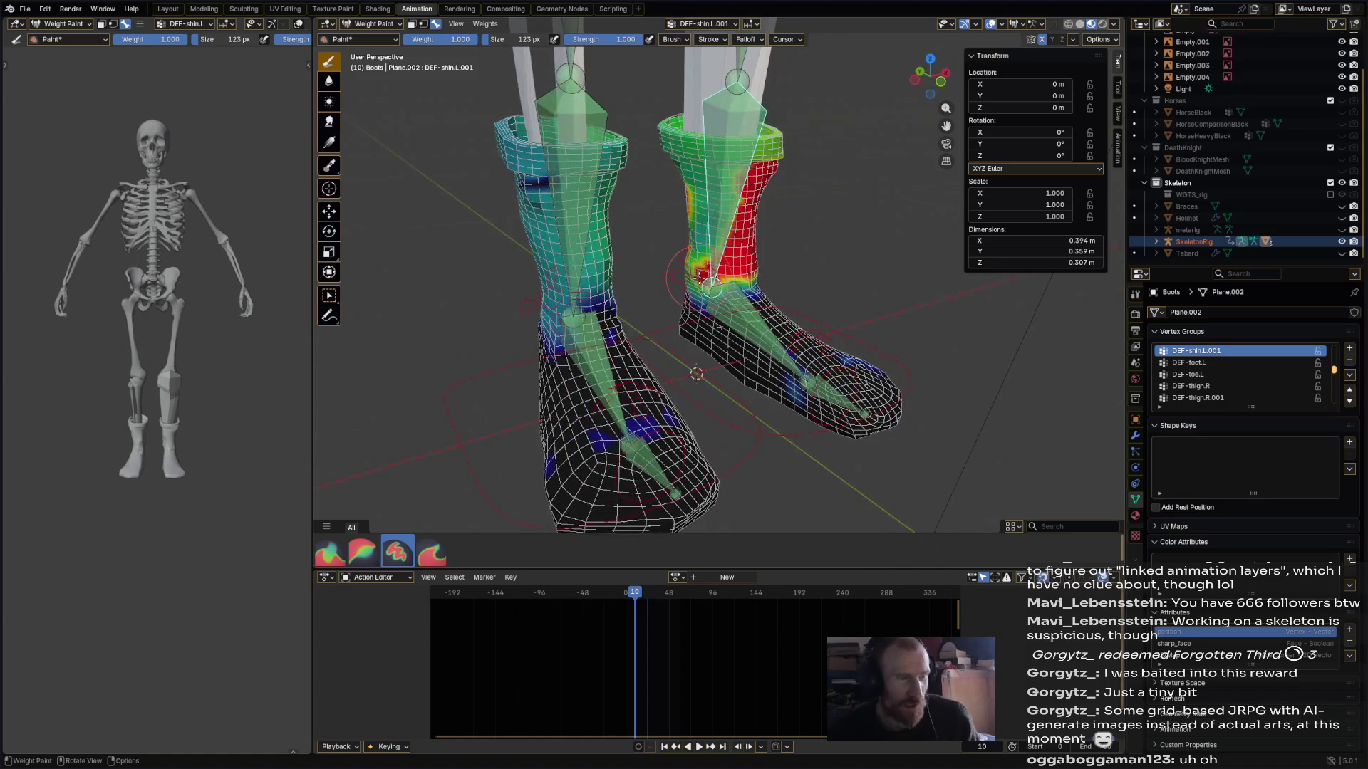
pyautogui.moveTo(719, 192); pyautogui.dragTo(681, 178)
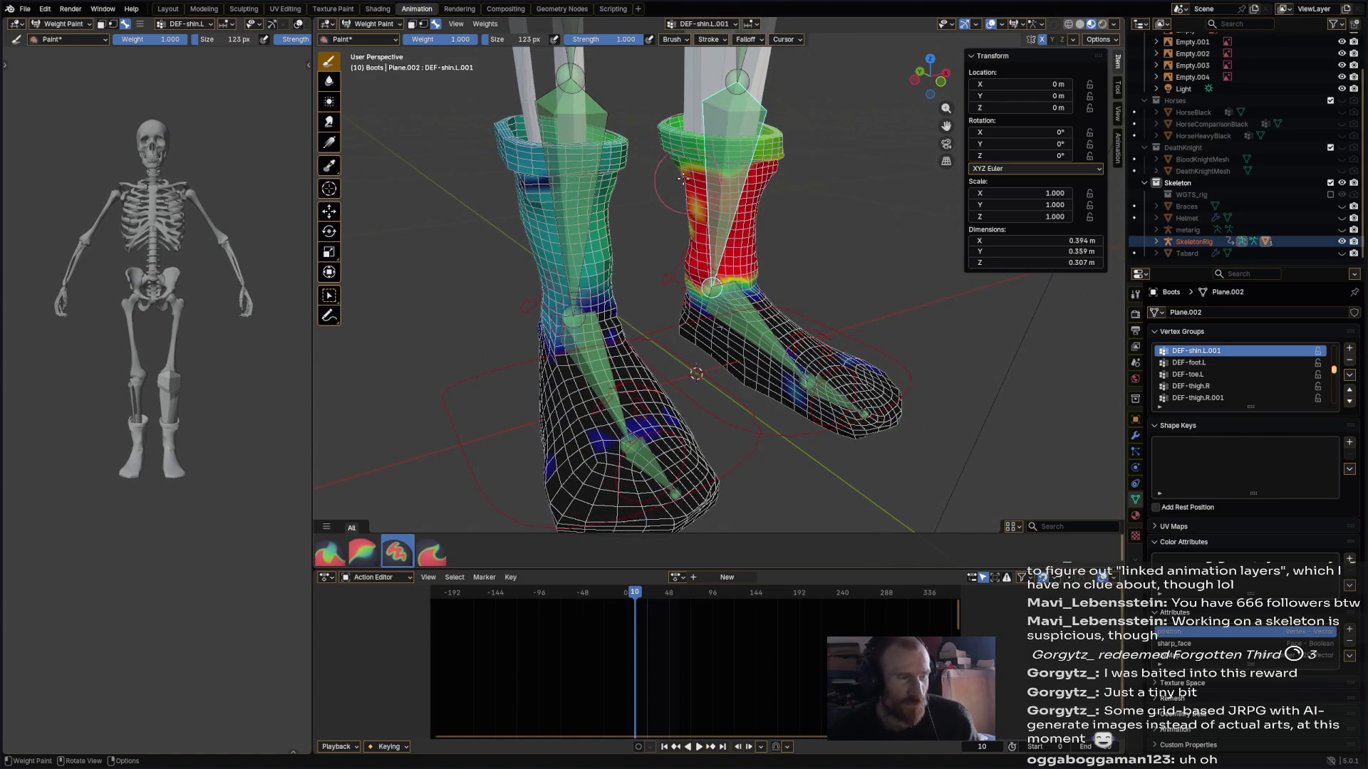
# - Select the DEF-shin.R.001 group and paint the boot's shin fully onto that bone
pyautogui.moveTo(685, 252)
pyautogui.mouseDown(button='middle')
pyautogui.moveTo(819, 427)
pyautogui.moveTo(784, 299)
pyautogui.moveTo(733, 213)
pyautogui.mouseUp(button='middle')
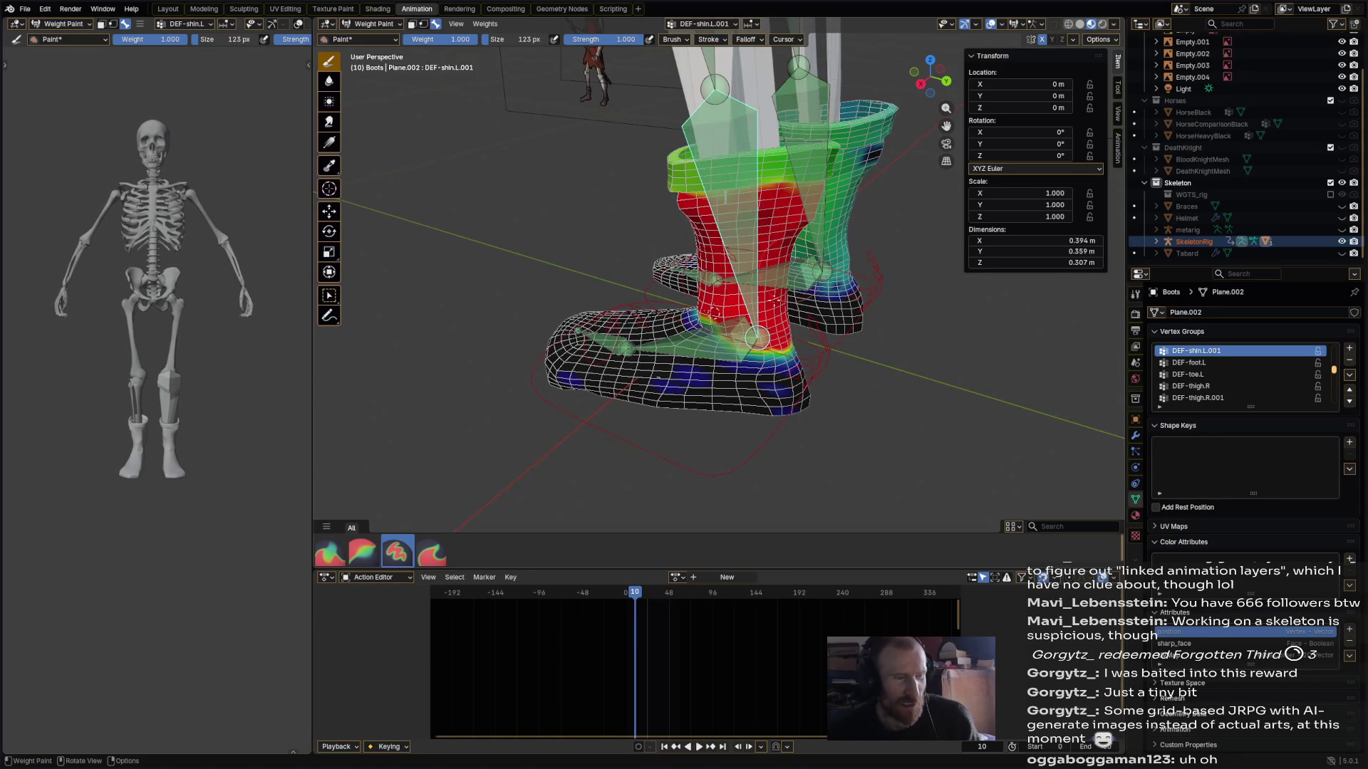
pyautogui.moveTo(695, 263); pyautogui.dragTo(641, 321, button='middle')
pyautogui.moveTo(809, 381)
pyautogui.mouseDown(button='middle')
pyautogui.moveTo(748, 342)
pyautogui.moveTo(784, 347)
pyautogui.mouseUp(button='middle')
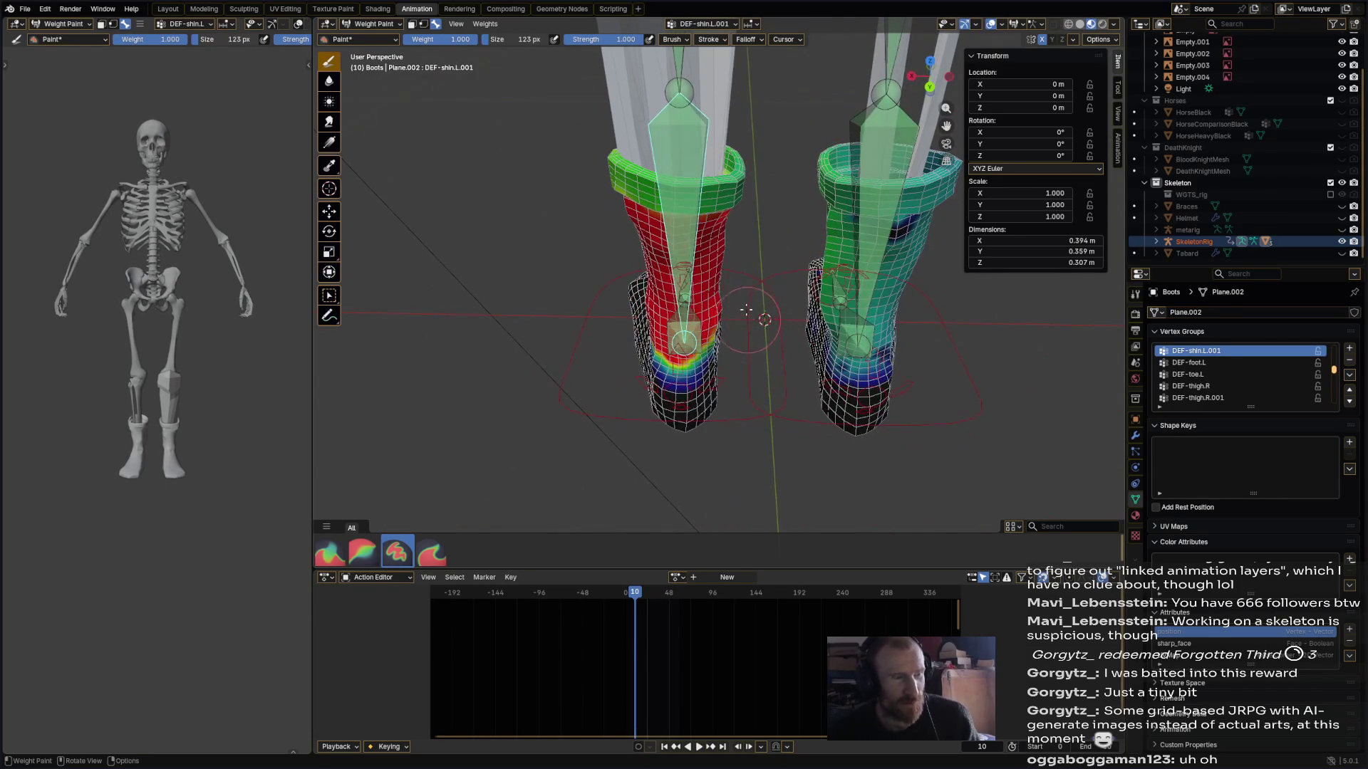
pyautogui.moveTo(719, 274)
pyautogui.mouseDown(button='middle')
pyautogui.moveTo(741, 133)
pyautogui.moveTo(761, 166)
pyautogui.mouseUp(button='middle')
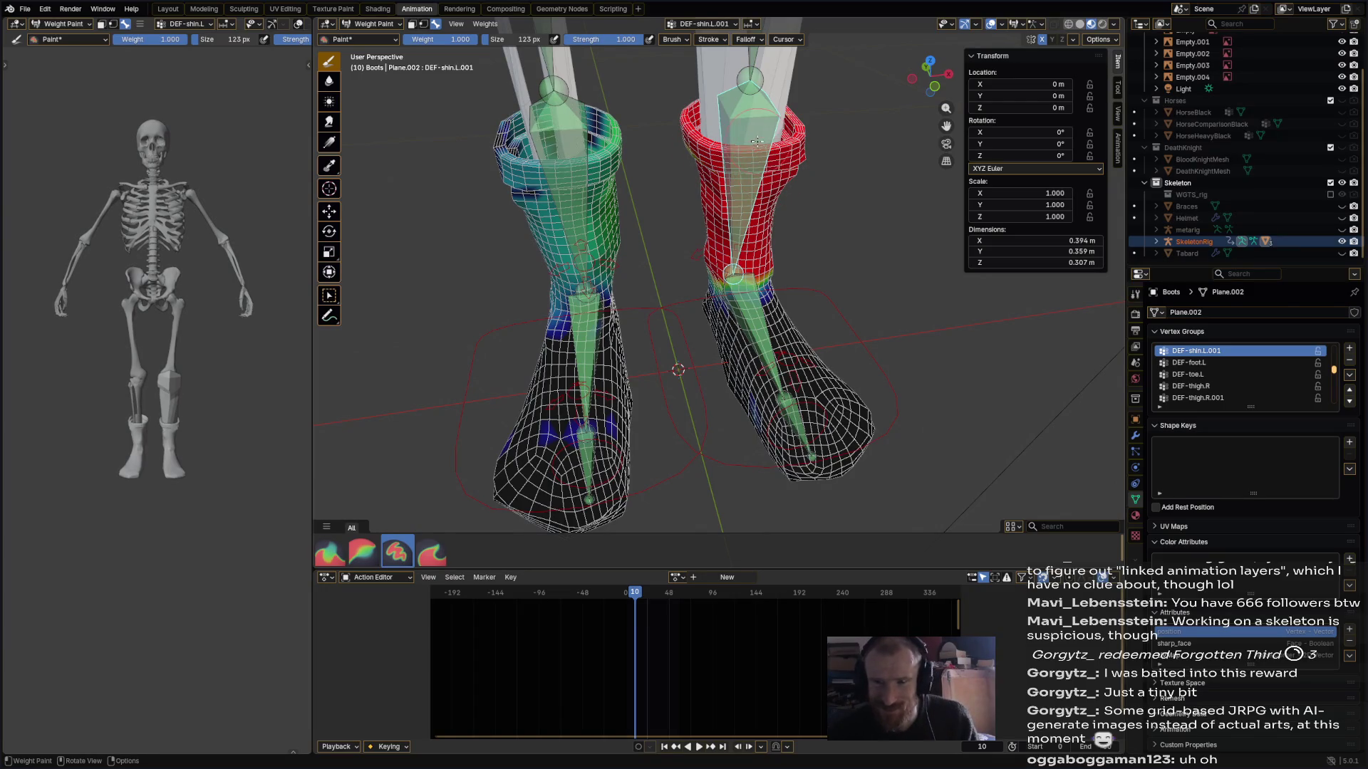
pyautogui.moveTo(686, 141)
pyautogui.mouseDown(button='middle')
pyautogui.moveTo(715, 163)
pyautogui.moveTo(439, 216)
pyautogui.moveTo(456, 214)
pyautogui.mouseUp(button='middle')
pyautogui.moveTo(703, 278)
pyautogui.mouseDown(button='middle')
pyautogui.moveTo(695, 203)
pyautogui.moveTo(670, 179)
pyautogui.mouseUp(button='middle')
pyautogui.keyDown('ctrl'); pyautogui.click(694, 200); pyautogui.keyUp('ctrl')
pyautogui.moveTo(666, 183)
pyautogui.mouseDown()
pyautogui.moveTo(640, 188)
pyautogui.moveTo(541, 127)
pyautogui.moveTo(570, 178)
pyautogui.moveTo(644, 242)
pyautogui.mouseUp()
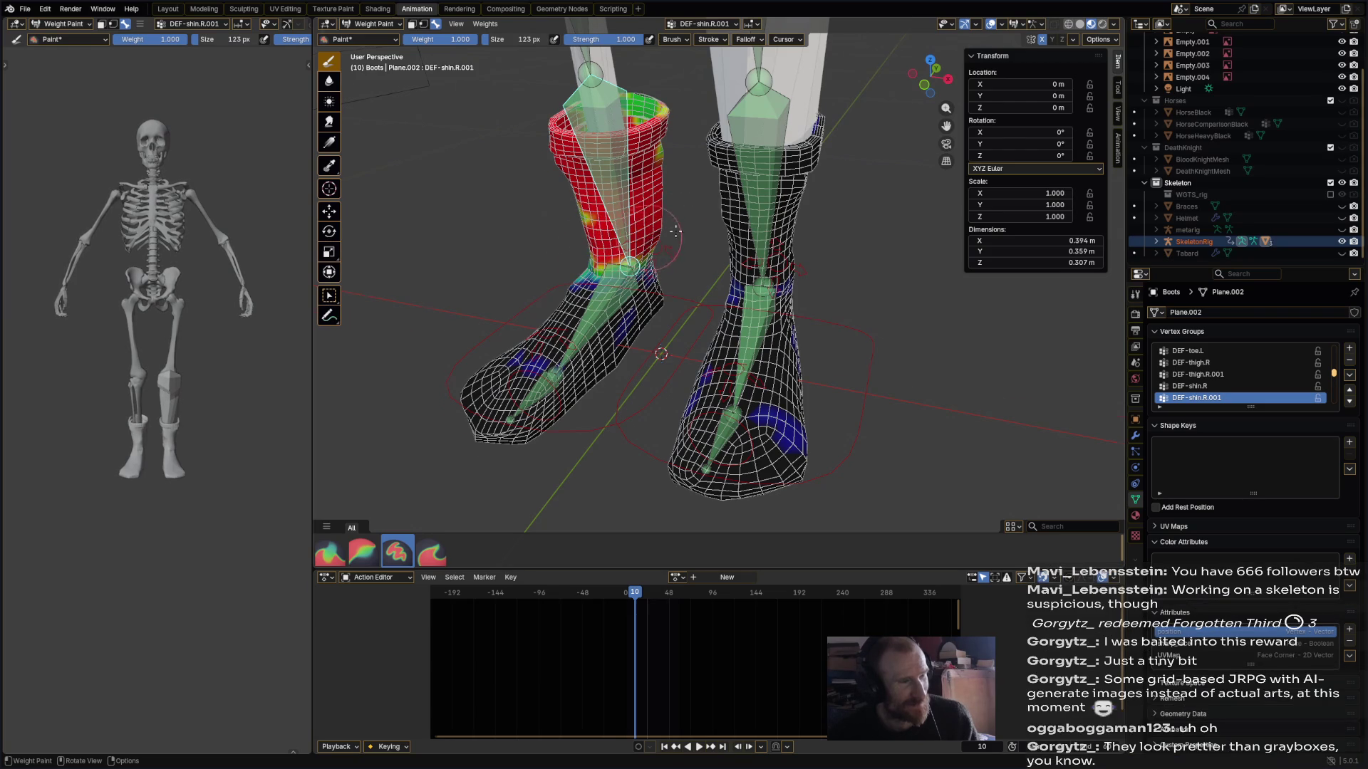
# - Paint the front and rear boots' shins, upper cuffs and ankles solid red
pyautogui.moveTo(670, 248); pyautogui.dragTo(668, 251, button='middle')
pyautogui.moveTo(669, 251)
pyautogui.mouseDown()
pyautogui.moveTo(604, 165)
pyautogui.moveTo(606, 317)
pyautogui.moveTo(641, 306)
pyautogui.moveTo(681, 331)
pyautogui.mouseUp()
pyautogui.moveTo(624, 254)
pyautogui.mouseDown()
pyautogui.moveTo(597, 160)
pyautogui.moveTo(564, 142)
pyautogui.moveTo(549, 107)
pyautogui.moveTo(578, 153)
pyautogui.mouseUp()
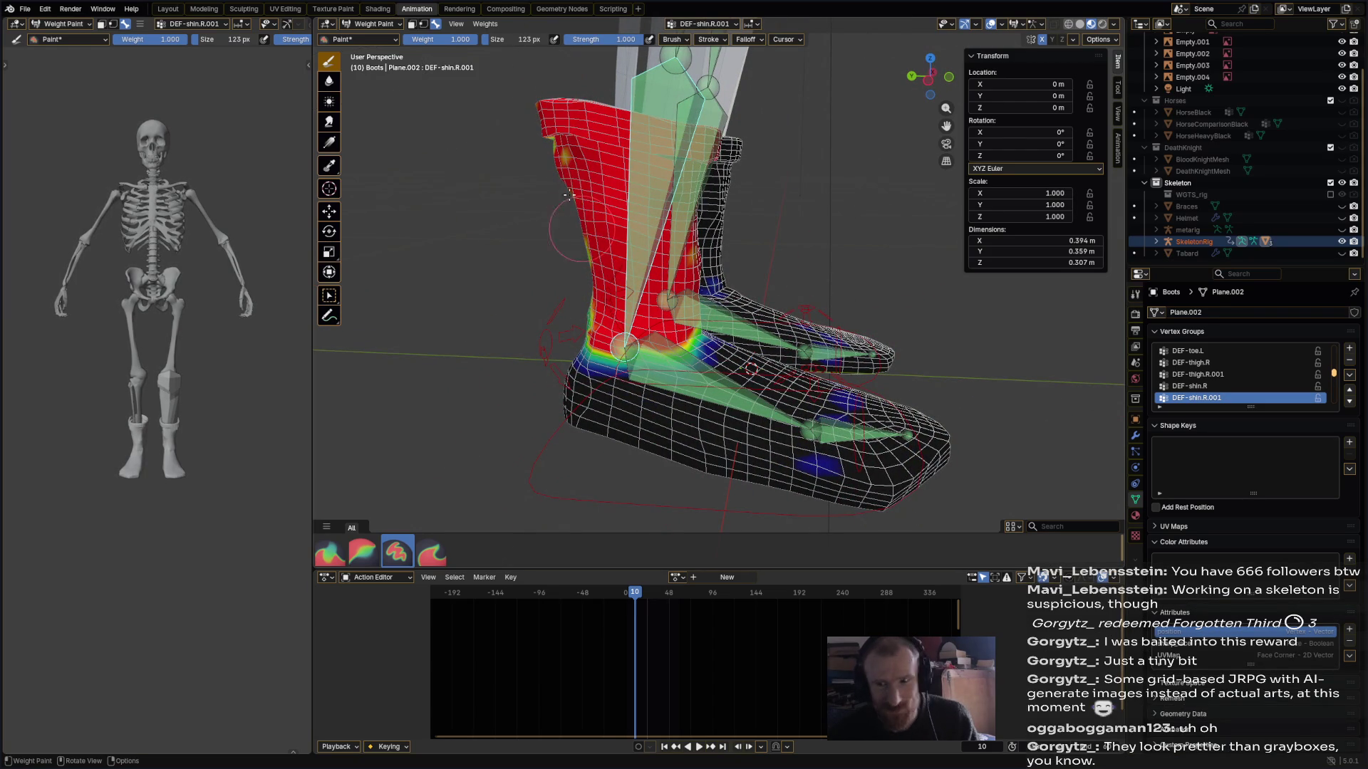
pyautogui.moveTo(579, 282); pyautogui.dragTo(719, 271, button='middle')
pyautogui.moveTo(837, 178)
pyautogui.mouseDown()
pyautogui.moveTo(819, 153)
pyautogui.moveTo(787, 153)
pyautogui.moveTo(854, 231)
pyautogui.moveTo(819, 260)
pyautogui.moveTo(812, 199)
pyautogui.moveTo(848, 277)
pyautogui.moveTo(805, 342)
pyautogui.moveTo(819, 377)
pyautogui.moveTo(876, 378)
pyautogui.mouseUp()
pyautogui.moveTo(876, 377)
pyautogui.mouseDown(button='middle')
pyautogui.moveTo(812, 360)
pyautogui.moveTo(878, 514)
pyautogui.mouseUp(button='middle')
pyautogui.moveTo(874, 456); pyautogui.dragTo(866, 340, button='middle')
pyautogui.moveTo(759, 335); pyautogui.dragTo(790, 369, button='middle')
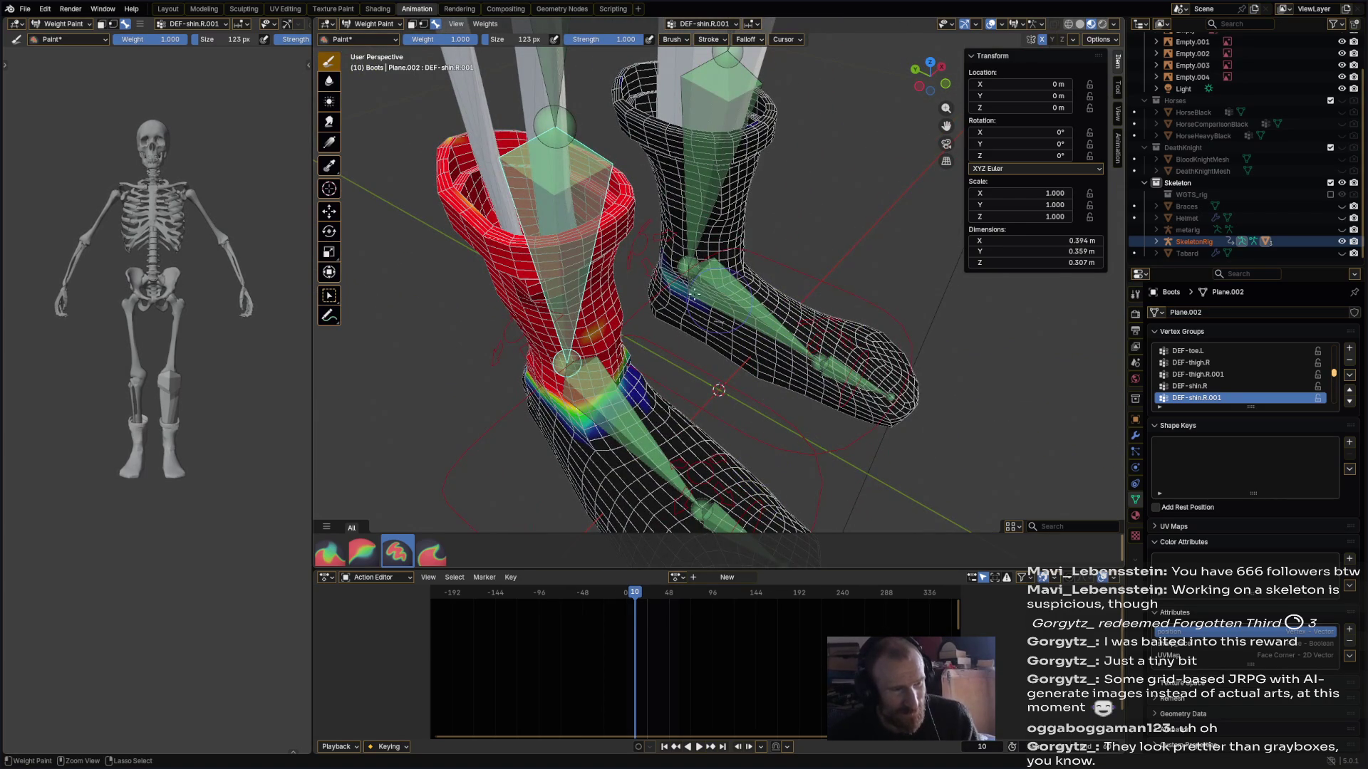
pyautogui.moveTo(841, 305); pyautogui.dragTo(790, 214, button='middle')
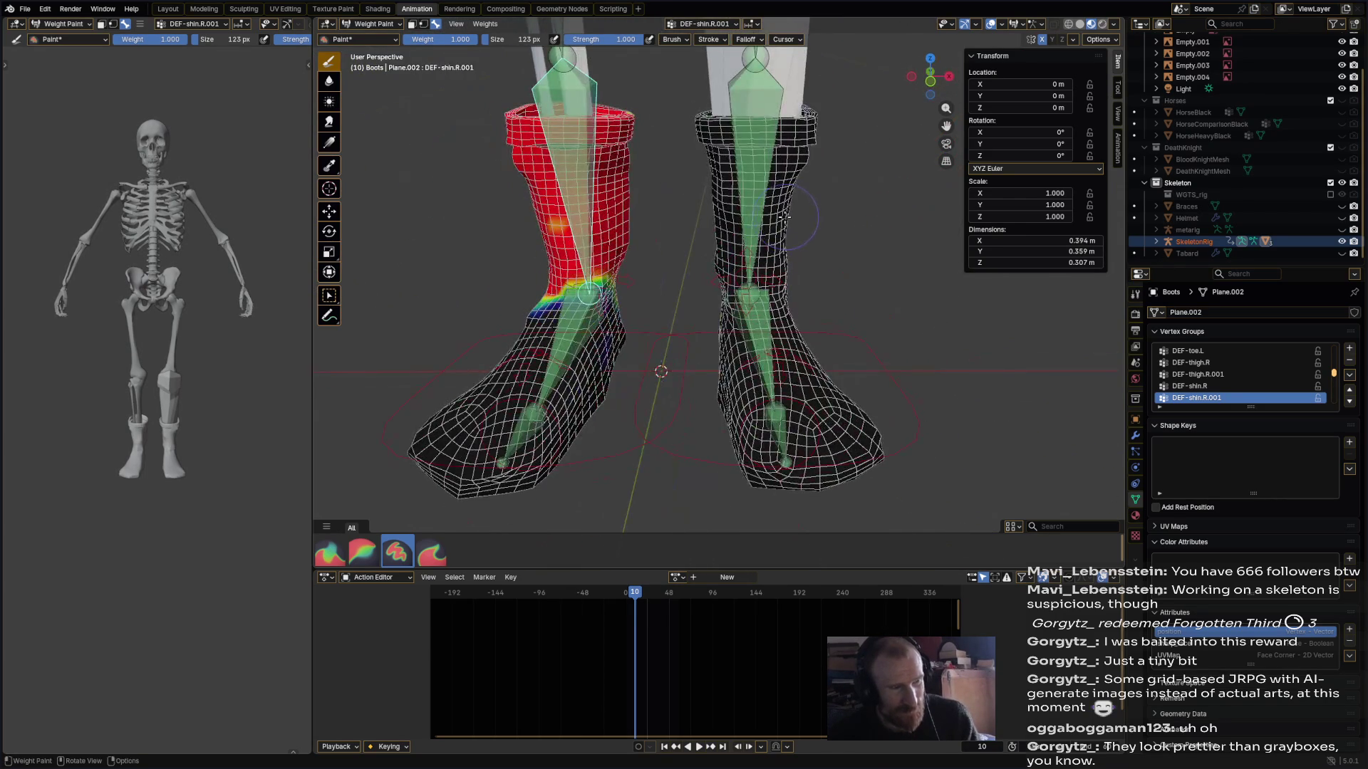
pyautogui.keyDown('alt'); pyautogui.click(601, 289); pyautogui.keyUp('alt')
pyautogui.keyDown('alt'); pyautogui.click(574, 239); pyautogui.keyUp('alt')
pyautogui.keyDown('alt'); pyautogui.click(582, 305); pyautogui.keyUp('alt')
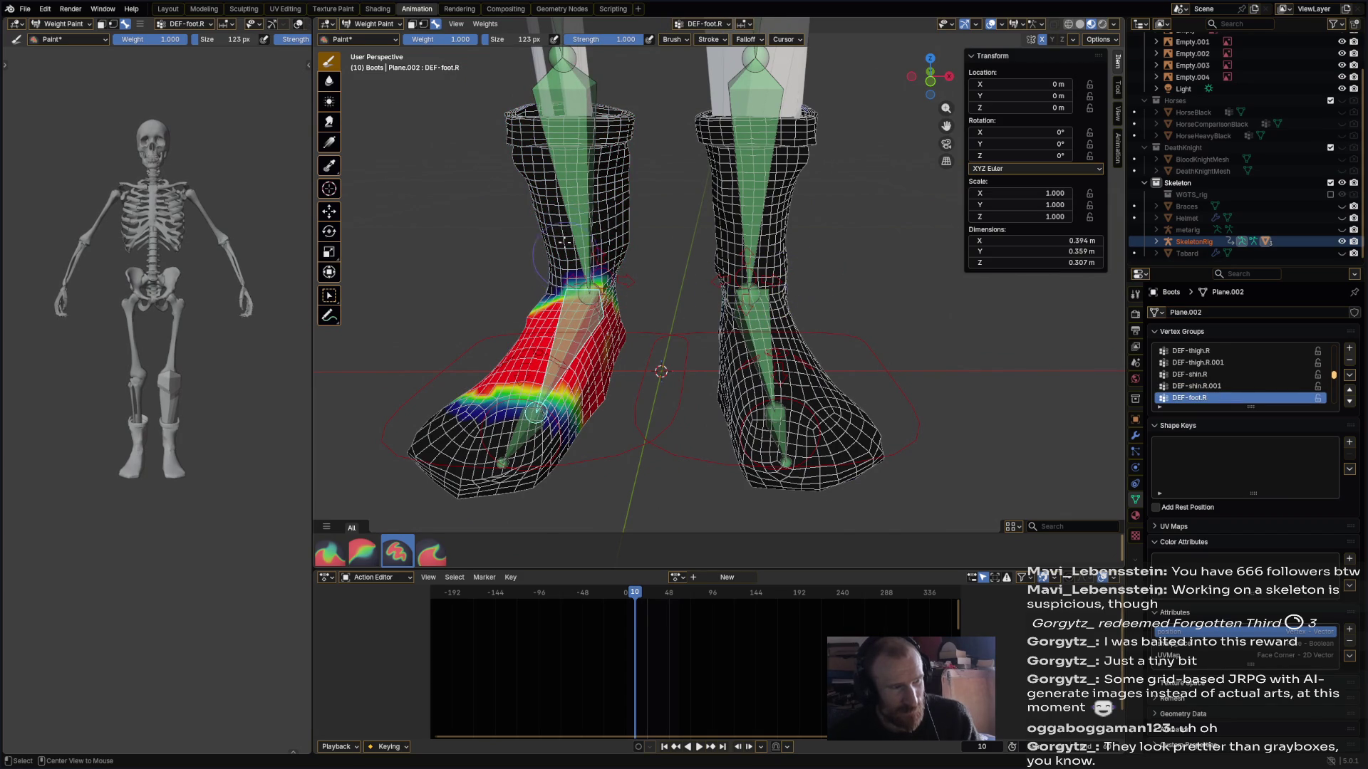
pyautogui.keyDown('alt'); pyautogui.click(572, 227); pyautogui.keyUp('alt')
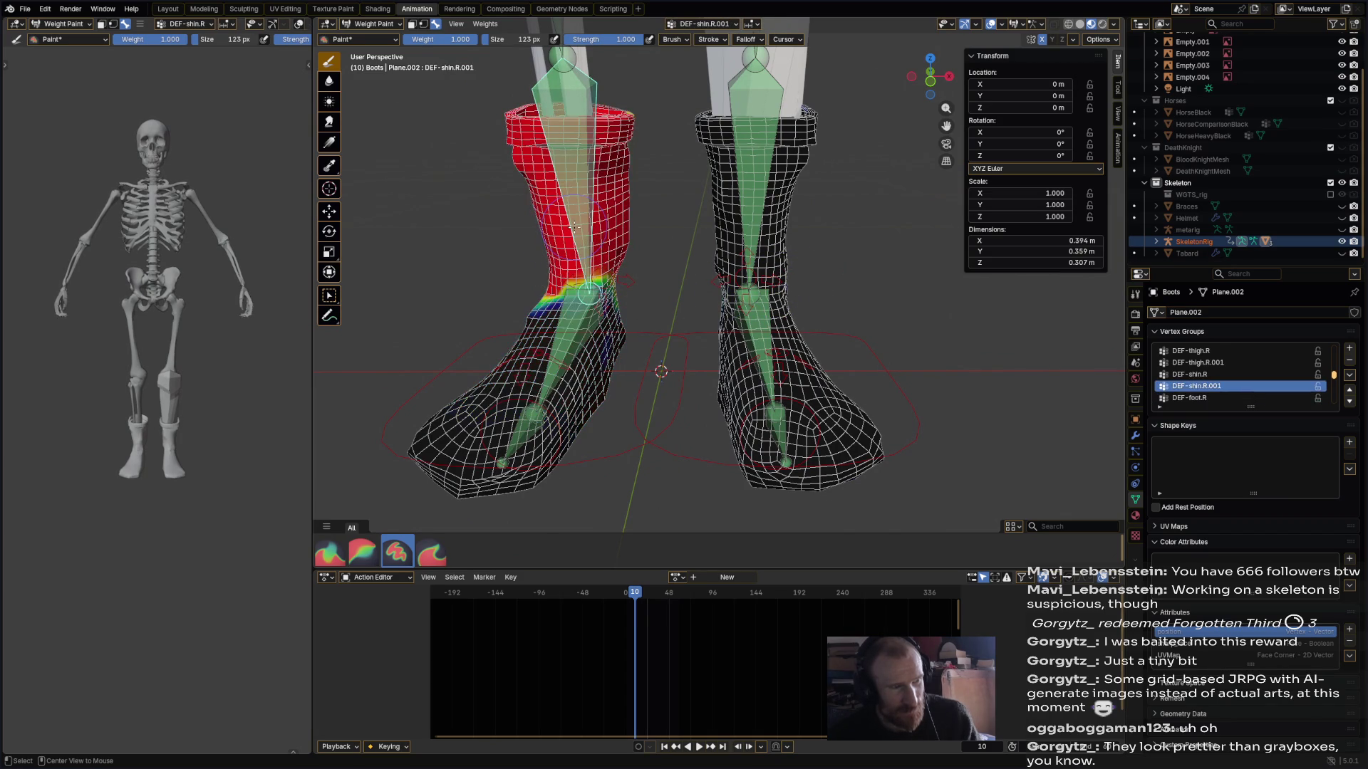
pyautogui.keyDown('alt'); pyautogui.click(576, 326); pyautogui.keyUp('alt')
pyautogui.keyDown('alt'); pyautogui.click(757, 321); pyautogui.keyUp('alt')
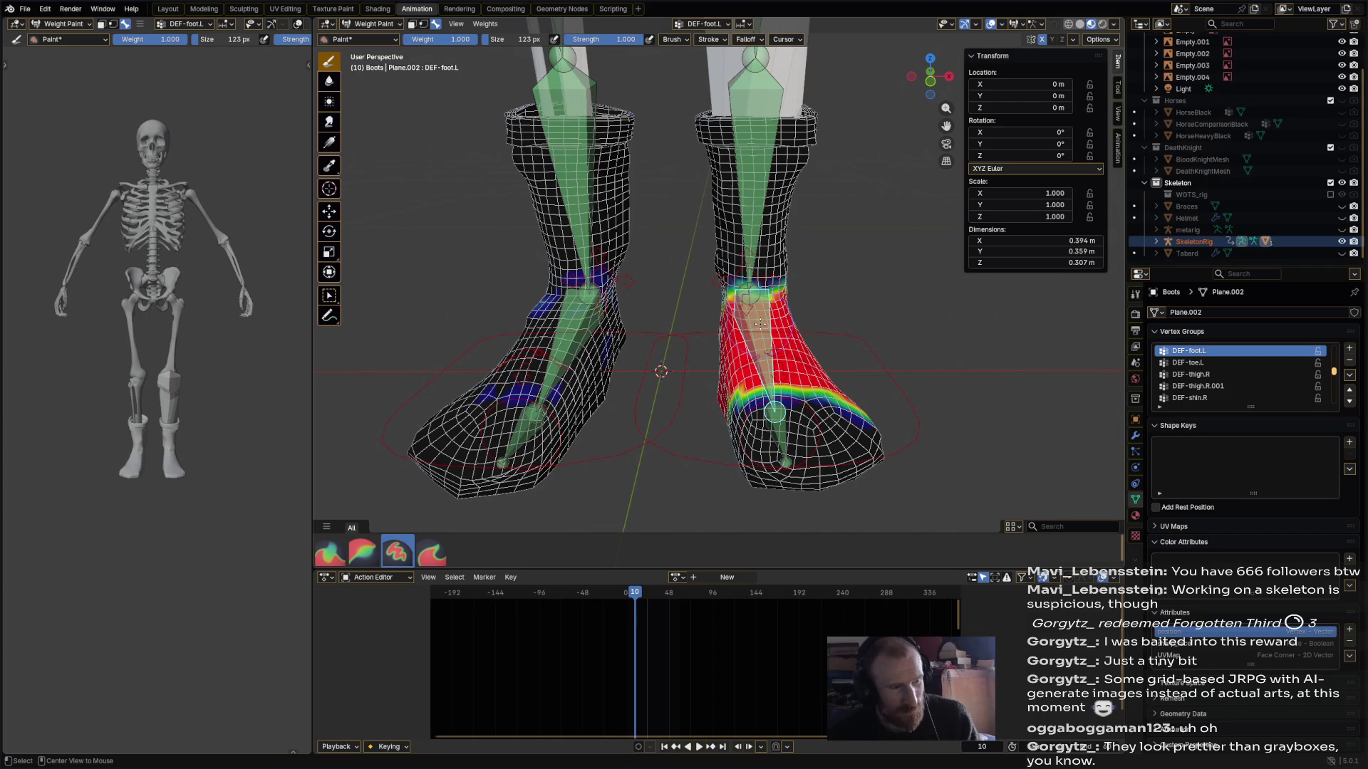
pyautogui.keyDown('alt'); pyautogui.click(747, 221); pyautogui.keyUp('alt')
pyautogui.moveTo(746, 221); pyautogui.dragTo(570, 235, button='middle')
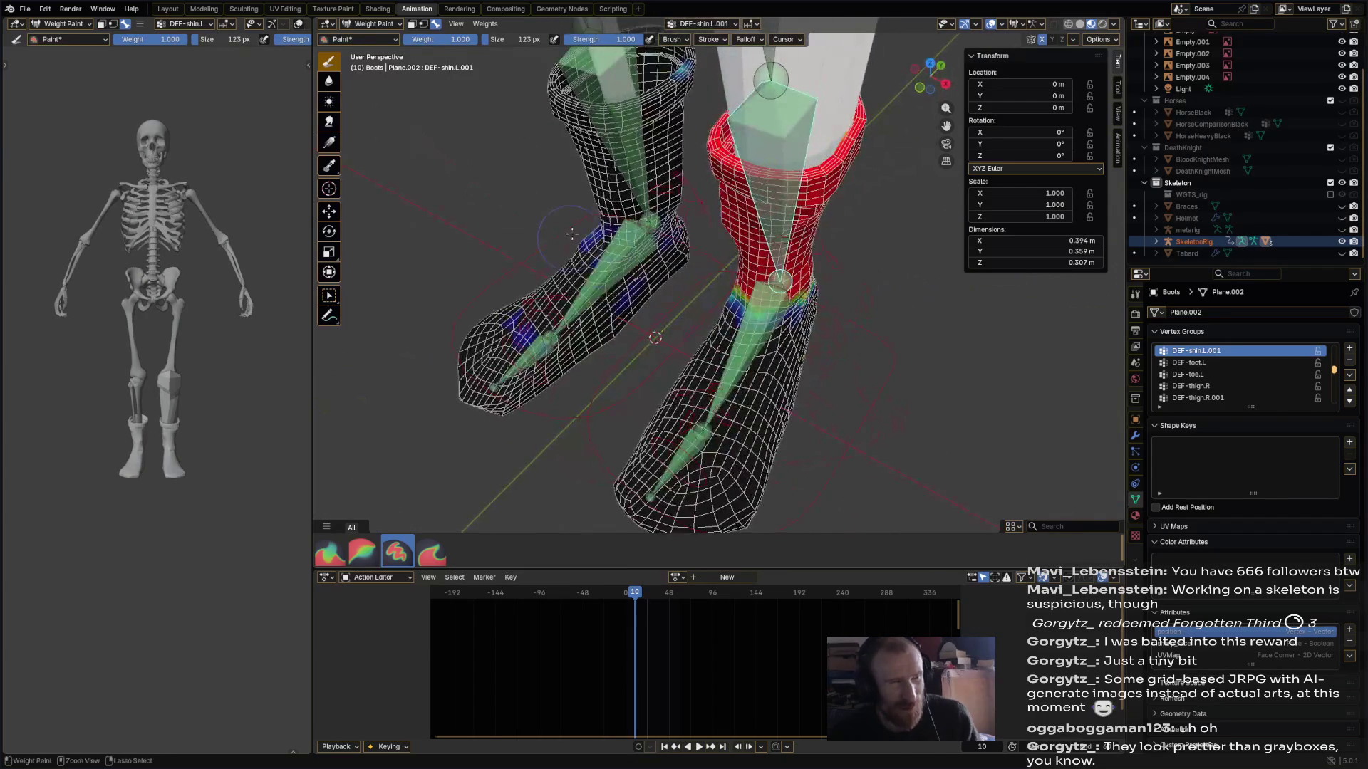
pyautogui.moveTo(527, 344)
pyautogui.mouseDown(button='middle')
pyautogui.moveTo(638, 299)
pyautogui.moveTo(665, 207)
pyautogui.mouseUp(button='middle')
pyautogui.moveTo(881, 188); pyautogui.dragTo(901, 328, button='middle')
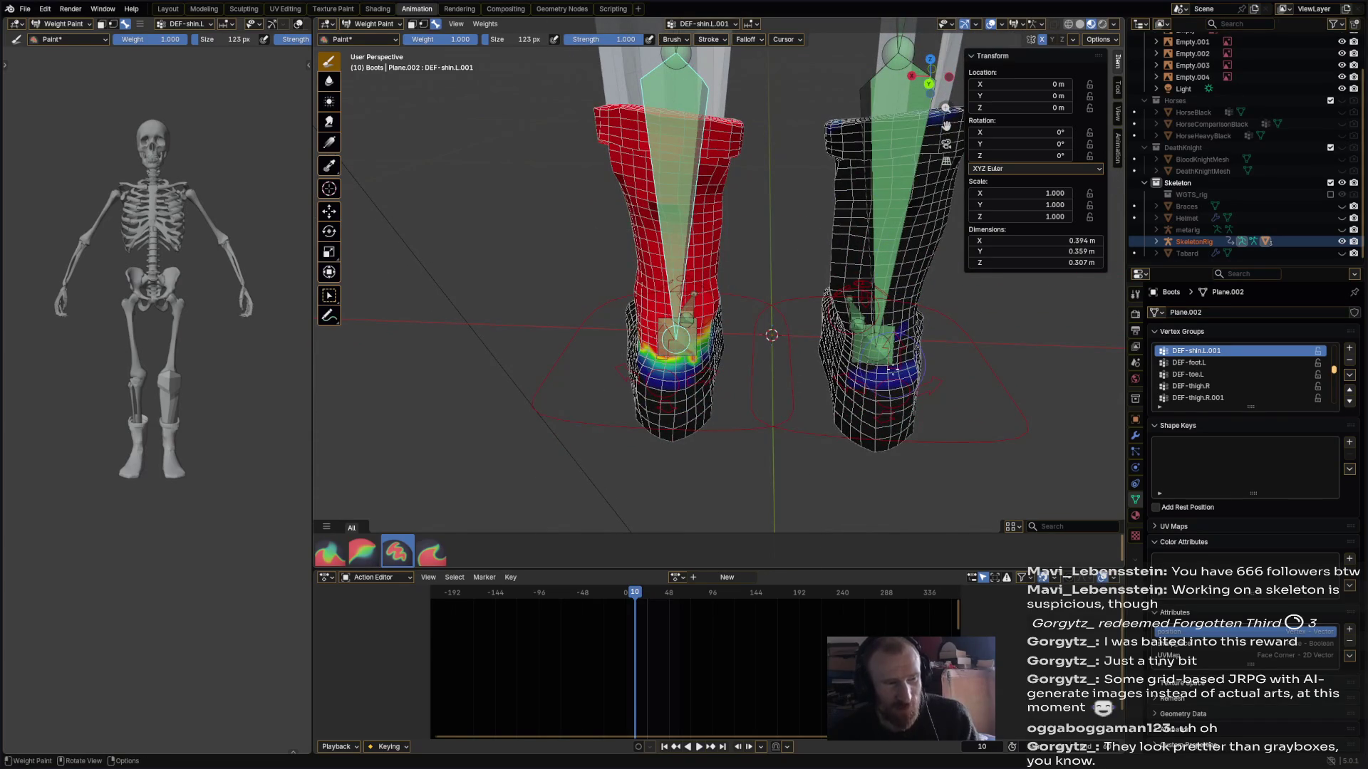
pyautogui.moveTo(675, 341)
pyautogui.mouseDown(button='middle')
pyautogui.moveTo(776, 384)
pyautogui.moveTo(810, 372)
pyautogui.mouseUp(button='middle')
pyautogui.keyDown('ctrl'); pyautogui.click(790, 401); pyautogui.keyUp('ctrl')
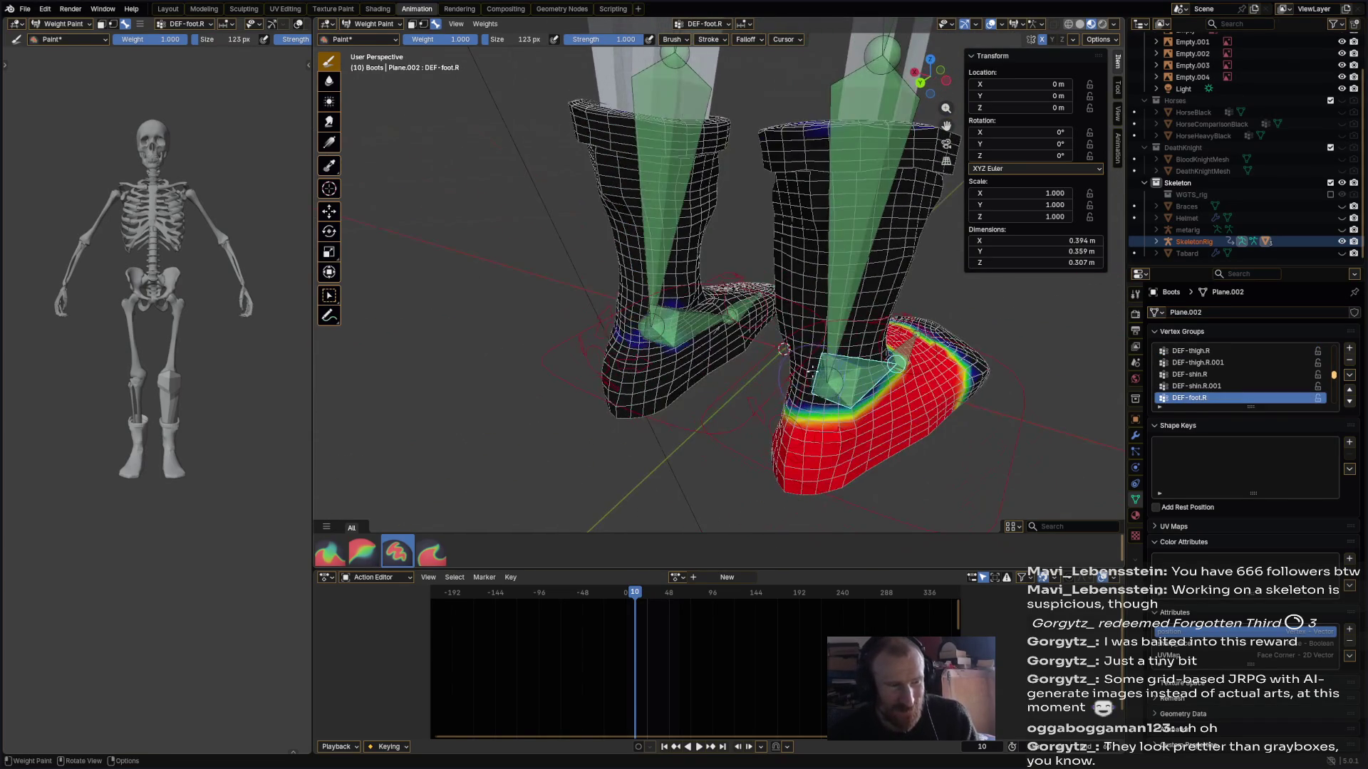
pyautogui.moveTo(836, 325)
pyautogui.mouseDown(button='middle')
pyautogui.moveTo(712, 342)
pyautogui.moveTo(641, 321)
pyautogui.mouseUp(button='middle')
pyautogui.keyDown('ctrl'); pyautogui.click(570, 235); pyautogui.keyUp('ctrl')
pyautogui.moveTo(570, 235); pyautogui.dragTo(605, 268, button='middle')
pyautogui.moveTo(465, 165); pyautogui.dragTo(499, 278, button='middle')
pyautogui.moveTo(887, 307); pyautogui.dragTo(677, 317, button='middle')
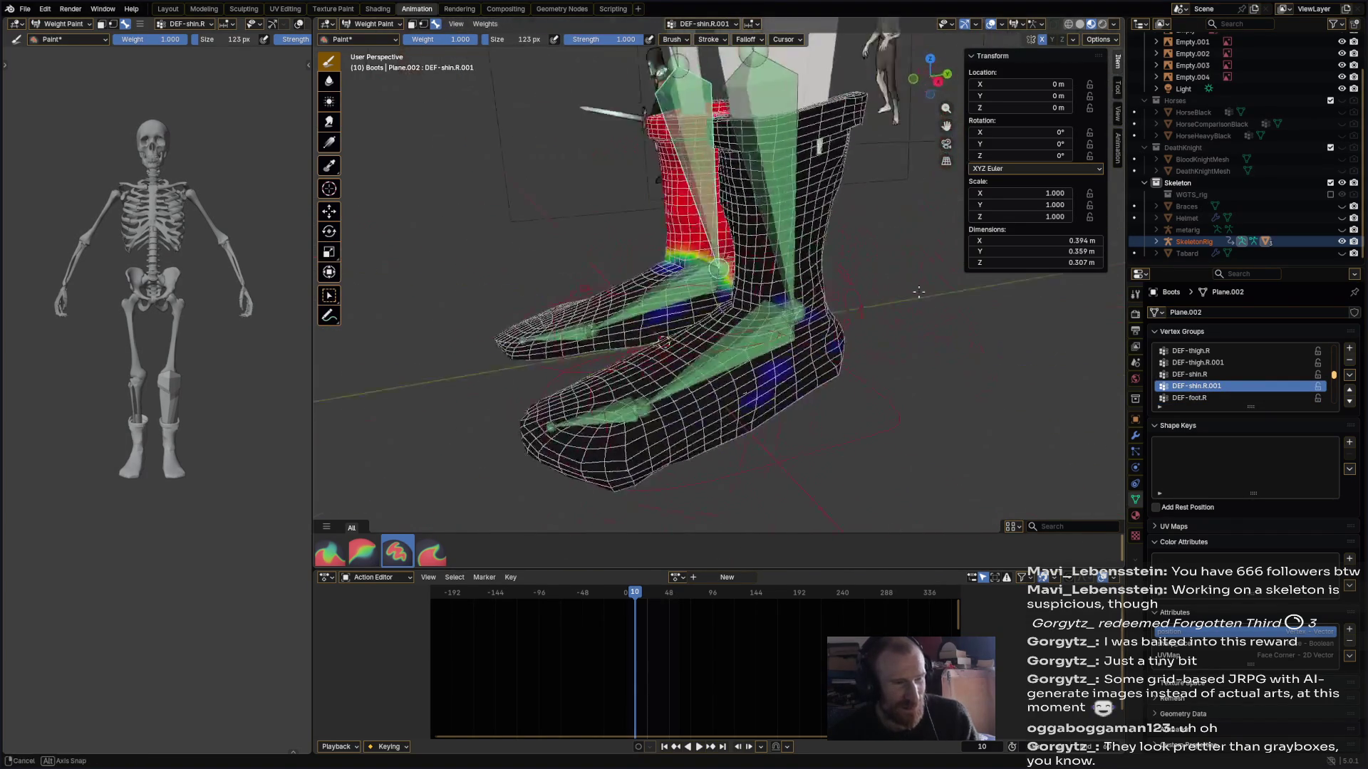
pyautogui.scroll(5, 641, 321)
pyautogui.keyDown('ctrl'); pyautogui.moveTo(756, 371); pyautogui.dragTo(898, 345, button='middle'); pyautogui.keyUp('ctrl')
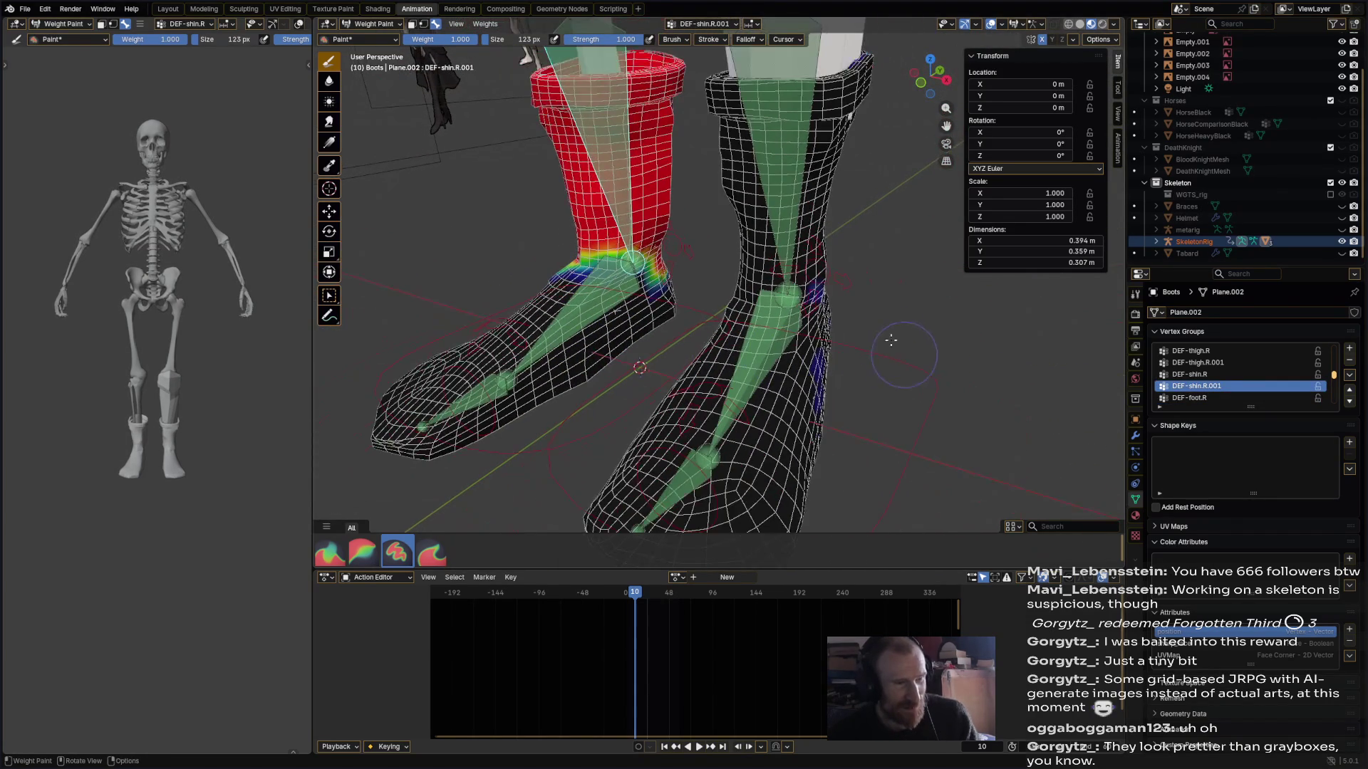
pyautogui.moveTo(803, 401); pyautogui.dragTo(720, 479, button='middle')
pyautogui.moveTo(790, 426)
pyautogui.mouseDown(button='middle')
pyautogui.moveTo(690, 460)
pyautogui.moveTo(641, 315)
pyautogui.mouseUp(button='middle')
pyautogui.keyDown('ctrl'); pyautogui.click(641, 314); pyautogui.keyUp('ctrl')
pyautogui.keyDown('ctrl'); pyautogui.click(520, 435); pyautogui.keyUp('ctrl')
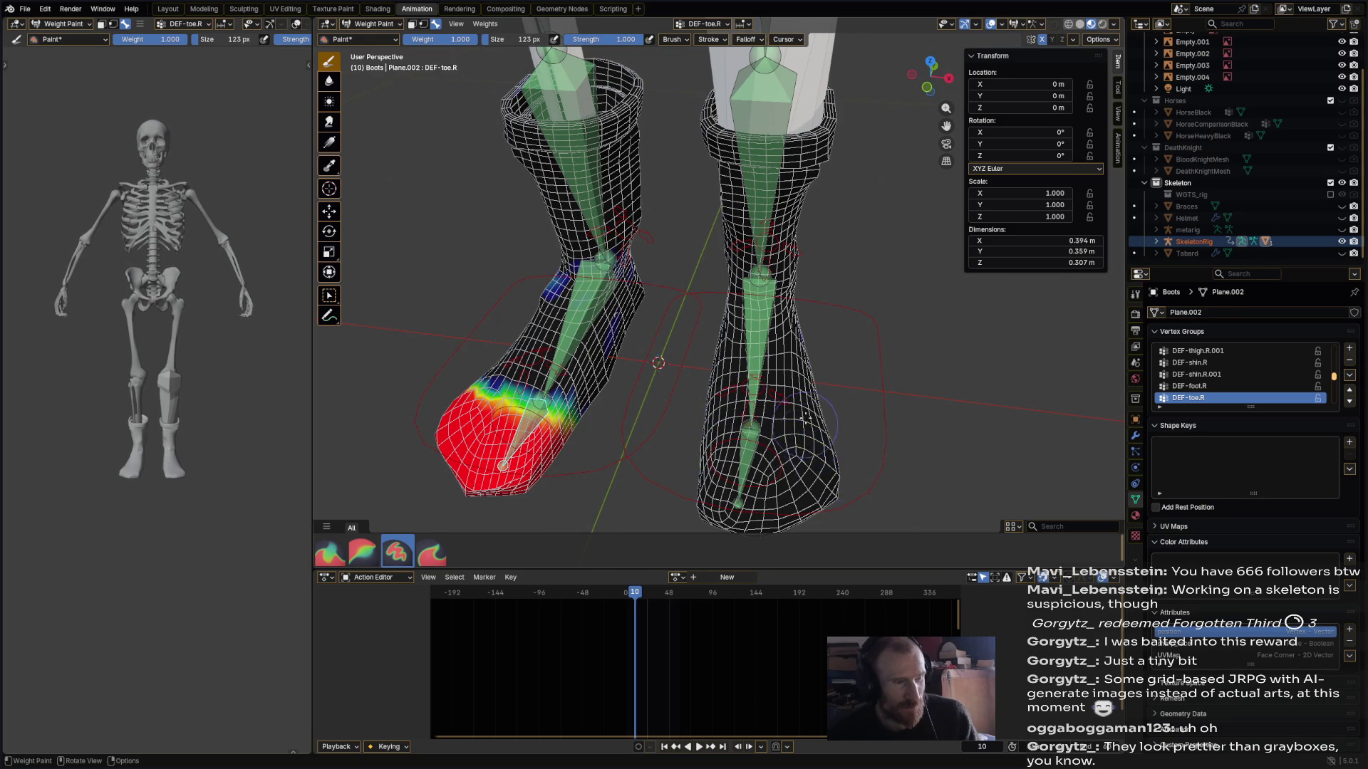
pyautogui.scroll(-3, 804, 419)
pyautogui.moveTo(641, 311); pyautogui.dragTo(682, 282, button='middle')
pyautogui.moveTo(787, 344); pyautogui.dragTo(727, 329, button='middle')
pyautogui.keyDown('ctrl'); pyautogui.click(726, 329); pyautogui.keyUp('ctrl')
pyautogui.keyDown('ctrl'); pyautogui.click(653, 360); pyautogui.keyUp('ctrl')
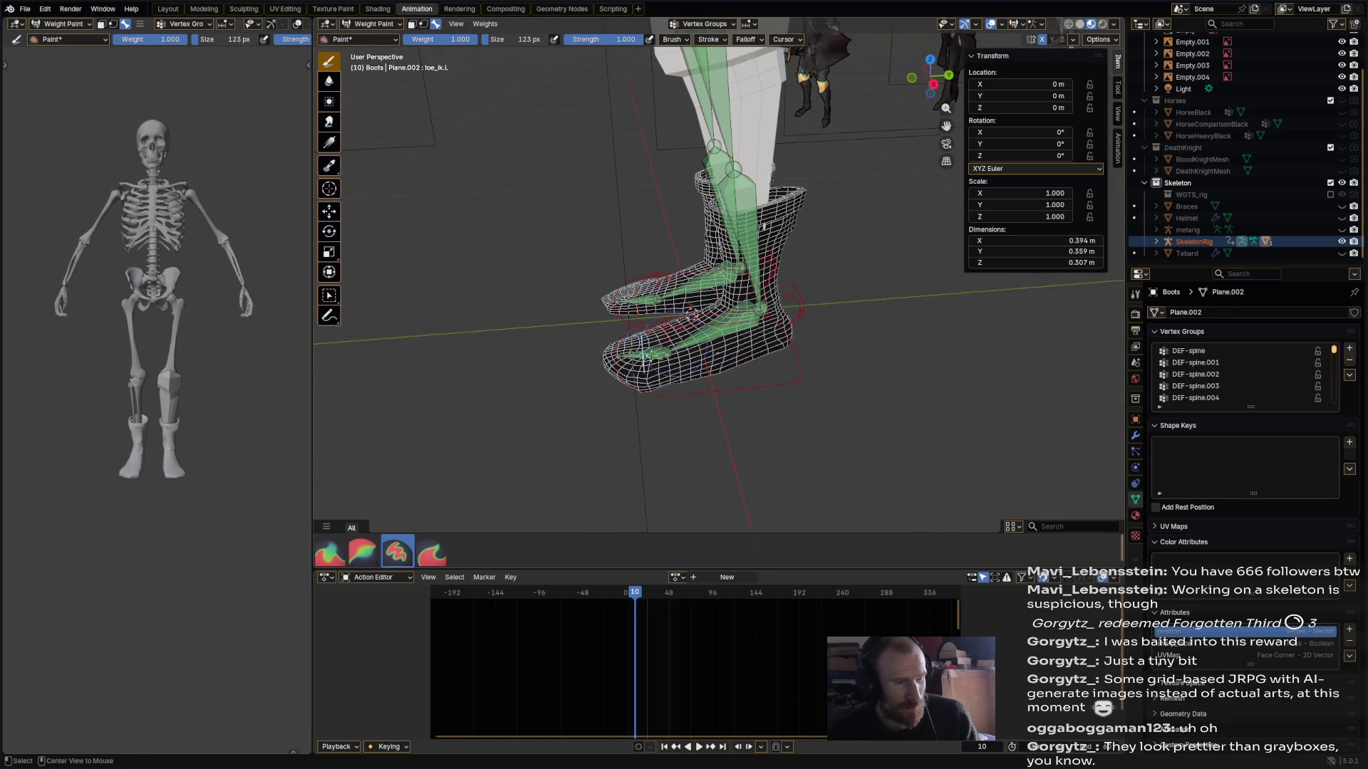
pyautogui.keyDown('ctrl'); pyautogui.click(642, 352); pyautogui.keyUp('ctrl')
pyautogui.keyDown('ctrl'); pyautogui.click(744, 235); pyautogui.keyUp('ctrl')
pyautogui.press('KP_1')
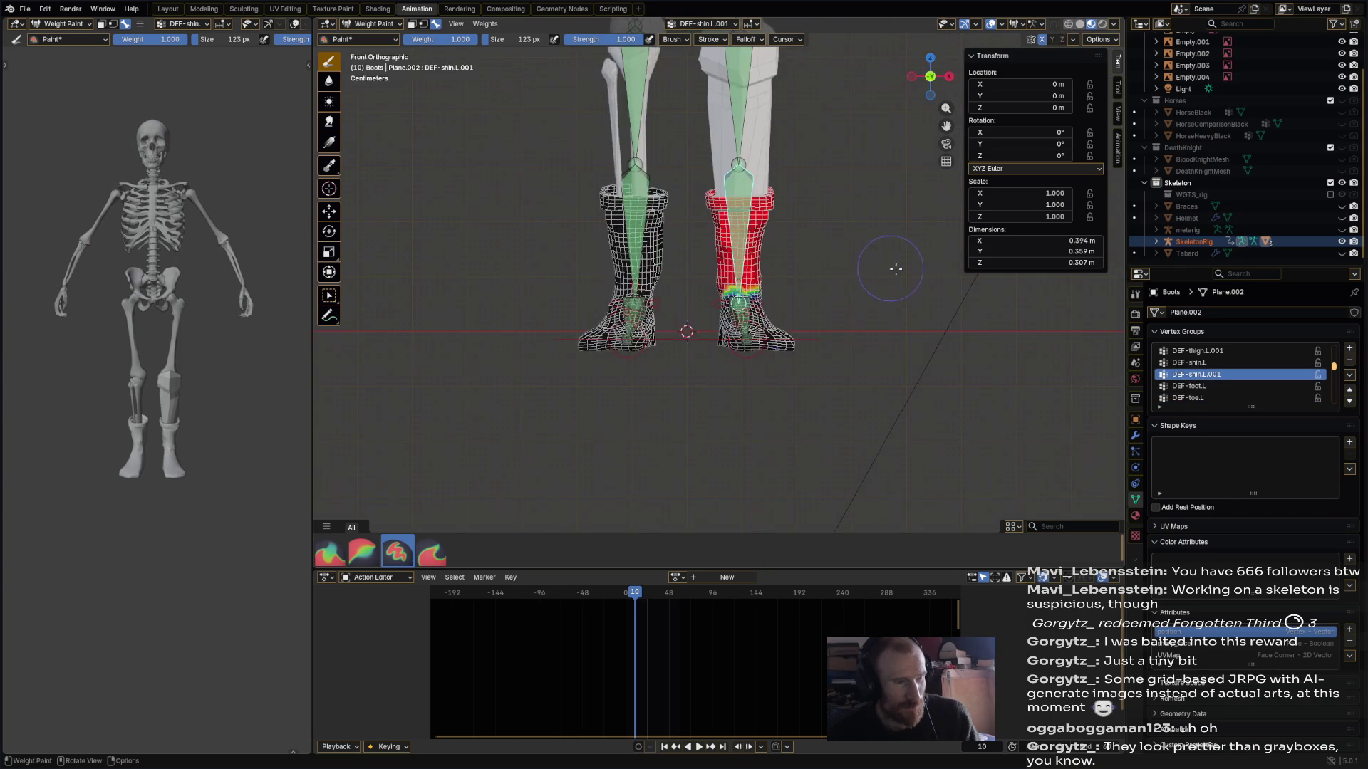
pyautogui.keyDown('ctrl'); pyautogui.click(645, 202); pyautogui.keyUp('ctrl')
pyautogui.scroll(-2, 802, 287)
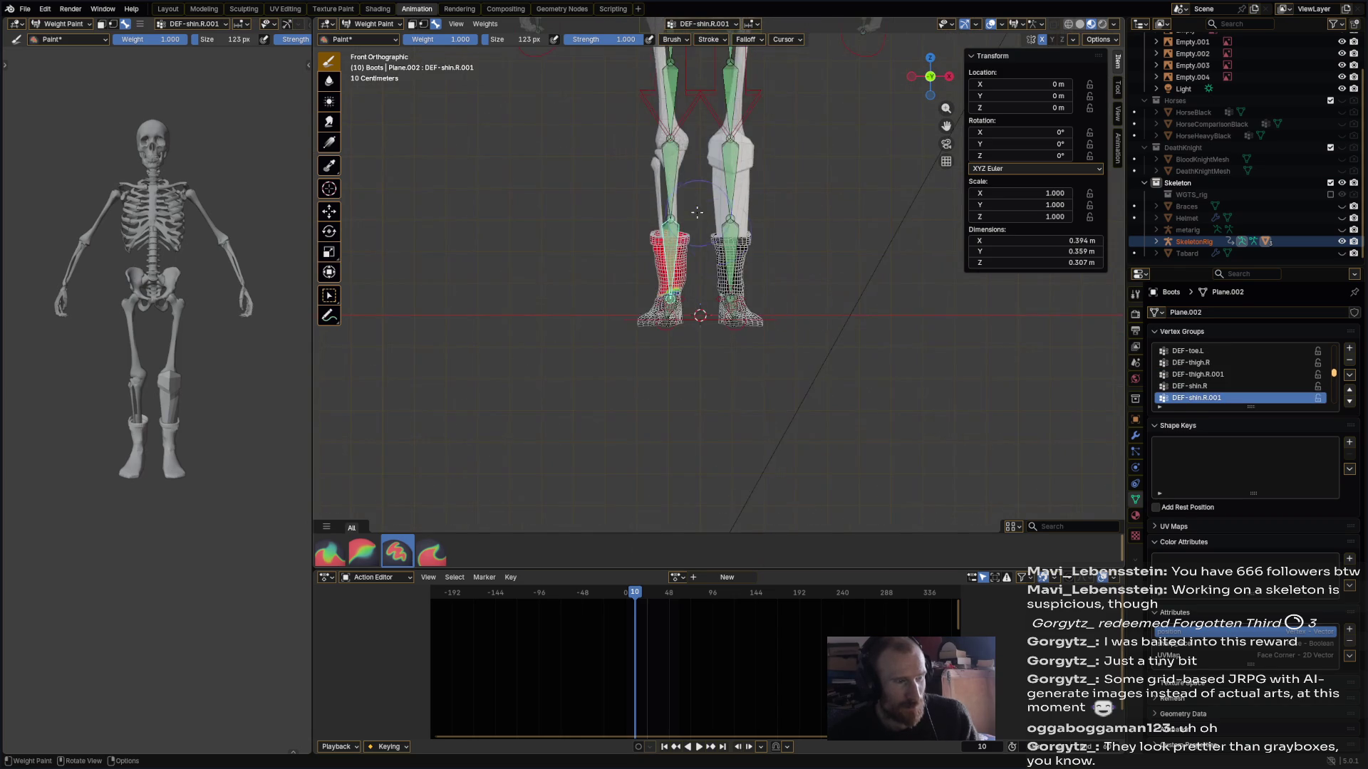
pyautogui.keyDown('ctrl'); pyautogui.click(661, 171); pyautogui.keyUp('ctrl')
pyautogui.keyDown('ctrl'); pyautogui.click(728, 171); pyautogui.keyUp('ctrl')
pyautogui.scroll(-2, 788, 342)
pyautogui.rightClick(788, 342)
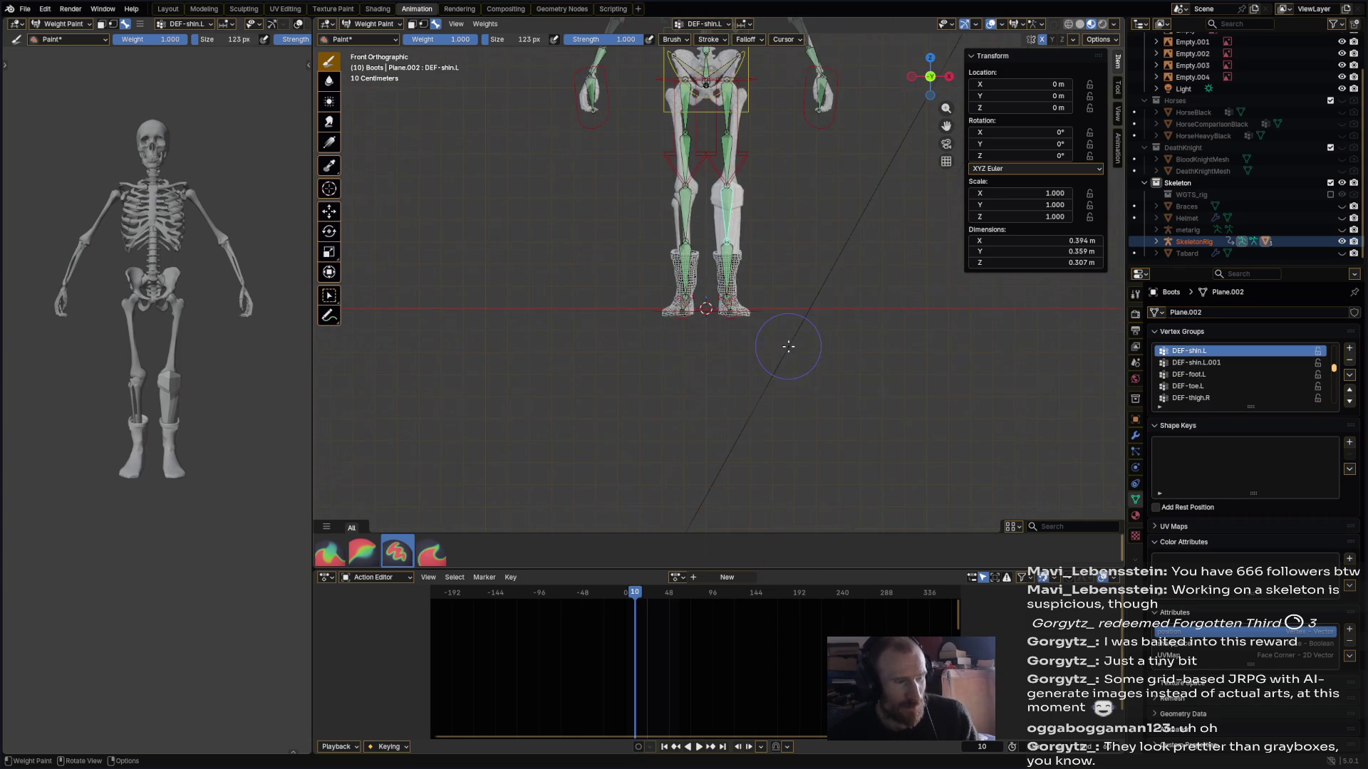
pyautogui.moveTo(787, 342)
pyautogui.mouseDown(button='middle')
pyautogui.moveTo(846, 213)
pyautogui.moveTo(815, 309)
pyautogui.moveTo(765, 326)
pyautogui.mouseUp(button='middle')
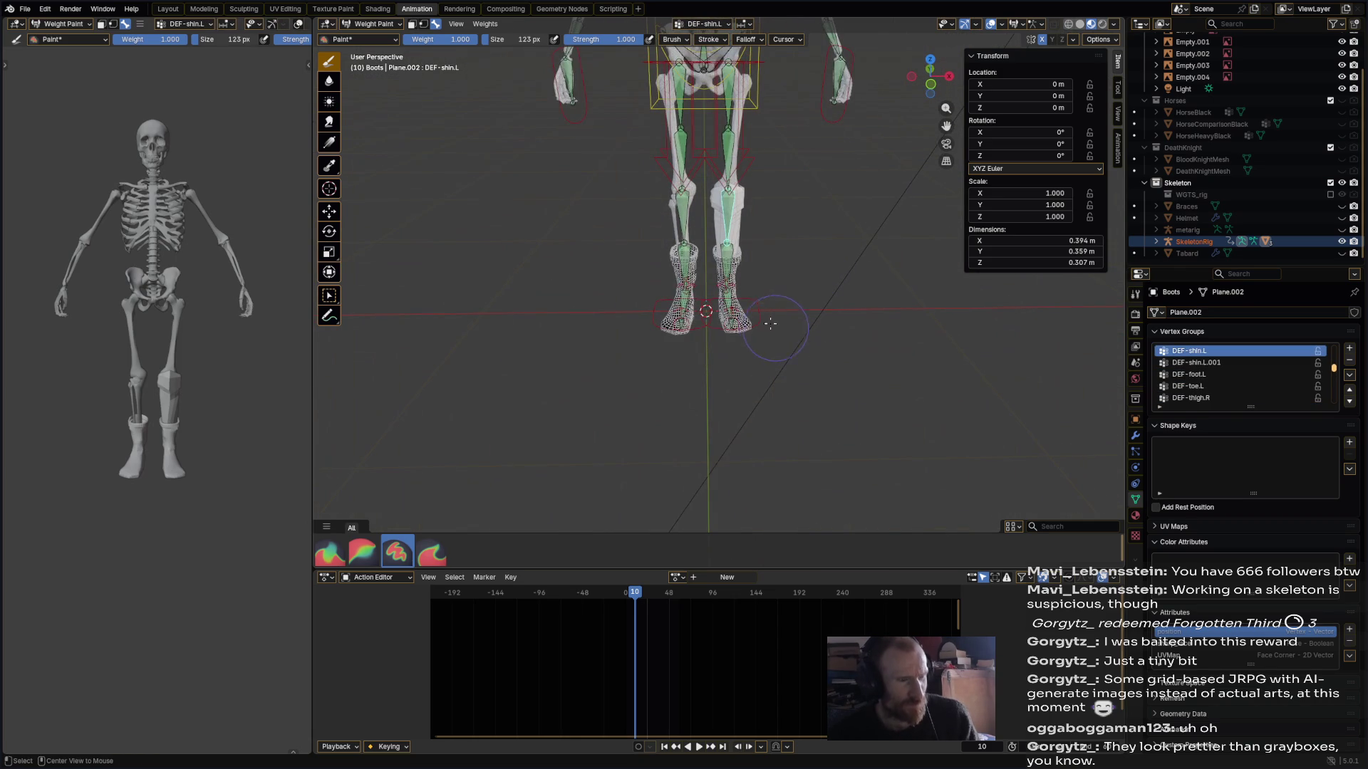
pyautogui.keyDown('ctrl'); pyautogui.click(761, 322); pyautogui.keyUp('ctrl')
# - Lift the left foot controller up and outward and tilt it about -60°
pyautogui.press('g')
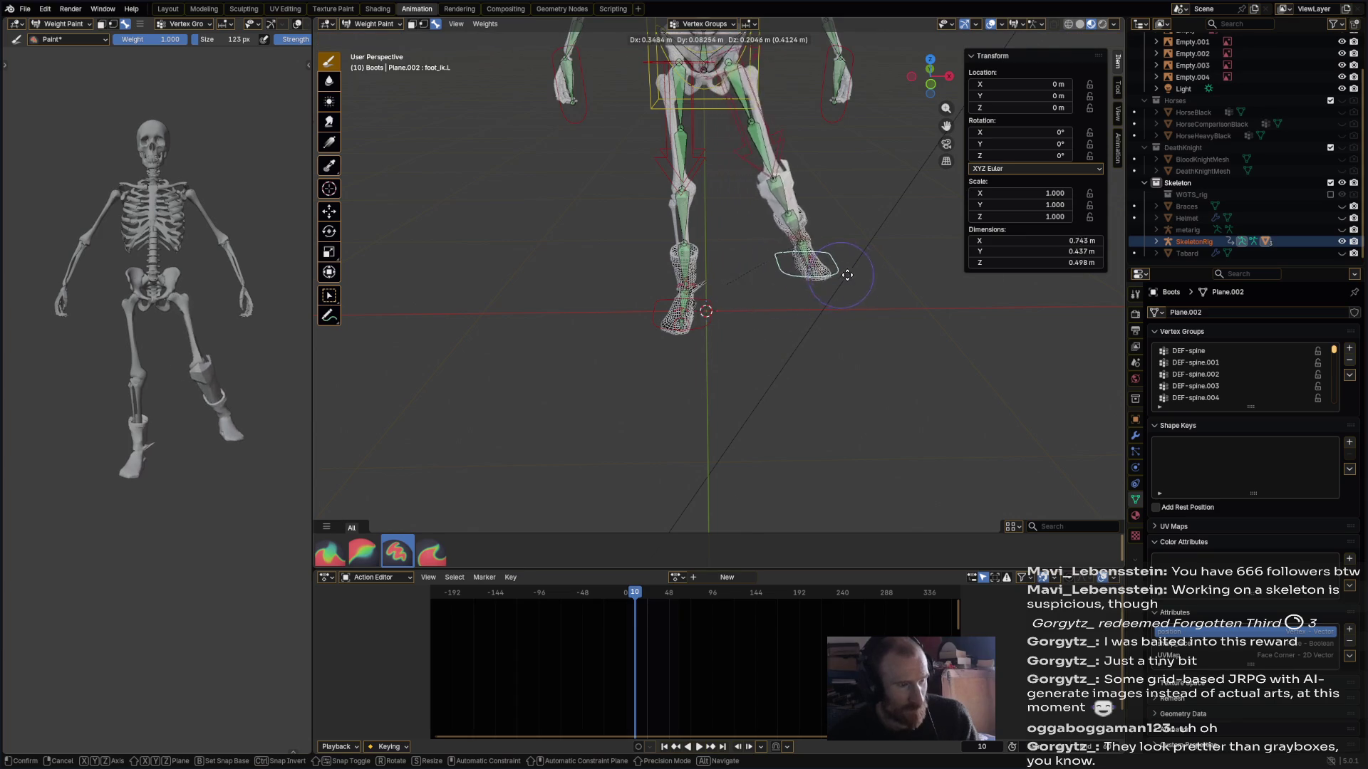
pyautogui.click(899, 262)
pyautogui.press('r')
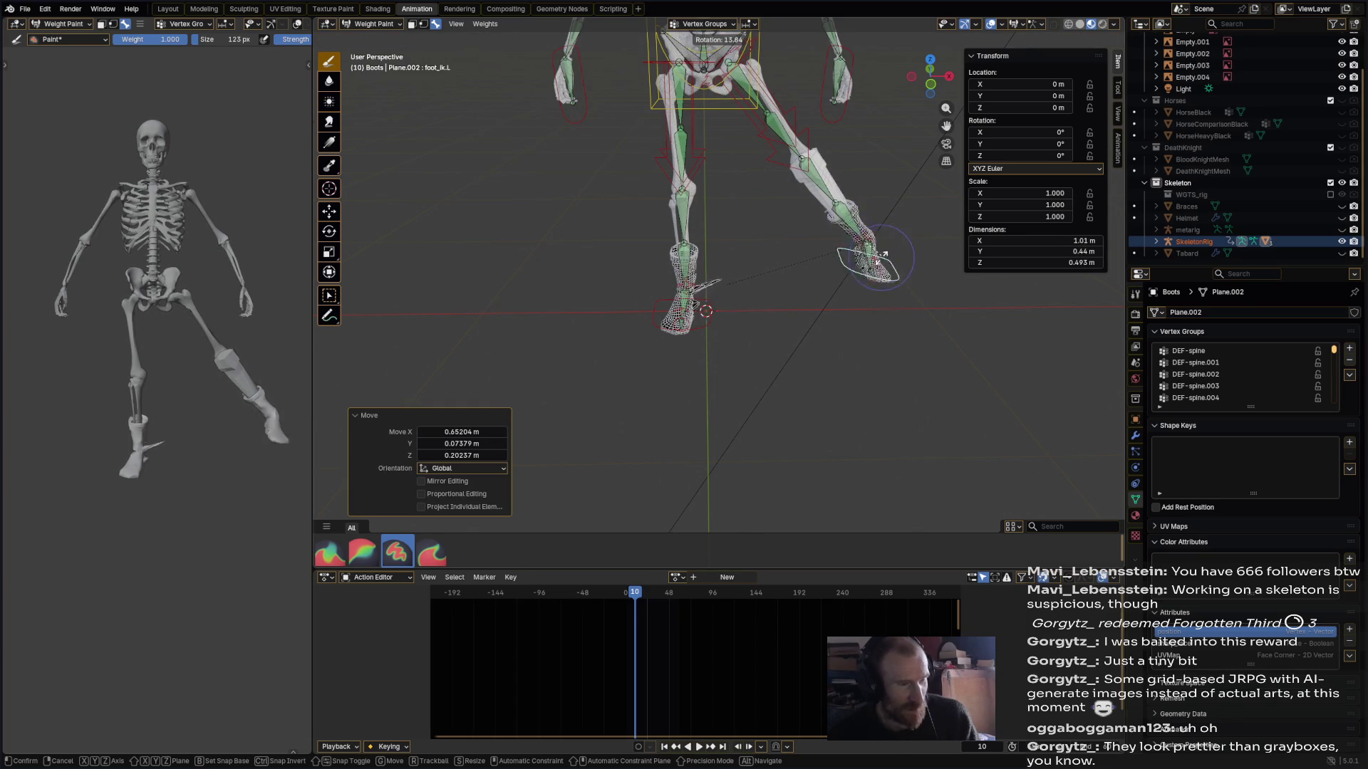
pyautogui.click(891, 245)
# - Paint down the stretched ankle spike in DEF-foot.R, then view the DEF-shin.L.001 weights
pyautogui.moveTo(890, 246)
pyautogui.mouseDown(button='middle')
pyautogui.moveTo(682, 322)
pyautogui.moveTo(702, 289)
pyautogui.mouseUp(button='middle')
pyautogui.scroll(4, 682, 322)
pyautogui.keyDown('ctrl'); pyautogui.click(711, 299); pyautogui.keyUp('ctrl')
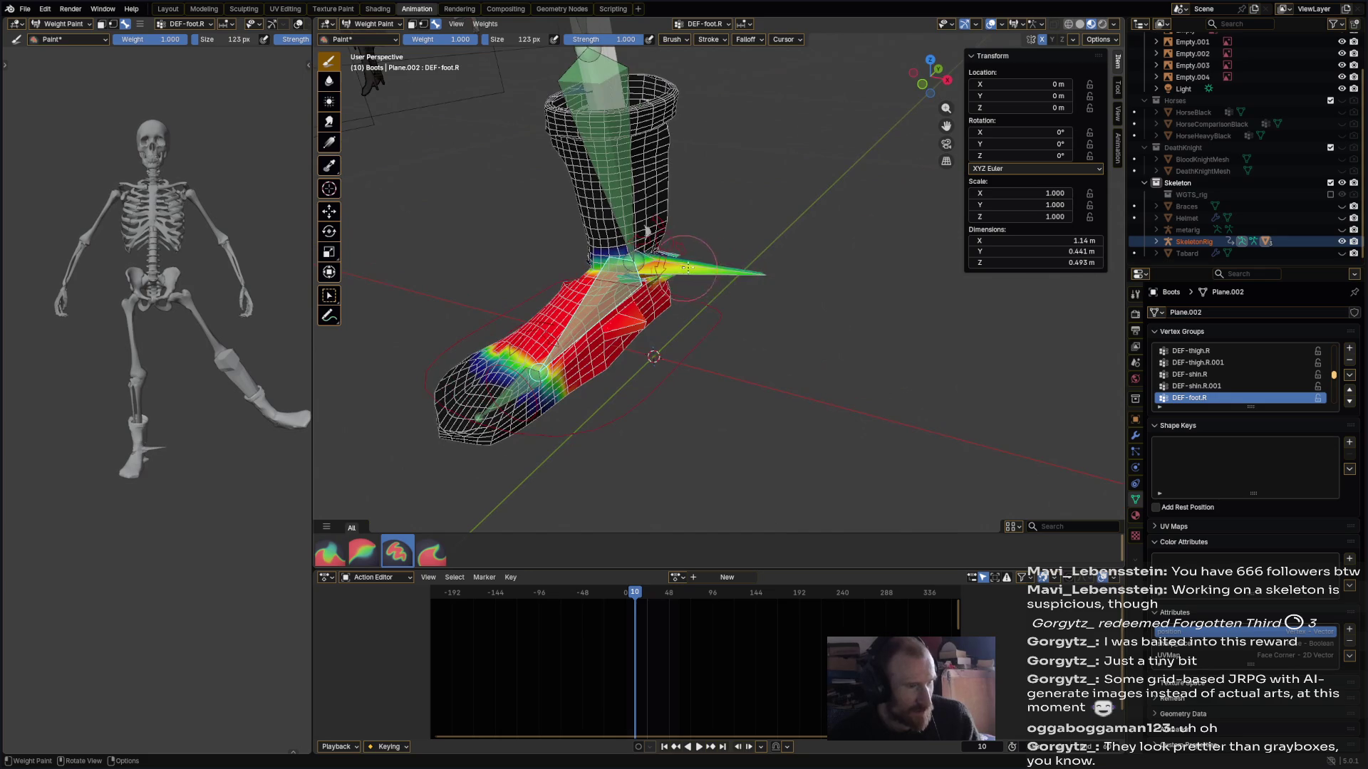
pyautogui.moveTo(744, 271)
pyautogui.mouseDown()
pyautogui.moveTo(630, 272)
pyautogui.moveTo(628, 322)
pyautogui.mouseUp()
pyautogui.moveTo(663, 314)
pyautogui.mouseDown(button='middle')
pyautogui.moveTo(654, 390)
pyautogui.moveTo(730, 355)
pyautogui.moveTo(688, 364)
pyautogui.moveTo(719, 327)
pyautogui.moveTo(638, 275)
pyautogui.moveTo(736, 325)
pyautogui.moveTo(836, 297)
pyautogui.moveTo(976, 314)
pyautogui.mouseUp(button='middle')
pyautogui.keyDown('ctrl'); pyautogui.click(554, 160); pyautogui.keyUp('ctrl')
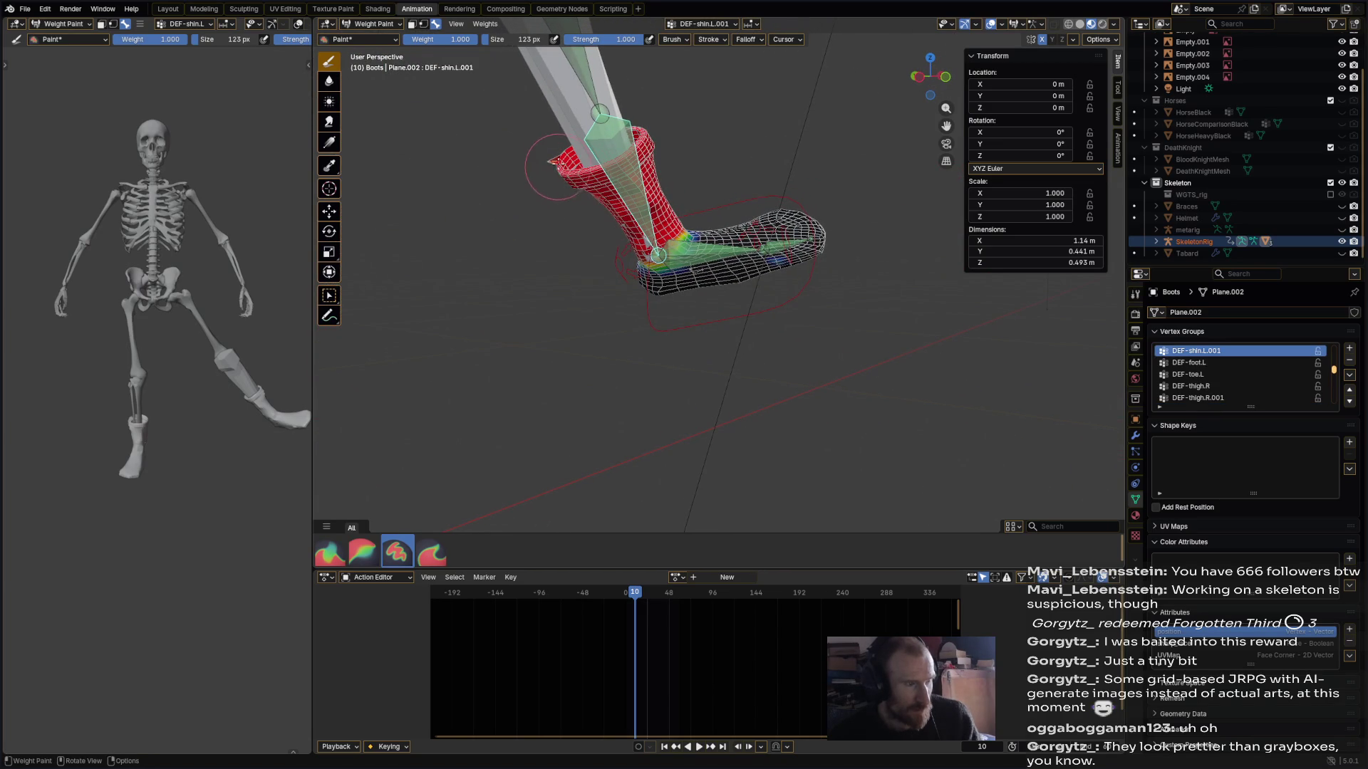
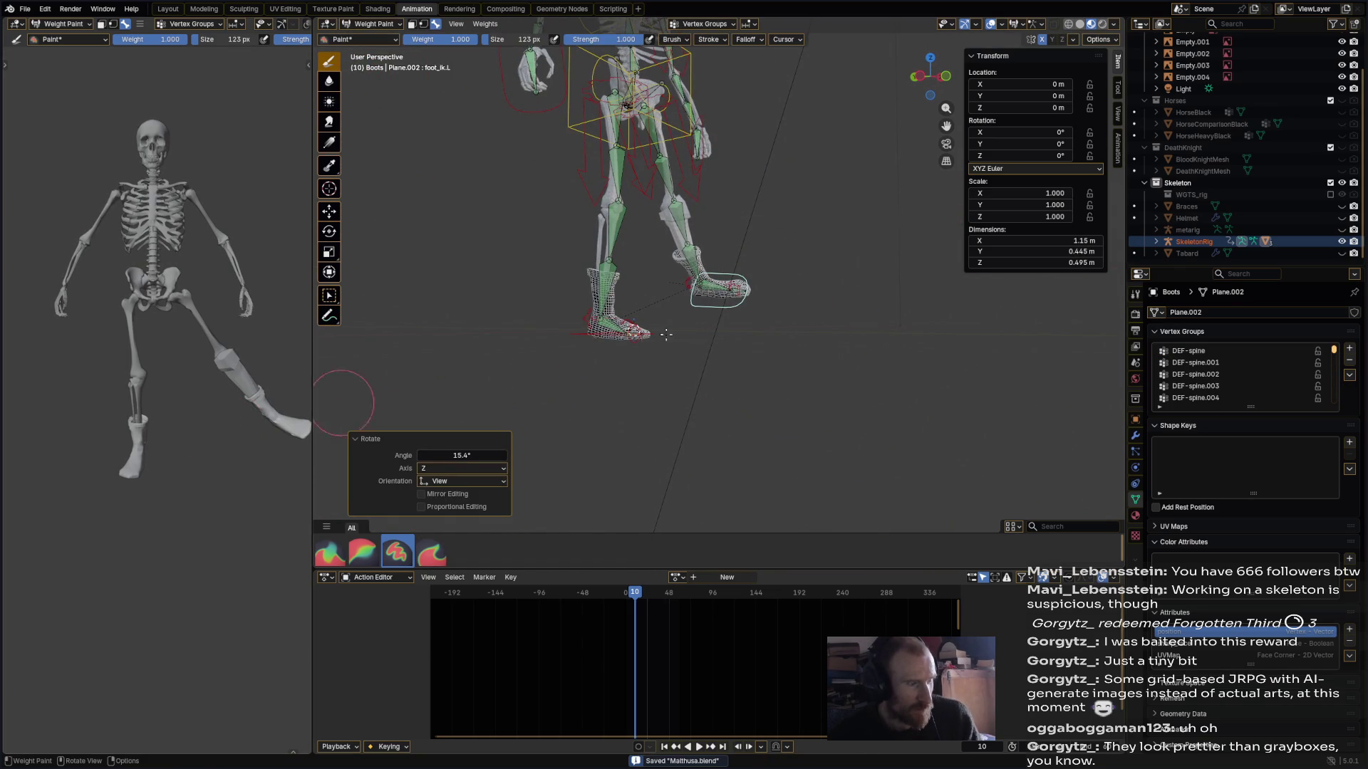
# - Test-rotate the boot's foot bone, then cancel the rotation
pyautogui.press('r')
pyautogui.press('Escape')
pyautogui.moveTo(807, 355); pyautogui.dragTo(694, 349, button='middle')
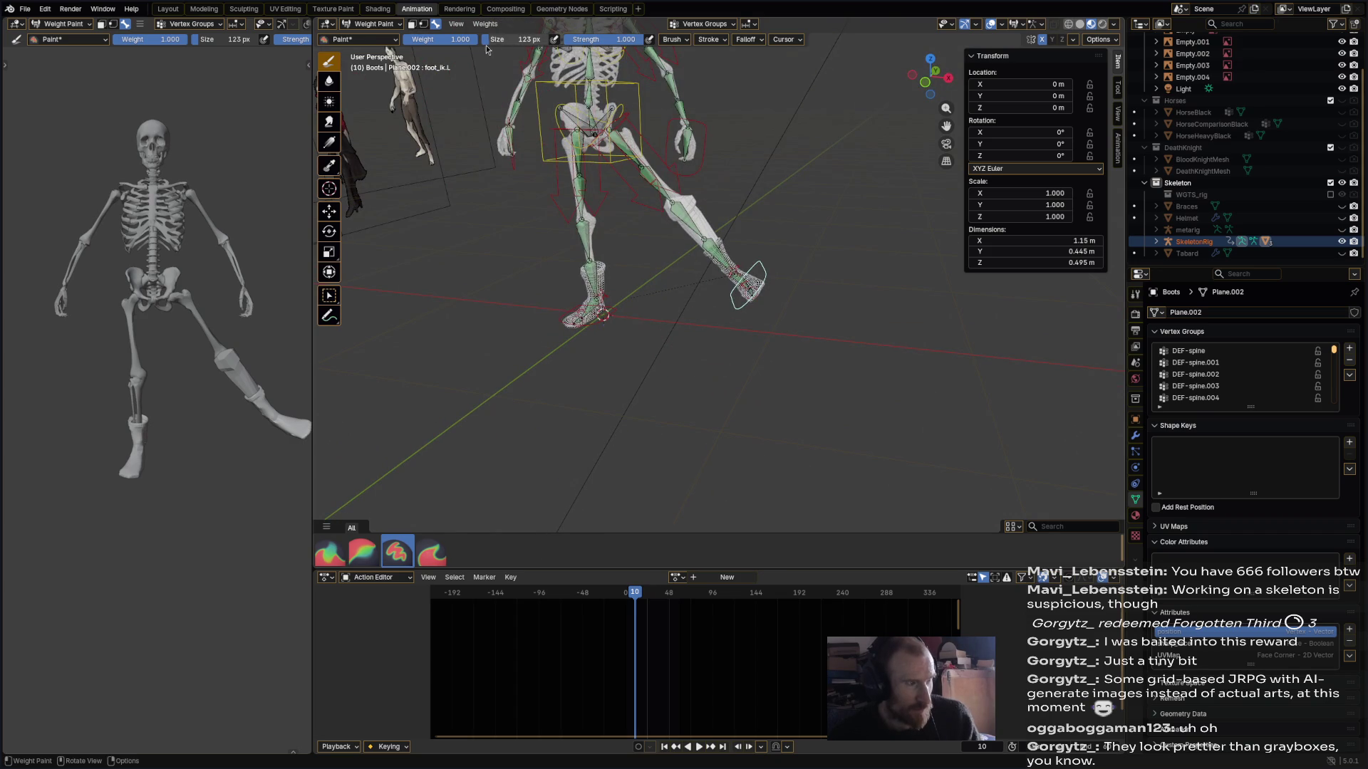
# - Switch the boots from Weight Paint back to Object Mode
pyautogui.click(488, 26)
pyautogui.click(485, 26)
pyautogui.click(382, 26)
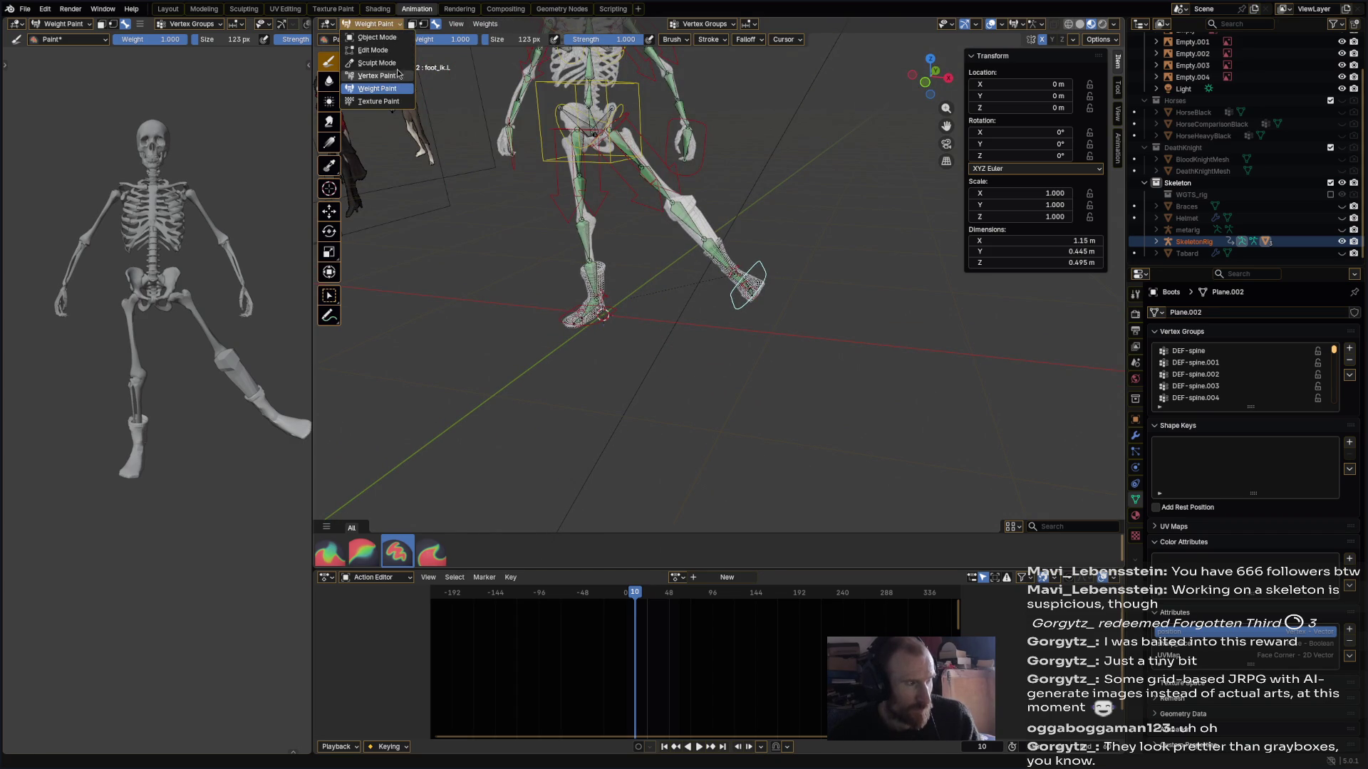
pyautogui.click(377, 37)
# - Select the SkeletonRig armature and put it in Pose Mode
pyautogui.click(765, 269)
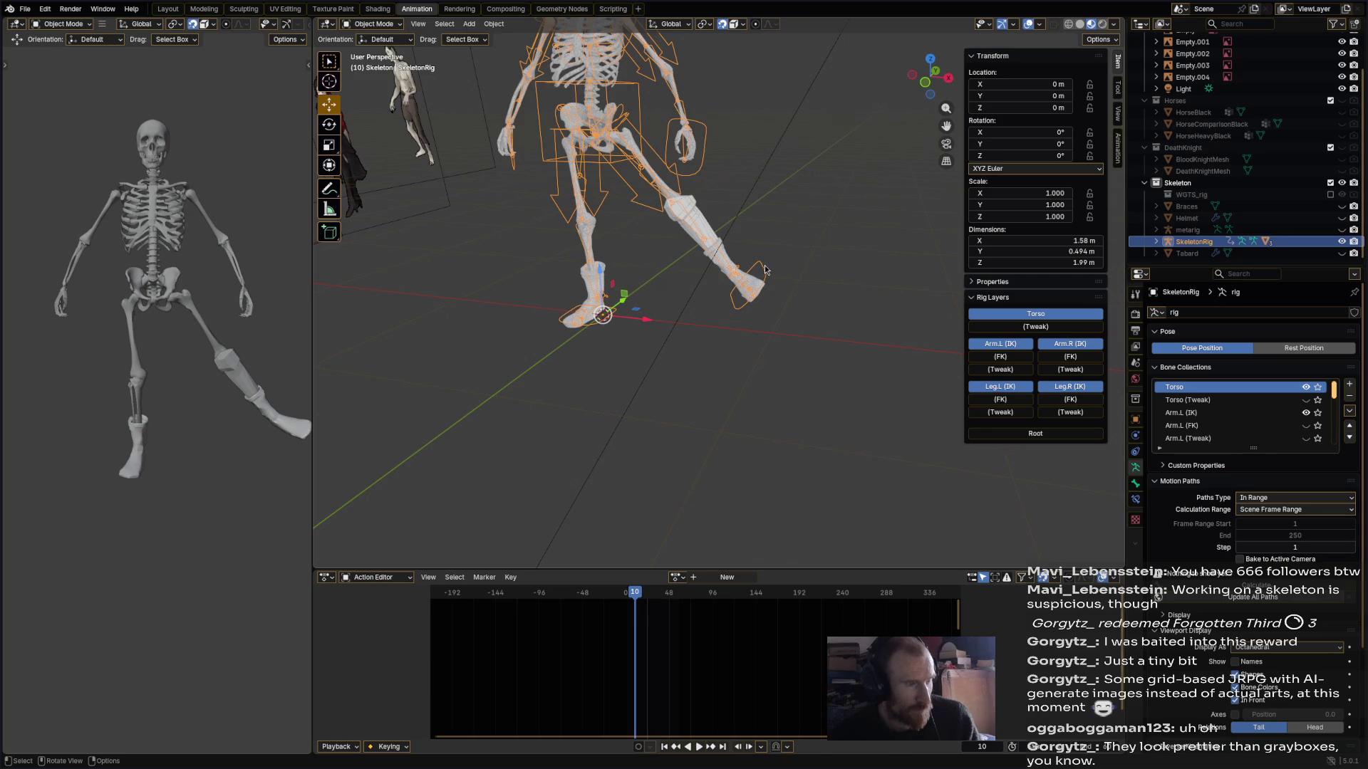
pyautogui.click(374, 25)
pyautogui.click(375, 63)
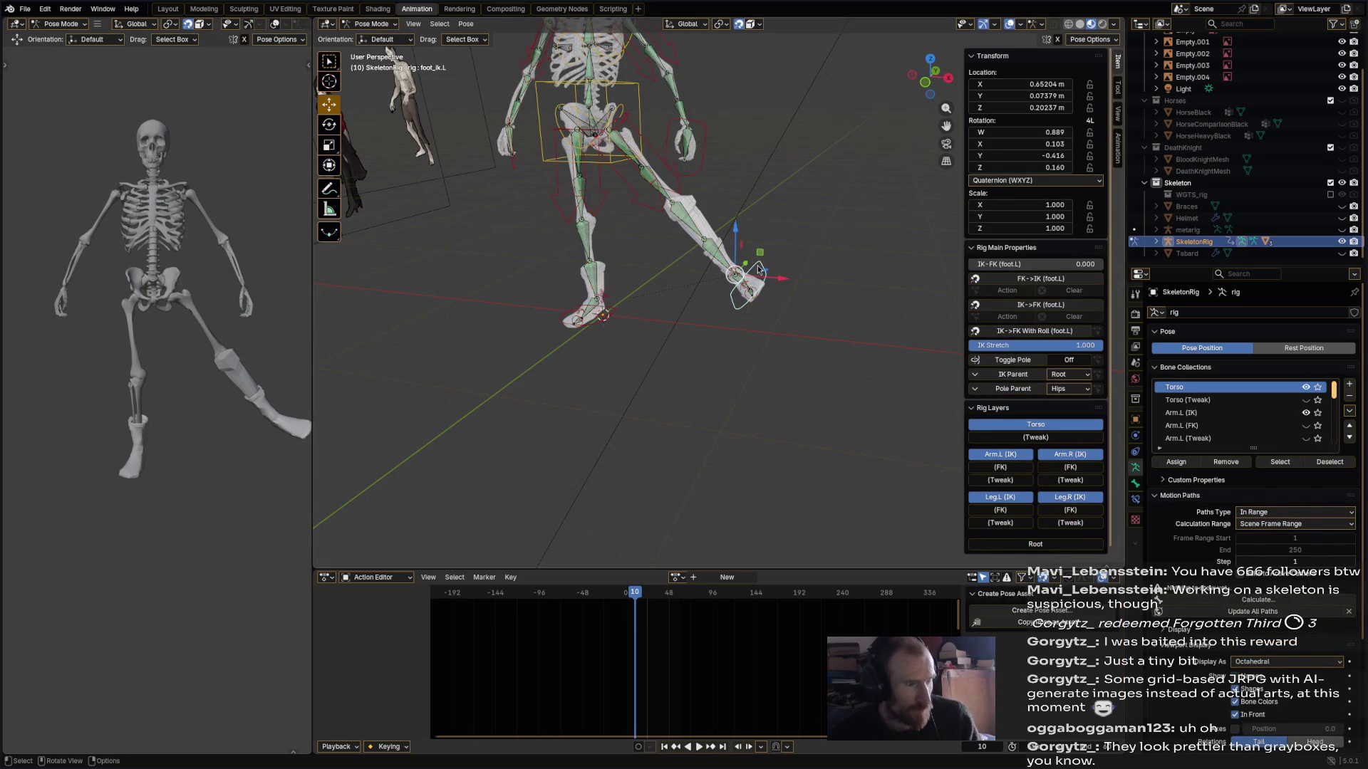
# - Clear all bone transforms with Pose > Clear Transform > All and save the file
pyautogui.click(465, 24)
pyautogui.moveTo(499, 54)
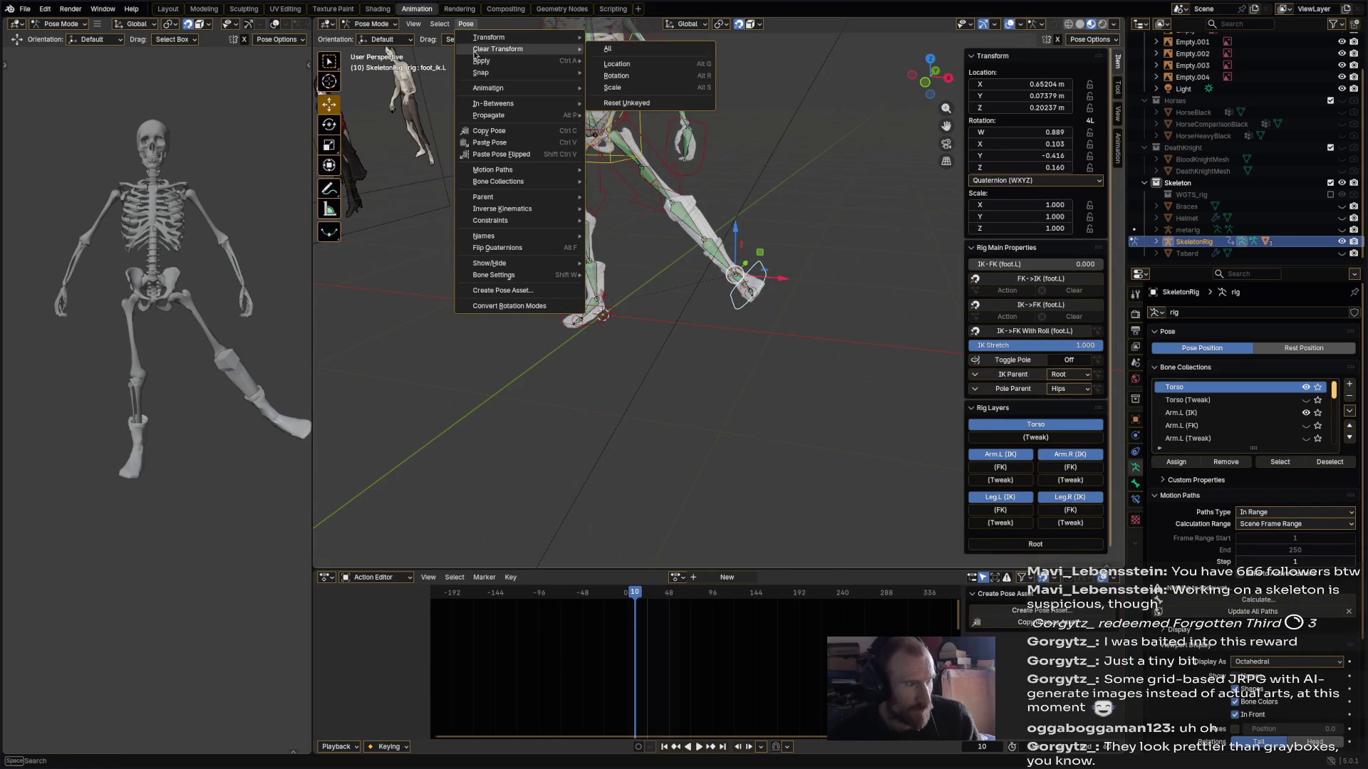
pyautogui.click(627, 48)
pyautogui.hotkey('ctrl', 's')
pyautogui.moveTo(548, 377)
pyautogui.mouseDown(button='middle')
pyautogui.moveTo(677, 369)
pyautogui.moveTo(624, 368)
pyautogui.mouseUp(button='middle')
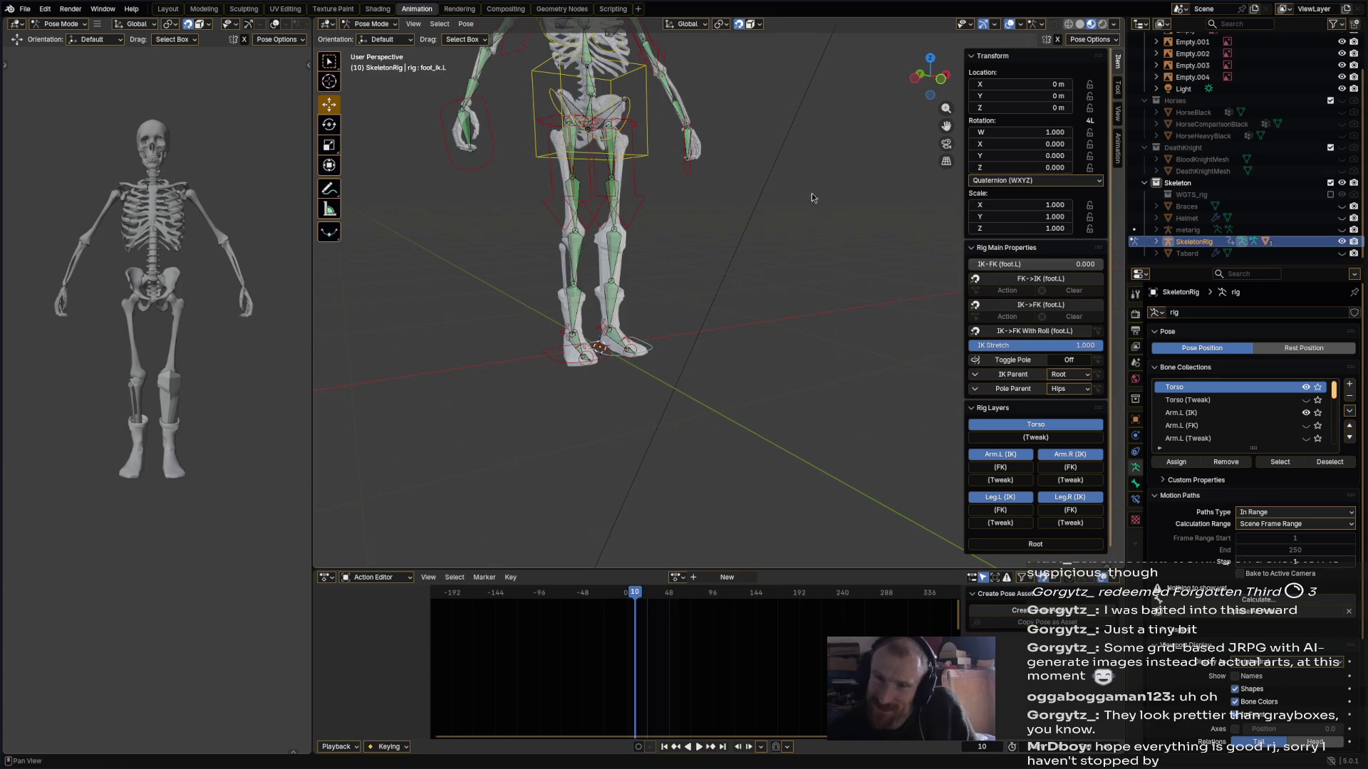
pyautogui.moveTo(981, 404)
pyautogui.mouseDown(button='middle')
pyautogui.moveTo(723, 378)
pyautogui.moveTo(711, 392)
pyautogui.moveTo(741, 393)
pyautogui.moveTo(737, 422)
pyautogui.moveTo(741, 382)
pyautogui.moveTo(651, 362)
pyautogui.mouseUp(button='middle')
pyautogui.scroll(2, 737, 421)
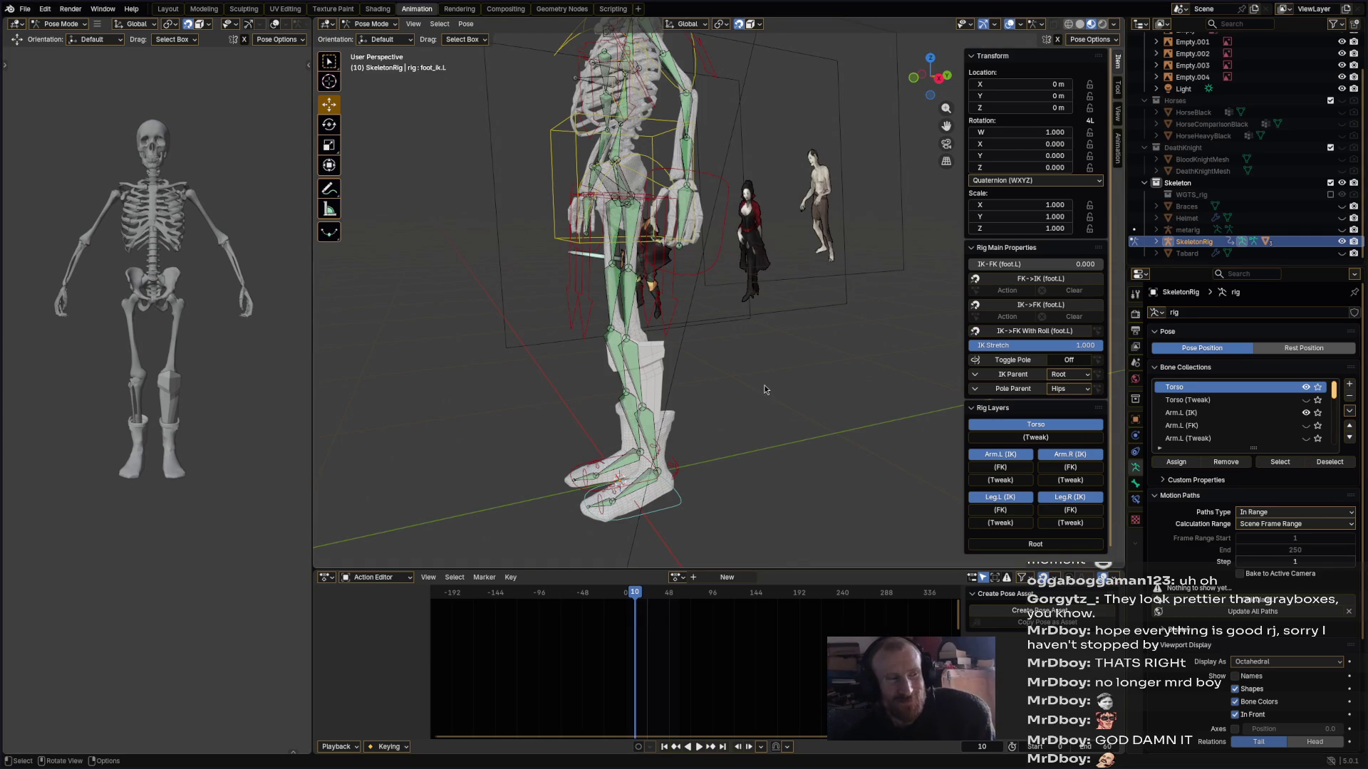
pyautogui.moveTo(672, 341)
pyautogui.mouseDown(button='middle')
pyautogui.moveTo(754, 320)
pyautogui.moveTo(717, 306)
pyautogui.moveTo(481, 324)
pyautogui.moveTo(581, 356)
pyautogui.moveTo(702, 351)
pyautogui.moveTo(724, 298)
pyautogui.moveTo(777, 389)
pyautogui.moveTo(790, 378)
pyautogui.mouseUp(button='middle')
pyautogui.scroll(6, 732, 386)
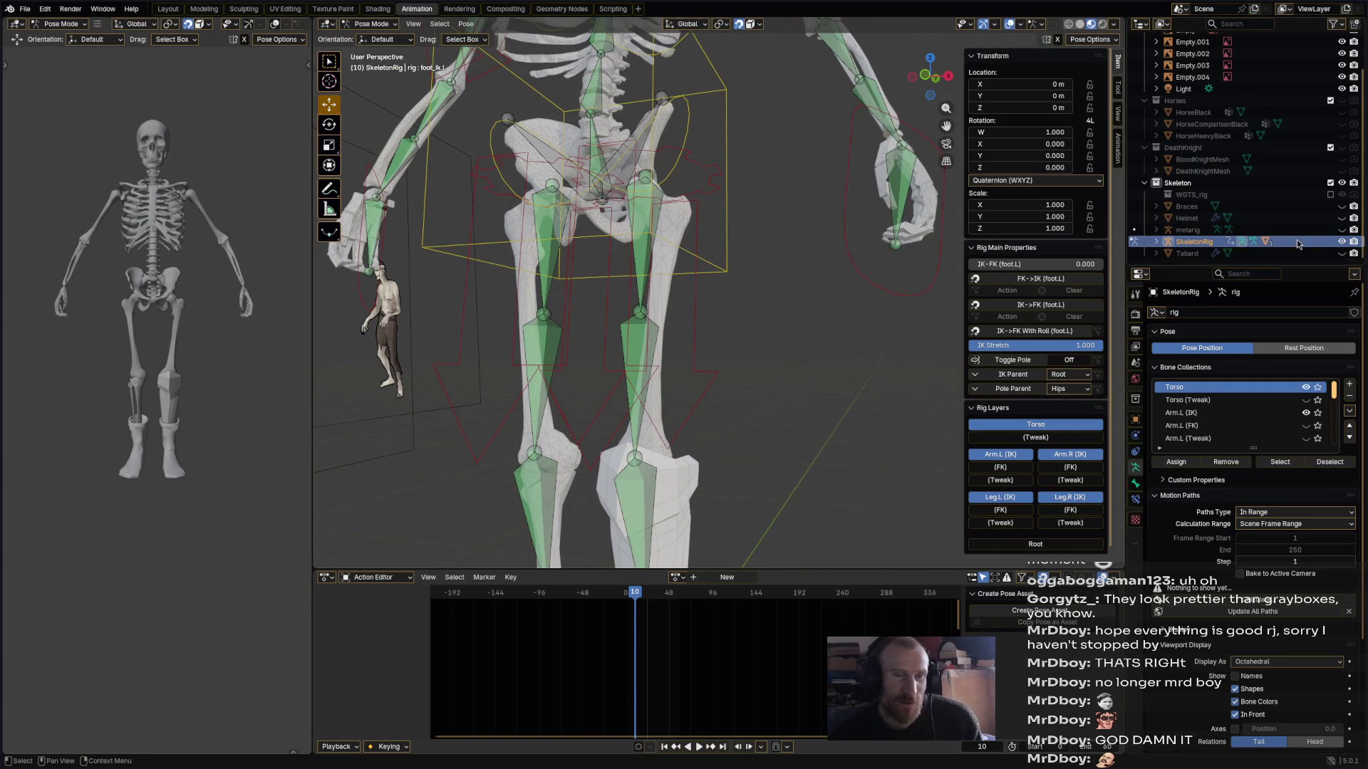
pyautogui.click(1342, 242)
# - Unhide the skeleton rig and the Tabard mesh, then return from Pose Mode to Object Mode
pyautogui.click(1342, 242)
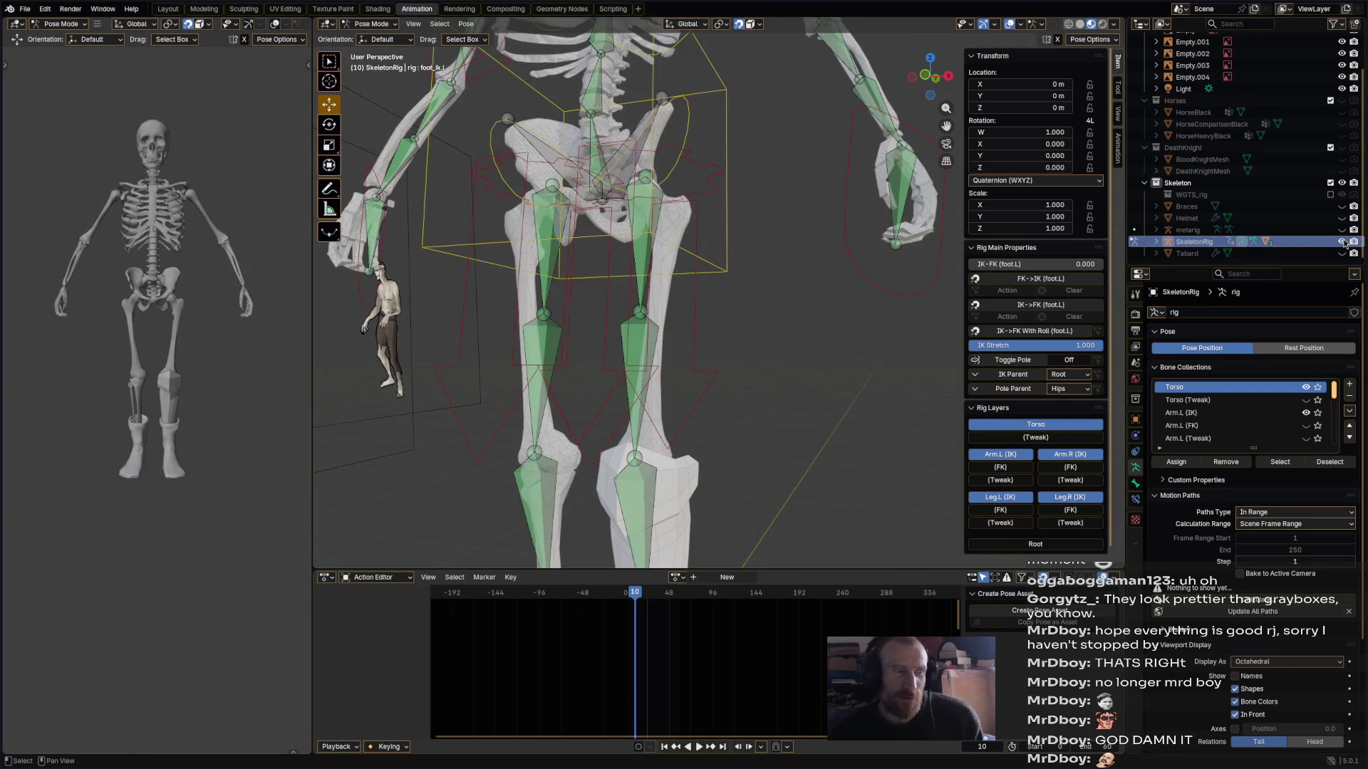
pyautogui.click(1293, 255)
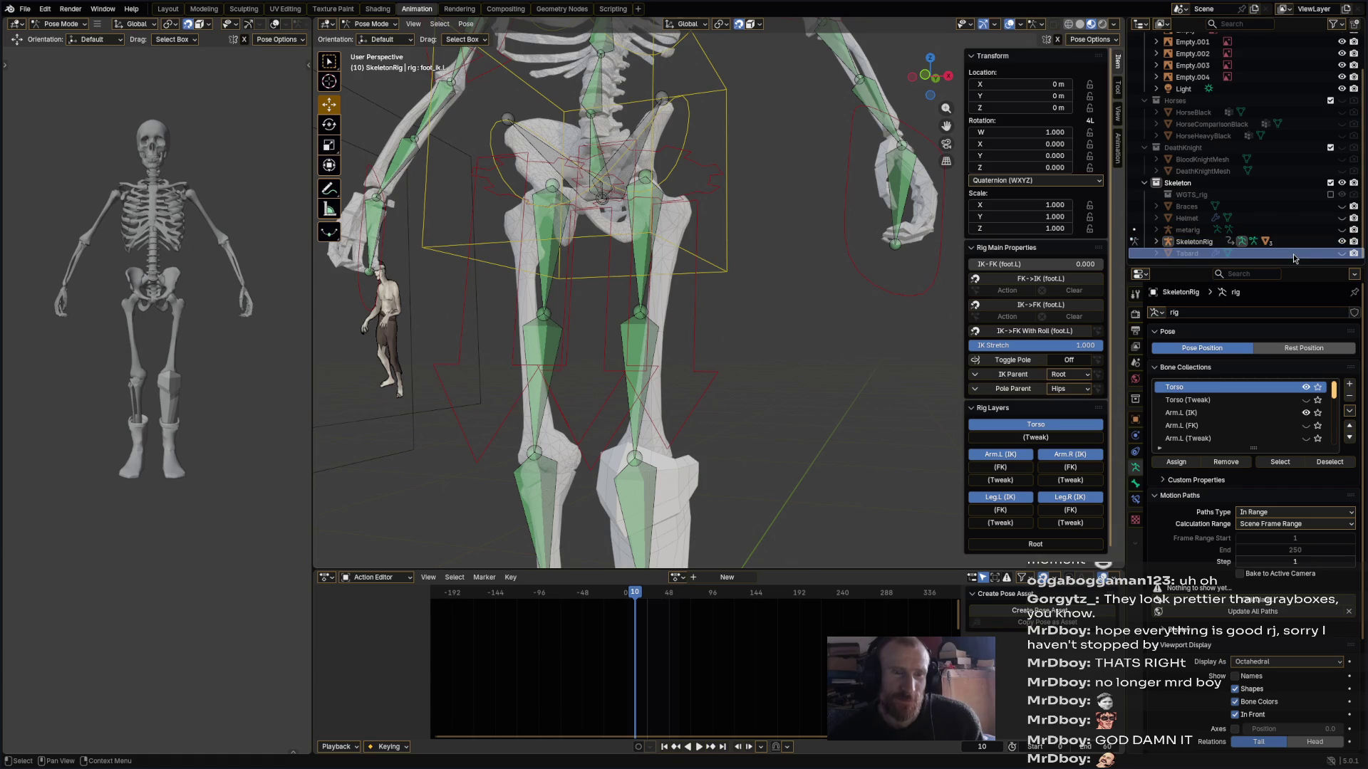
pyautogui.click(1342, 253)
pyautogui.scroll(-5, 807, 303)
pyautogui.click(667, 217)
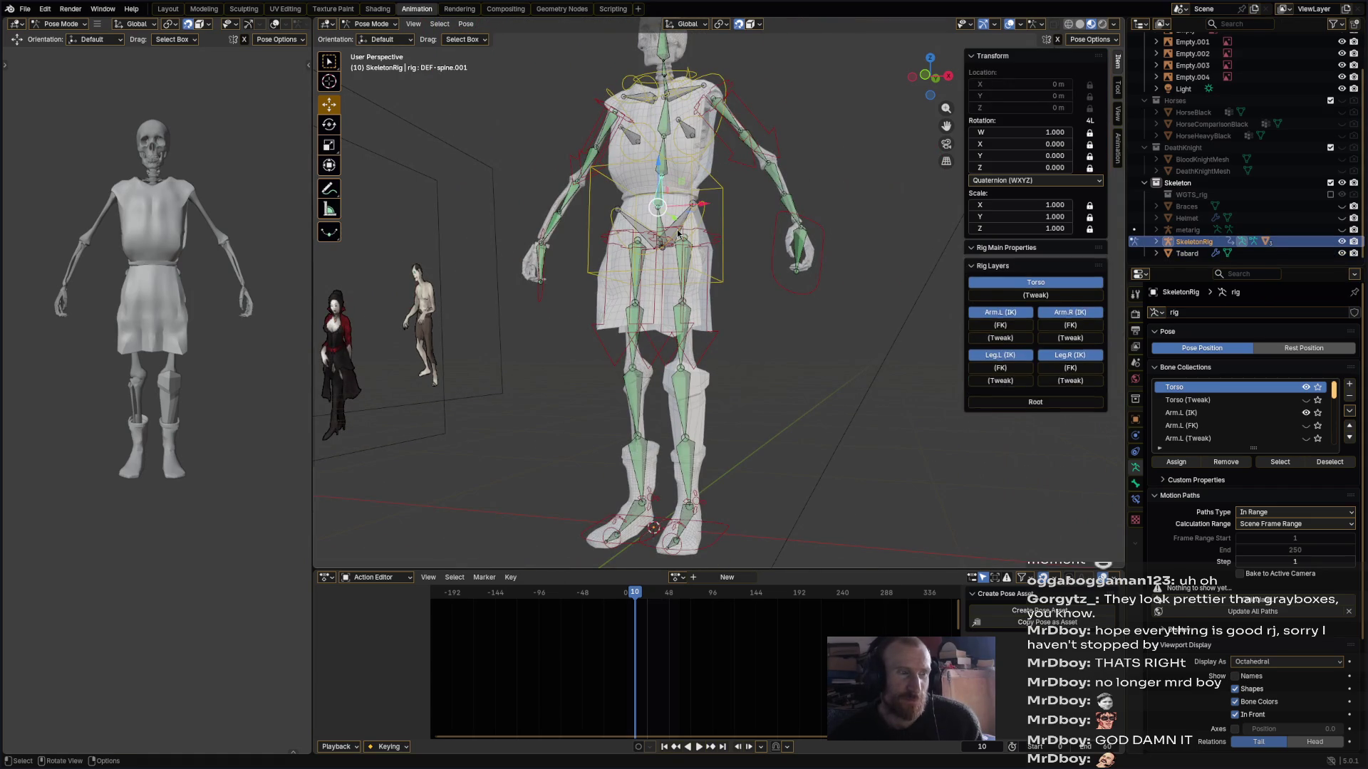
pyautogui.click(702, 333)
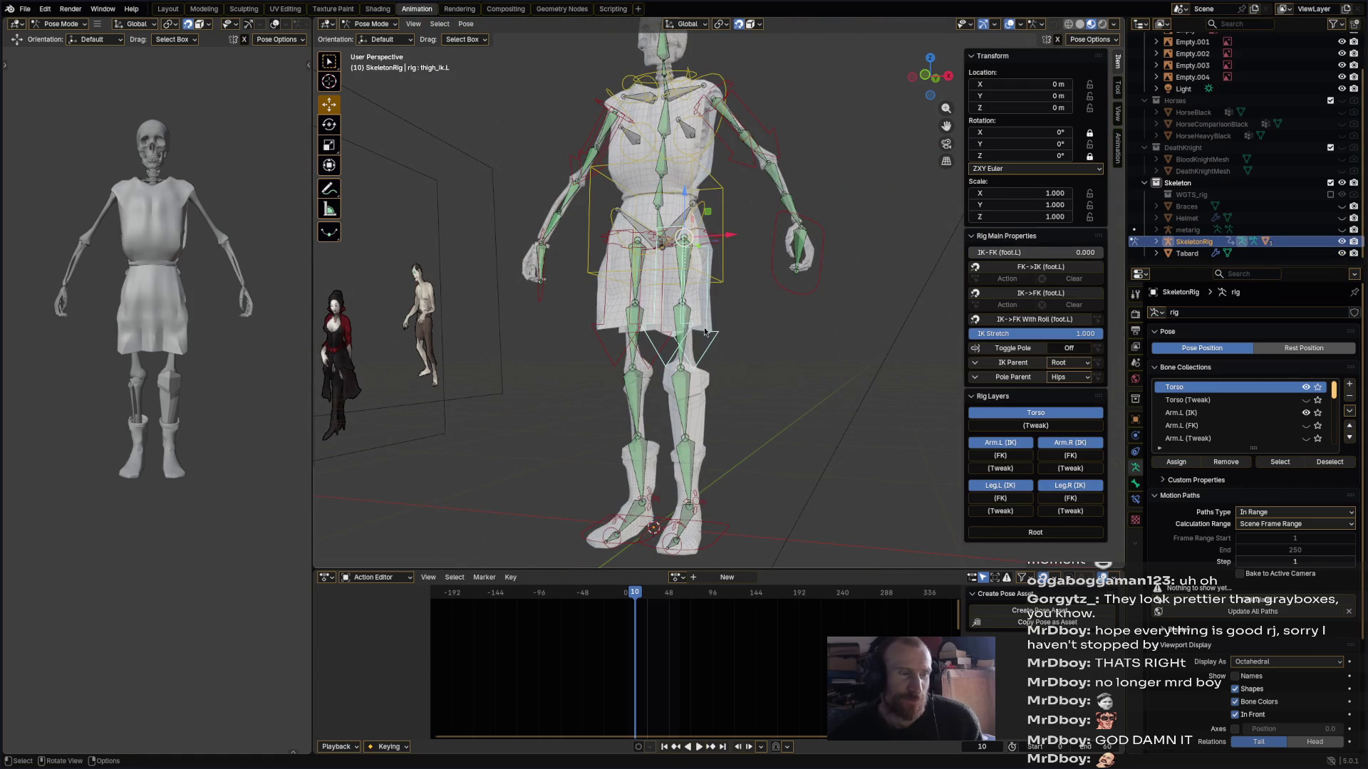
pyautogui.click(370, 25)
pyautogui.click(377, 37)
# - Parent the Tabard to SkeletonRig using Parent > With Automatic Weights
pyautogui.click(705, 182)
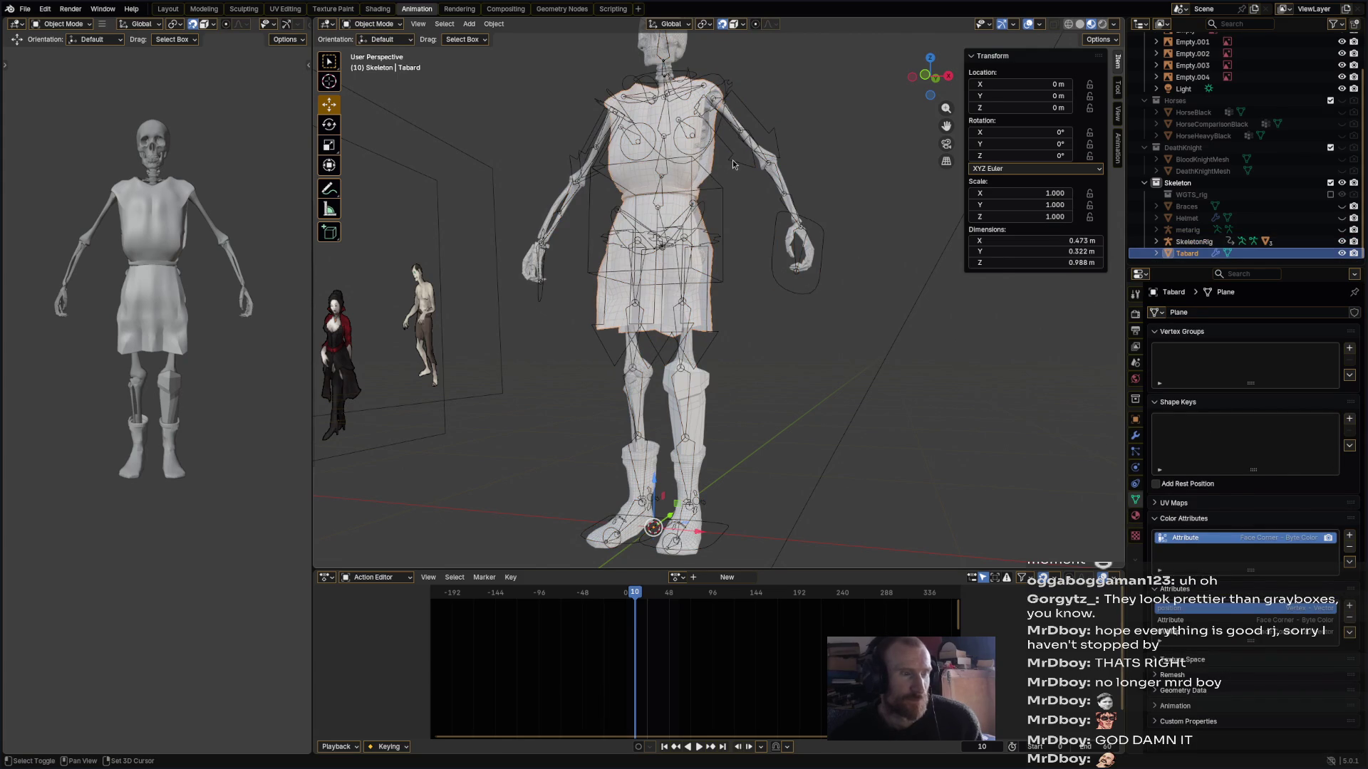
pyautogui.keyDown('shift'); pyautogui.click(732, 165); pyautogui.keyUp('shift')
pyautogui.rightClick(731, 163)
pyautogui.moveTo(734, 159)
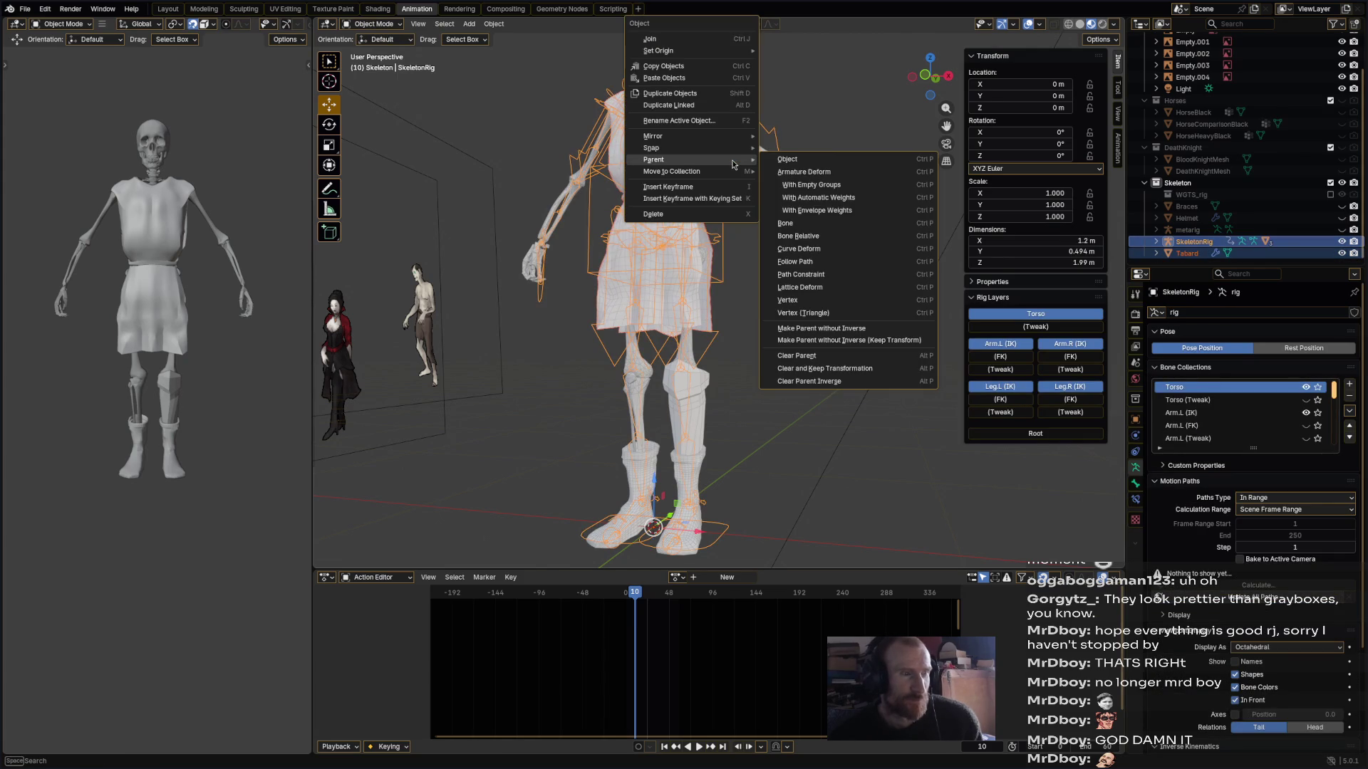
pyautogui.click(786, 197)
pyautogui.moveTo(743, 220); pyautogui.dragTo(746, 276, button='middle')
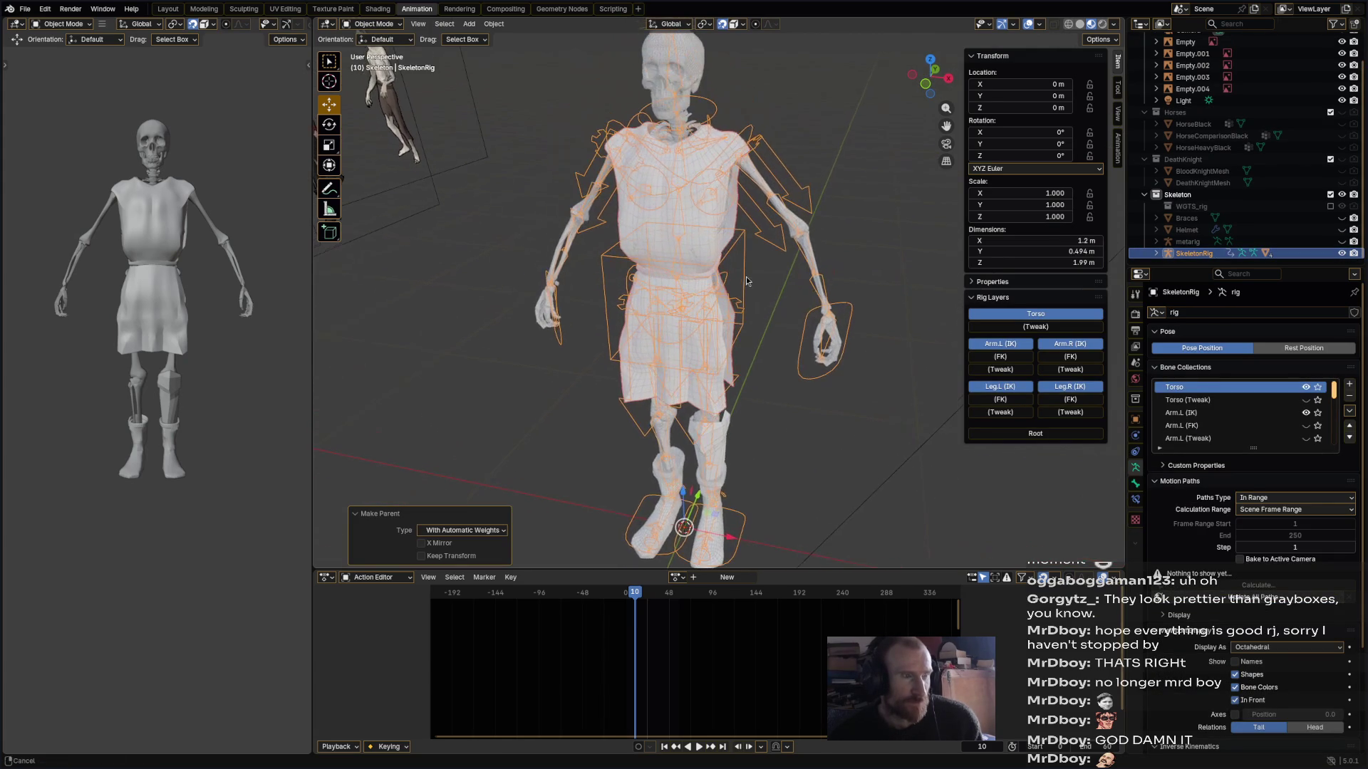
pyautogui.click(376, 25)
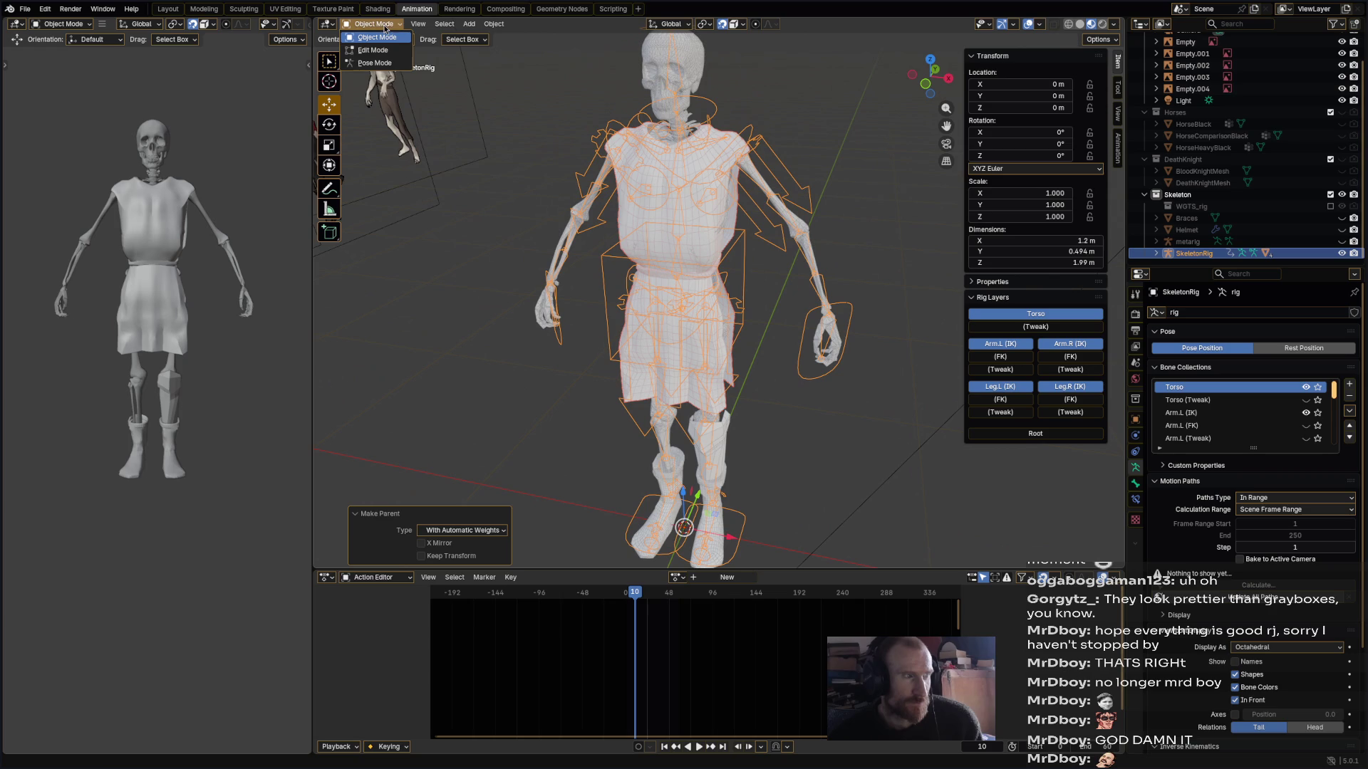
# - Put the rig in Pose Mode, select DEF-spine.002, then return to Object Mode
pyautogui.click(404, 67)
pyautogui.moveTo(741, 171); pyautogui.dragTo(740, 132, button='middle')
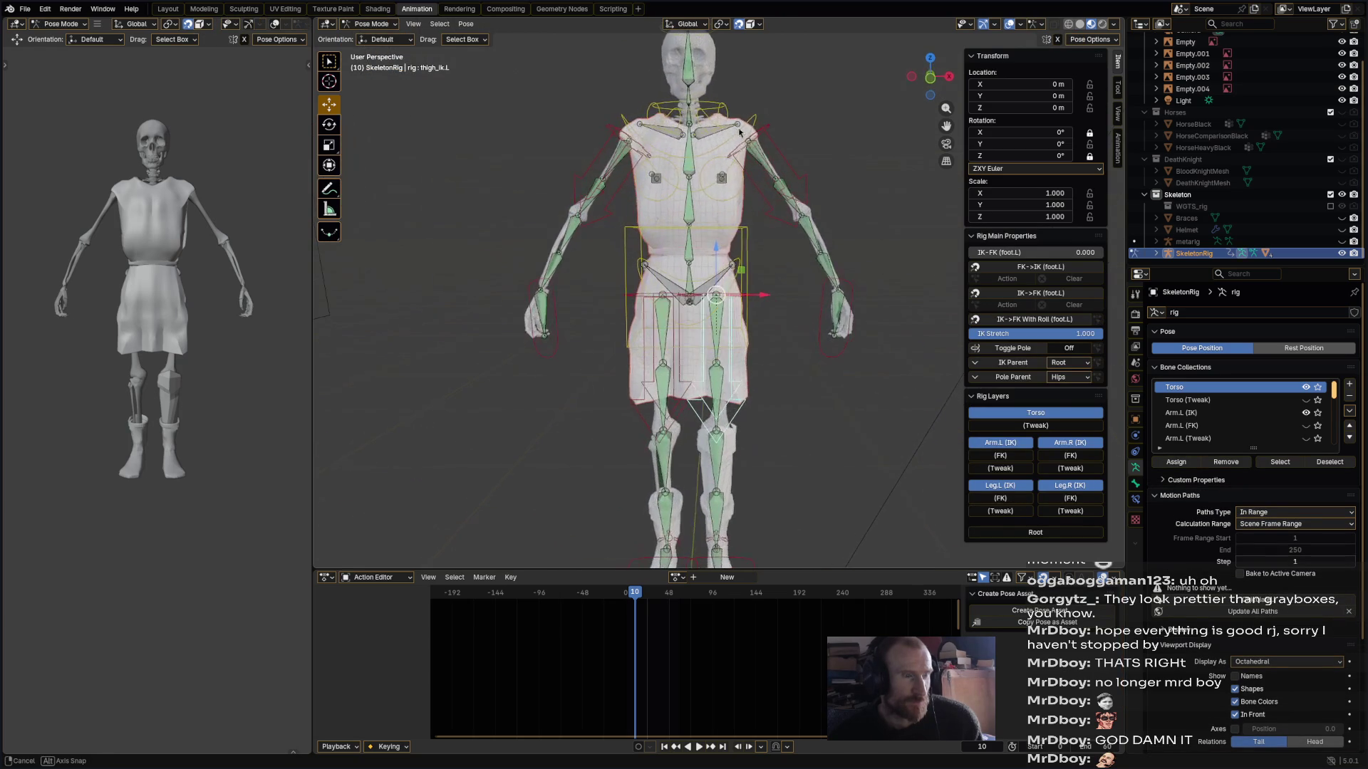
pyautogui.click(702, 207)
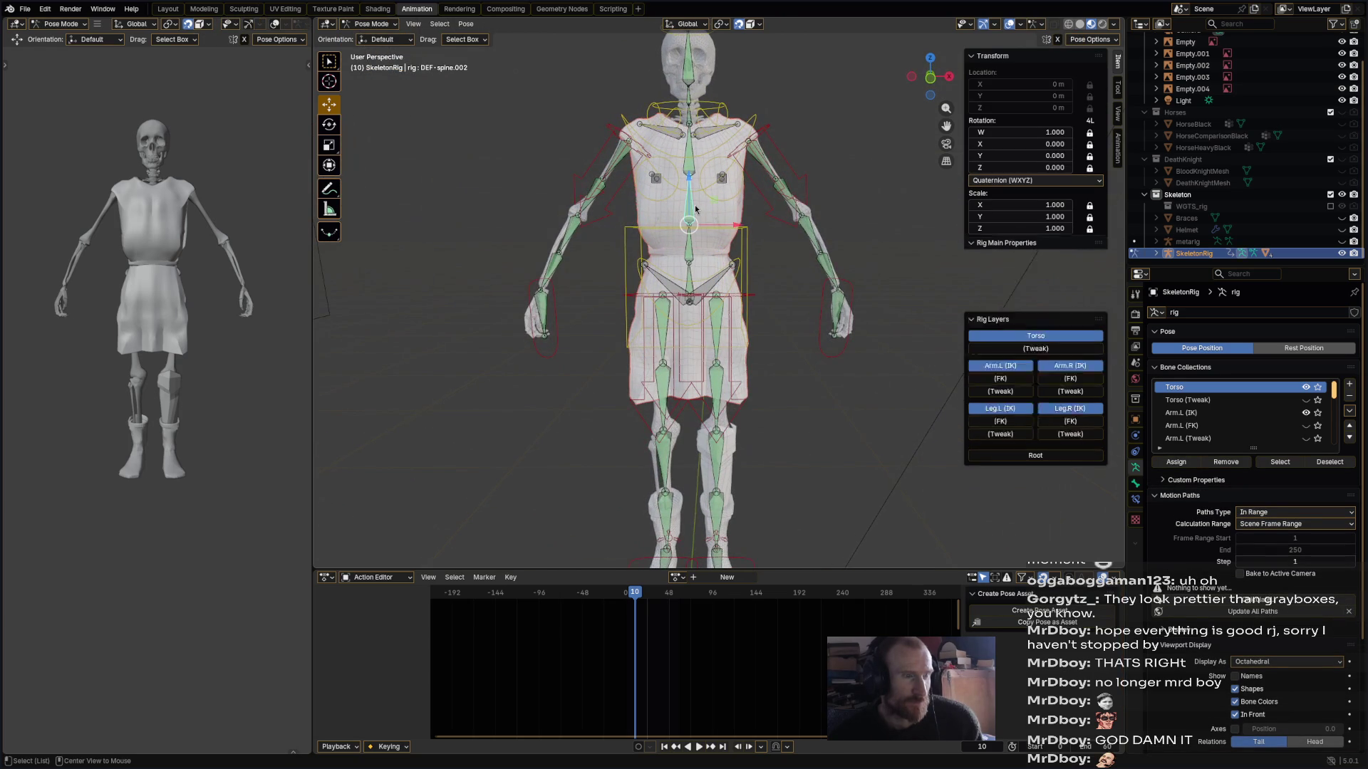
pyautogui.click(376, 23)
pyautogui.click(385, 39)
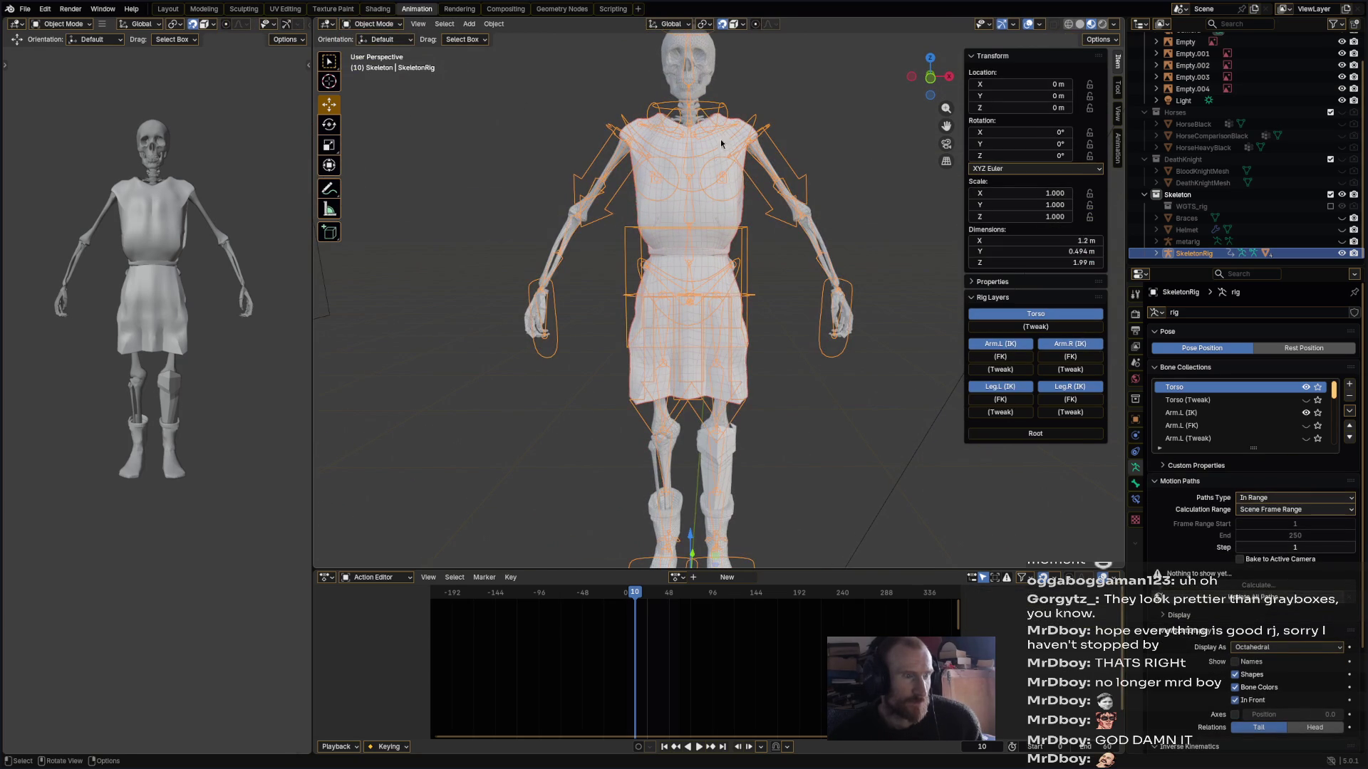
# - Make the tabard active in Weight Paint mode and start rotating the chest bone
pyautogui.keyDown('shift'); pyautogui.click(730, 220); pyautogui.keyUp('shift')
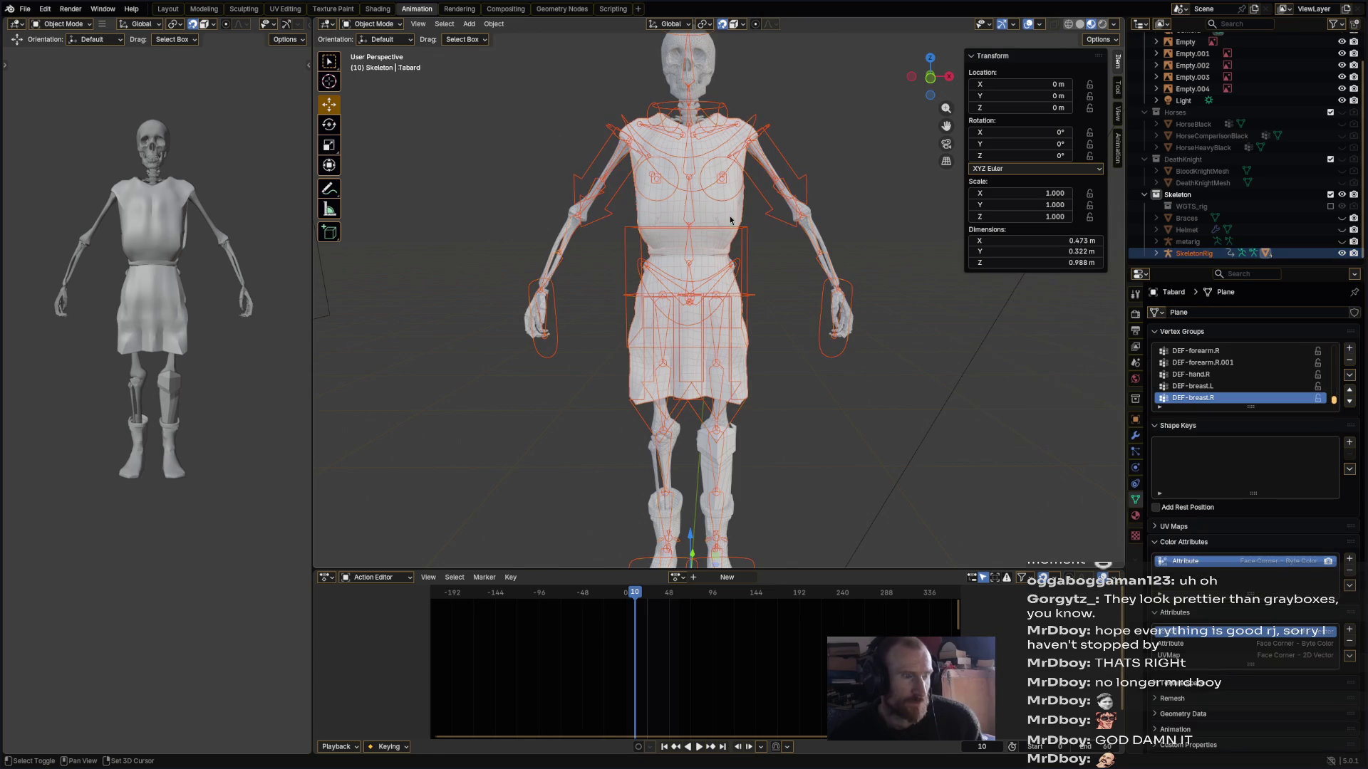
pyautogui.click(348, 26)
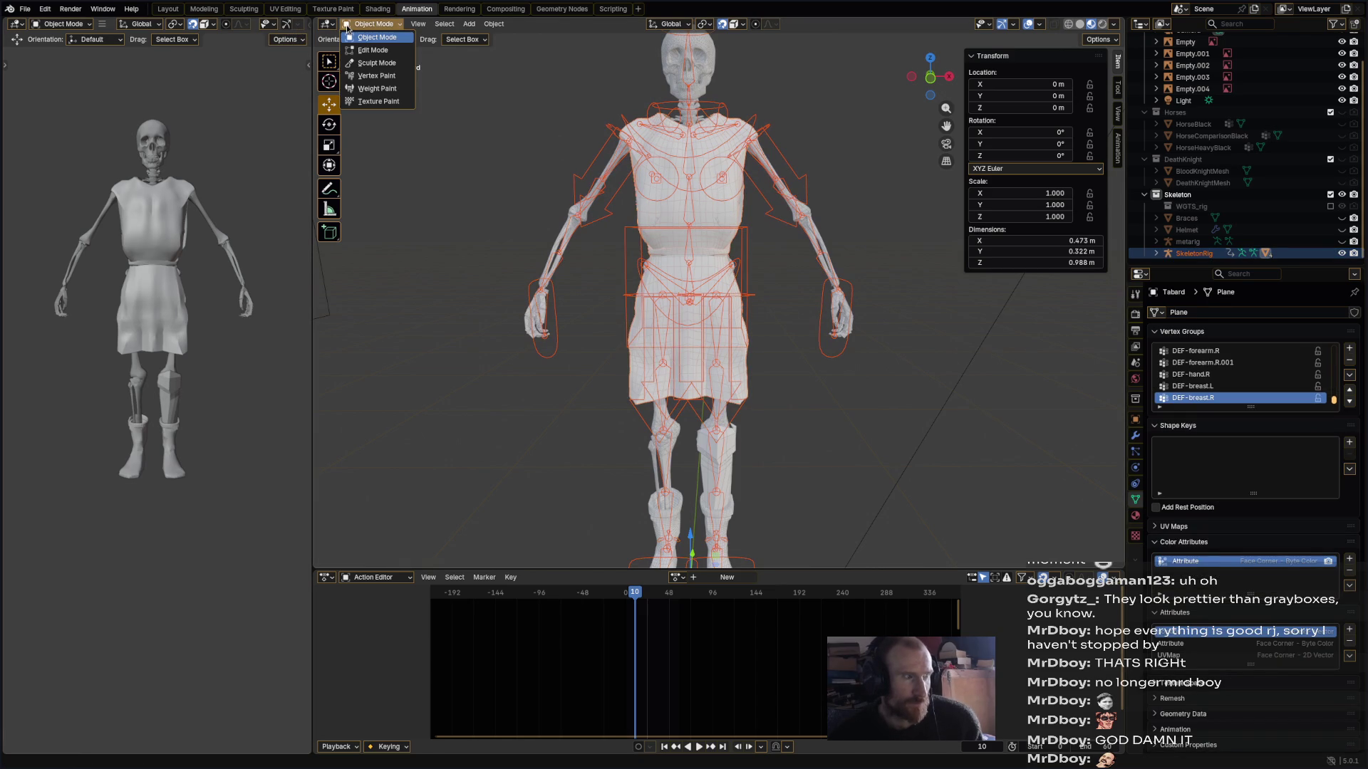
pyautogui.click(385, 87)
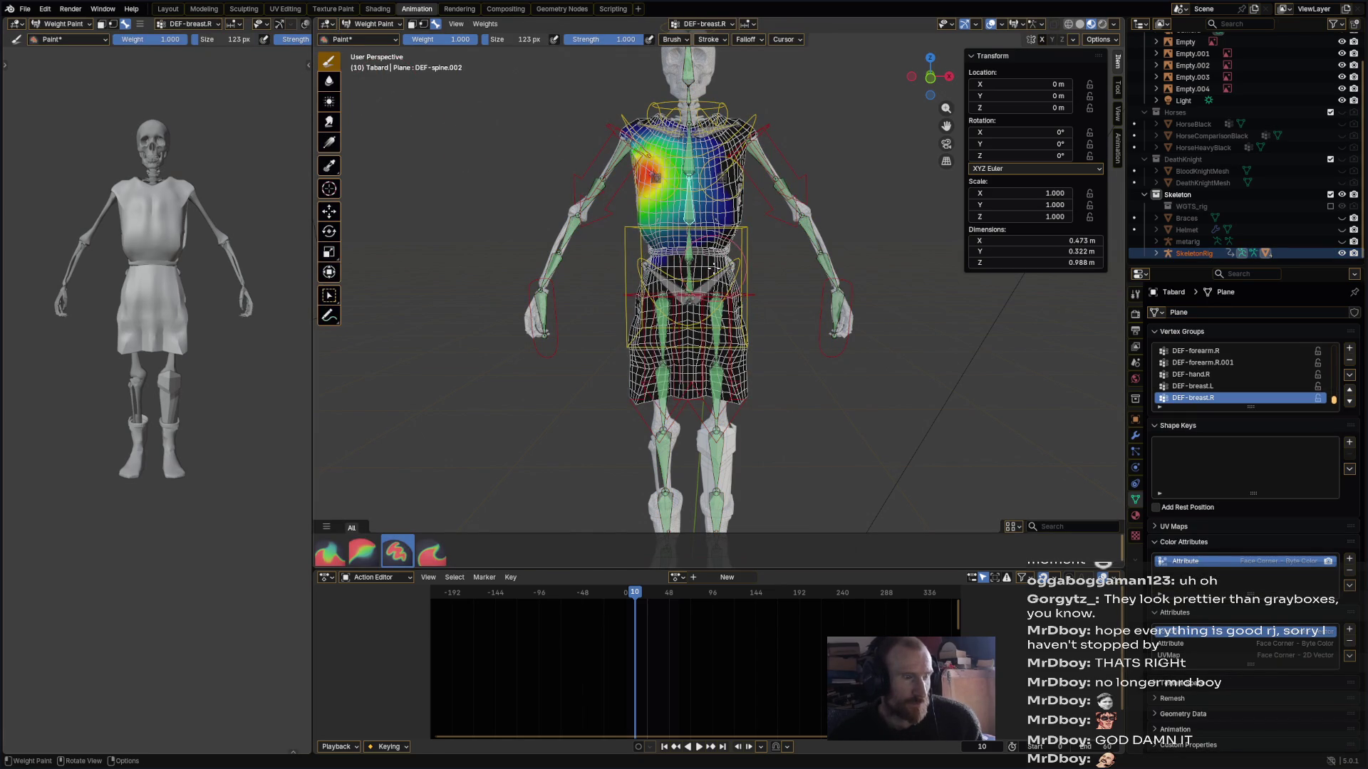
pyautogui.keyDown('ctrl'); pyautogui.click(753, 121); pyautogui.keyUp('ctrl')
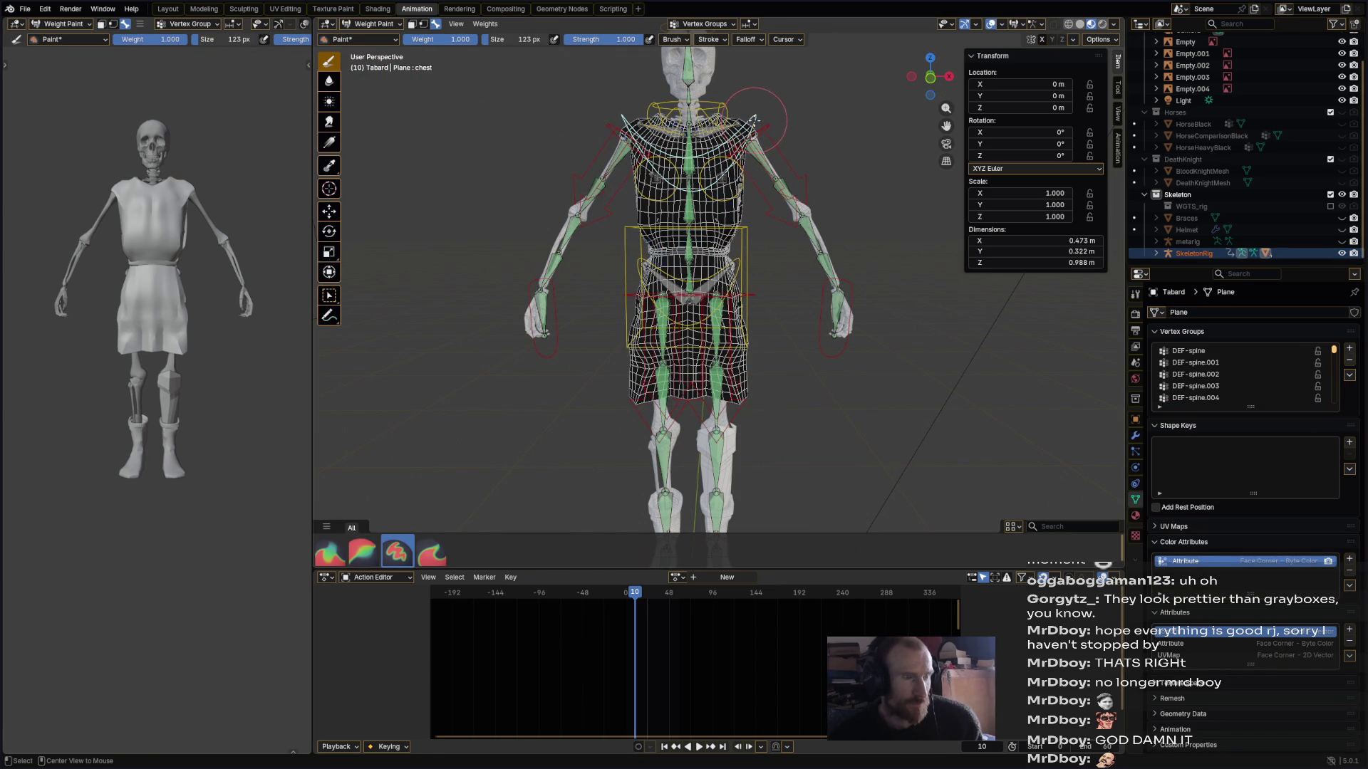
pyautogui.press('r')
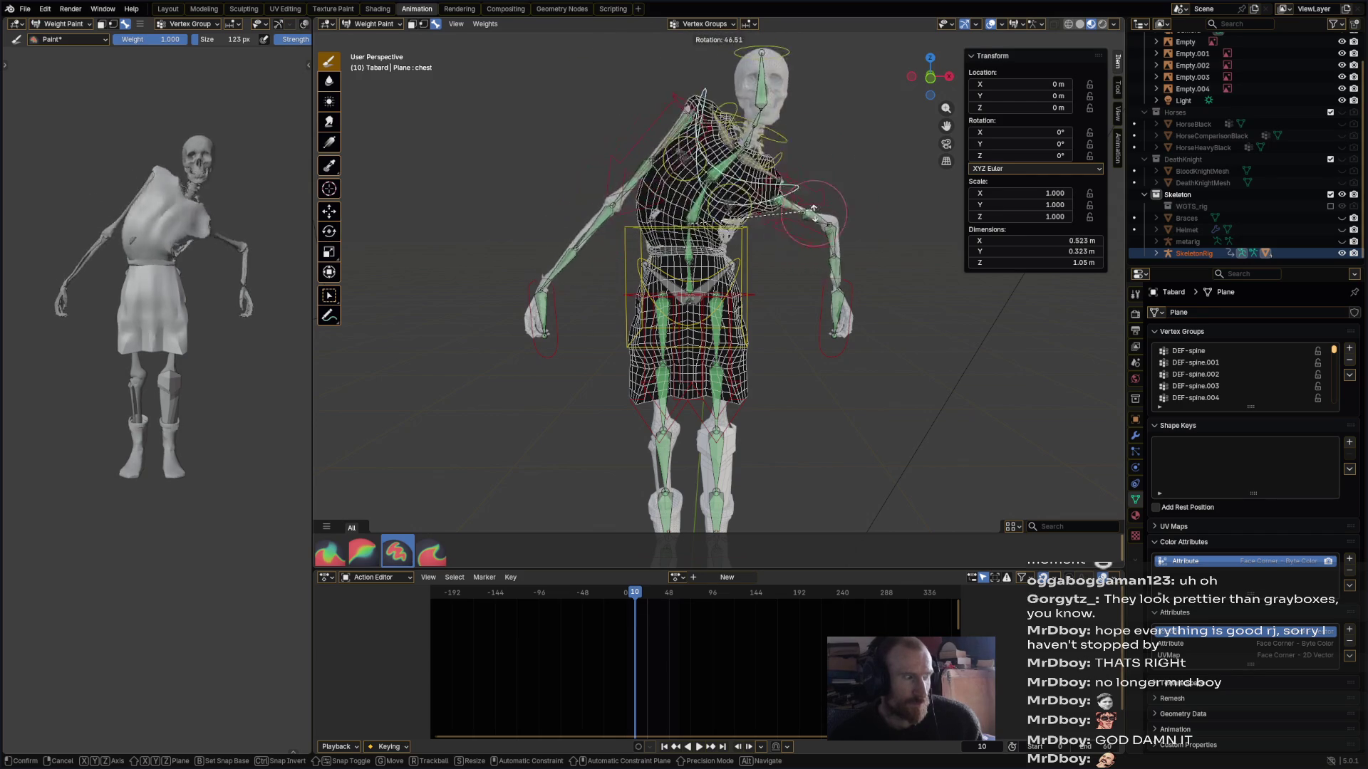
# - Confirm the chest rotation at -63.7° and rotate the hips bone to 3.98°
pyautogui.press('Return')
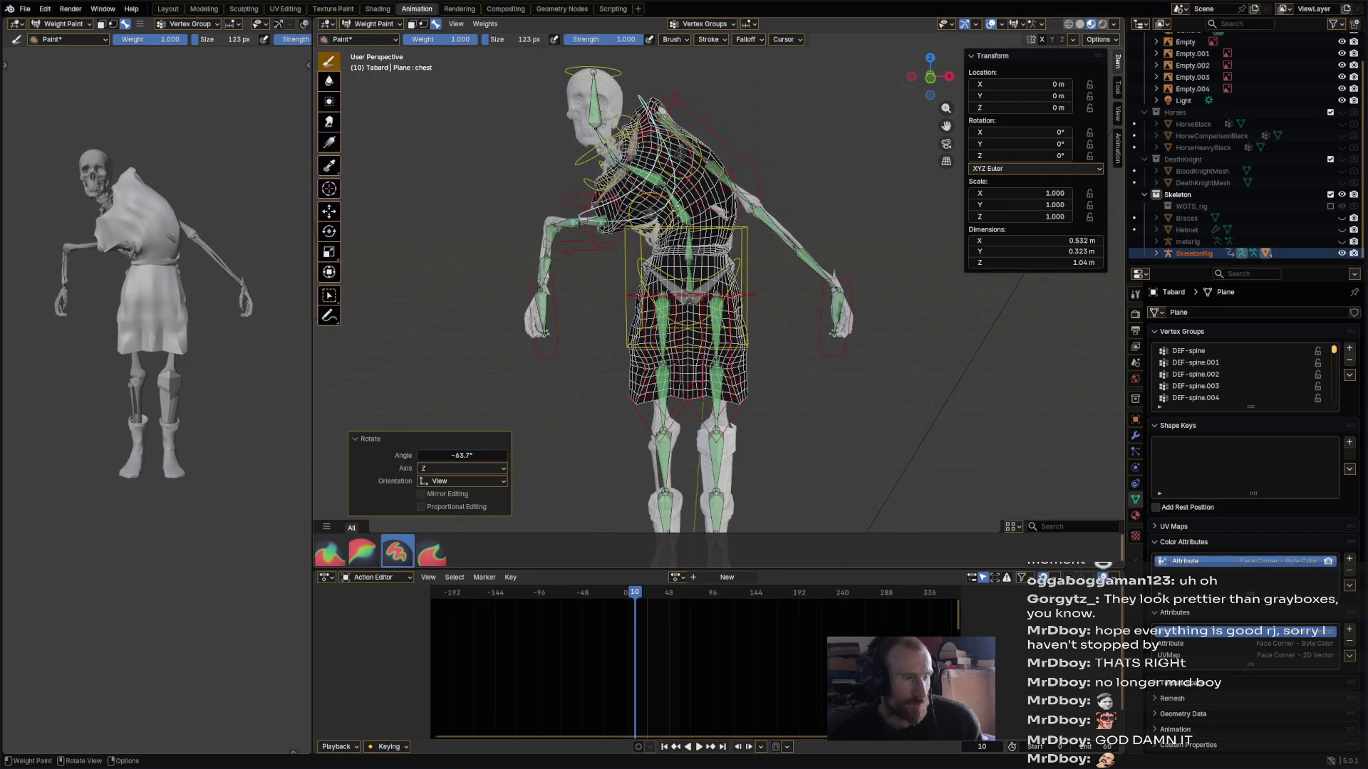
pyautogui.keyDown('ctrl'); pyautogui.click(734, 278); pyautogui.keyUp('ctrl')
pyautogui.press('r')
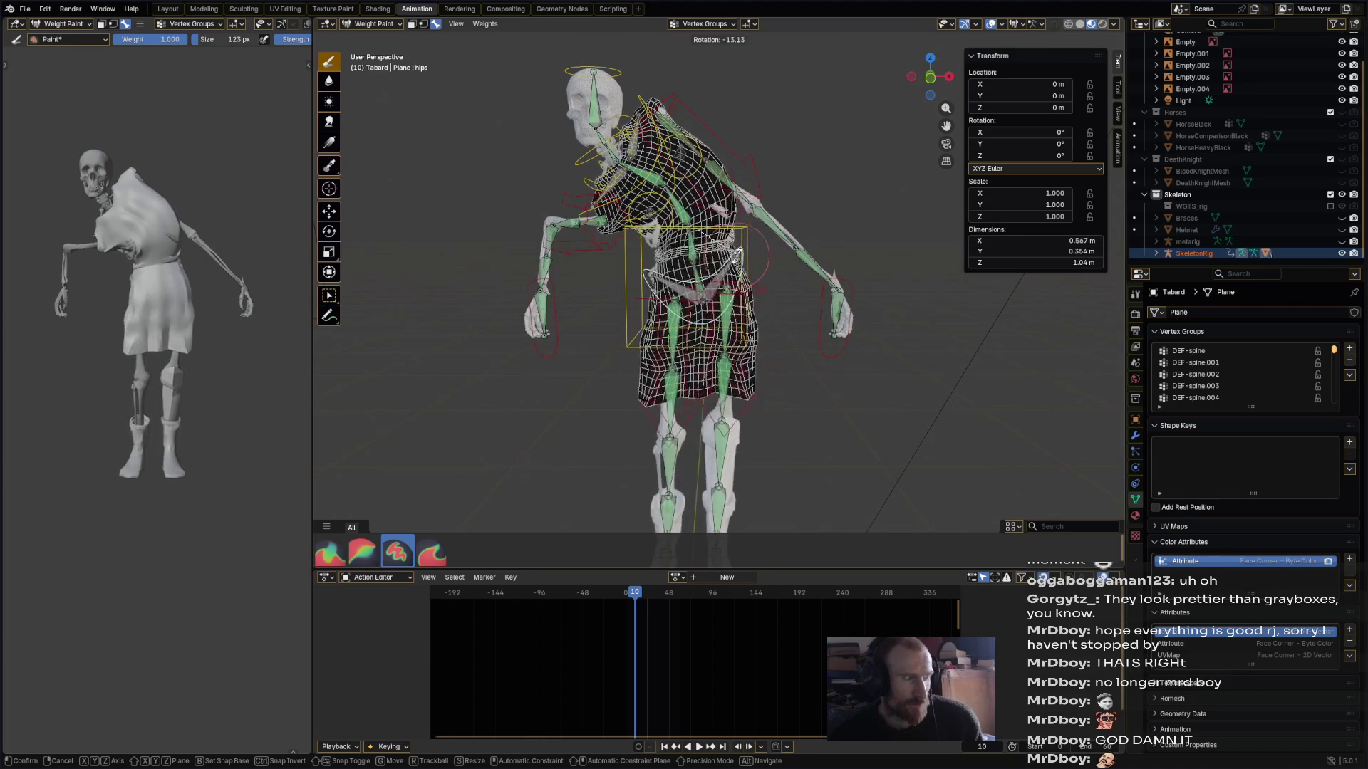
pyautogui.click(746, 323)
pyautogui.press('r')
pyautogui.keyDown('alt'); pyautogui.moveTo(747, 322); pyautogui.dragTo(560, 314, button='middle'); pyautogui.keyUp('alt')
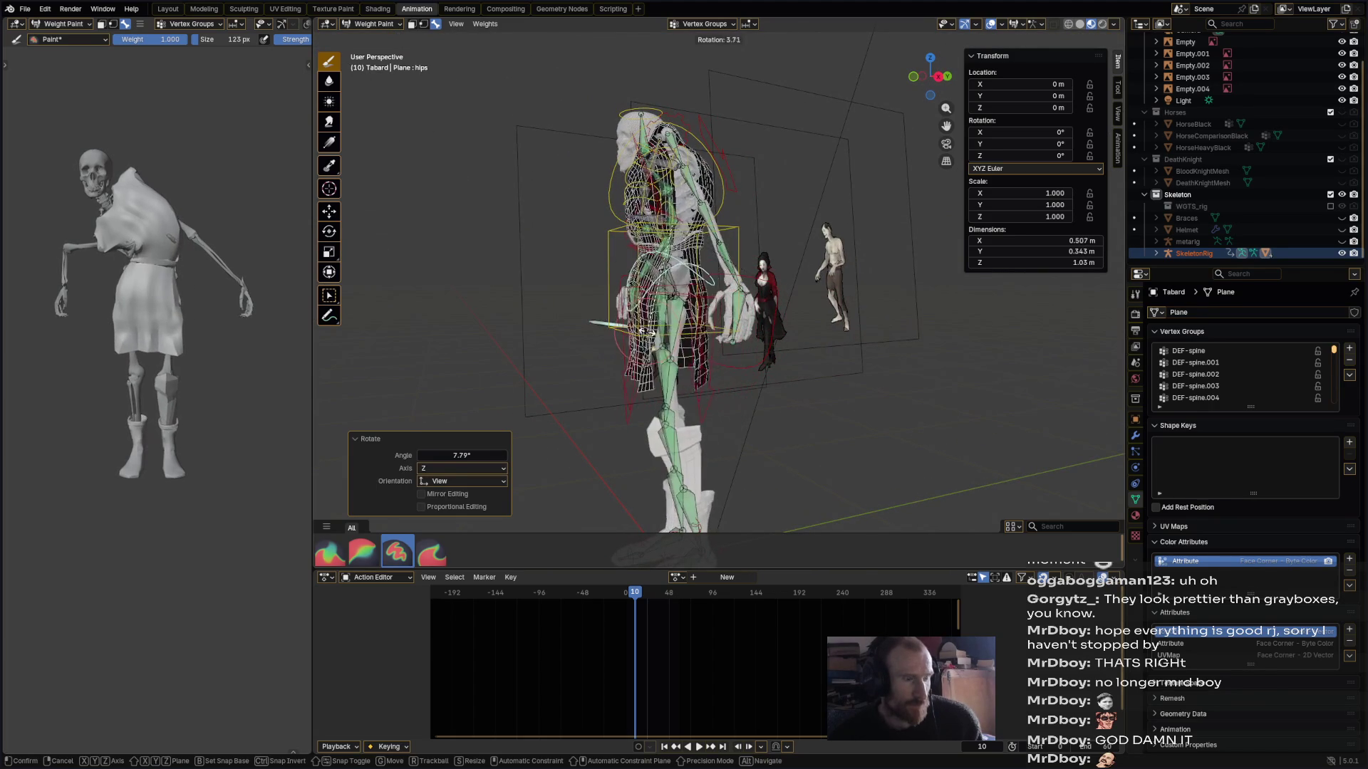
pyautogui.click(687, 329)
pyautogui.moveTo(687, 329); pyautogui.dragTo(701, 334, button='middle')
# - Move the left foot IK bone, then move the right foot IK bone and rotate it 85.7°
pyautogui.keyDown('ctrl'); pyautogui.click(620, 483); pyautogui.keyUp('ctrl')
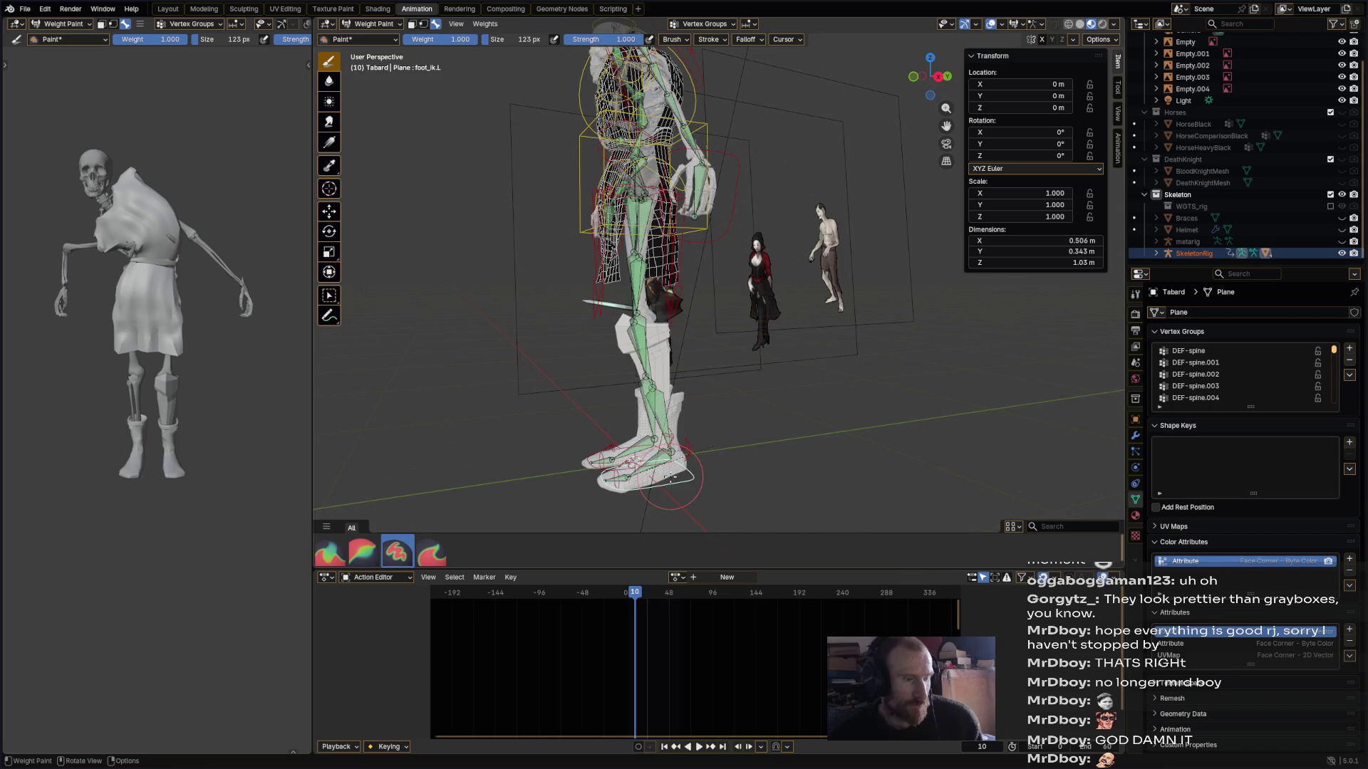
pyautogui.press('g')
pyautogui.click(534, 334)
pyautogui.moveTo(534, 335); pyautogui.dragTo(734, 351, button='middle')
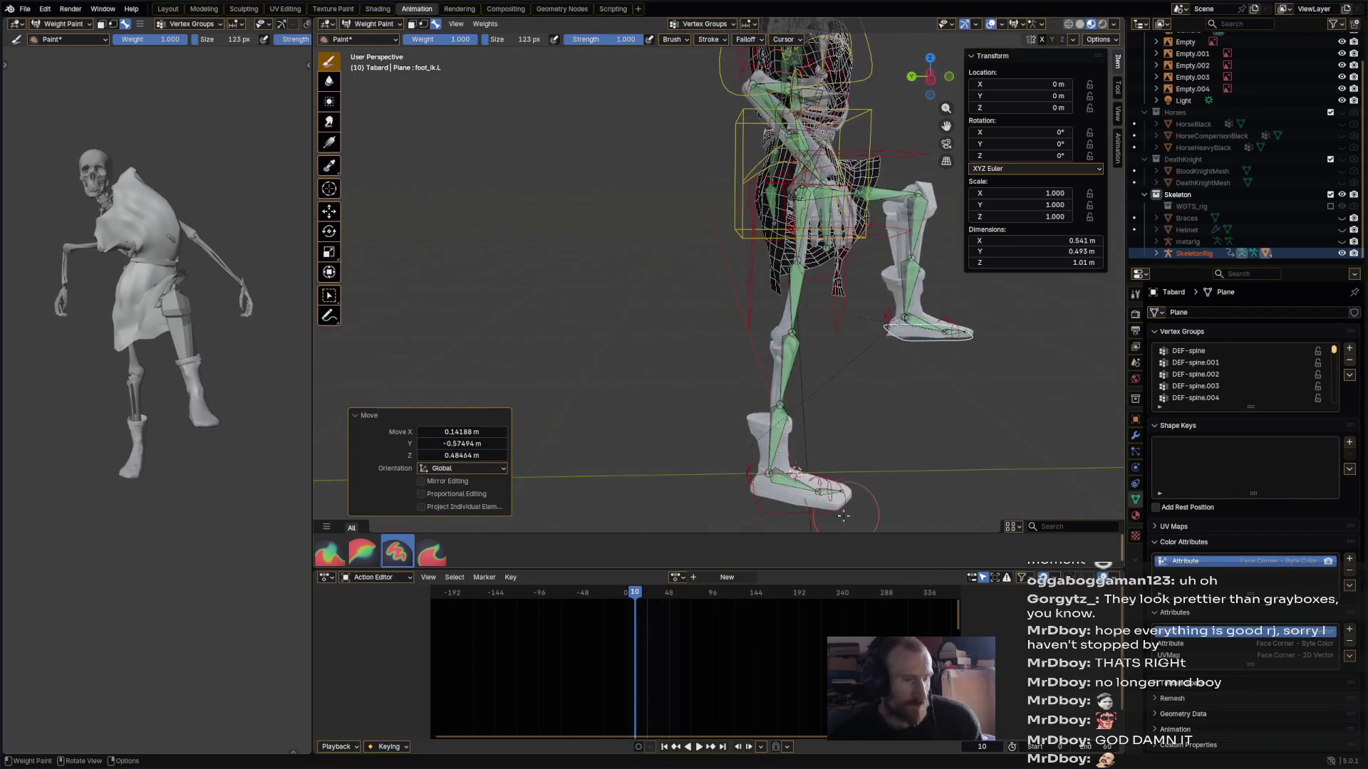
pyautogui.keyDown('ctrl'); pyautogui.click(815, 506); pyautogui.keyUp('ctrl')
pyautogui.press('g')
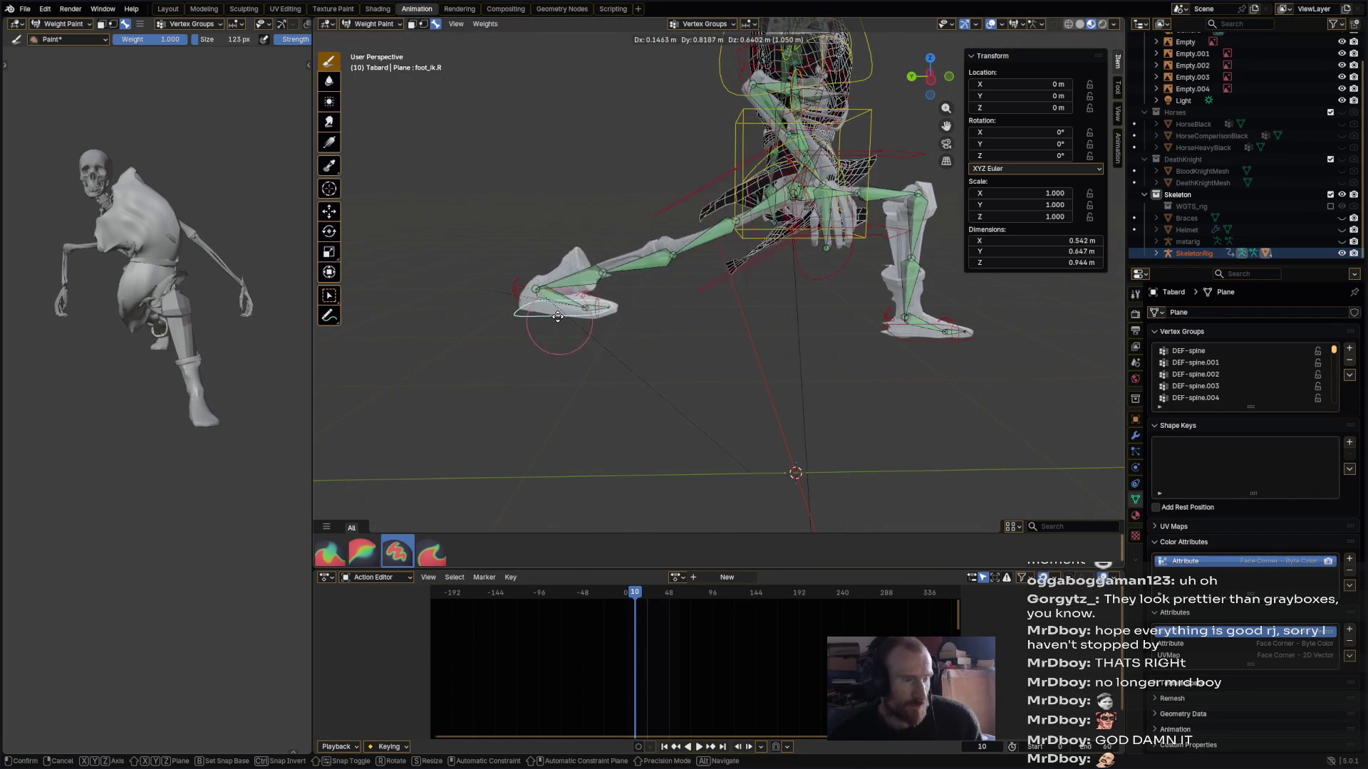
pyautogui.click(626, 319)
pyautogui.press('r')
pyautogui.click(498, 398)
pyautogui.moveTo(164, 334)
pyautogui.mouseDown(button='middle')
pyautogui.moveTo(173, 299)
pyautogui.moveTo(14, 331)
pyautogui.mouseUp(button='middle')
# - Rotate the chest bone to 16.8°, then -25.8°, to test the tabard's bending
pyautogui.moveTo(644, 203); pyautogui.dragTo(531, 209, button='middle')
pyautogui.scroll(2, 718, 292)
pyautogui.keyDown('alt'); pyautogui.click(766, 214); pyautogui.keyUp('alt')
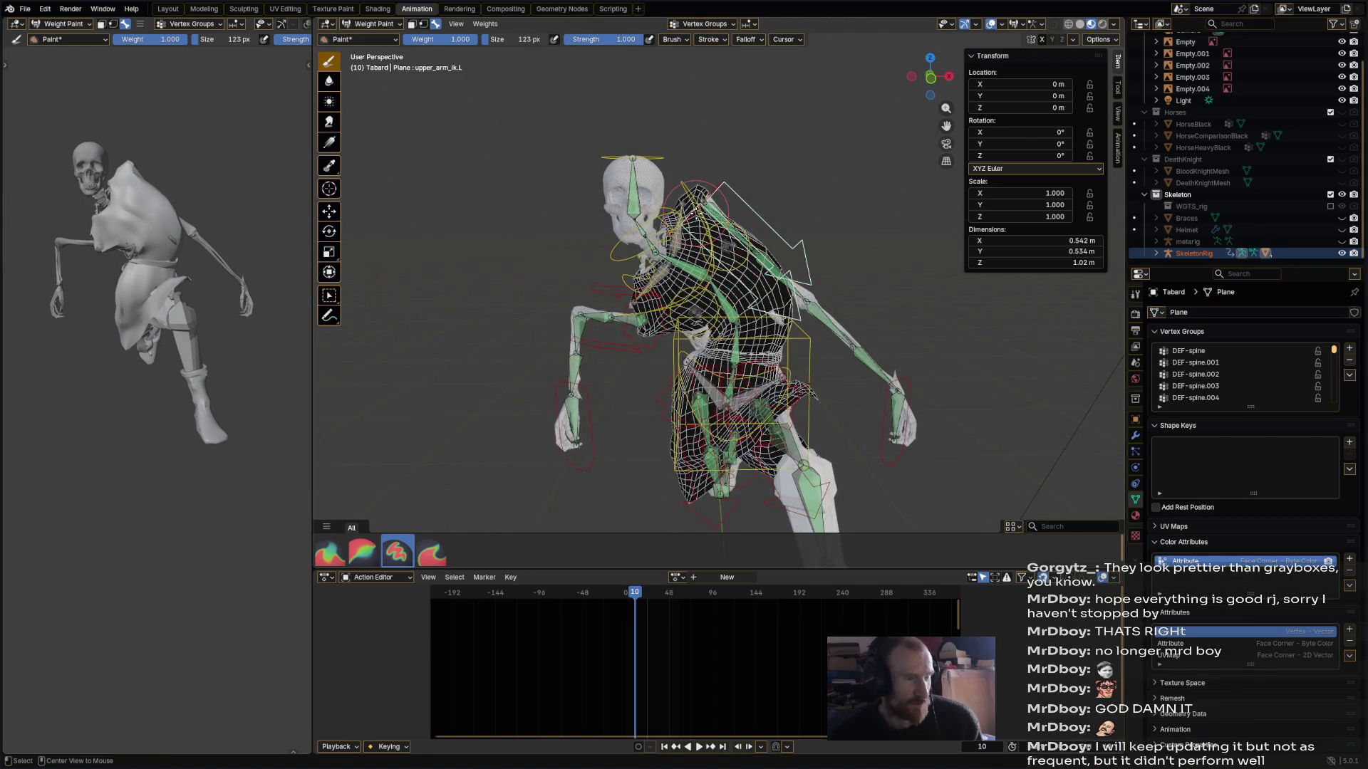
pyautogui.keyDown('ctrl'); pyautogui.click(693, 185); pyautogui.keyUp('ctrl')
pyautogui.press('r')
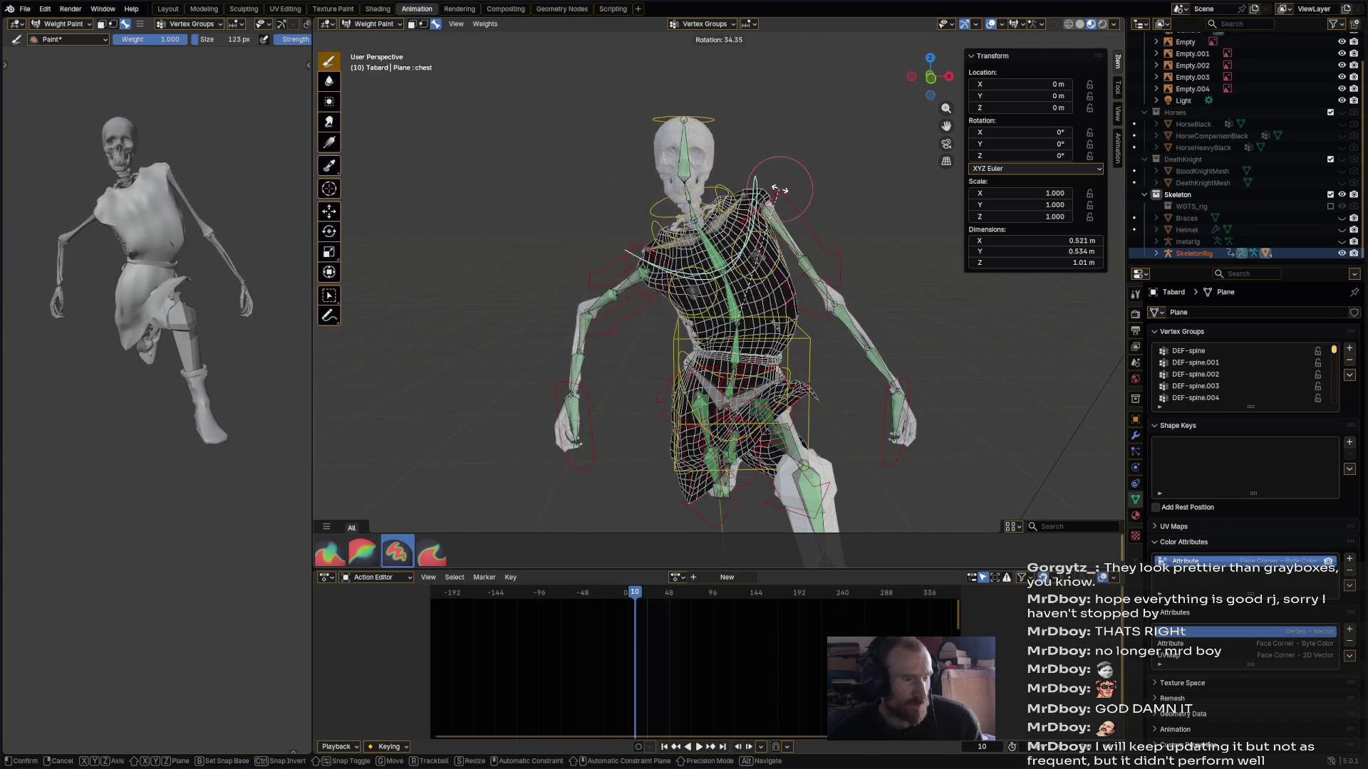
pyautogui.click(741, 187)
pyautogui.moveTo(737, 187); pyautogui.dragTo(673, 184, button='middle')
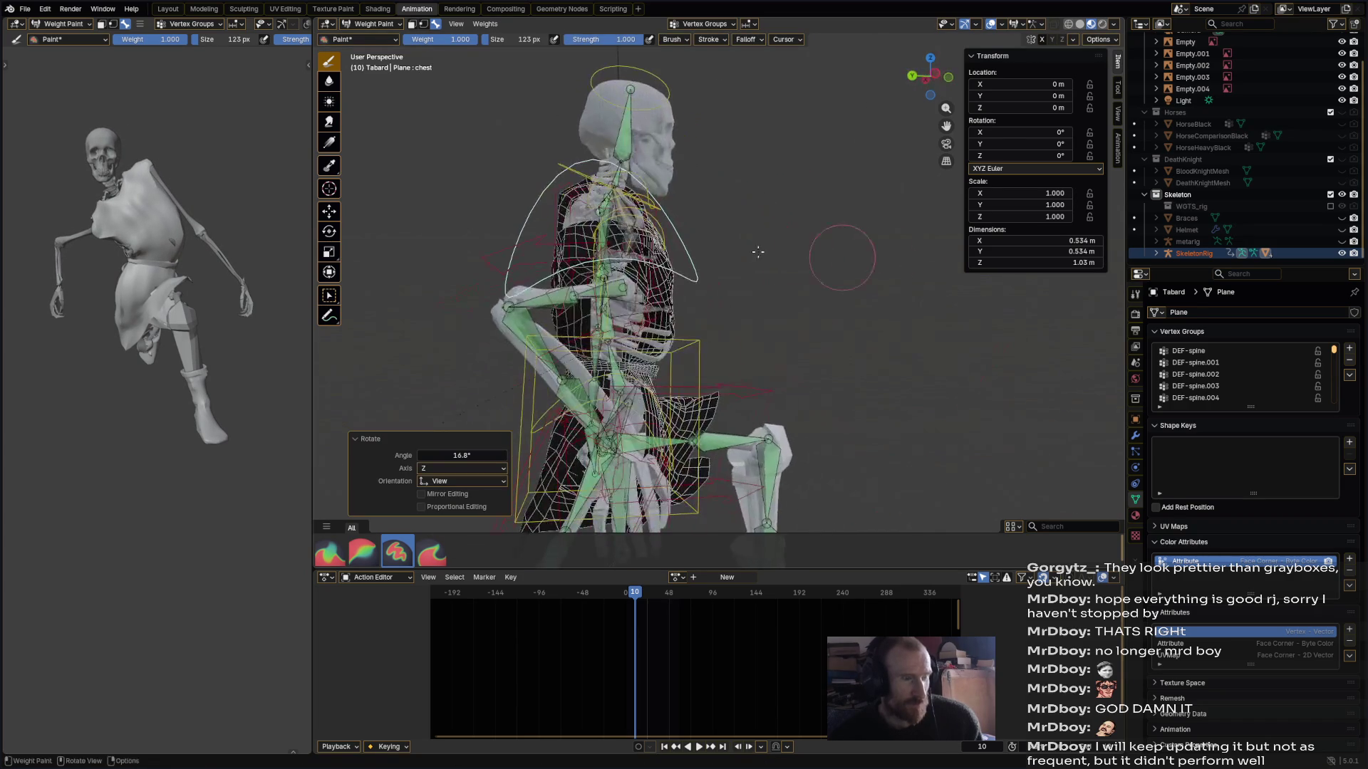
pyautogui.press('r')
pyautogui.click(680, 189)
pyautogui.moveTo(757, 302)
pyautogui.mouseDown(button='middle')
pyautogui.moveTo(819, 302)
pyautogui.moveTo(791, 270)
pyautogui.mouseUp(button='middle')
pyautogui.press('r')
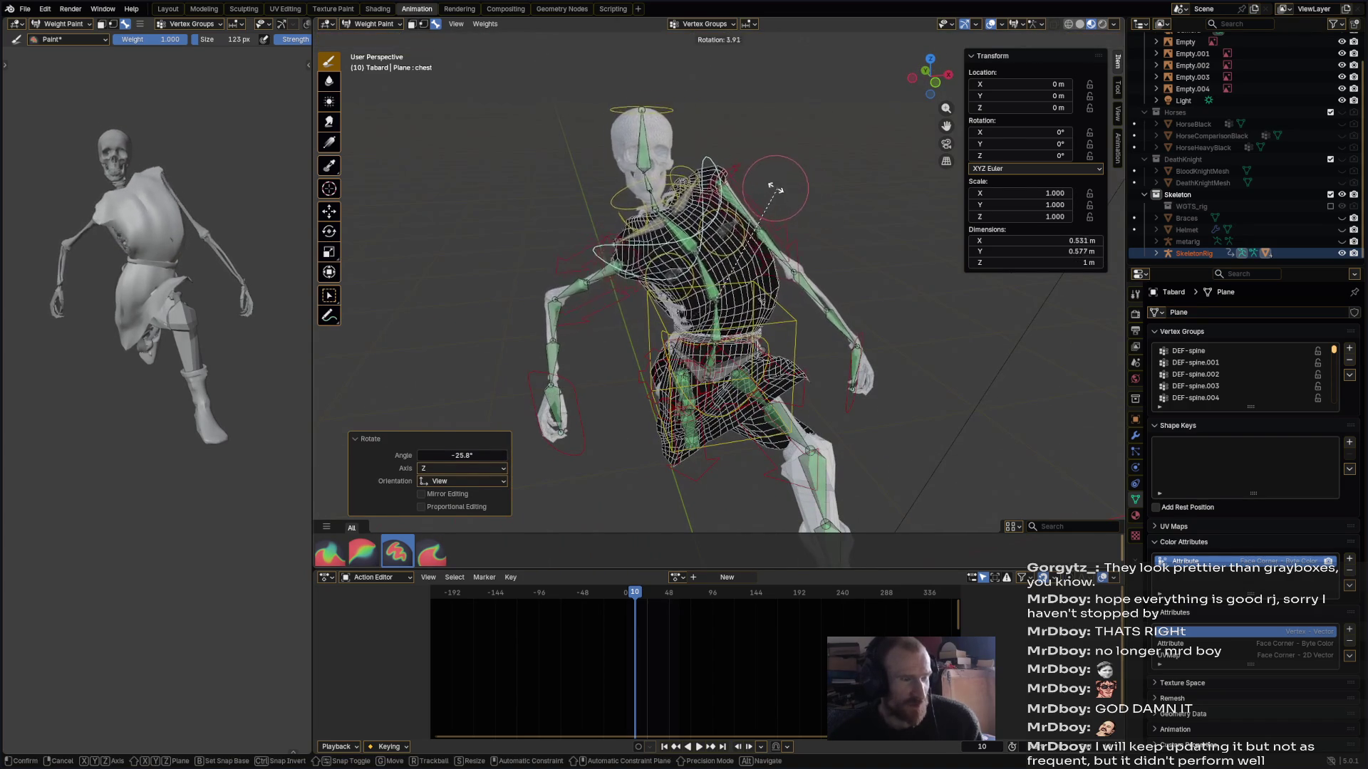
pyautogui.click(784, 235)
# - Make DEF-spine.002 the active vertex group so its weights show on the tabard
pyautogui.scroll(5, 576, 309)
pyautogui.keyDown('ctrl'); pyautogui.click(575, 309); pyautogui.keyUp('ctrl')
pyautogui.moveTo(576, 310); pyautogui.dragTo(669, 293, button='middle')
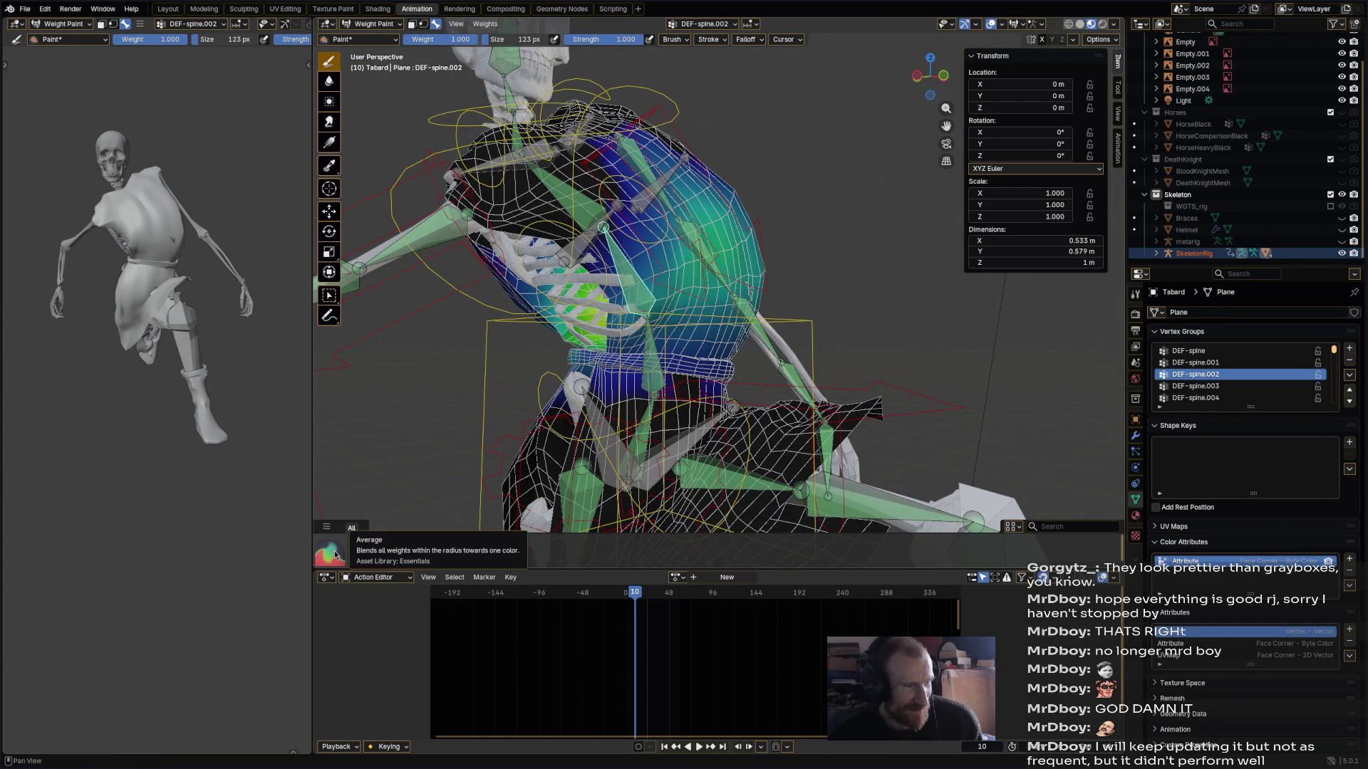
# - Blur the DEF-spine.002 weights across the tabard's chest with the Blur brush
pyautogui.click(361, 552)
pyautogui.moveTo(631, 292)
pyautogui.mouseDown()
pyautogui.moveTo(614, 251)
pyautogui.moveTo(659, 246)
pyautogui.moveTo(673, 263)
pyautogui.moveTo(611, 260)
pyautogui.mouseUp()
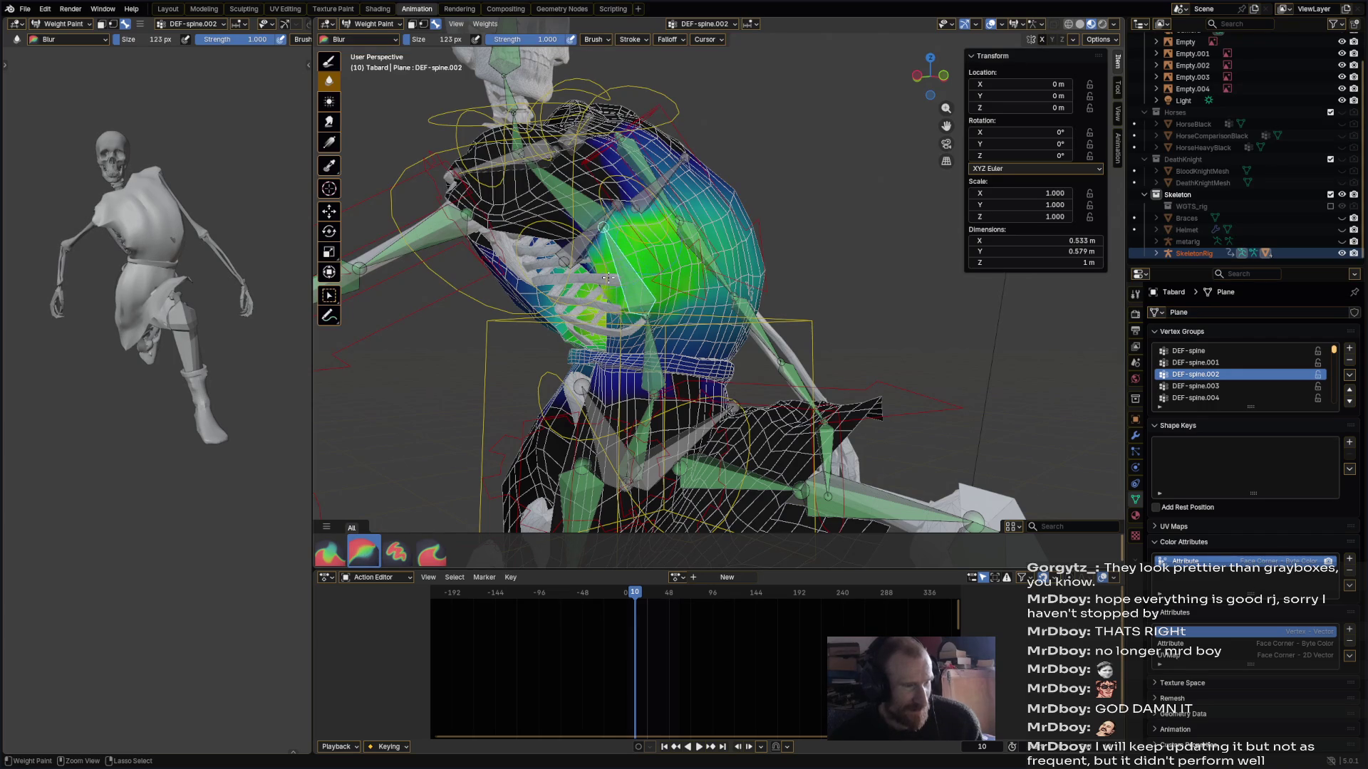
pyautogui.moveTo(607, 292)
pyautogui.mouseDown(button='middle')
pyautogui.moveTo(733, 296)
pyautogui.moveTo(624, 262)
pyautogui.mouseUp(button='middle')
pyautogui.moveTo(624, 262); pyautogui.dragTo(580, 268)
pyautogui.moveTo(605, 315); pyautogui.dragTo(586, 320)
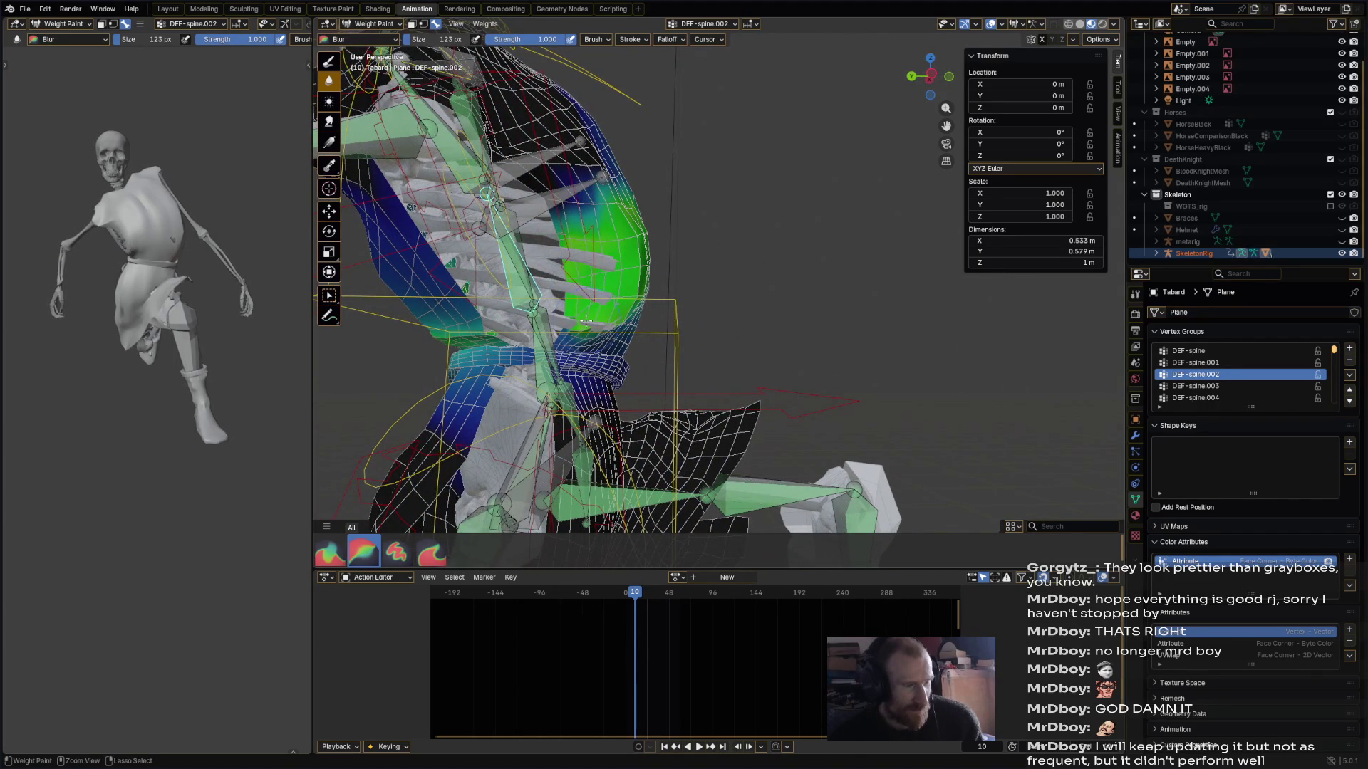
pyautogui.moveTo(629, 313); pyautogui.dragTo(735, 246, button='middle')
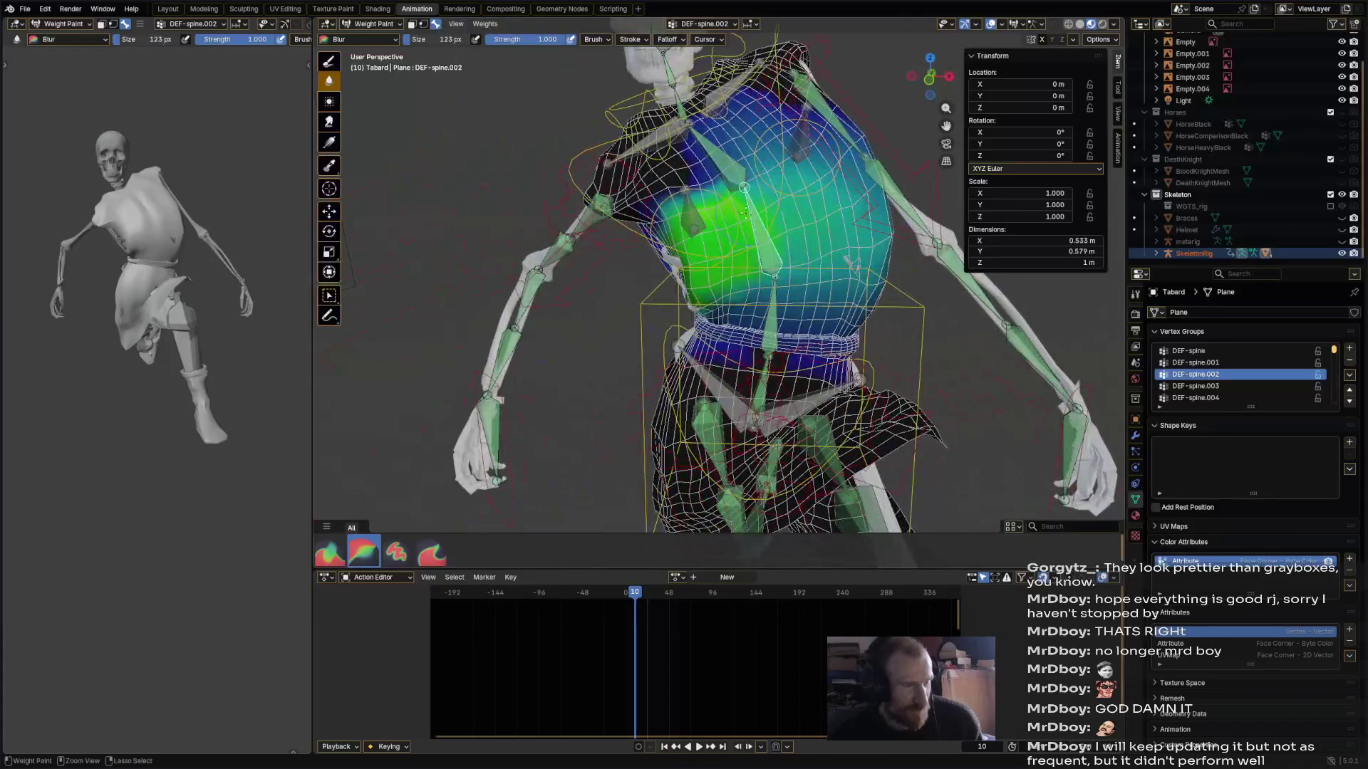
pyautogui.moveTo(737, 246)
pyautogui.mouseDown()
pyautogui.moveTo(870, 248)
pyautogui.moveTo(818, 265)
pyautogui.mouseUp()
pyautogui.moveTo(811, 275); pyautogui.dragTo(842, 304, button='middle')
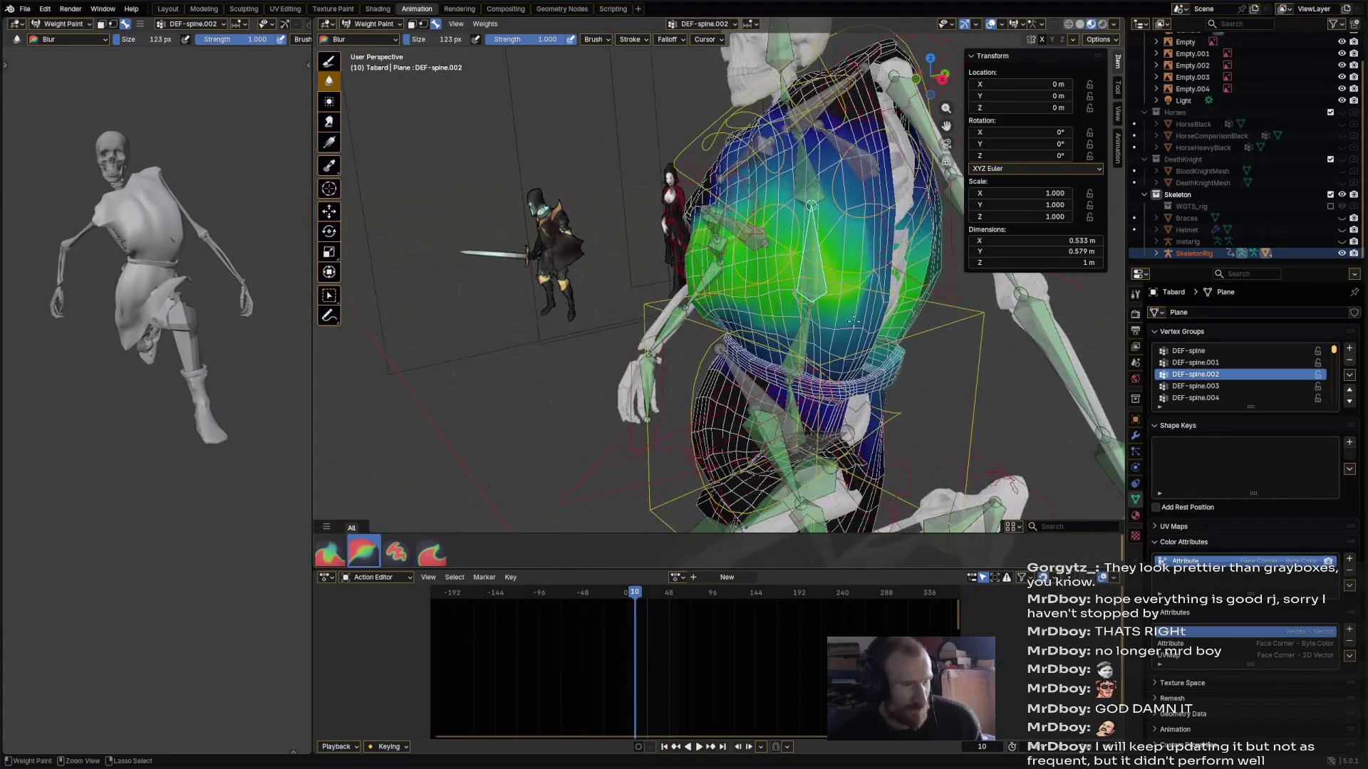
pyautogui.moveTo(841, 306); pyautogui.dragTo(865, 263)
# - Continue smoothing the lower-right, upper and central chest weights
pyautogui.moveTo(857, 264)
pyautogui.keyDown('ctrl'); pyautogui.mouseDown(button='middle')
pyautogui.moveTo(762, 269)
pyautogui.moveTo(767, 283)
pyautogui.mouseUp(button='middle'); pyautogui.keyUp('ctrl')
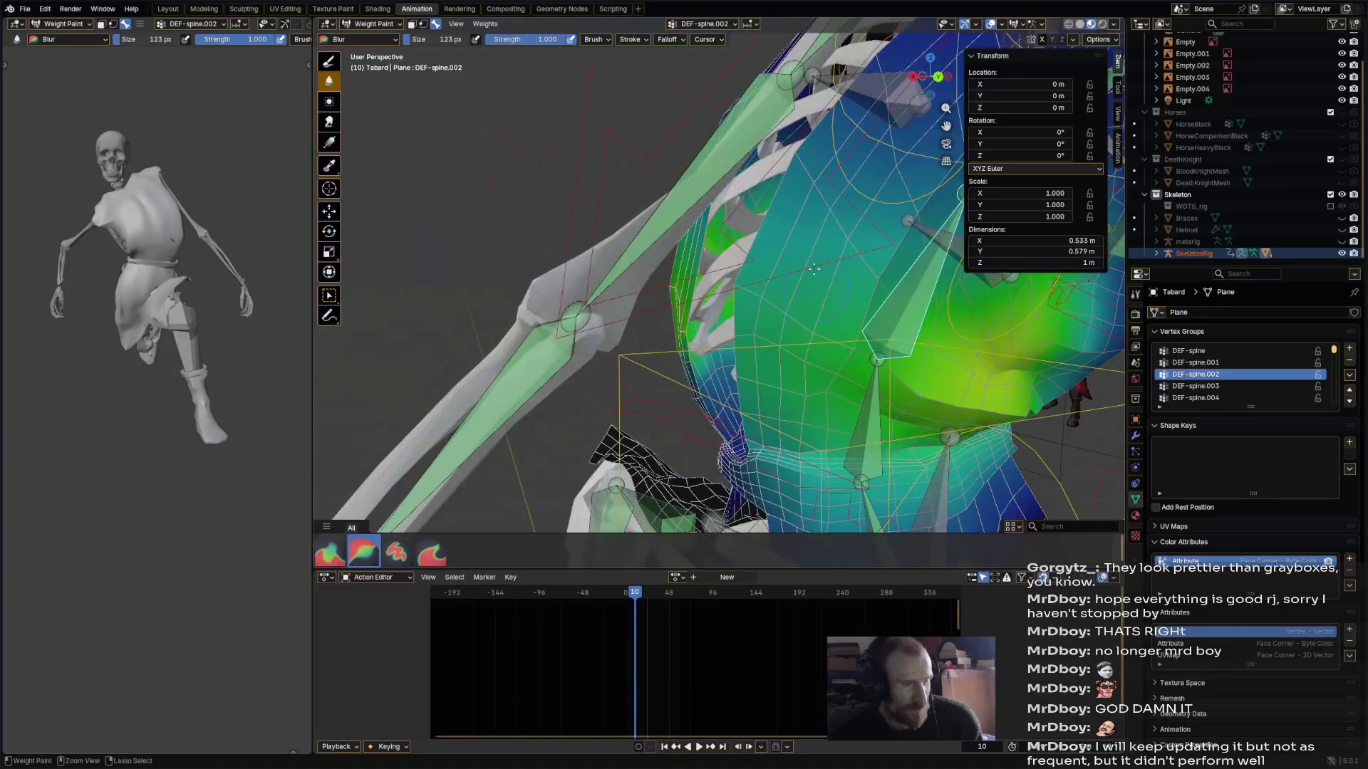
pyautogui.keyDown('ctrl'); pyautogui.moveTo(767, 283); pyautogui.dragTo(863, 360); pyautogui.keyUp('ctrl')
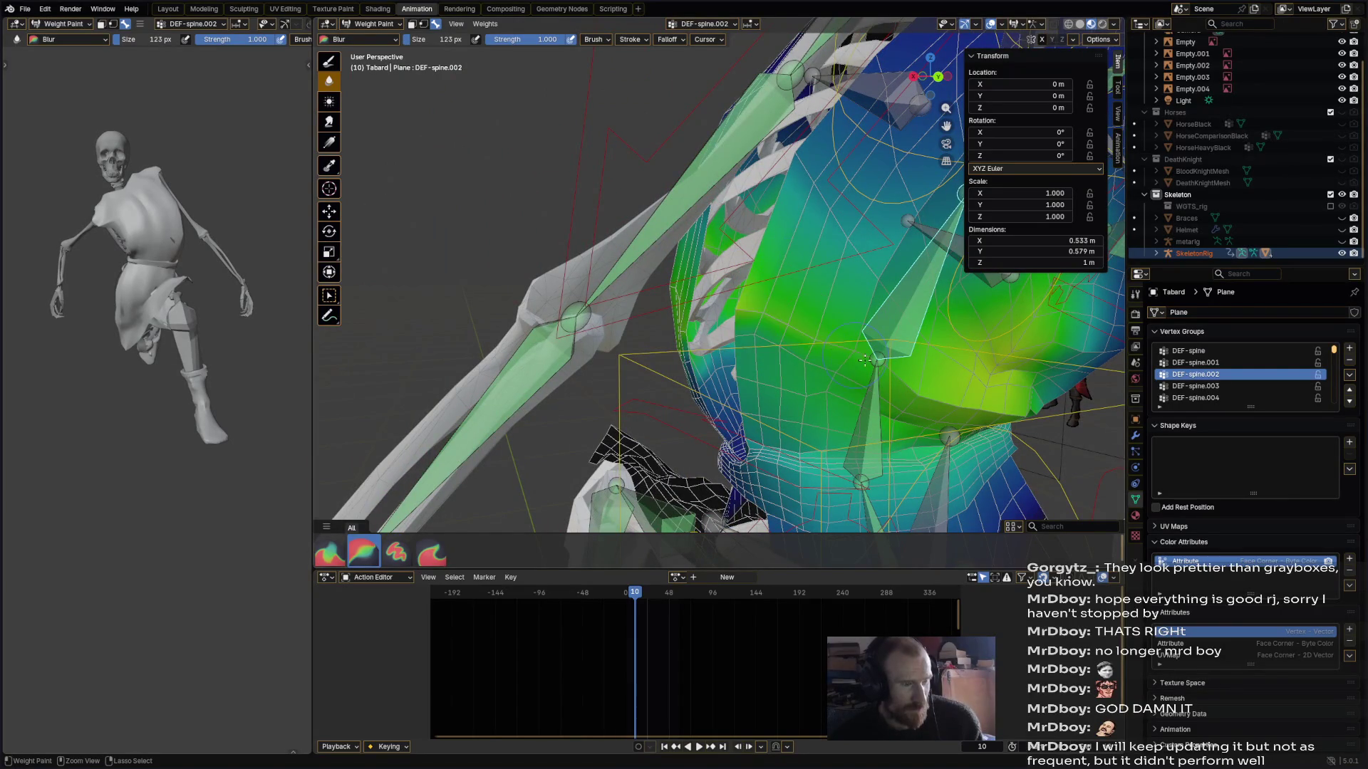
pyautogui.keyDown('ctrl'); pyautogui.moveTo(858, 238); pyautogui.dragTo(792, 152); pyautogui.keyUp('ctrl')
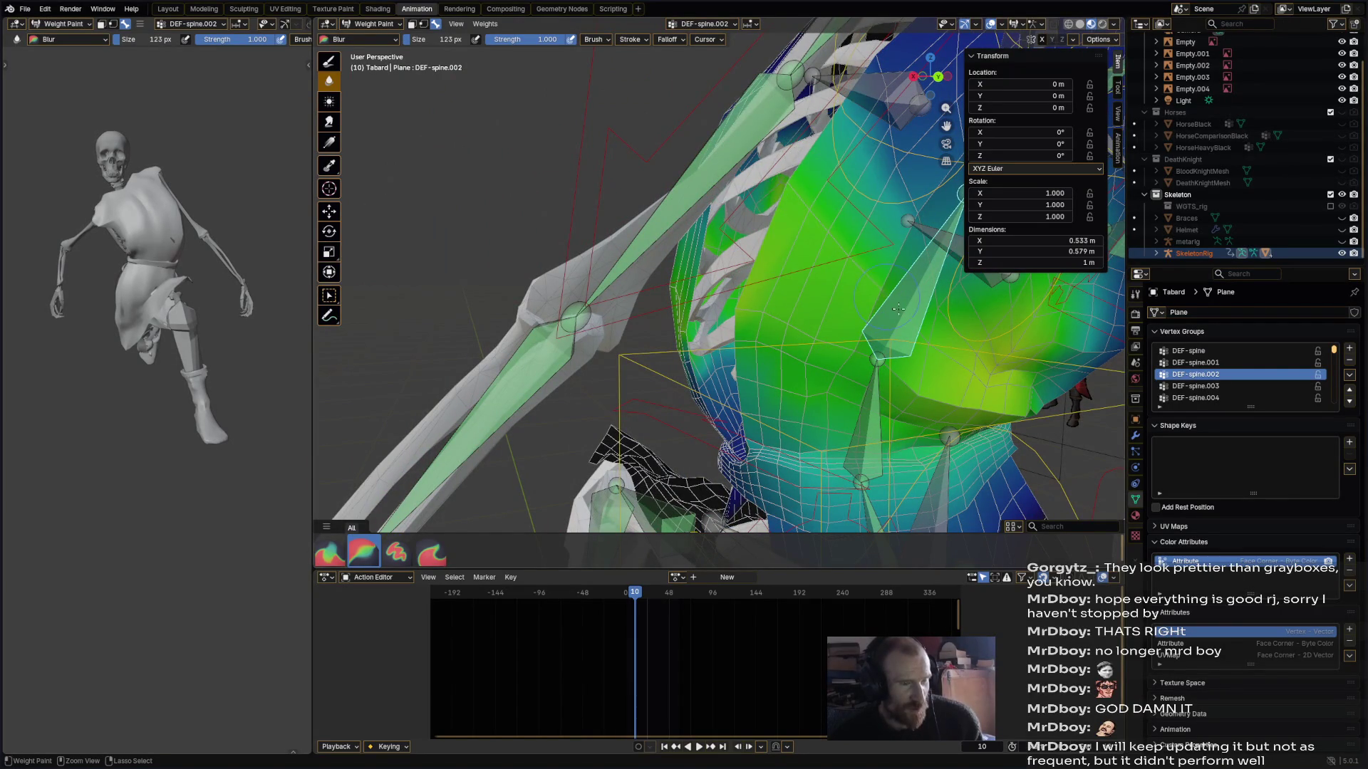
pyautogui.scroll(-5, 890, 302)
pyautogui.moveTo(855, 292); pyautogui.dragTo(670, 256, button='middle')
pyautogui.scroll(3, 661, 254)
pyautogui.moveTo(661, 254)
pyautogui.keyDown('ctrl'); pyautogui.mouseDown()
pyautogui.moveTo(698, 221)
pyautogui.moveTo(655, 243)
pyautogui.moveTo(641, 214)
pyautogui.moveTo(597, 210)
pyautogui.moveTo(575, 244)
pyautogui.mouseUp(); pyautogui.keyUp('ctrl')
pyautogui.moveTo(491, 234)
pyautogui.mouseDown(button='middle')
pyautogui.moveTo(739, 203)
pyautogui.moveTo(734, 228)
pyautogui.moveTo(819, 256)
pyautogui.moveTo(711, 308)
pyautogui.mouseUp(button='middle')
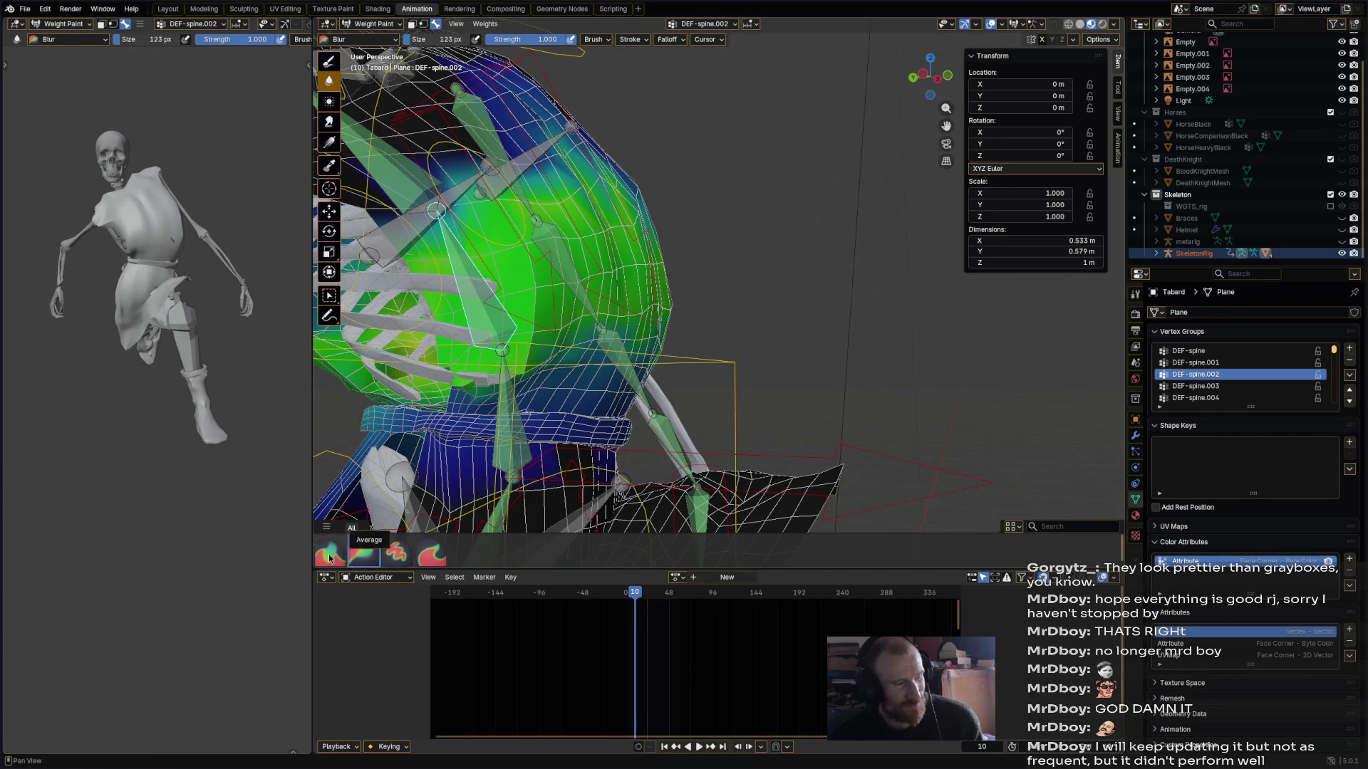
# - Try a full-weight paint stroke on the left chest, undo it, and save
pyautogui.click(396, 552)
pyautogui.moveTo(525, 206)
pyautogui.mouseDown()
pyautogui.moveTo(410, 257)
pyautogui.moveTo(455, 321)
pyautogui.moveTo(385, 278)
pyautogui.moveTo(533, 253)
pyautogui.mouseUp()
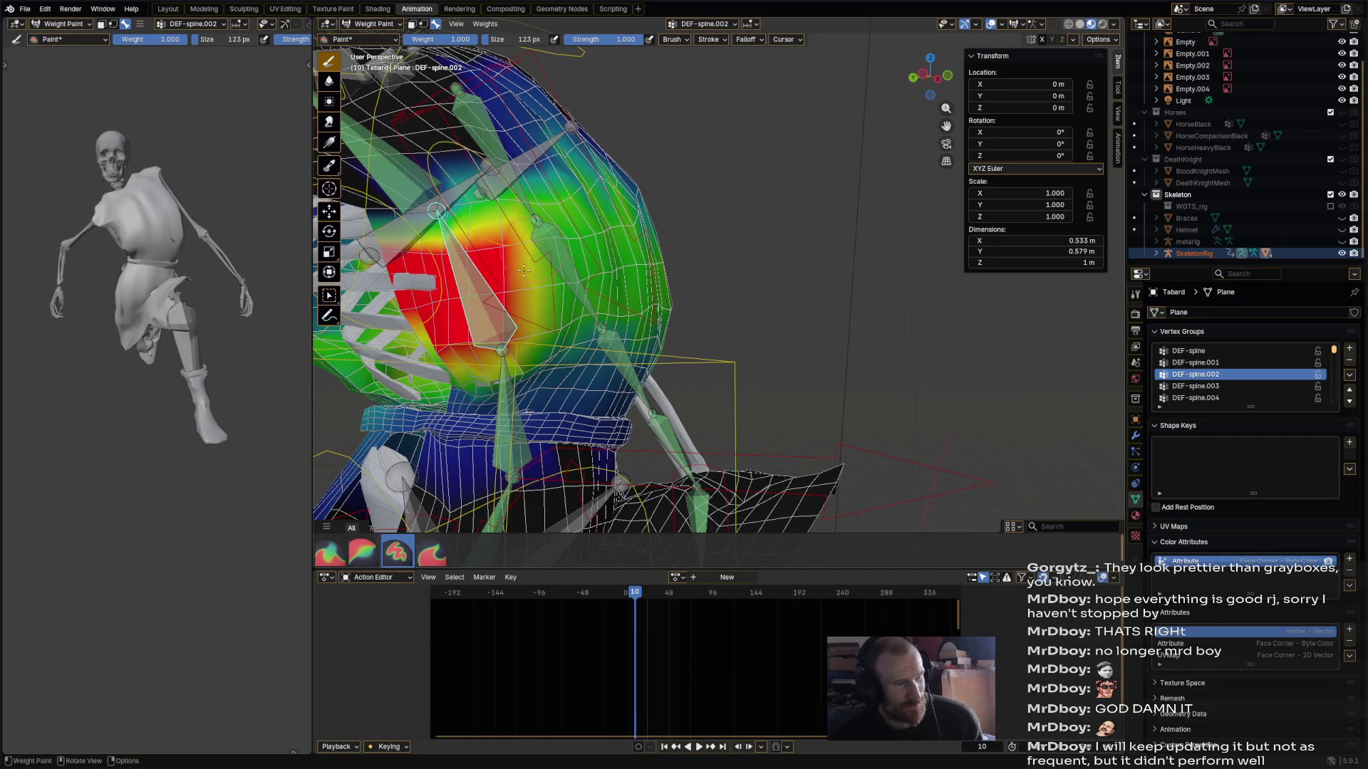
pyautogui.moveTo(545, 327)
pyautogui.mouseDown(button='middle')
pyautogui.moveTo(484, 427)
pyautogui.moveTo(446, 556)
pyautogui.mouseUp(button='middle')
pyautogui.hotkey('ctrl', 'z')
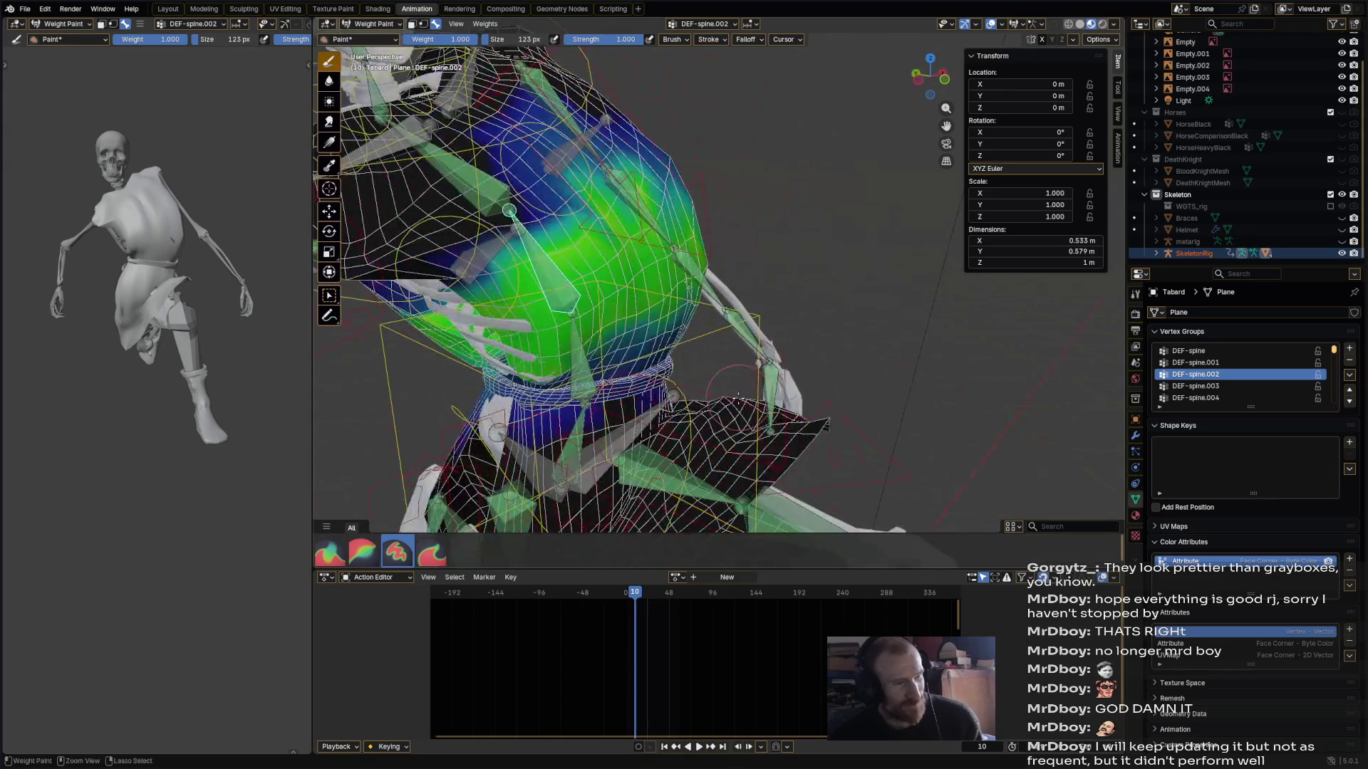
pyautogui.hotkey('ctrl', 's')
# - Blur the chest weights once more and save Malthusa.blend
pyautogui.click(363, 552)
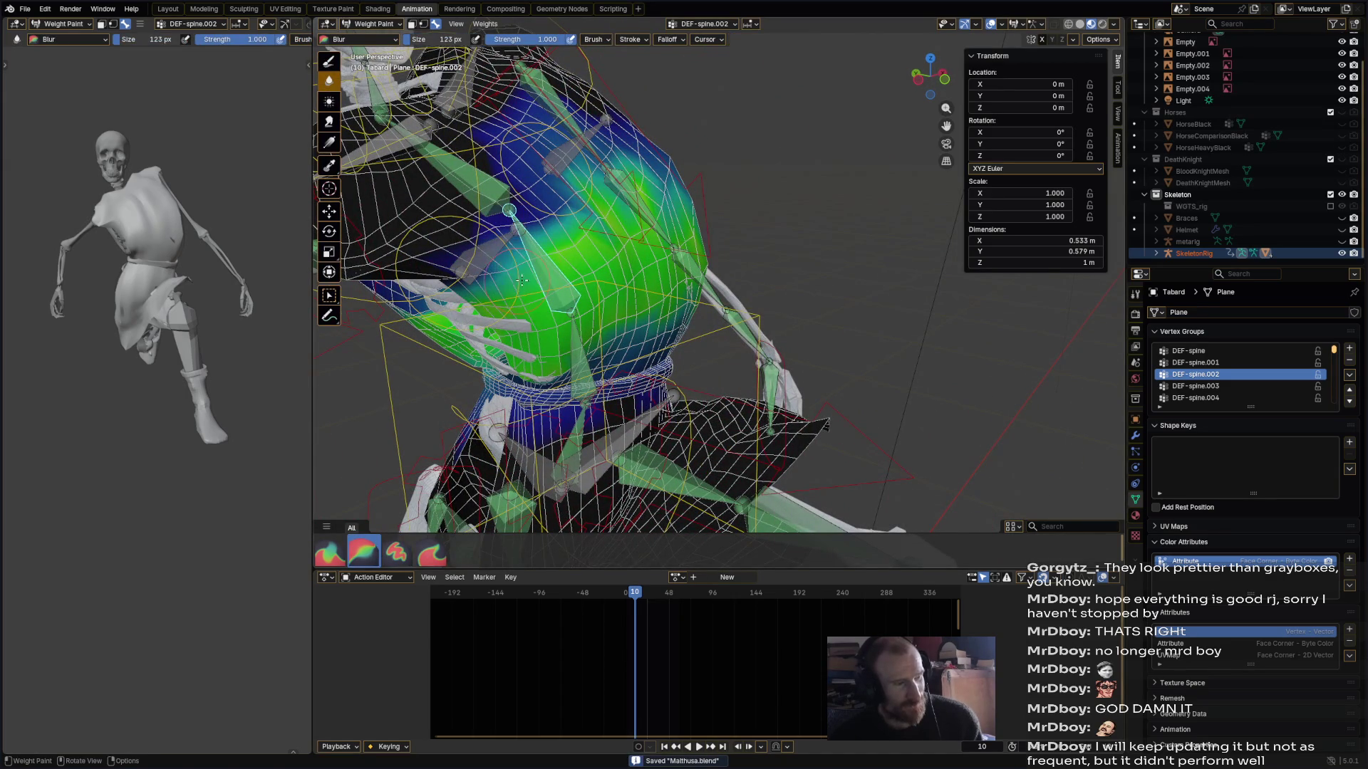
pyautogui.moveTo(575, 265); pyautogui.dragTo(609, 227)
pyautogui.moveTo(673, 287)
pyautogui.mouseDown(button='middle')
pyautogui.moveTo(573, 337)
pyautogui.moveTo(713, 299)
pyautogui.moveTo(791, 249)
pyautogui.moveTo(826, 317)
pyautogui.moveTo(869, 341)
pyautogui.moveTo(831, 349)
pyautogui.moveTo(866, 313)
pyautogui.mouseUp(button='middle')
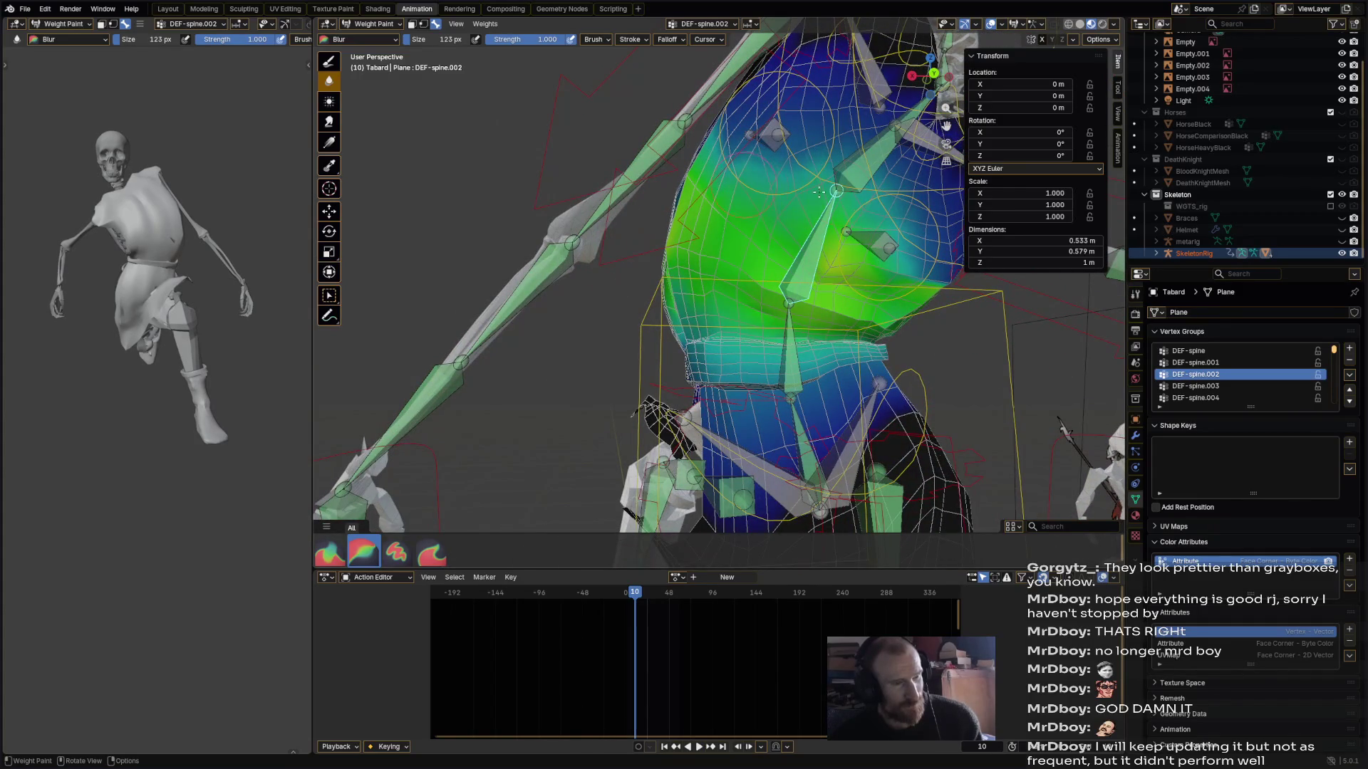
pyautogui.scroll(-5, 802, 230)
pyautogui.moveTo(802, 230)
pyautogui.mouseDown(button='middle')
pyautogui.moveTo(776, 284)
pyautogui.moveTo(793, 359)
pyautogui.mouseUp(button='middle')
pyautogui.hotkey('ctrl', 's')
pyautogui.scroll(2, 726, 313)
pyautogui.scroll(-2, 667, 270)
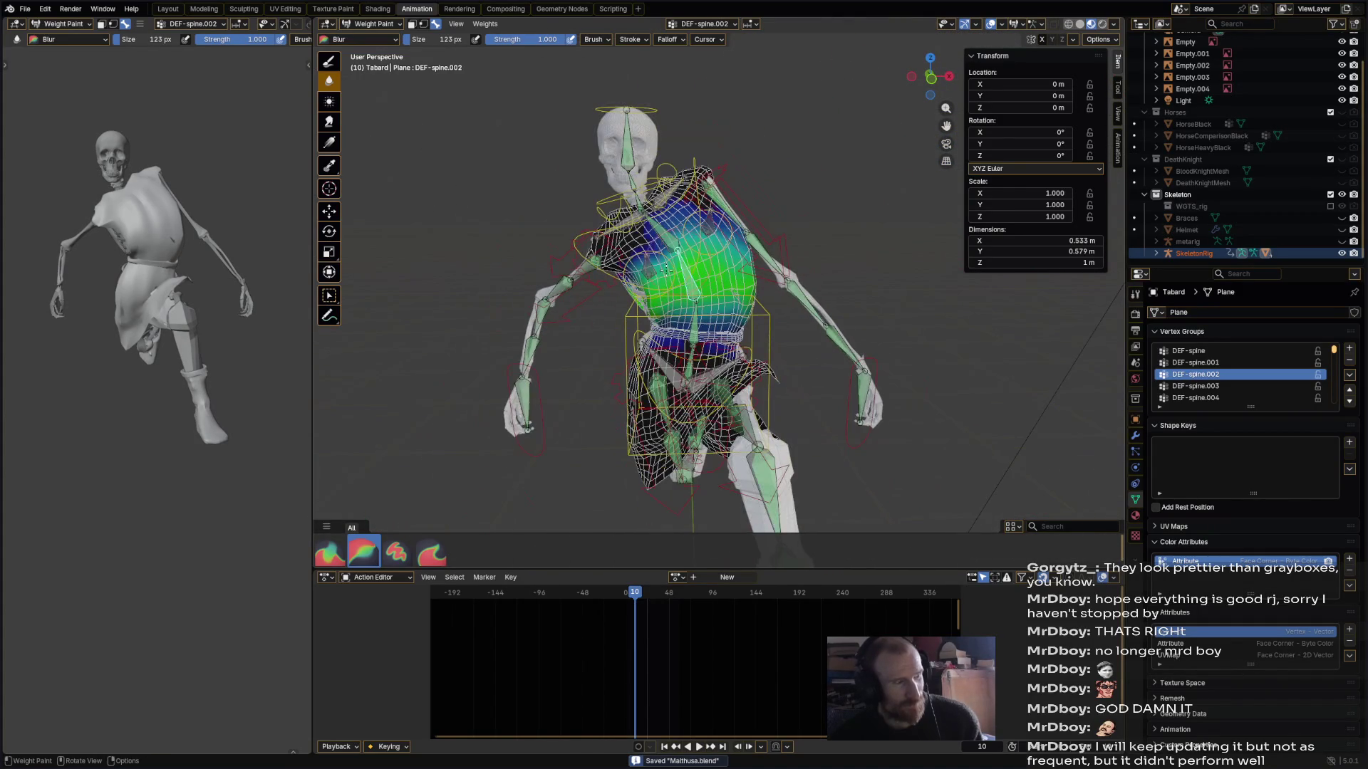
# - Rotate the chest bone to 43.6°, select the left foot IK bone, and save
pyautogui.keyDown('ctrl'); pyautogui.click(719, 178); pyautogui.keyUp('ctrl')
pyautogui.press('r')
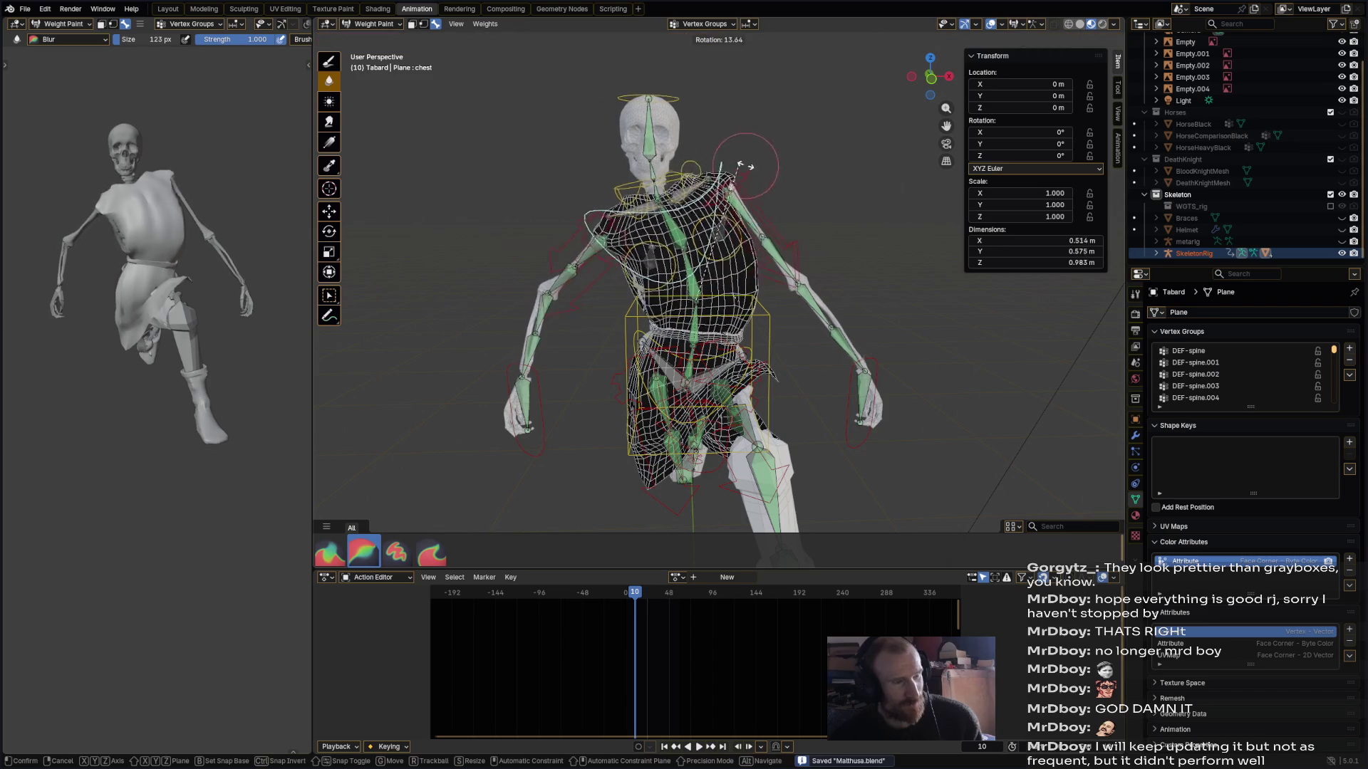
pyautogui.click(794, 194)
pyautogui.scroll(2, 798, 192)
pyautogui.moveTo(798, 192); pyautogui.dragTo(797, 187, button='middle')
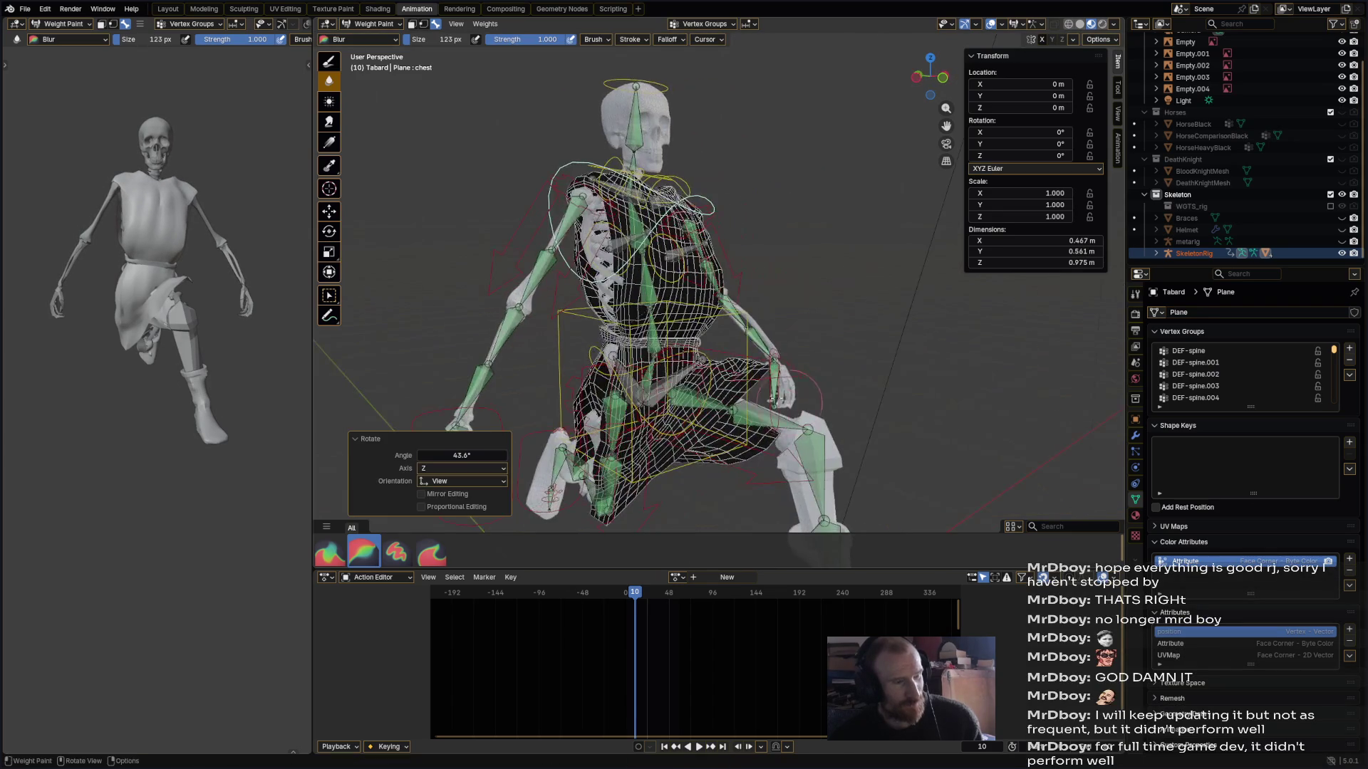
pyautogui.scroll(2, 798, 186)
pyautogui.keyDown('ctrl'); pyautogui.click(902, 447); pyautogui.keyUp('ctrl')
pyautogui.moveTo(902, 447)
pyautogui.mouseDown(button='middle')
pyautogui.moveTo(785, 397)
pyautogui.moveTo(810, 318)
pyautogui.moveTo(788, 312)
pyautogui.mouseUp(button='middle')
pyautogui.hotkey('ctrl', 's')
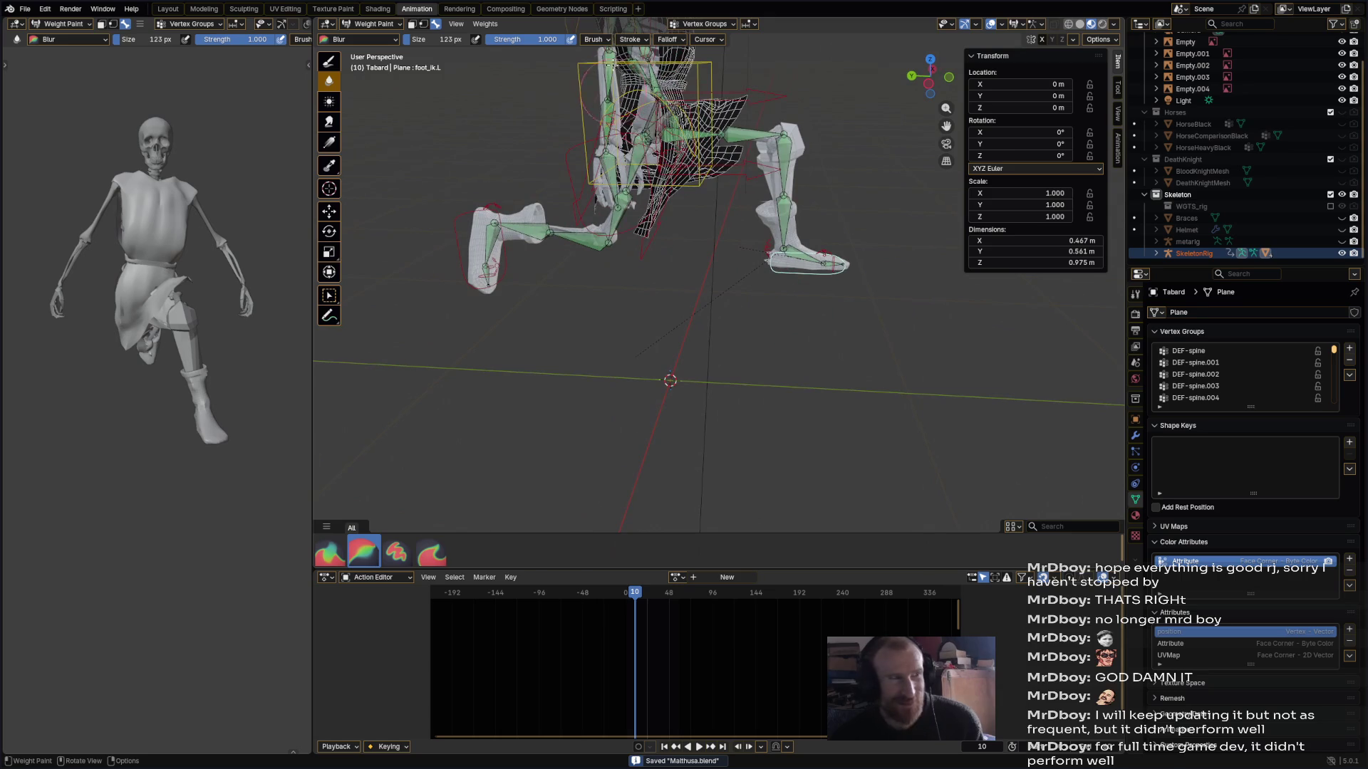
# - Take the tabard out of Weight Paint via Edit and Object Mode, then put the skeleton rig in Pose Mode
pyautogui.click(494, 26)
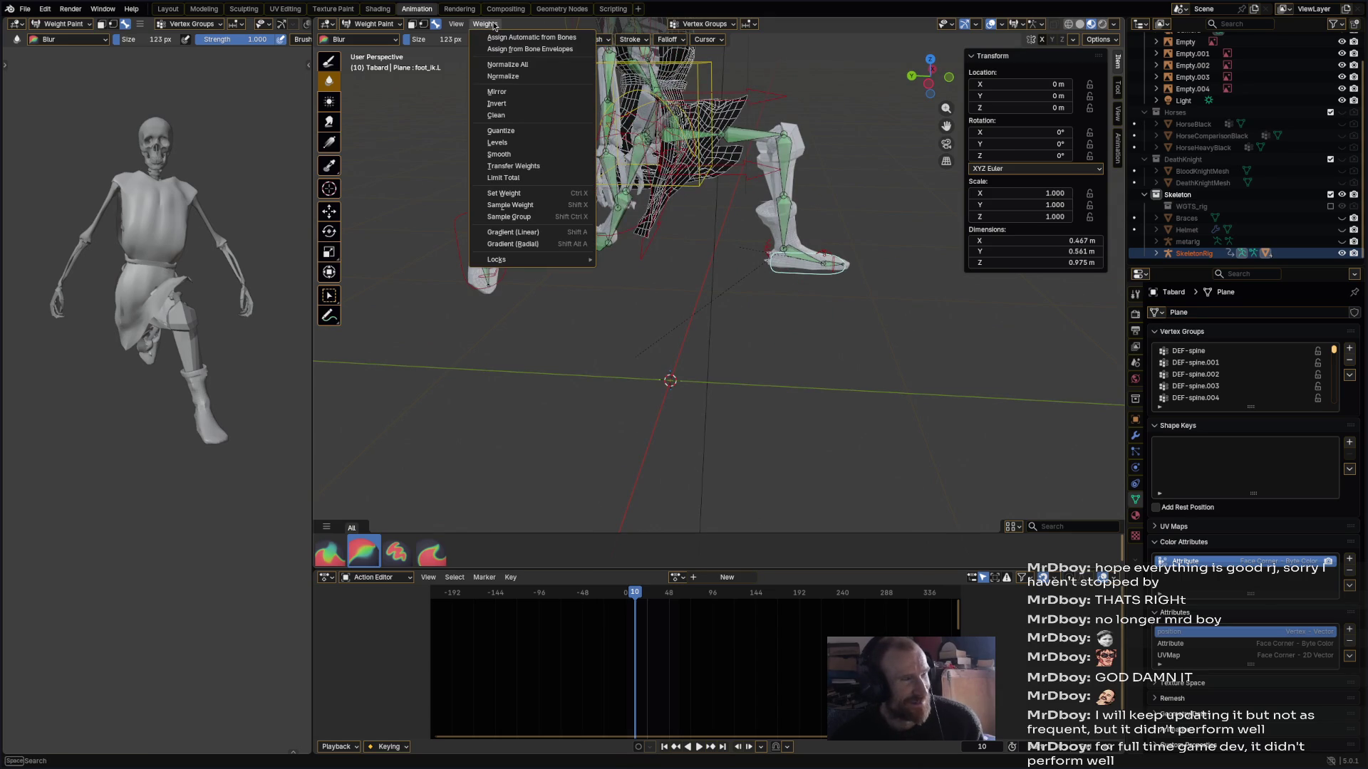
pyautogui.click(494, 26)
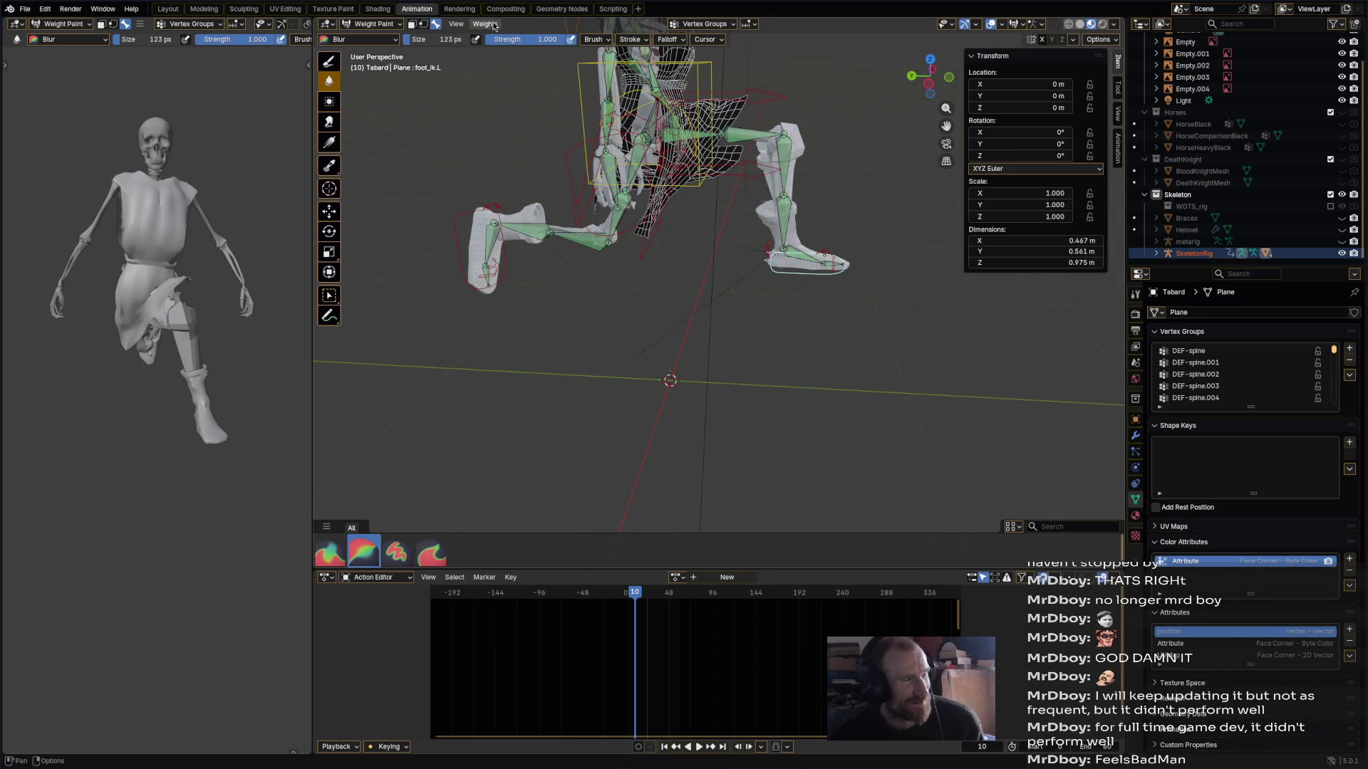
pyautogui.click(494, 26)
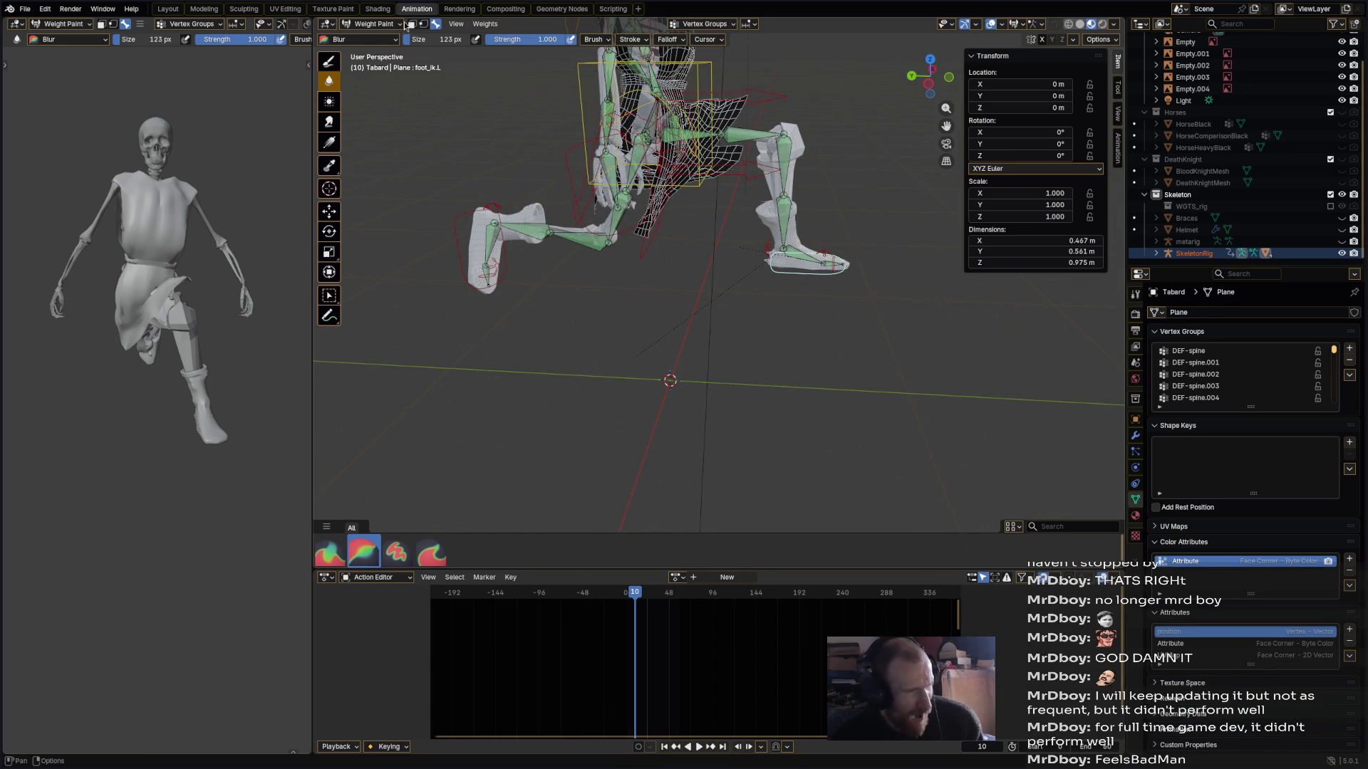
pyautogui.click(372, 23)
pyautogui.click(378, 50)
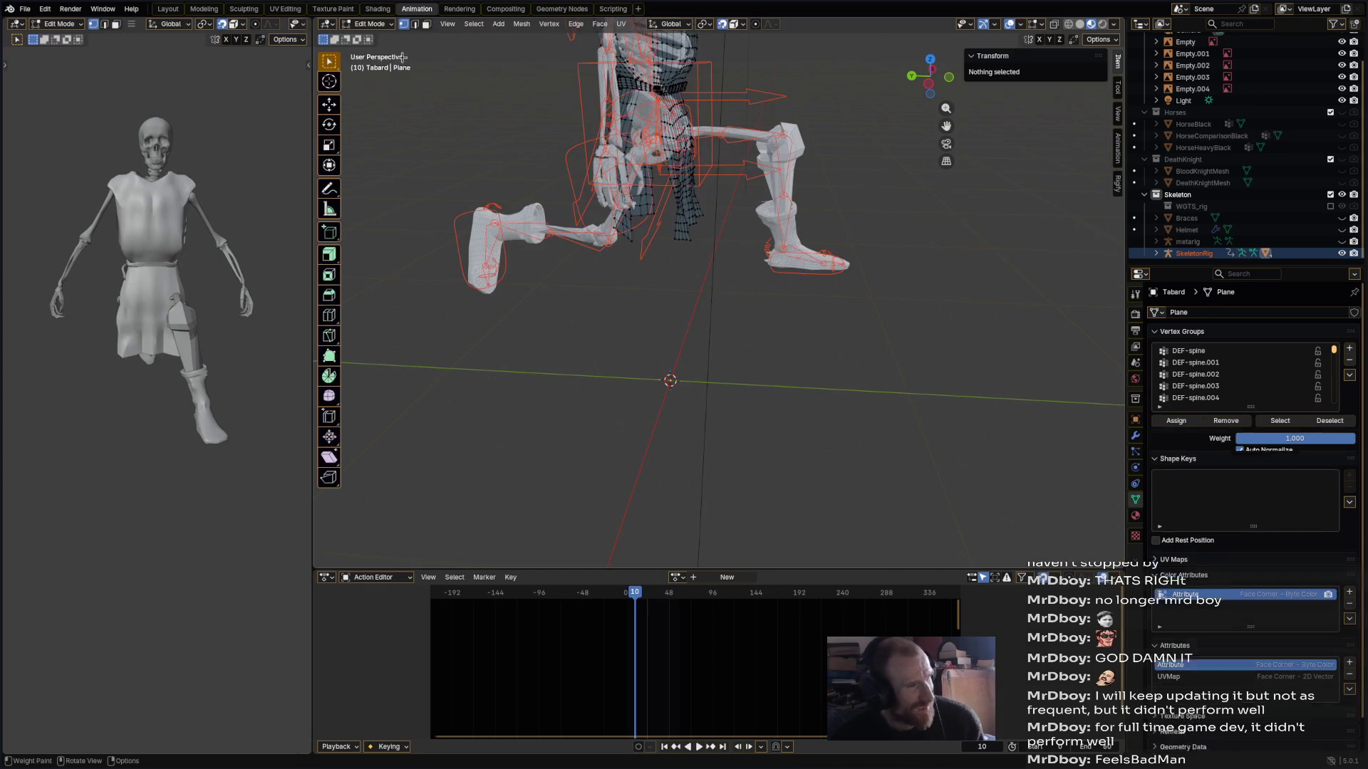
pyautogui.click(372, 24)
pyautogui.click(378, 37)
pyautogui.click(790, 274)
pyautogui.click(796, 279)
pyautogui.click(372, 23)
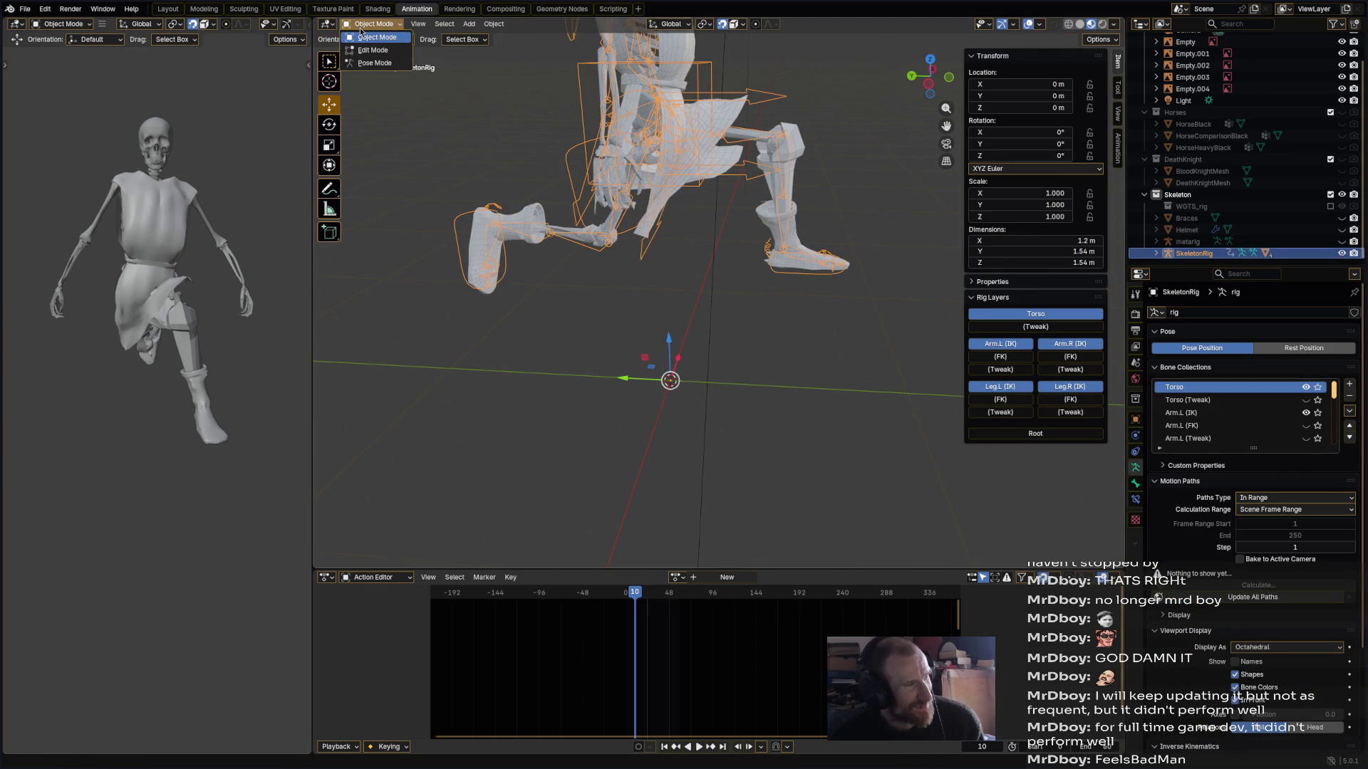
pyautogui.click(374, 63)
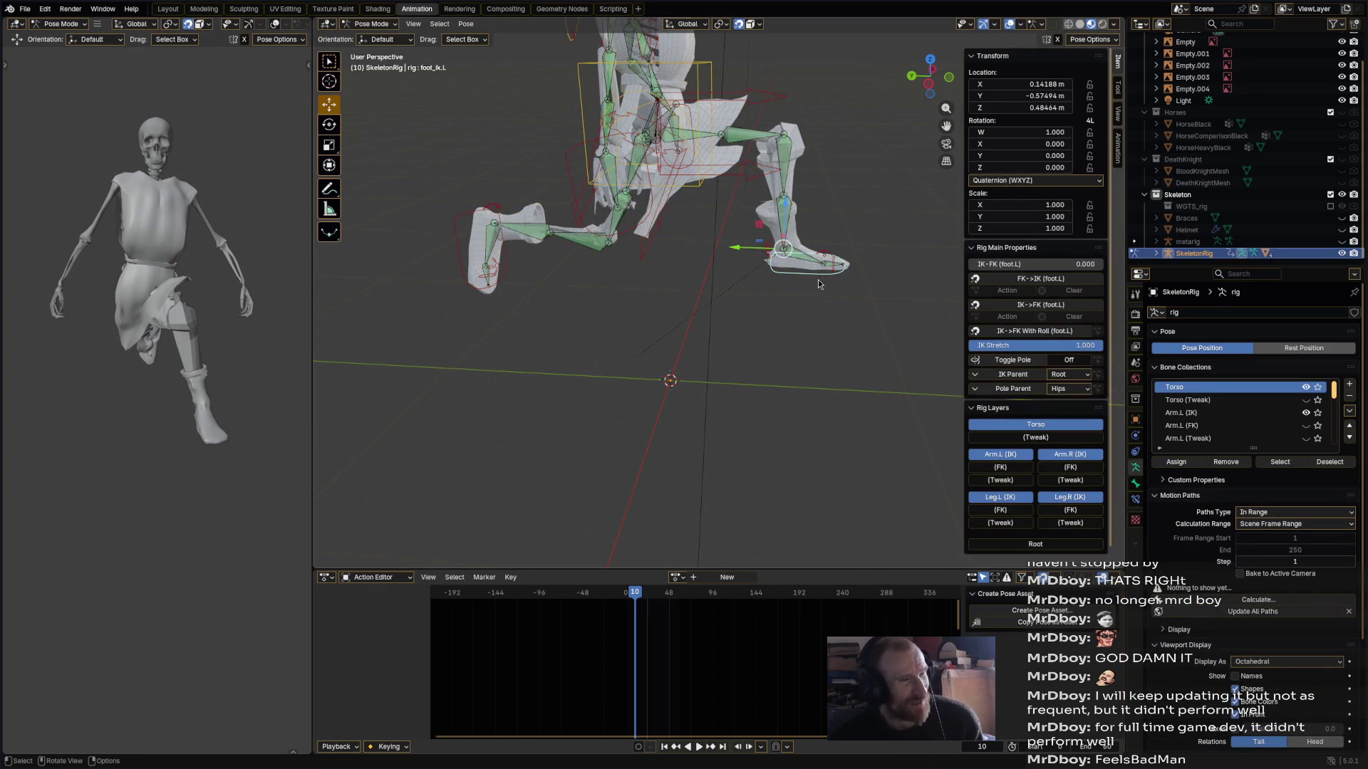
# - Clear all bone transforms with Pose > Clear Transform > All and save
pyautogui.click(819, 282)
pyautogui.hotkey('ctrl', 's')
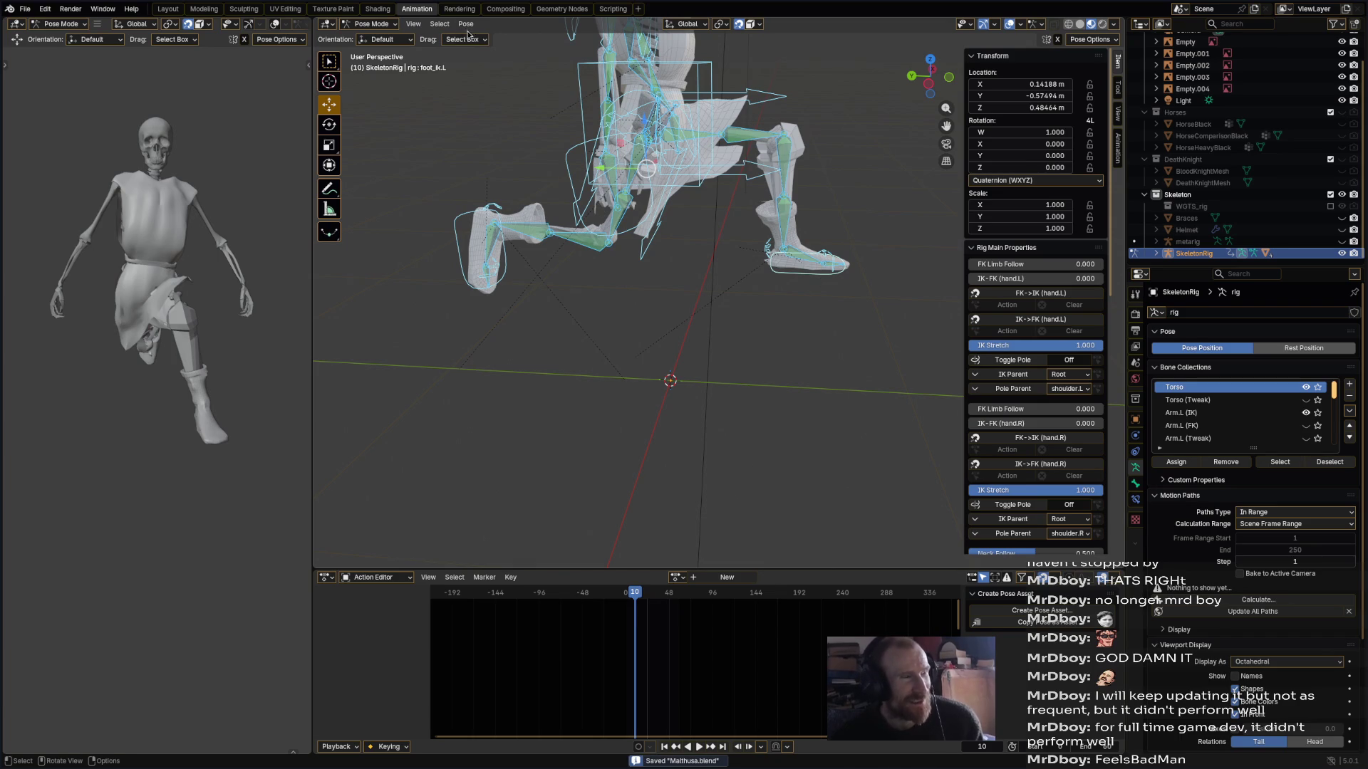
pyautogui.click(466, 23)
pyautogui.moveTo(503, 55)
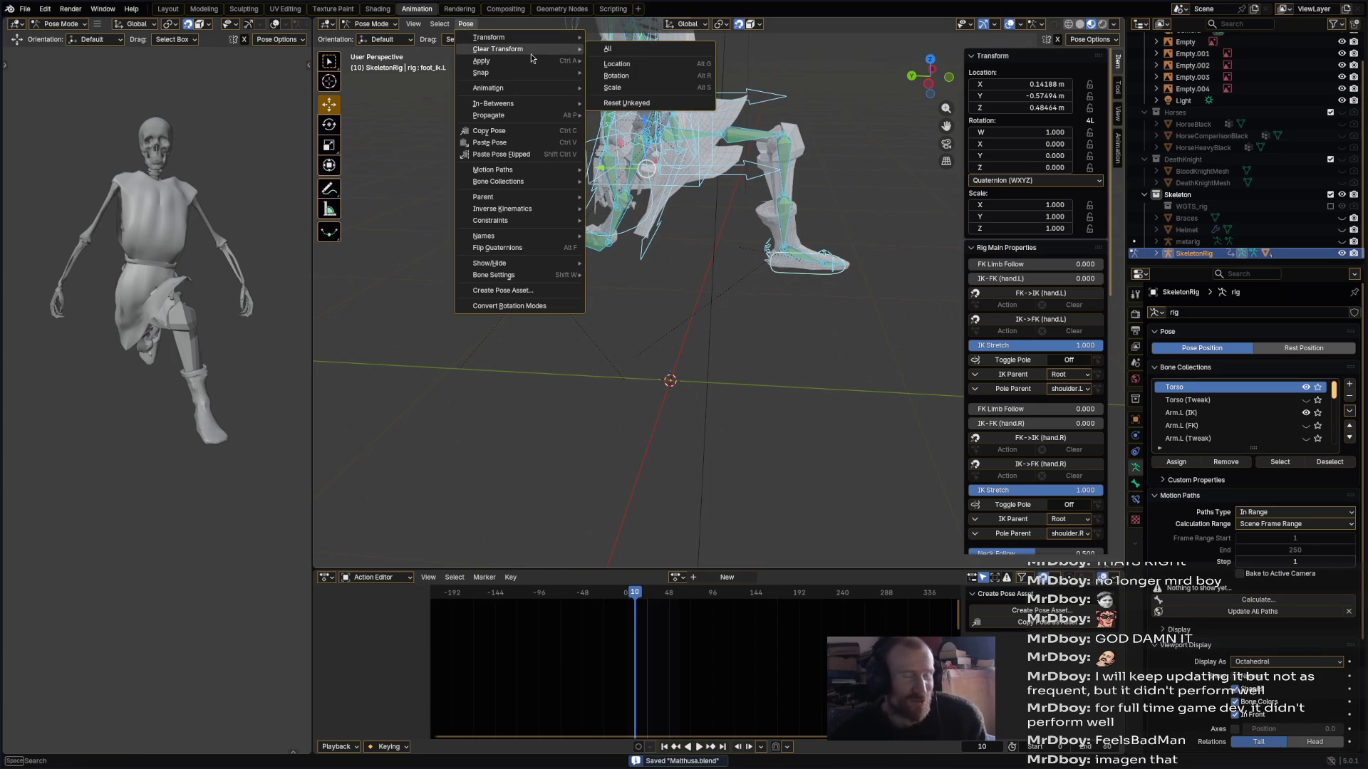
pyautogui.click(622, 52)
pyautogui.moveTo(842, 319)
pyautogui.mouseDown(button='middle')
pyautogui.moveTo(750, 308)
pyautogui.moveTo(804, 298)
pyautogui.moveTo(752, 241)
pyautogui.mouseUp(button='middle')
pyautogui.hotkey('ctrl', 's')
pyautogui.click(373, 23)
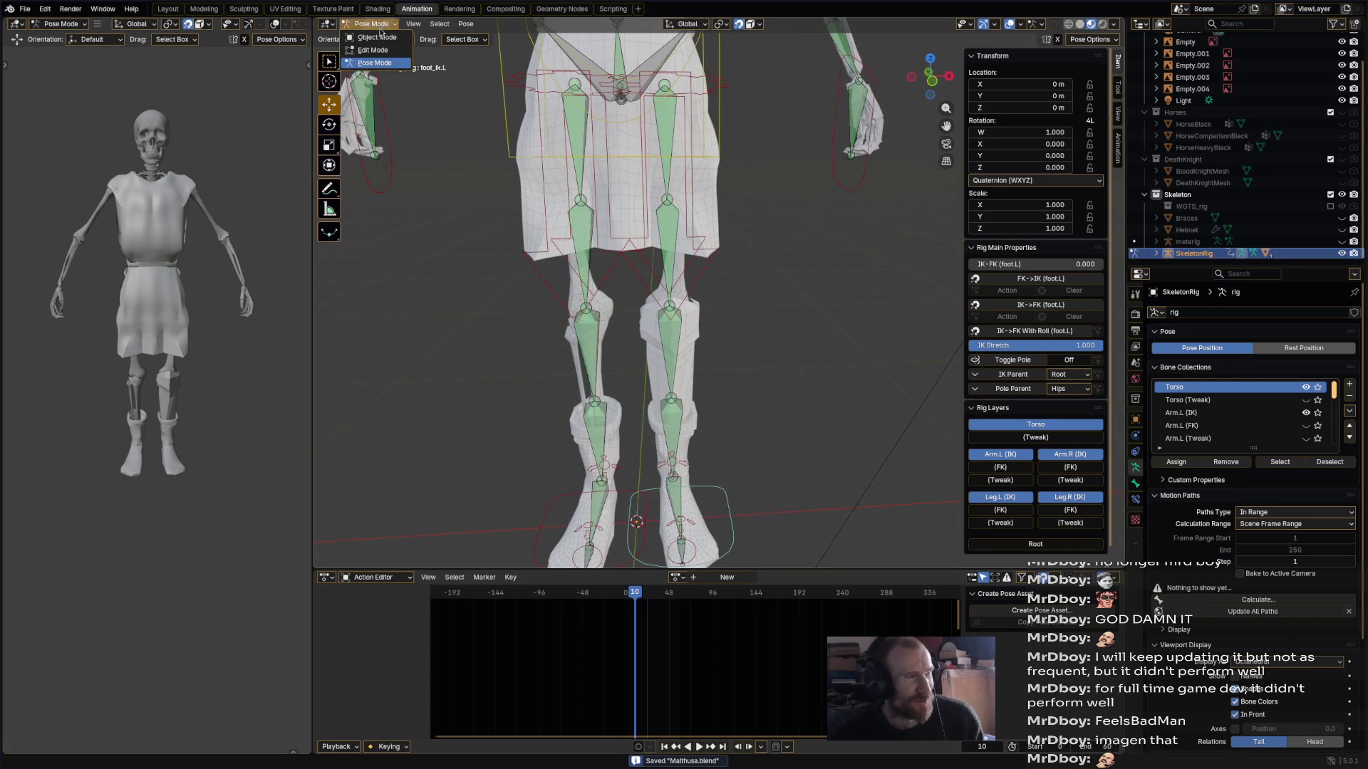
# - Switch the rig to Object Mode, deselect it, and orbit to a near-front view of the skeleton
pyautogui.click(371, 37)
pyautogui.click(771, 221)
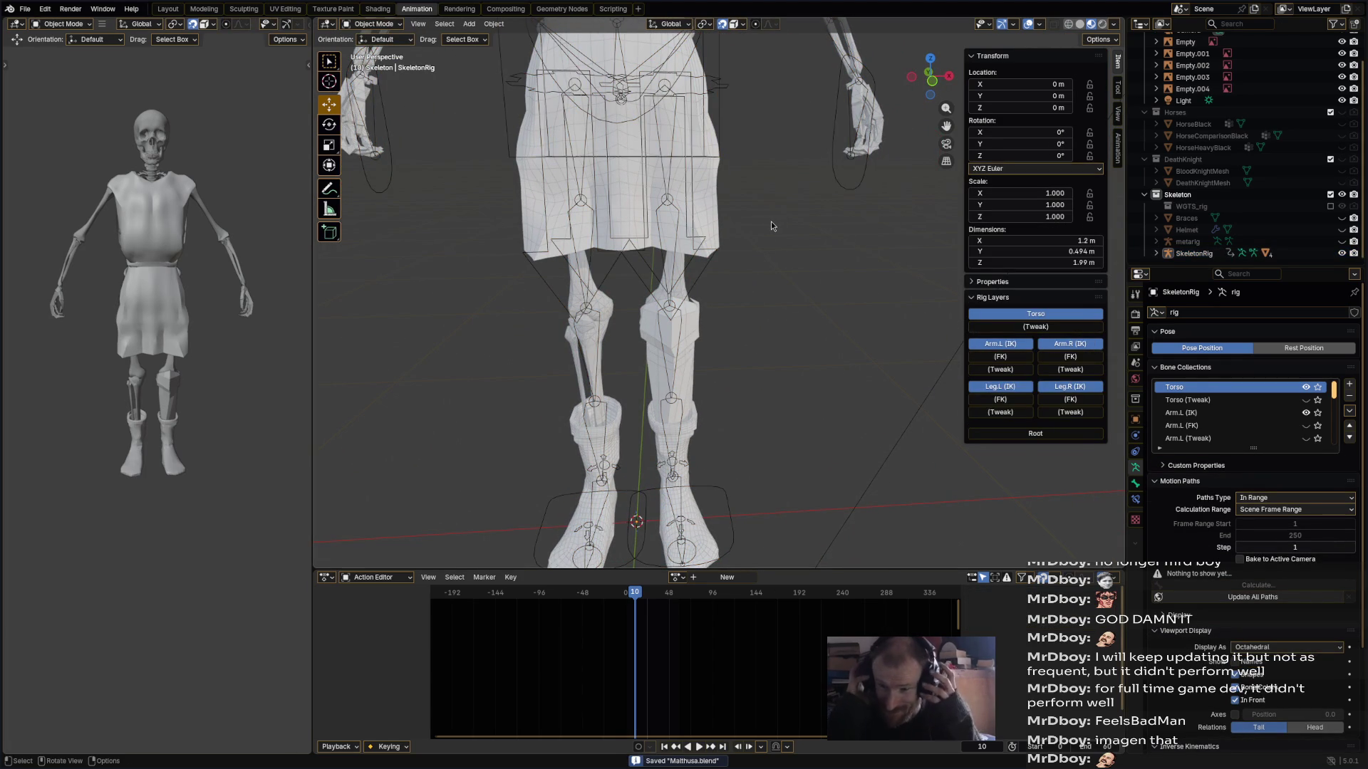
pyautogui.moveTo(771, 221)
pyautogui.mouseDown(button='middle')
pyautogui.moveTo(779, 243)
pyautogui.moveTo(651, 322)
pyautogui.moveTo(76, 426)
pyautogui.moveTo(202, 425)
pyautogui.moveTo(47, 427)
pyautogui.mouseUp(button='middle')
pyautogui.moveTo(626, 328)
pyautogui.mouseDown(button='middle')
pyautogui.moveTo(730, 383)
pyautogui.moveTo(755, 378)
pyautogui.moveTo(722, 390)
pyautogui.mouseUp(button='middle')
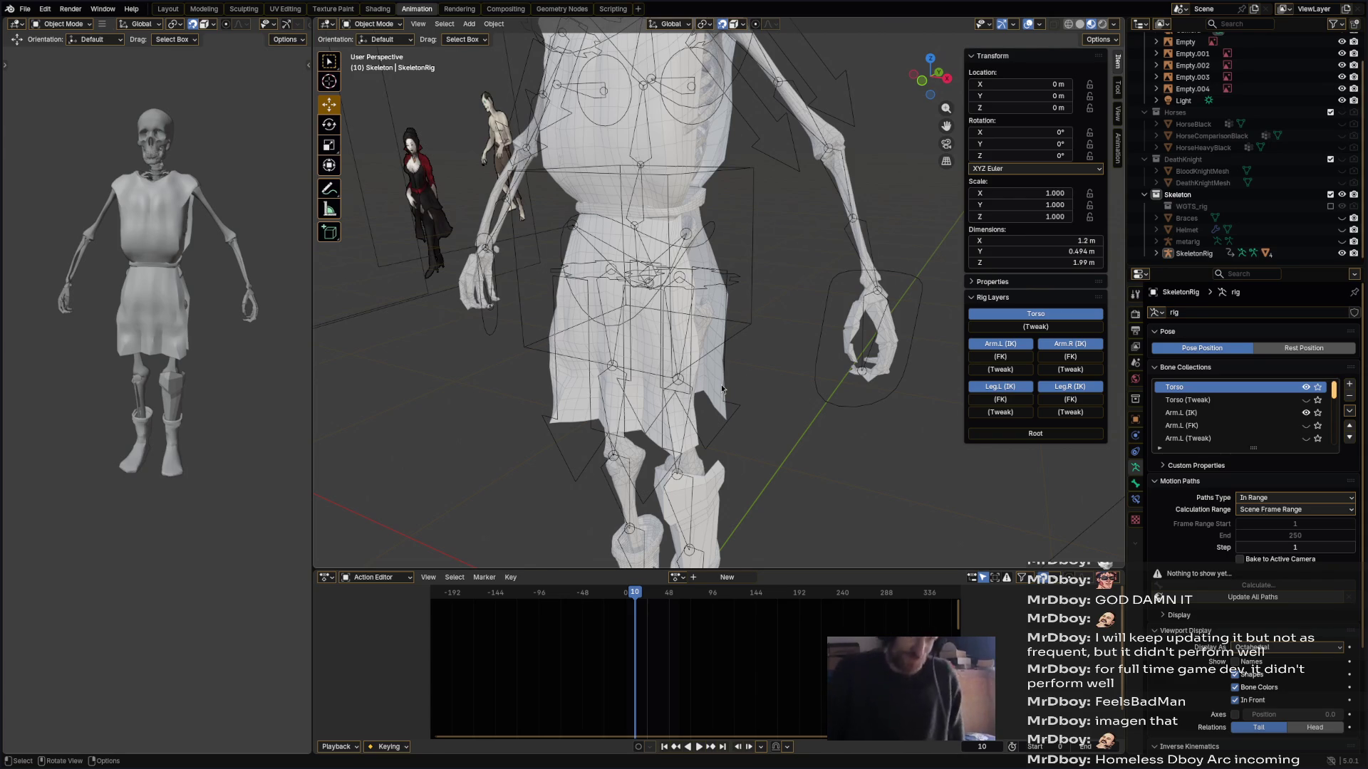
pyautogui.scroll(-6, 783, 402)
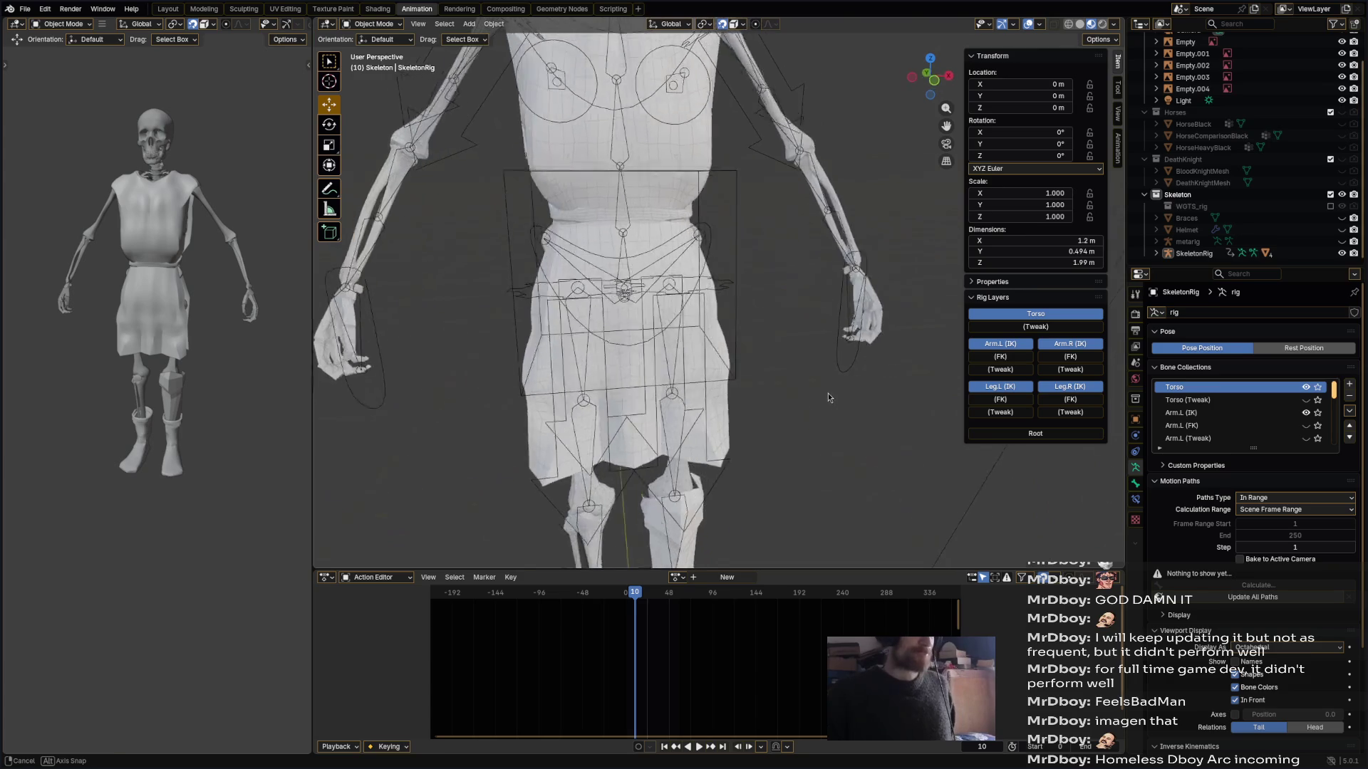
pyautogui.moveTo(825, 396)
pyautogui.mouseDown(button='middle')
pyautogui.moveTo(639, 418)
pyautogui.moveTo(621, 436)
pyautogui.mouseUp(button='middle')
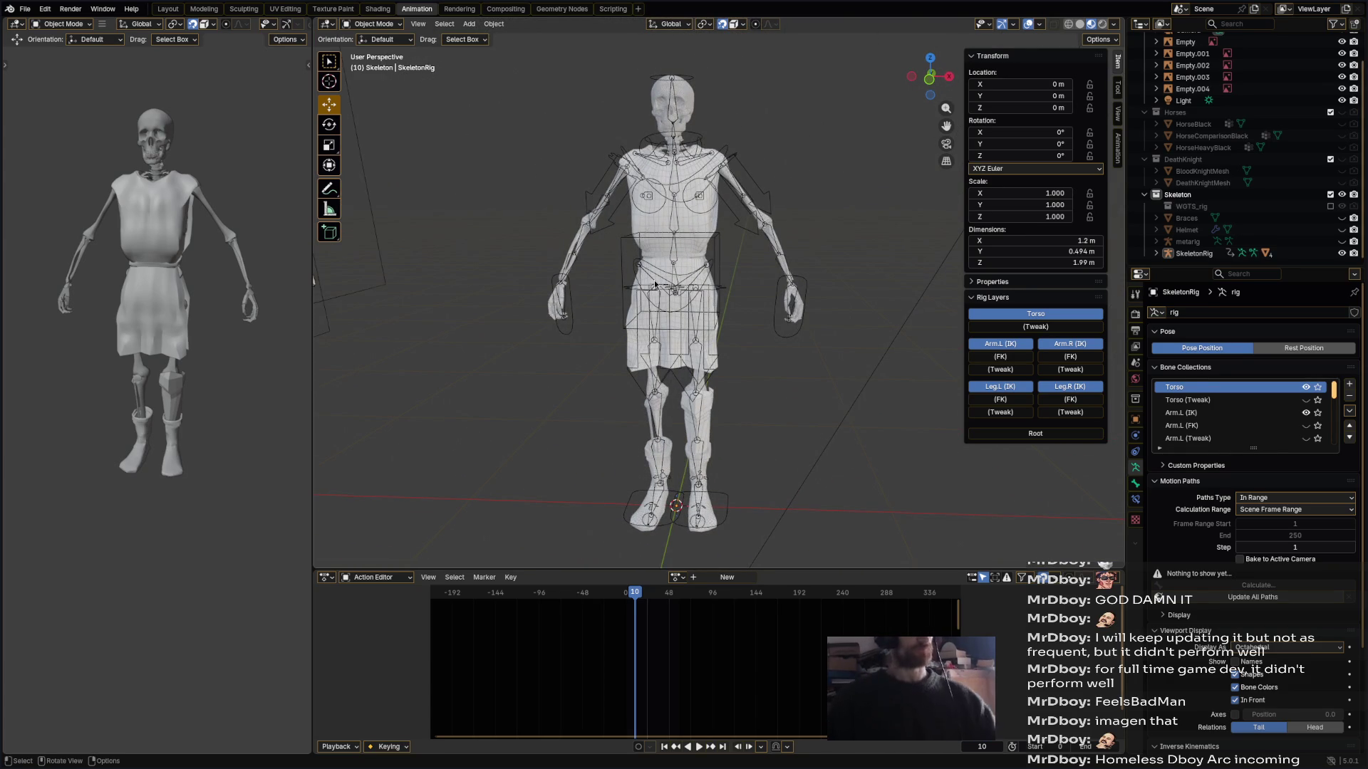
pyautogui.moveTo(681, 242)
pyautogui.mouseDown(button='middle')
pyautogui.moveTo(755, 253)
pyautogui.moveTo(705, 260)
pyautogui.mouseUp(button='middle')
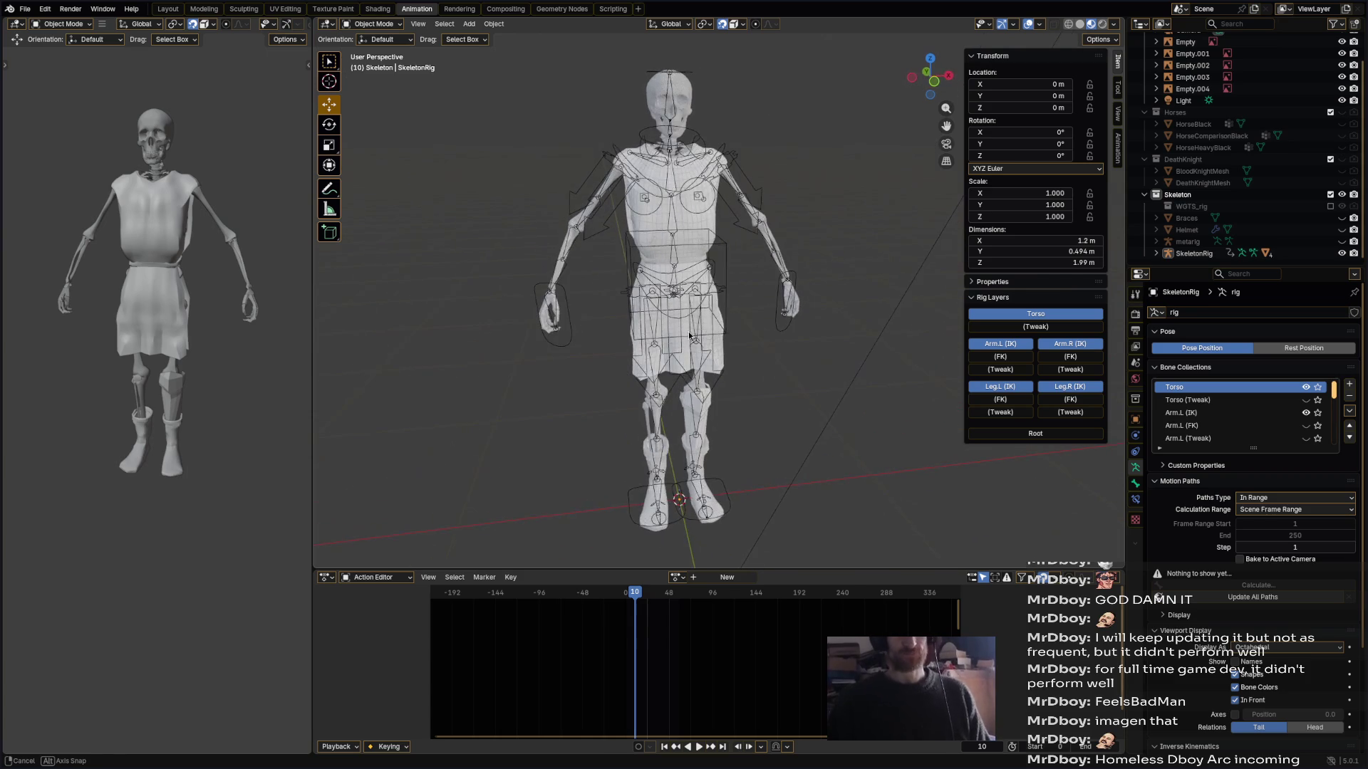
pyautogui.moveTo(819, 267)
pyautogui.mouseDown(button='middle')
pyautogui.moveTo(854, 270)
pyautogui.moveTo(802, 272)
pyautogui.mouseUp(button='middle')
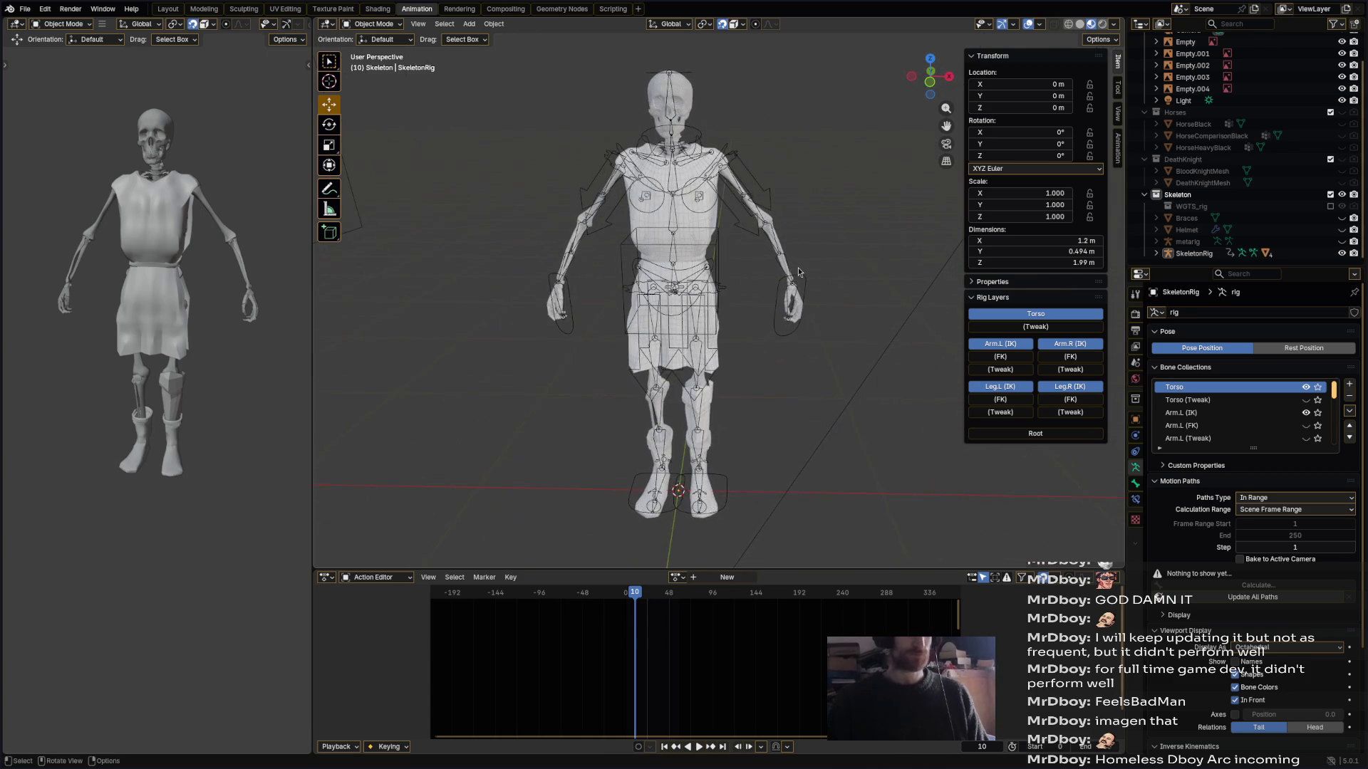
# - Unhide the Helmet in the Outliner and select it
pyautogui.click(375, 24)
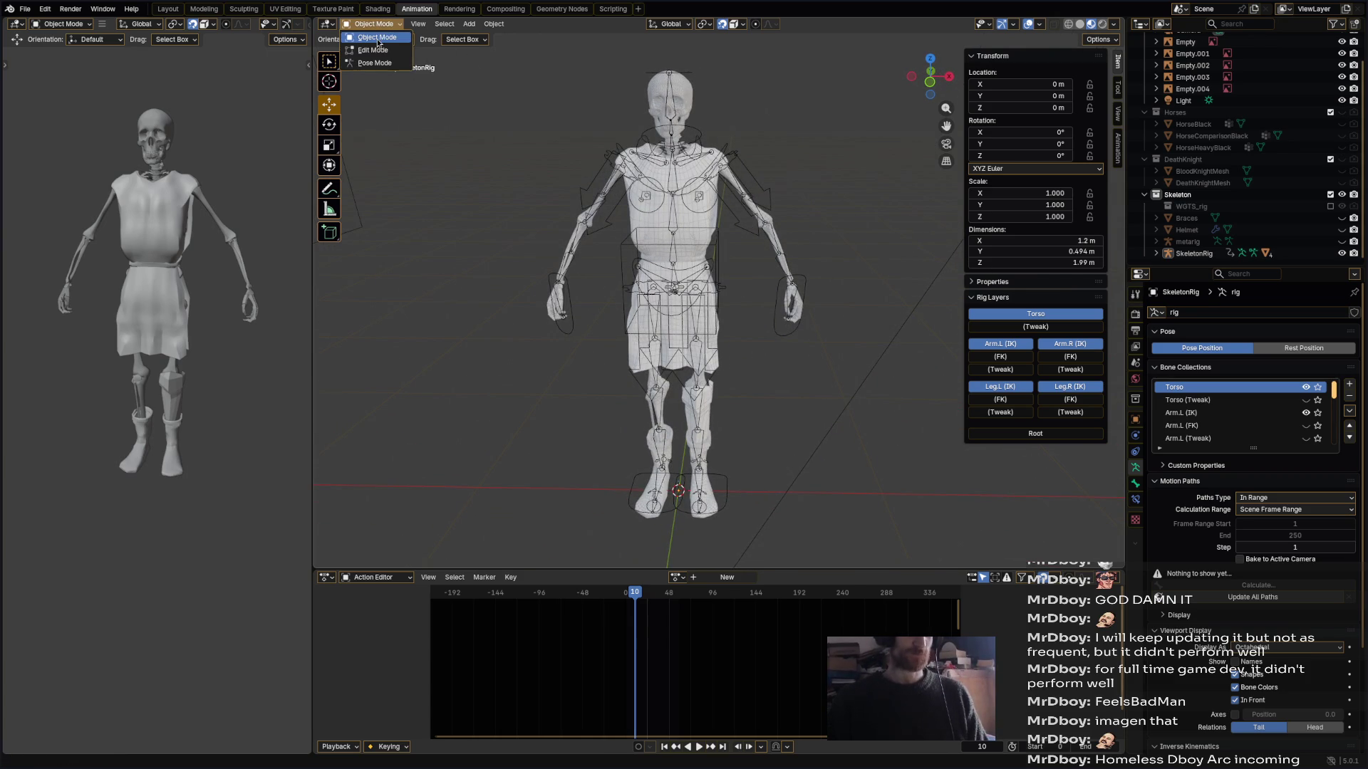
pyautogui.click(1187, 230)
pyautogui.click(1341, 230)
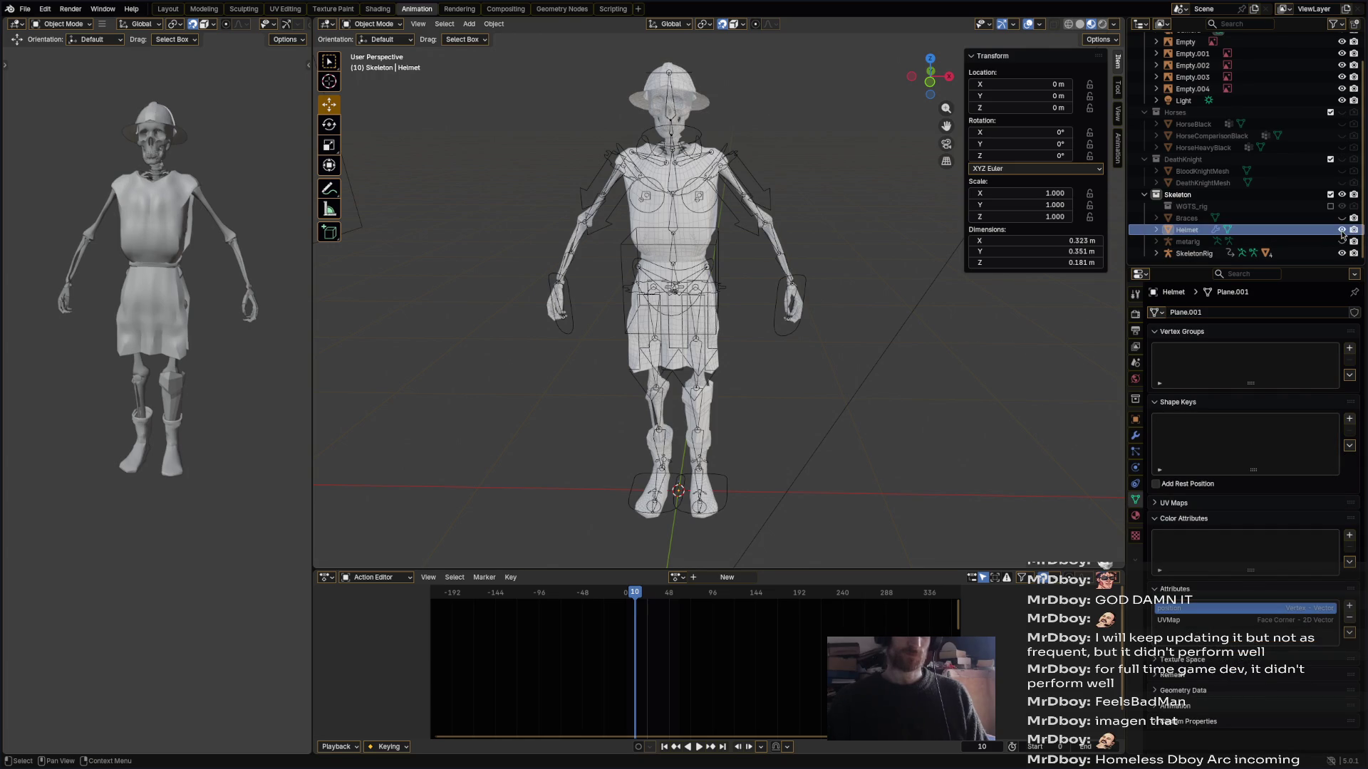
# - Parent the Helmet to SkeletonRig with automatic weights, with the rig as active object
pyautogui.click(704, 102)
pyautogui.moveTo(770, 150)
pyautogui.keyDown('shift'); pyautogui.mouseDown(button='middle')
pyautogui.moveTo(759, 128)
pyautogui.moveTo(763, 208)
pyautogui.mouseUp(button='middle'); pyautogui.keyUp('shift')
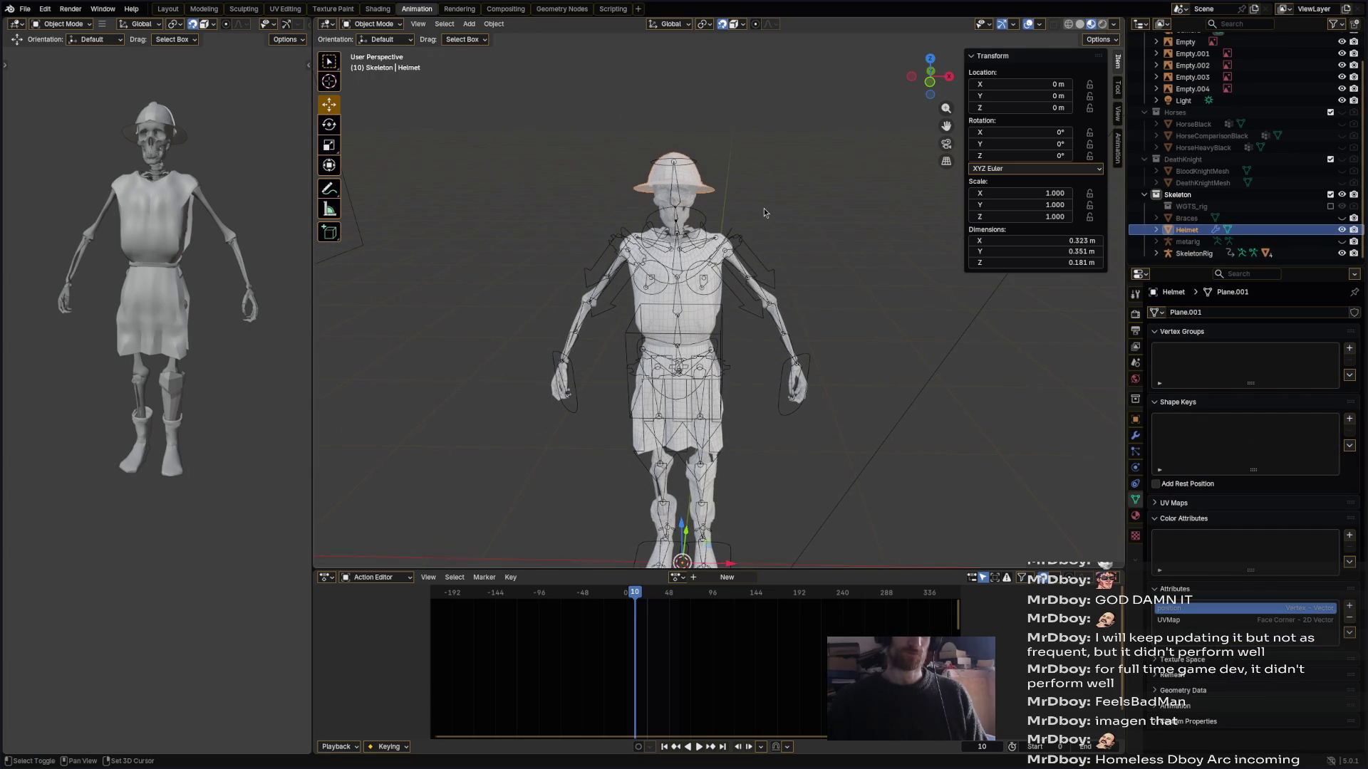
pyautogui.click(755, 254)
pyautogui.click(702, 186)
pyautogui.keyDown('shift'); pyautogui.click(750, 243); pyautogui.keyUp('shift')
pyautogui.rightClick(749, 244)
pyautogui.moveTo(750, 248)
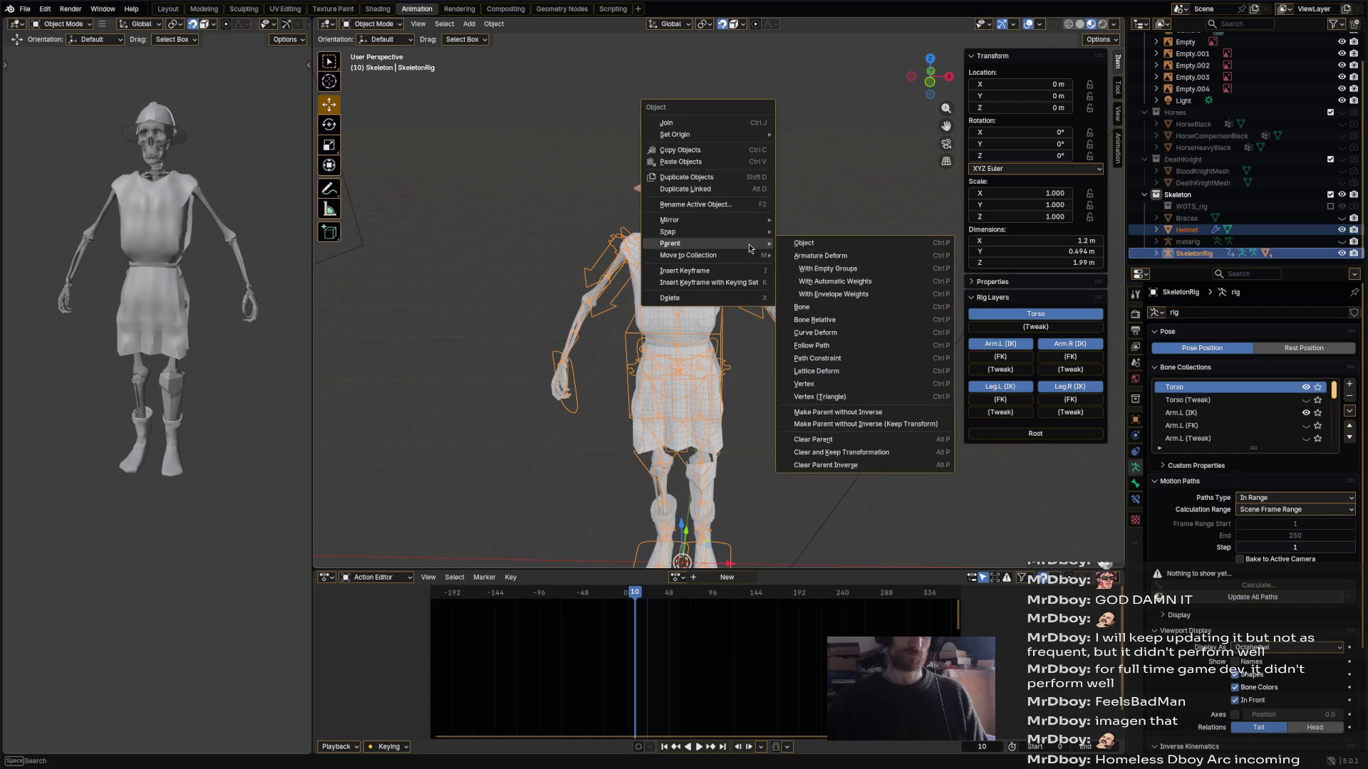
pyautogui.click(813, 282)
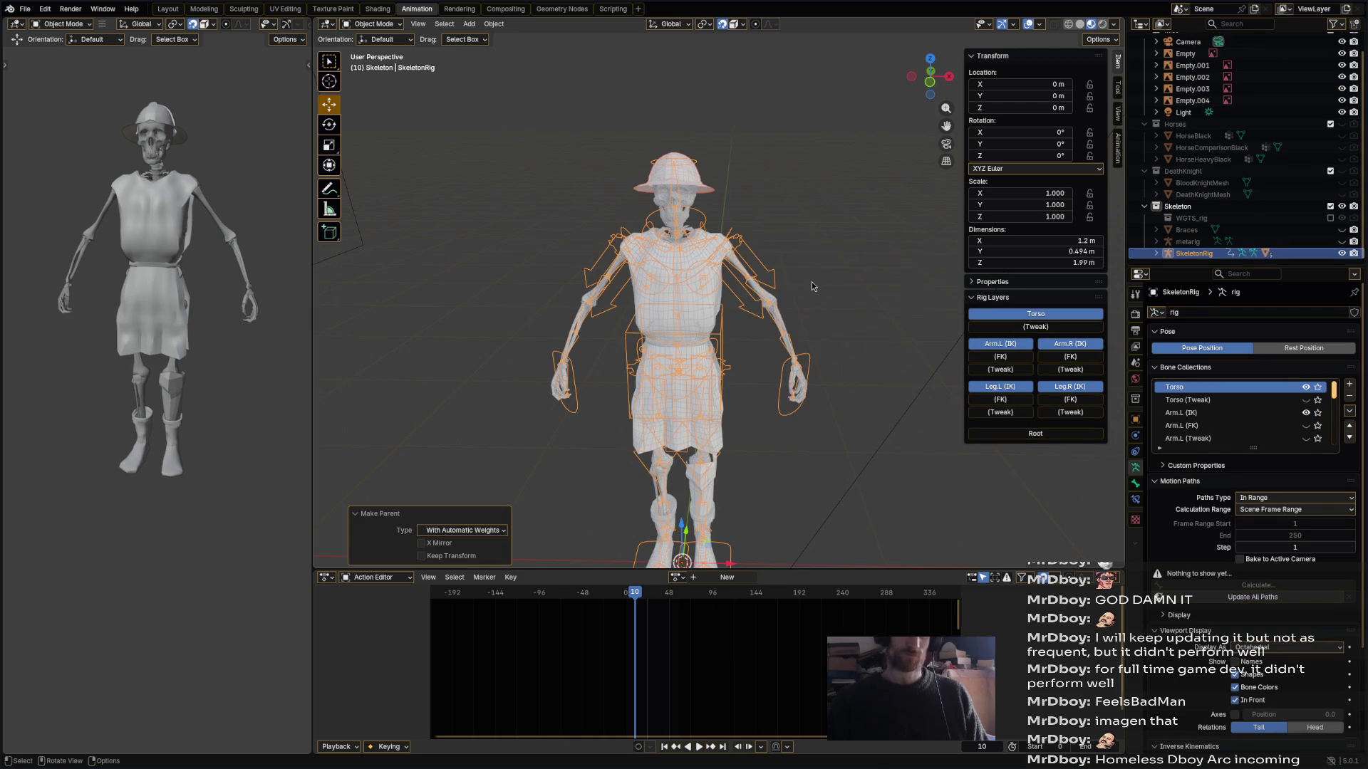
# - Deselect everything and change the viewport shading style
pyautogui.scroll(4, 749, 189)
pyautogui.click(762, 168)
pyautogui.moveTo(762, 171); pyautogui.dragTo(728, 160, button='middle')
pyautogui.click(1081, 26)
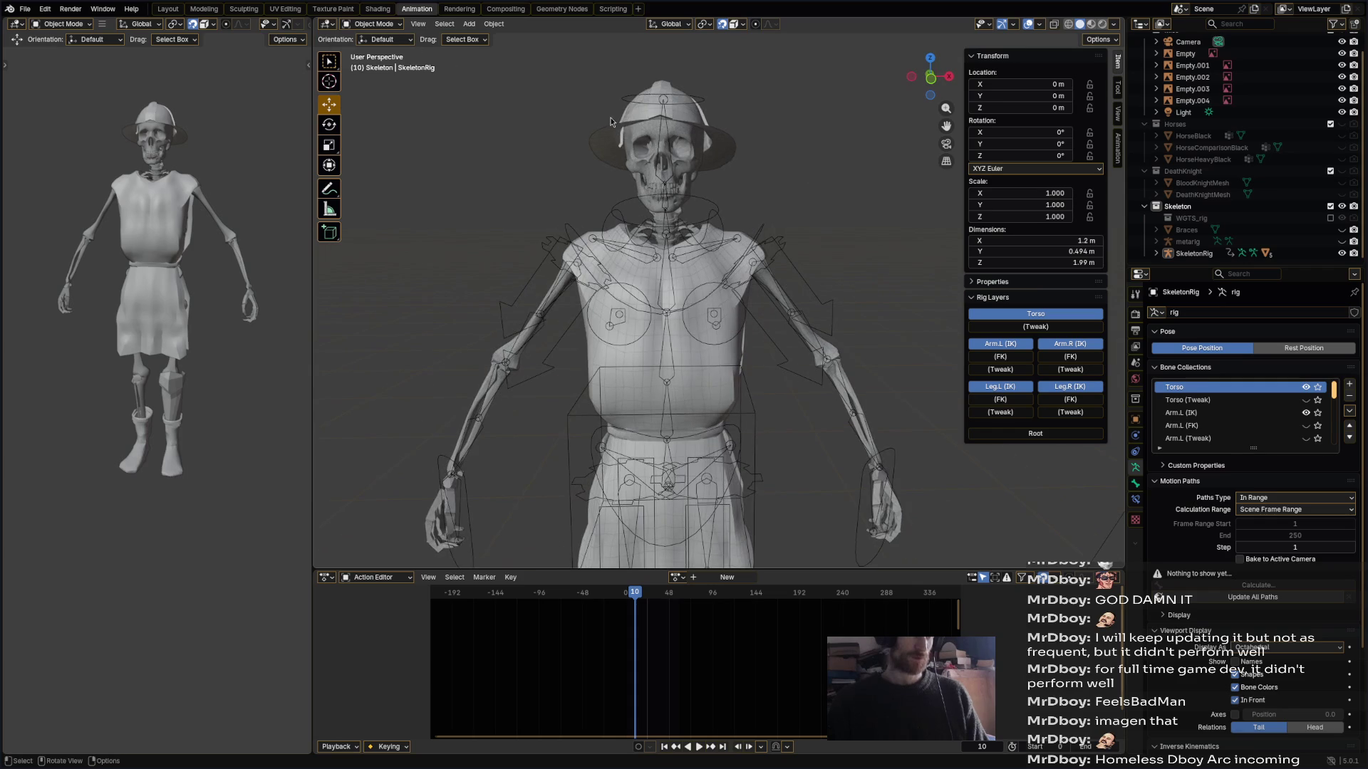
# - Put the rig in Pose Mode and rotate the head control bone twice
pyautogui.click(666, 94)
pyautogui.click(695, 102)
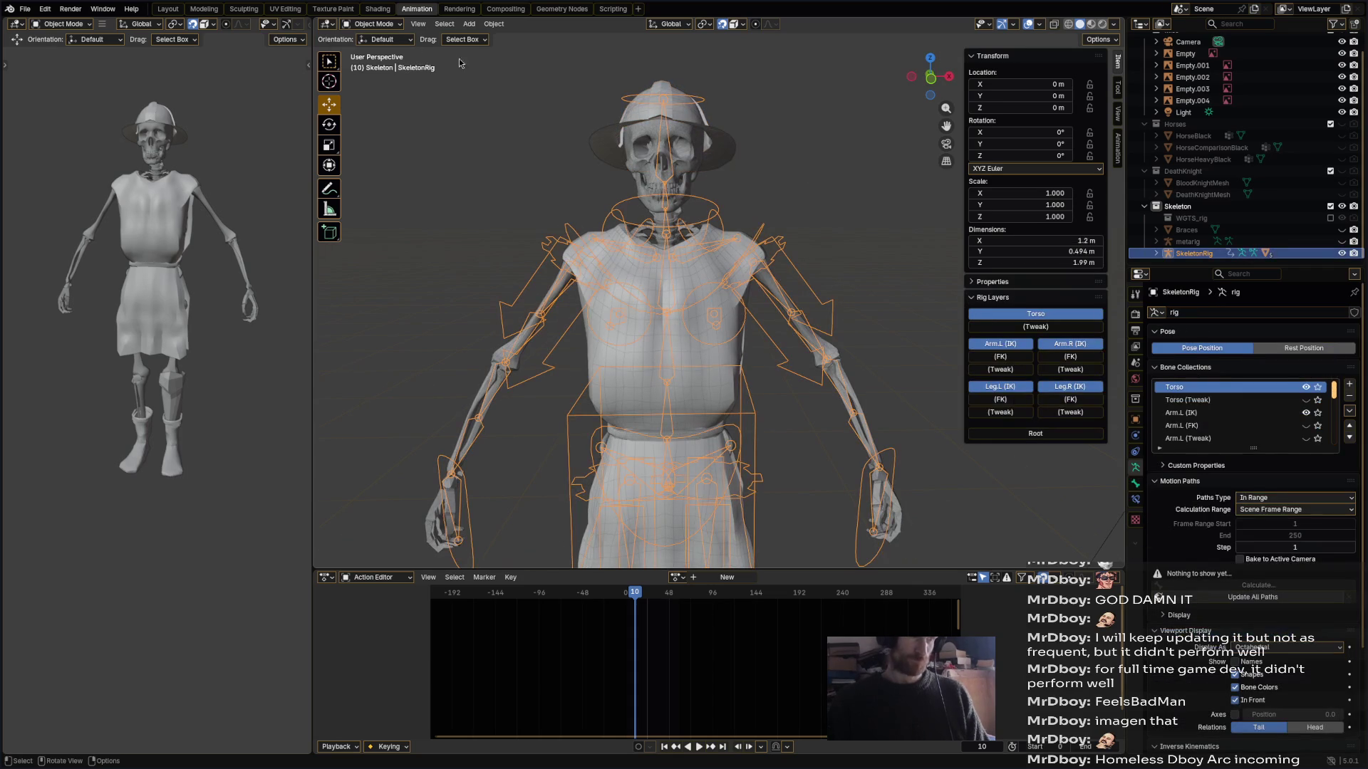
pyautogui.click(376, 24)
pyautogui.click(381, 62)
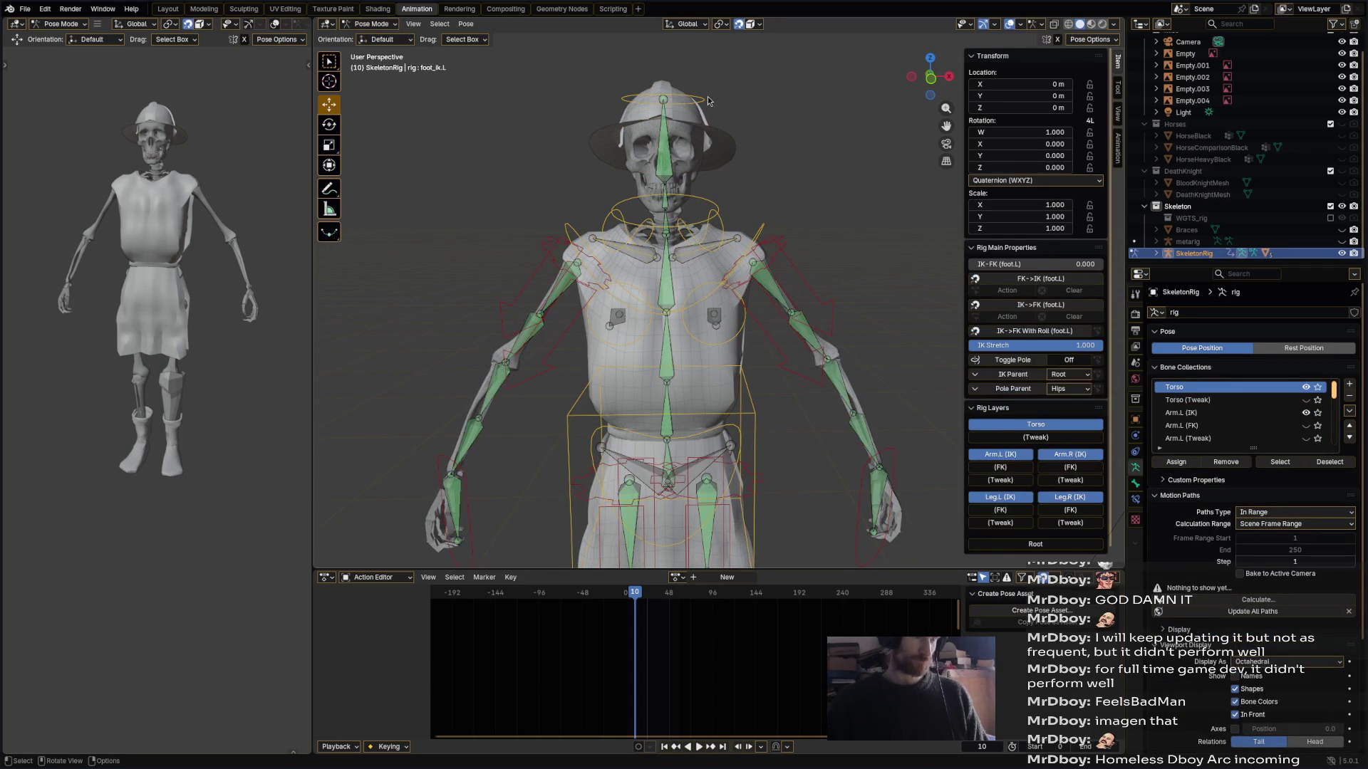
pyautogui.click(705, 100)
pyautogui.press('r')
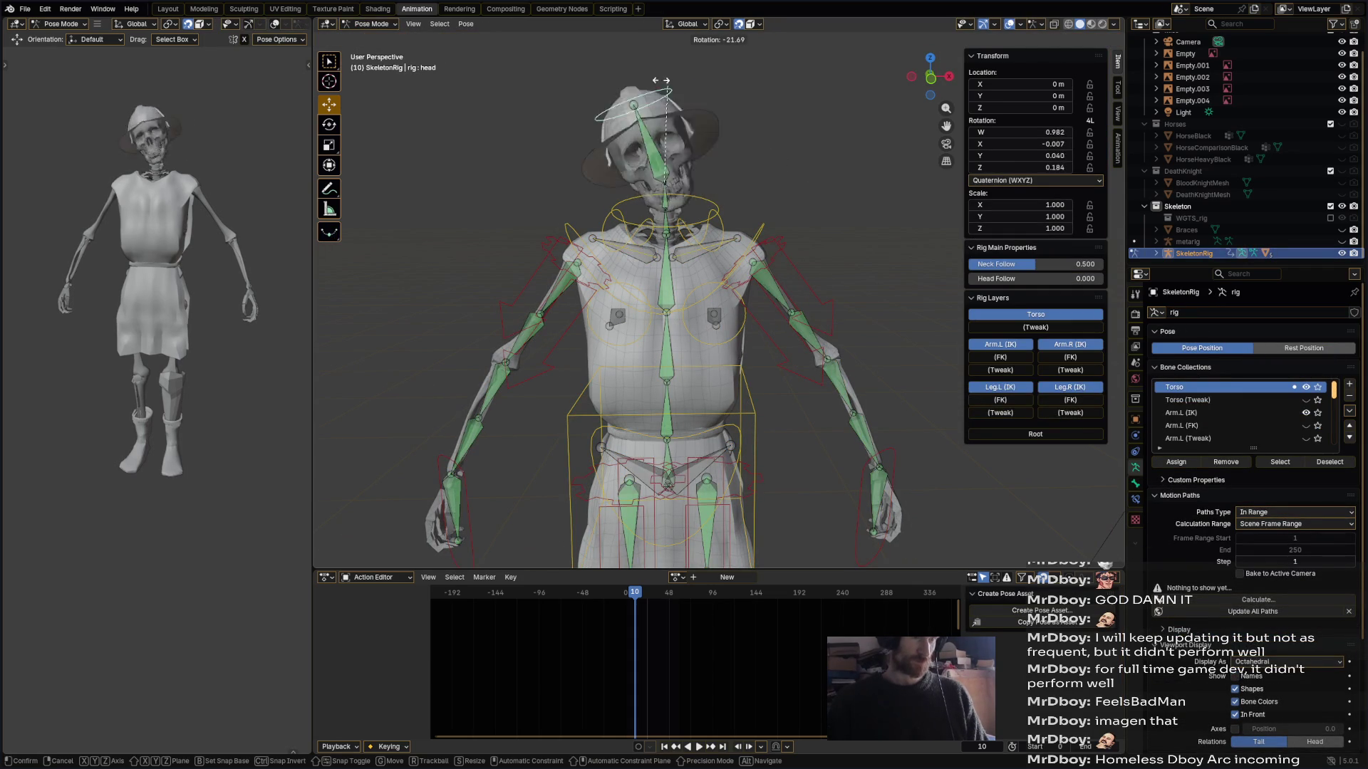
pyautogui.click(652, 136)
pyautogui.moveTo(652, 135)
pyautogui.mouseDown(button='middle')
pyautogui.moveTo(684, 178)
pyautogui.moveTo(719, 182)
pyautogui.mouseUp(button='middle')
pyautogui.press('r')
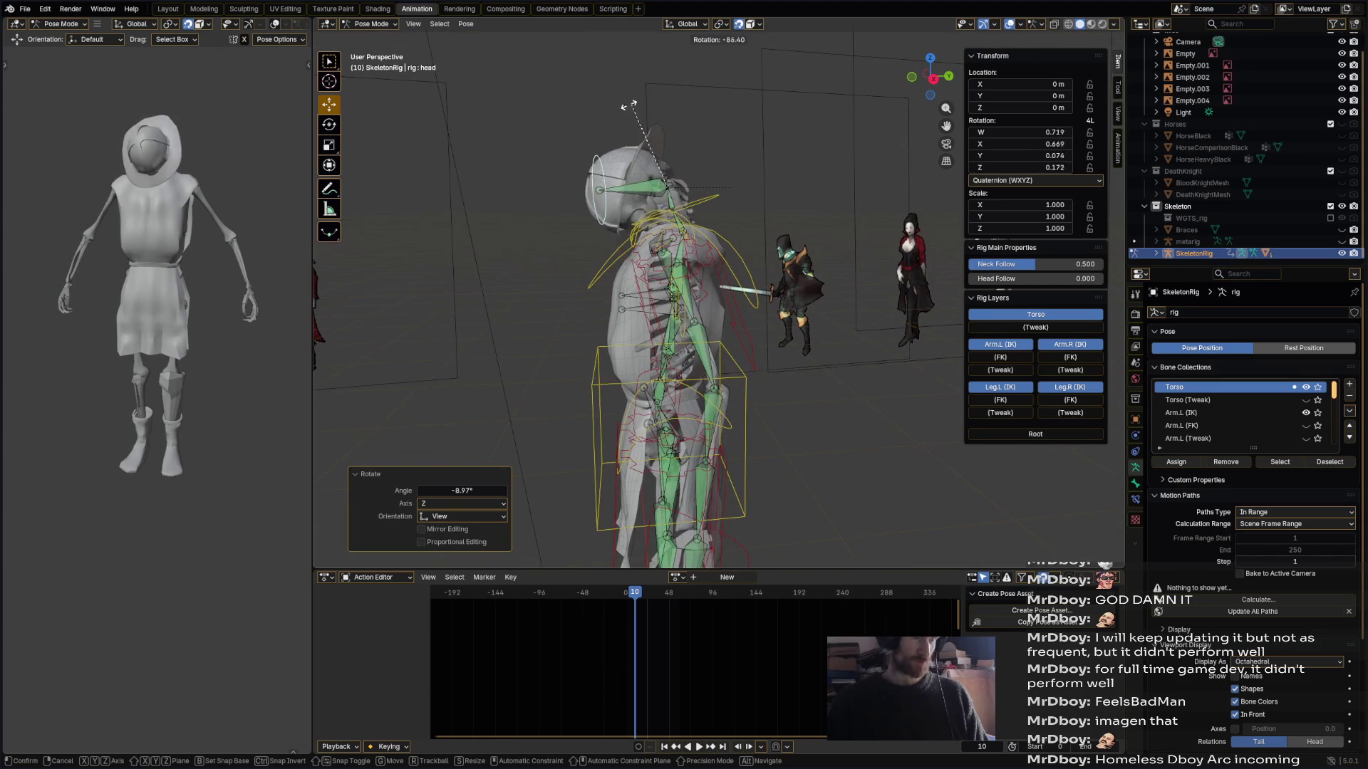
pyautogui.click(715, 138)
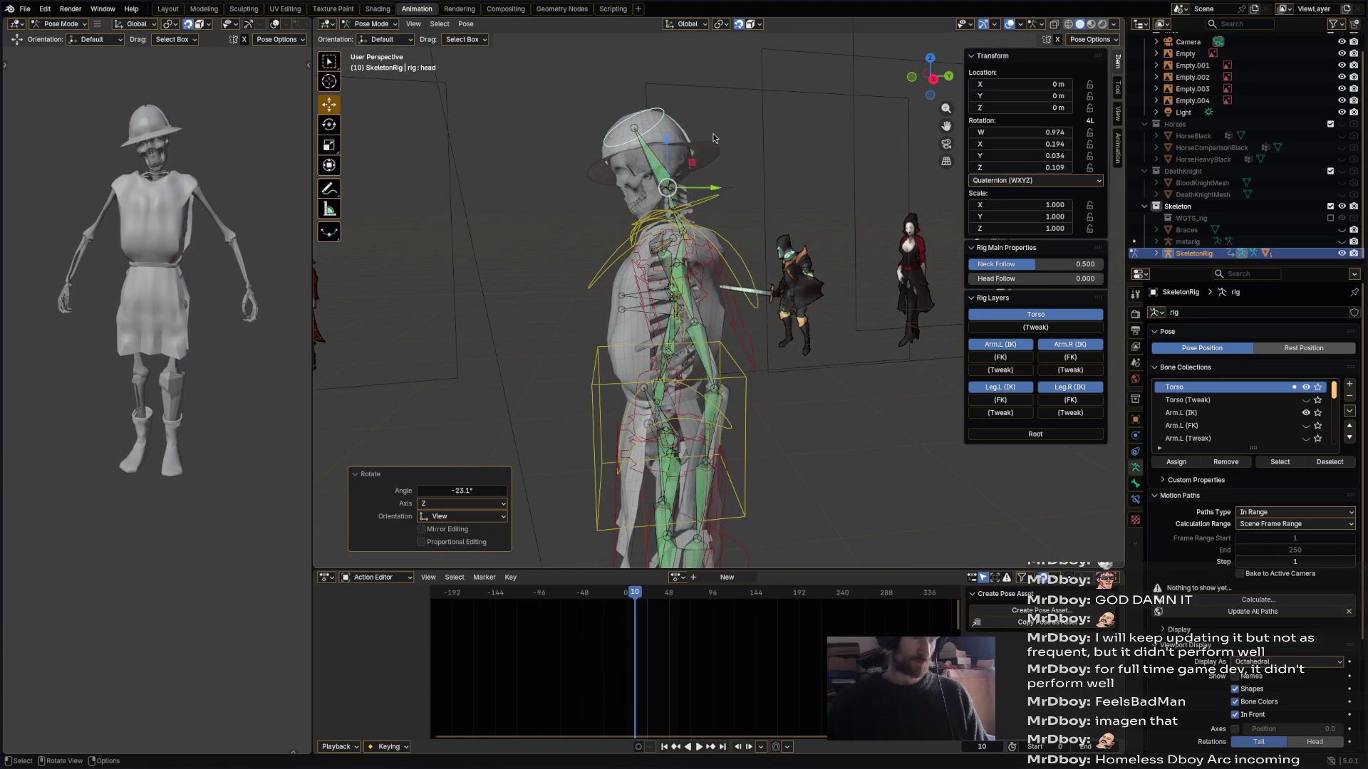
# - Bend the chest control forward and tilt the head back up by 66°
pyautogui.click(734, 244)
pyautogui.press('r')
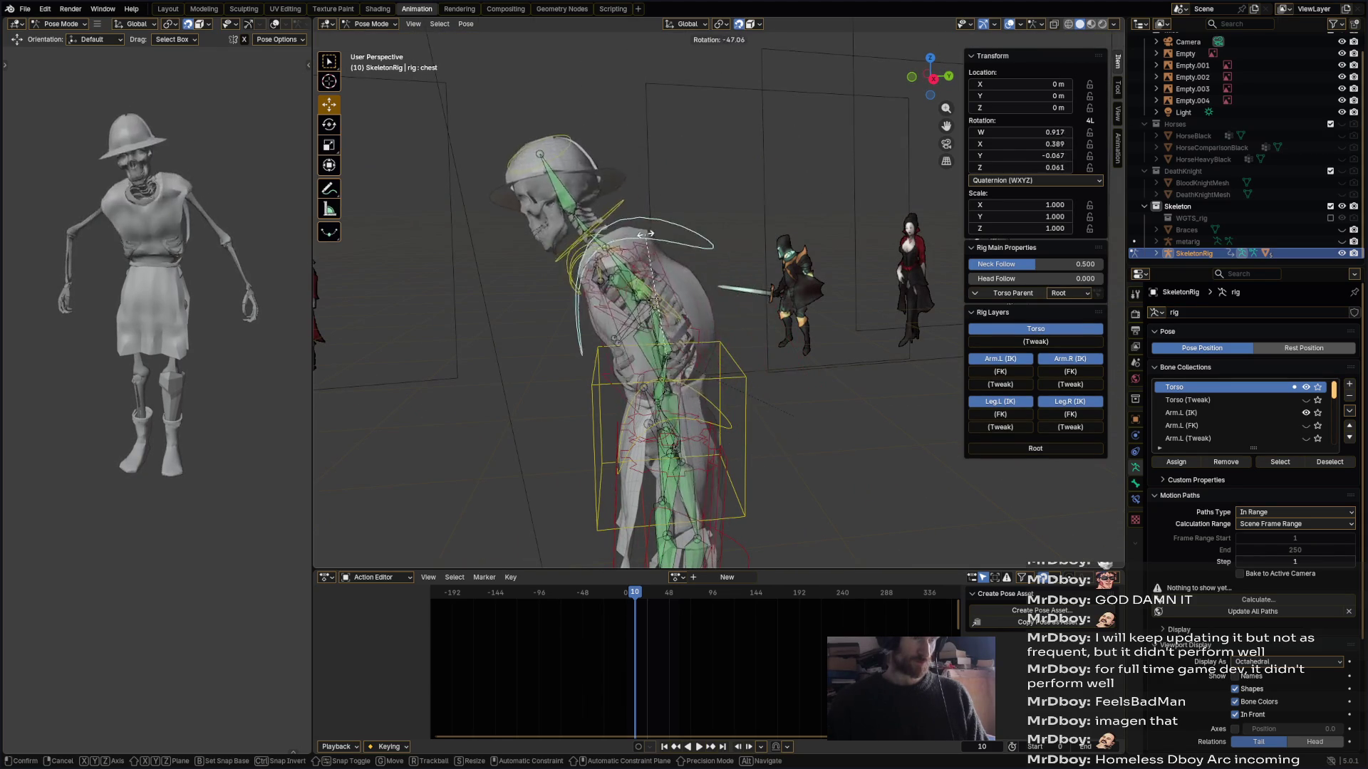
pyautogui.click(611, 104)
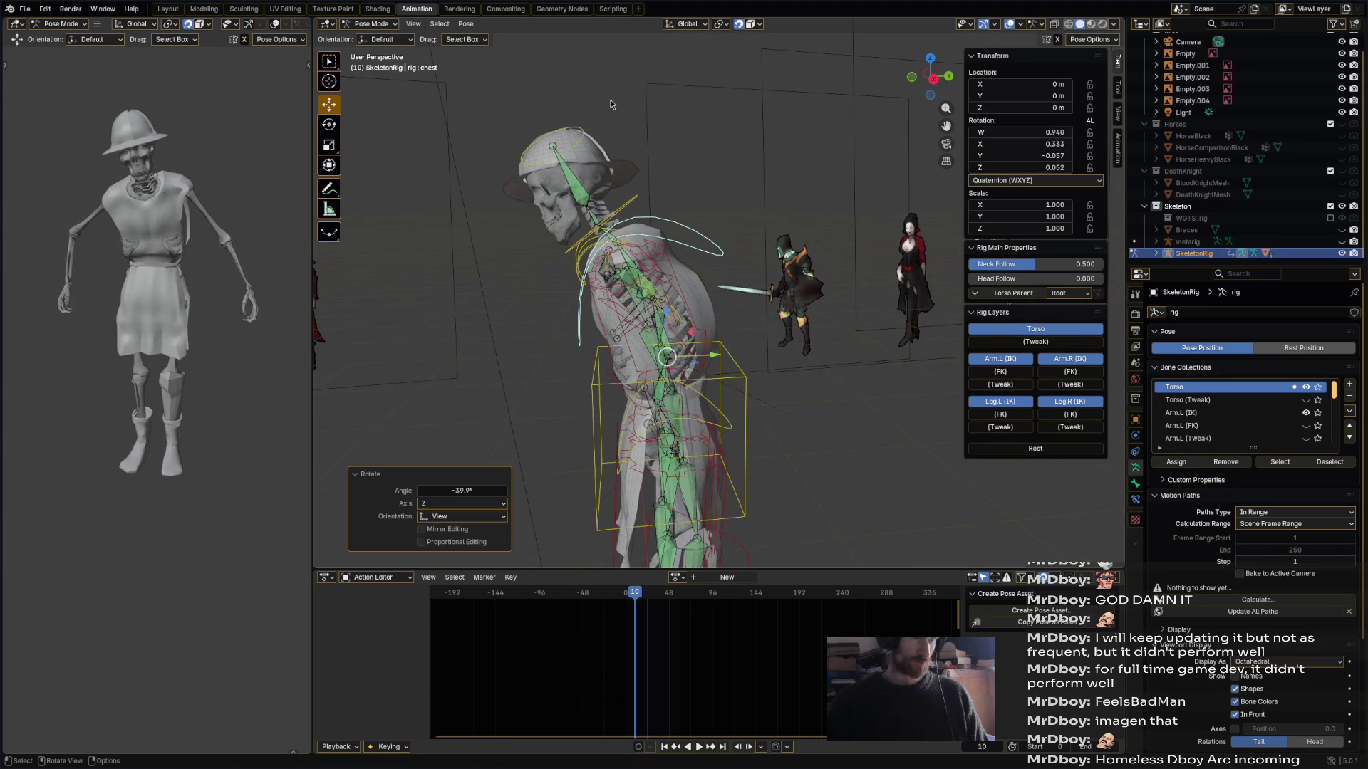
pyautogui.click(582, 129)
pyautogui.press('r')
pyautogui.click(670, 173)
# - Switch the armature to Edit Mode from a front view
pyautogui.moveTo(669, 173)
pyautogui.mouseDown(button='middle')
pyautogui.moveTo(731, 183)
pyautogui.moveTo(618, 168)
pyautogui.mouseUp(button='middle')
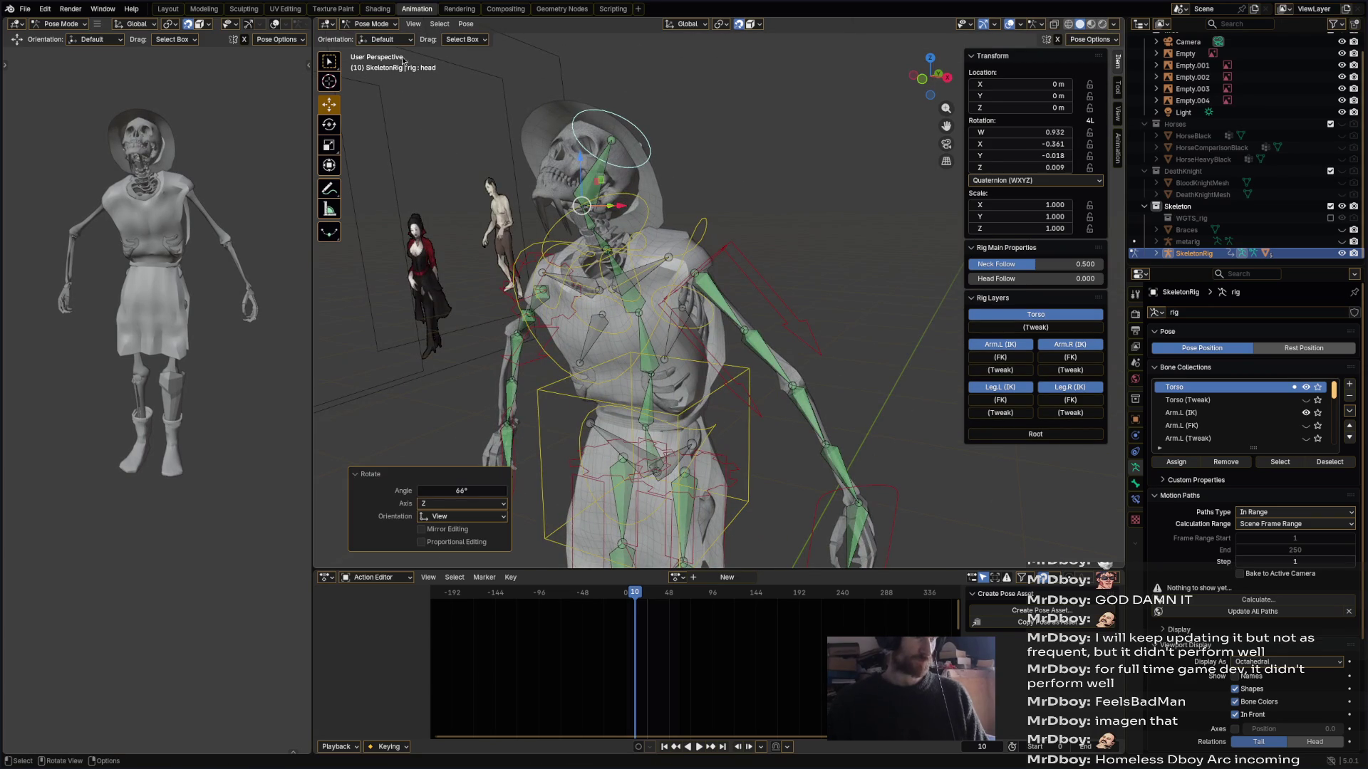
pyautogui.click(371, 23)
pyautogui.click(377, 51)
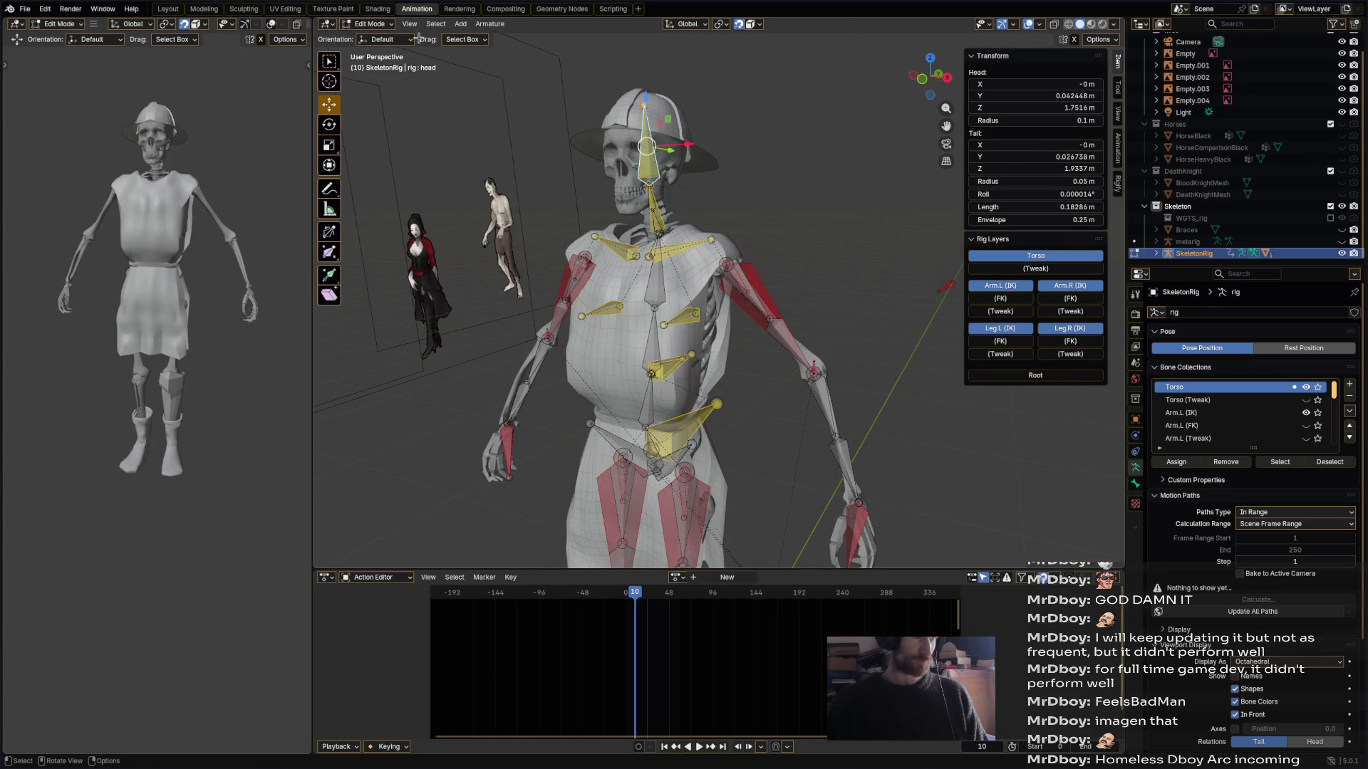
# - Leave bone editing with Tab, reselect the rig and orbit up to the skull
pyautogui.press('Tab')
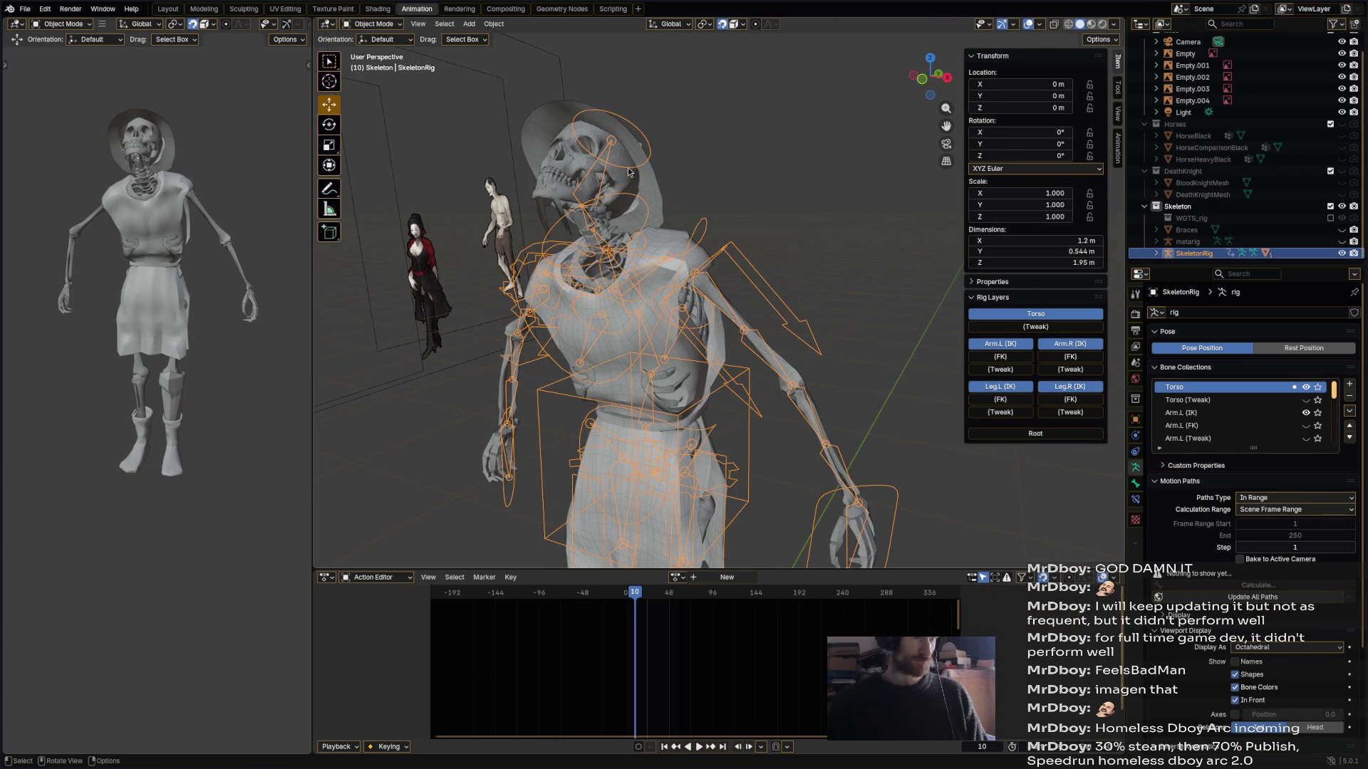
pyautogui.click(636, 181)
pyautogui.click(649, 151)
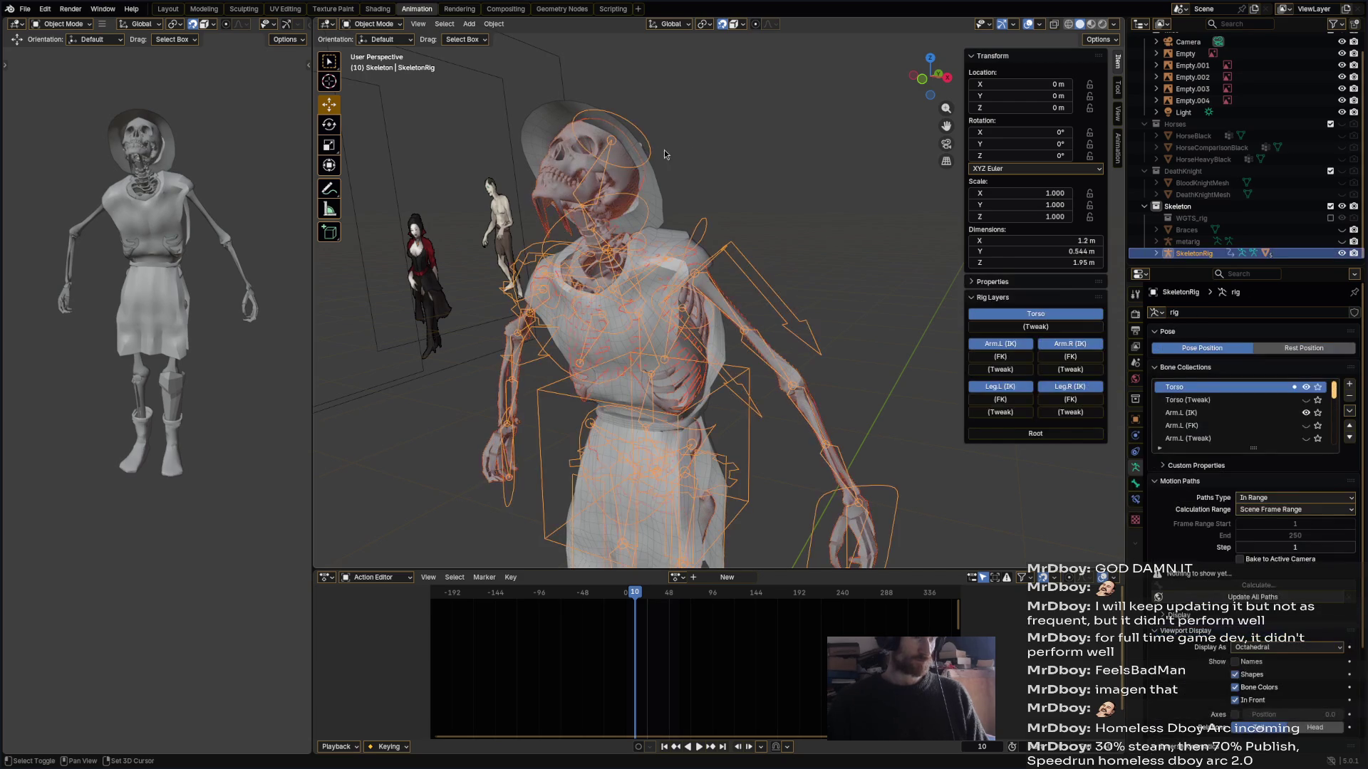
pyautogui.moveTo(711, 151)
pyautogui.mouseDown(button='middle')
pyautogui.moveTo(772, 211)
pyautogui.moveTo(655, 216)
pyautogui.moveTo(466, 64)
pyautogui.mouseUp(button='middle')
# - Select the rig, then the skeleton body mesh as active, and show its mode list
pyautogui.click(398, 26)
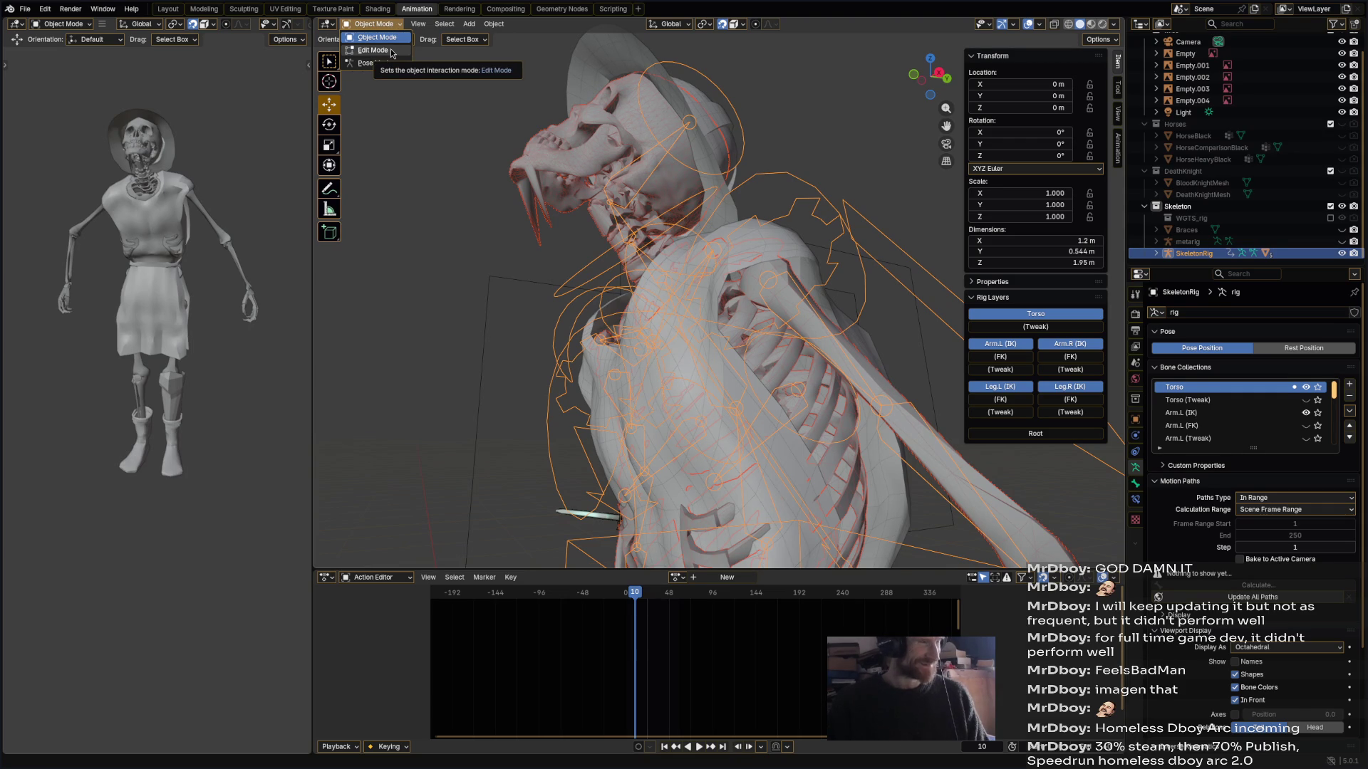
pyautogui.click(743, 126)
pyautogui.click(635, 137)
pyautogui.keyDown('shift'); pyautogui.click(627, 131); pyautogui.keyUp('shift')
pyautogui.click(385, 24)
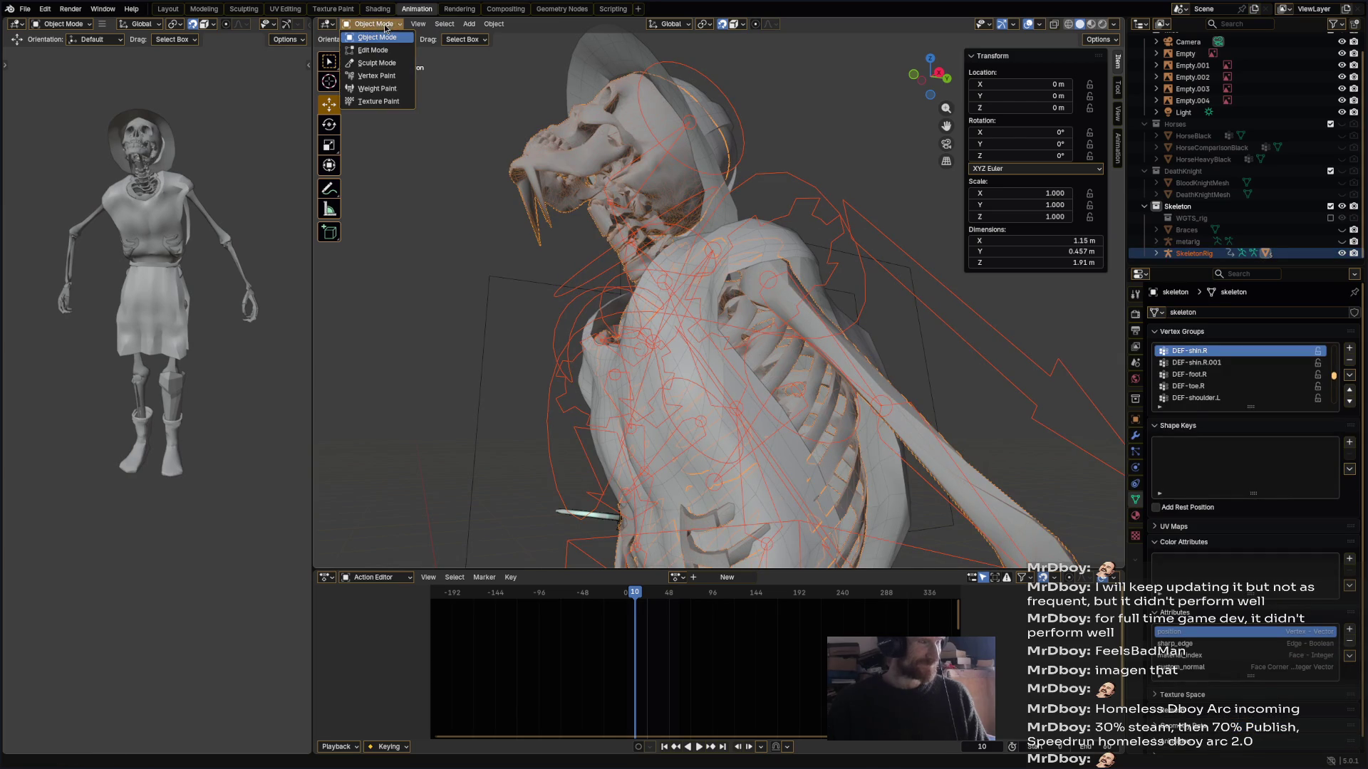
# - Enter Weight Paint to view the DEF-spine.006 group's weights, then return to Object Mode
pyautogui.click(377, 89)
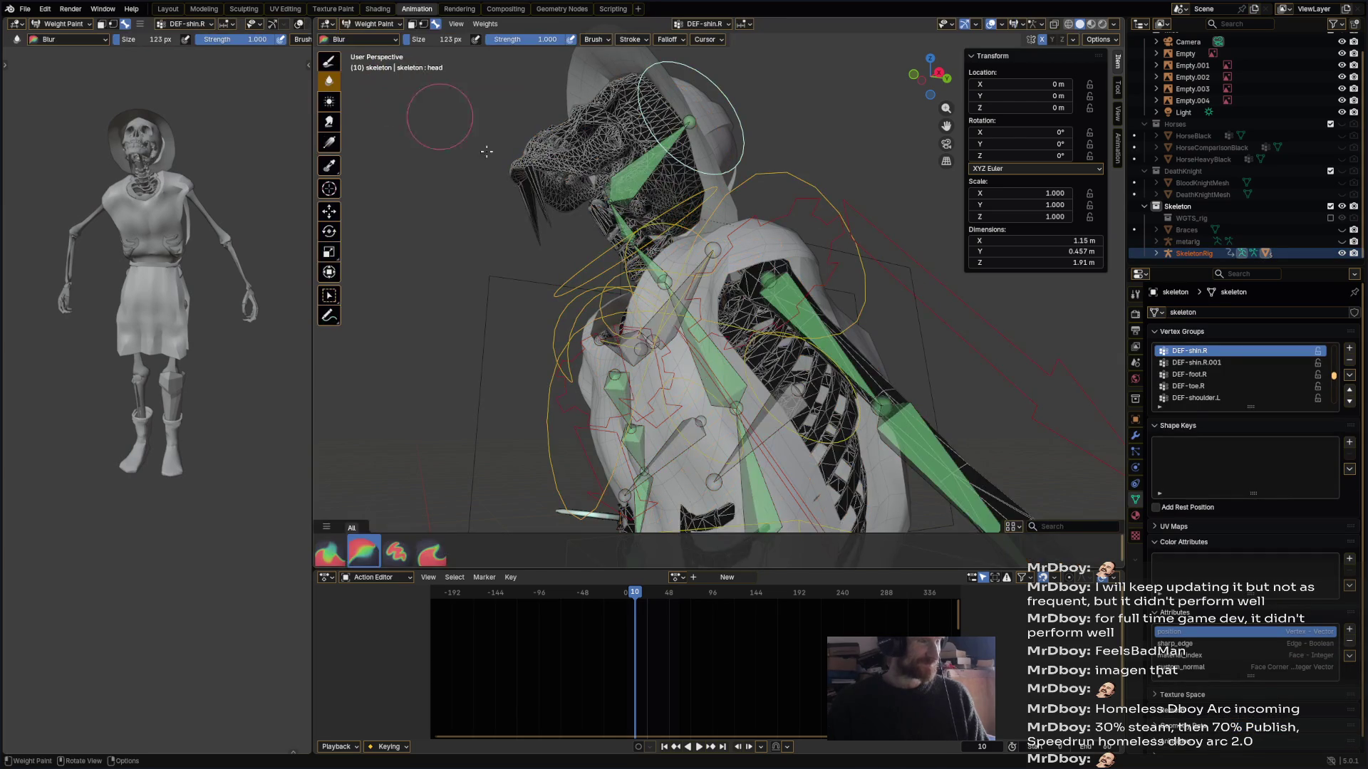
pyautogui.keyDown('ctrl'); pyautogui.click(545, 214); pyautogui.keyUp('ctrl')
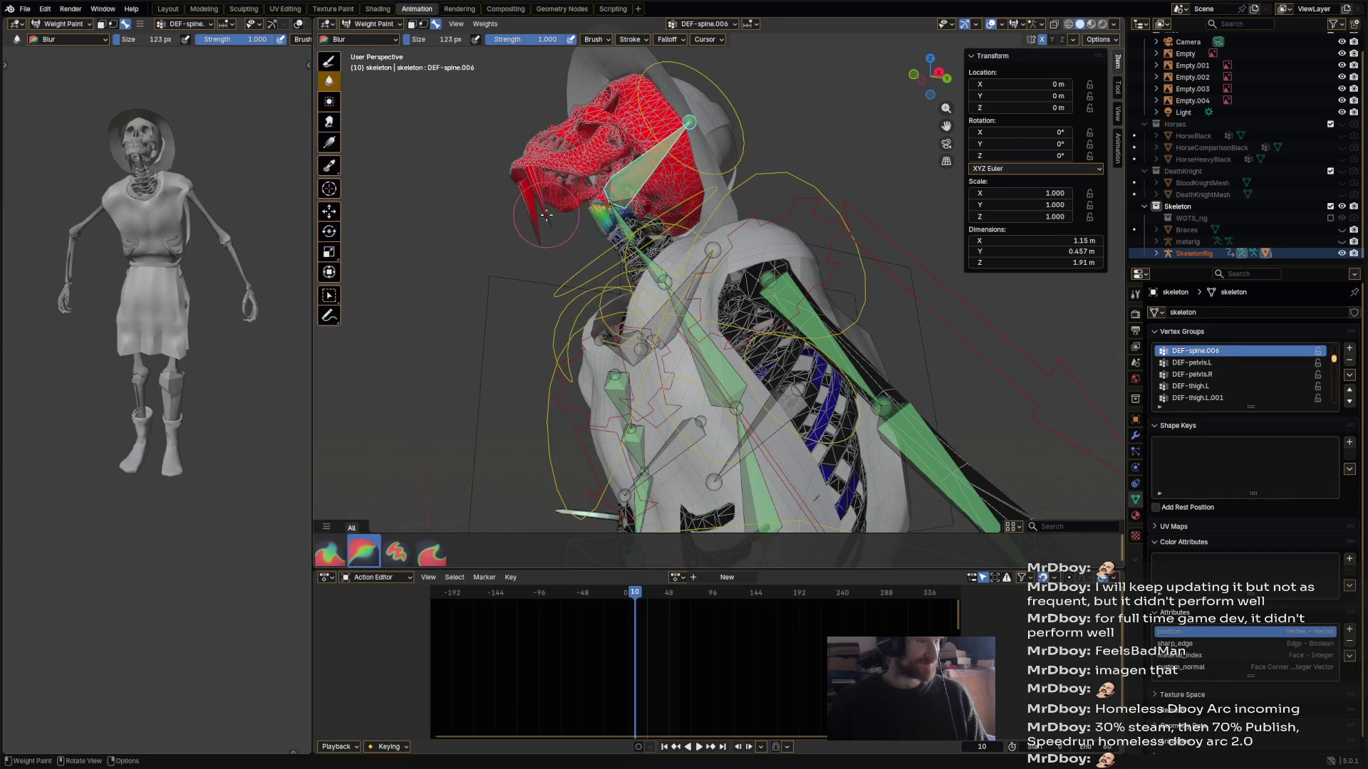
pyautogui.click(372, 23)
pyautogui.click(367, 41)
# - Select SkeletonRig from the overlapping objects and cancel the stray rotation
pyautogui.click(500, 306)
pyautogui.scroll(-3, 501, 306)
pyautogui.moveTo(500, 305); pyautogui.dragTo(606, 285, button='middle')
pyautogui.keyDown('alt'); pyautogui.click(689, 241); pyautogui.keyUp('alt')
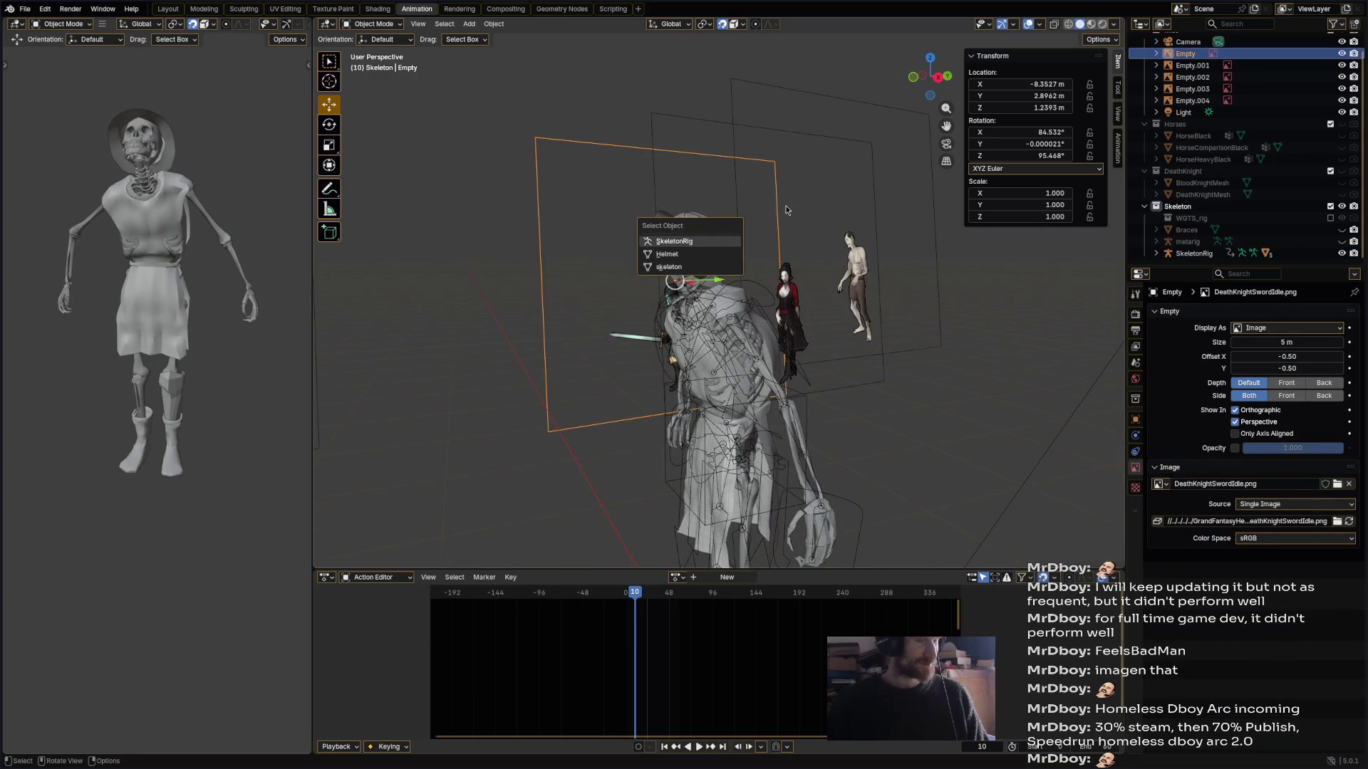
pyautogui.click(733, 242)
pyautogui.press('r')
pyautogui.press('Escape')
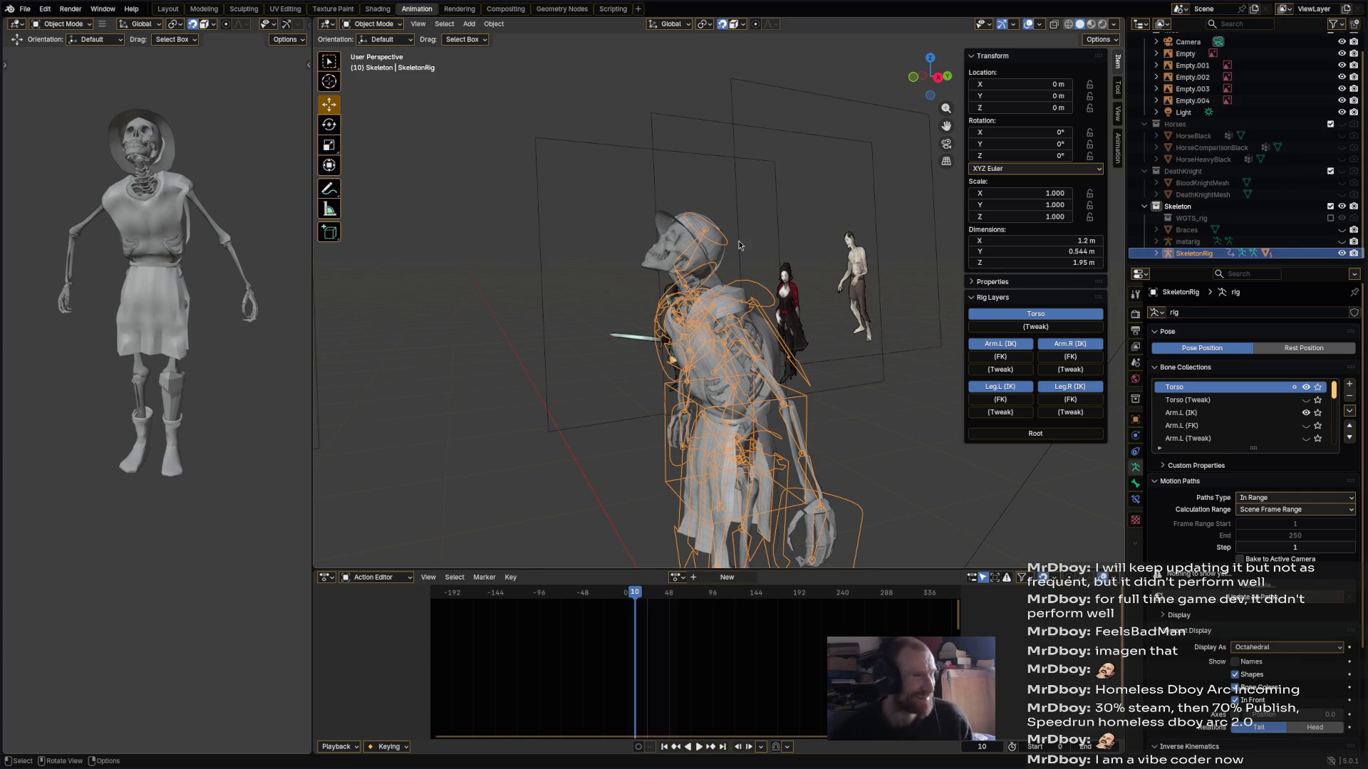
# - Enter Pose Mode and rotate the chest and head bones
pyautogui.click(372, 24)
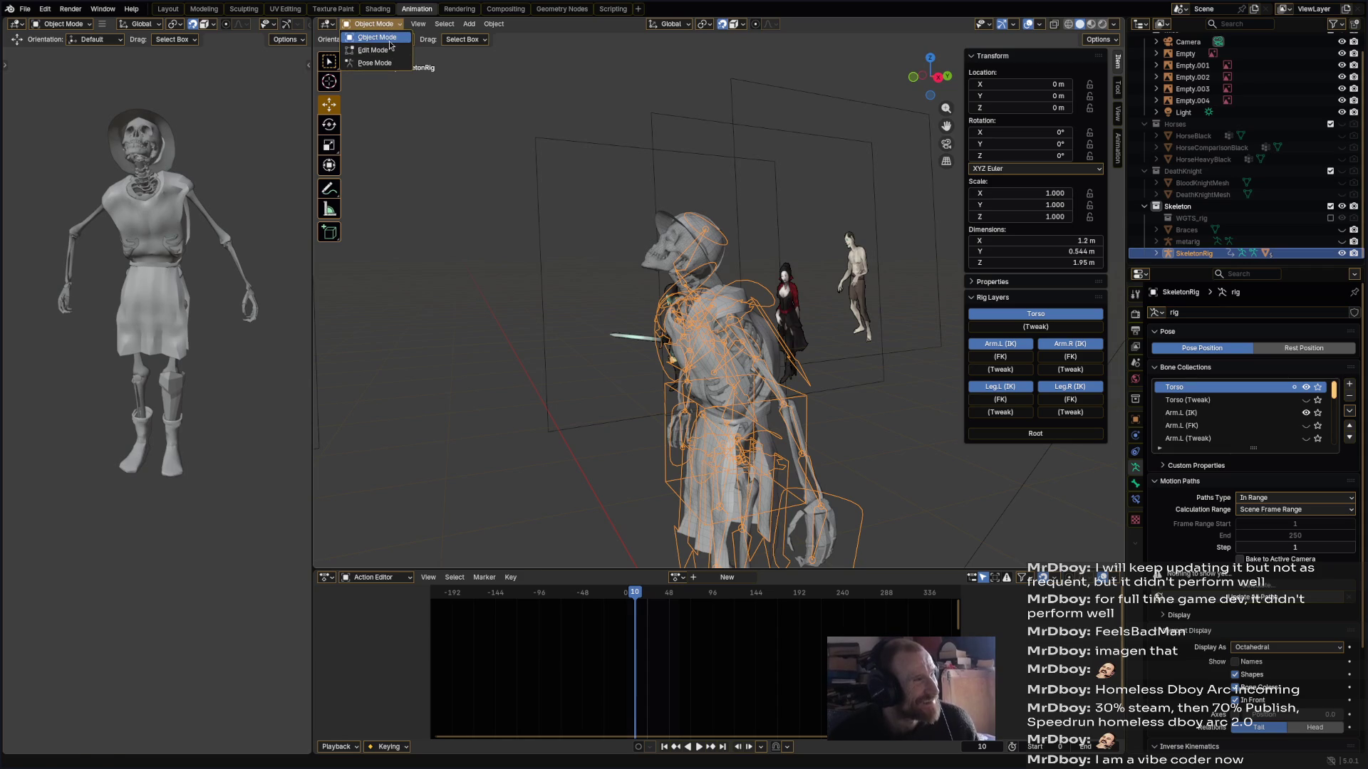
pyautogui.click(372, 23)
pyautogui.click(376, 63)
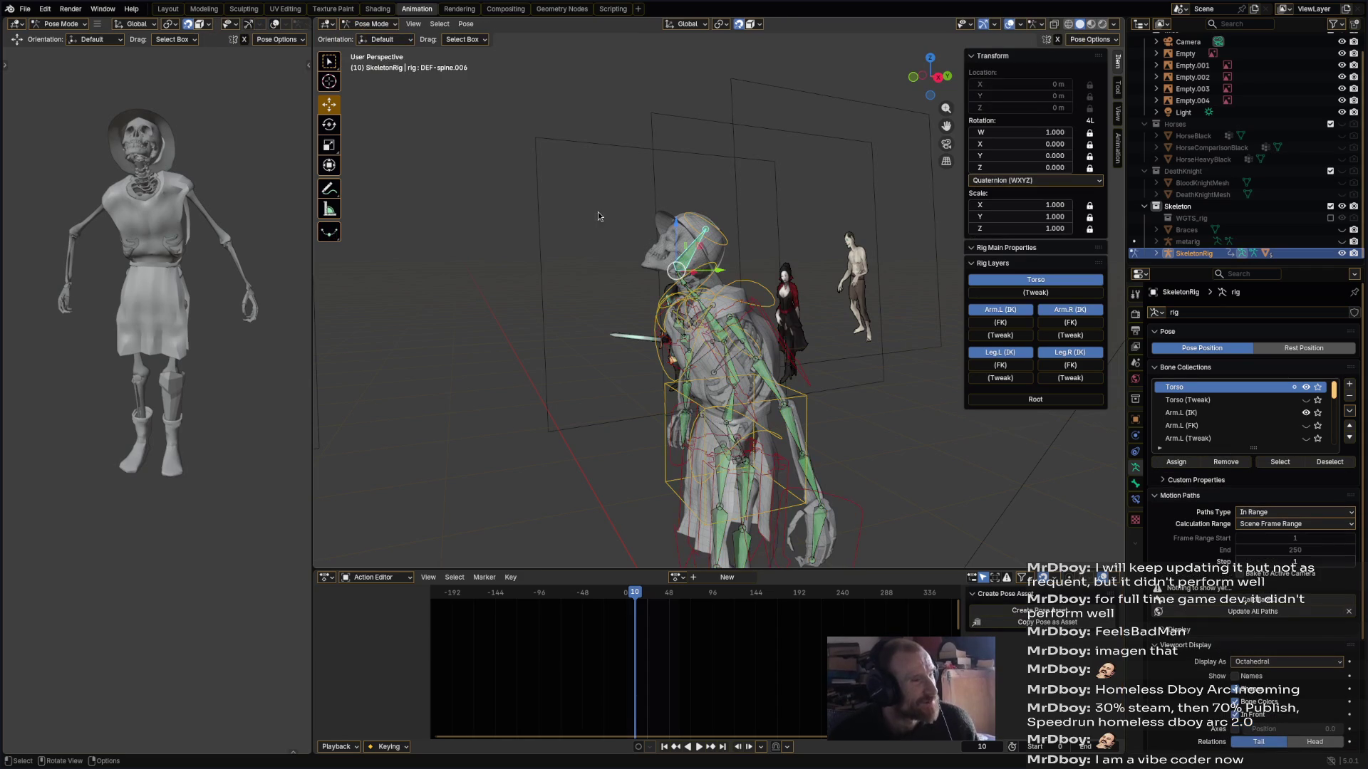
pyautogui.click(774, 297)
pyautogui.press('r')
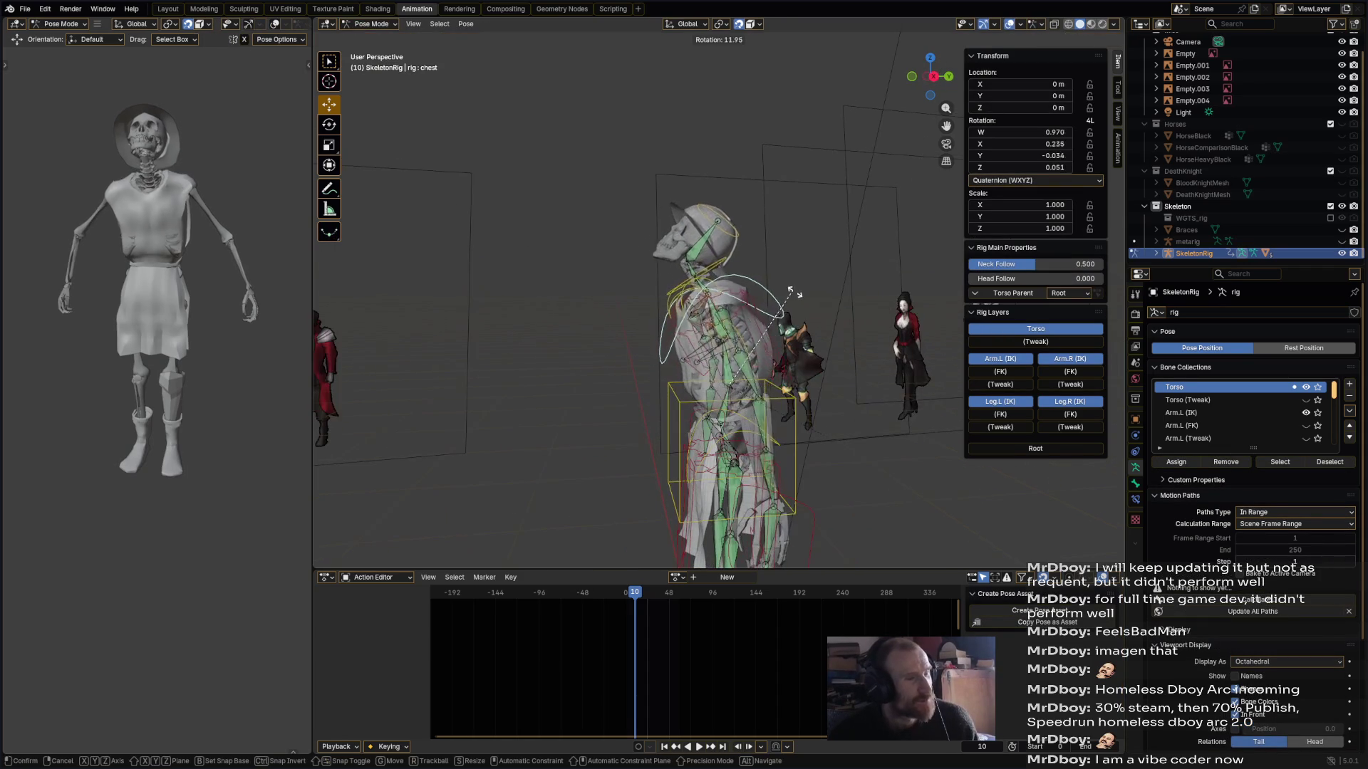
pyautogui.click(820, 352)
pyautogui.click(790, 232)
pyautogui.press('r')
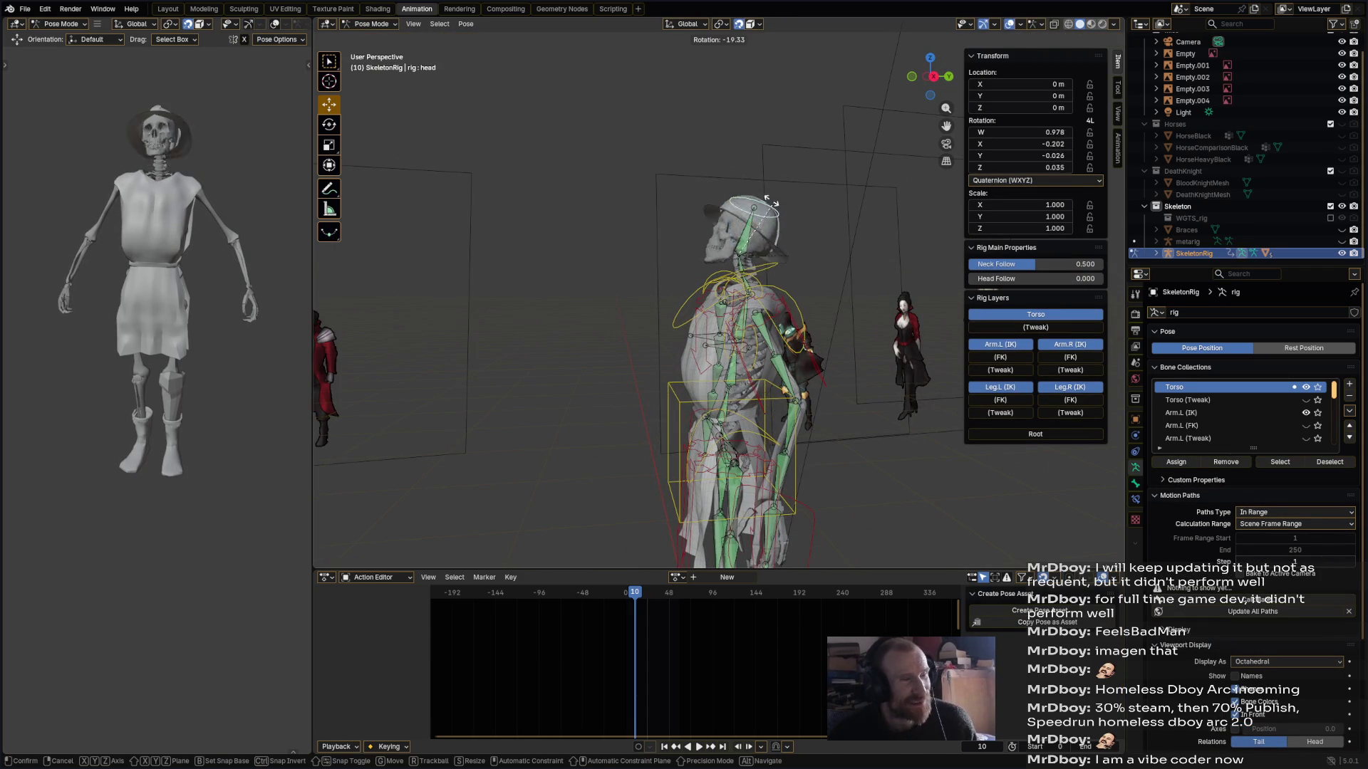
pyautogui.click(747, 199)
# - Move the left hand IK control upward
pyautogui.moveTo(748, 200); pyautogui.dragTo(841, 248, button='middle')
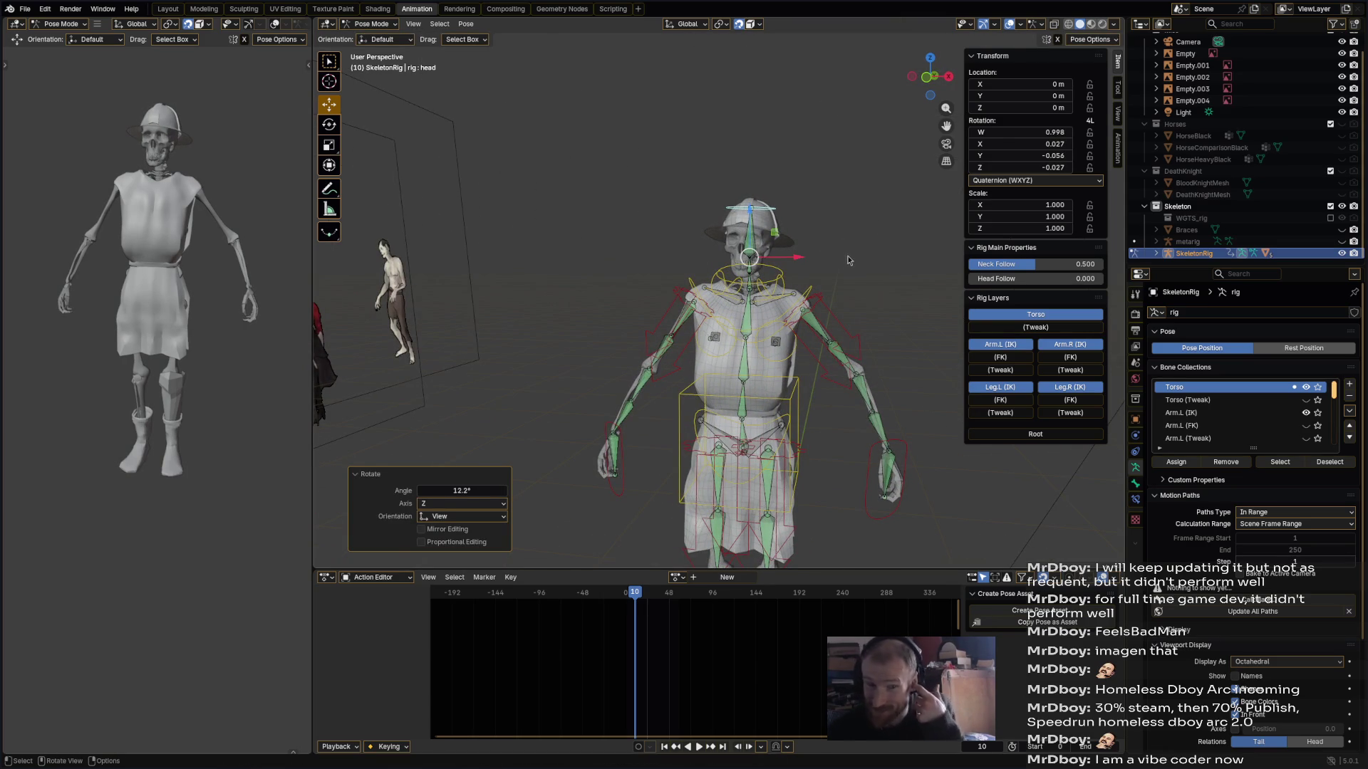
pyautogui.click(894, 289)
pyautogui.moveTo(895, 289); pyautogui.dragTo(893, 269, button='middle')
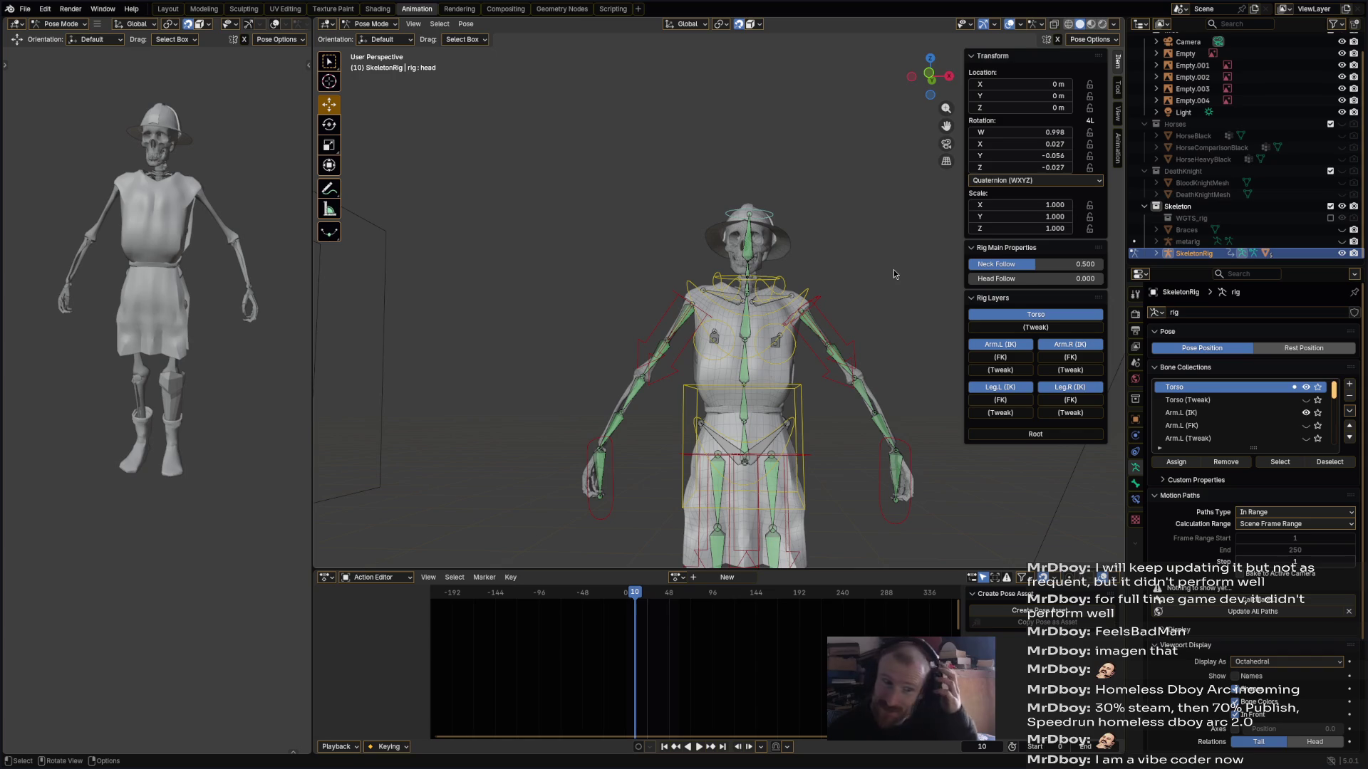
pyautogui.keyDown('alt'); pyautogui.middleClick(854, 339); pyautogui.keyUp('alt')
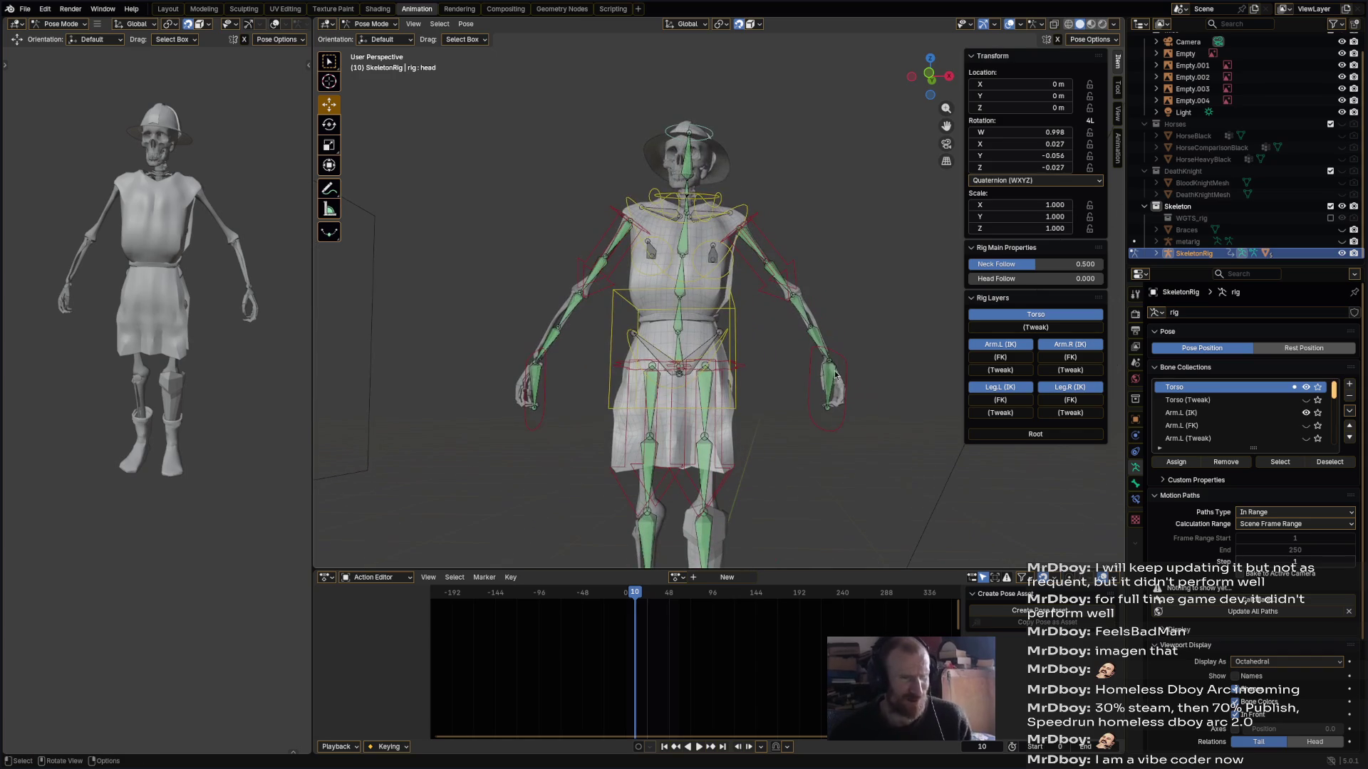
pyautogui.click(830, 435)
pyautogui.press('g')
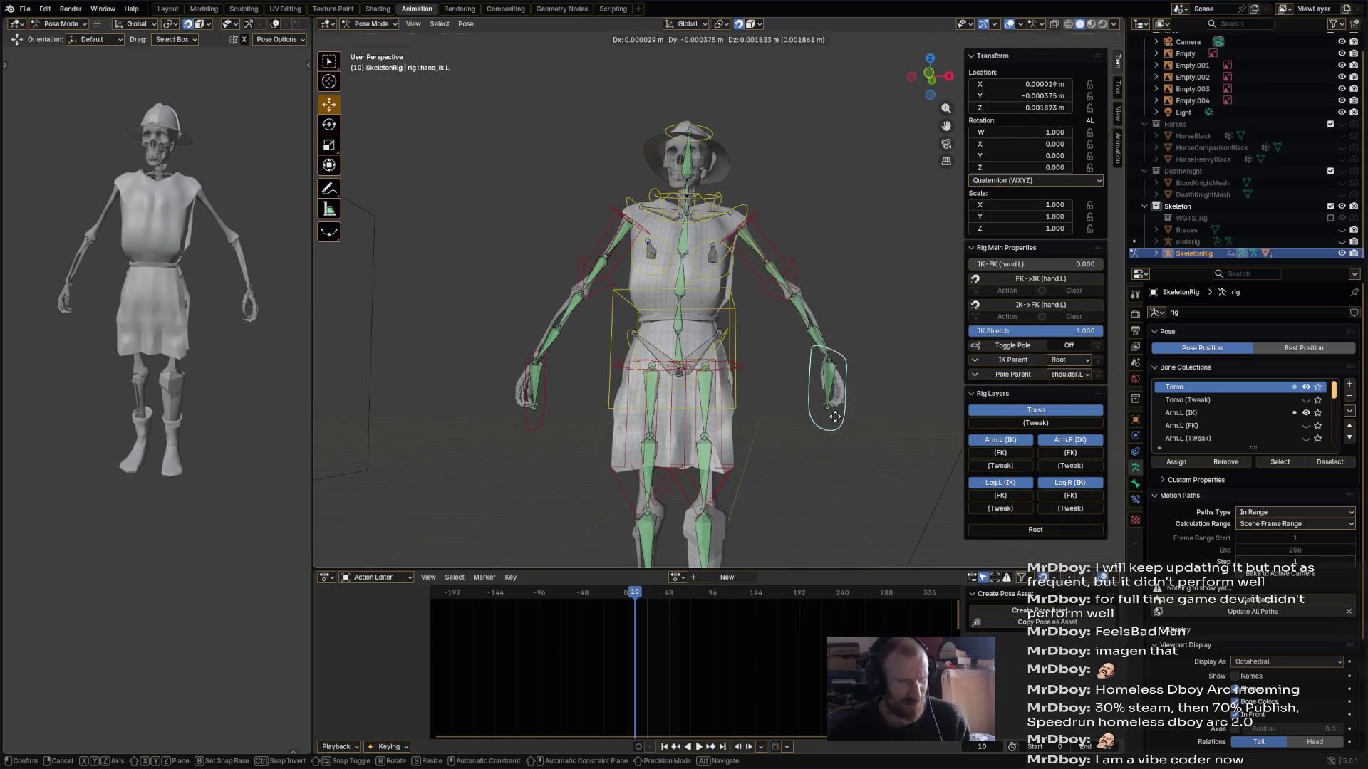
pyautogui.click(789, 397)
# - Rotate the left hand IK control, then move it and rotate it back
pyautogui.moveTo(788, 397)
pyautogui.mouseDown(button='middle')
pyautogui.moveTo(698, 403)
pyautogui.moveTo(740, 385)
pyautogui.mouseUp(button='middle')
pyautogui.press('r')
pyautogui.click(675, 404)
pyautogui.press('g')
pyautogui.press('r')
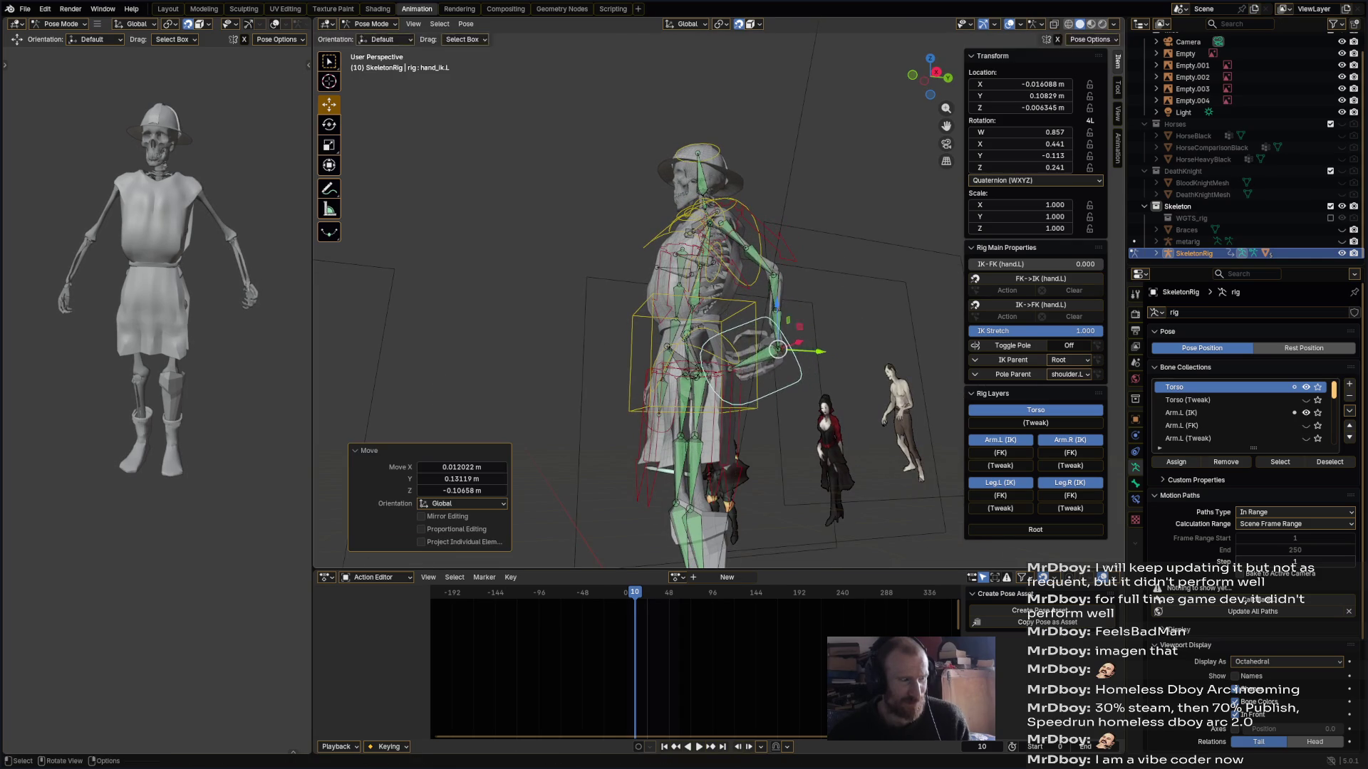
pyautogui.click(791, 360)
pyautogui.moveTo(791, 360)
pyautogui.mouseDown(button='middle')
pyautogui.moveTo(809, 370)
pyautogui.moveTo(841, 302)
pyautogui.moveTo(853, 348)
pyautogui.moveTo(775, 388)
pyautogui.moveTo(813, 424)
pyautogui.moveTo(812, 288)
pyautogui.moveTo(765, 356)
pyautogui.moveTo(757, 470)
pyautogui.moveTo(712, 404)
pyautogui.moveTo(645, 378)
pyautogui.moveTo(614, 387)
pyautogui.moveTo(612, 409)
pyautogui.moveTo(681, 345)
pyautogui.moveTo(608, 335)
pyautogui.moveTo(648, 340)
pyautogui.moveTo(757, 300)
pyautogui.moveTo(776, 313)
pyautogui.mouseUp(button='middle')
# - Save Malthusa.blend and return to Object Mode
pyautogui.click(692, 386)
pyautogui.hotkey('ctrl', 's')
pyautogui.scroll(-10, 1318, 390)
pyautogui.click(371, 23)
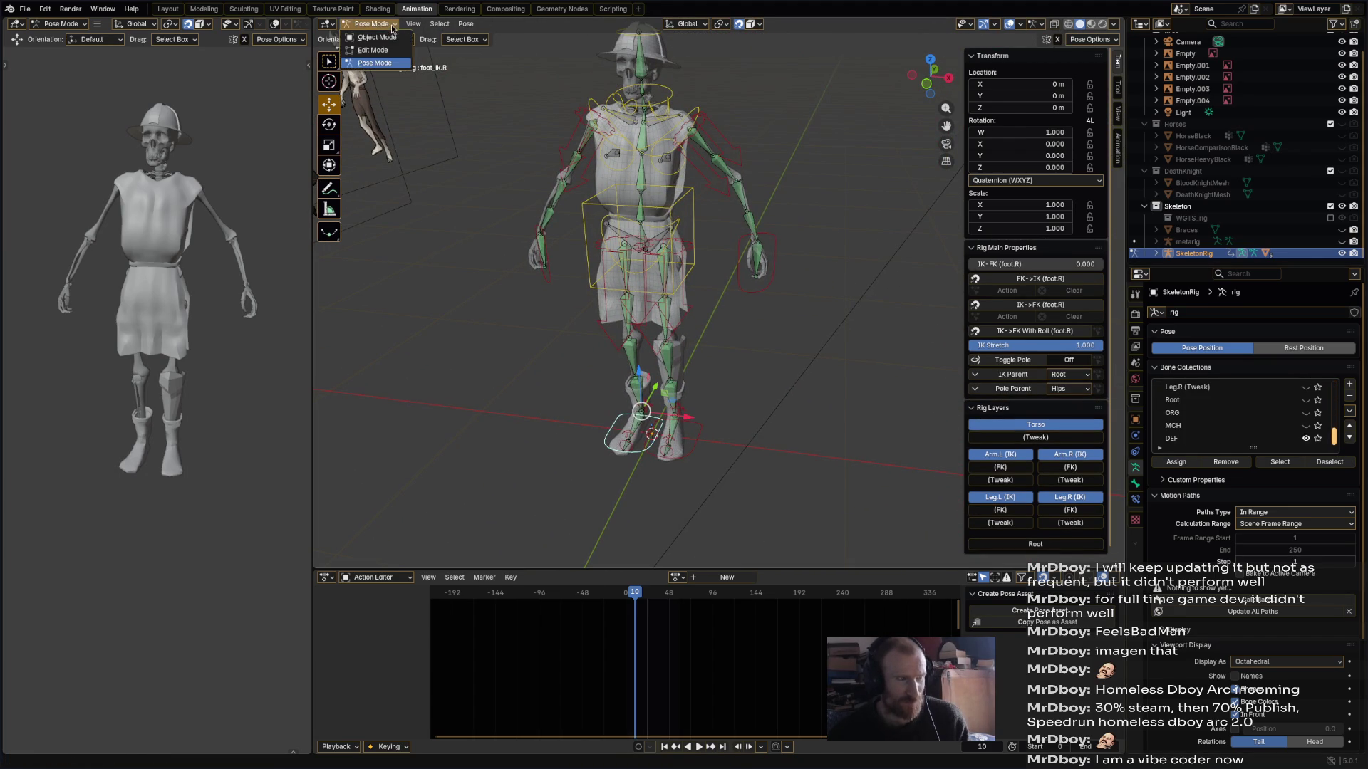
pyautogui.click(368, 38)
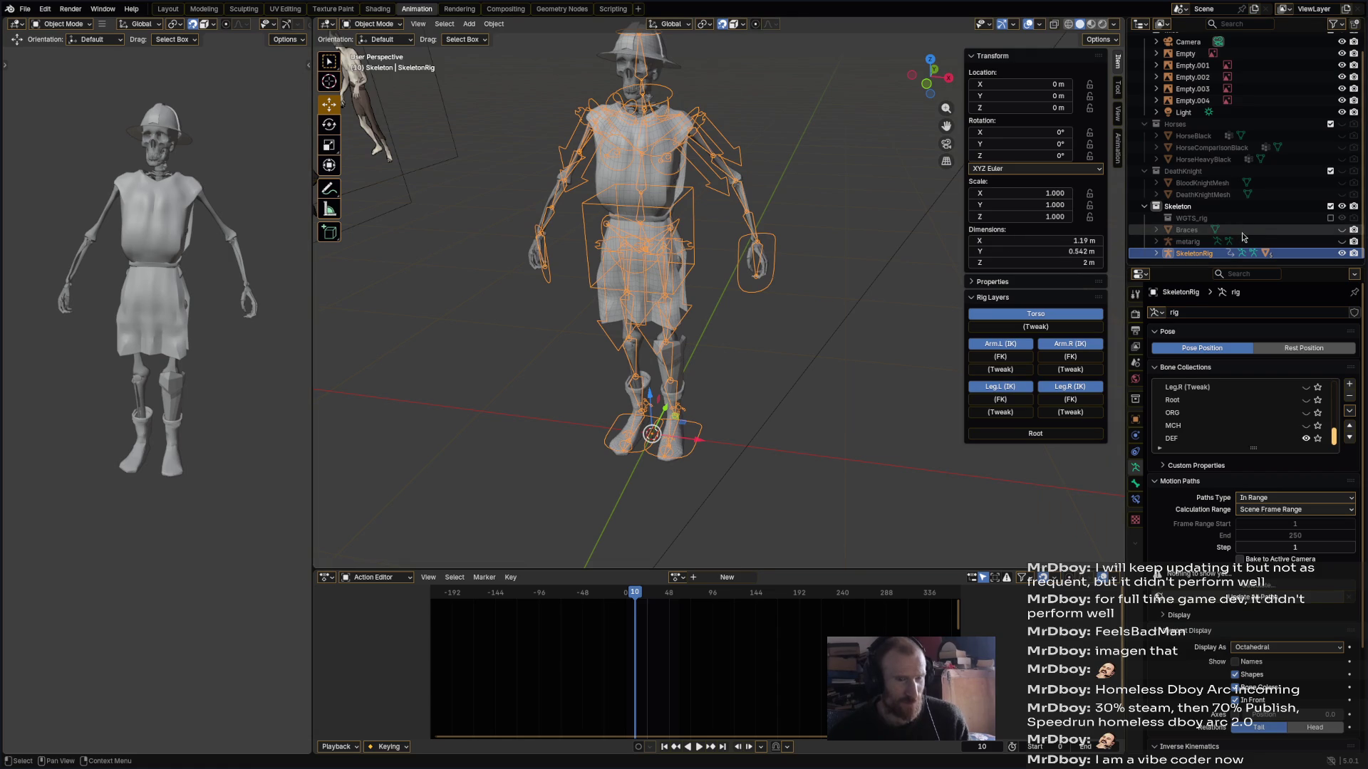
# - Unhide Braces and parent it to SkeletonRig with automatic weights
pyautogui.click(1341, 231)
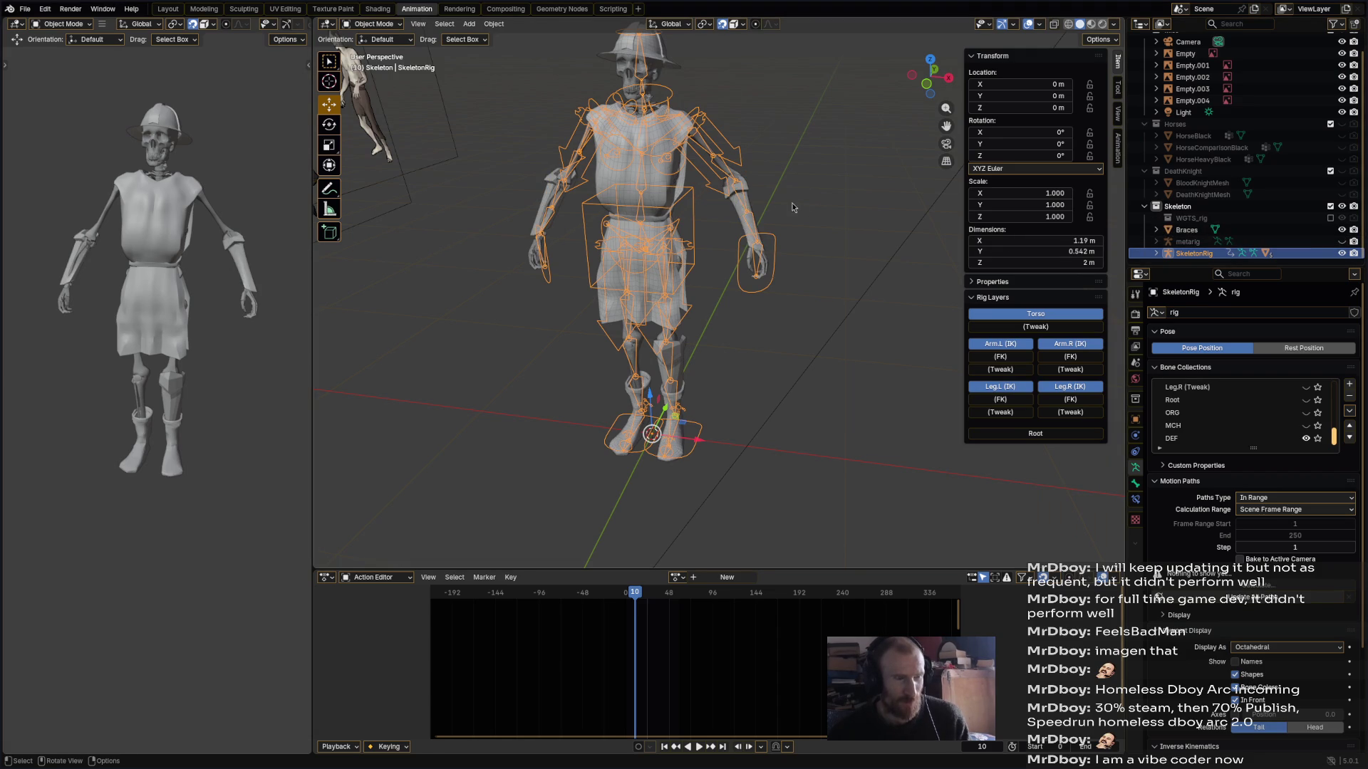
pyautogui.click(749, 208)
pyautogui.moveTo(825, 197)
pyautogui.mouseDown(button='middle')
pyautogui.moveTo(813, 230)
pyautogui.moveTo(808, 210)
pyautogui.mouseUp(button='middle')
pyautogui.scroll(6, 812, 230)
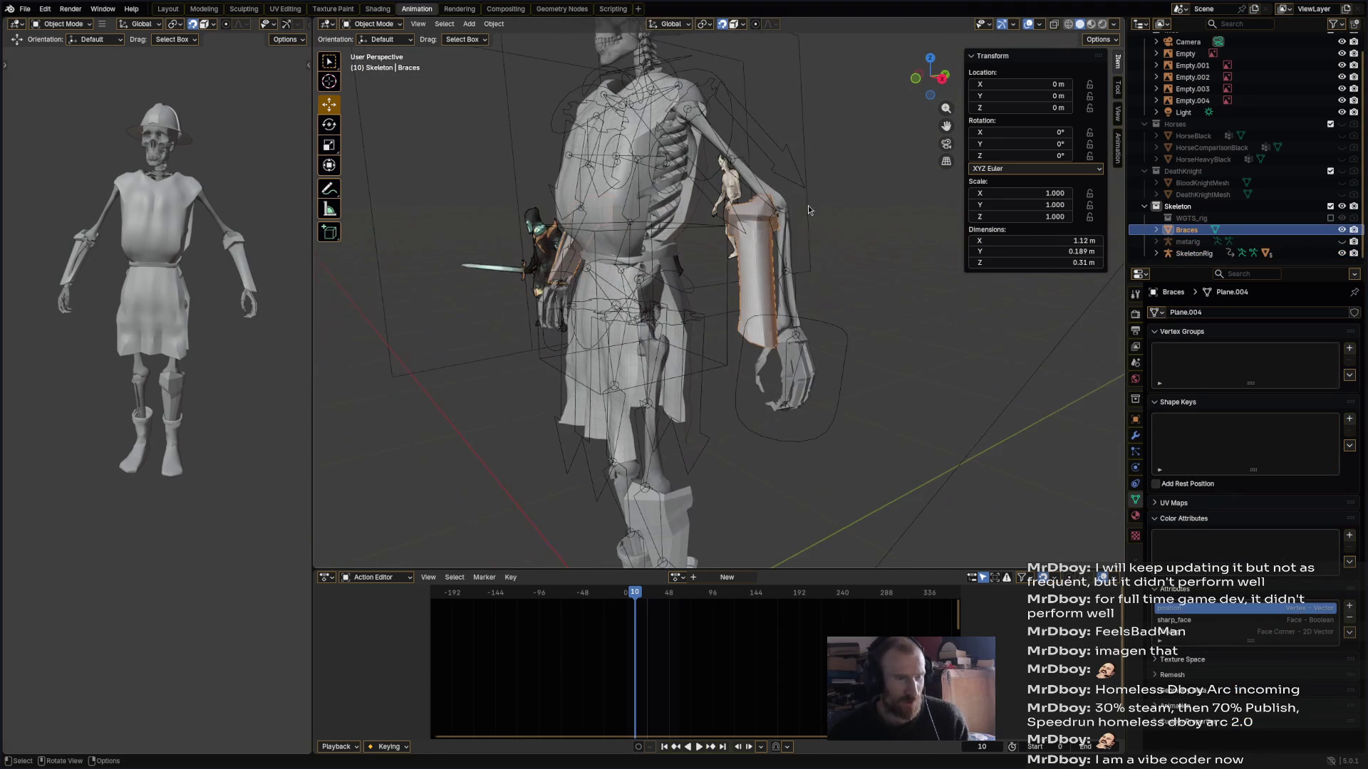
pyautogui.click(796, 169)
pyautogui.click(771, 308)
pyautogui.keyDown('shift'); pyautogui.click(826, 323); pyautogui.keyUp('shift')
pyautogui.hotkey('ctrl', 'p')
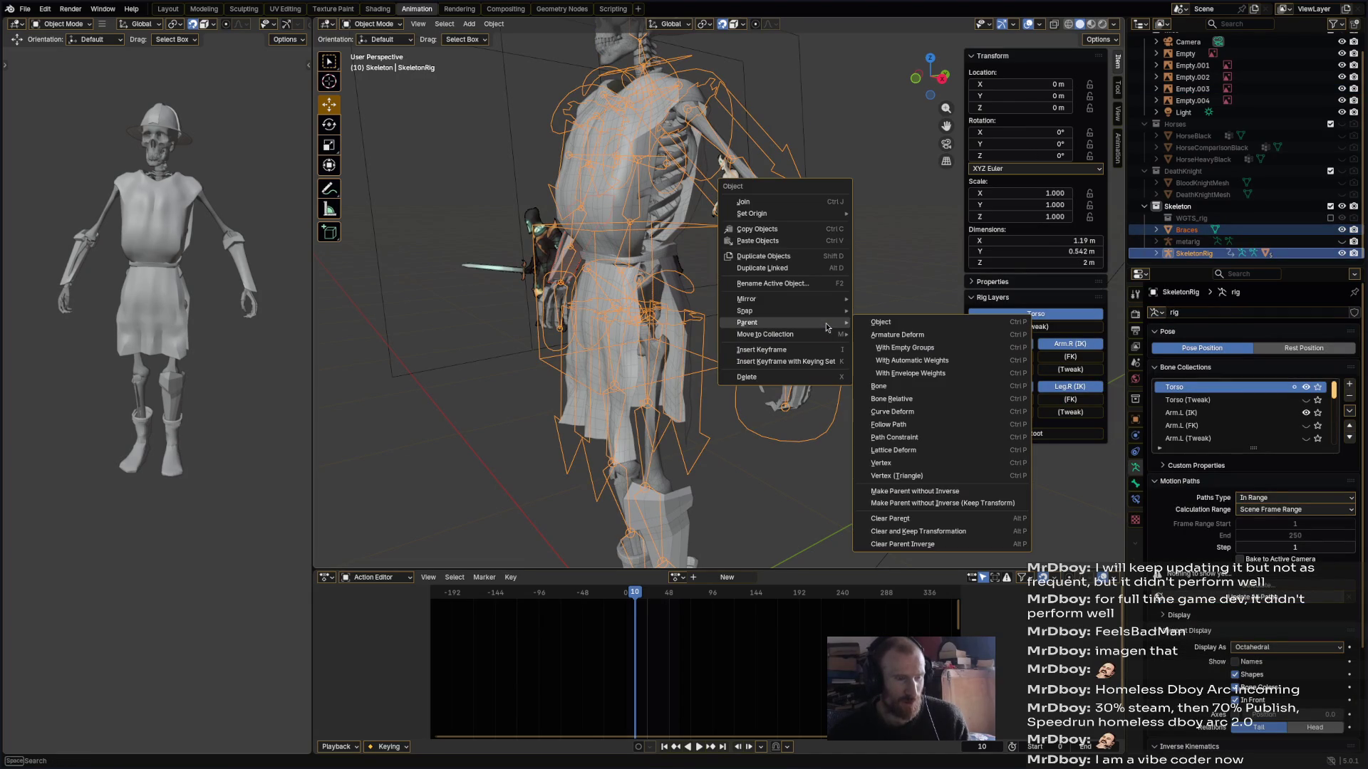
pyautogui.click(893, 359)
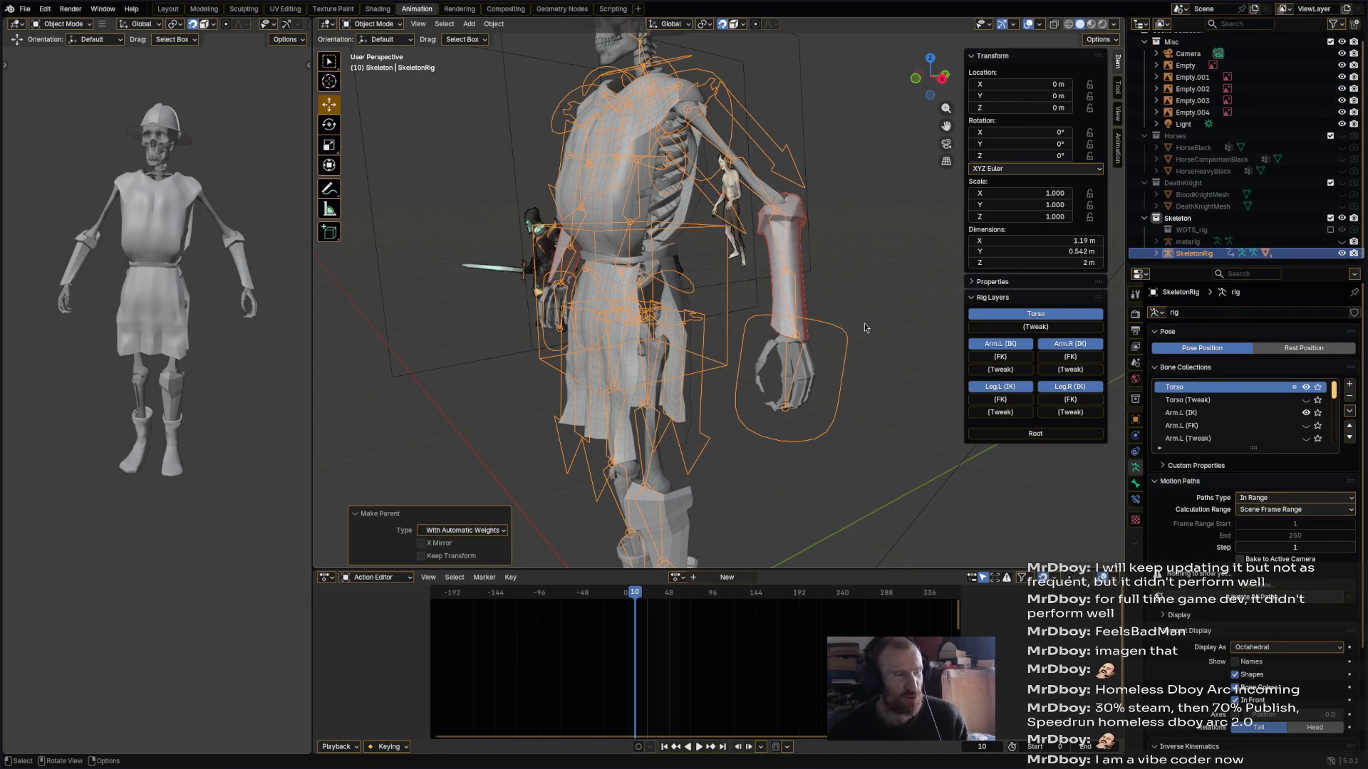
# - Deselect everything and save Malthusa.blend
pyautogui.moveTo(822, 297); pyautogui.dragTo(819, 331, button='middle')
pyautogui.hotkey('alt', 'a')
pyautogui.hotkey('ctrl', 's')
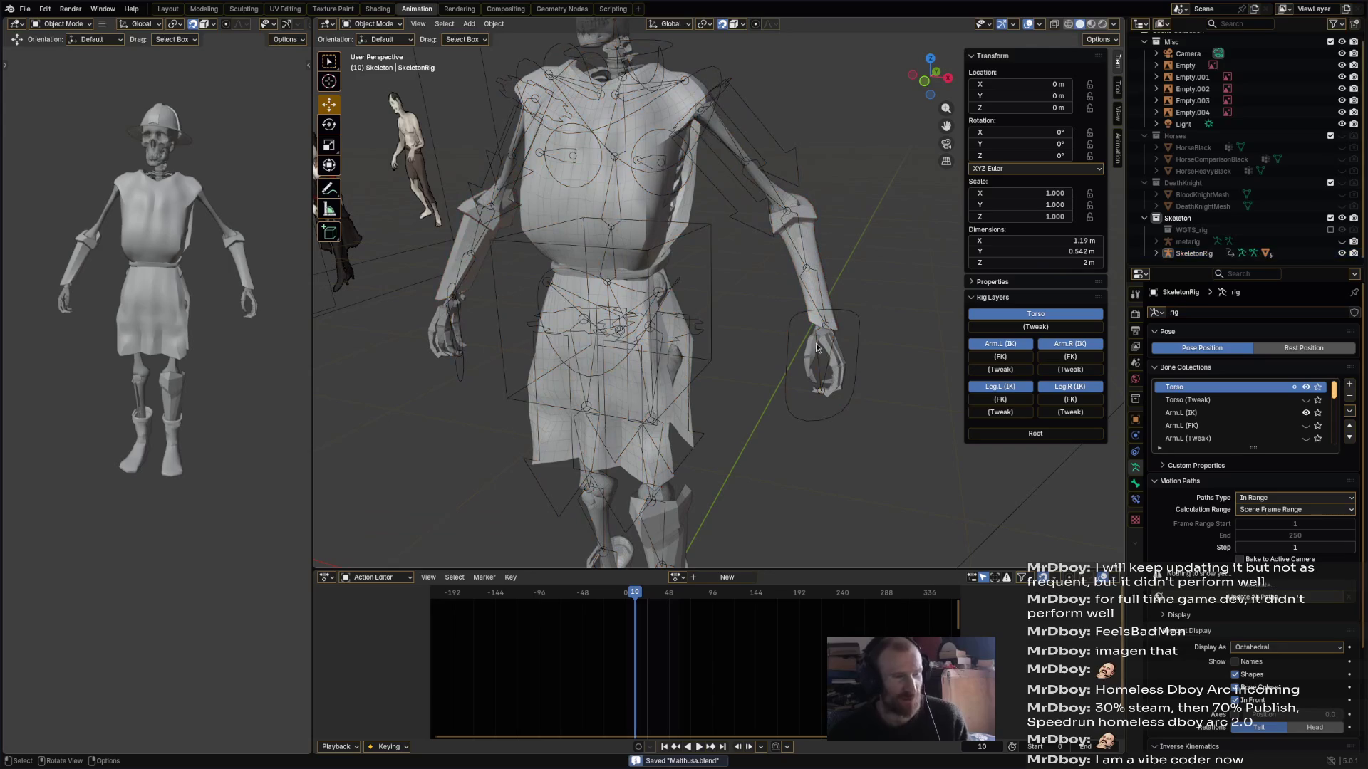
# - Select the rig armature and put it in Pose Mode
pyautogui.click(857, 353)
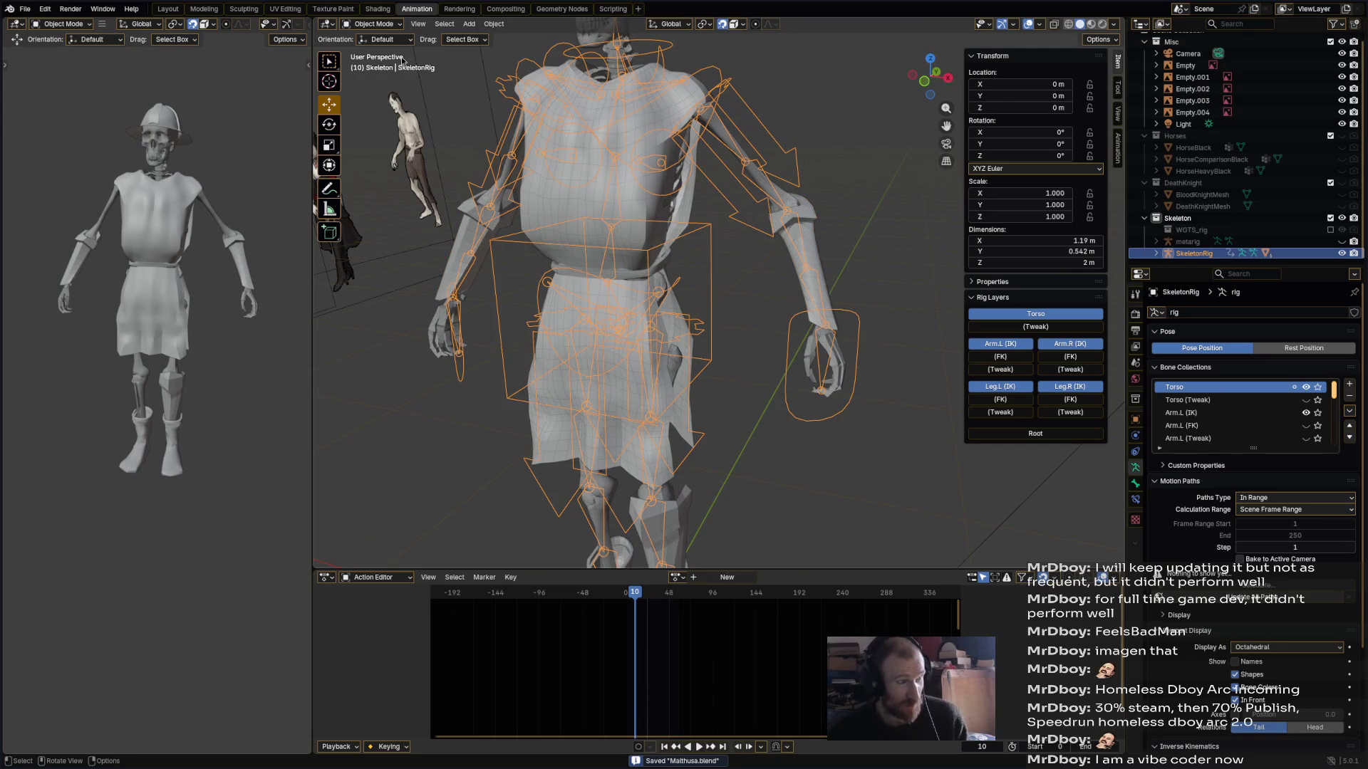
pyautogui.click(377, 26)
pyautogui.click(374, 63)
pyautogui.moveTo(784, 321); pyautogui.dragTo(840, 324, button='middle')
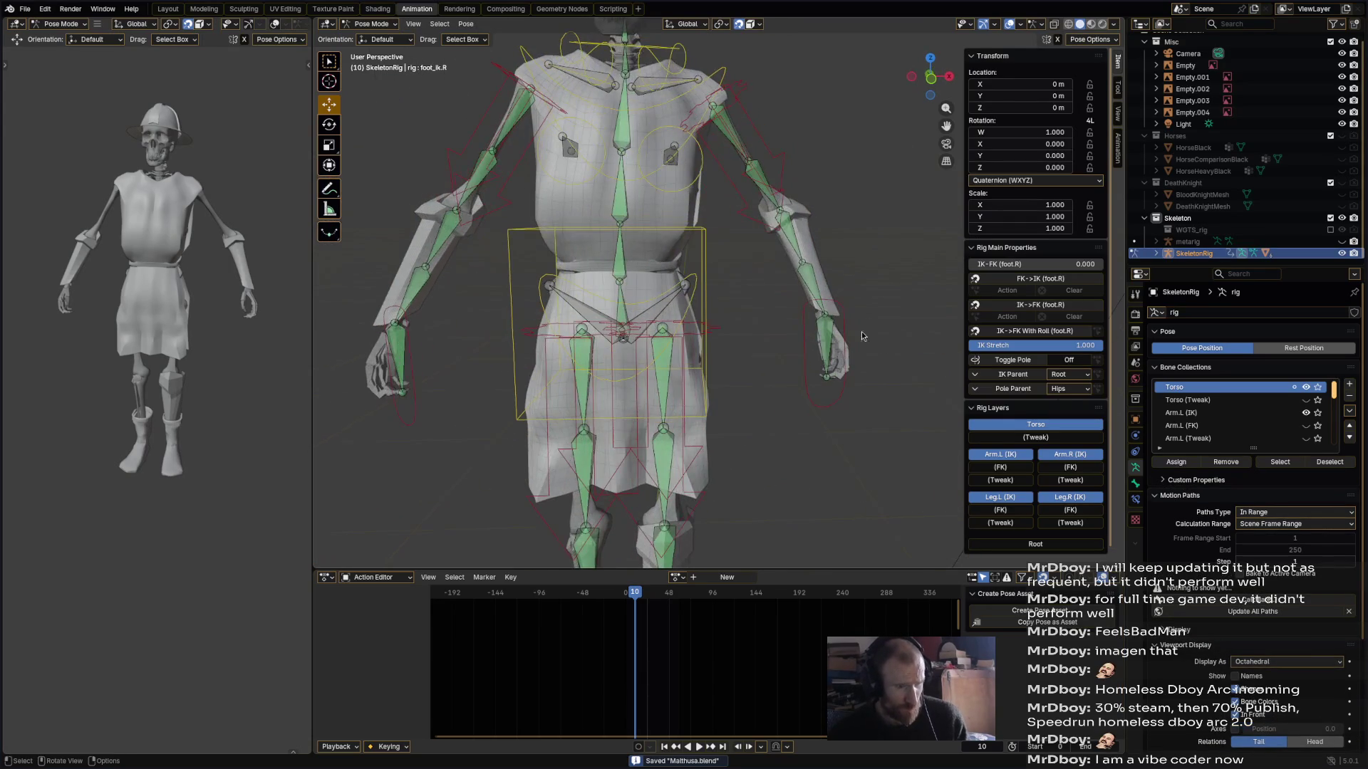
# - Select hand_ik.L, move the left hand up and outward, and rotate it twice
pyautogui.click(845, 328)
pyautogui.press('g')
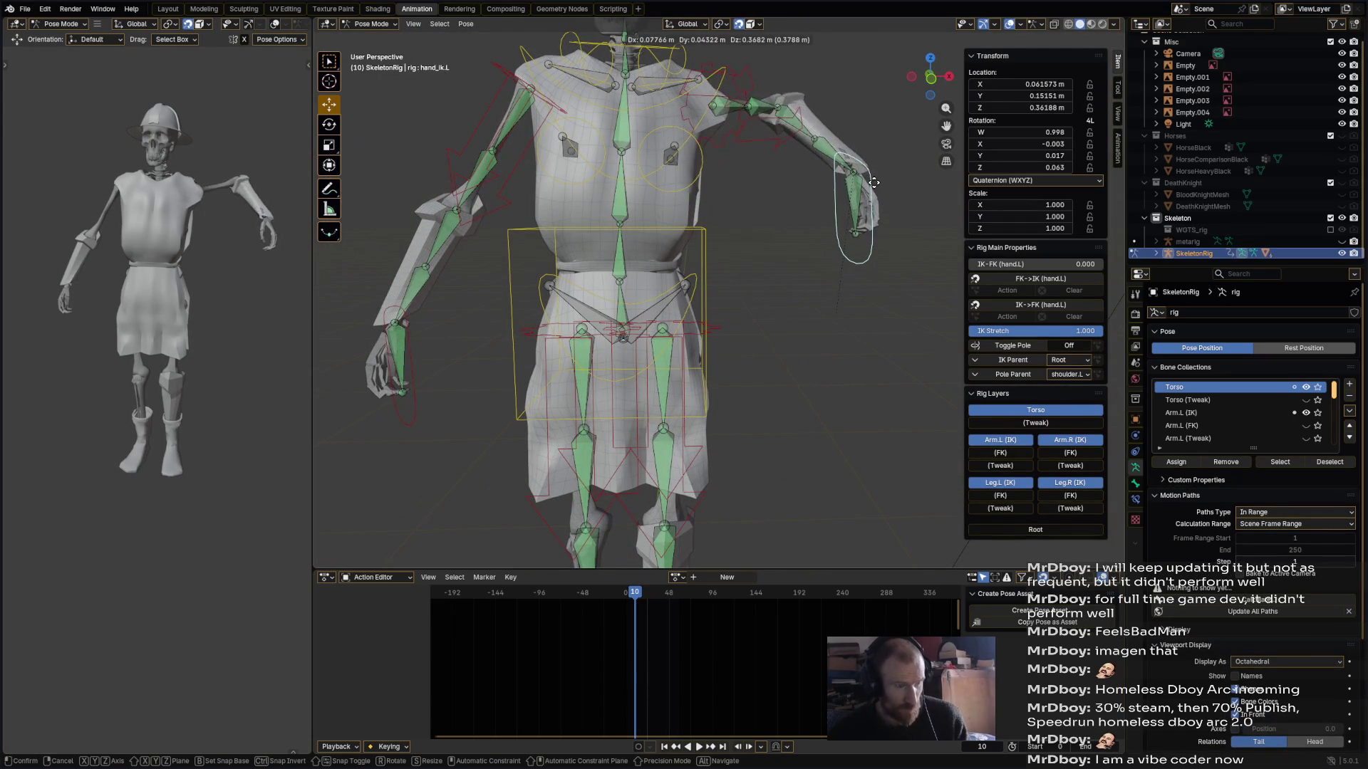
pyautogui.click(839, 302)
pyautogui.moveTo(840, 303)
pyautogui.mouseDown(button='middle')
pyautogui.moveTo(626, 342)
pyautogui.moveTo(866, 353)
pyautogui.moveTo(908, 301)
pyautogui.mouseUp(button='middle')
pyautogui.press('r')
pyautogui.click(560, 341)
pyautogui.press('r')
pyautogui.click(712, 342)
# - Move the left hand forward to a new position and save the blend file
pyautogui.press('g')
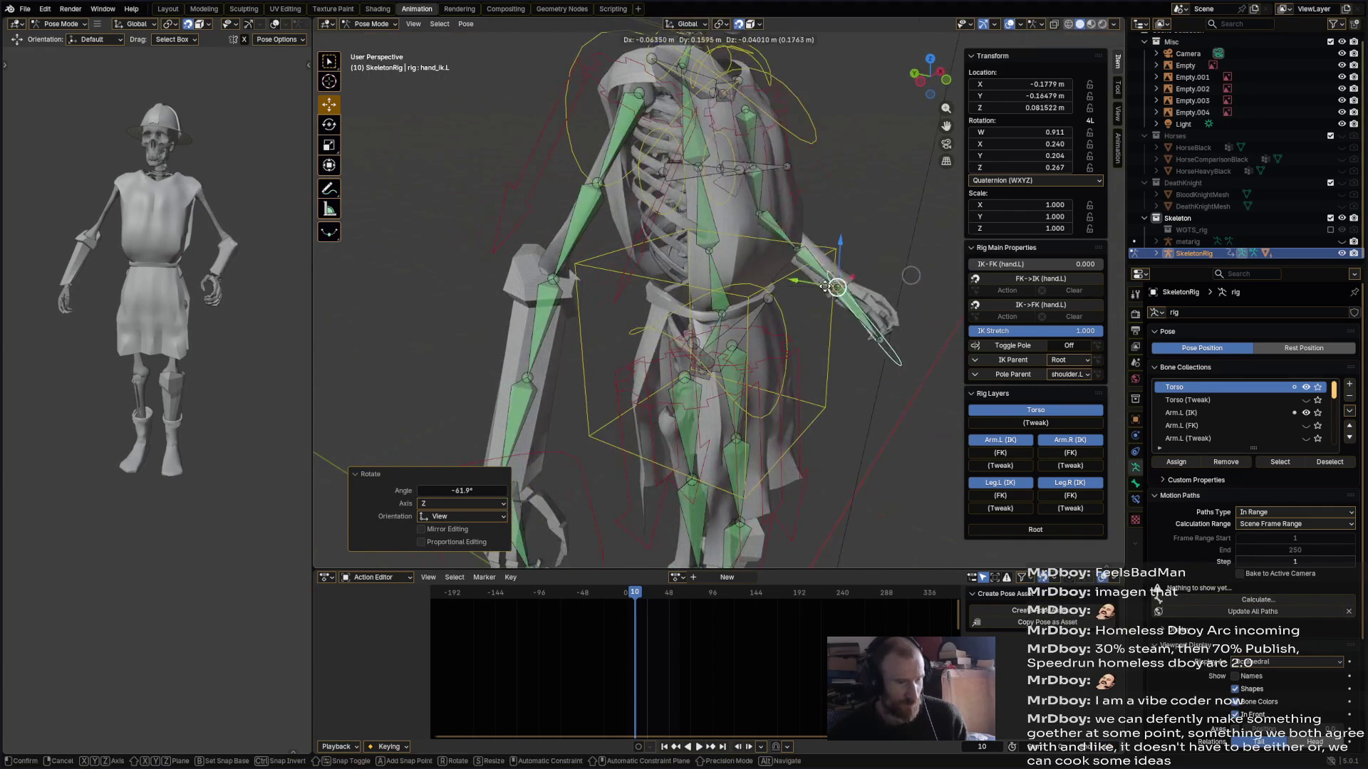
pyautogui.click(851, 388)
pyautogui.moveTo(851, 389)
pyautogui.mouseDown(button='middle')
pyautogui.moveTo(664, 333)
pyautogui.moveTo(577, 347)
pyautogui.mouseUp(button='middle')
pyautogui.moveTo(591, 343); pyautogui.dragTo(784, 389)
pyautogui.hotkey('ctrl', 's')
pyautogui.moveTo(801, 391)
pyautogui.mouseDown(button='middle')
pyautogui.moveTo(849, 368)
pyautogui.moveTo(835, 368)
pyautogui.mouseUp(button='middle')
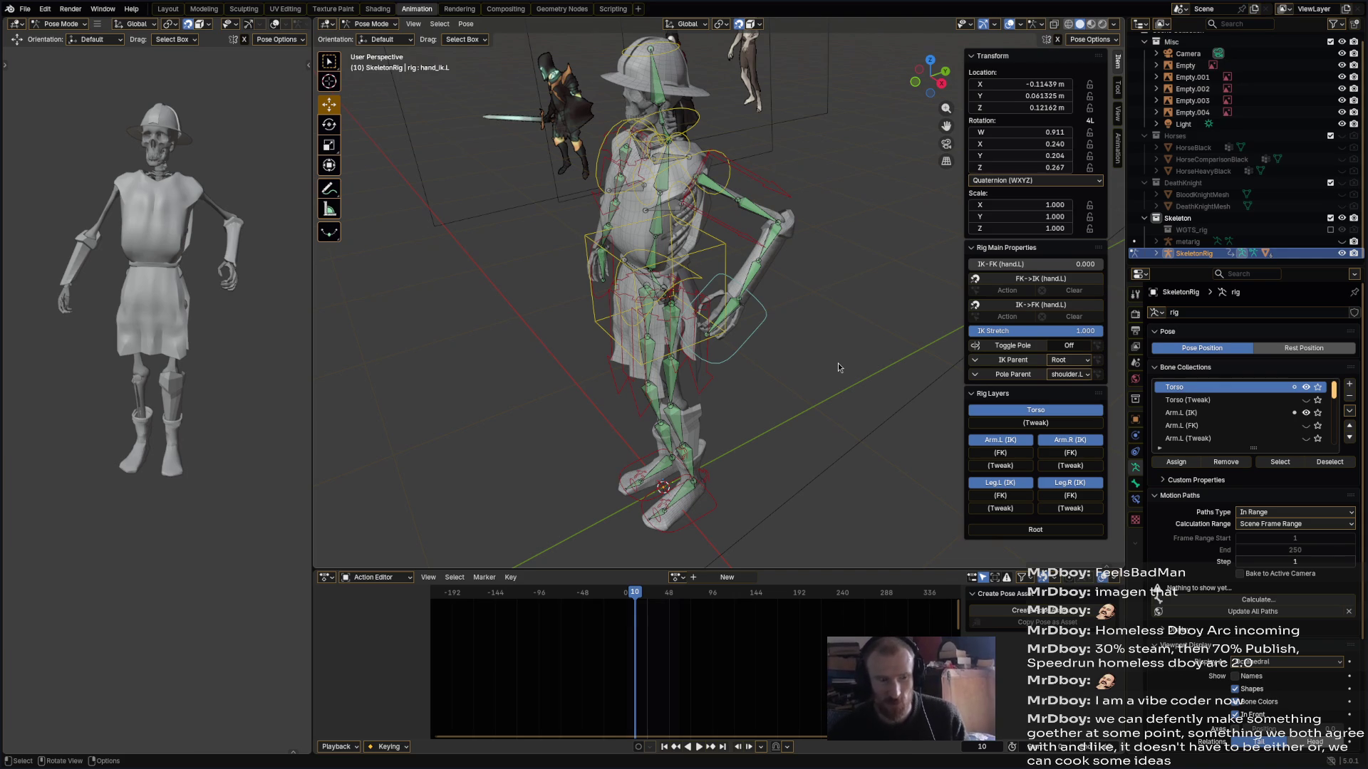
pyautogui.click(753, 345)
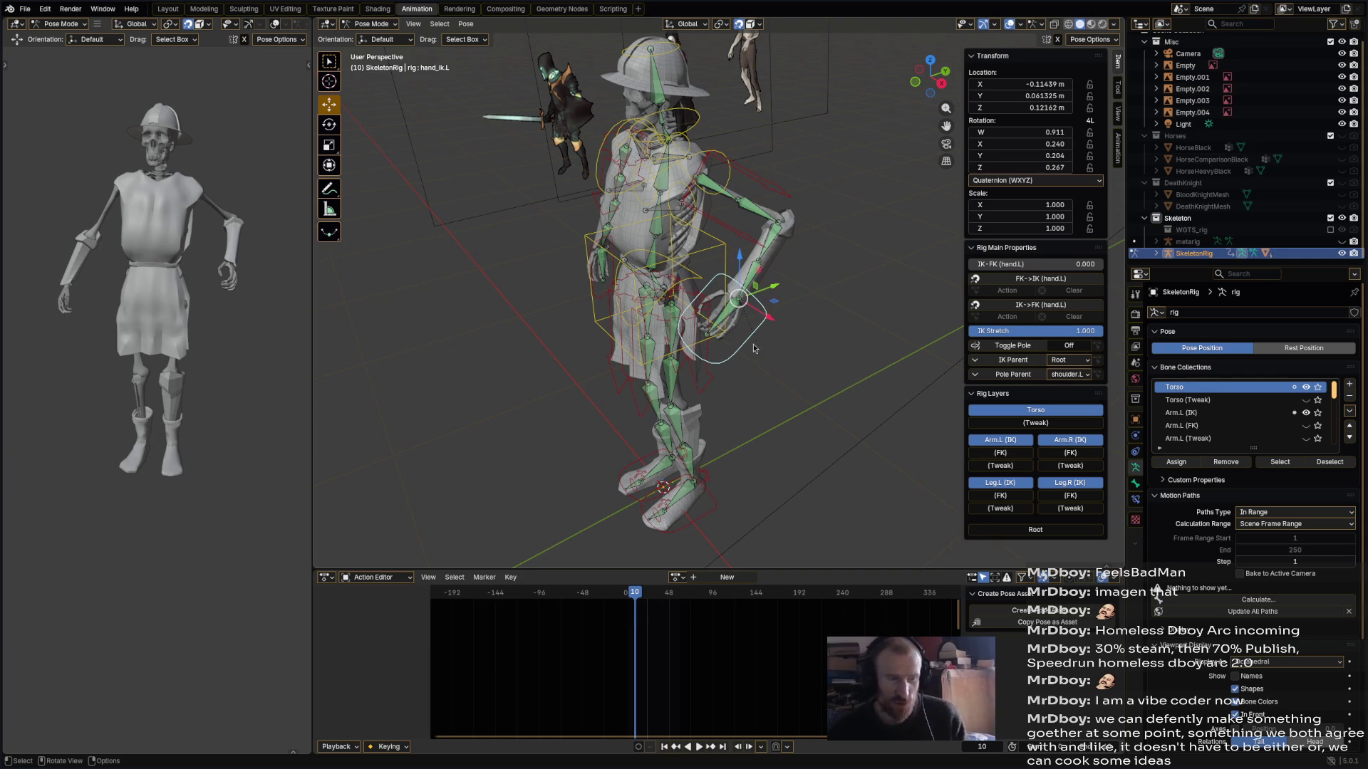
pyautogui.hotkey('ctrl', 's')
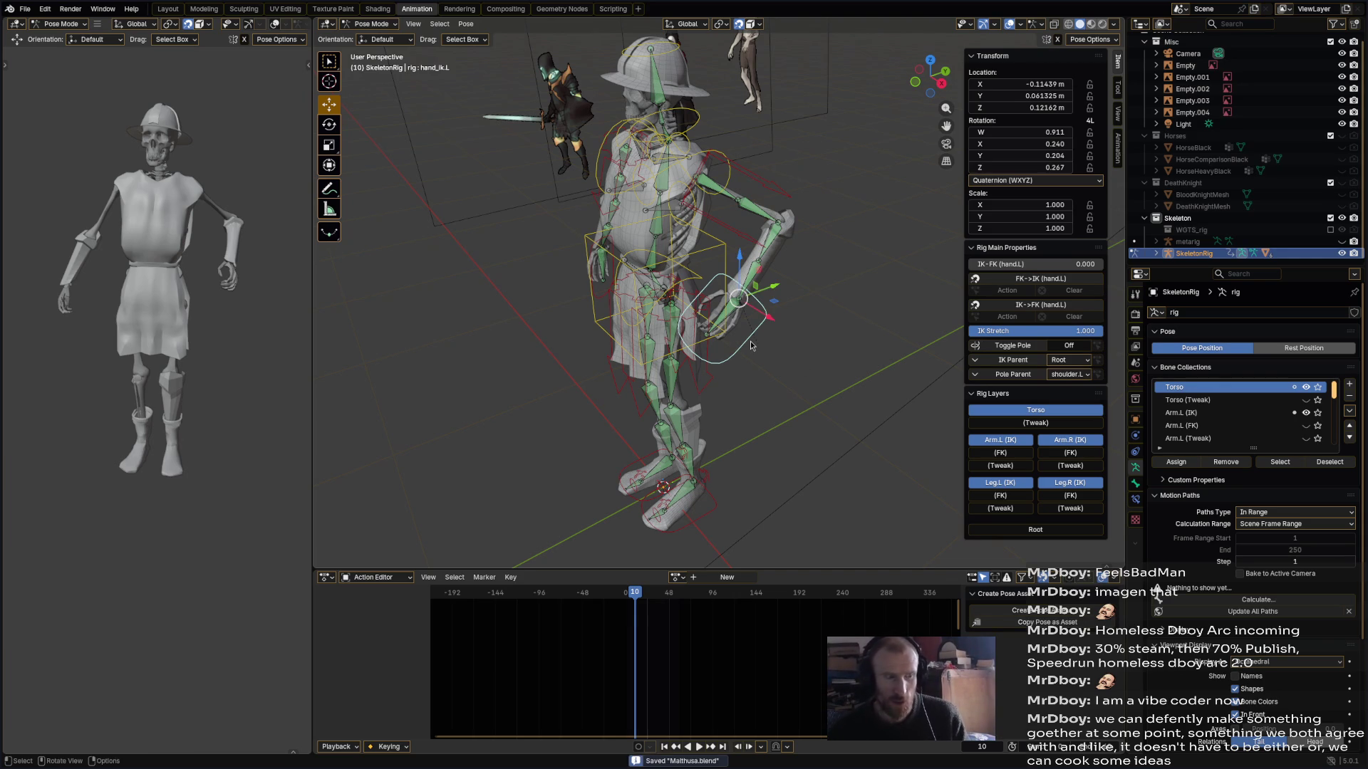
# - Rotate the left hand control twice more and shift its position, checking from several angles
pyautogui.moveTo(751, 345); pyautogui.dragTo(802, 349, button='middle')
pyautogui.press('r')
pyautogui.click(818, 274)
pyautogui.moveTo(818, 273)
pyautogui.mouseDown(button='middle')
pyautogui.moveTo(840, 308)
pyautogui.moveTo(849, 296)
pyautogui.mouseUp(button='middle')
pyautogui.press('r')
pyautogui.click(773, 294)
pyautogui.press('g')
pyautogui.click(774, 334)
pyautogui.moveTo(774, 335)
pyautogui.mouseDown(button='middle')
pyautogui.moveTo(679, 334)
pyautogui.moveTo(667, 386)
pyautogui.mouseUp(button='middle')
# - Rotate the left hand from above, undo the last move, and save with hand_ik.L at -60.5° Z
pyautogui.click(689, 335)
pyautogui.click(678, 333)
pyautogui.click(648, 327)
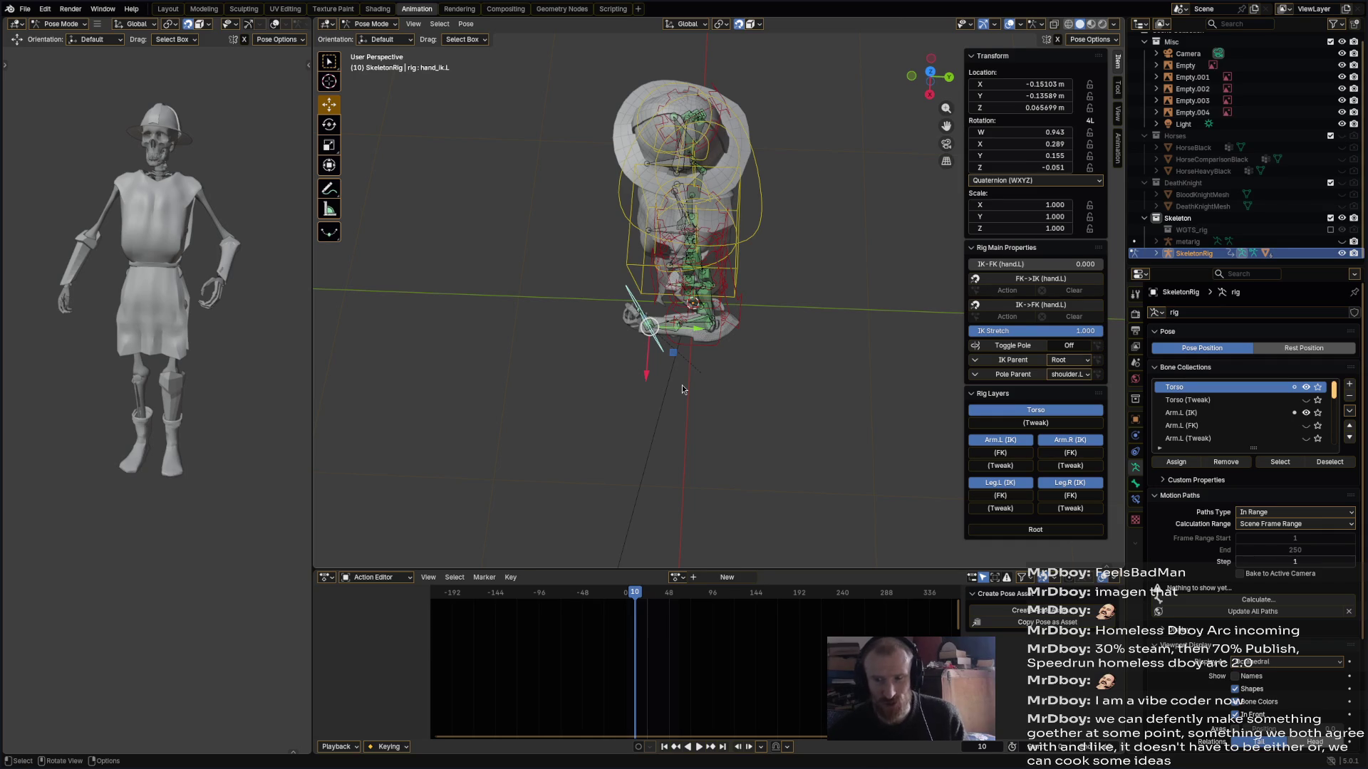
pyautogui.press('r')
pyautogui.click(612, 385)
pyautogui.moveTo(612, 385)
pyautogui.mouseDown(button='middle')
pyautogui.moveTo(726, 281)
pyautogui.moveTo(705, 320)
pyautogui.mouseUp(button='middle')
pyautogui.press('g')
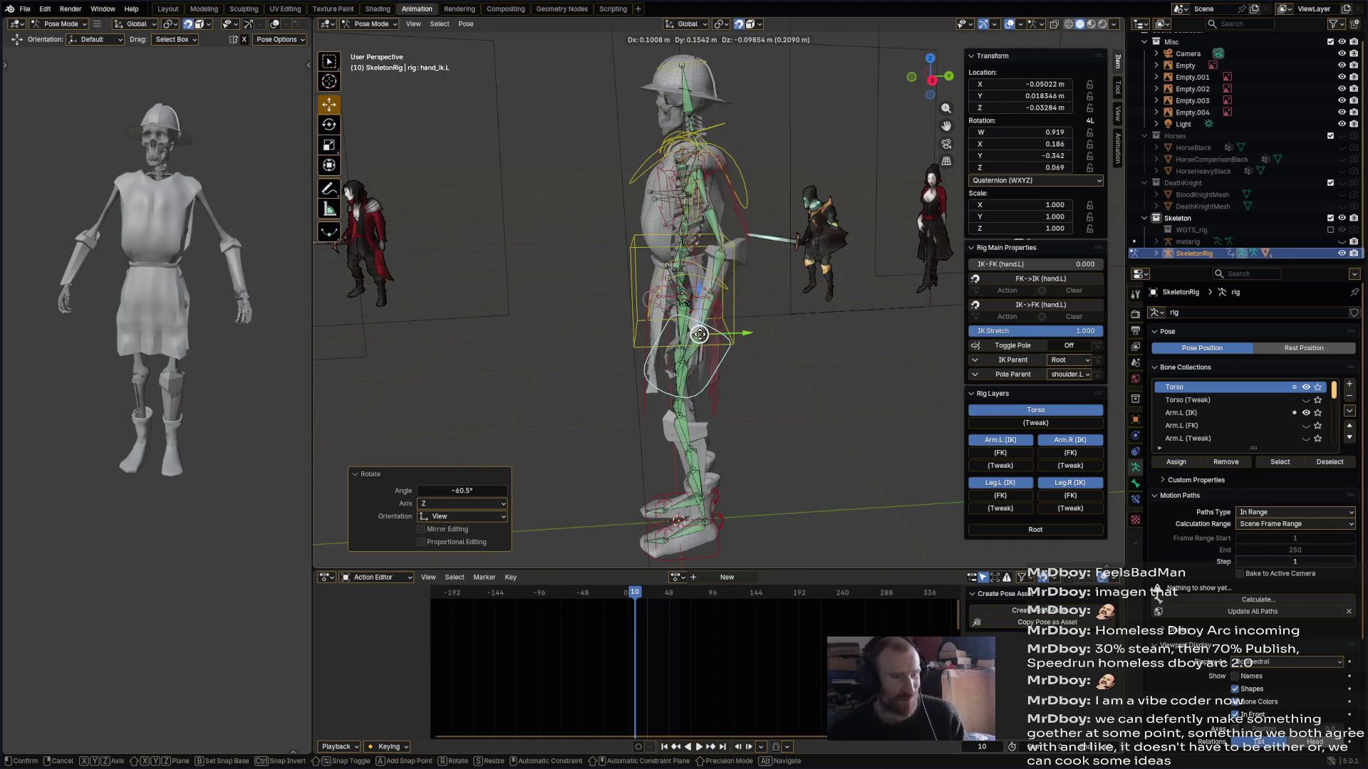
pyautogui.click(716, 348)
pyautogui.hotkey('ctrl', 'z')
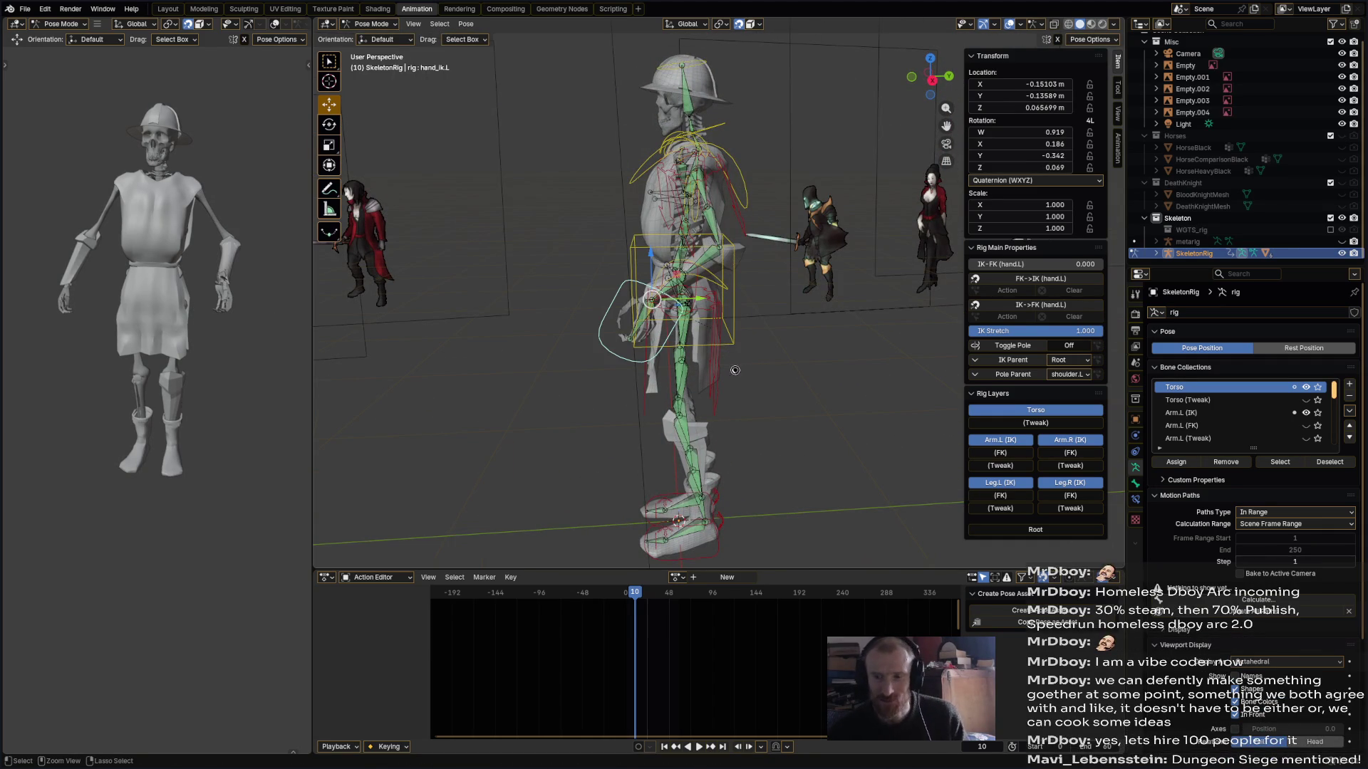
pyautogui.hotkey('ctrl', 's')
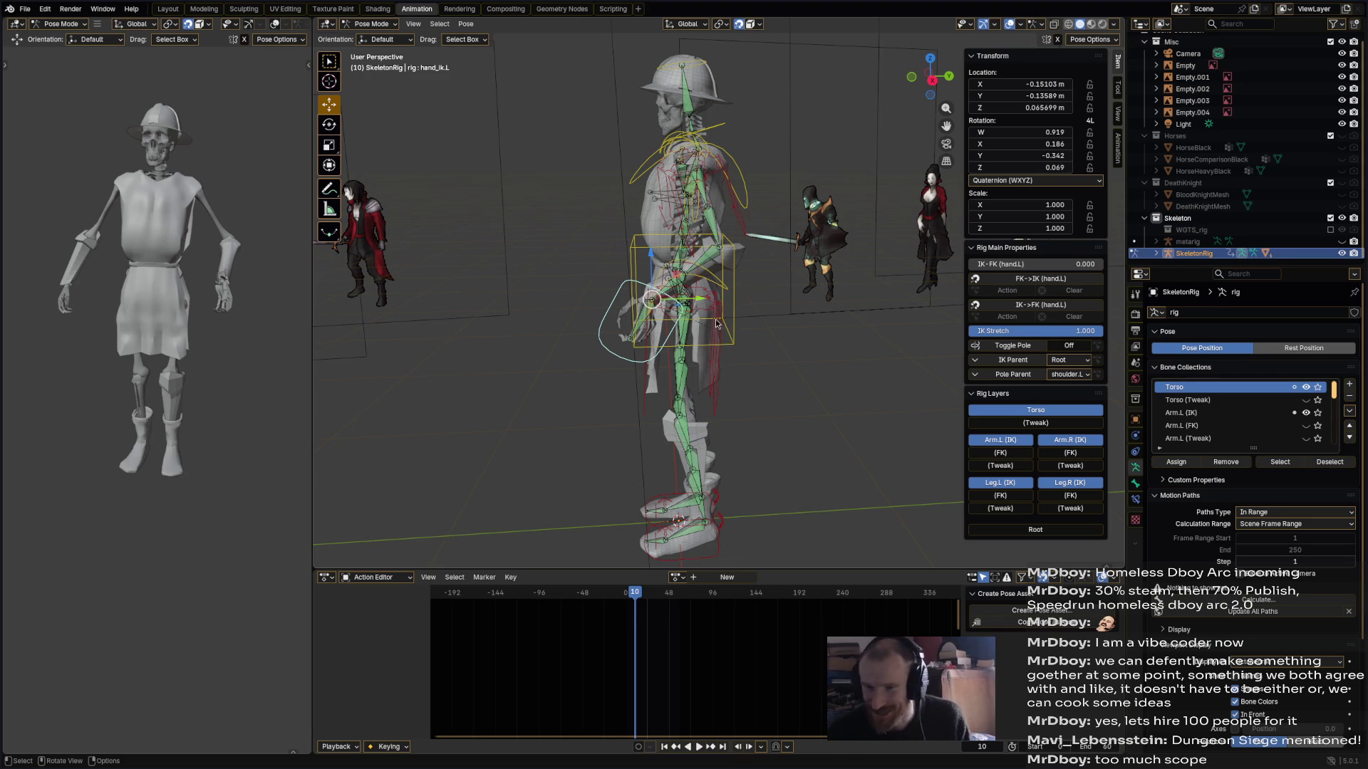
# - Move the left-hand IK control along global Y and save the file
pyautogui.press('g')
pyautogui.press('y')
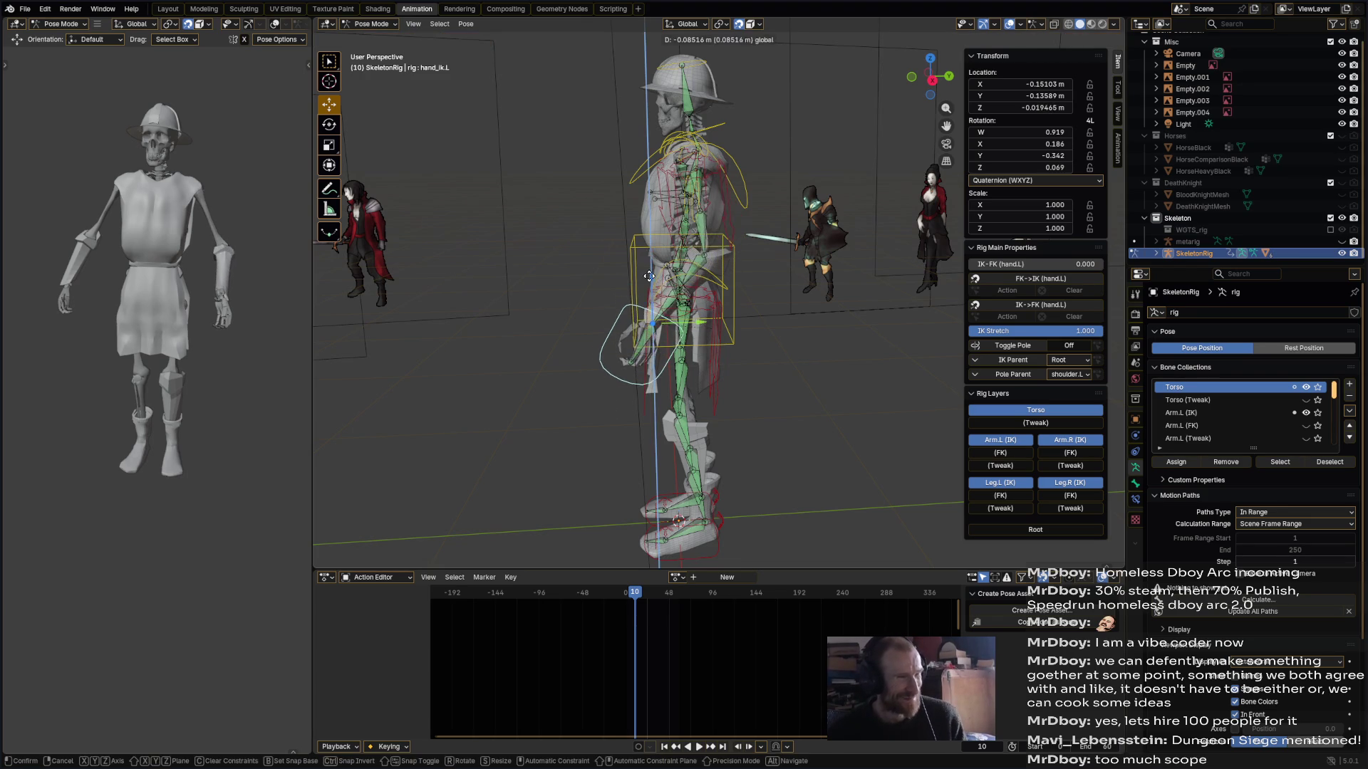
pyautogui.click(706, 285)
pyautogui.hotkey('ctrl', 's')
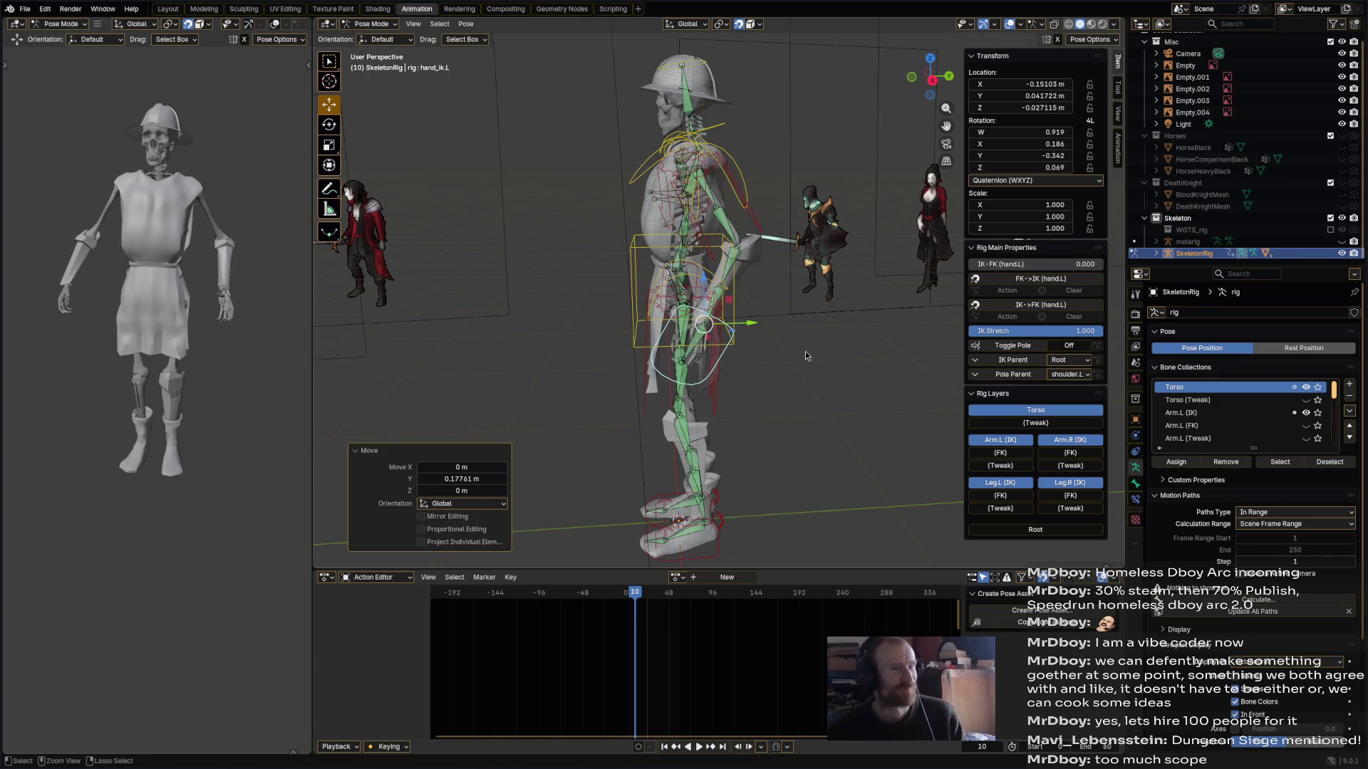
# - Rotate hand_ik.L to 31.4°, then switch to Firefox
pyautogui.moveTo(775, 338)
pyautogui.mouseDown(button='middle')
pyautogui.moveTo(822, 375)
pyautogui.moveTo(798, 402)
pyautogui.moveTo(798, 308)
pyautogui.mouseUp(button='middle')
pyautogui.press('r')
pyautogui.click(769, 340)
pyautogui.press('r')
pyautogui.click(776, 356)
pyautogui.press('r')
pyautogui.click(796, 381)
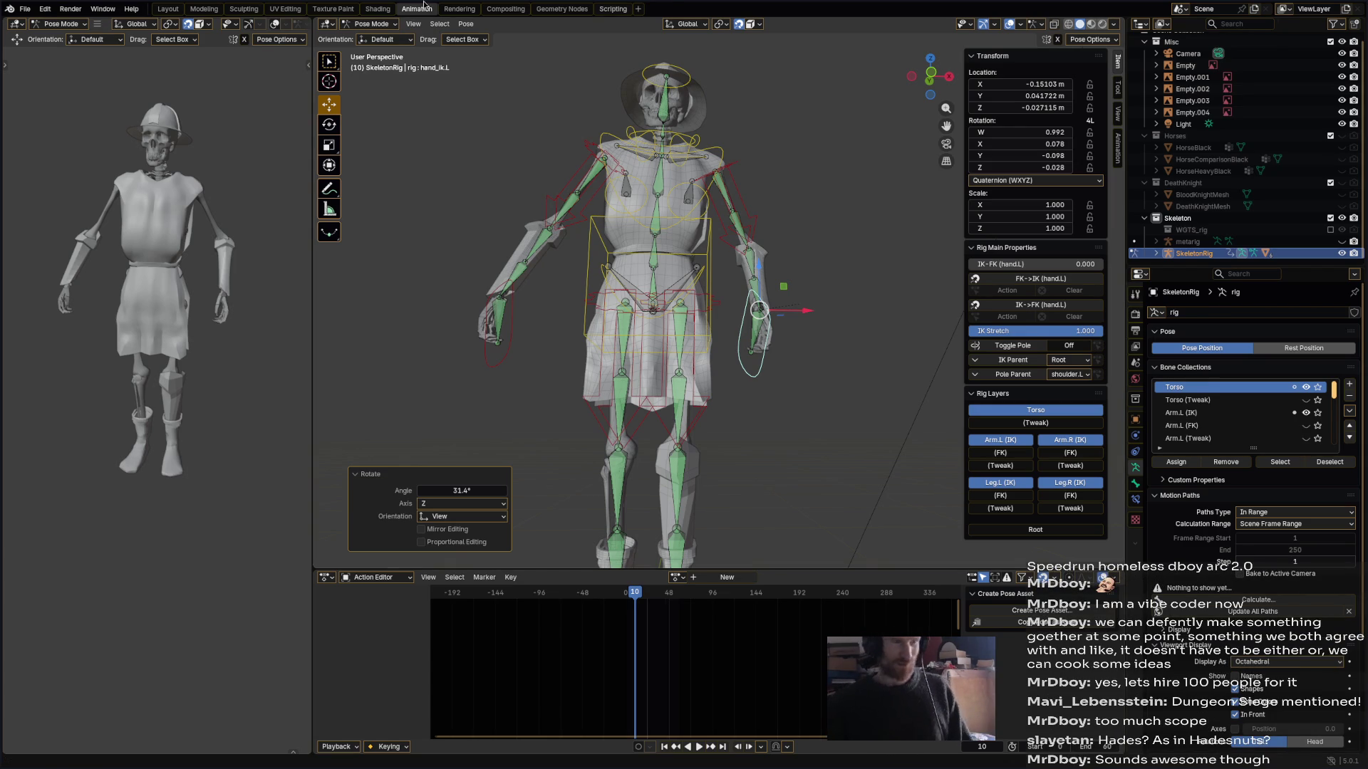
pyautogui.hotkey('alt', 'Tab')
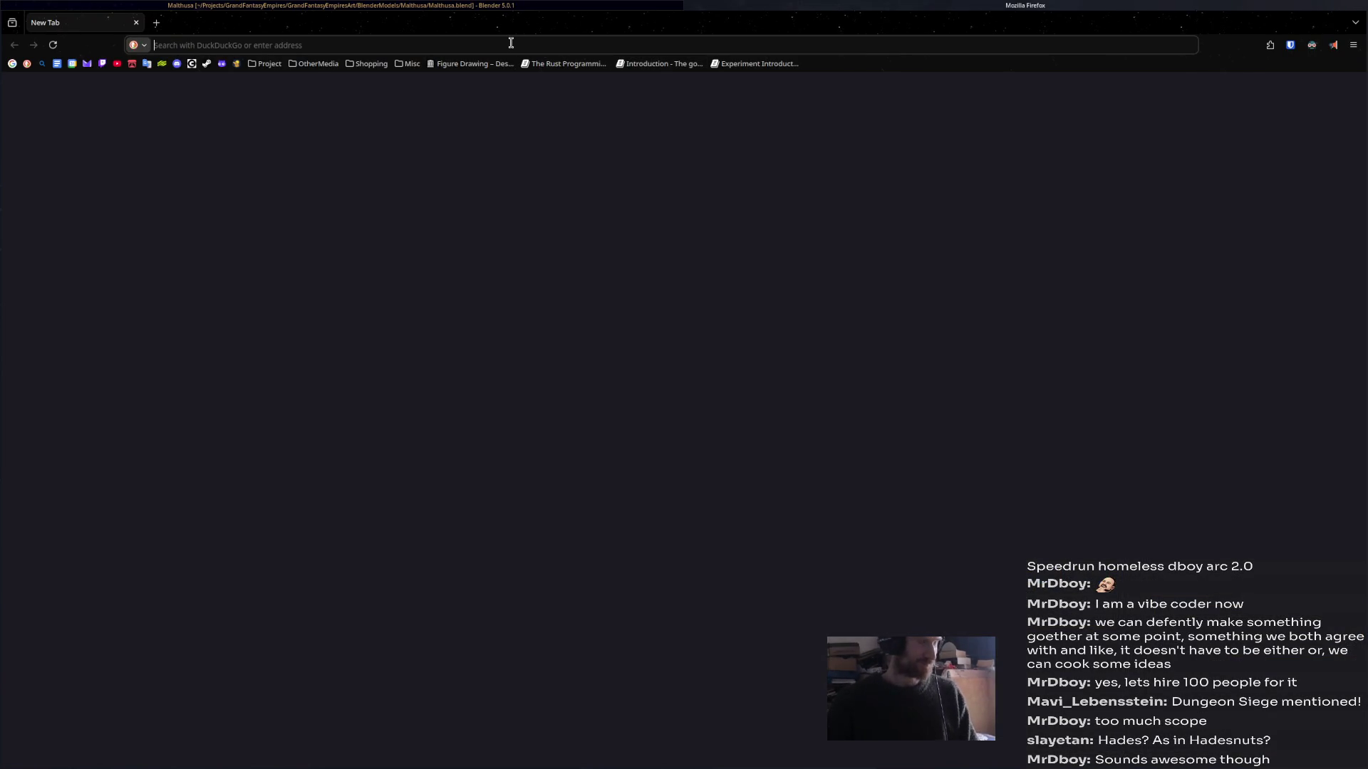
# - Search 'dantes inferno bottom 9th of hell lucifer description' and open Wikipedia's Dante's Satan article
pyautogui.write('dante')
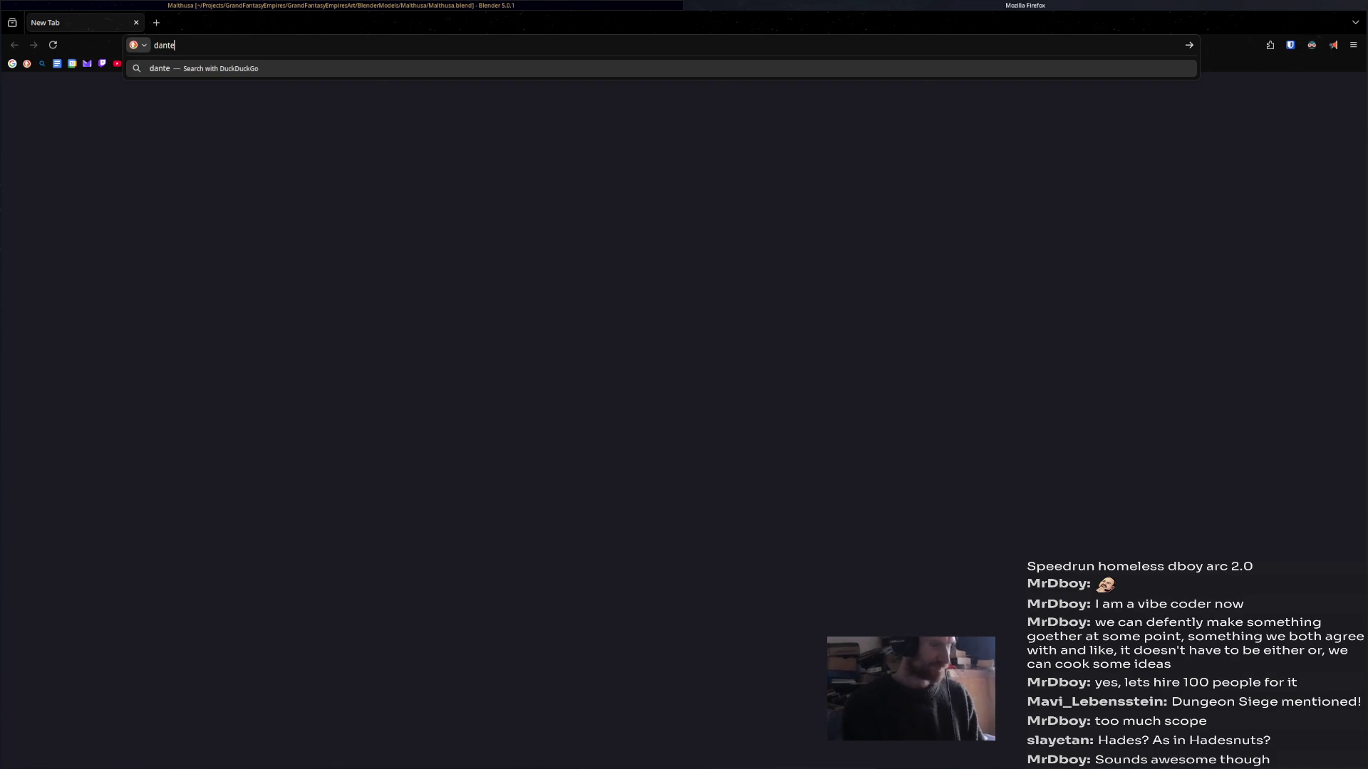
pyautogui.write('s infer')
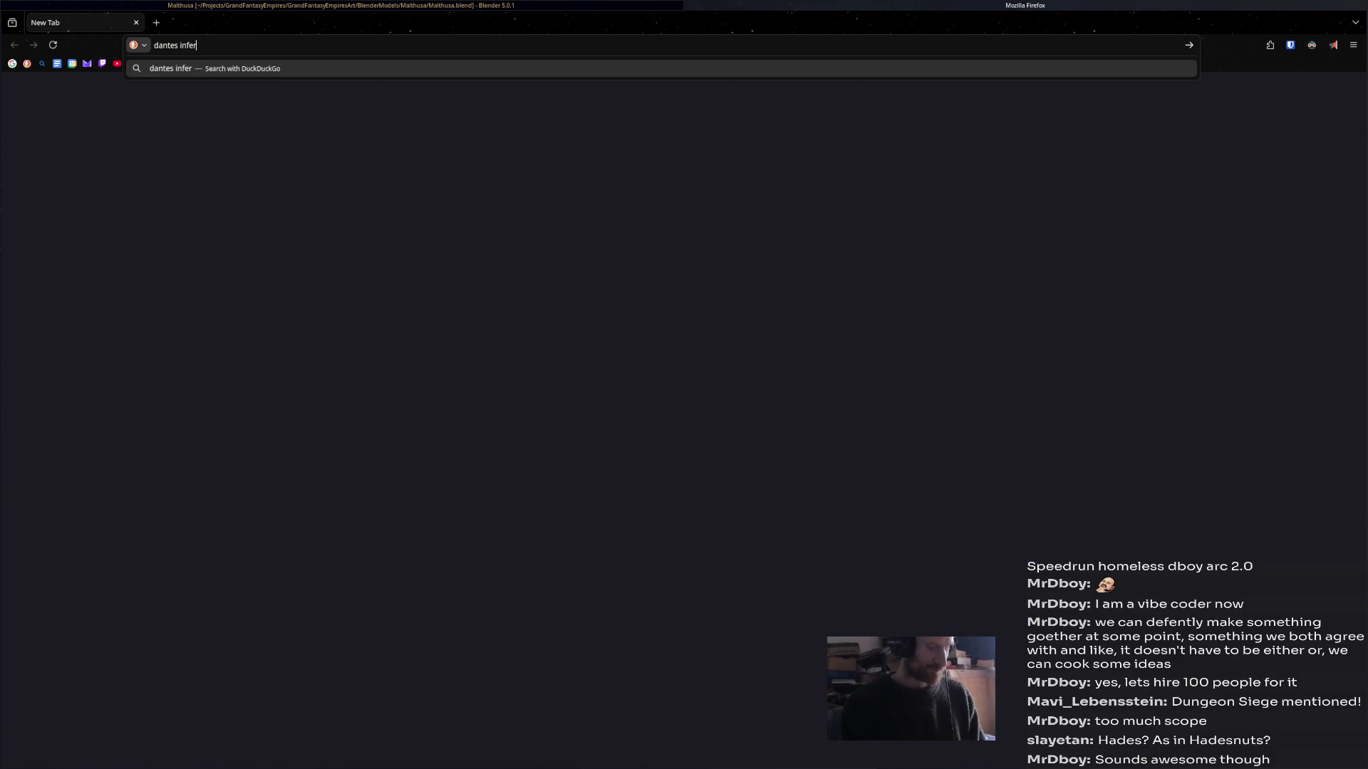
pyautogui.write('no bottom ')
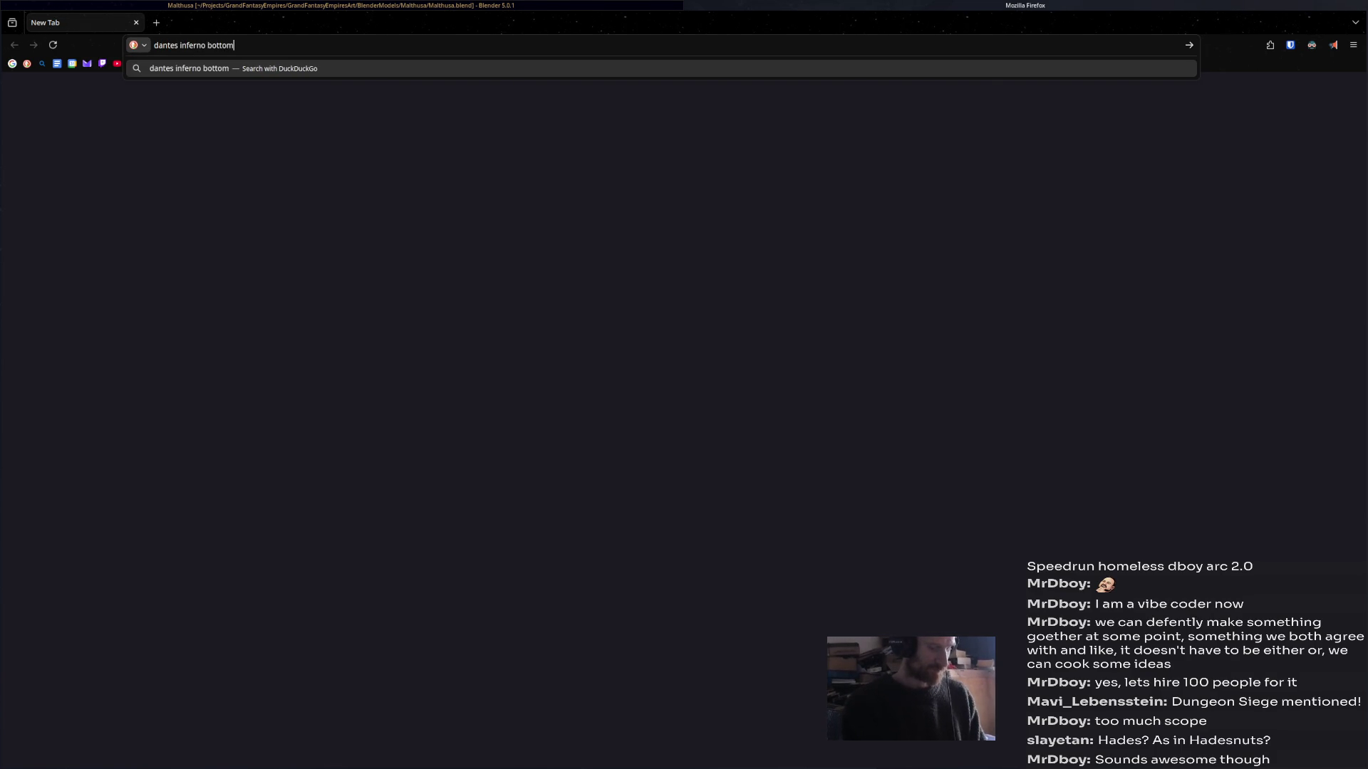
pyautogui.write('9th of hell')
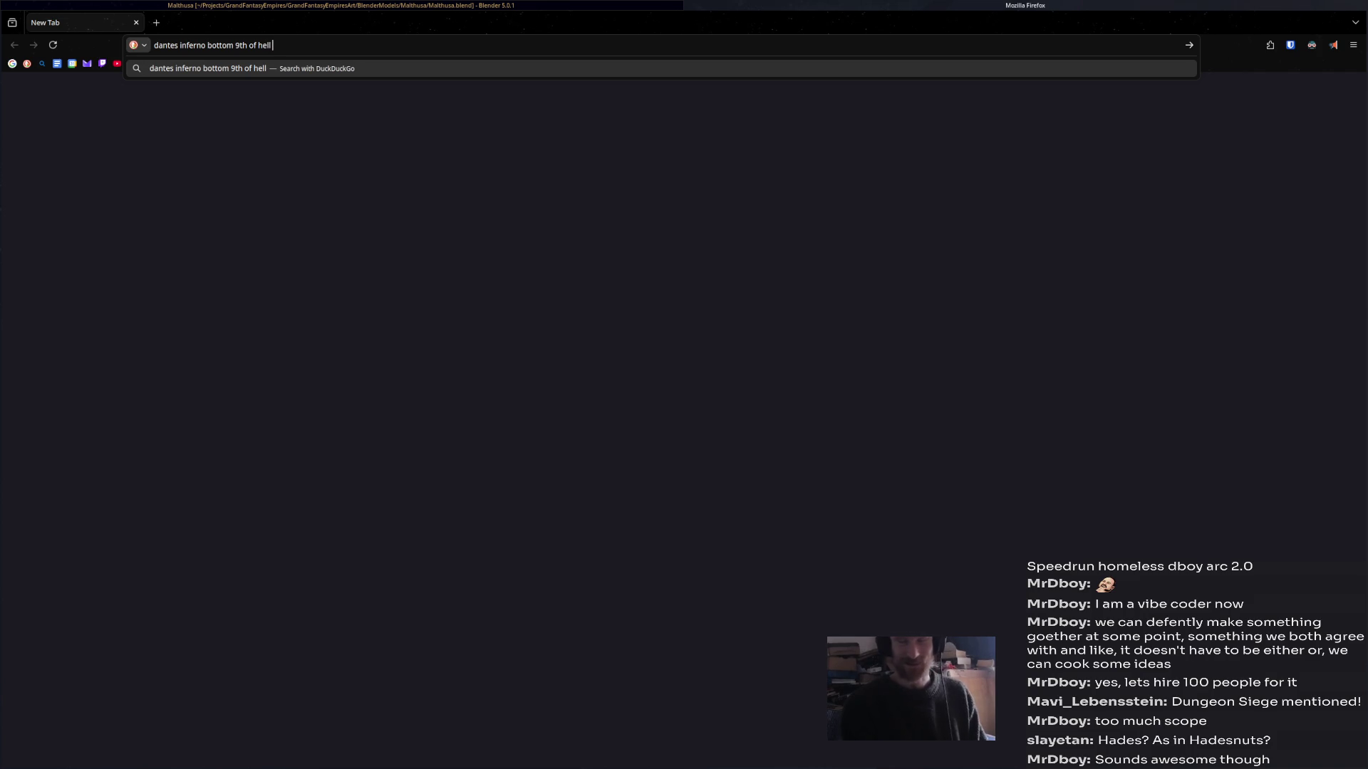
pyautogui.write(' lucifer')
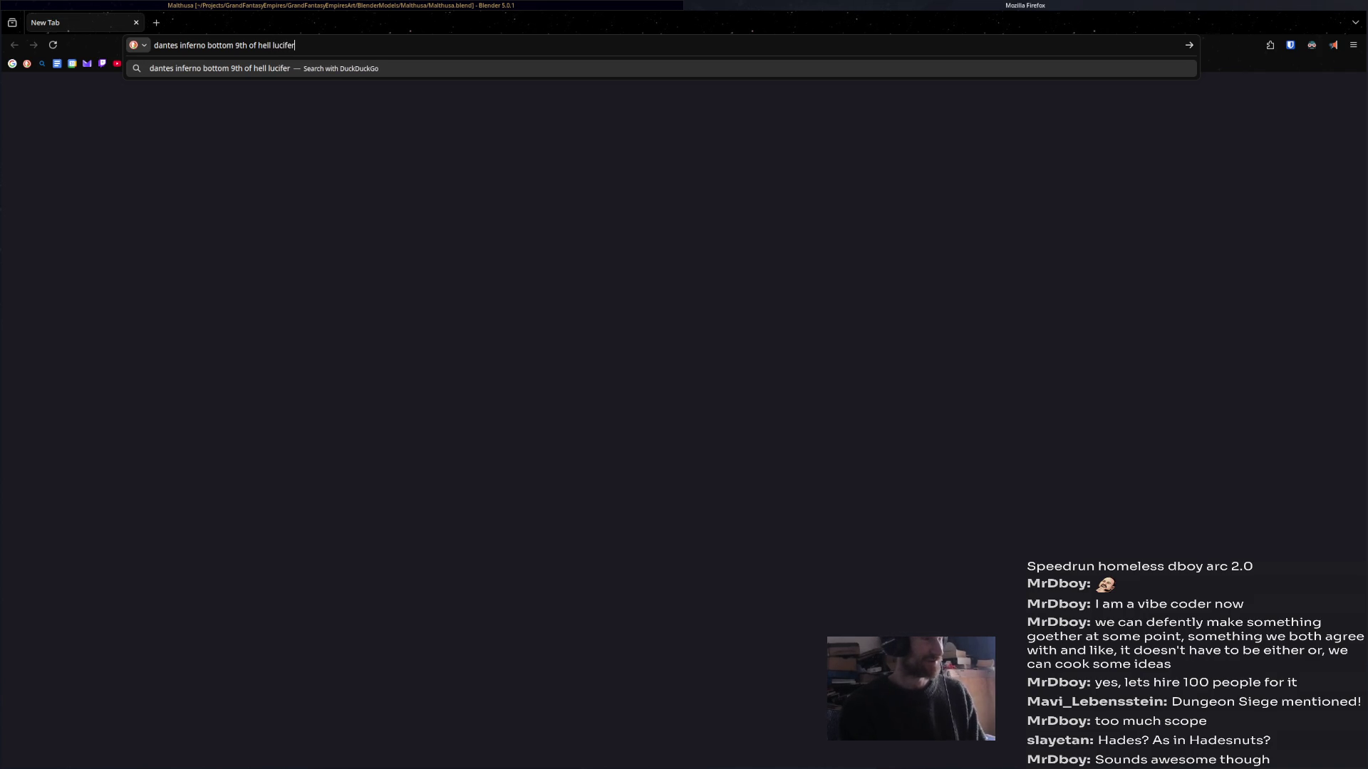
pyautogui.write(' descrip')
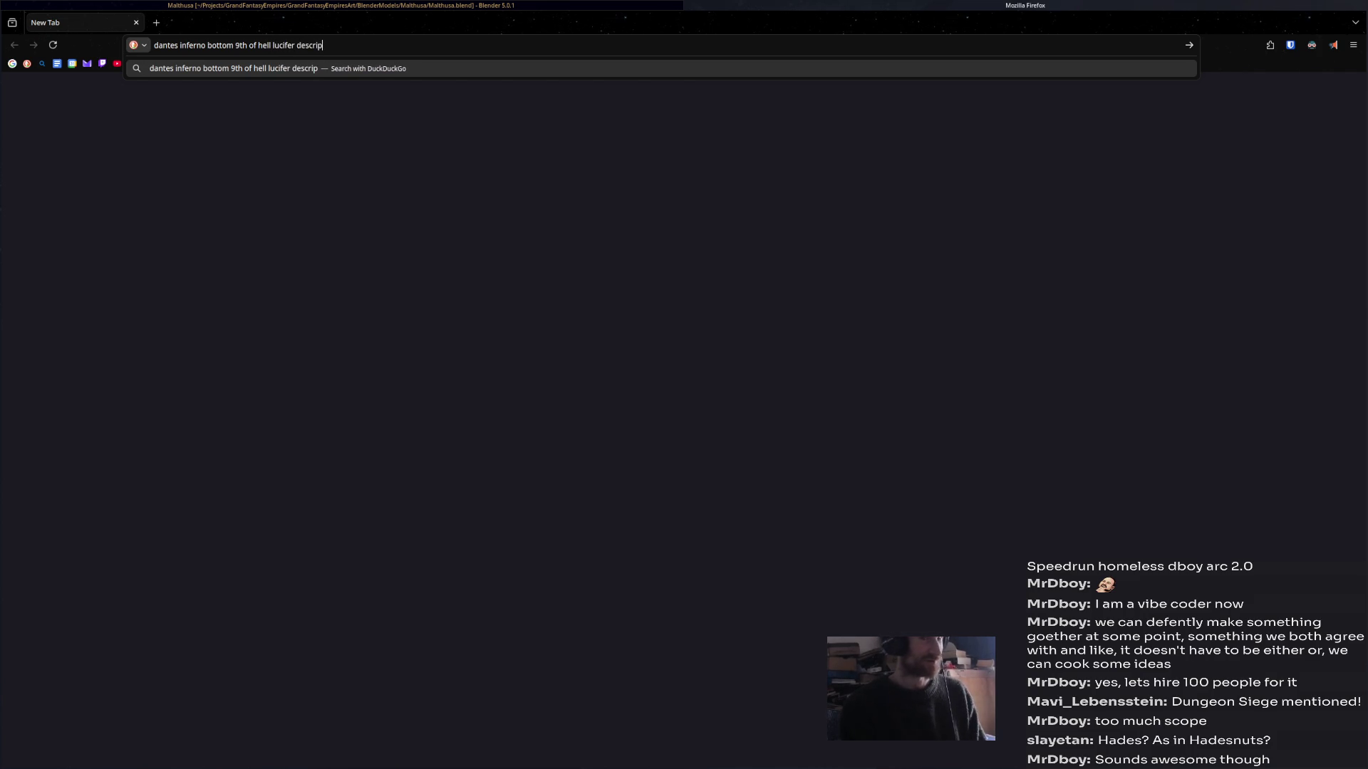
pyautogui.write('tion')
pyautogui.press('Return')
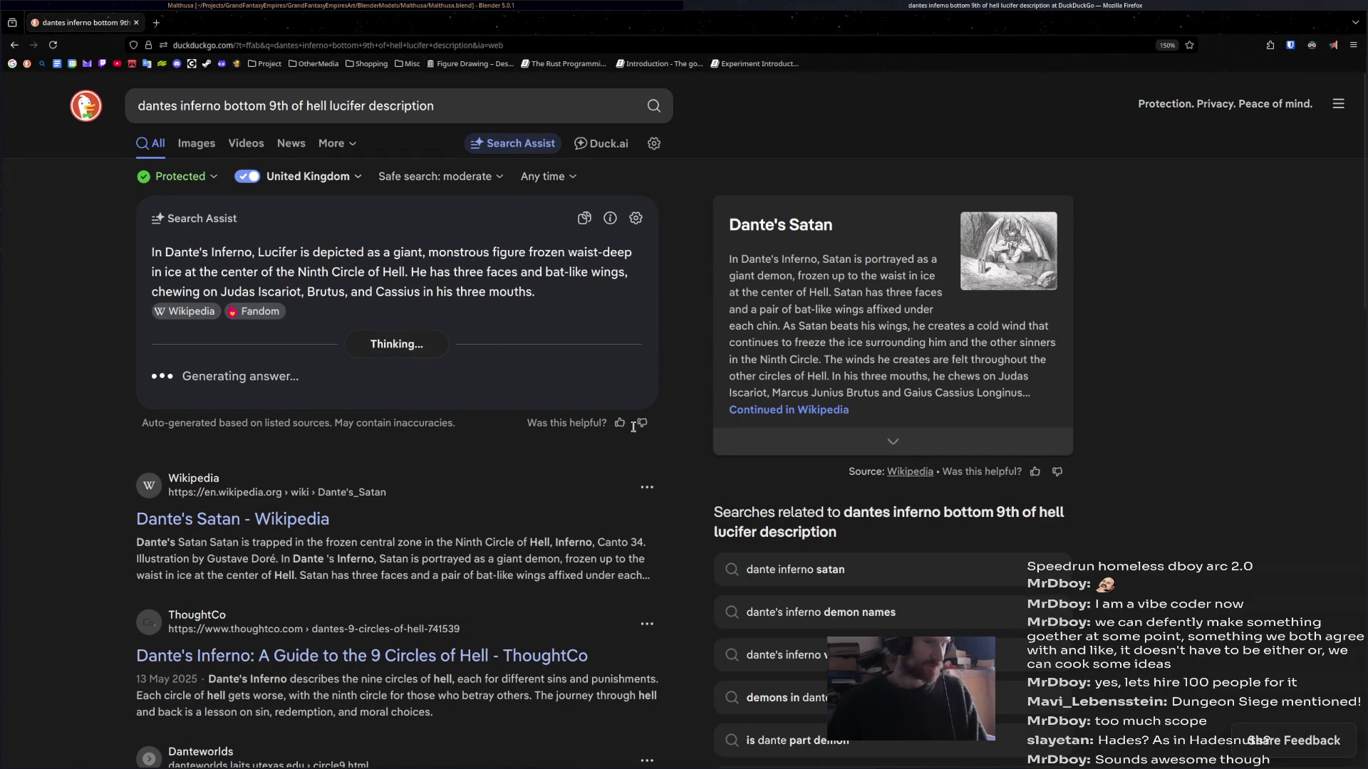
pyautogui.click(817, 411)
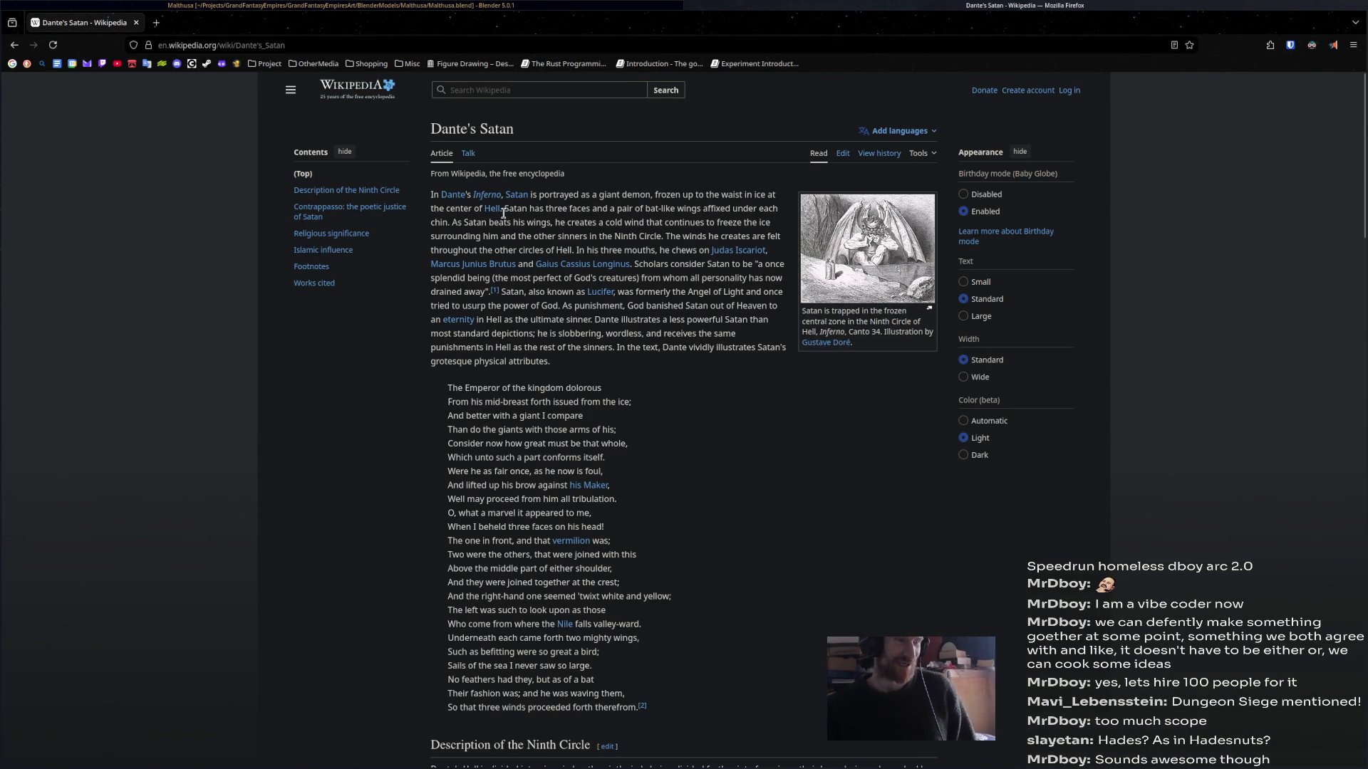
# - Highlight the passages on Satan's three faces and beating wings, scroll the article, then close Firefox
pyautogui.moveTo(504, 213); pyautogui.dragTo(729, 213)
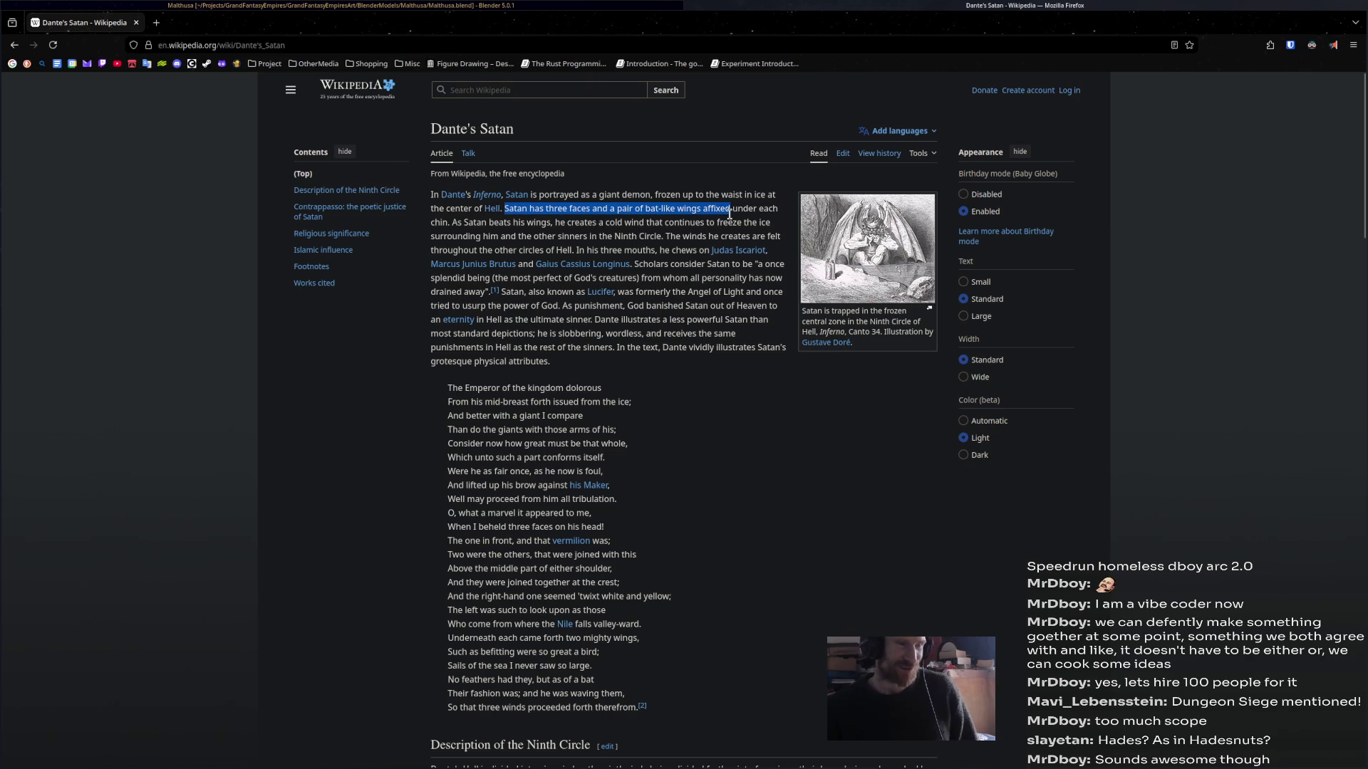
pyautogui.moveTo(453, 224); pyautogui.dragTo(534, 223)
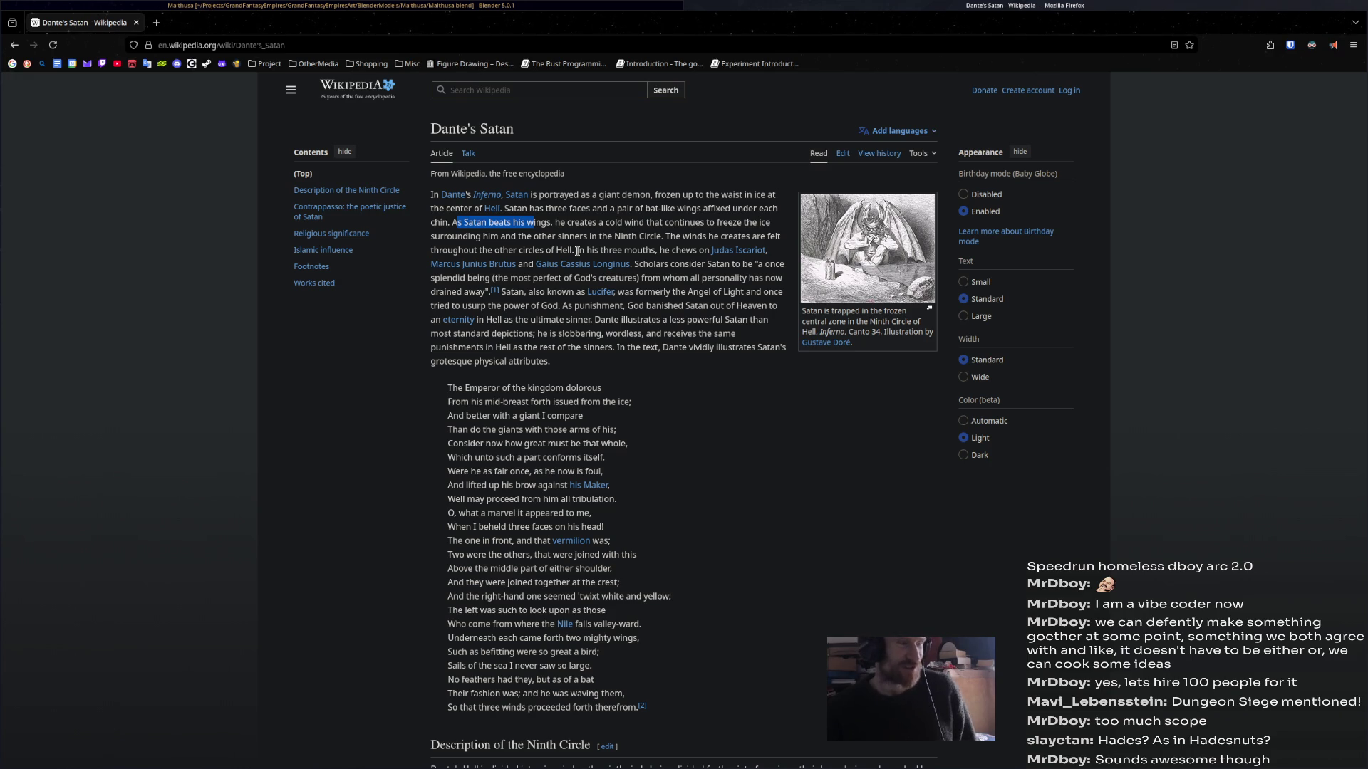
pyautogui.click(617, 251)
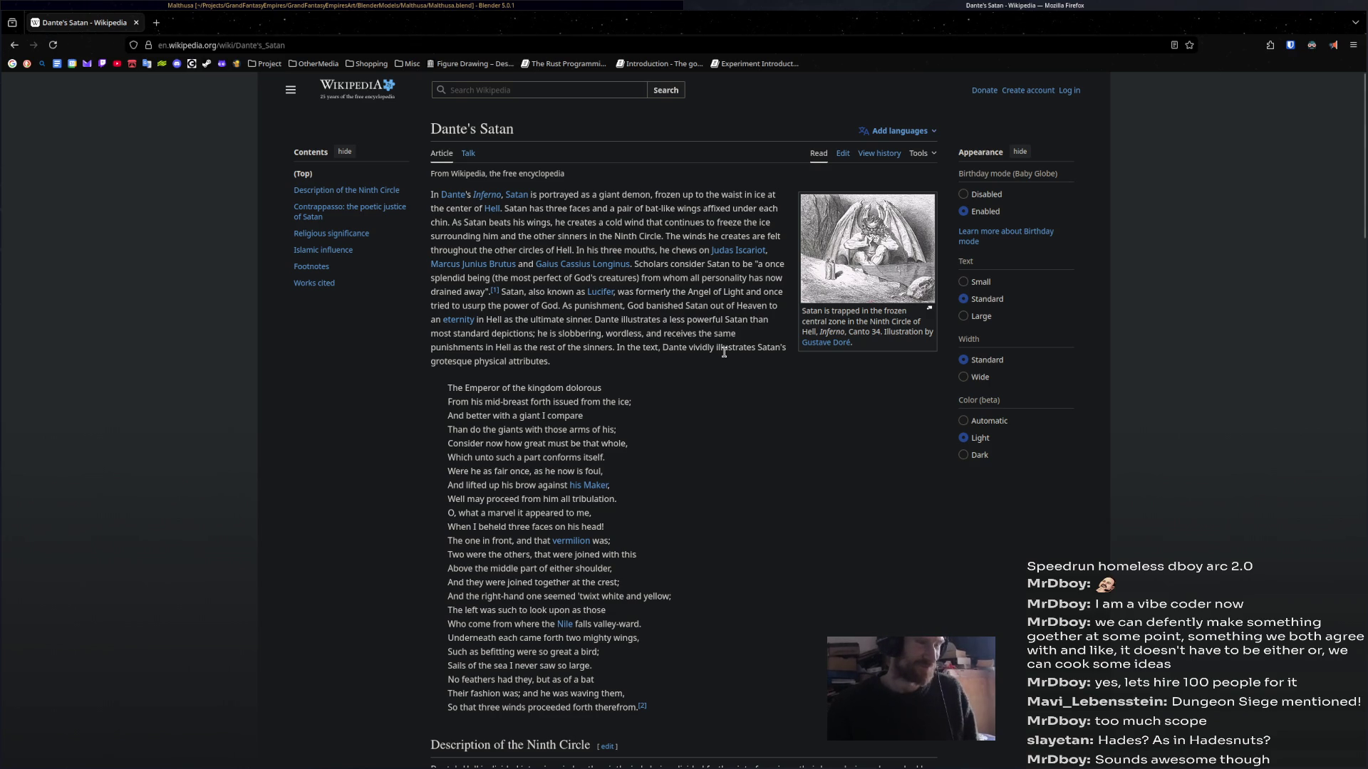
pyautogui.scroll(-7, 721, 484)
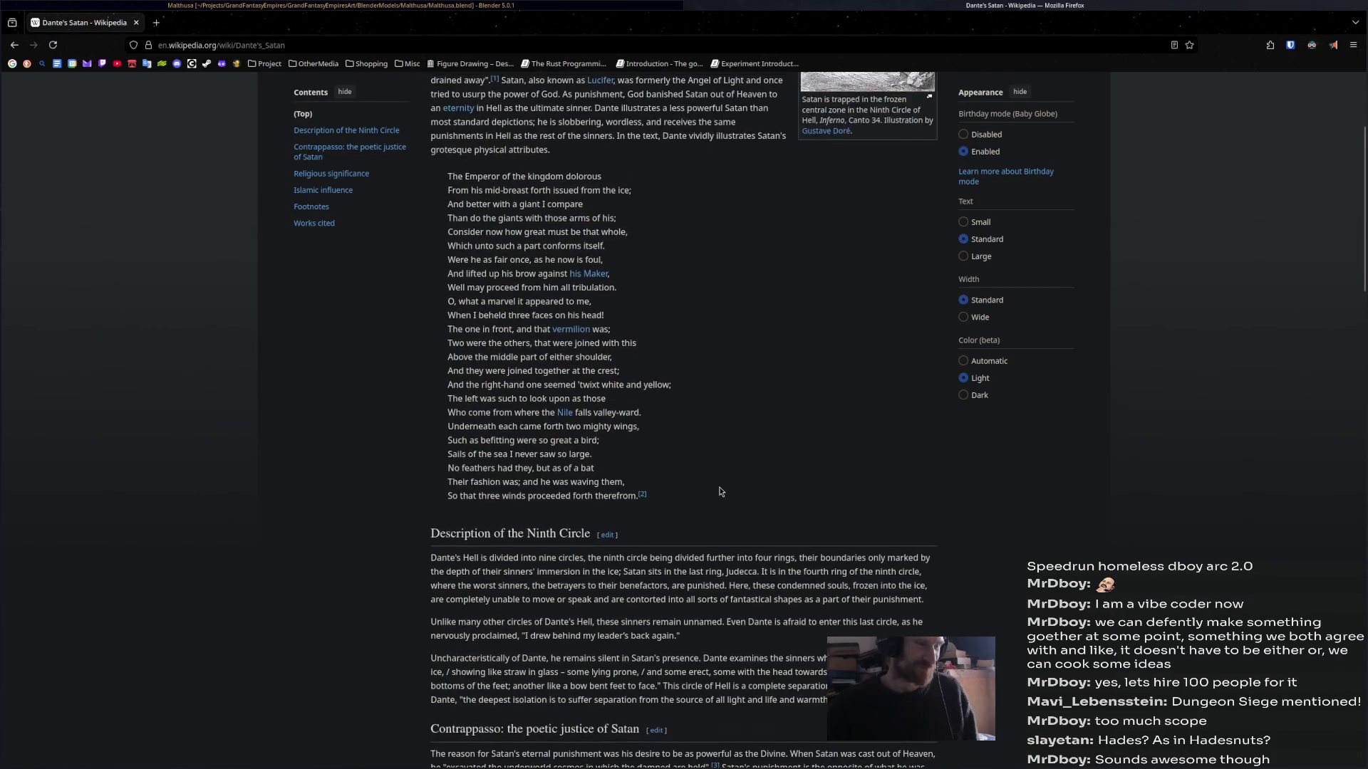
pyautogui.scroll(-5, 721, 489)
pyautogui.scroll(12, 719, 488)
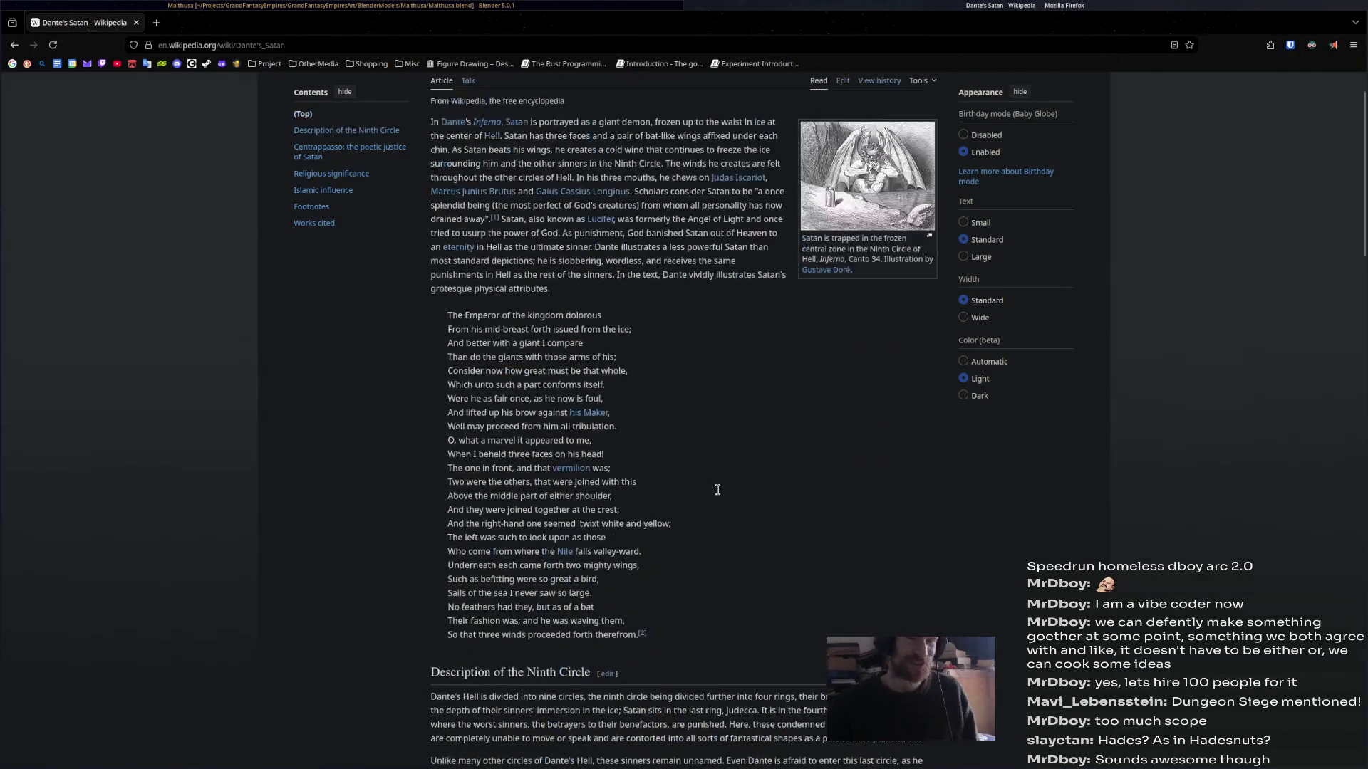
pyautogui.click(135, 23)
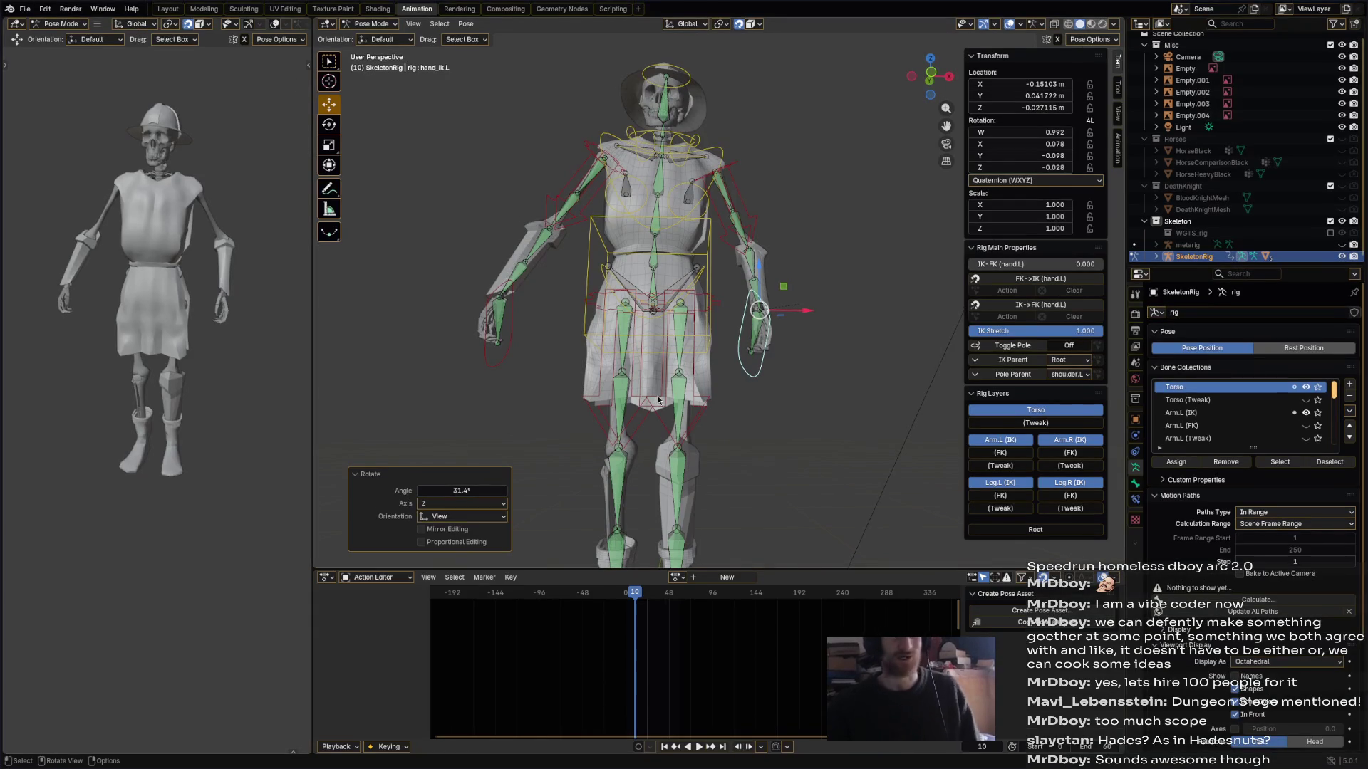
# - Turn hand_ik.L to -28.5° about Z from a side view, save twice, then switch to Firefox
pyautogui.moveTo(662, 396); pyautogui.dragTo(598, 361, button='middle')
pyautogui.moveTo(784, 417)
pyautogui.mouseDown(button='middle')
pyautogui.moveTo(733, 420)
pyautogui.moveTo(812, 388)
pyautogui.moveTo(799, 301)
pyautogui.mouseUp(button='middle')
pyautogui.press('r')
pyautogui.click(728, 422)
pyautogui.press('r')
pyautogui.click(790, 394)
pyautogui.hotkey('ctrl', 's')
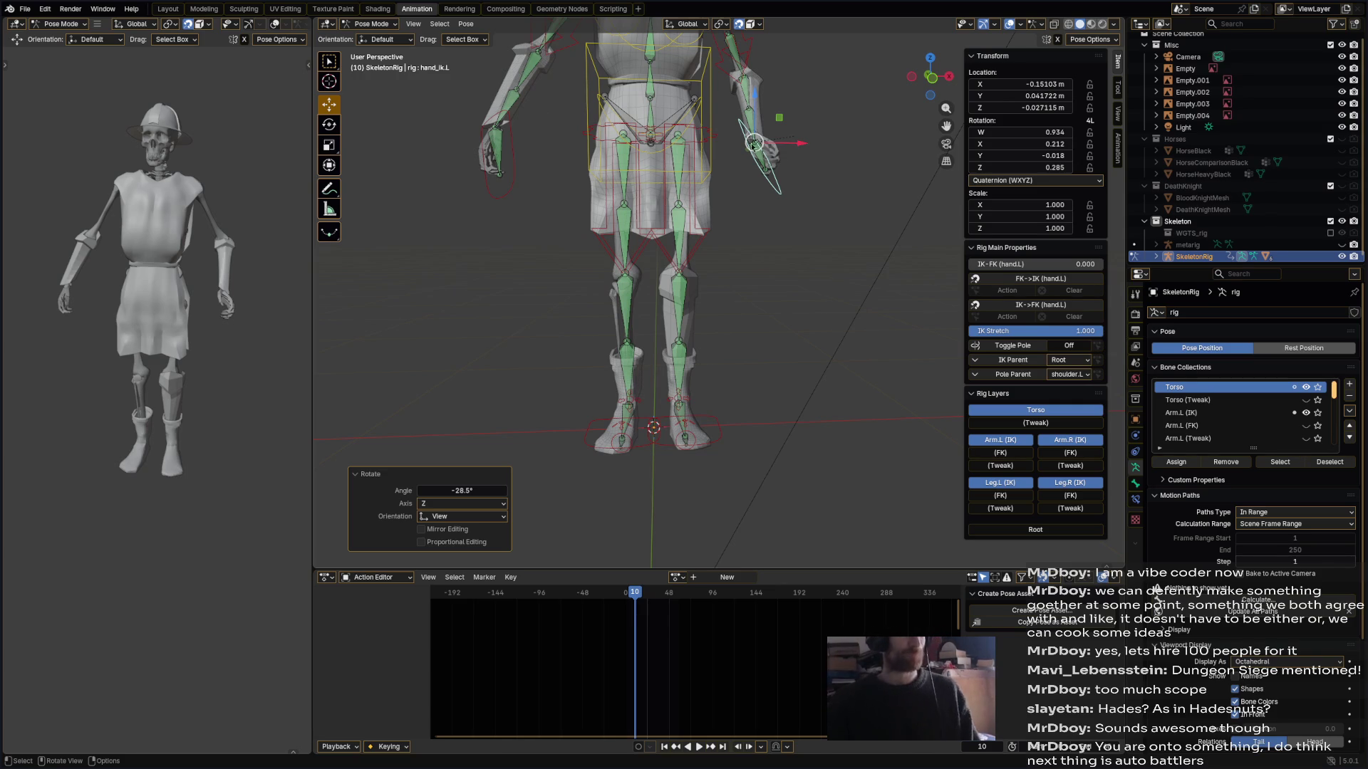
pyautogui.hotkey('ctrl', 's')
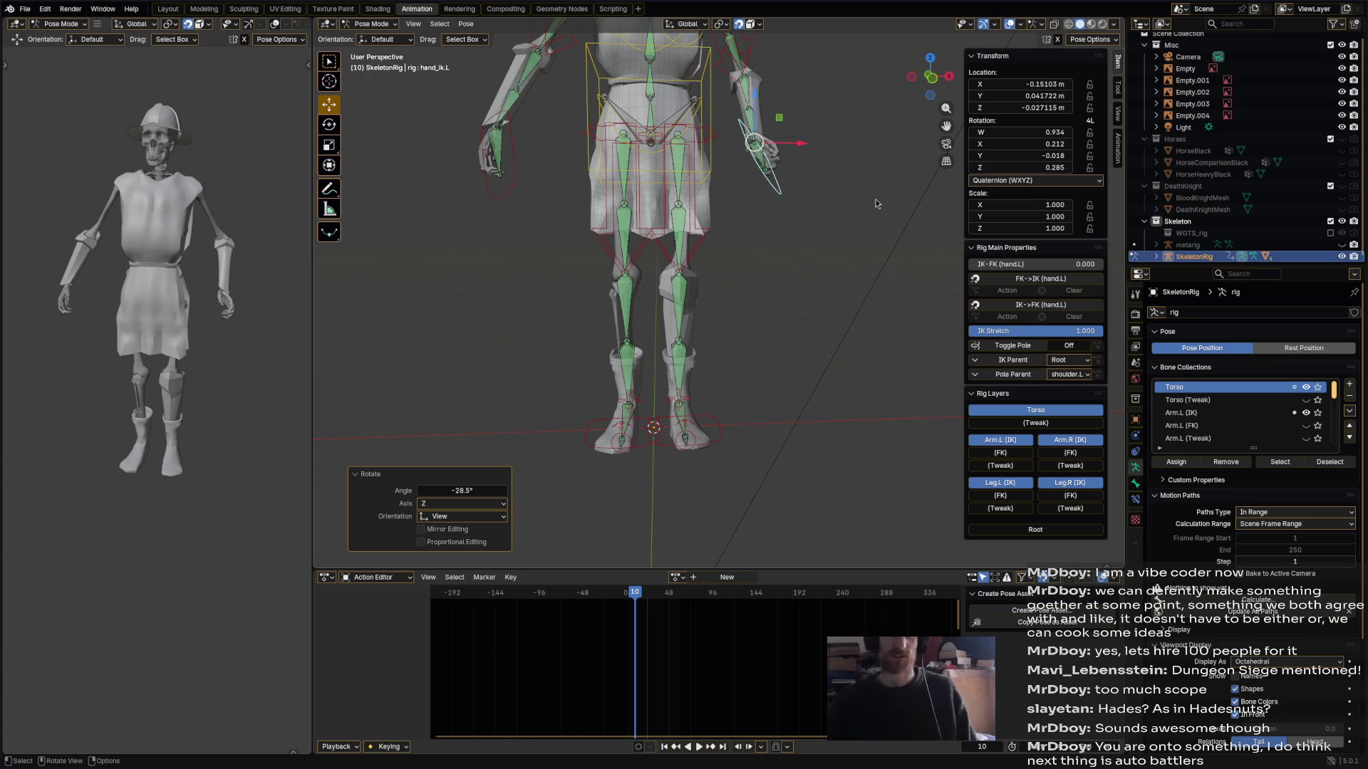
pyautogui.moveTo(813, 218)
pyautogui.mouseDown(button='middle')
pyautogui.moveTo(789, 278)
pyautogui.moveTo(716, 284)
pyautogui.moveTo(771, 286)
pyautogui.mouseUp(button='middle')
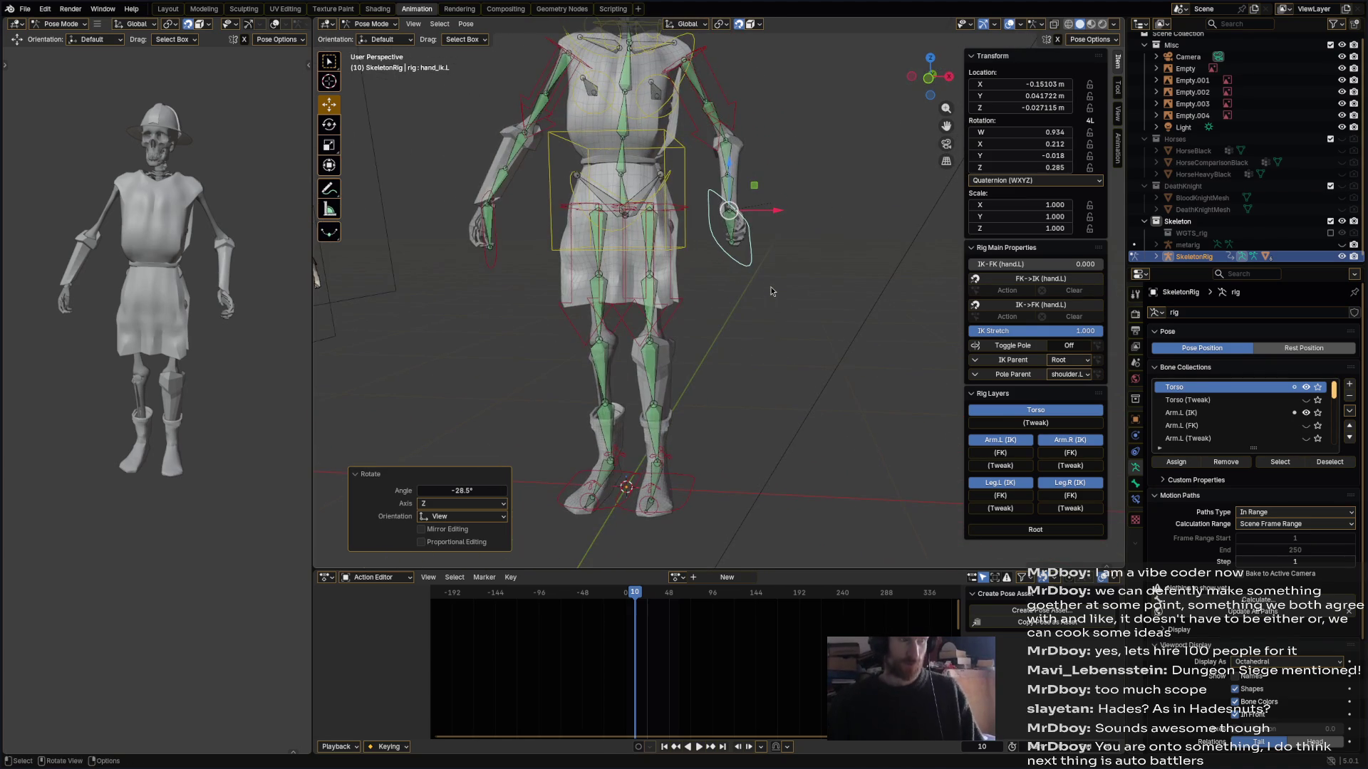
pyautogui.press('super+2')
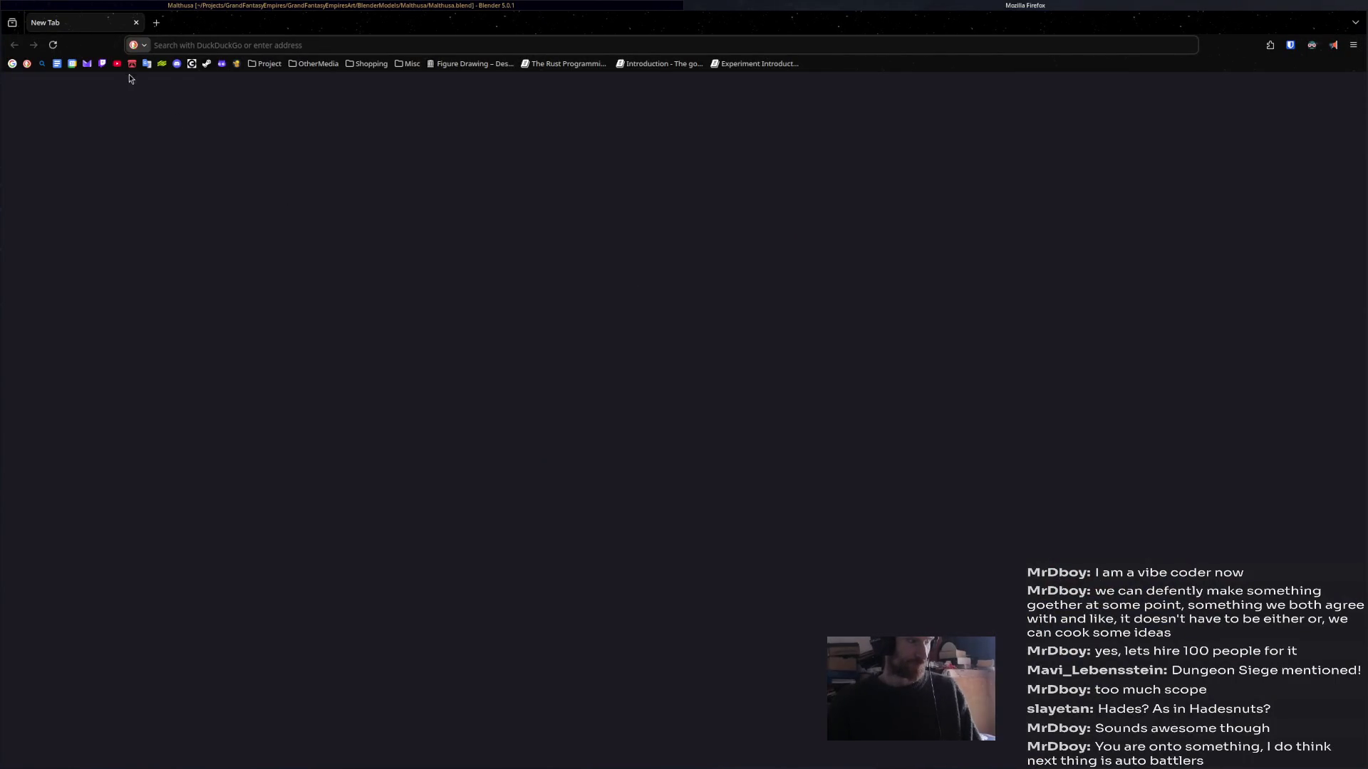
# - Search YouTube for 'dungeon siege 1 intro' and open the Dungeon Siege Intro video
pyautogui.click(116, 64)
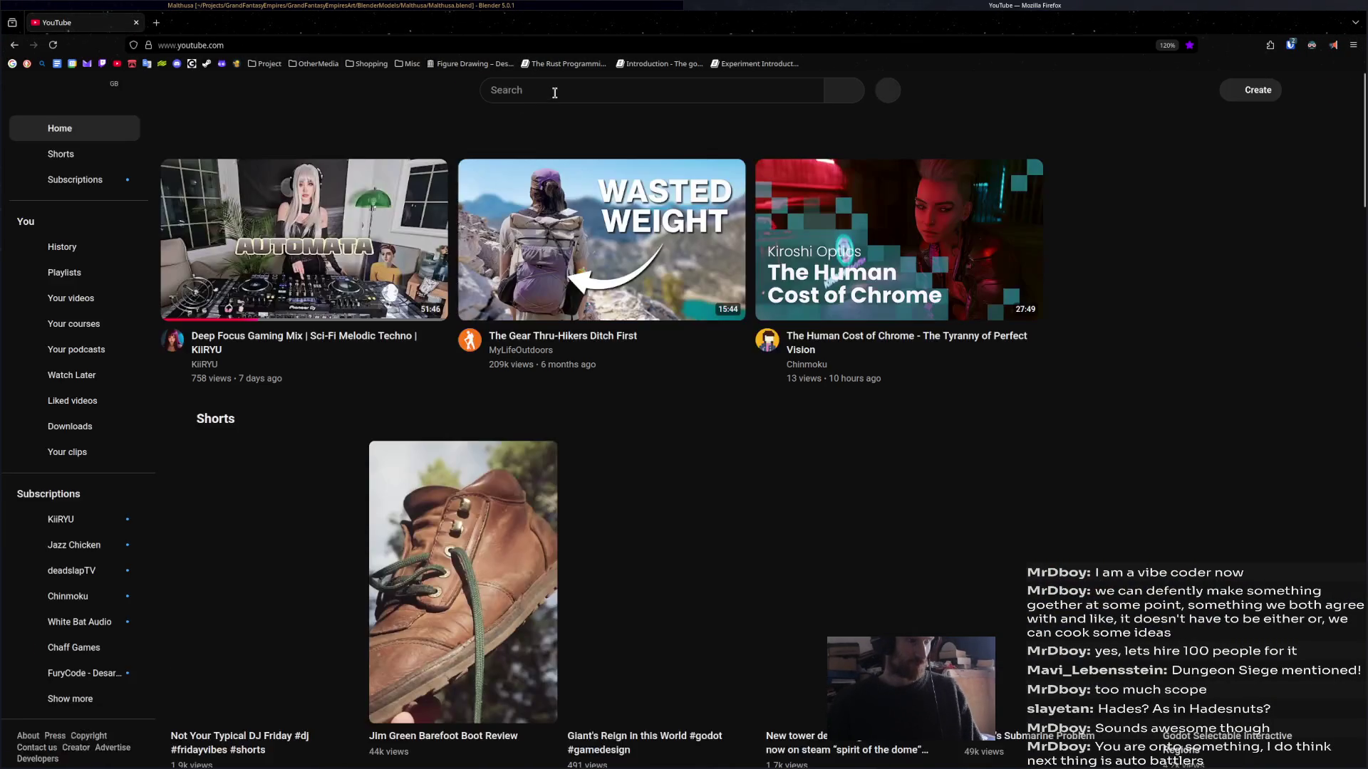
pyautogui.click(554, 94)
pyautogui.write('dungeo')
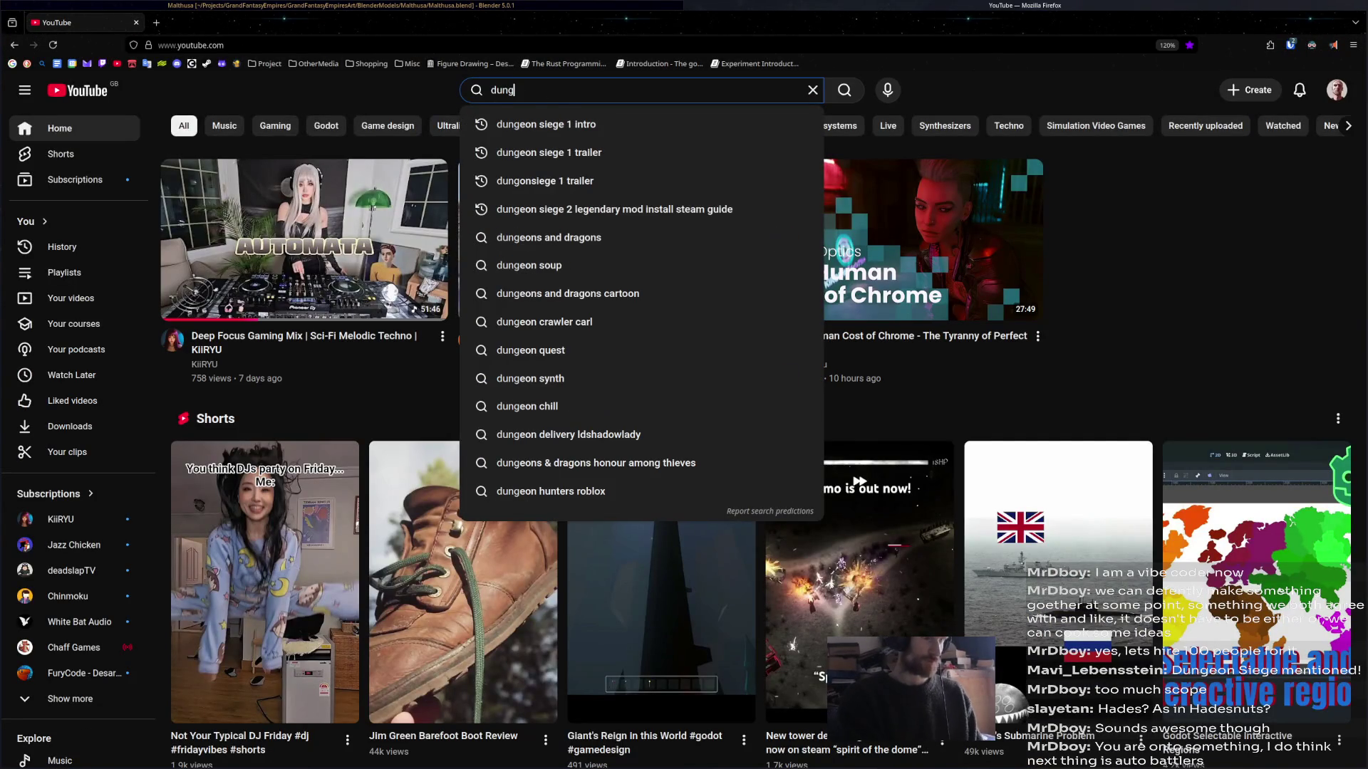
pyautogui.press('Down')
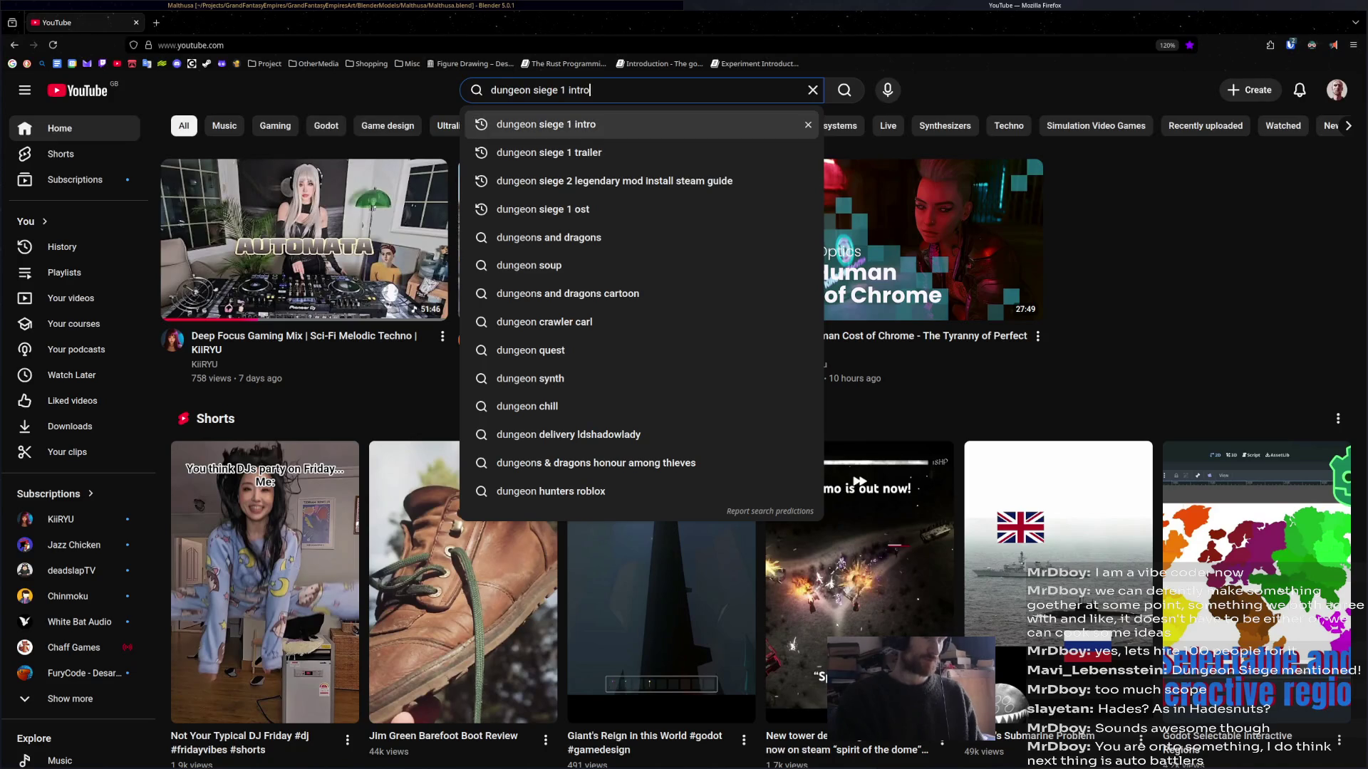
pyautogui.press('Return')
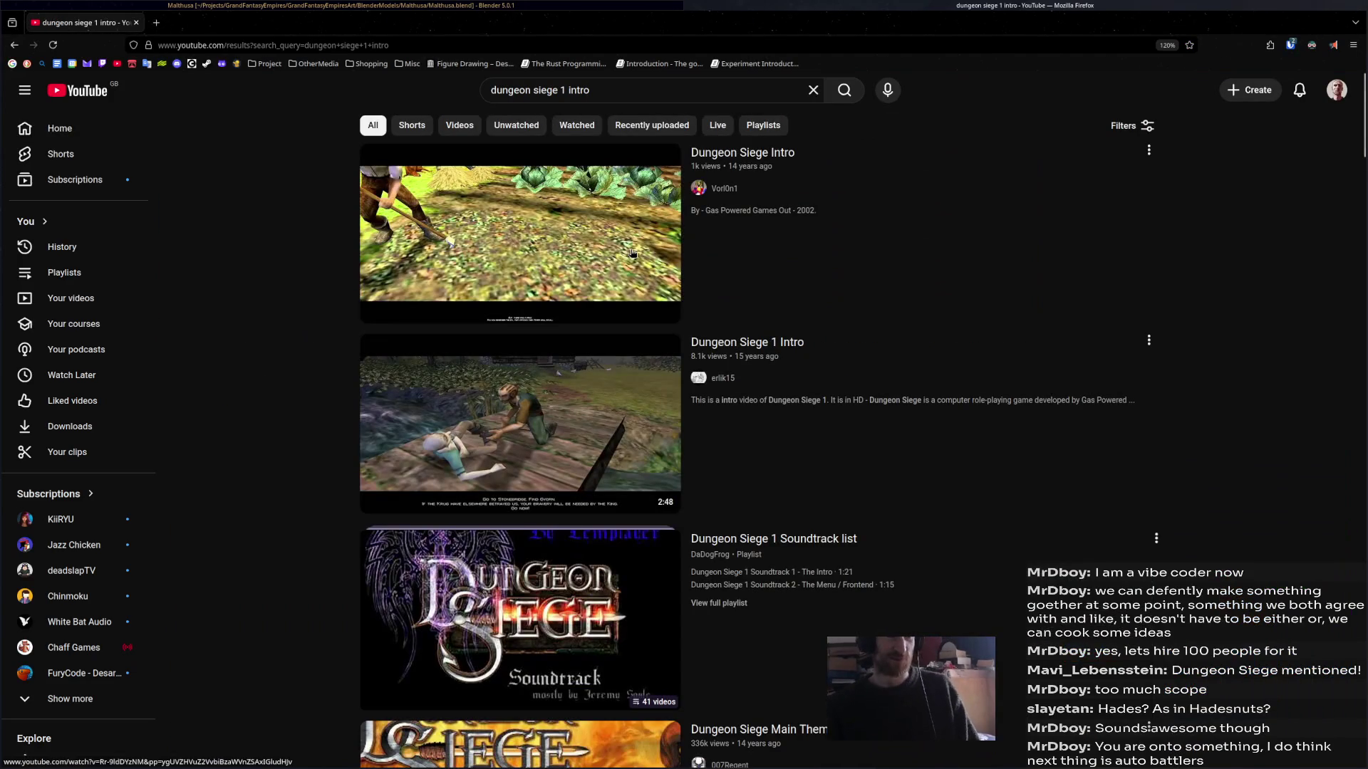
pyautogui.moveTo(604, 252)
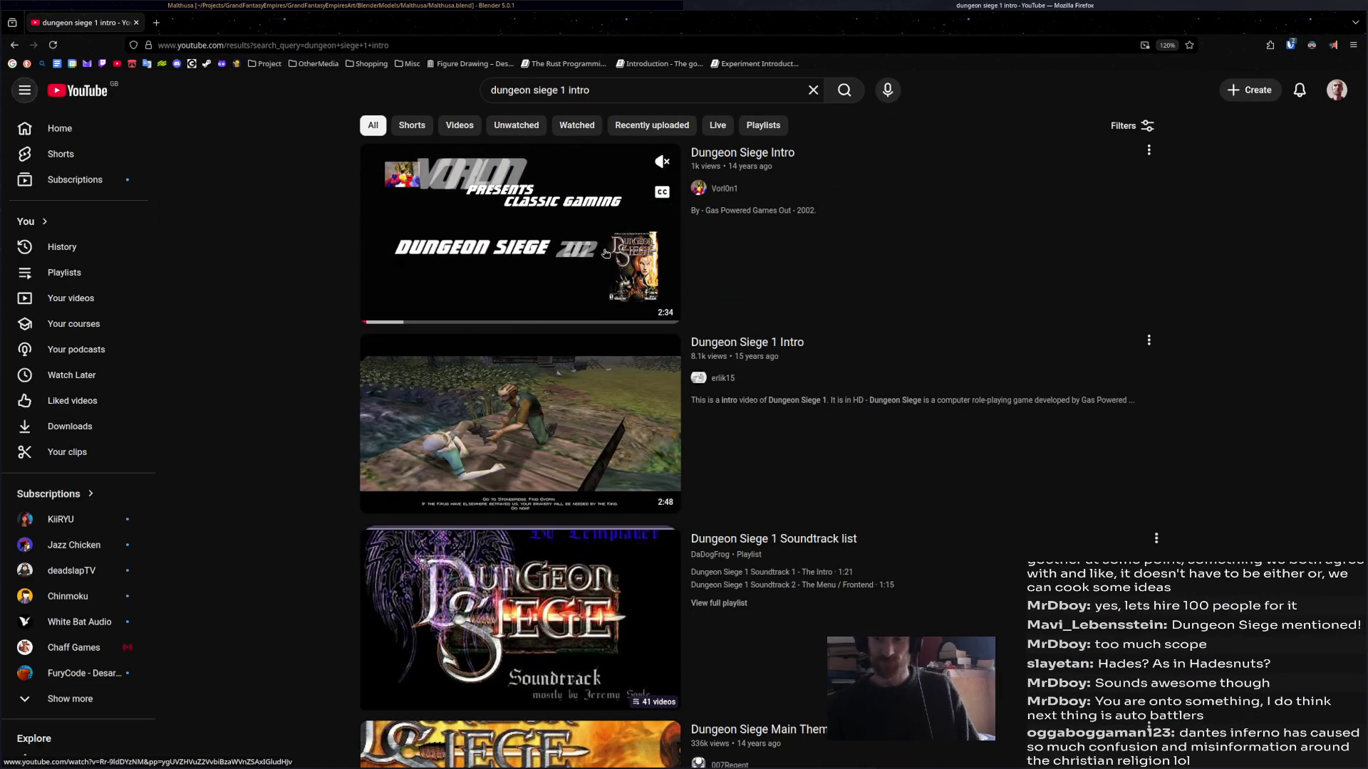
pyautogui.click(604, 253)
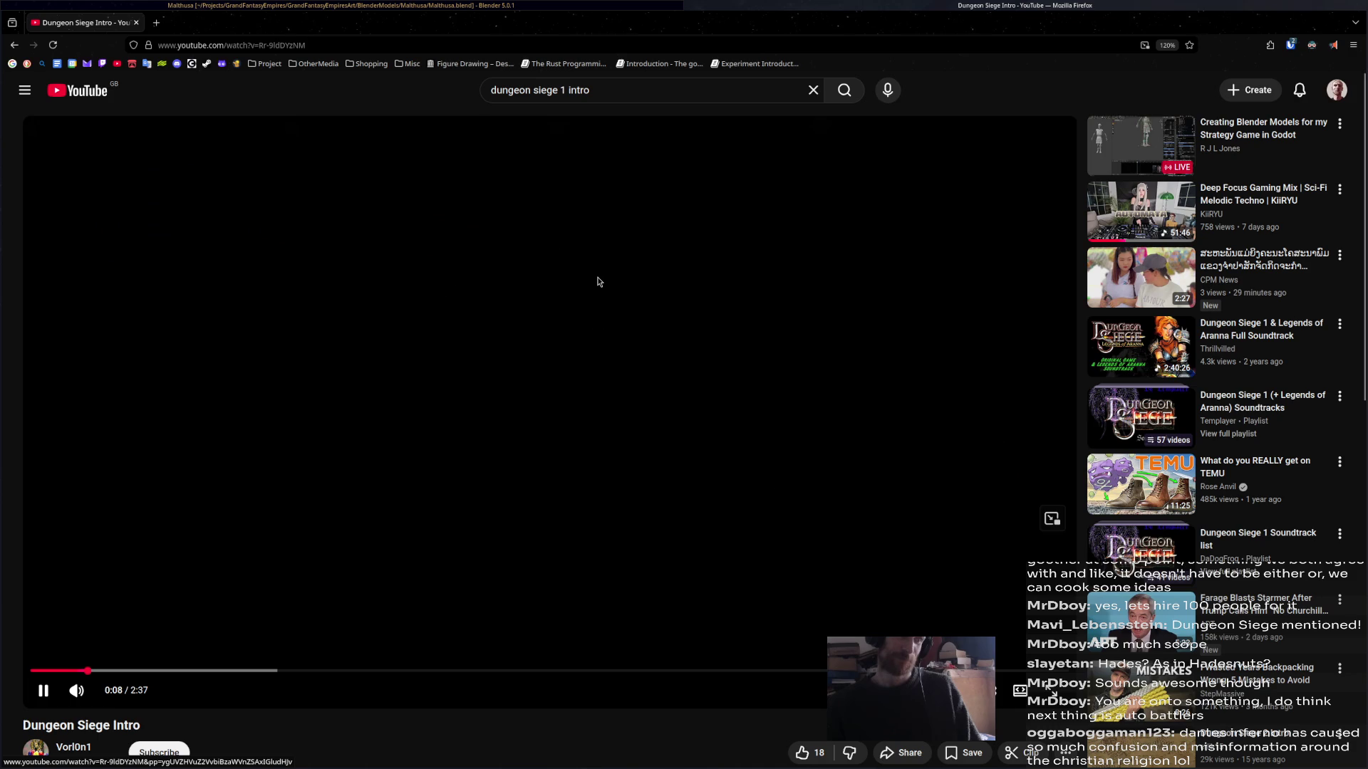
# - Seek the intro past 0:50 to the garden and bridge scenes, return to results, and close Firefox
pyautogui.click(363, 672)
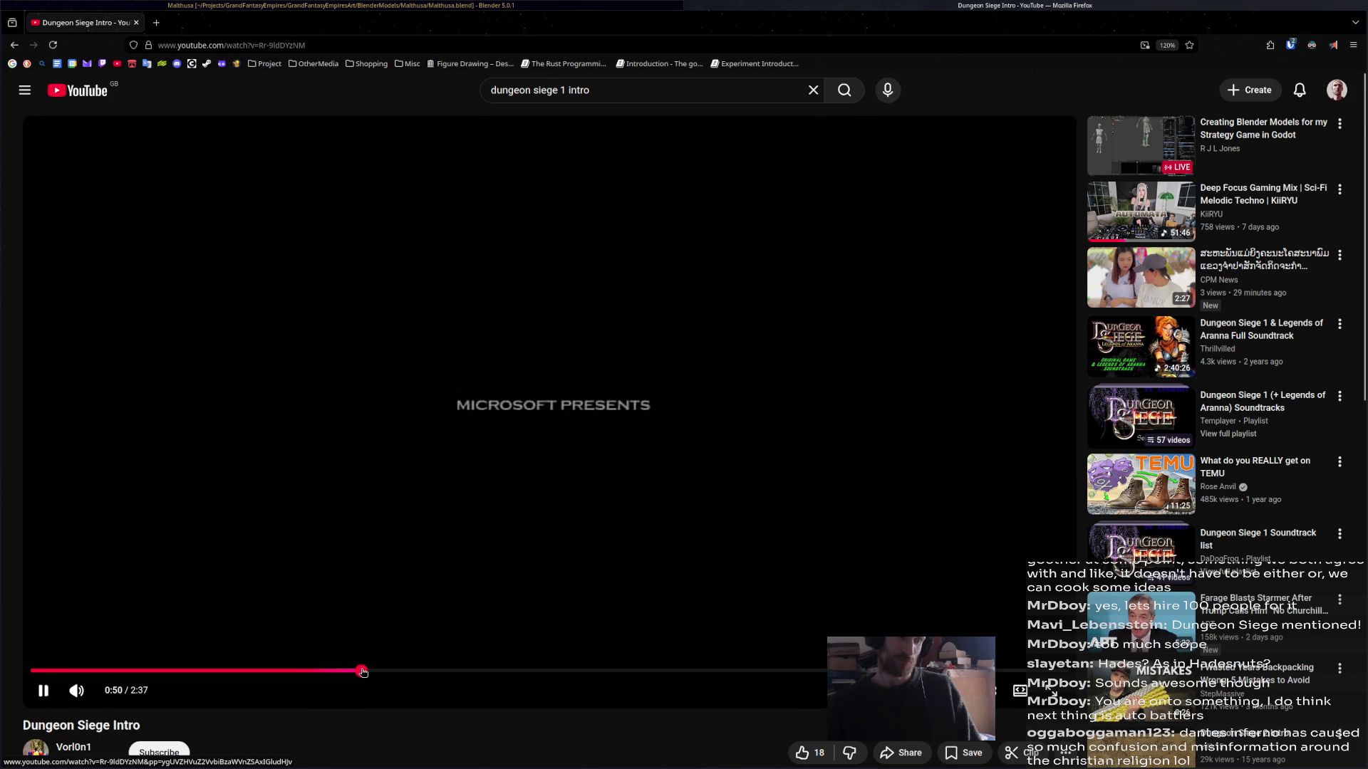
pyautogui.click(515, 672)
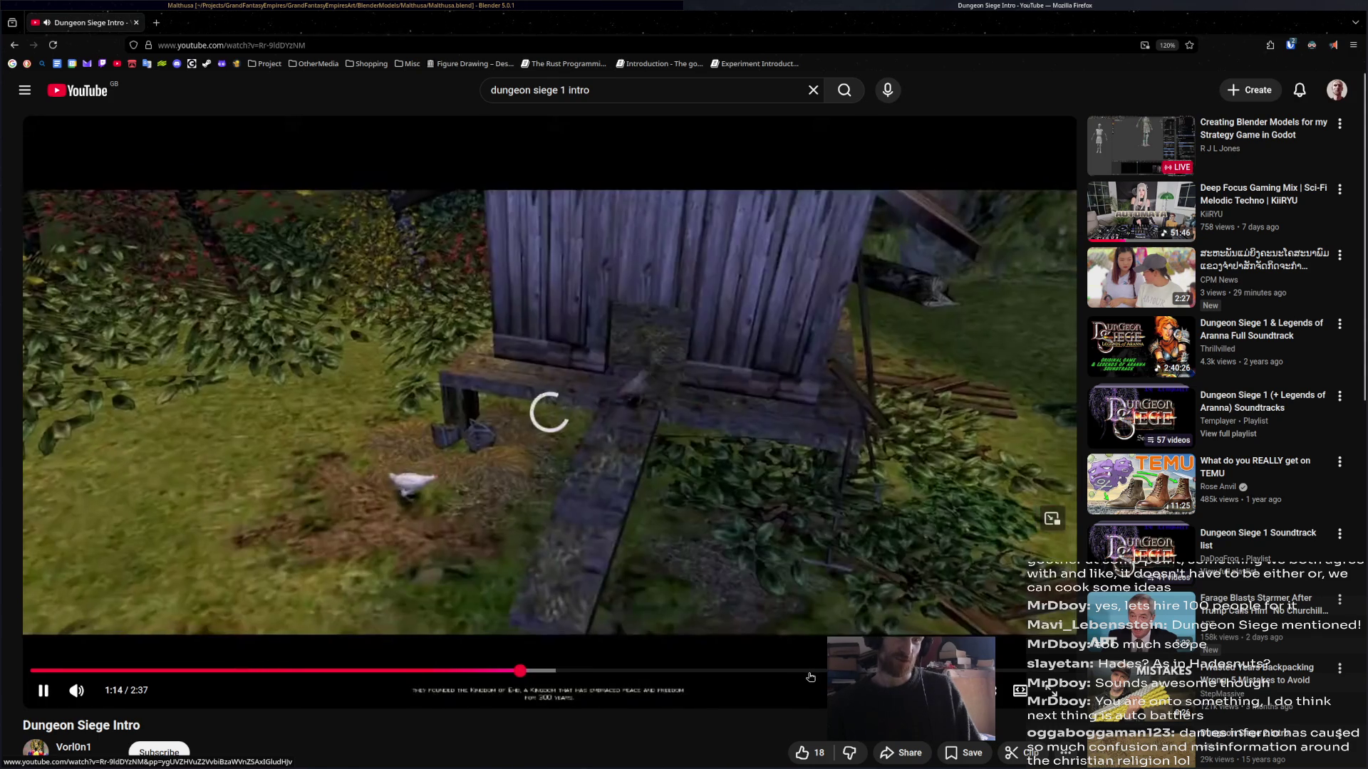
pyautogui.click(810, 672)
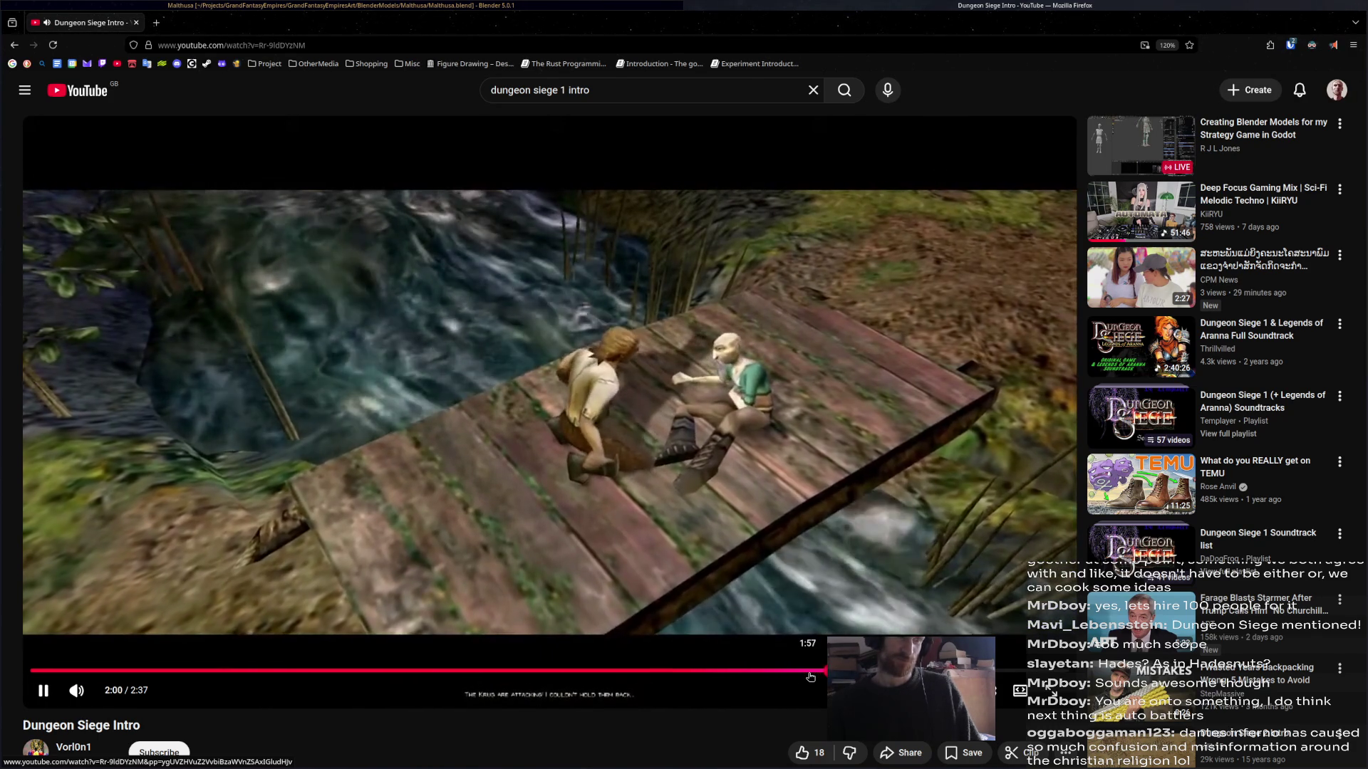
pyautogui.click(890, 672)
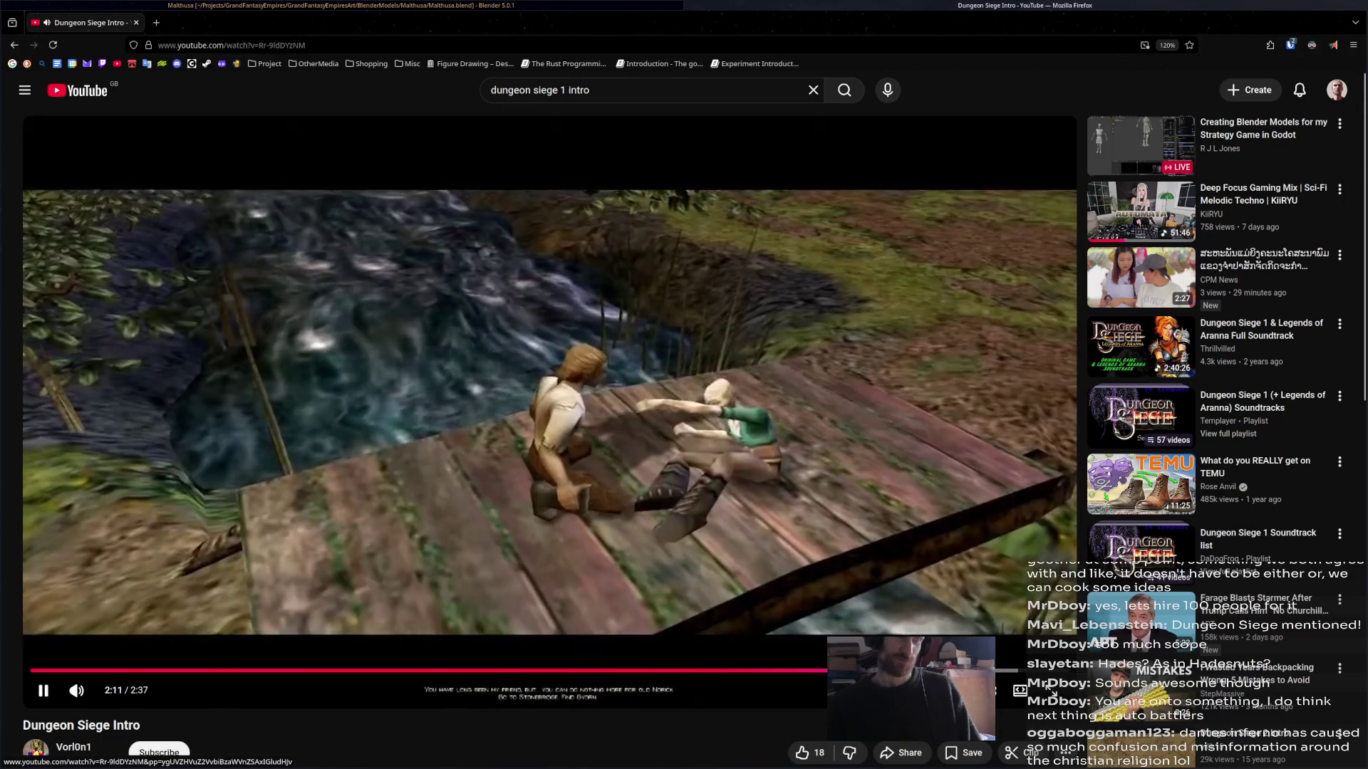
pyautogui.hotkey('alt', 'Left')
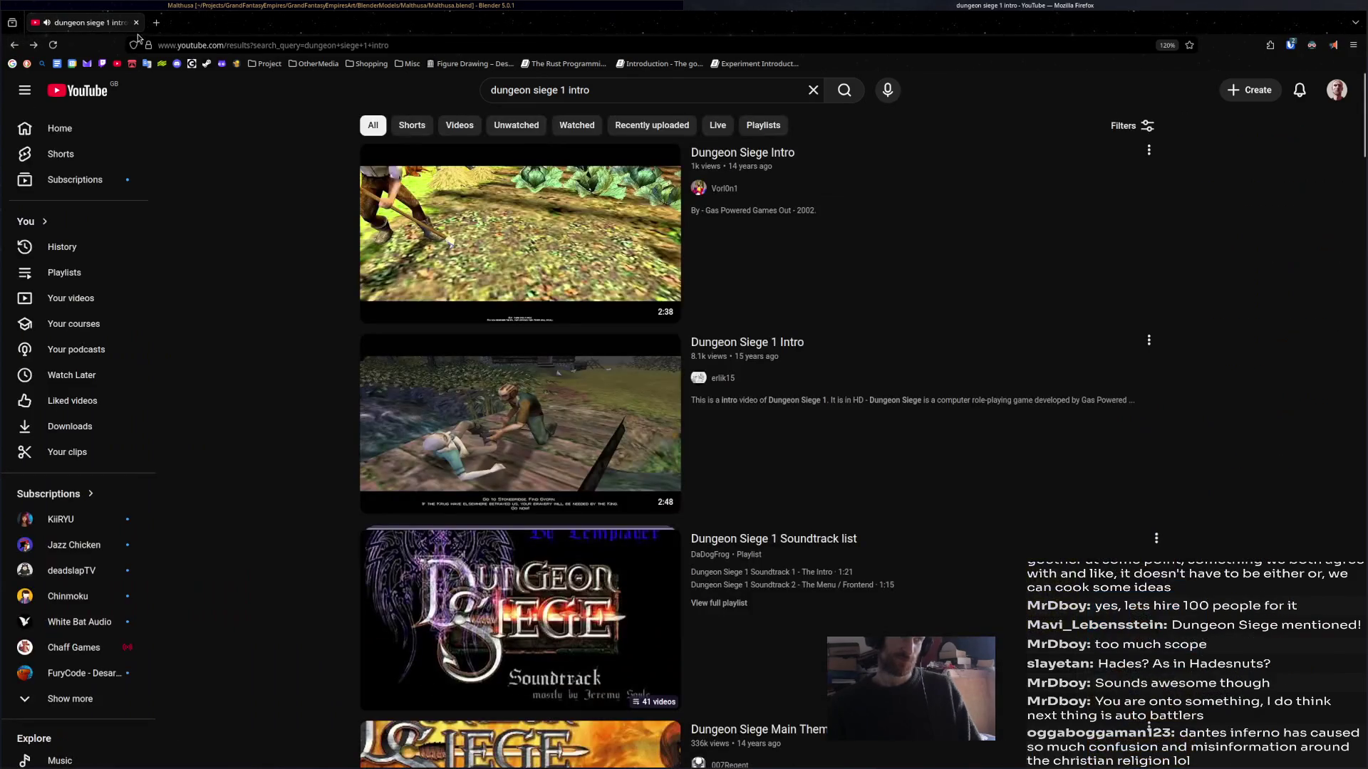
pyautogui.scroll(-5, 334, 432)
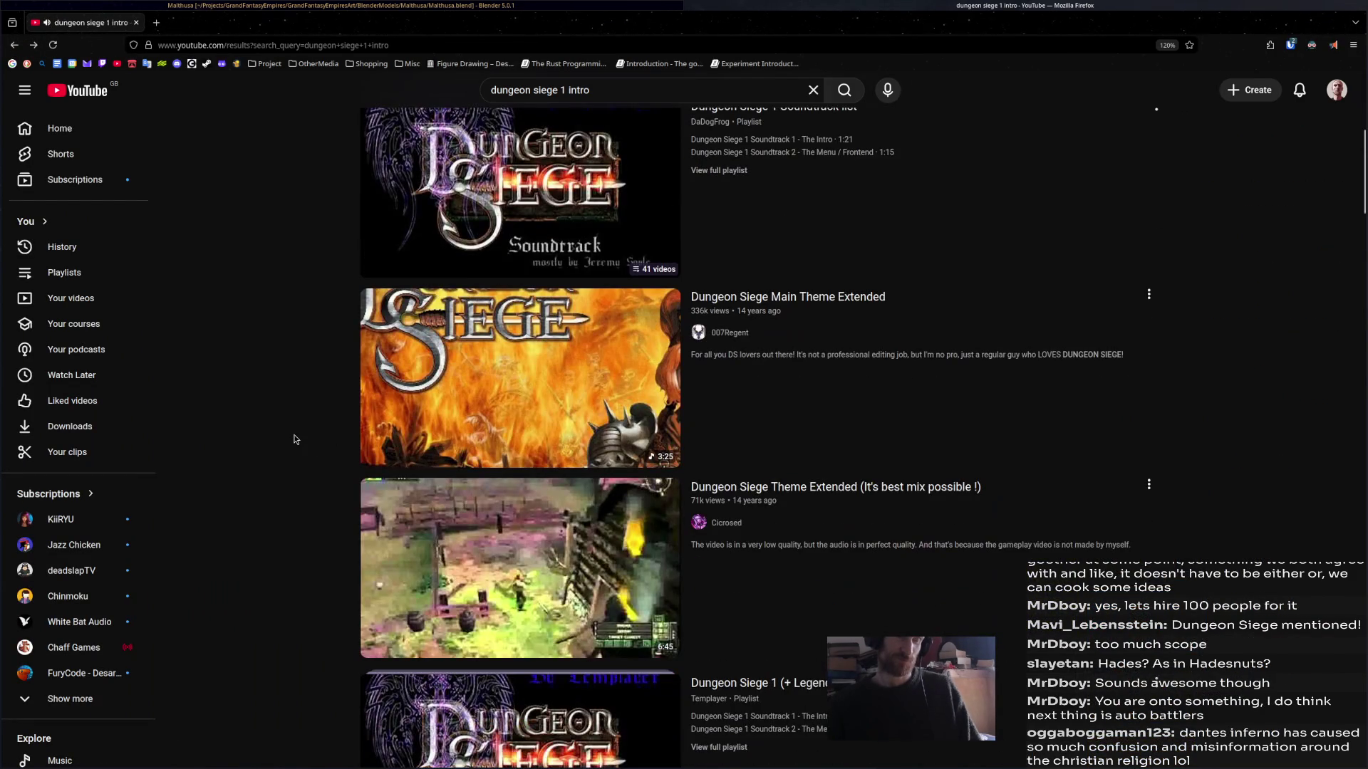
pyautogui.scroll(-5, 294, 439)
pyautogui.click(136, 23)
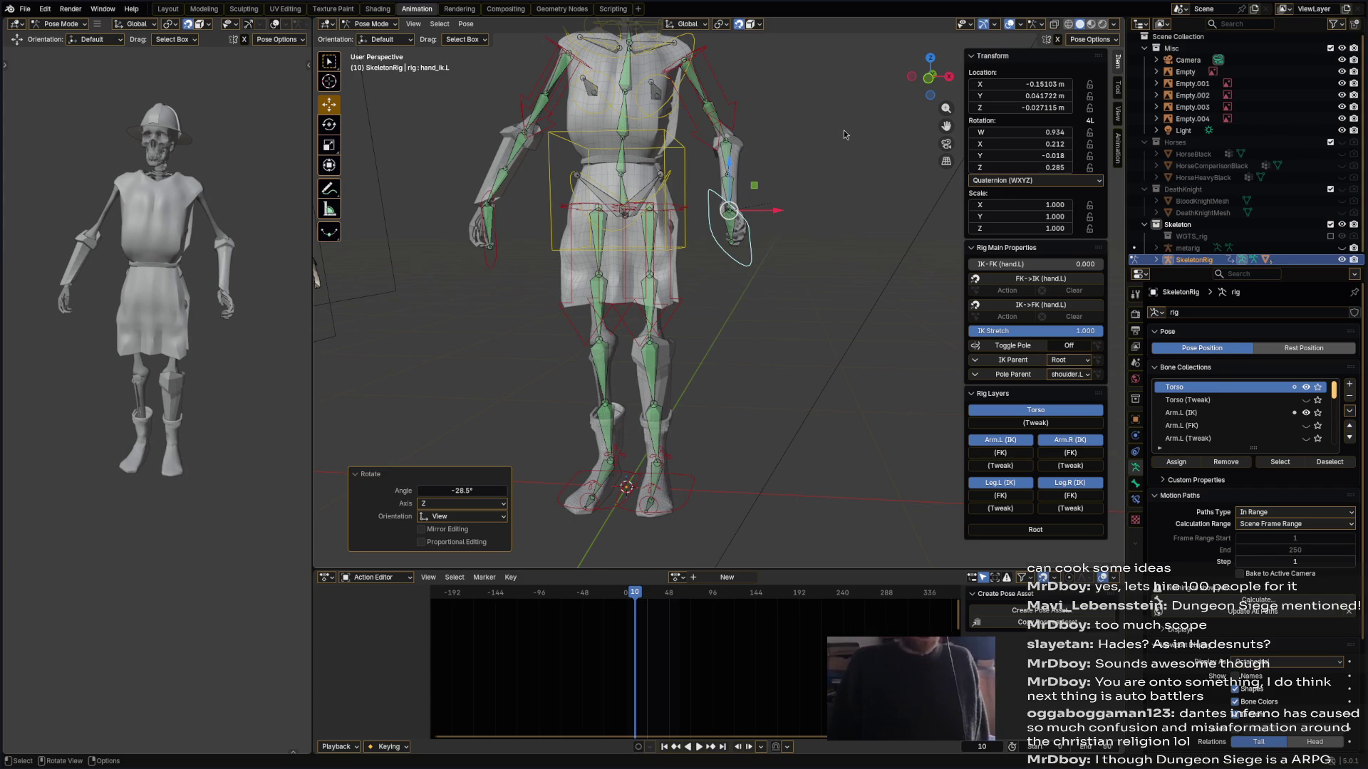
# - Open YouTube in a new window and search for 'dungeon siege 1 intro'
pyautogui.moveTo(843, 133)
pyautogui.mouseDown(button='middle')
pyautogui.moveTo(810, 221)
pyautogui.moveTo(837, 262)
pyautogui.mouseUp(button='middle')
pyautogui.press('super+Right')
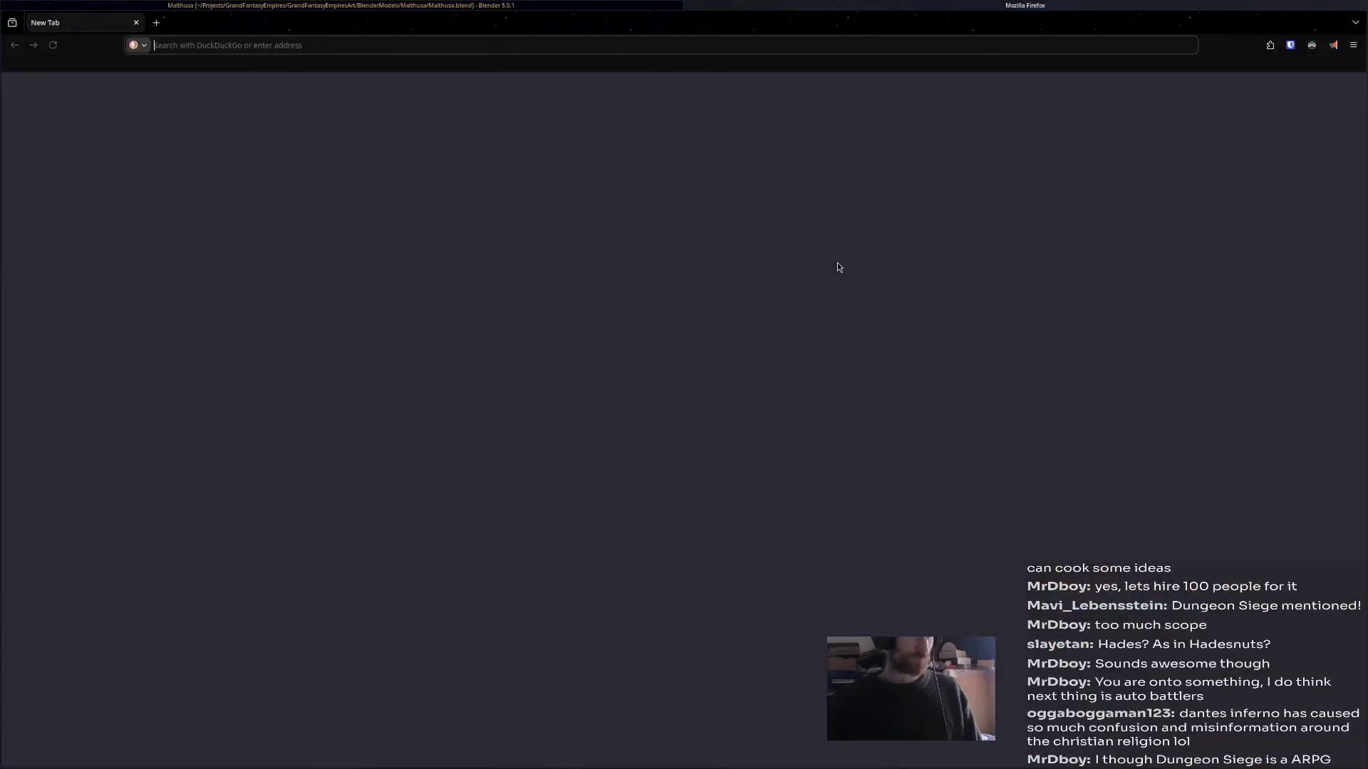
pyautogui.click(117, 63)
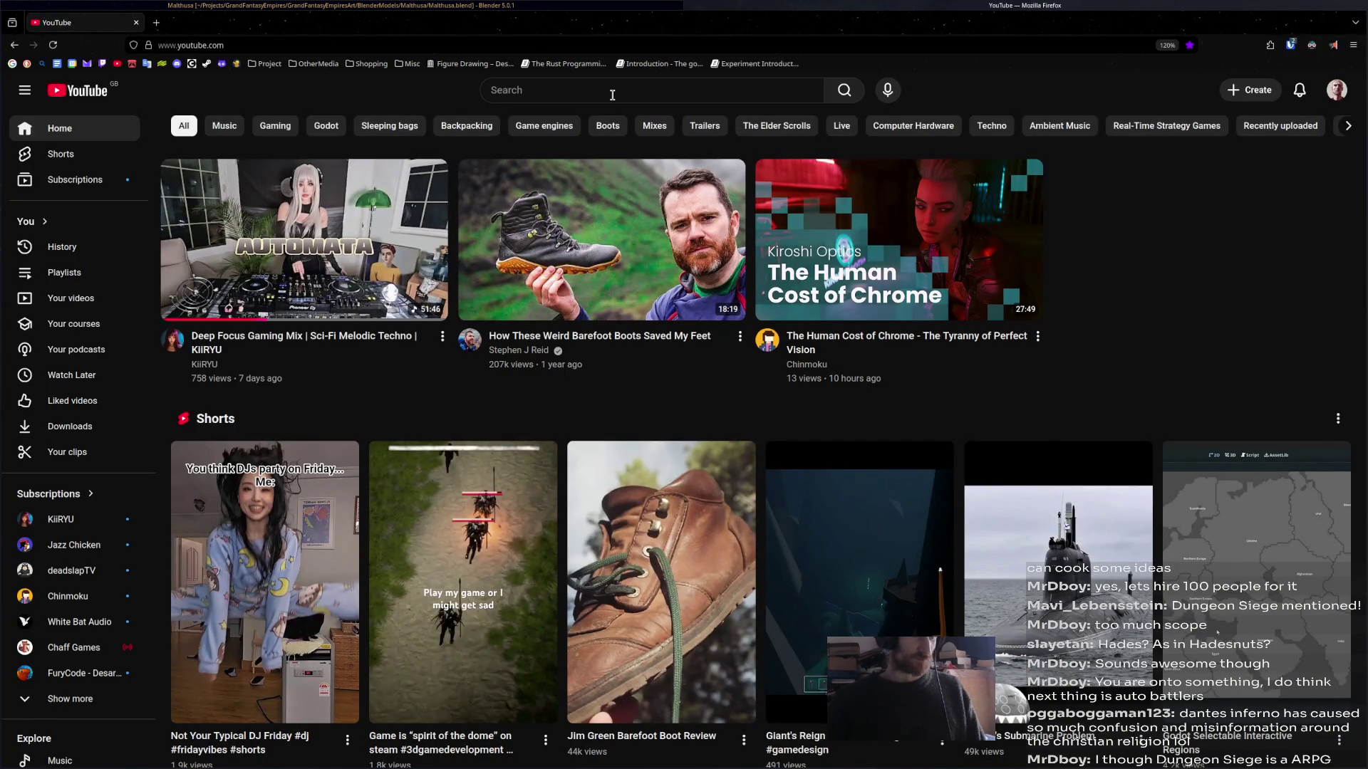
pyautogui.click(611, 94)
pyautogui.write('sud')
pyautogui.press('BackSpace')
pyautogui.press('BackSpace')
pyautogui.press('BackSpace')
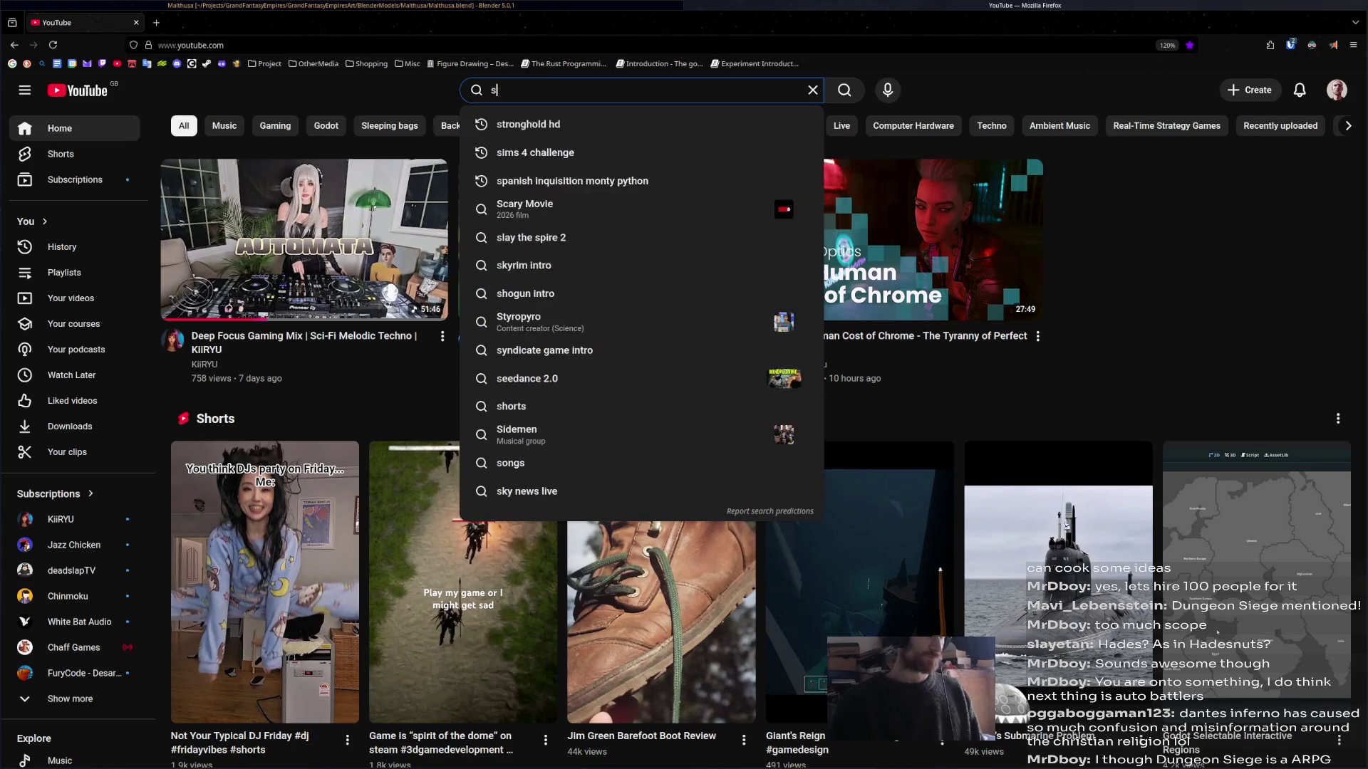
pyautogui.write('dun')
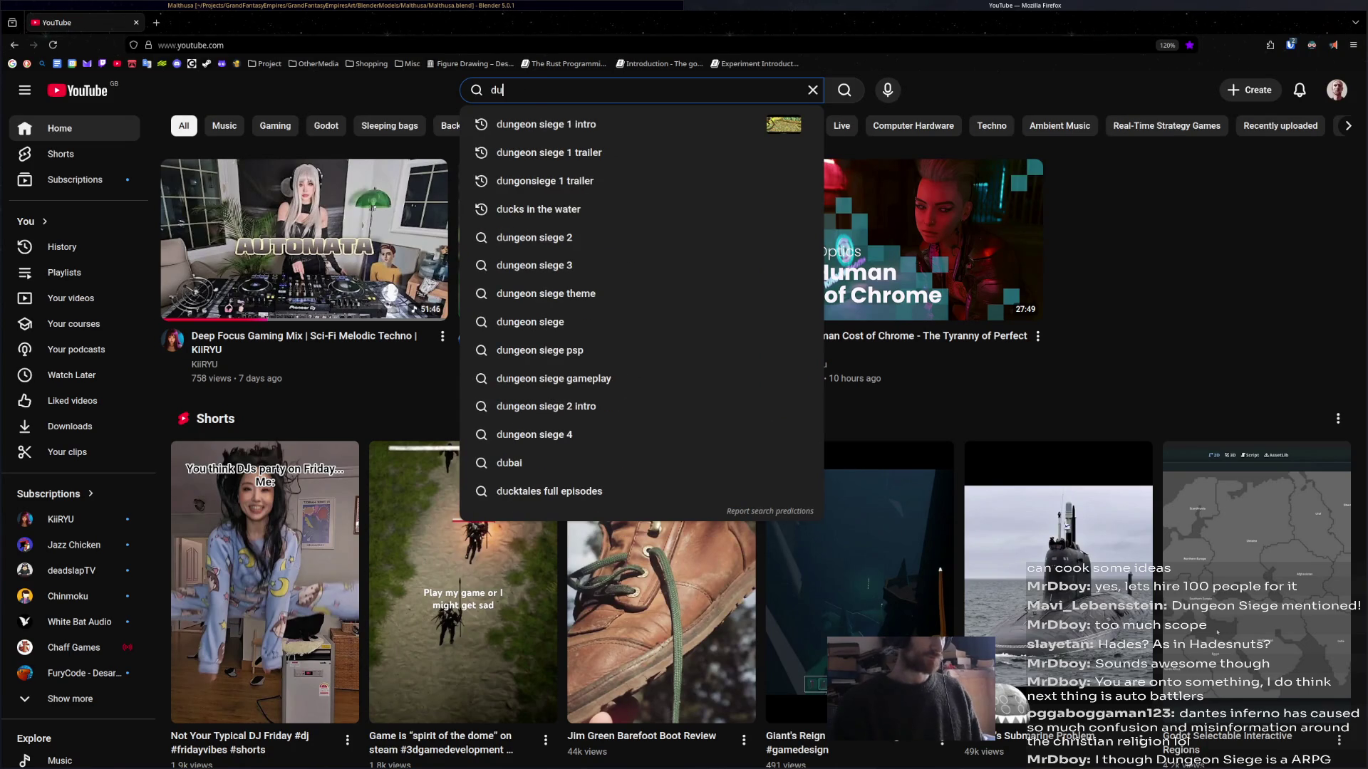
pyautogui.press('Down')
pyautogui.press('Down')
pyautogui.press('Up')
pyautogui.press('Up')
pyautogui.press('Return')
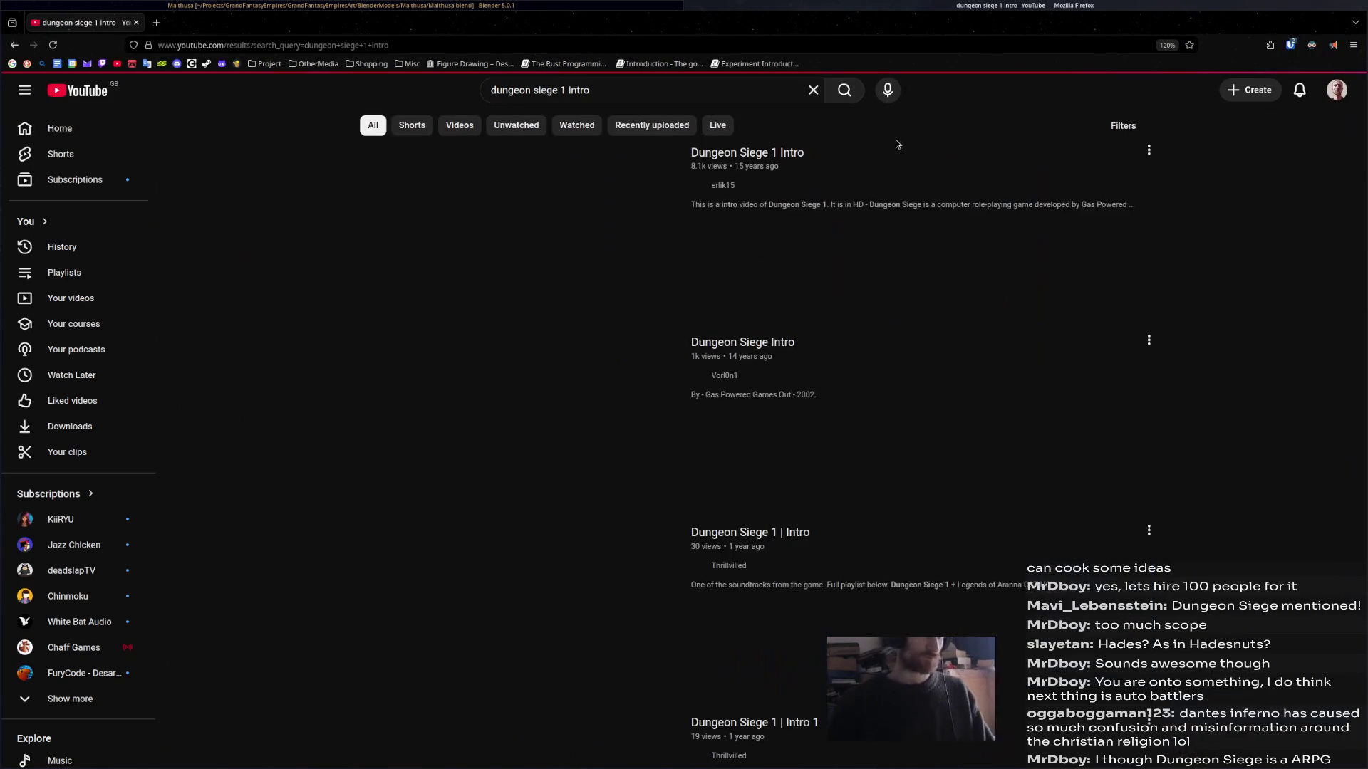
# - Narrow the search to 'dungeon siege 1' and open the Full Game Longplay Part 1/3 video
pyautogui.click(702, 91)
pyautogui.press('BackSpace')
pyautogui.press('BackSpace')
pyautogui.press('BackSpace')
pyautogui.press('Return')
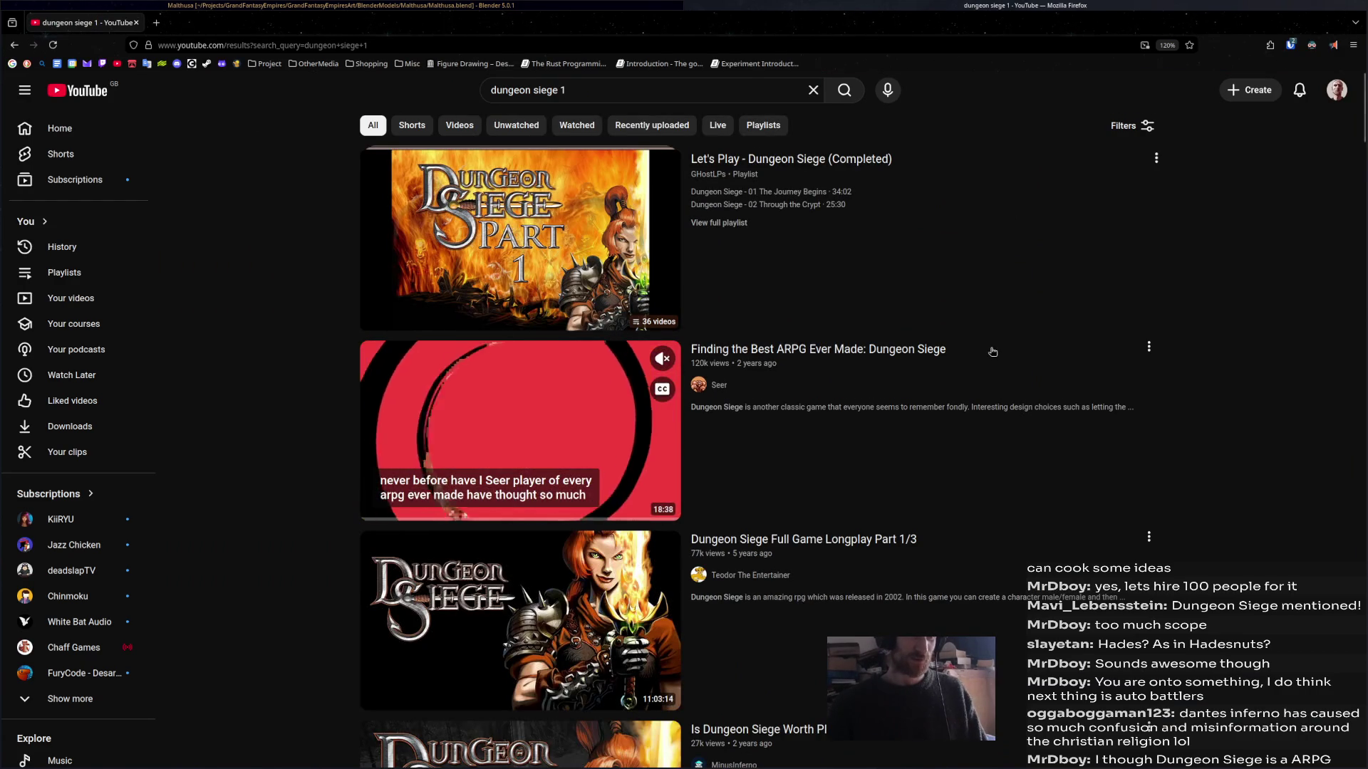
pyautogui.scroll(-3, 992, 351)
pyautogui.moveTo(872, 333)
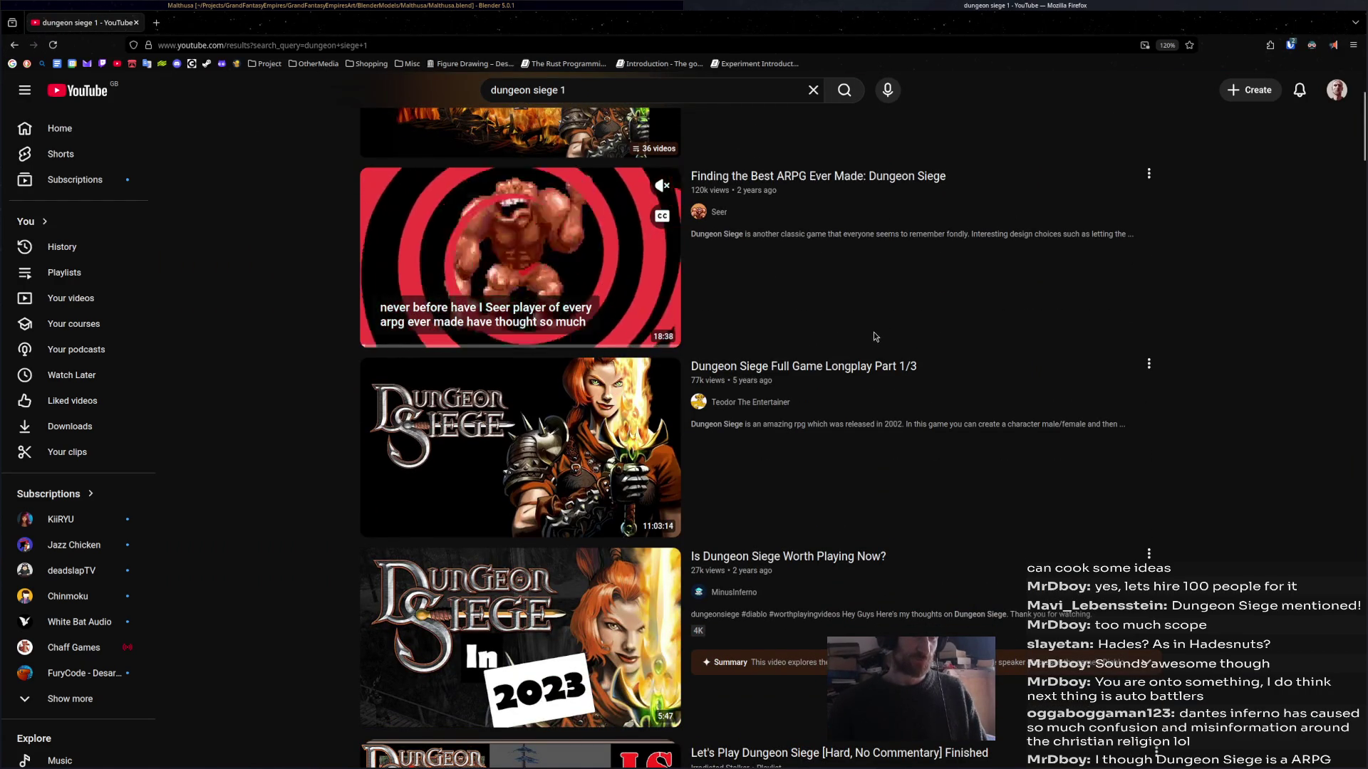
pyautogui.click(875, 381)
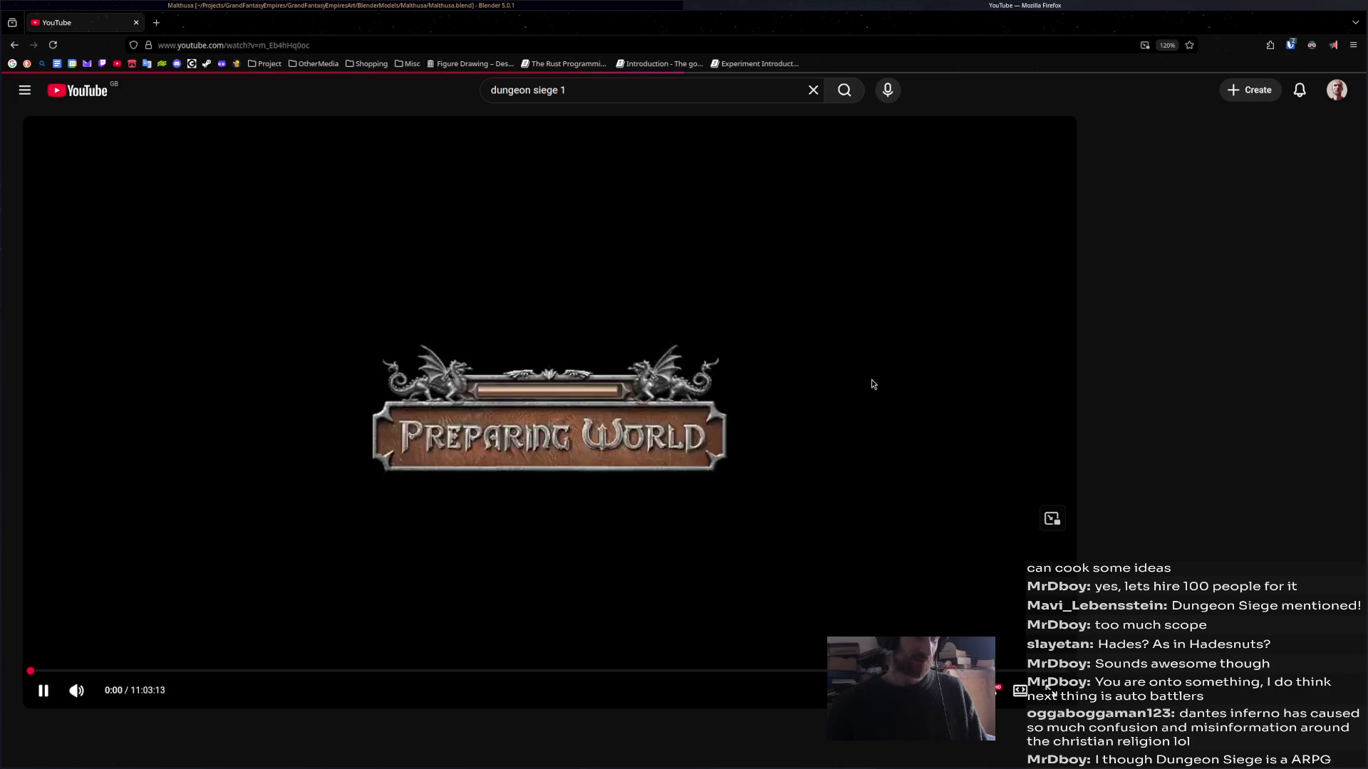
# - Jump the longplay to about 2:36:49, skip ahead, pause and resume, then bring up Save As
pyautogui.click(278, 670)
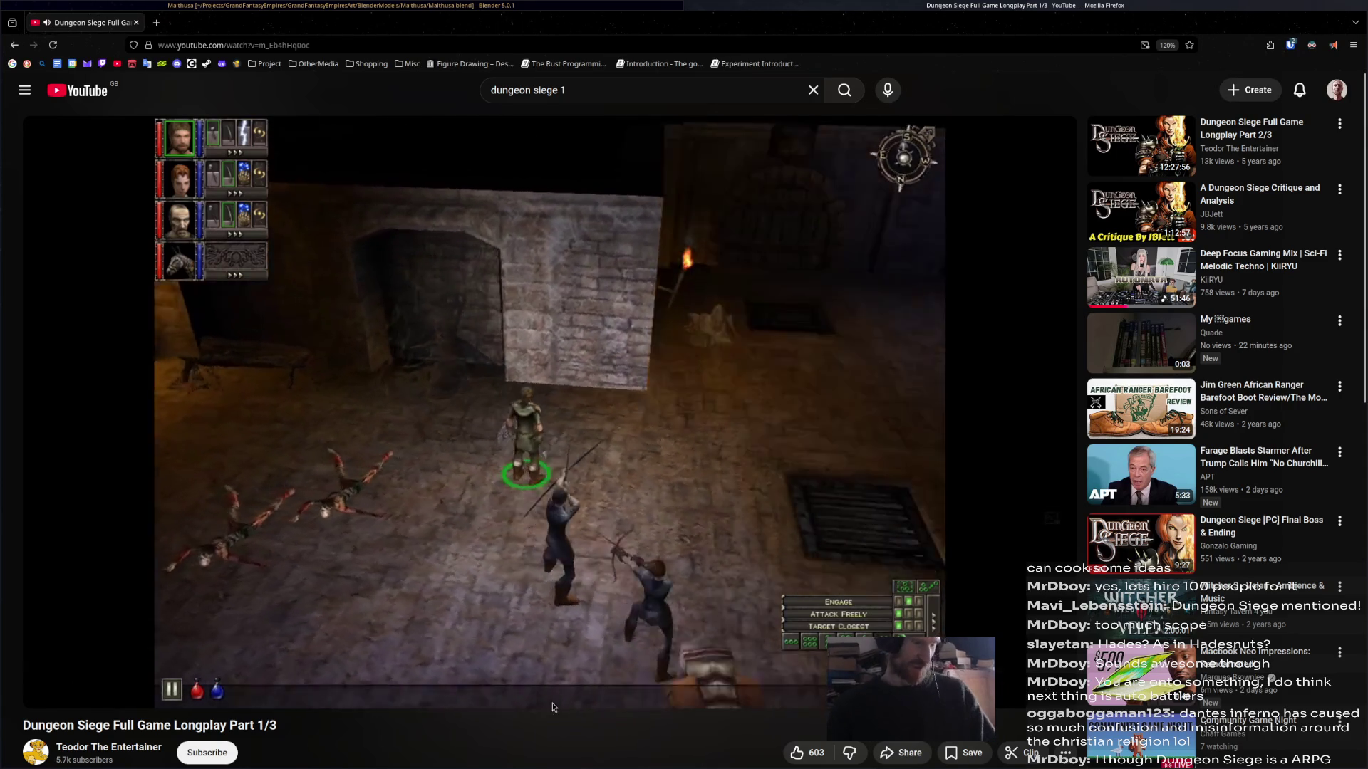
pyautogui.press('Right')
pyautogui.press('Right')
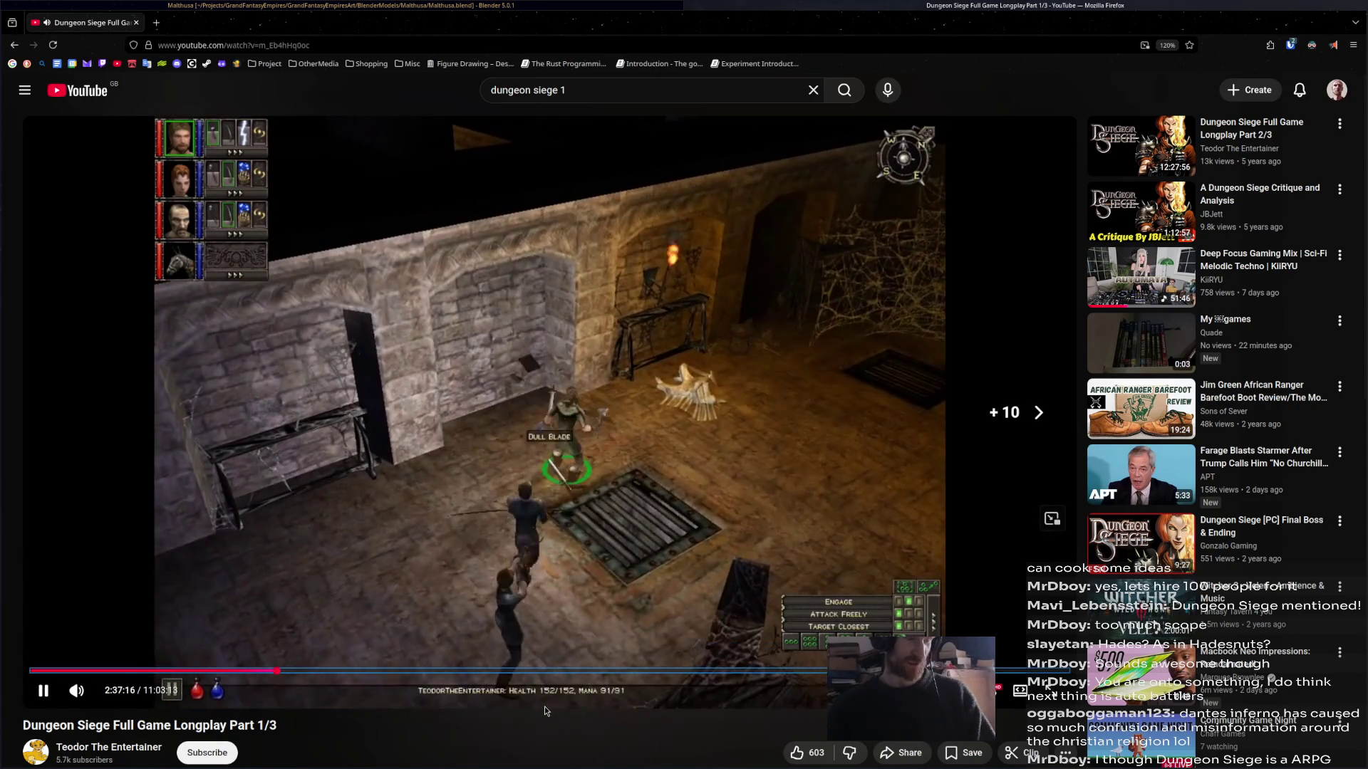
pyautogui.press('Right')
pyautogui.press('Right')
pyautogui.press('Right')
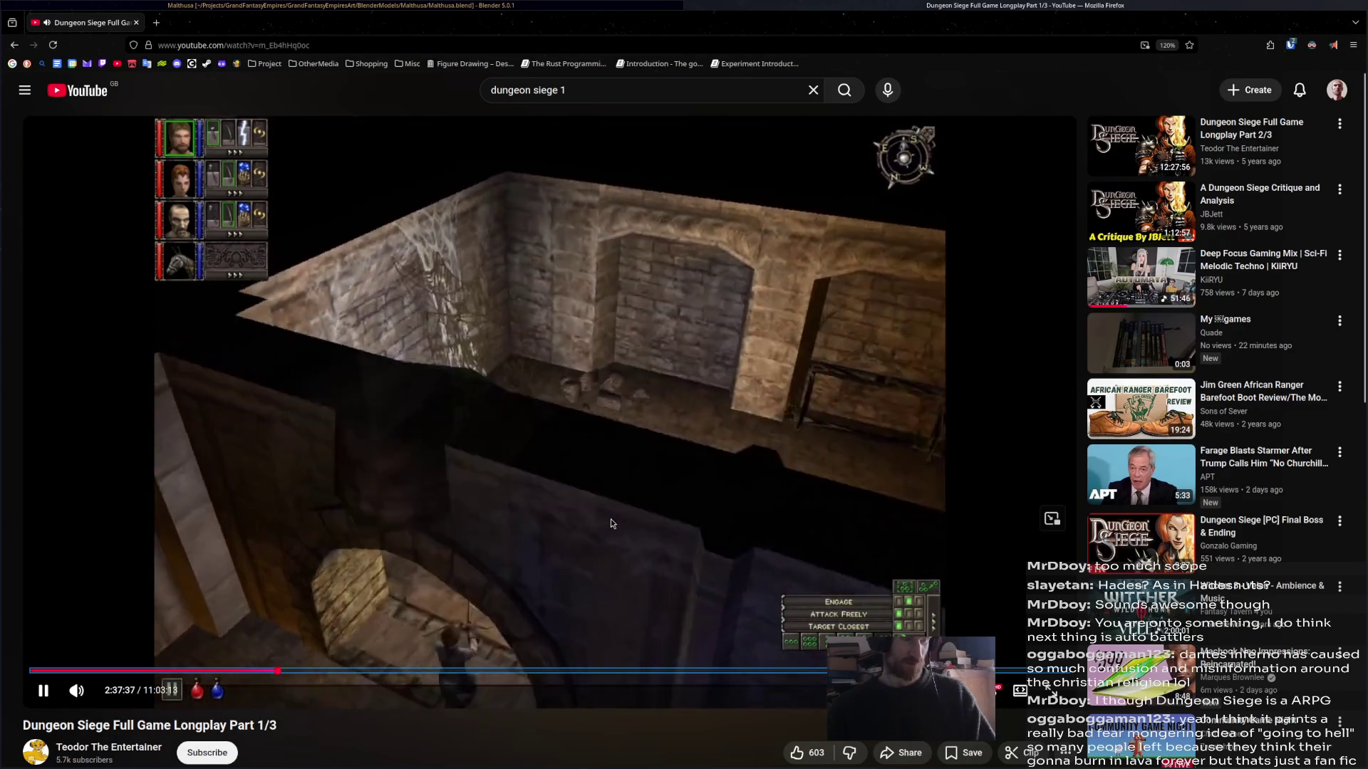
pyautogui.press('Right')
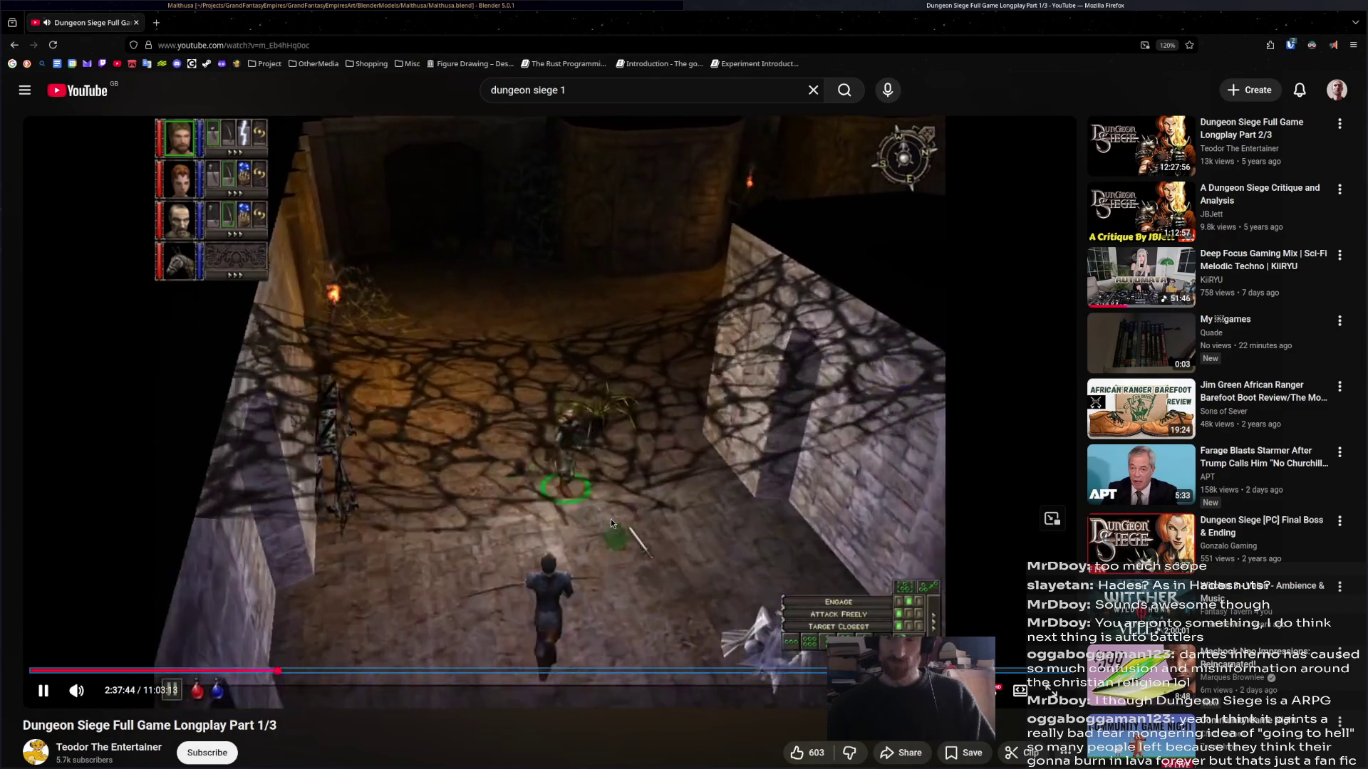
pyautogui.click(641, 335)
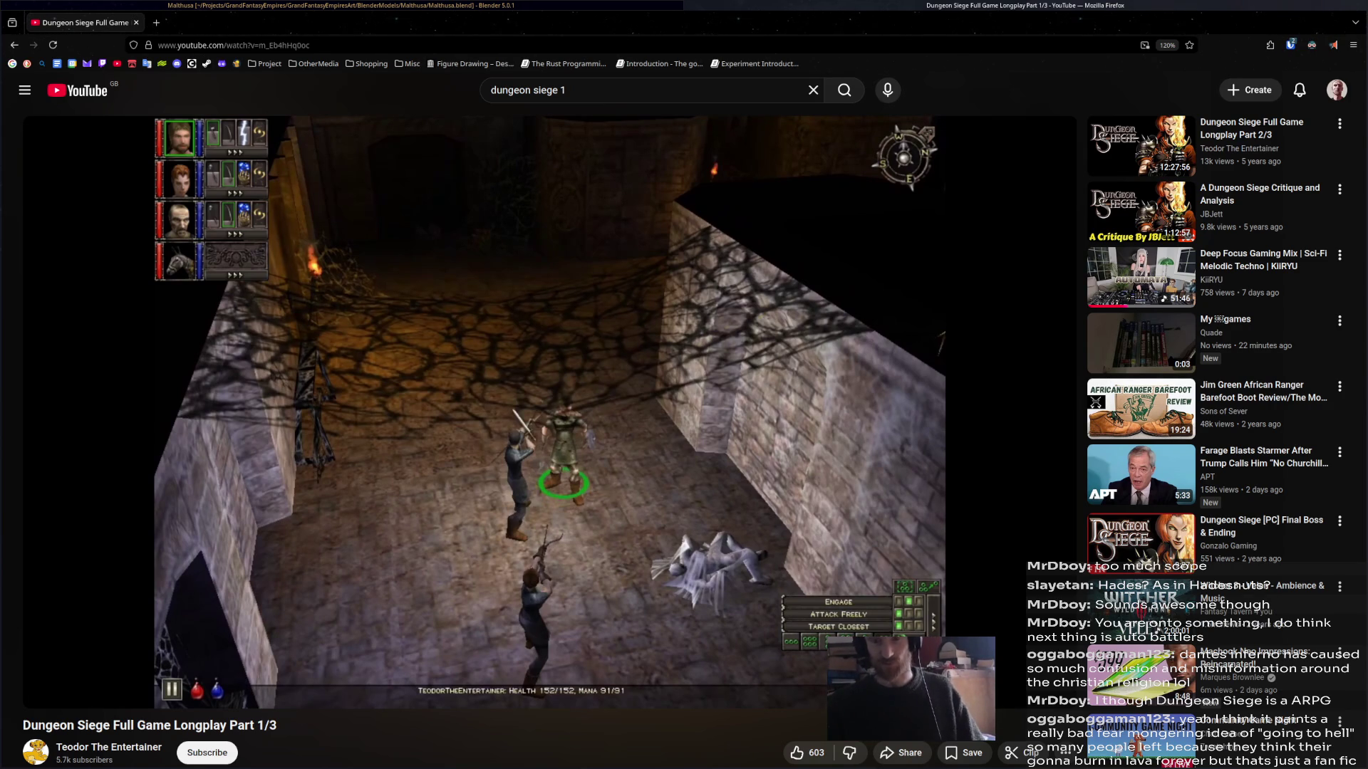
pyautogui.click(609, 357)
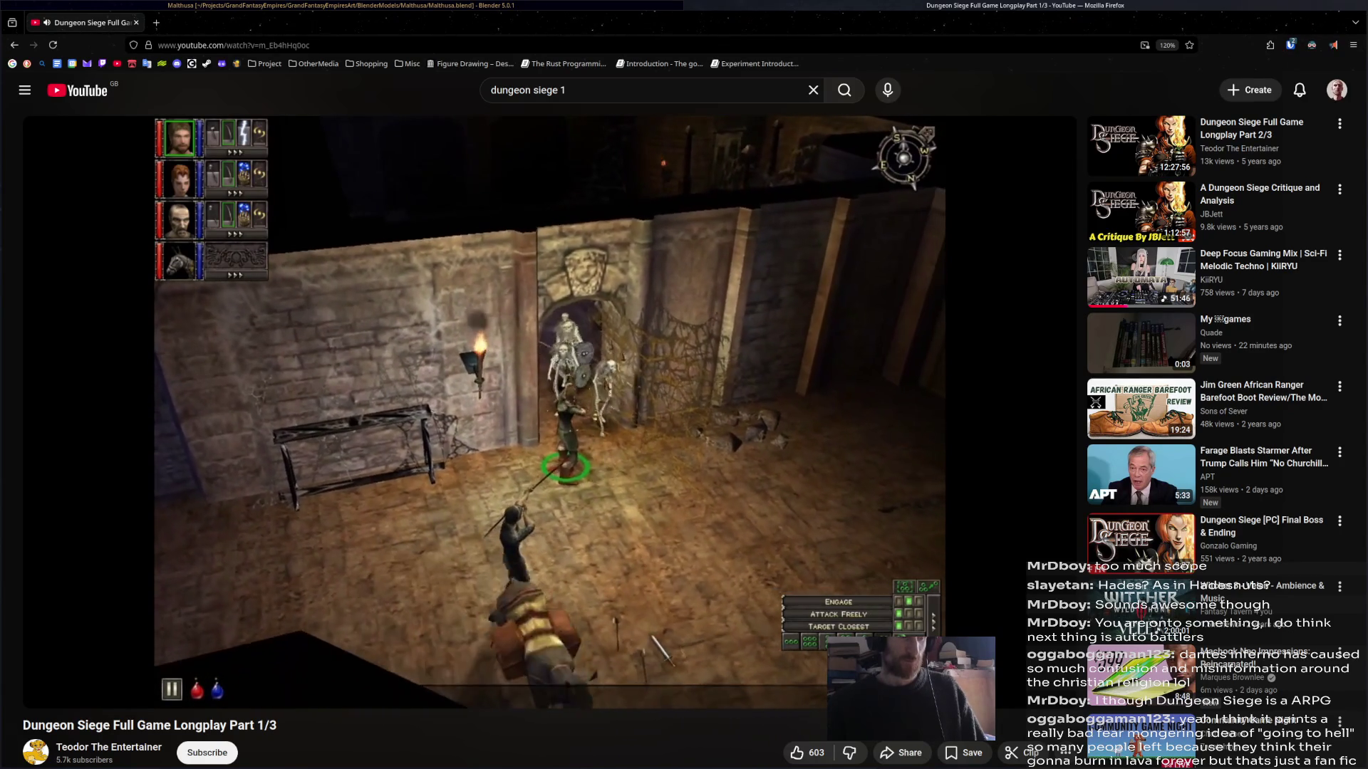
pyautogui.moveTo(610, 358)
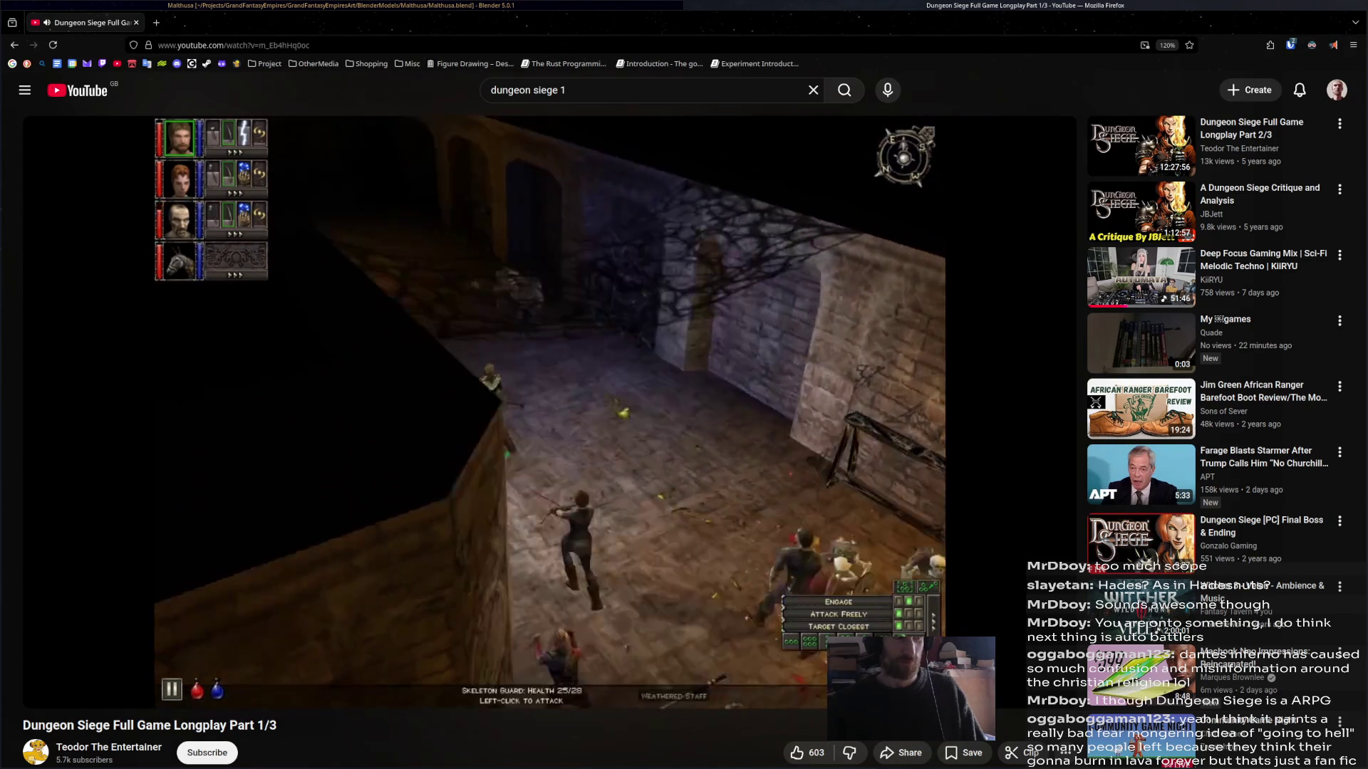
pyautogui.hotkey('ctrl', 's')
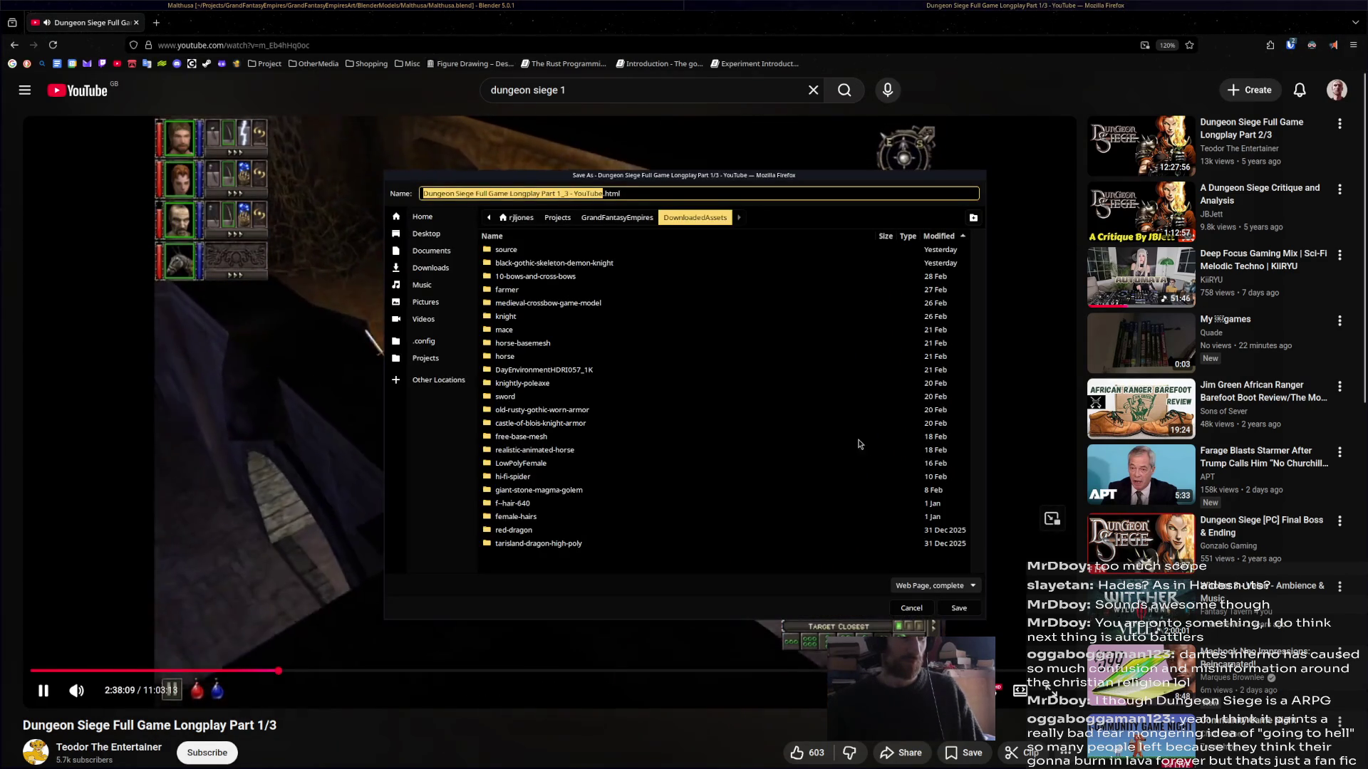
# - Dismiss the Save As dialog and rotate hand_ik.L several times in Blender
pyautogui.press('Escape')
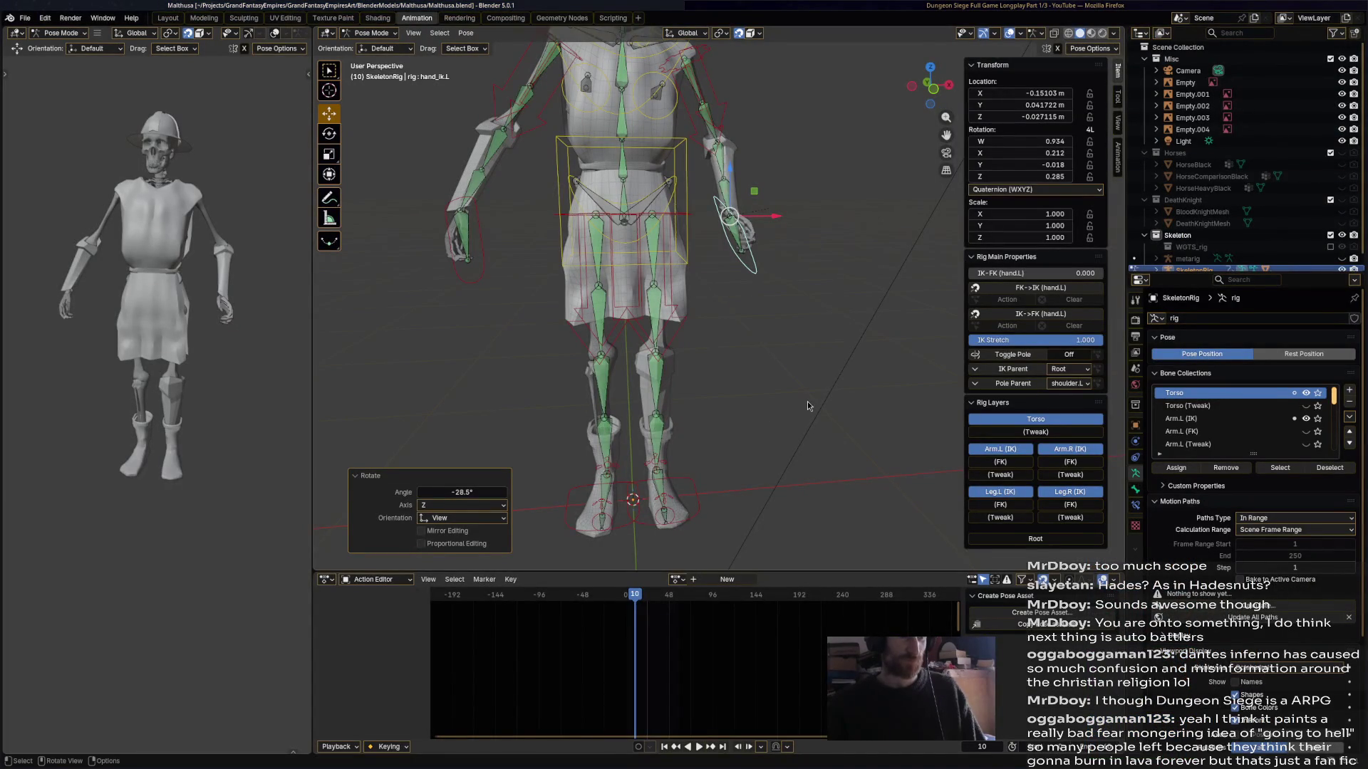
pyautogui.press('r')
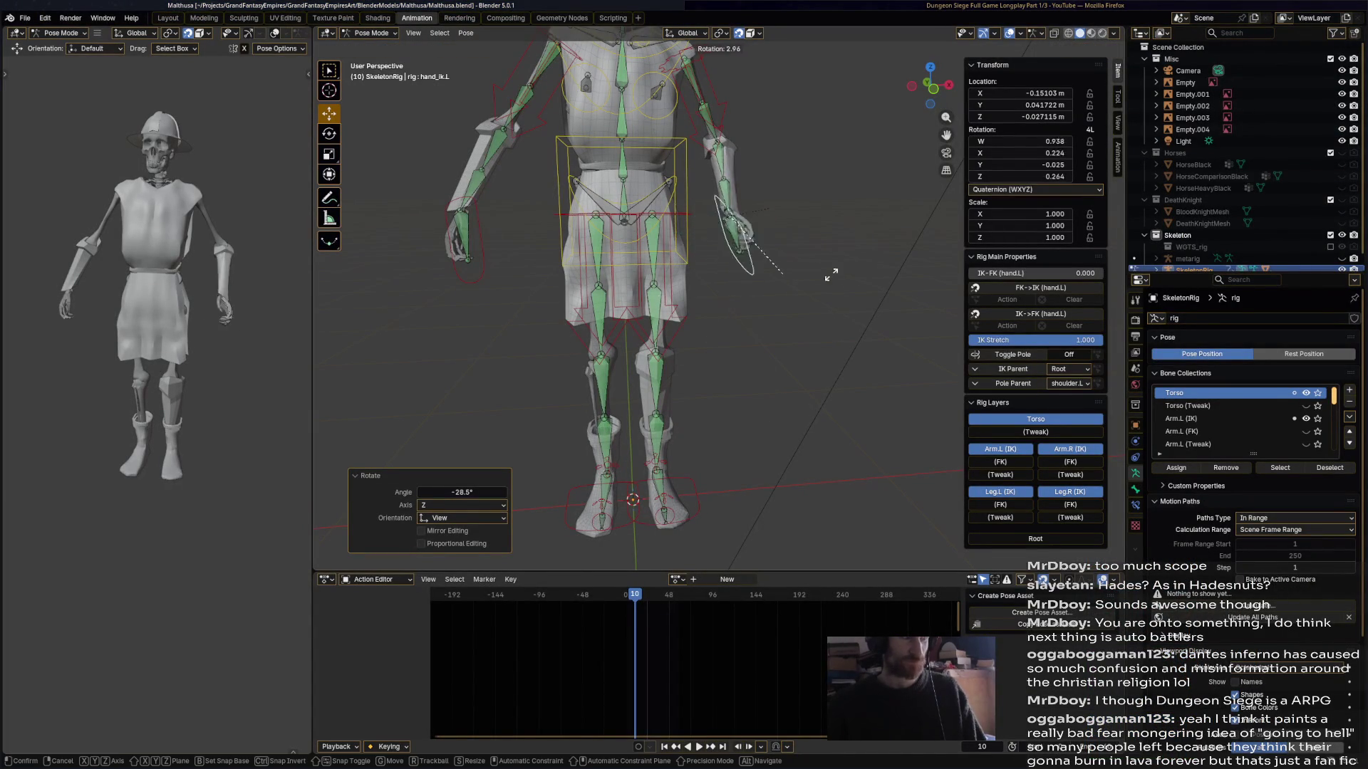
pyautogui.click(819, 299)
pyautogui.press('r')
pyautogui.click(768, 325)
pyautogui.press('r')
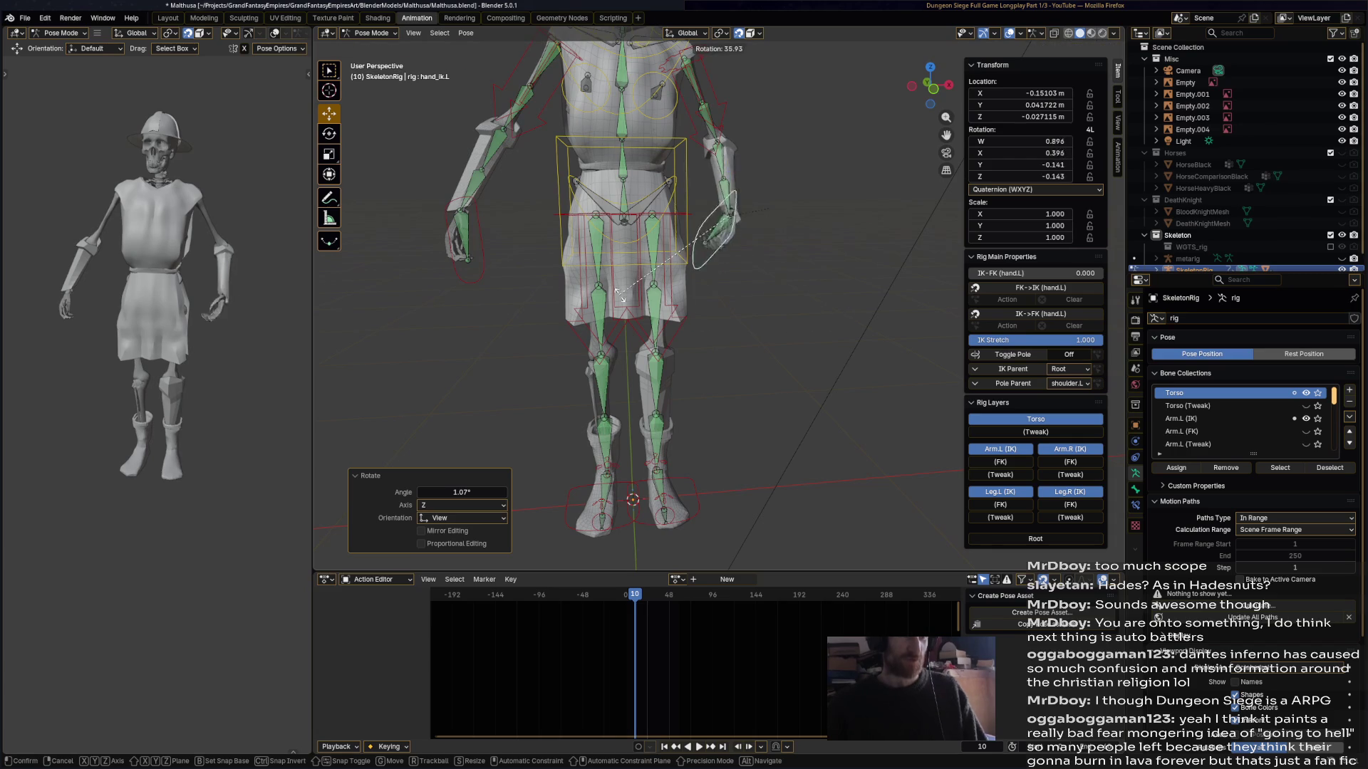
pyautogui.click(806, 302)
# - Rotate hand_ik.L to -38.1° about Z, save Malthusa.blend, and select the metarig object
pyautogui.press('r')
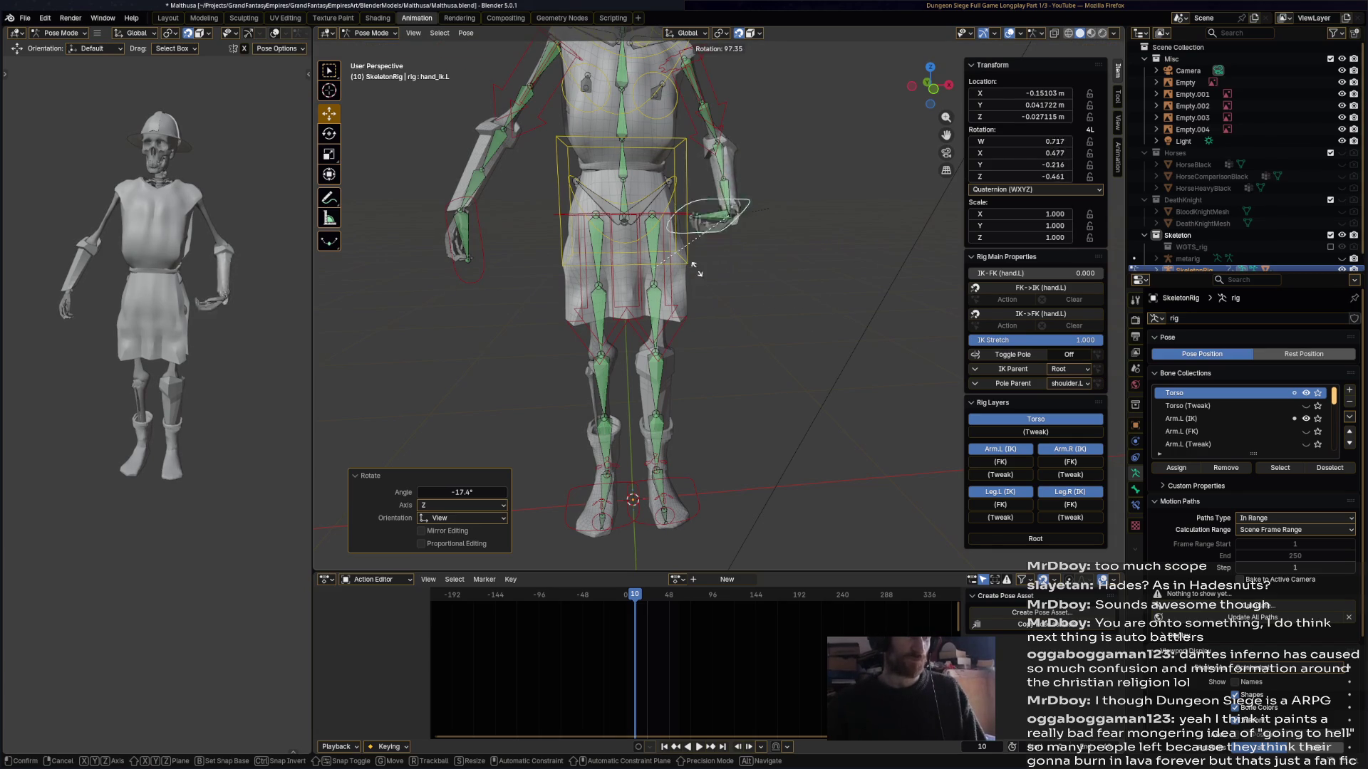
pyautogui.click(728, 265)
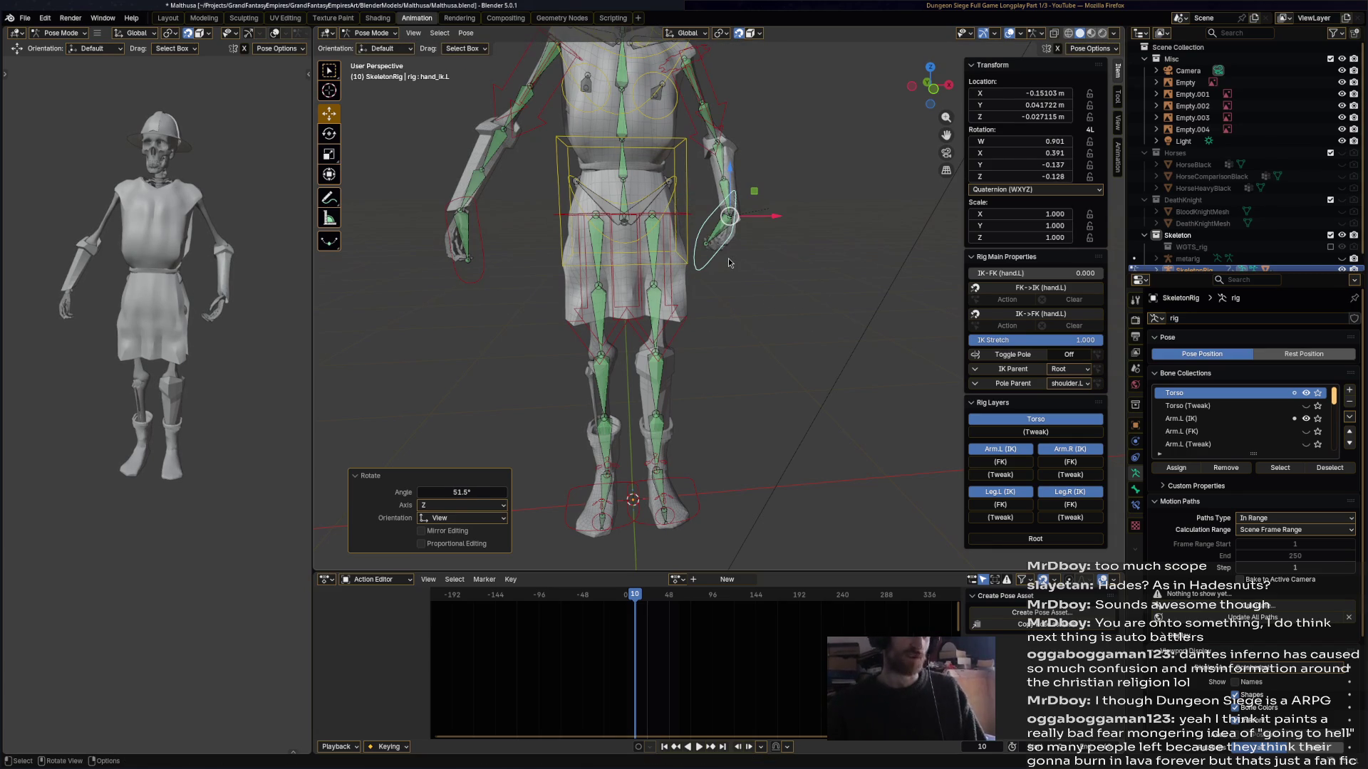
pyautogui.press('r')
pyautogui.click(865, 280)
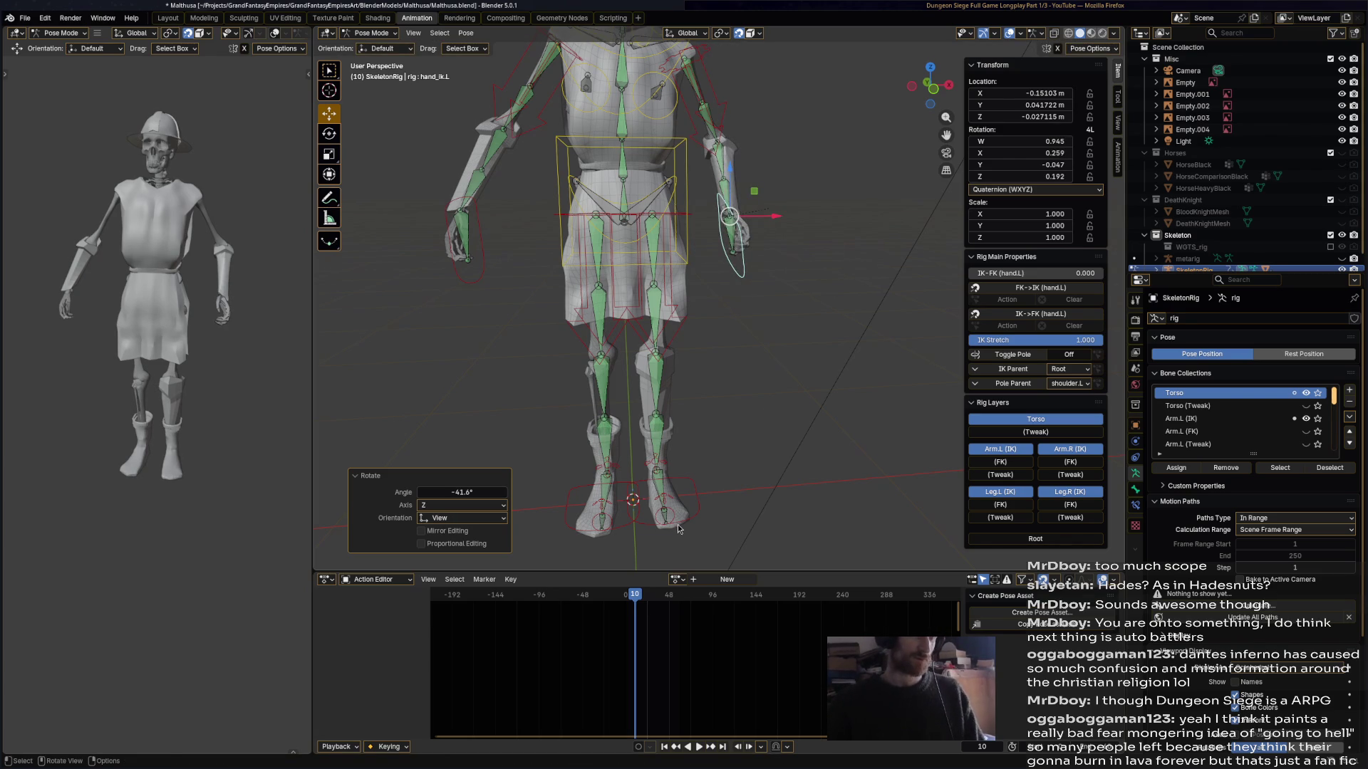
pyautogui.press('r')
pyautogui.click(707, 391)
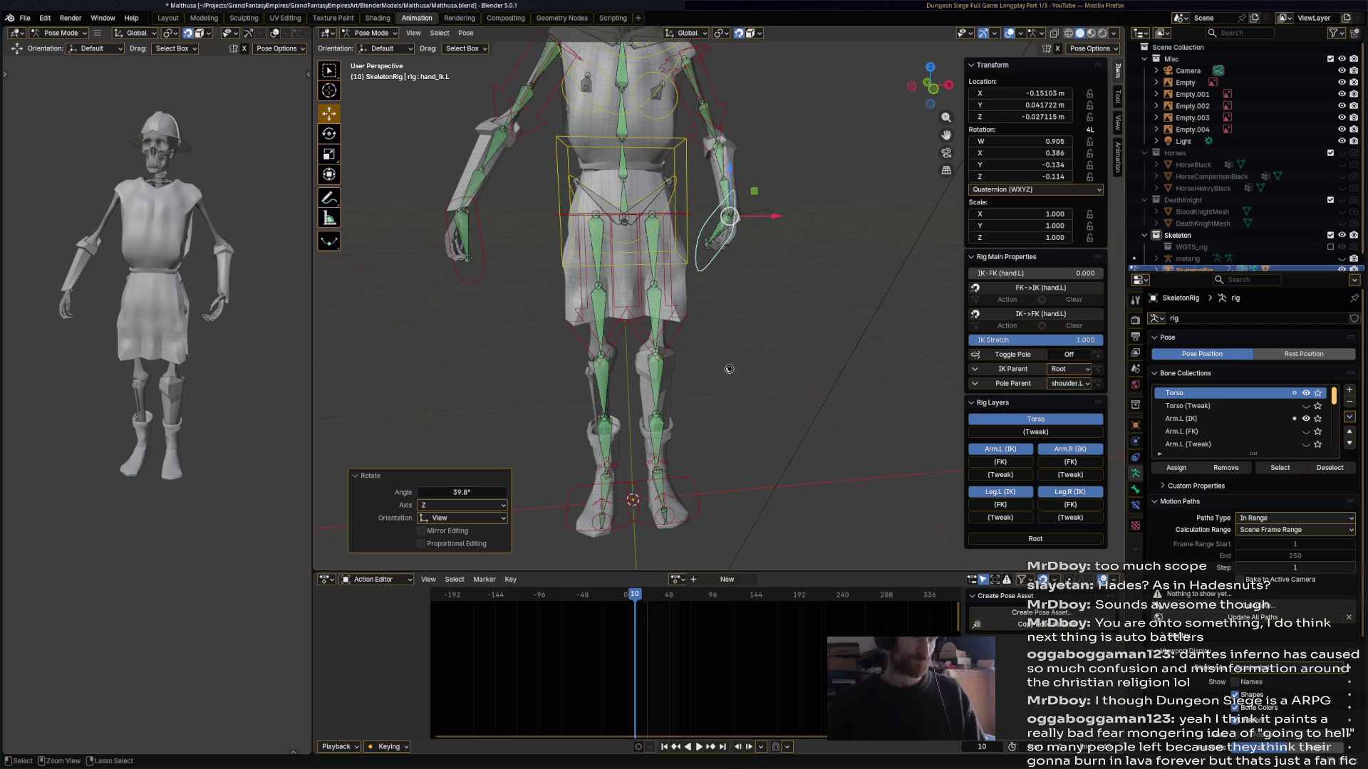
pyautogui.hotkey('ctrl', 's')
pyautogui.click(762, 351)
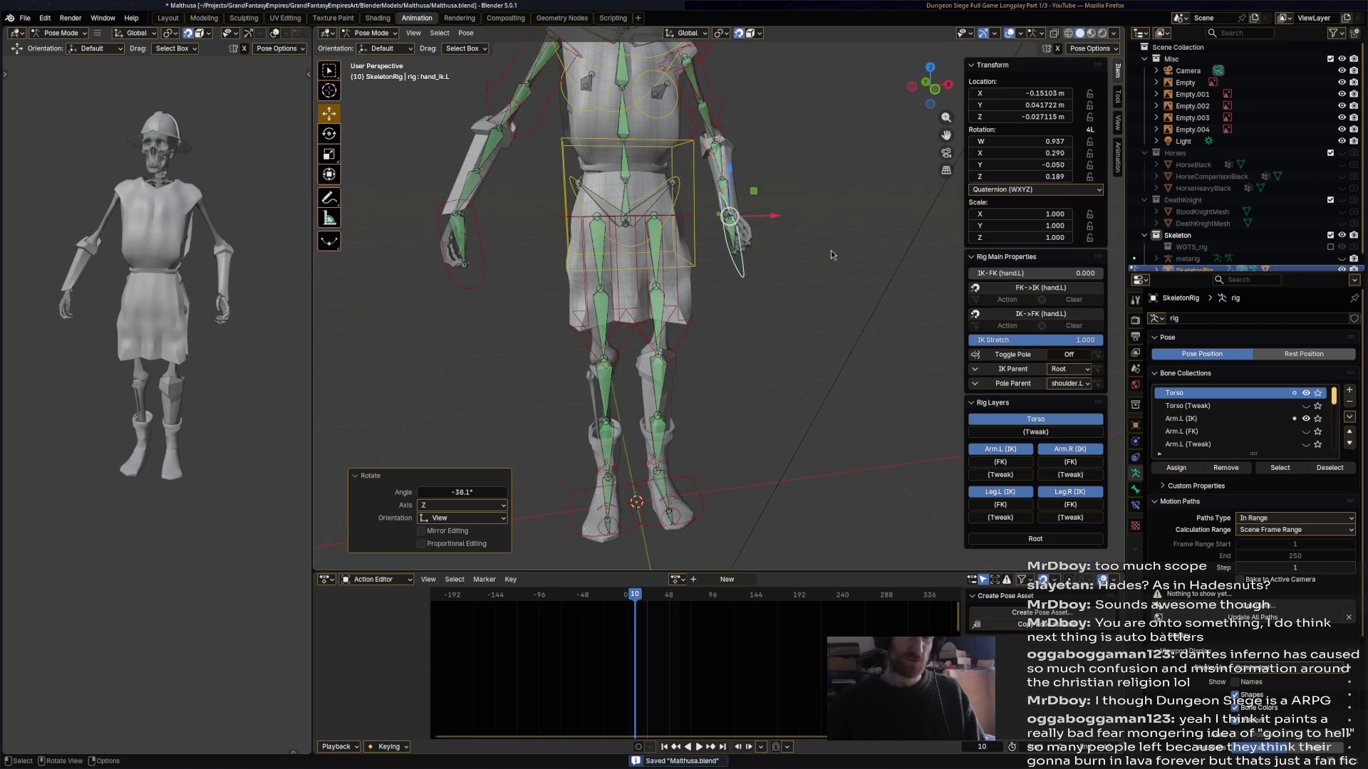
pyautogui.scroll(-1, 1186, 255)
pyautogui.click(1187, 249)
# - Inspect the WGTS_rig collection and the whole character, then return to the Animation workspace
pyautogui.click(1192, 237)
pyautogui.rightClick(1194, 239)
pyautogui.press('Escape')
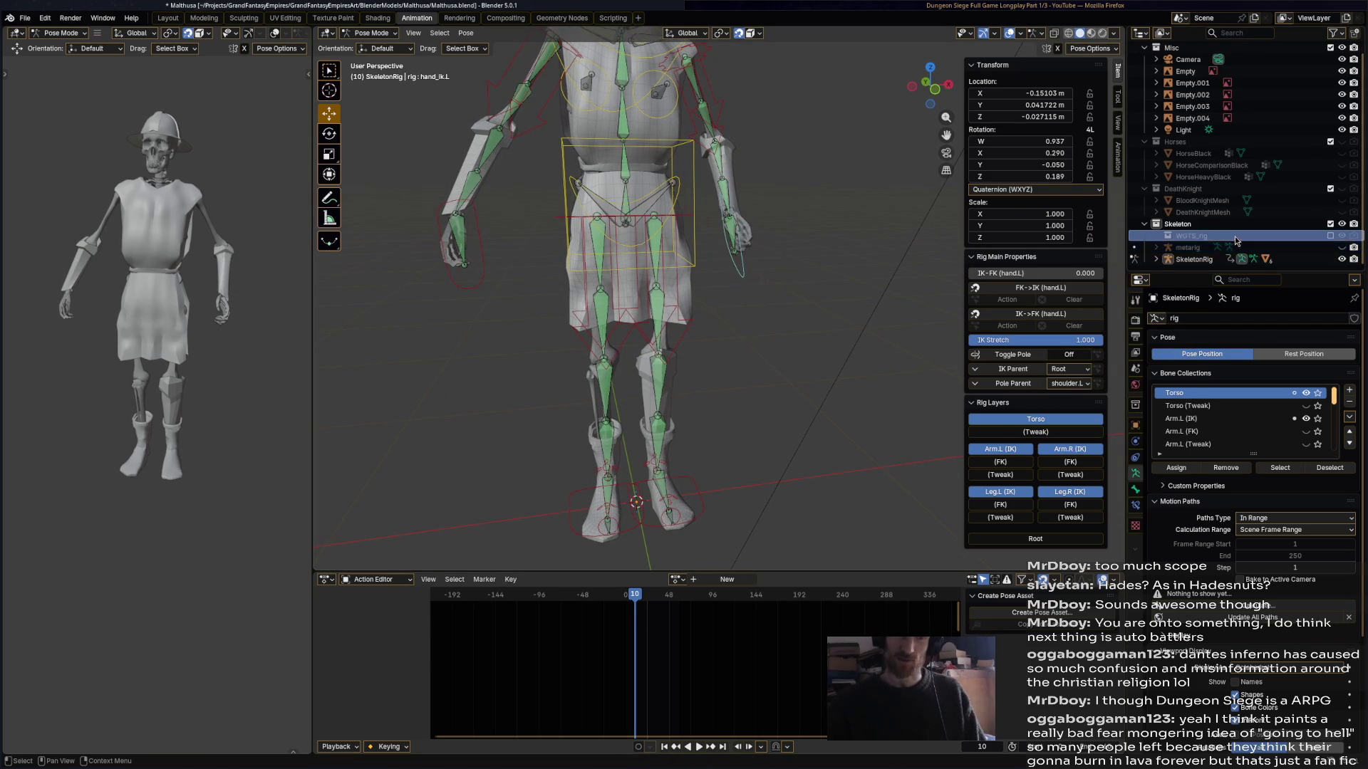
pyautogui.click(377, 18)
pyautogui.click(376, 34)
pyautogui.click(408, 63)
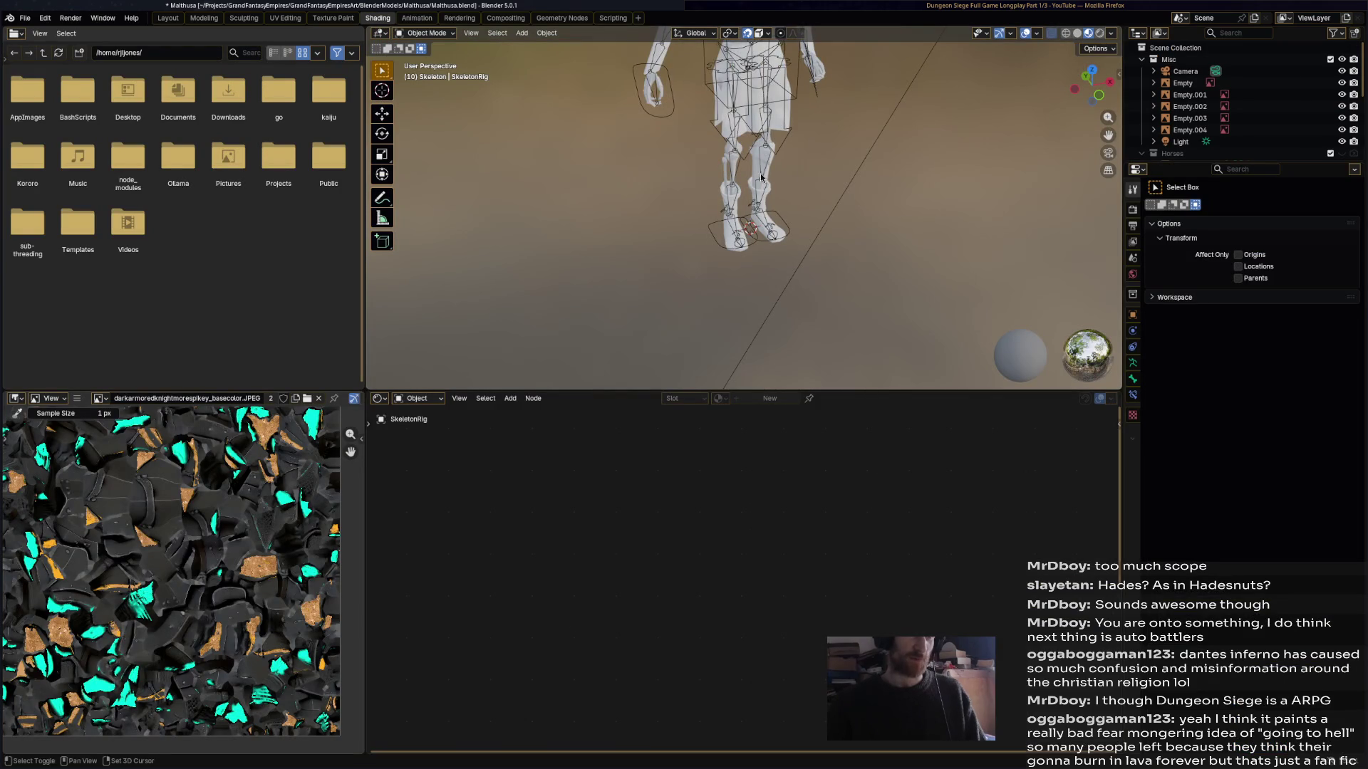
pyautogui.keyDown('shift'); pyautogui.moveTo(763, 176); pyautogui.dragTo(706, 283, button='middle'); pyautogui.keyUp('shift')
pyautogui.click(415, 22)
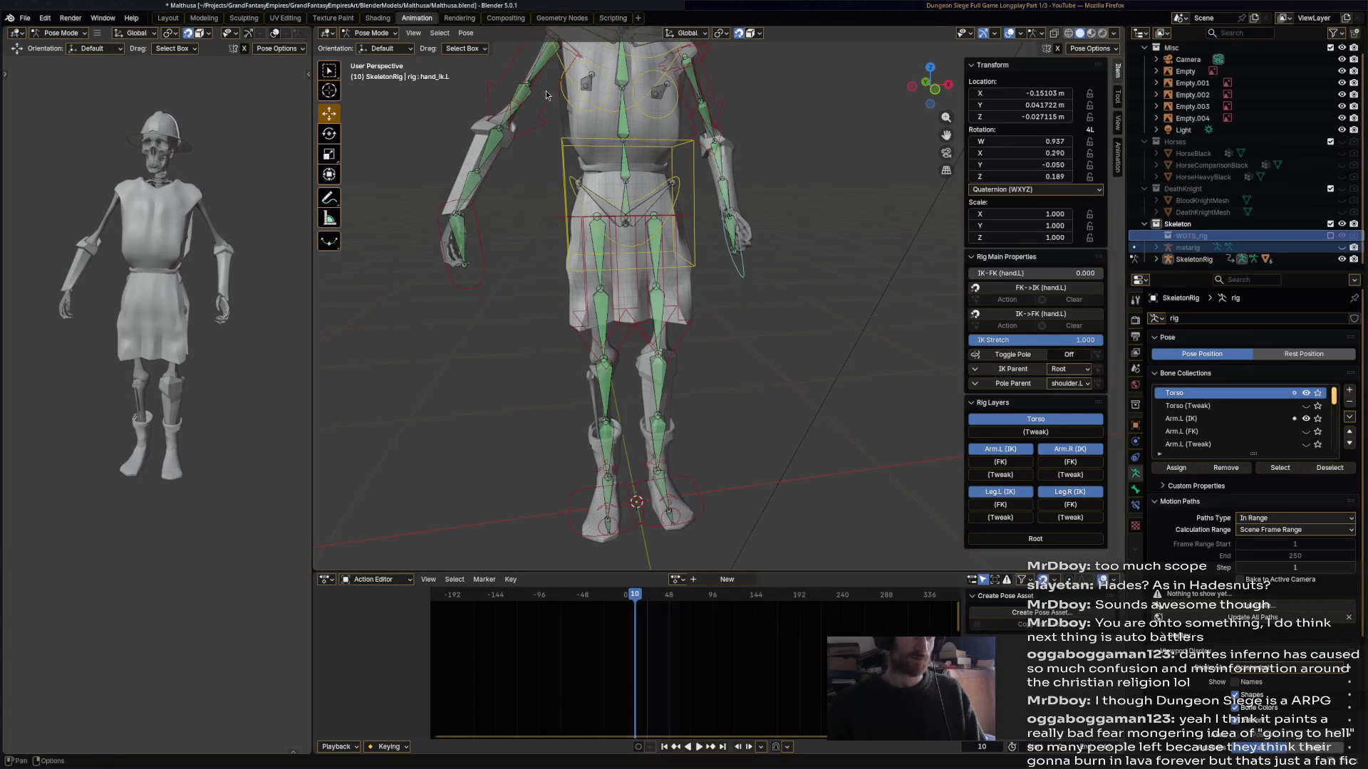
# - In Object Mode, delete the WGTS_rig collection and metarig with Delete Hierarchy
pyautogui.click(372, 33)
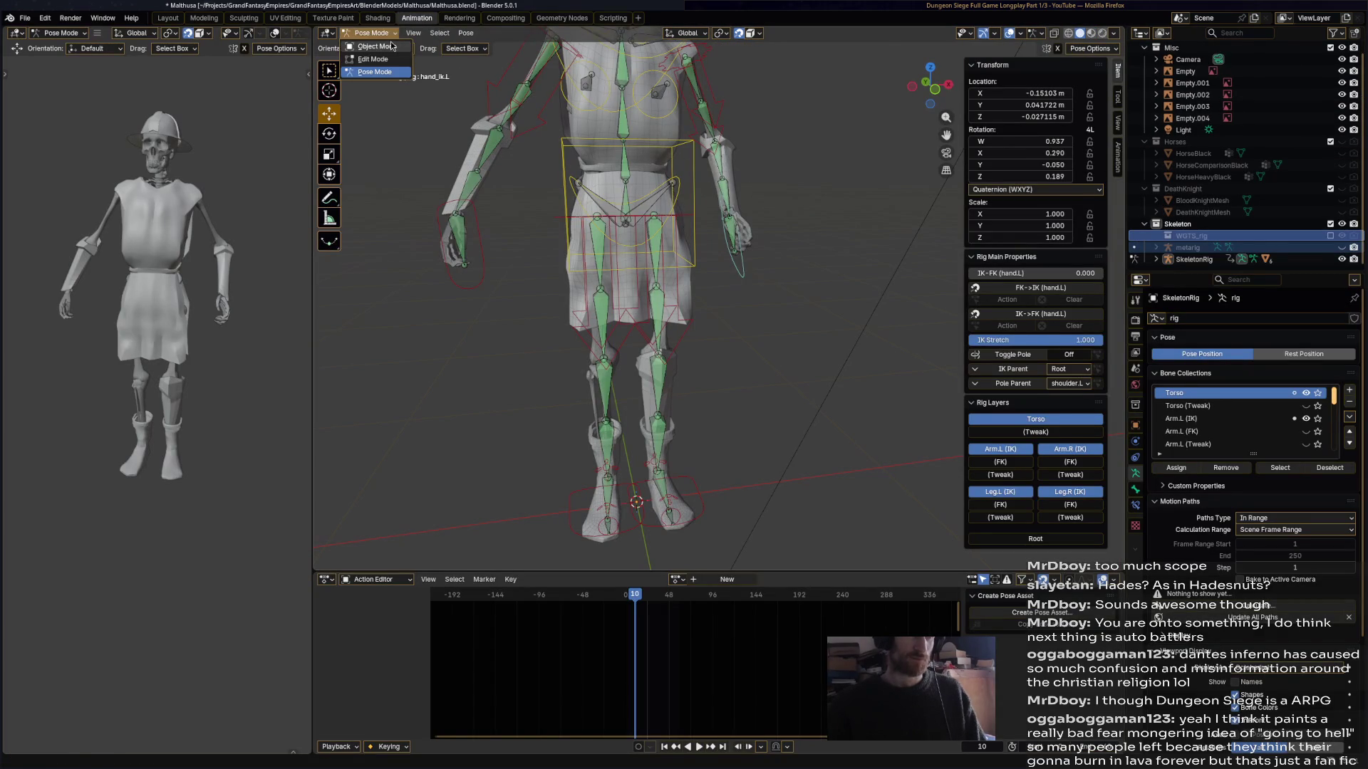
pyautogui.click(374, 46)
pyautogui.click(1188, 247)
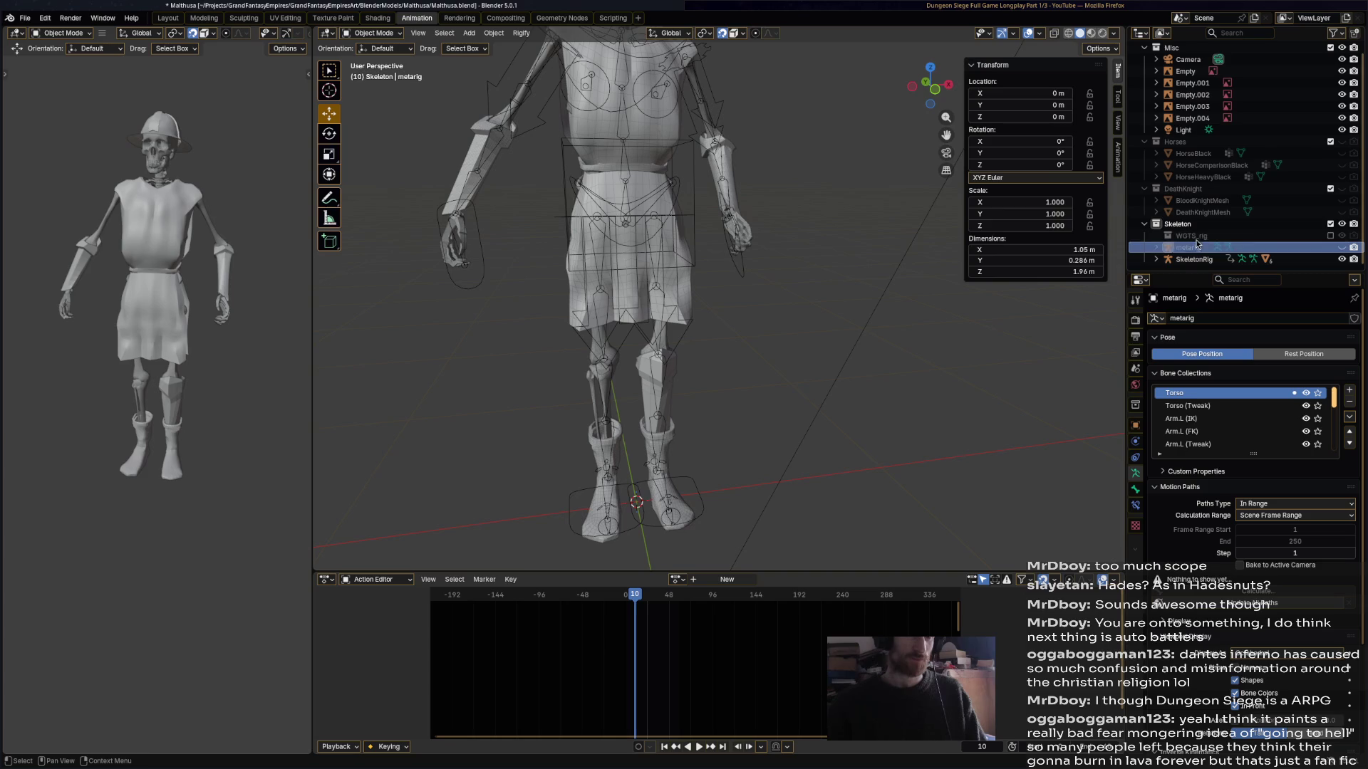
pyautogui.rightClick(1196, 241)
pyautogui.click(1167, 311)
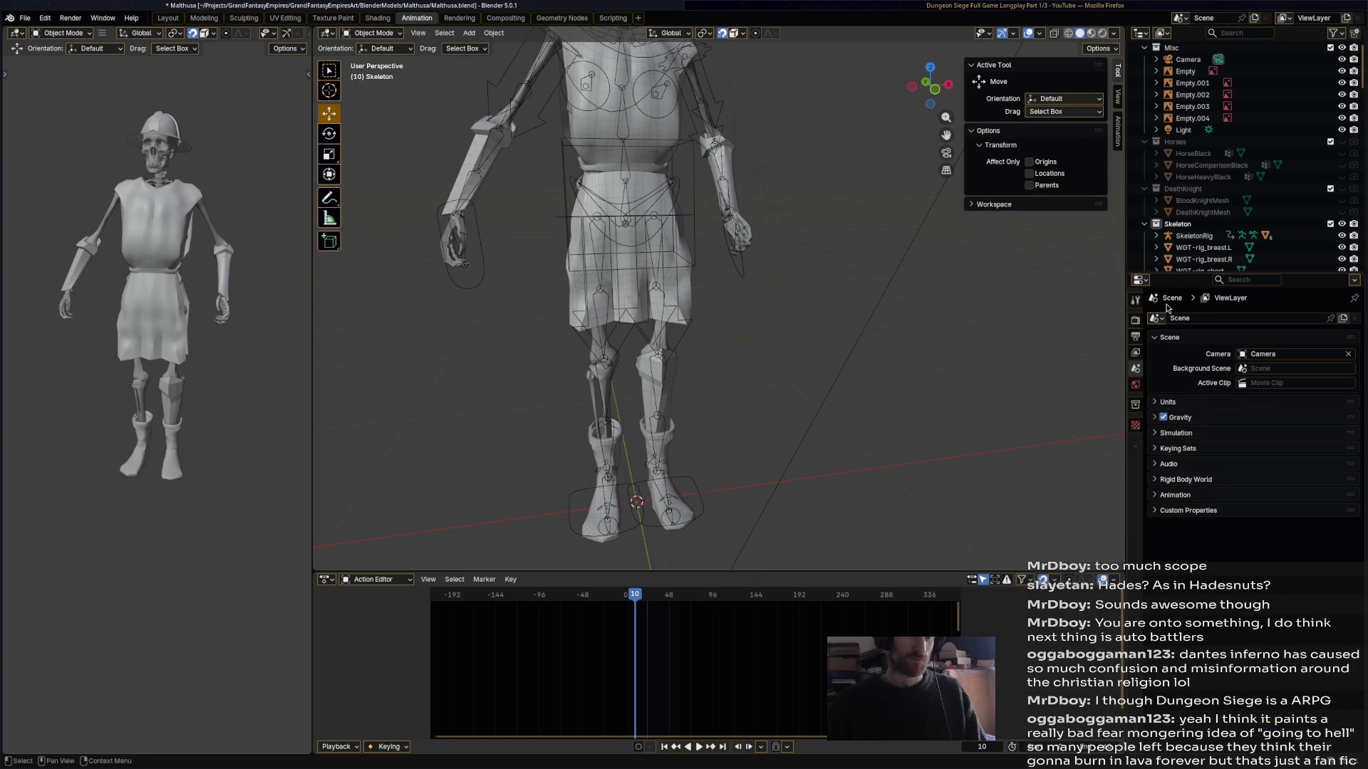
pyautogui.hotkey('ctrl', 'z')
pyautogui.rightClick(1196, 241)
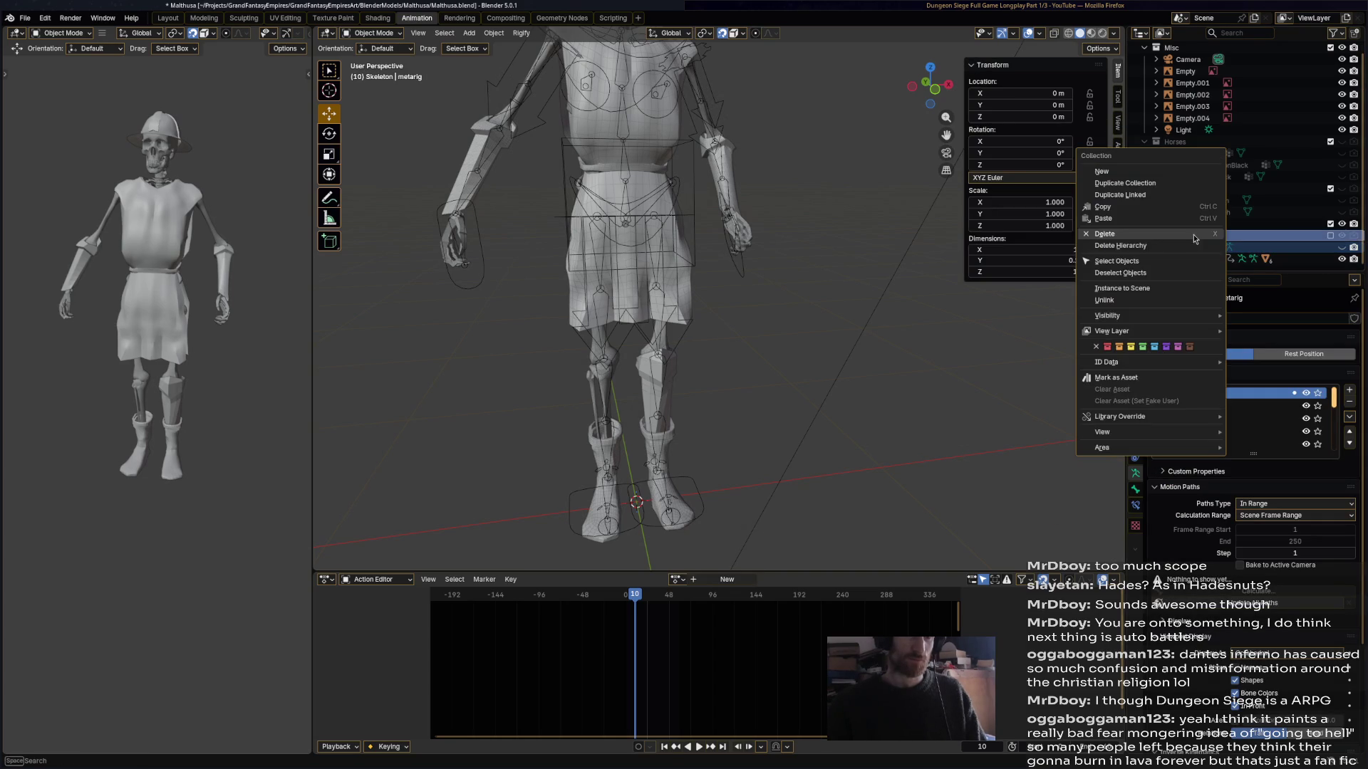
pyautogui.click(1195, 245)
pyautogui.moveTo(819, 242); pyautogui.dragTo(765, 241, button='middle')
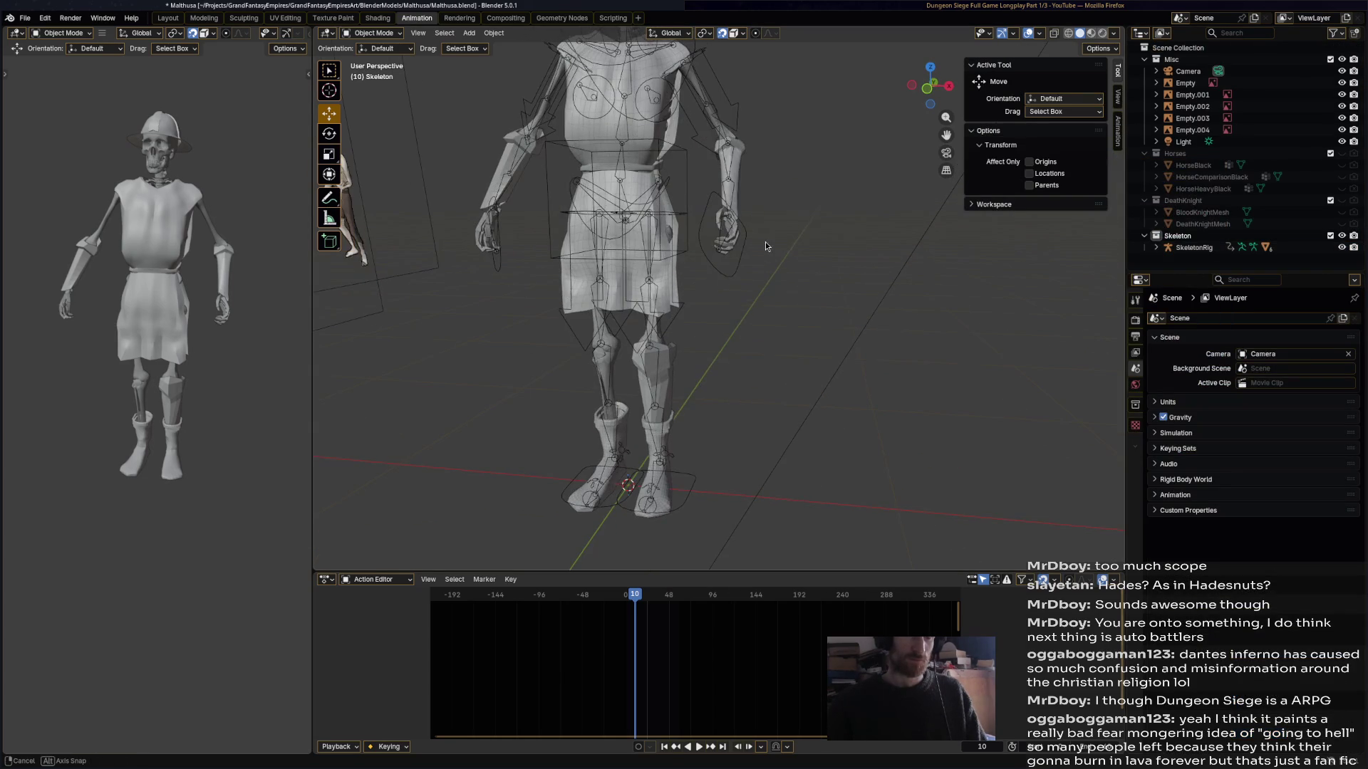
pyautogui.scroll(-3, 743, 235)
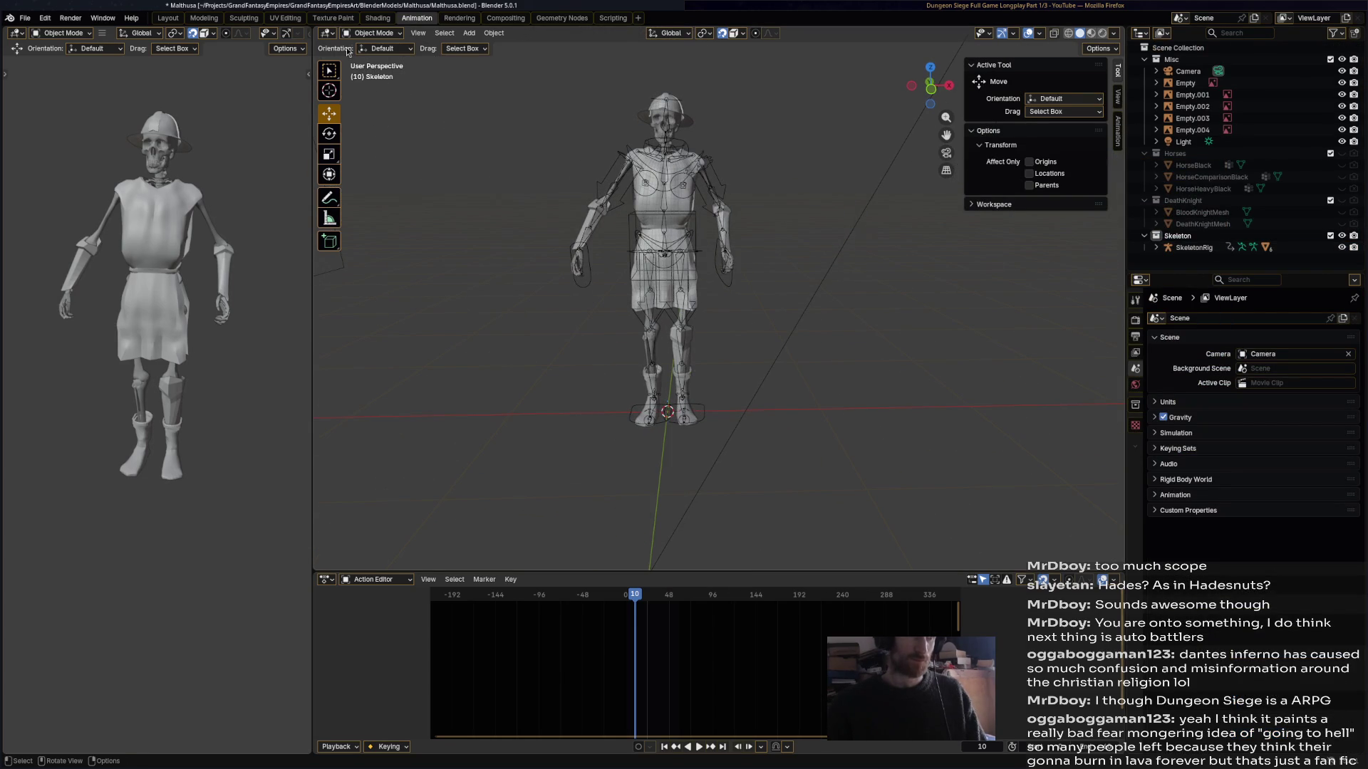
# - Put SkeletonRig in Pose Mode, select all bones and clear all their transforms to rest
pyautogui.click(368, 34)
pyautogui.click(723, 284)
pyautogui.click(388, 35)
pyautogui.click(392, 73)
pyautogui.click(466, 33)
pyautogui.press('Escape')
pyautogui.press('a')
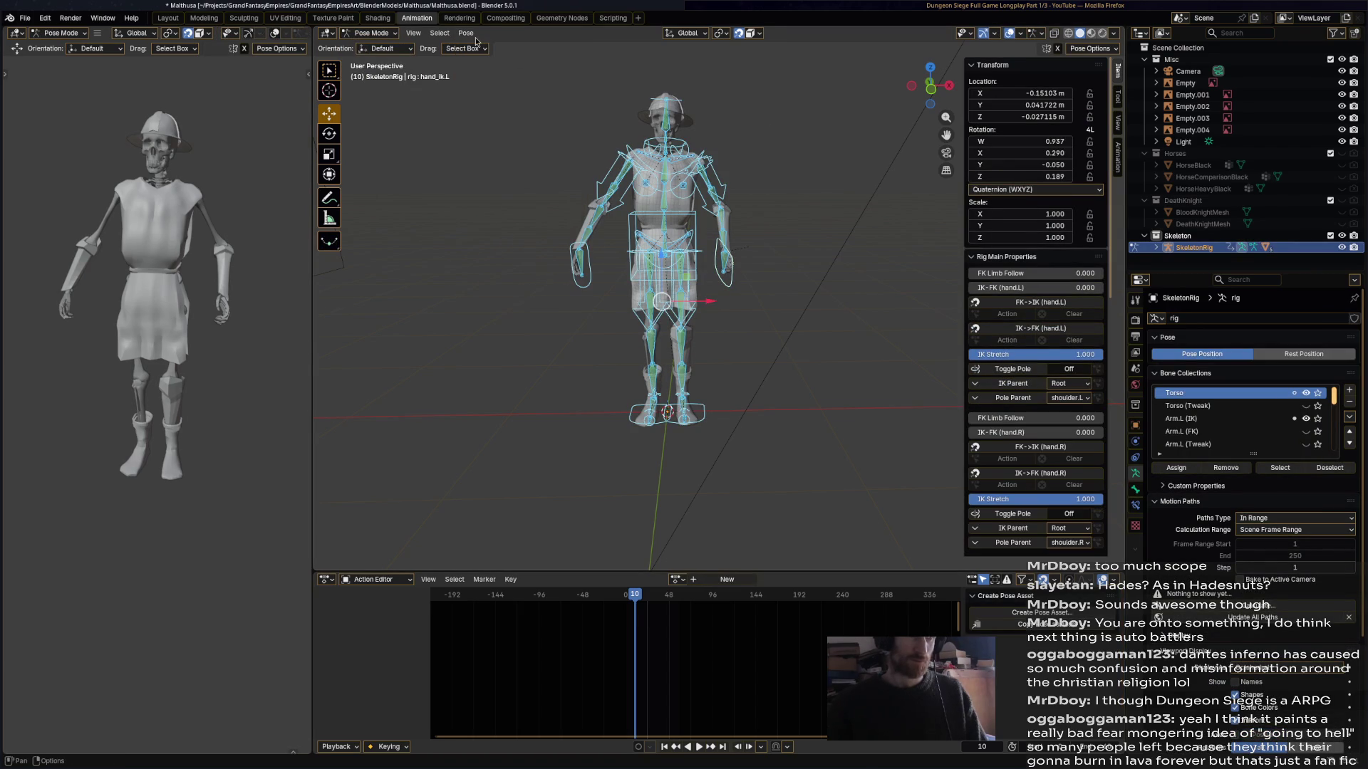
pyautogui.click(466, 33)
pyautogui.moveTo(511, 84)
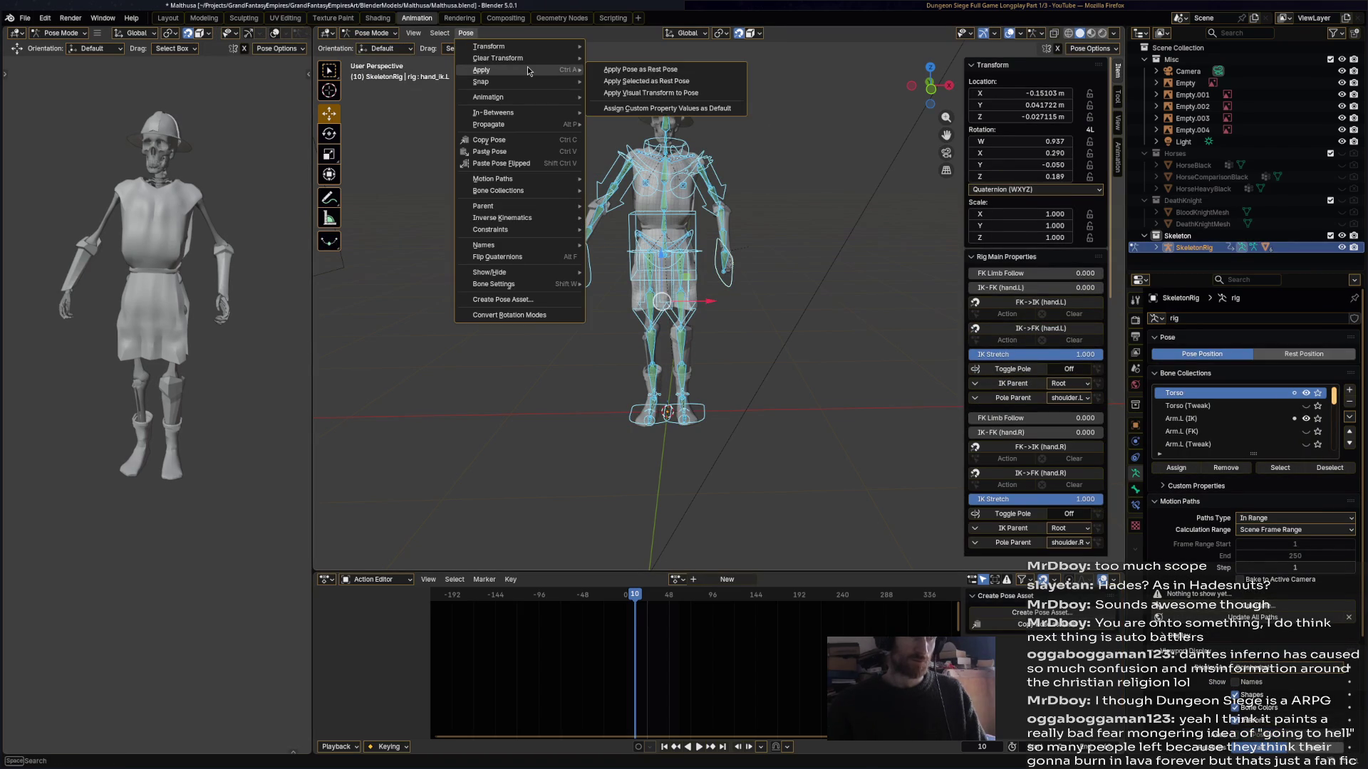
pyautogui.moveTo(530, 57)
pyautogui.click(603, 59)
# - Deselect the bones, save Malthusa.blend and return the rig to Object Mode
pyautogui.click(794, 180)
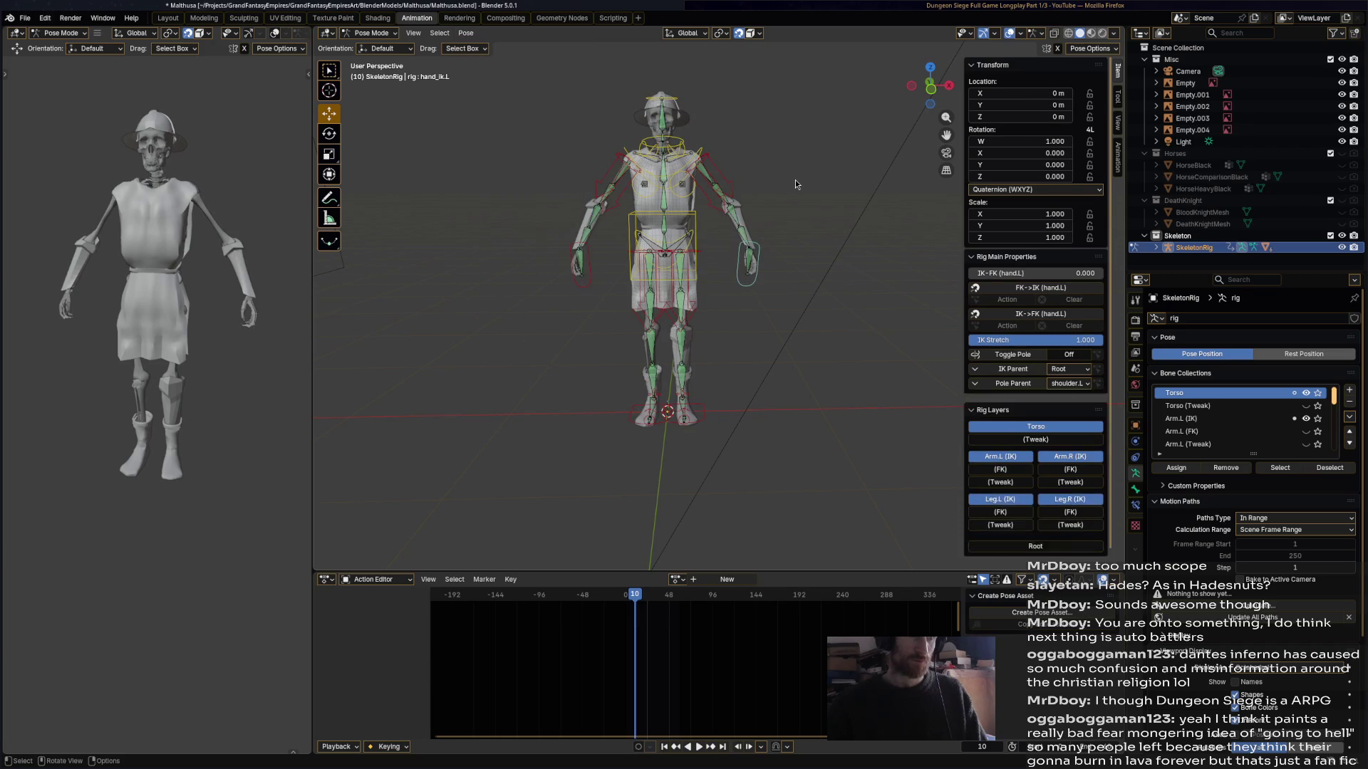
pyautogui.hotkey('ctrl', 's')
pyautogui.click(371, 33)
pyautogui.click(371, 44)
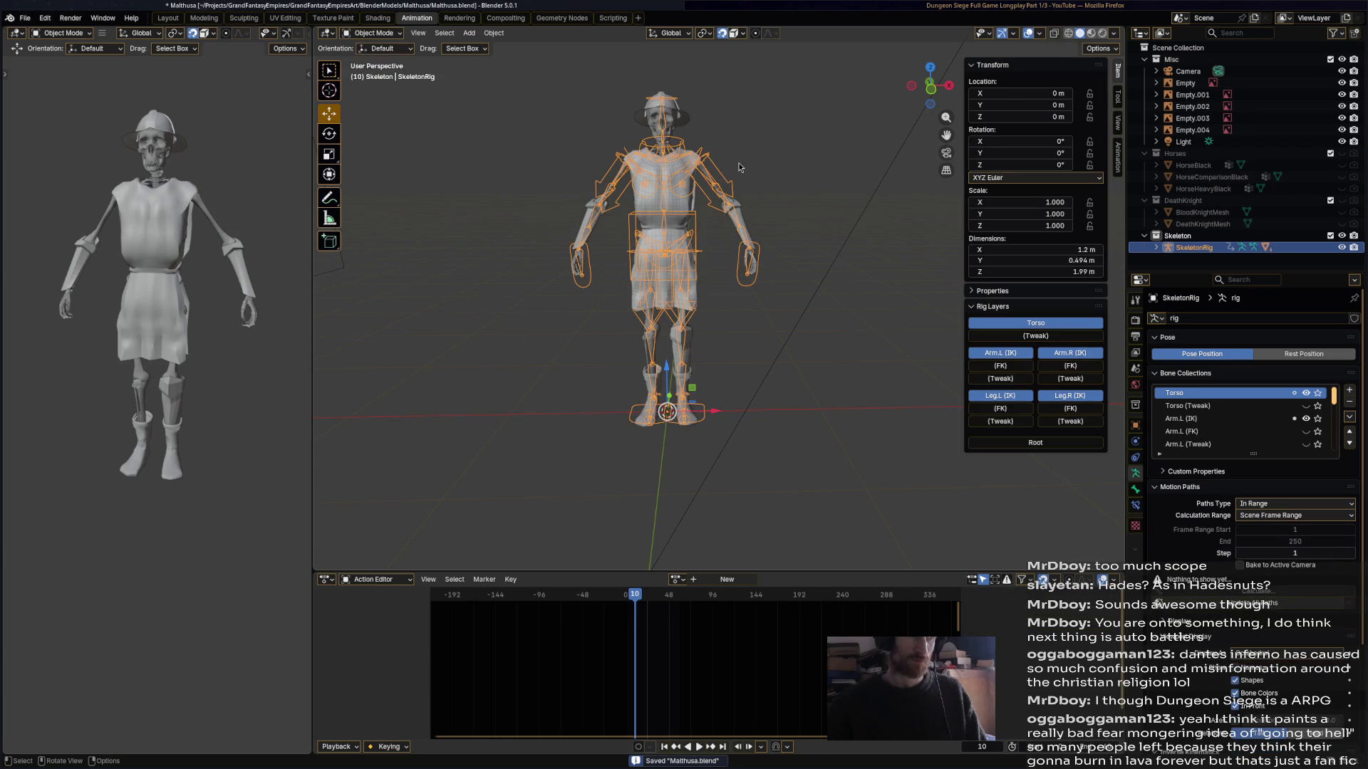
# - Rename the skeleton mesh to 'Skeleton' and save the file
pyautogui.scroll(5, 740, 207)
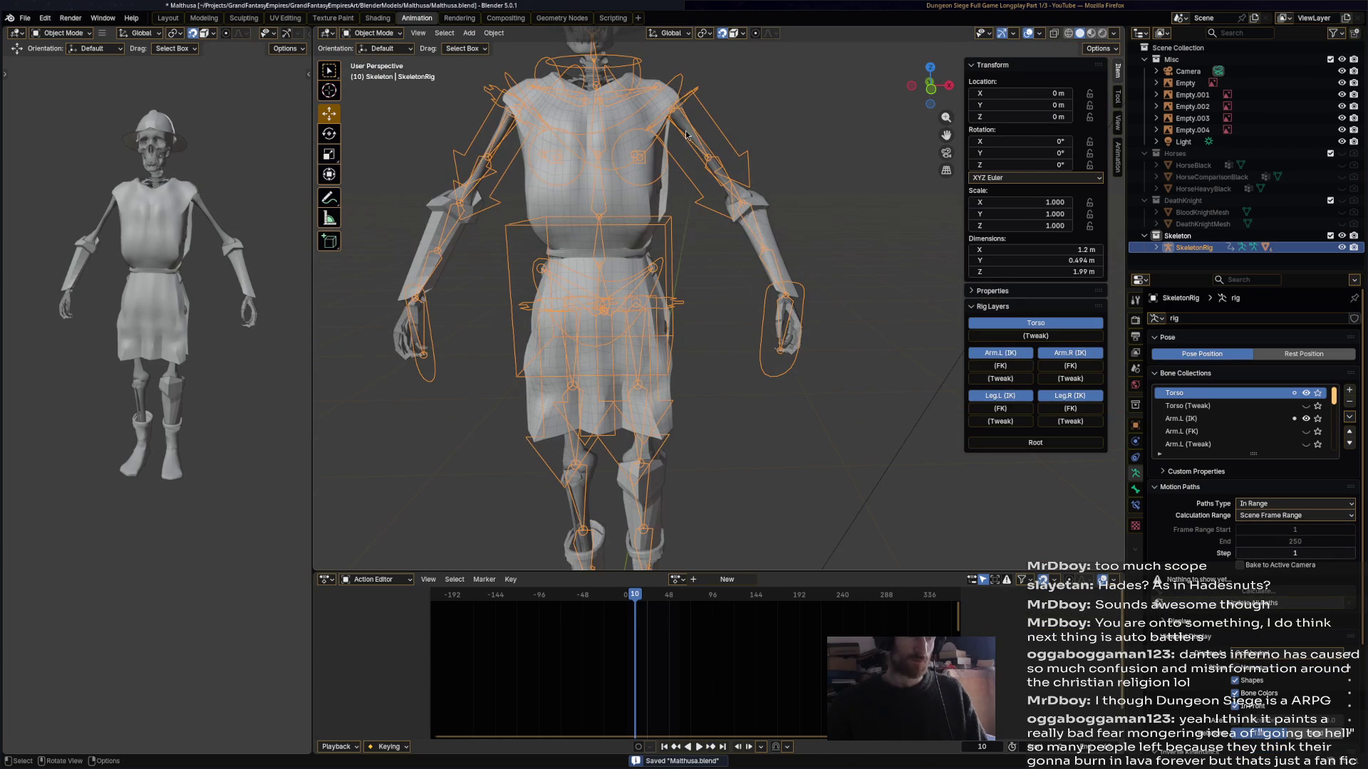
pyautogui.keyDown('shift'); pyautogui.moveTo(692, 135); pyautogui.dragTo(753, 216, button='middle'); pyautogui.keyUp('shift')
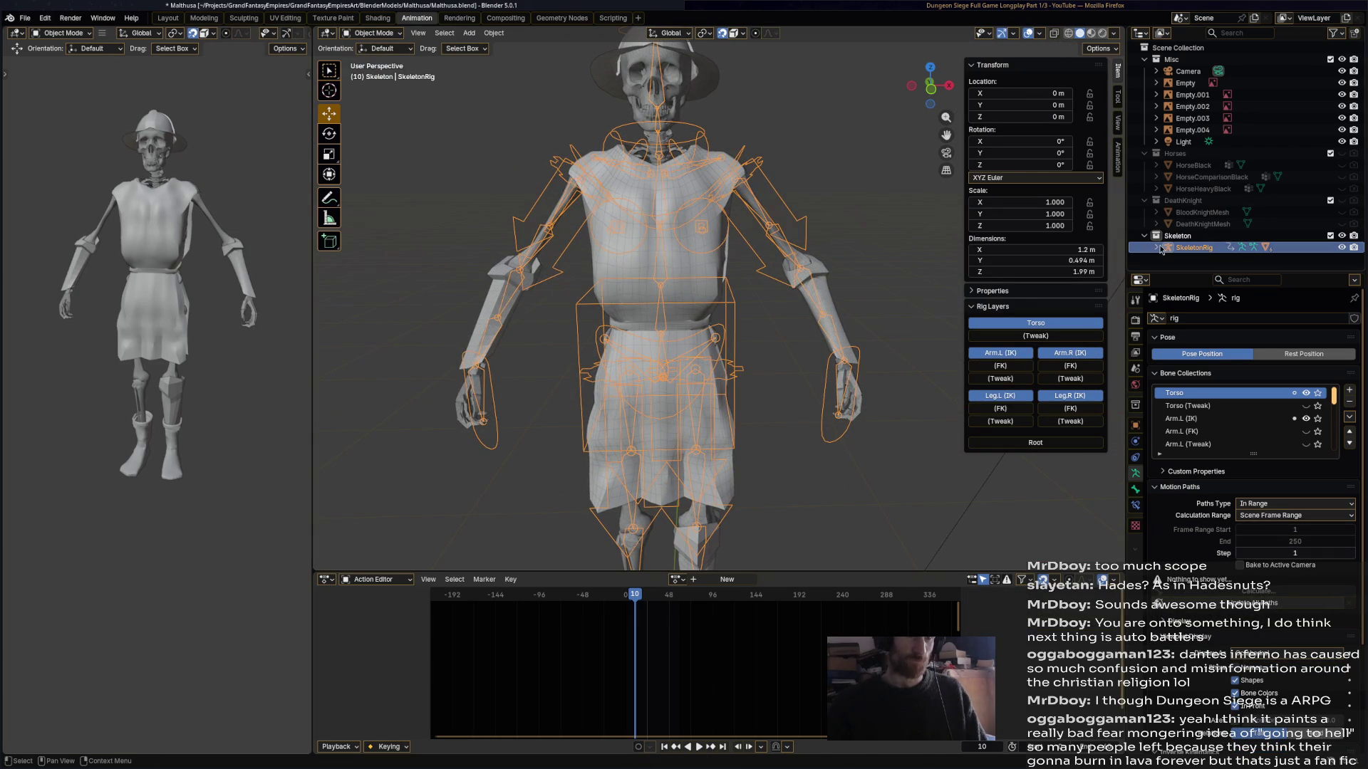
pyautogui.scroll(-4, 1172, 247)
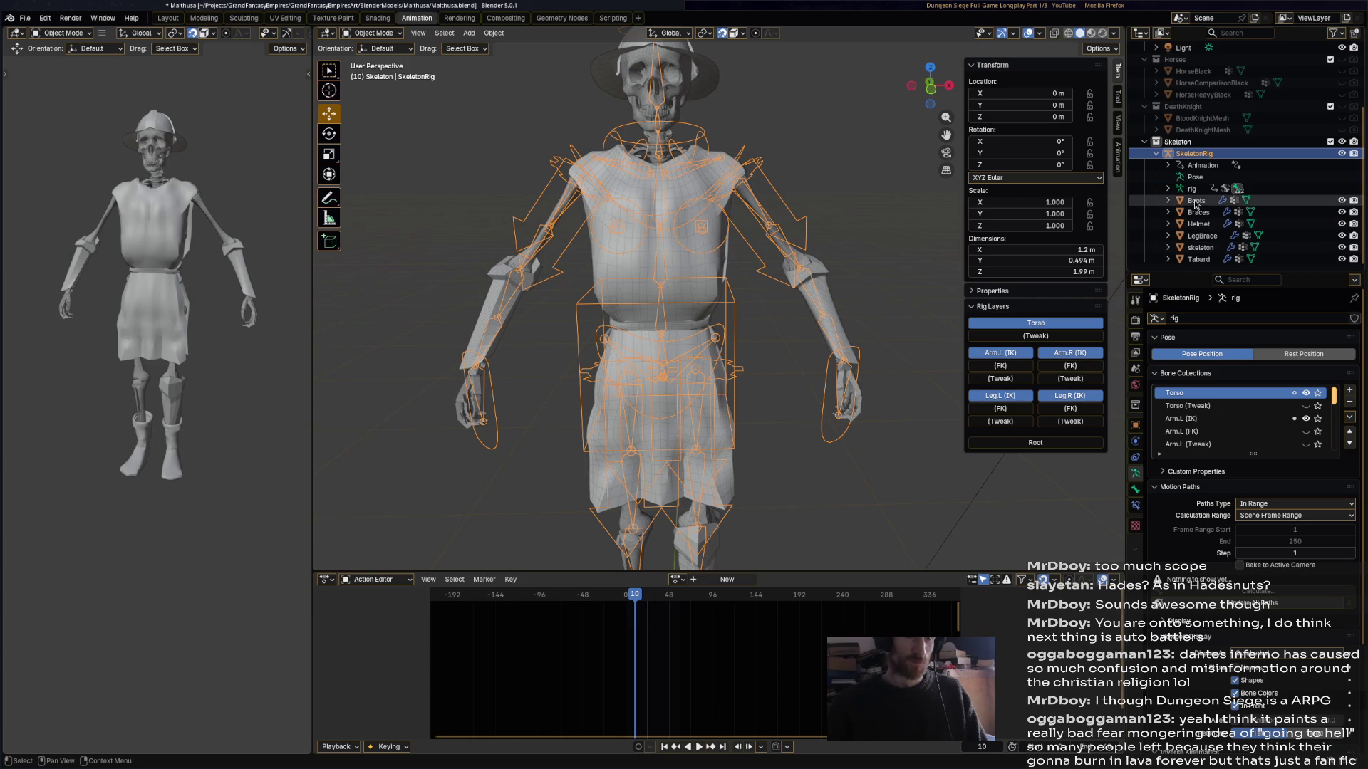
pyautogui.doubleClick(1204, 248)
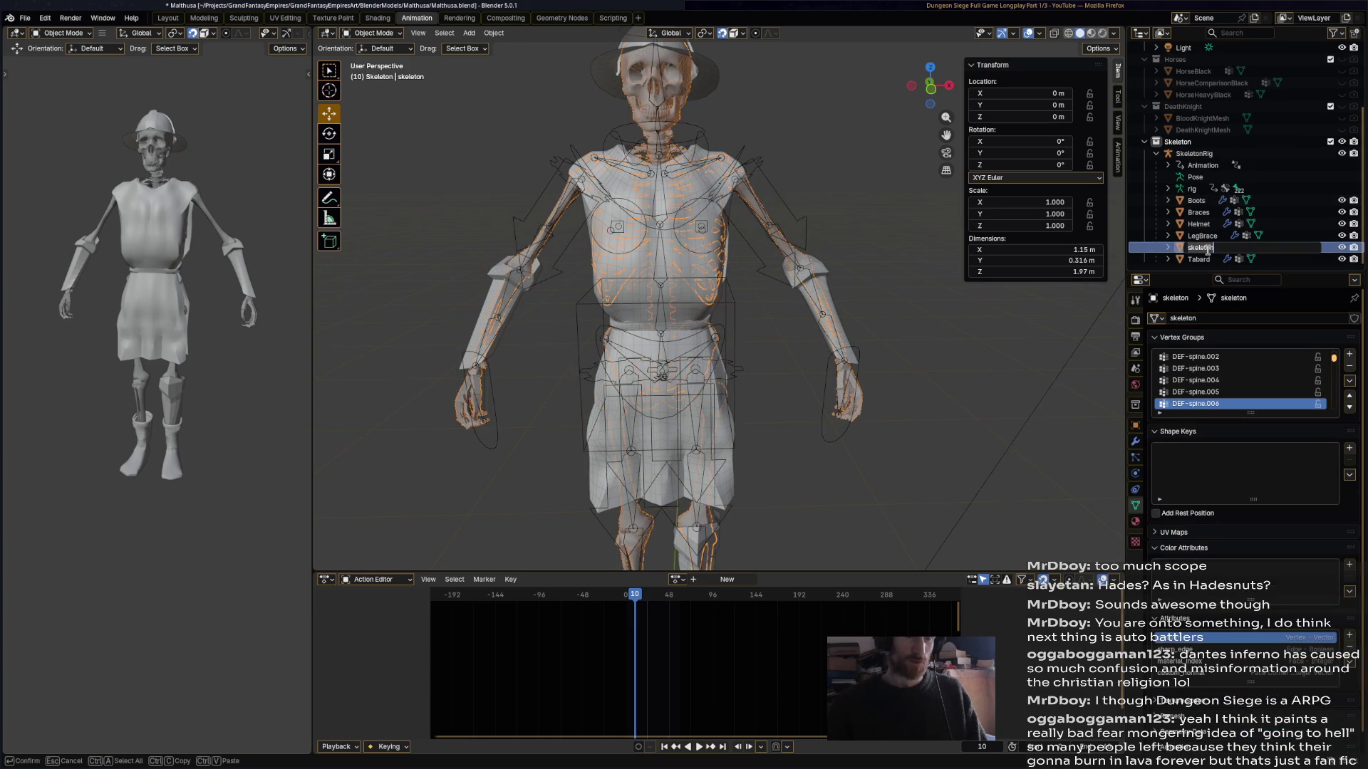
pyautogui.write('Skele')
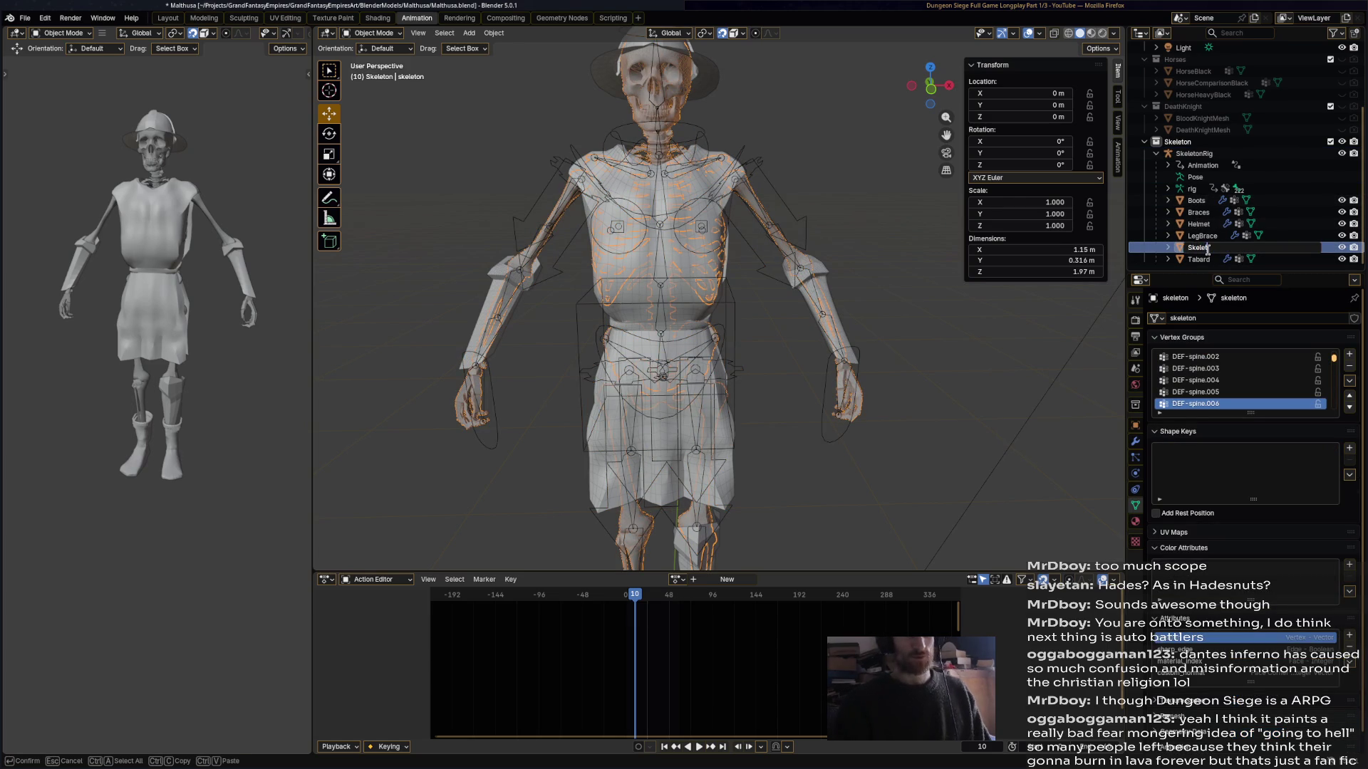
pyautogui.write('ton')
pyautogui.press('Return')
pyautogui.hotkey('ctrl', 's')
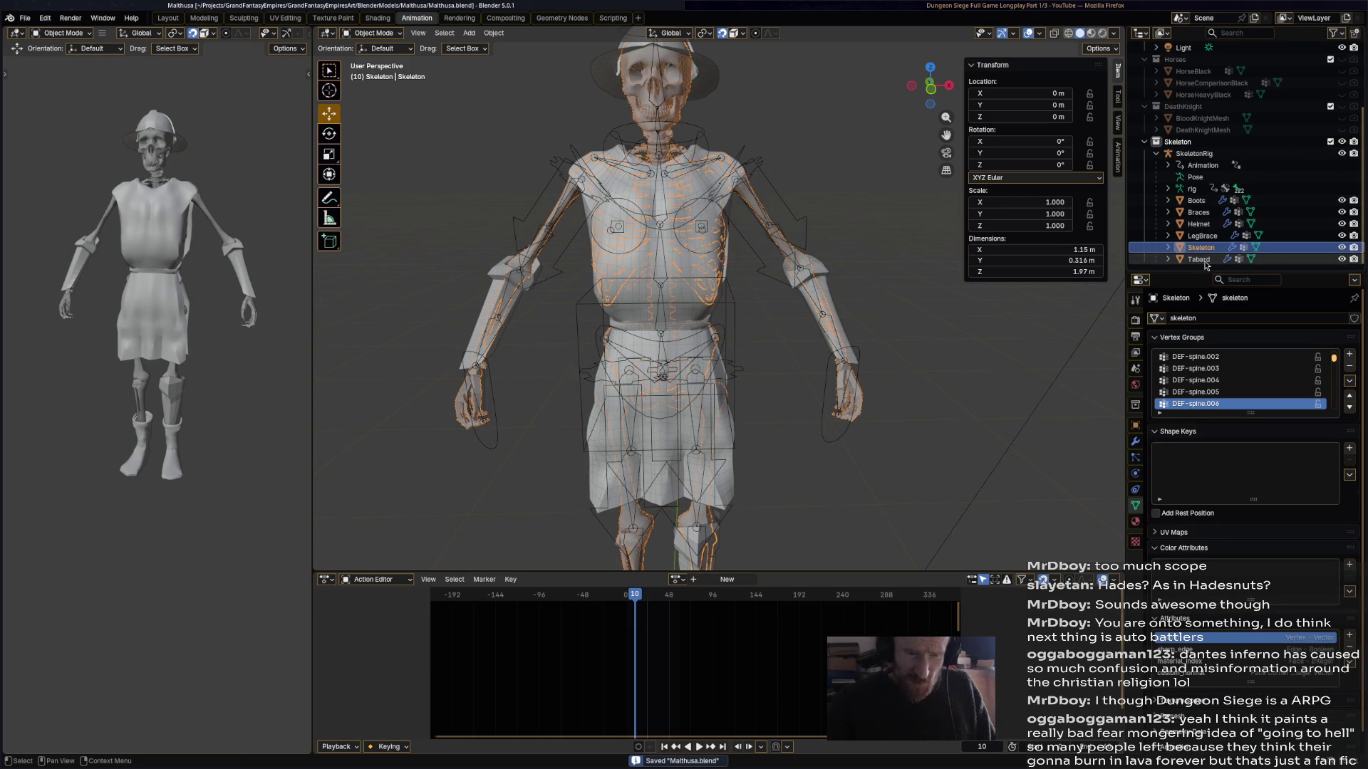
# - Join the Boots-through-Tabard meshes with Ctrl+J, rename the result and save
pyautogui.click(1199, 260)
pyautogui.keyDown('shift'); pyautogui.click(1204, 204); pyautogui.keyUp('shift')
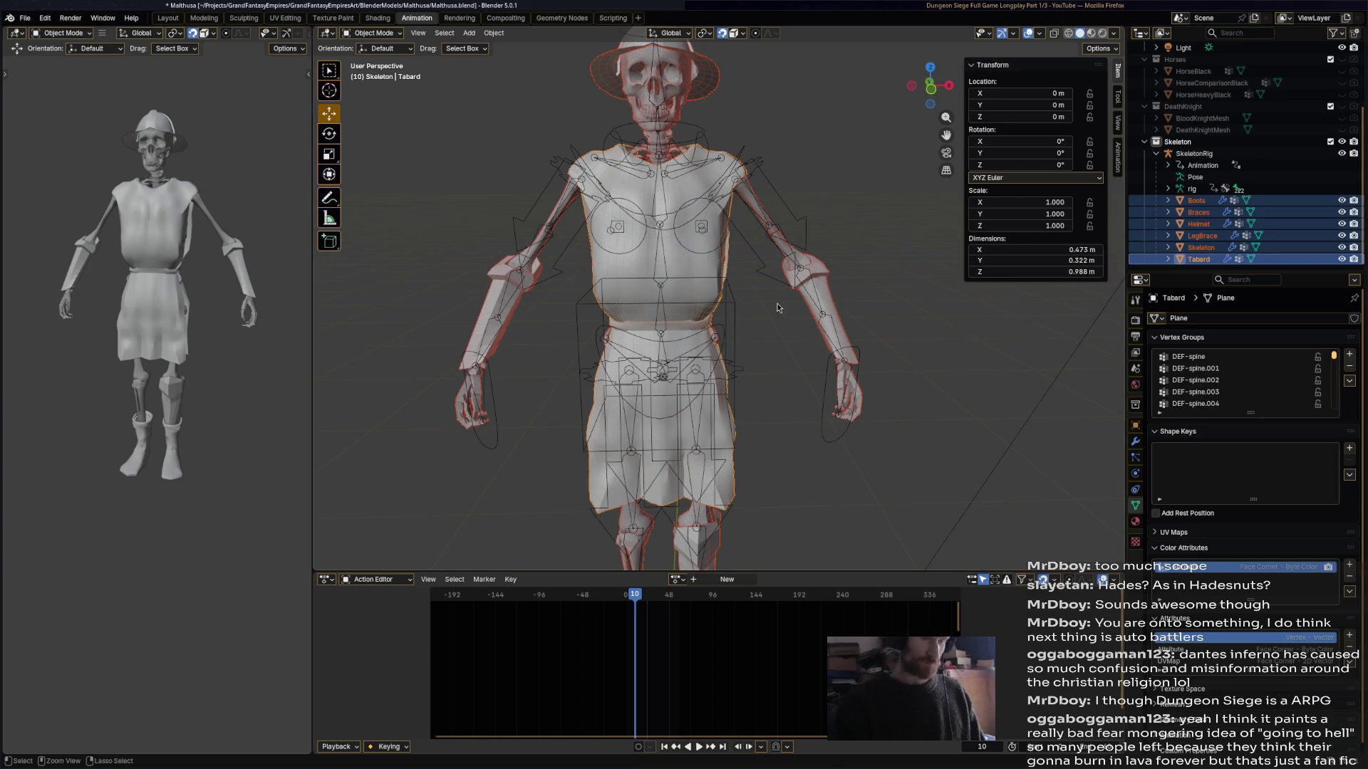
pyautogui.hotkey('ctrl', 'j')
pyautogui.doubleClick(1196, 260)
pyautogui.write('Skeleto')
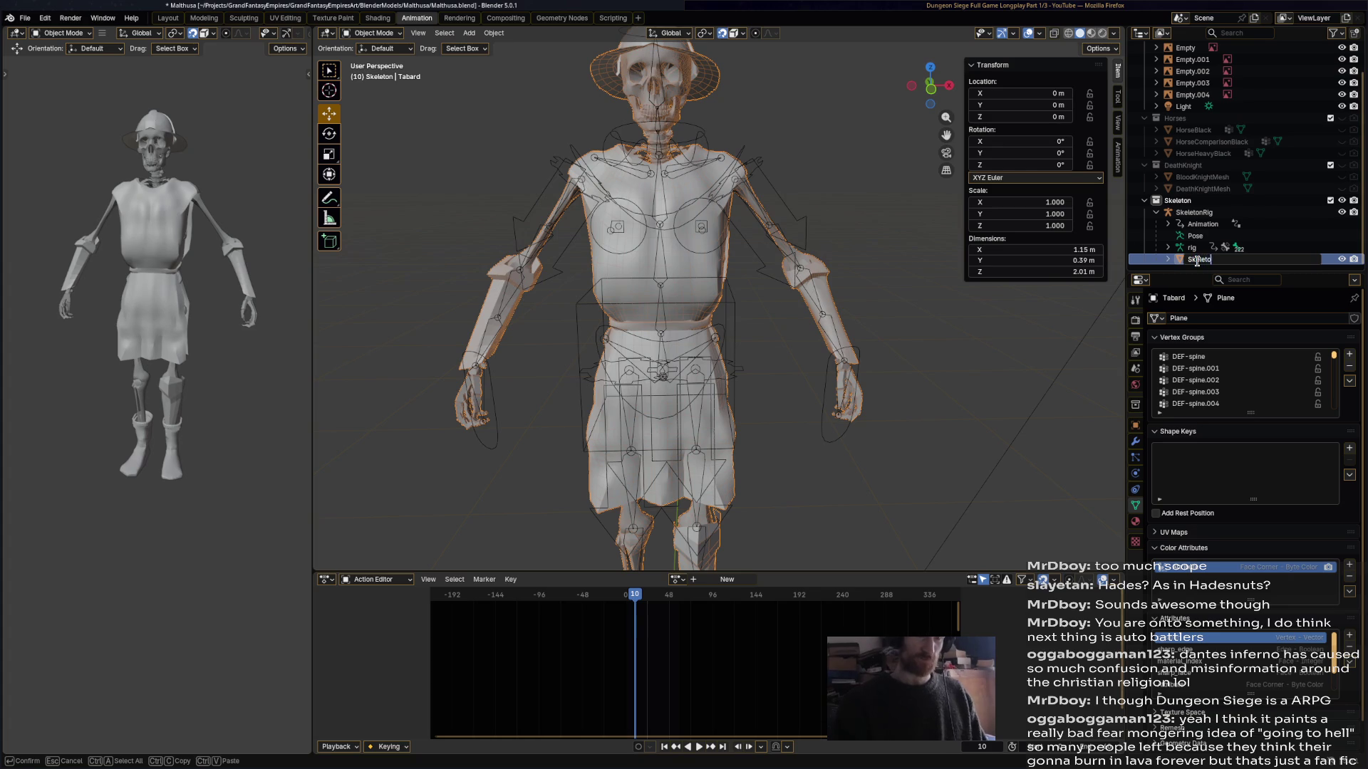
pyautogui.write('n')
pyautogui.press('Return')
pyautogui.hotkey('ctrl', 's')
# - Select Tabard, LegBrace, Helmet, Braces and Boots and join them into the Boots object
pyautogui.scroll(-4, 859, 228)
pyautogui.moveTo(833, 278)
pyautogui.mouseDown(button='middle')
pyautogui.moveTo(805, 294)
pyautogui.moveTo(801, 346)
pyautogui.moveTo(852, 337)
pyautogui.mouseUp(button='middle')
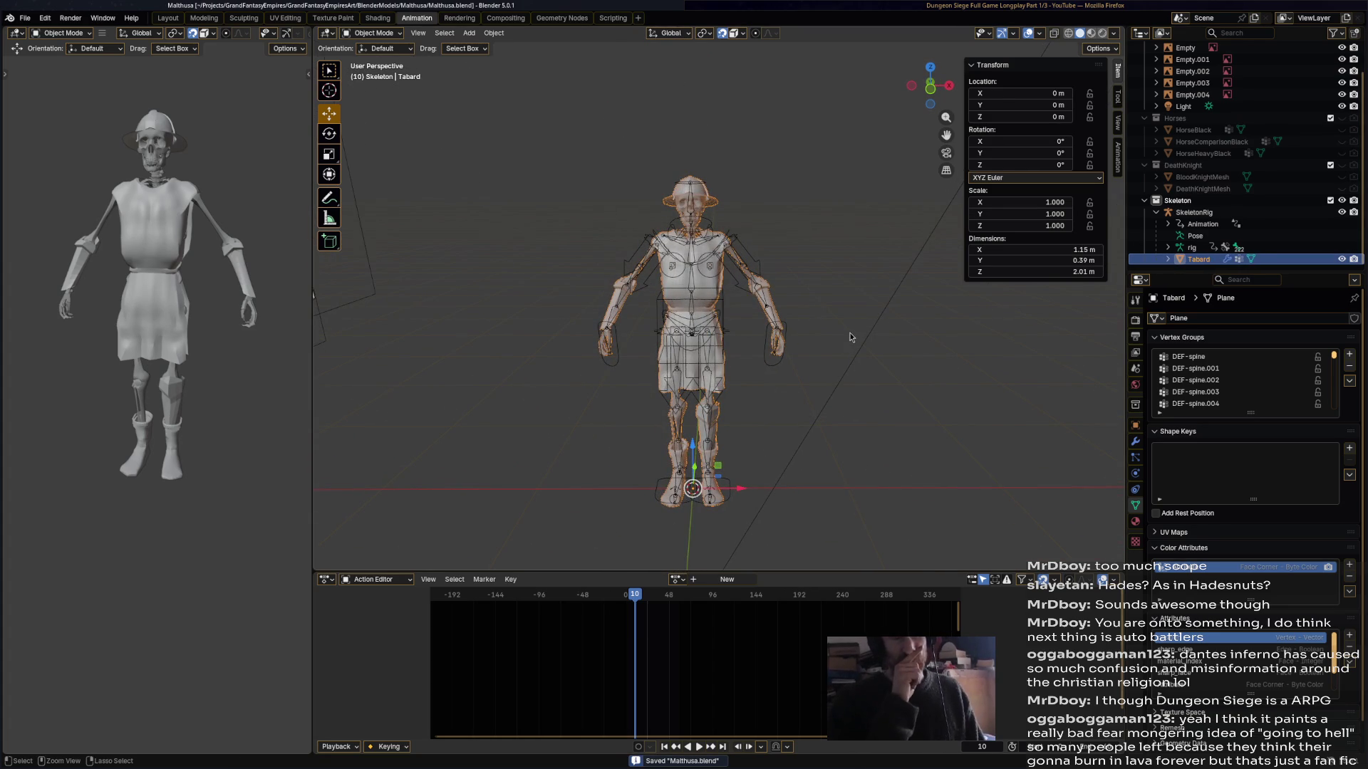
pyautogui.click(728, 333)
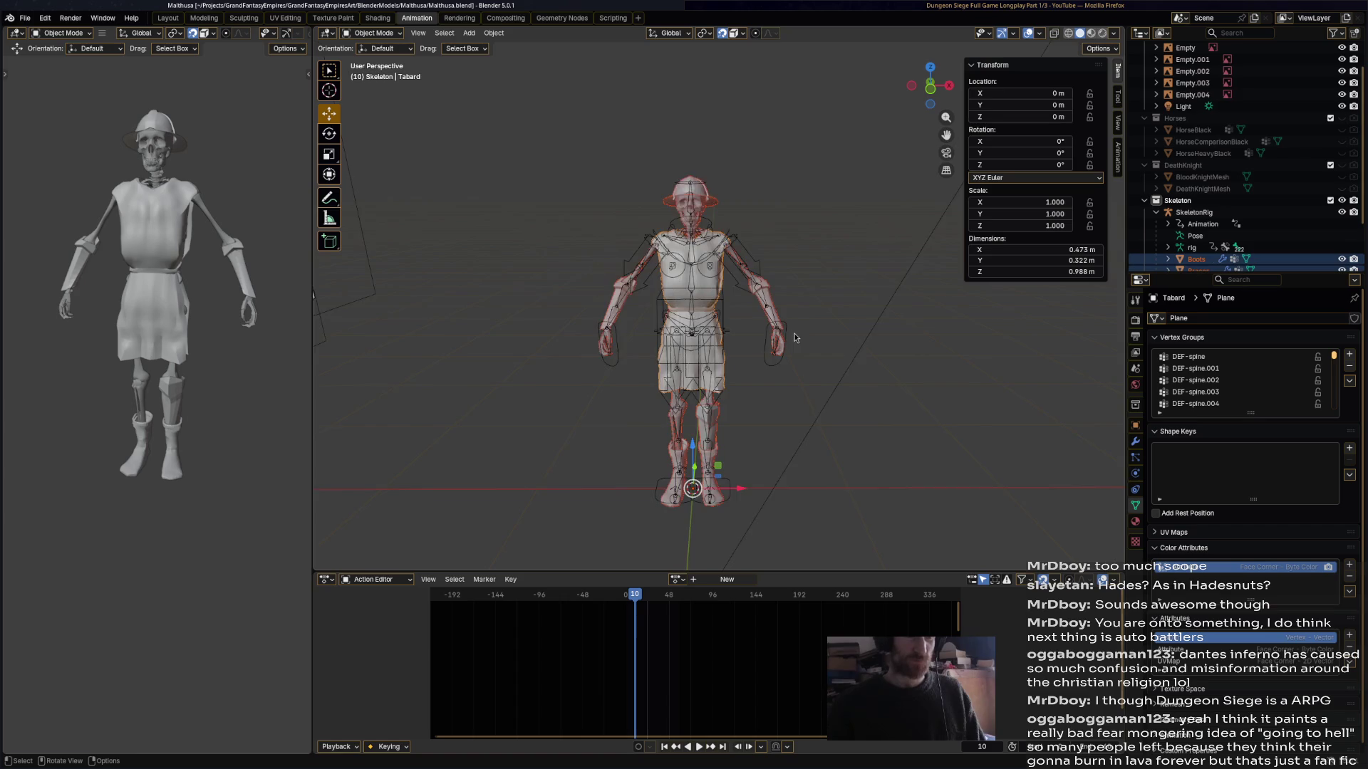
pyautogui.scroll(-2, 794, 332)
pyautogui.scroll(-2, 1211, 200)
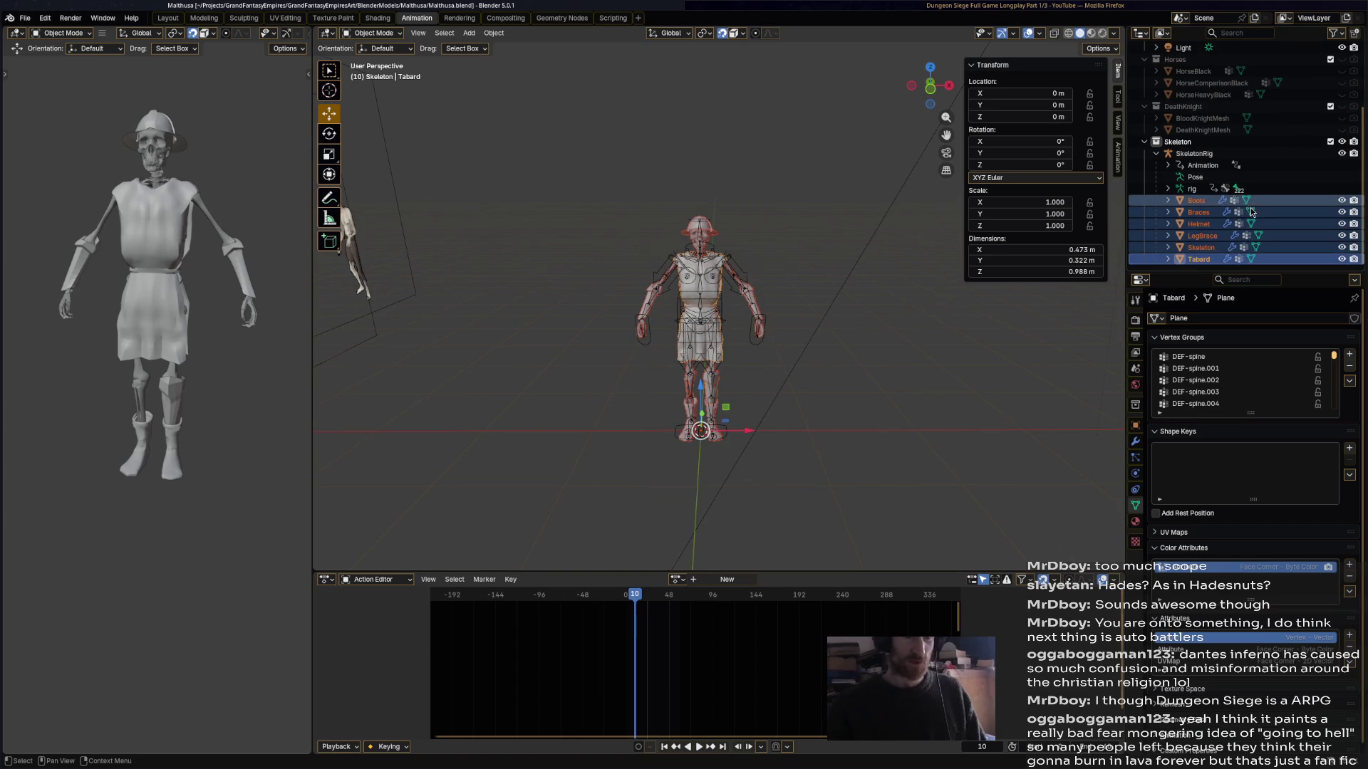
pyautogui.click(1199, 260)
pyautogui.keyDown('ctrl'); pyautogui.click(1202, 236); pyautogui.keyUp('ctrl')
pyautogui.keyDown('ctrl'); pyautogui.click(1199, 223); pyautogui.keyUp('ctrl')
pyautogui.keyDown('ctrl'); pyautogui.click(1204, 212); pyautogui.keyUp('ctrl')
pyautogui.keyDown('ctrl'); pyautogui.click(1196, 200); pyautogui.keyUp('ctrl')
pyautogui.moveTo(841, 352)
pyautogui.mouseDown(button='middle')
pyautogui.moveTo(812, 357)
pyautogui.moveTo(866, 385)
pyautogui.moveTo(865, 320)
pyautogui.mouseUp(button='middle')
pyautogui.scroll(2, 865, 385)
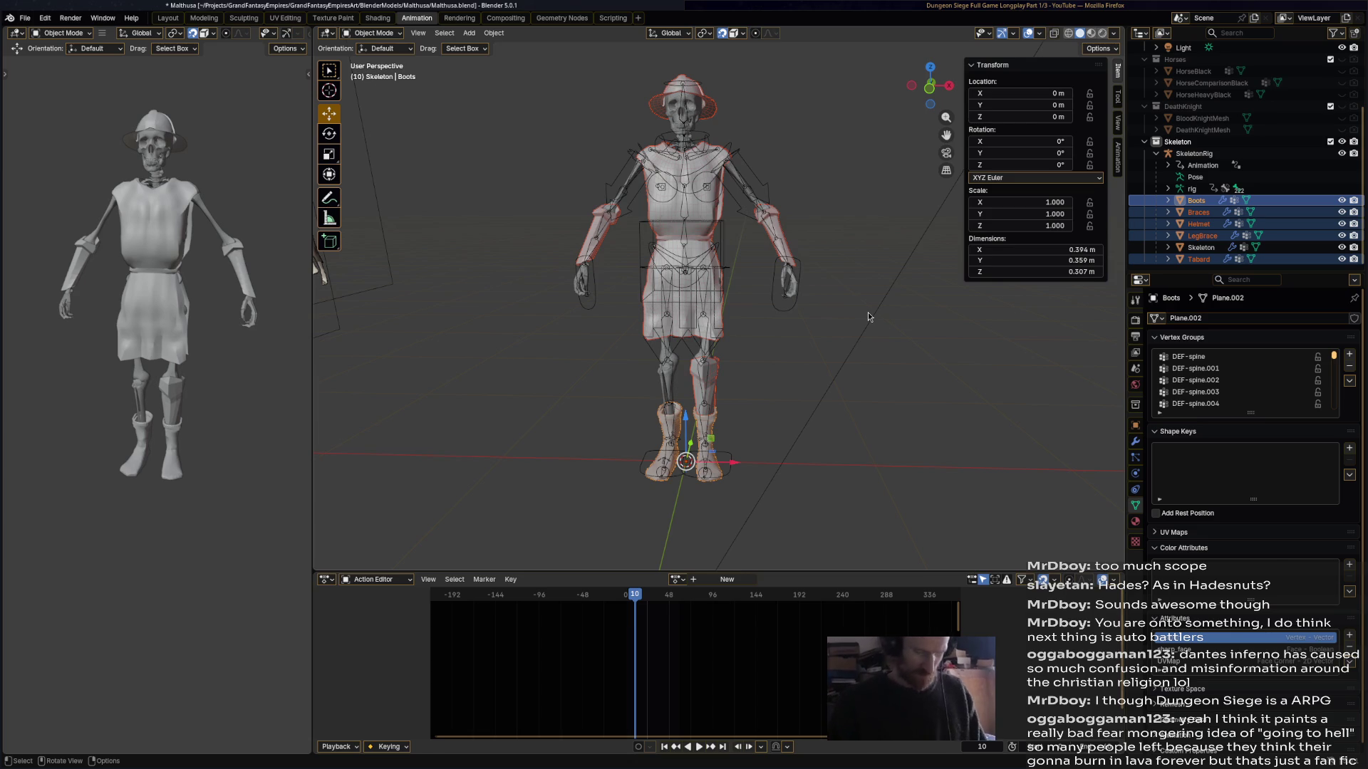
pyautogui.hotkey('ctrl', 'j')
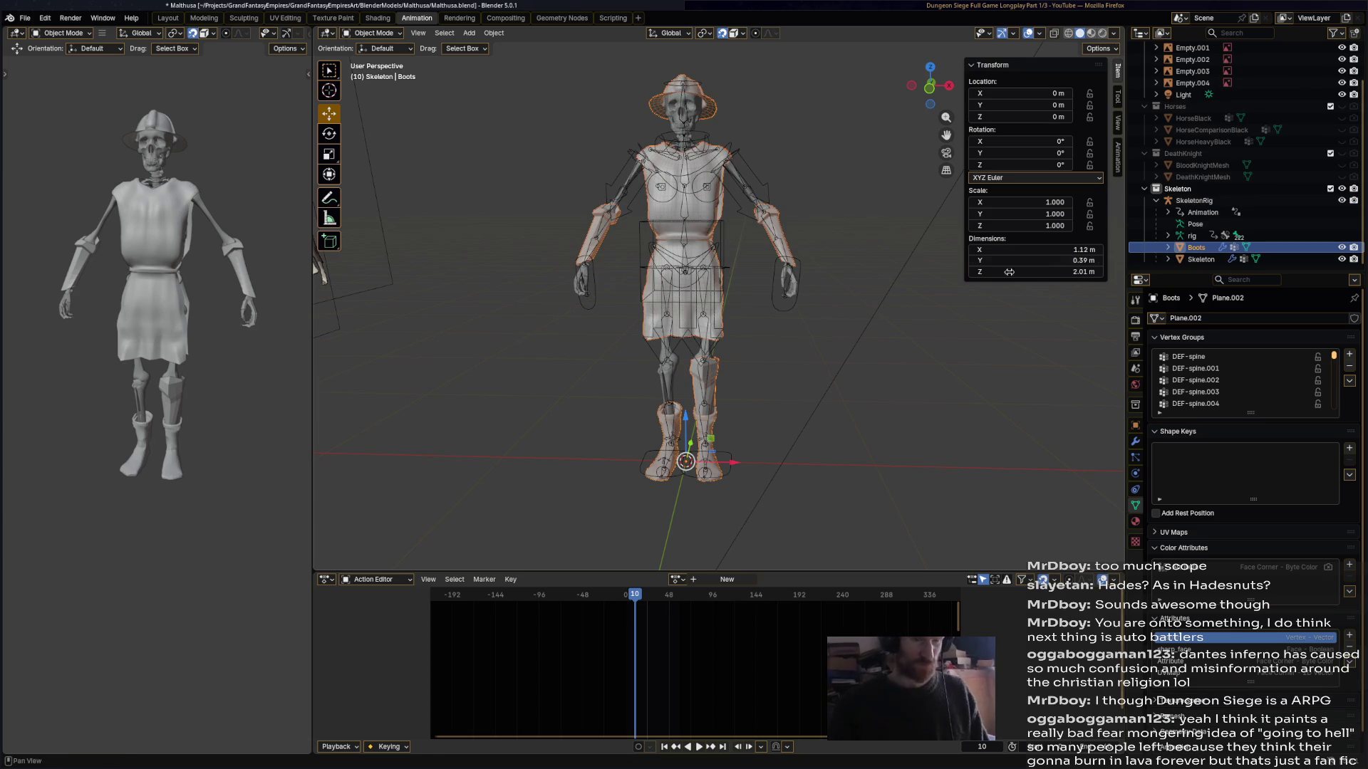
# - Rename the merged Boots object to SkeletonClothes and save the file
pyautogui.doubleClick(1196, 247)
pyautogui.write('Skele')
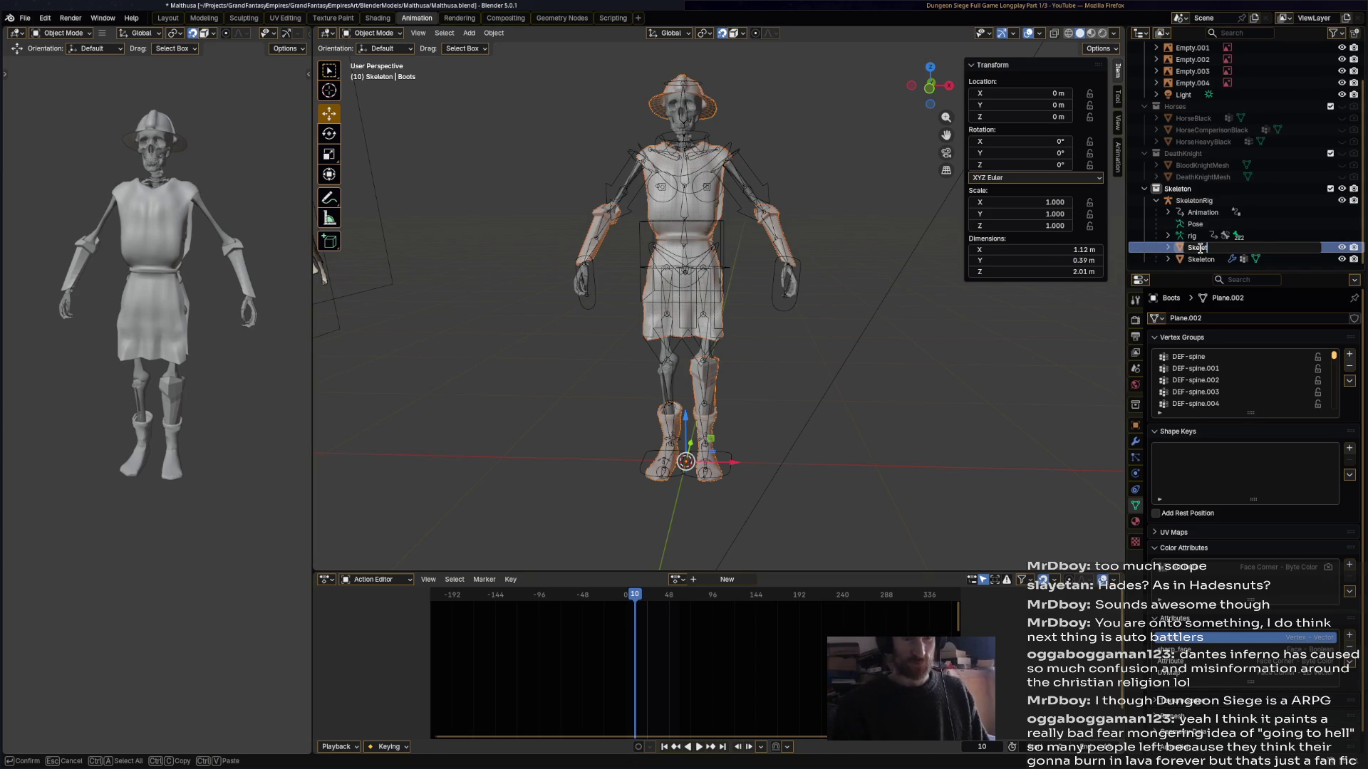
pyautogui.write('onClothes')
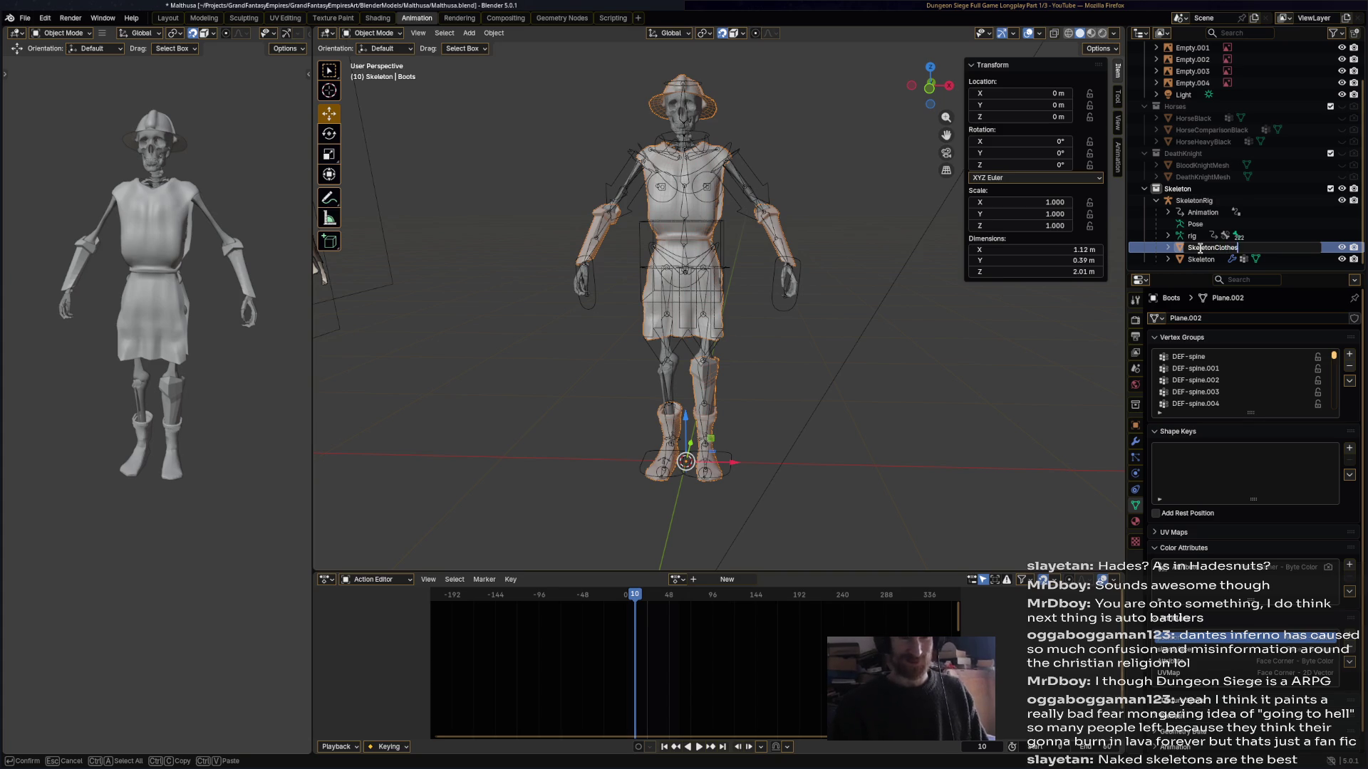
pyautogui.press('Return')
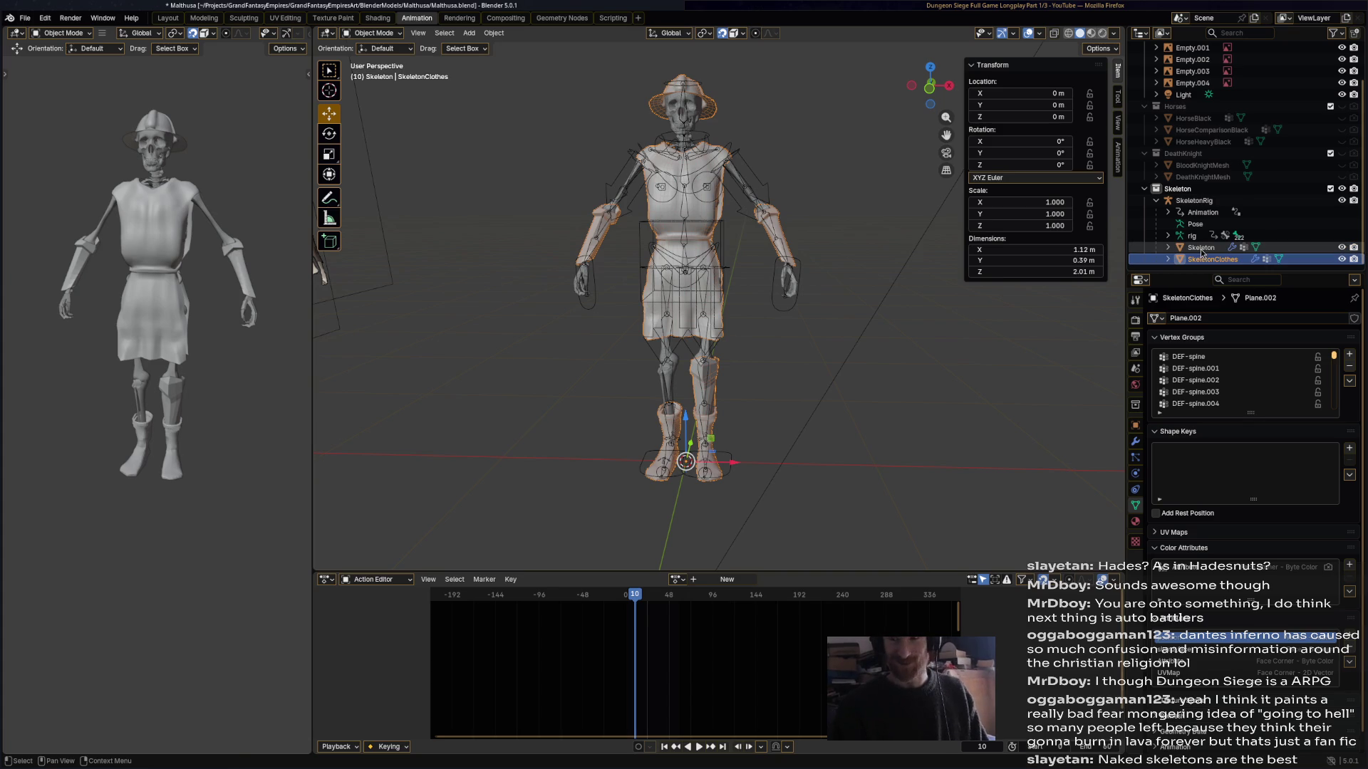
pyautogui.hotkey('ctrl', 's')
pyautogui.moveTo(905, 421)
pyautogui.mouseDown(button='middle')
pyautogui.moveTo(864, 411)
pyautogui.moveTo(798, 435)
pyautogui.moveTo(739, 281)
pyautogui.mouseUp(button='middle')
# - Apply Shade Auto Smooth to SkeletonClothes and save the file
pyautogui.click(798, 435)
pyautogui.scroll(4, 798, 435)
pyautogui.scroll(-2, 739, 282)
pyautogui.scroll(4, 709, 329)
pyautogui.click(594, 114)
pyautogui.click(614, 102)
pyautogui.rightClick(573, 314)
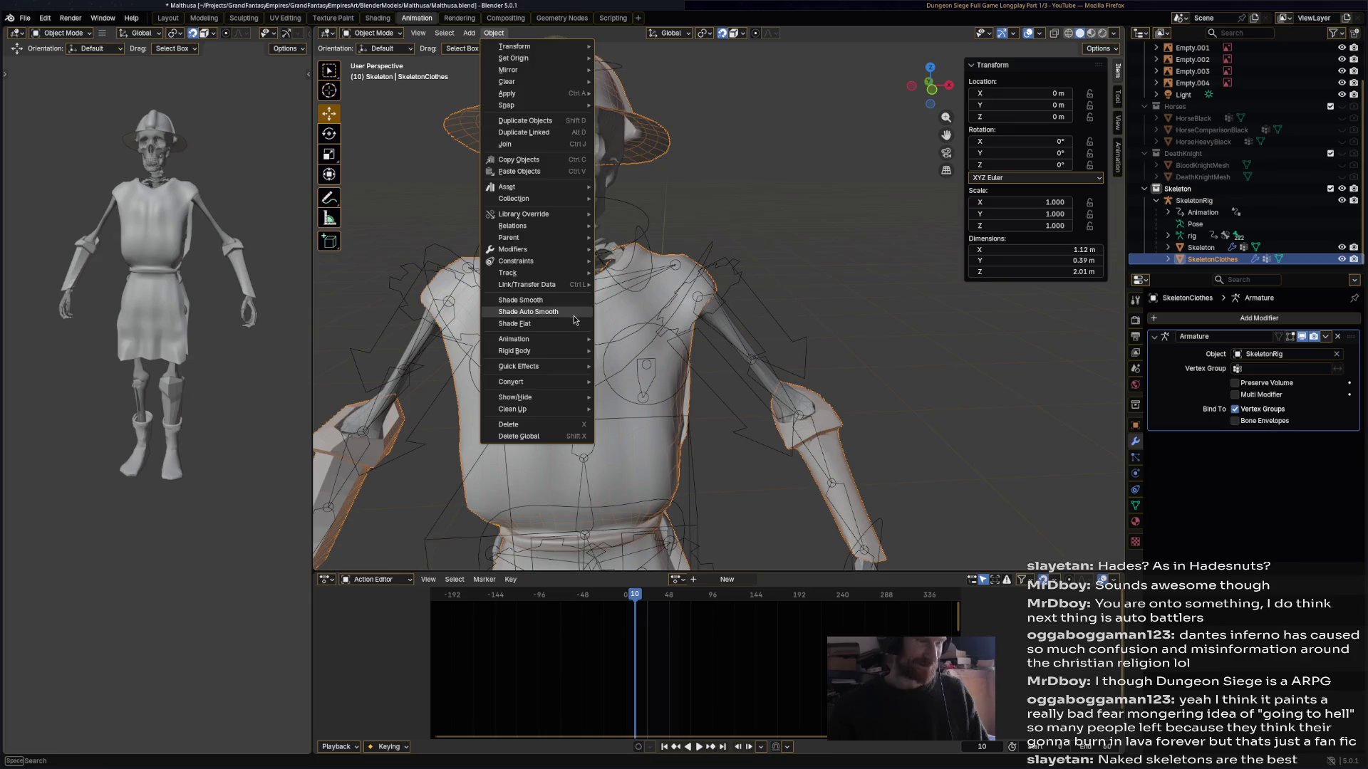
pyautogui.click(576, 315)
pyautogui.click(952, 319)
pyautogui.scroll(-3, 952, 320)
pyautogui.hotkey('ctrl', 's')
# - Hide SkeletonClothes with its Outliner eye icon, select the rig and go to the Shading workspace
pyautogui.moveTo(918, 319)
pyautogui.mouseDown(button='middle')
pyautogui.moveTo(872, 391)
pyautogui.moveTo(862, 235)
pyautogui.moveTo(675, 206)
pyautogui.moveTo(788, 210)
pyautogui.mouseUp(button='middle')
pyautogui.click(675, 206)
pyautogui.scroll(-4, 787, 215)
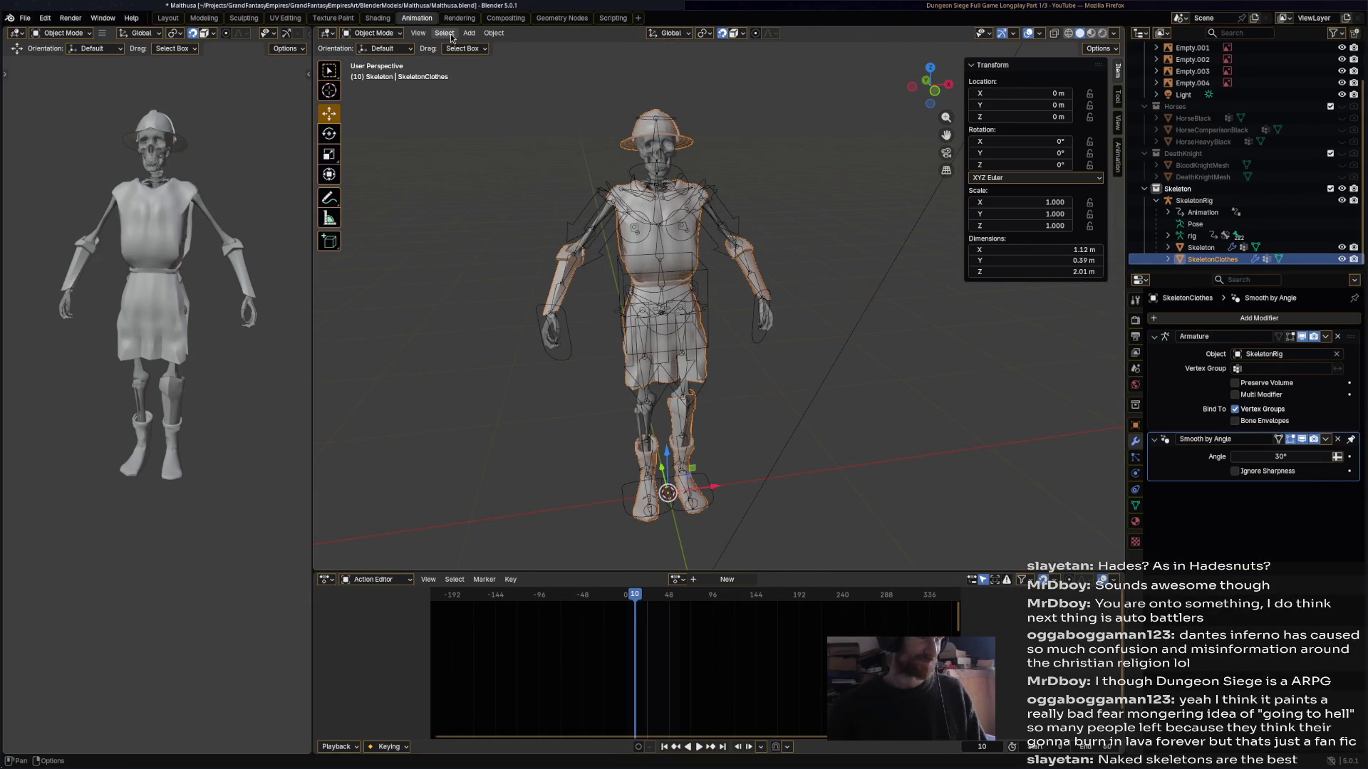
pyautogui.click(1344, 261)
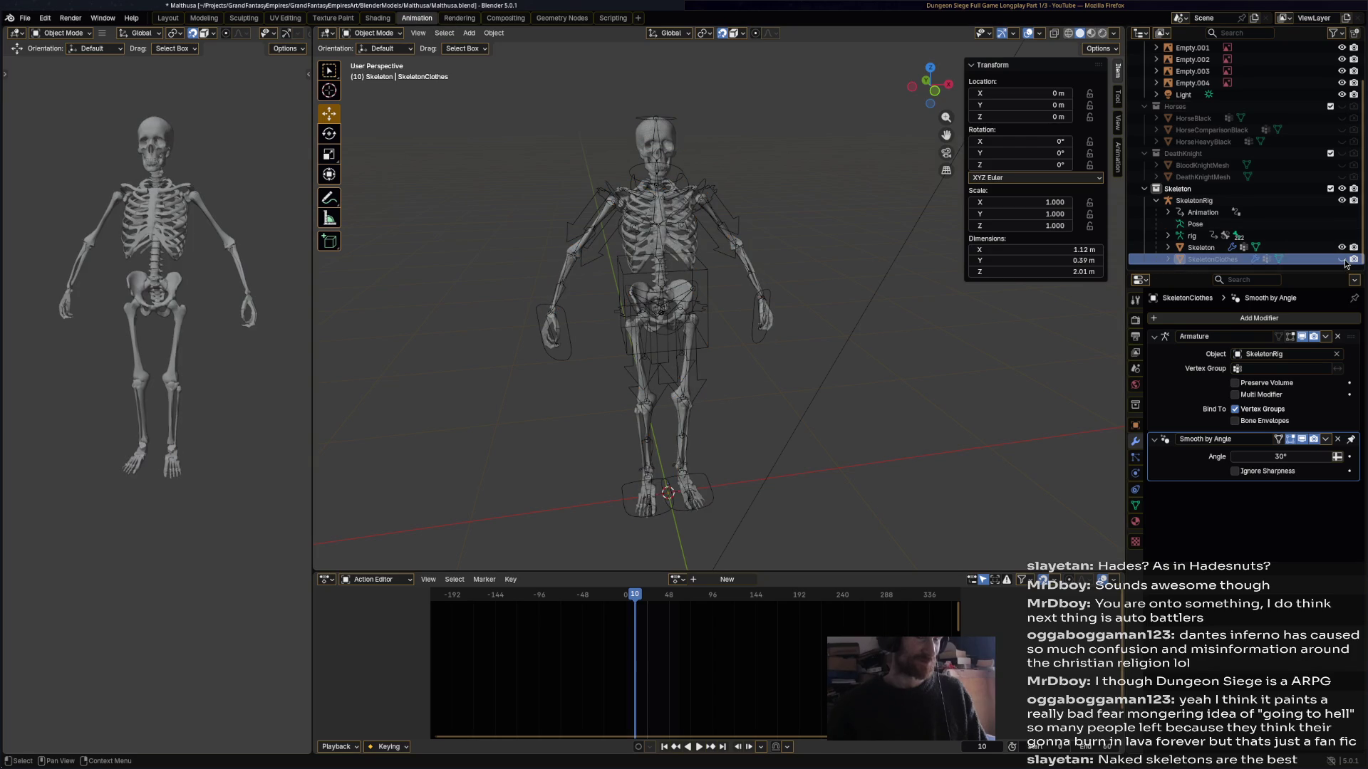
pyautogui.click(684, 220)
pyautogui.click(377, 18)
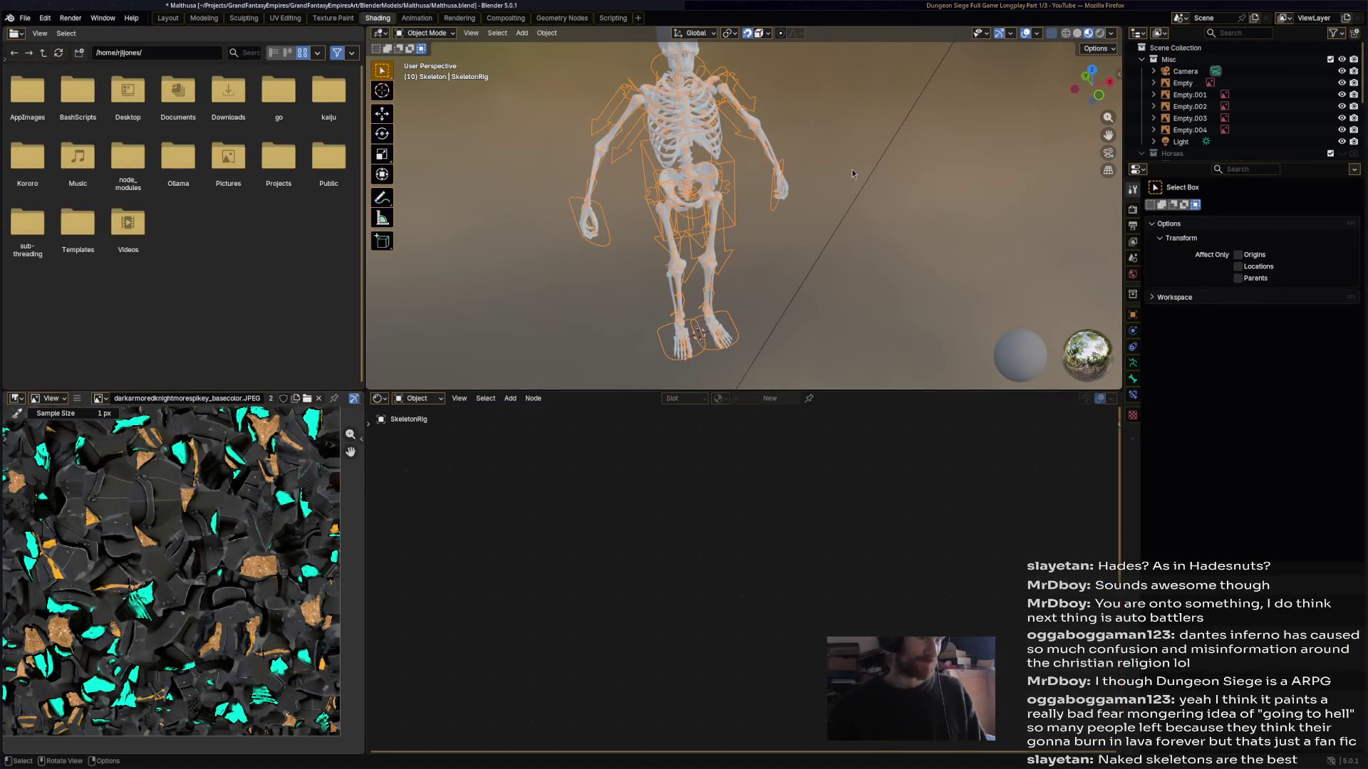
# - Select the skeleton mesh and add a Color Attribute node to its material
pyautogui.click(766, 138)
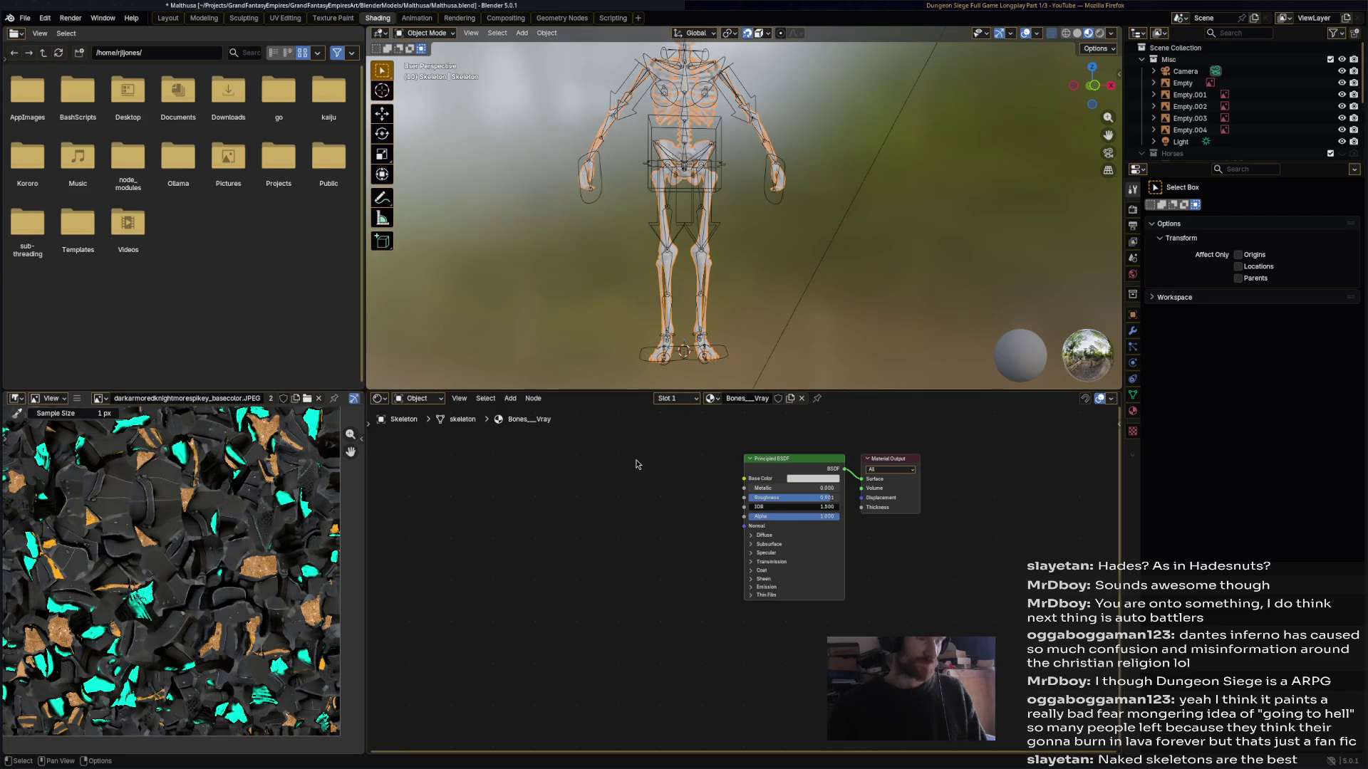
pyautogui.rightClick(634, 460)
pyautogui.moveTo(633, 464)
pyautogui.moveTo(722, 462)
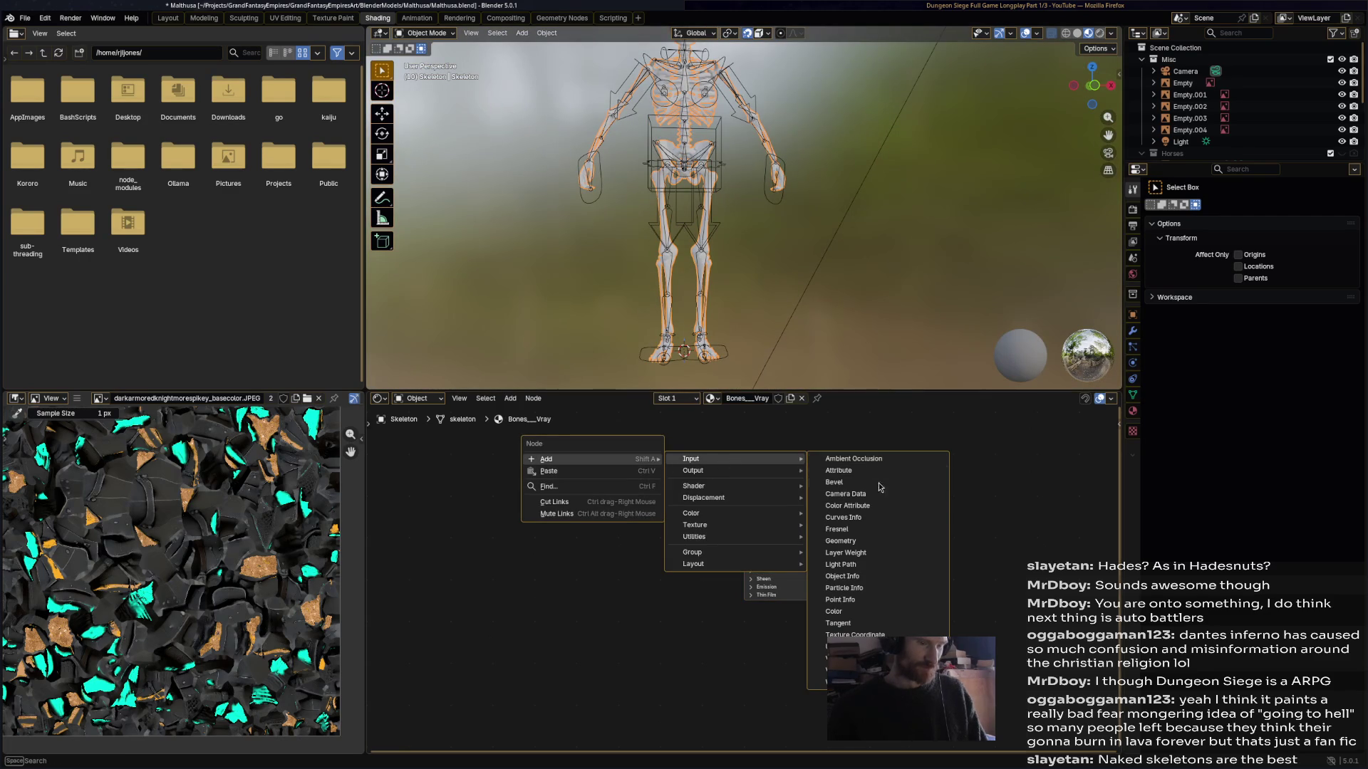
pyautogui.click(889, 512)
pyautogui.click(589, 439)
pyautogui.click(621, 475)
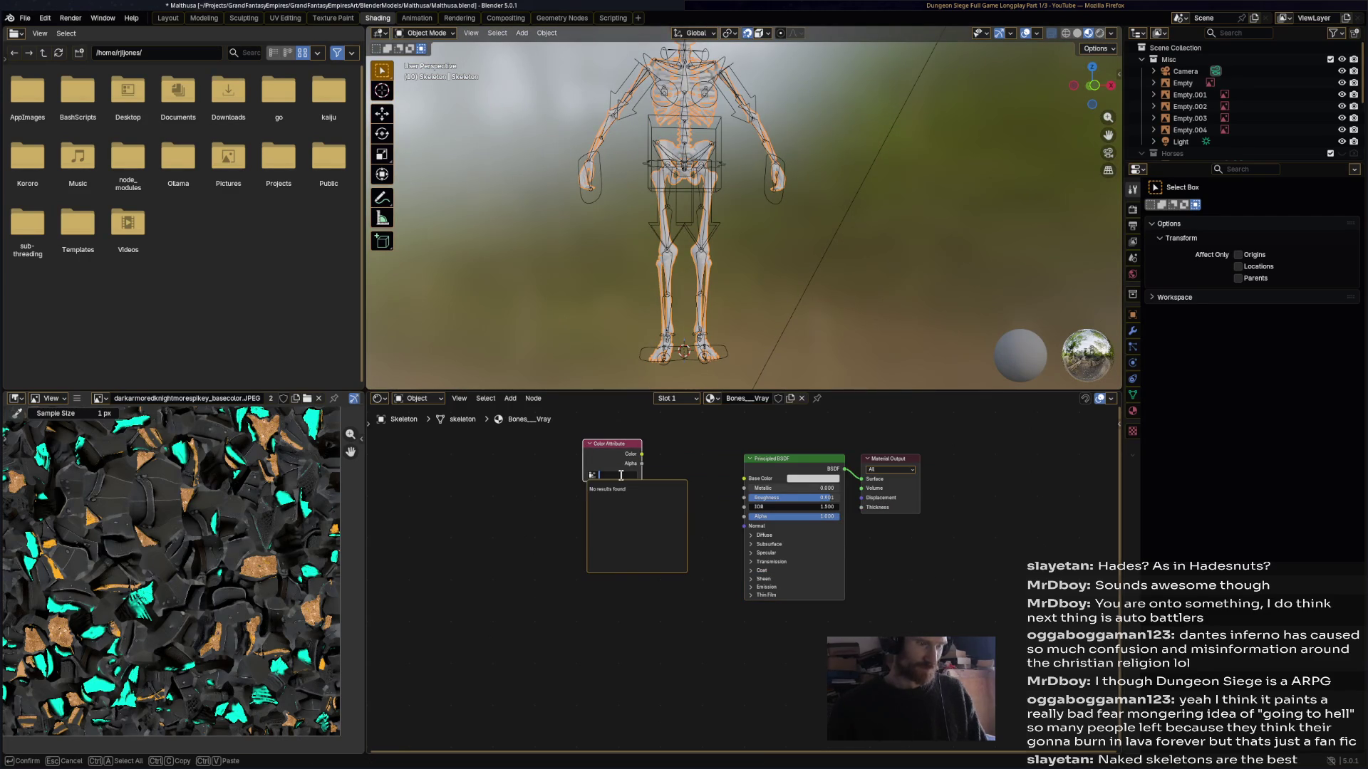
# - Switch to Vertex Paint, set the node to Attribute, link Color to Base Color and save
pyautogui.click(441, 37)
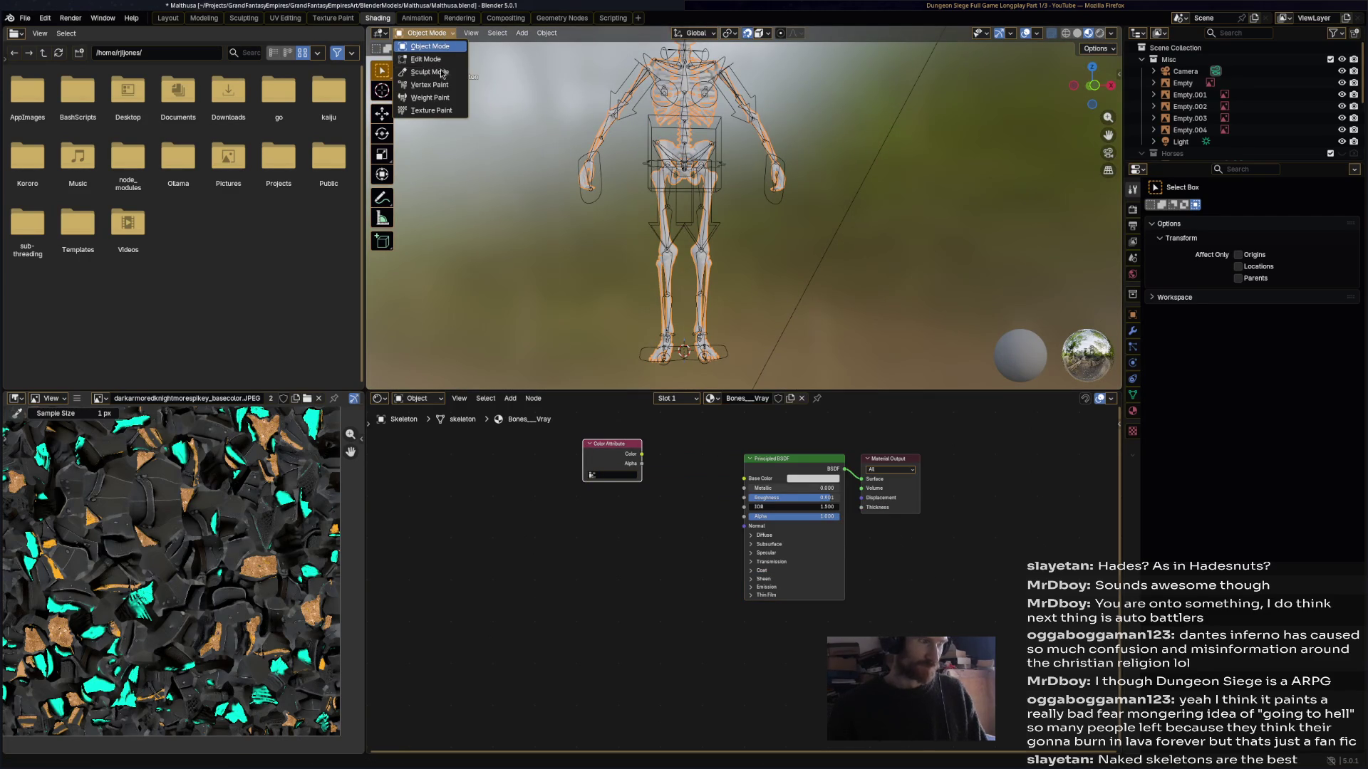
pyautogui.click(438, 85)
pyautogui.click(621, 476)
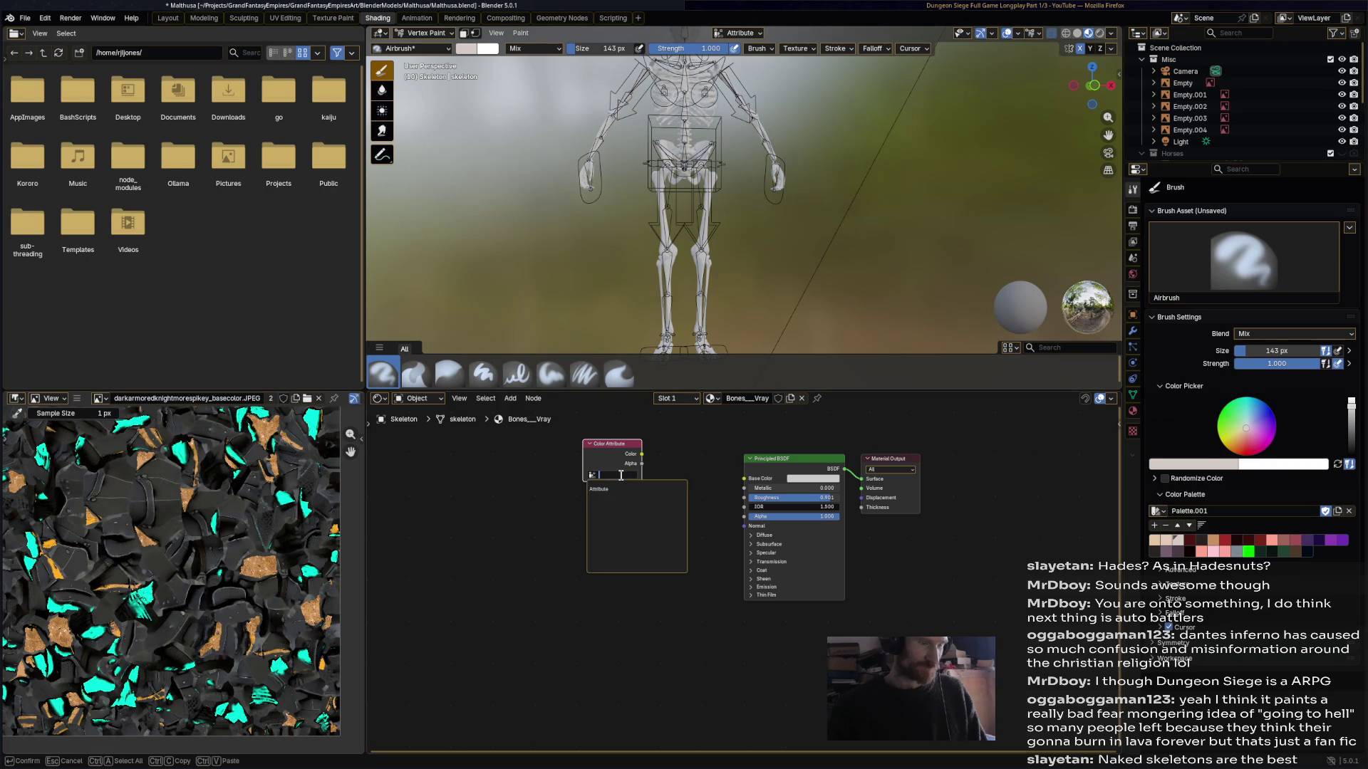
pyautogui.click(621, 490)
pyautogui.moveTo(643, 459); pyautogui.dragTo(744, 478)
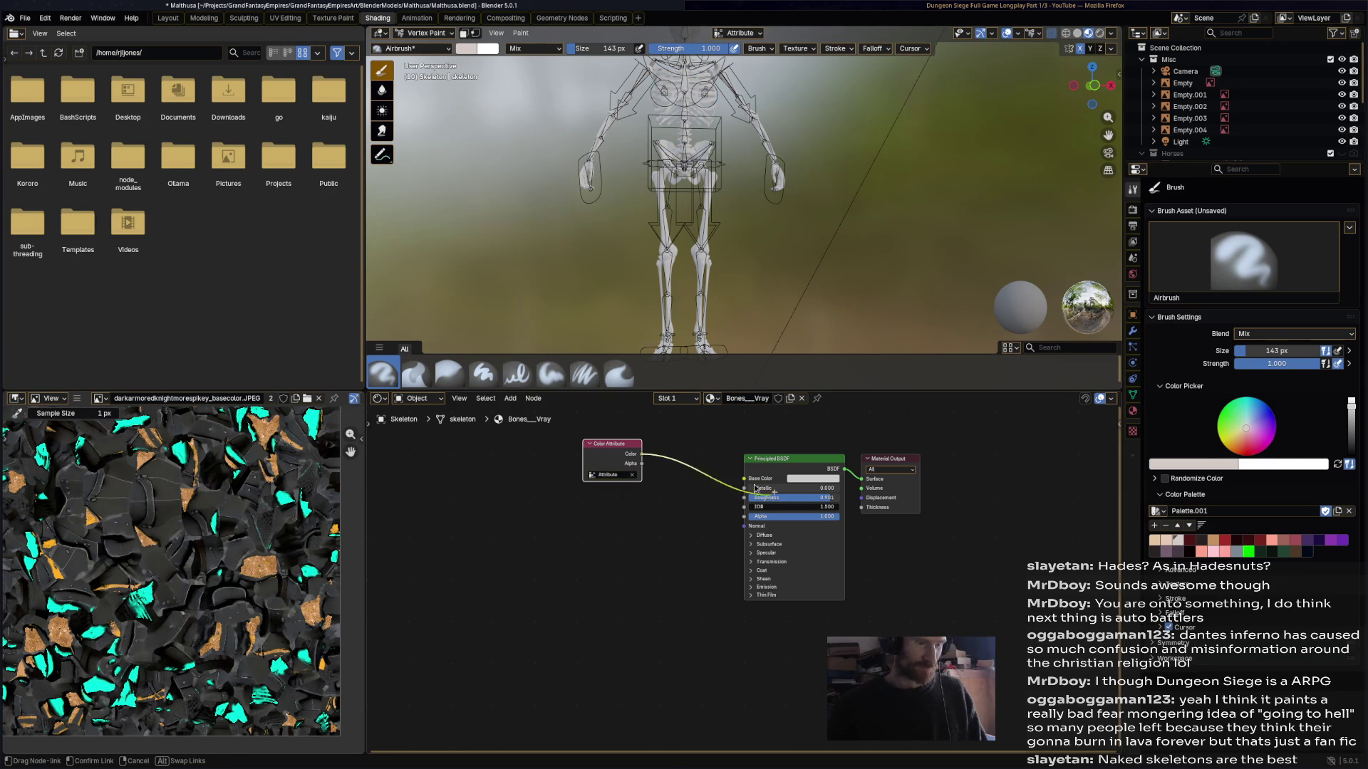
pyautogui.scroll(3, 751, 192)
pyautogui.scroll(1, 751, 192)
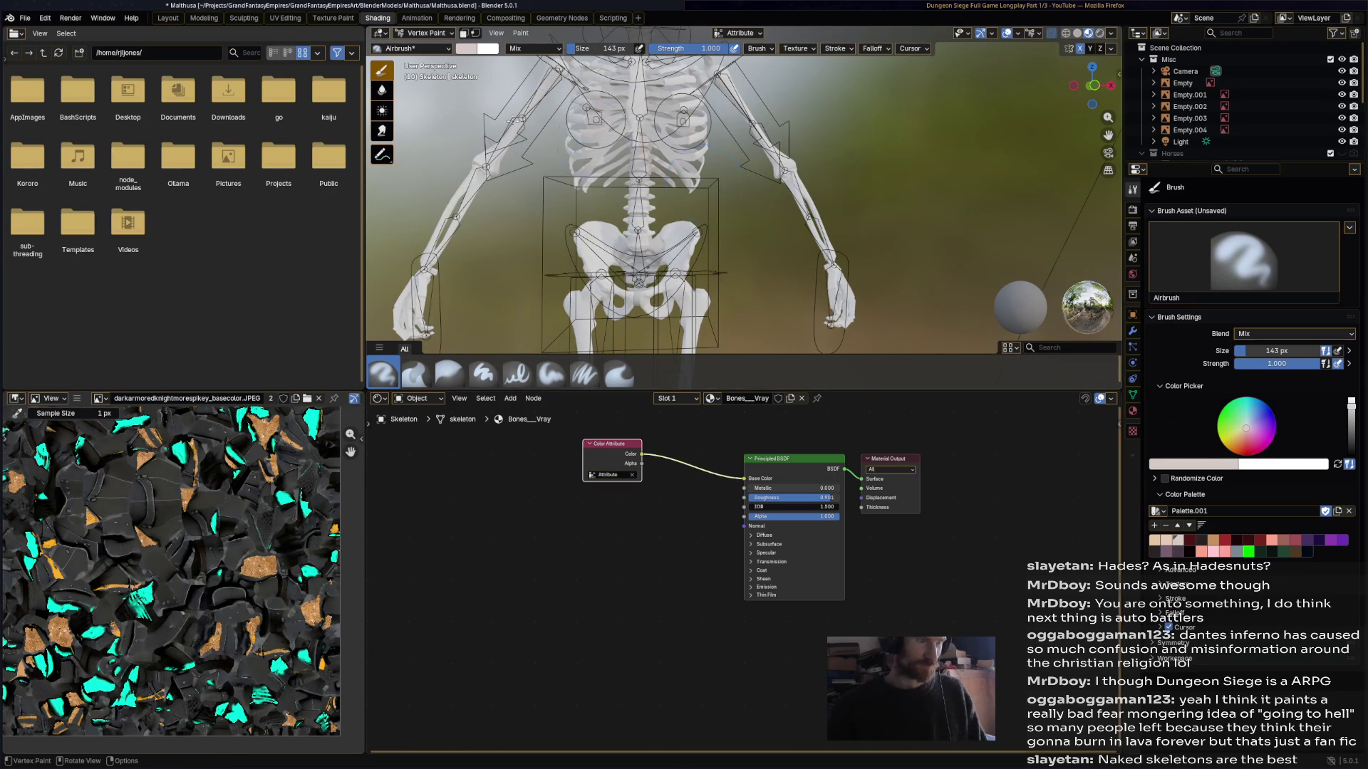
pyautogui.click(438, 47)
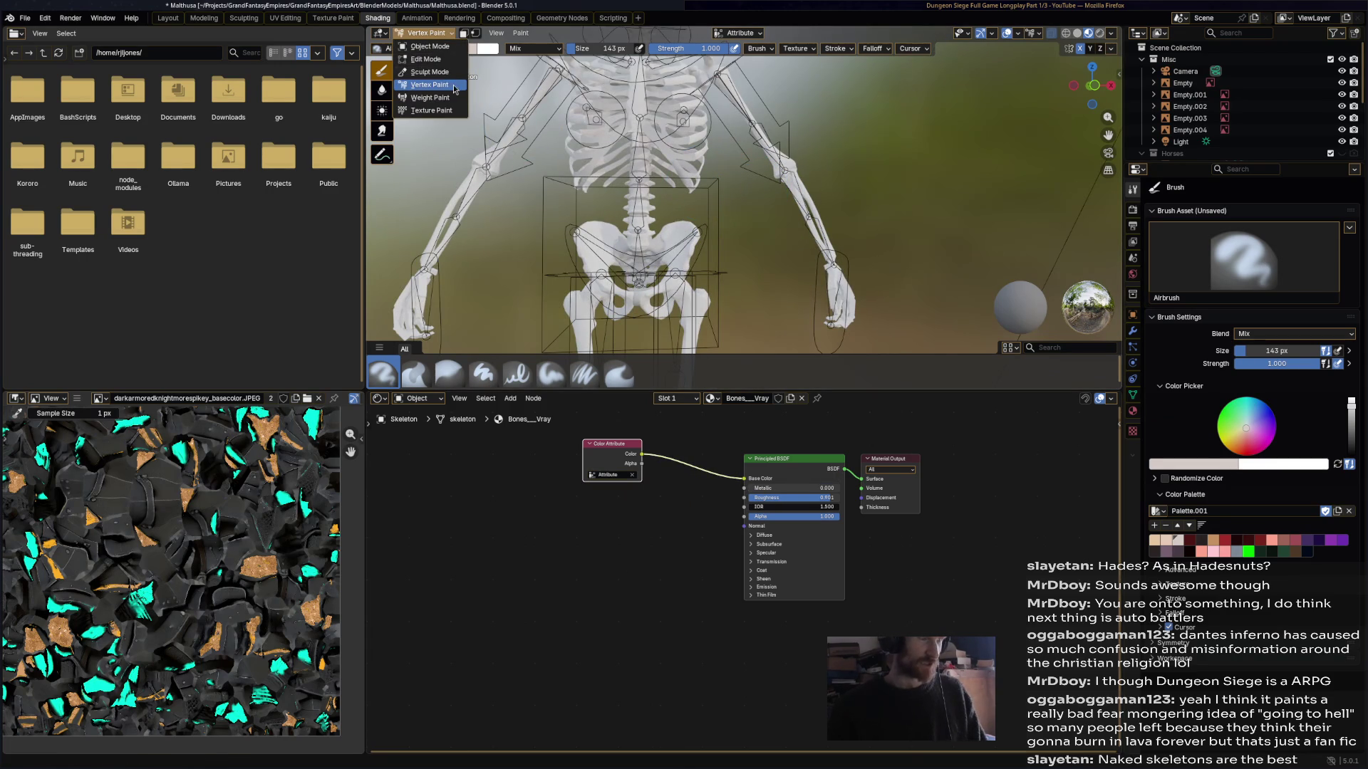
pyautogui.hotkey('ctrl', 's')
# - Return to the Animation workspace and orbit around the skeleton's pelvis
pyautogui.moveTo(741, 203)
pyautogui.mouseDown(button='middle')
pyautogui.moveTo(761, 190)
pyautogui.moveTo(584, 128)
pyautogui.mouseUp(button='middle')
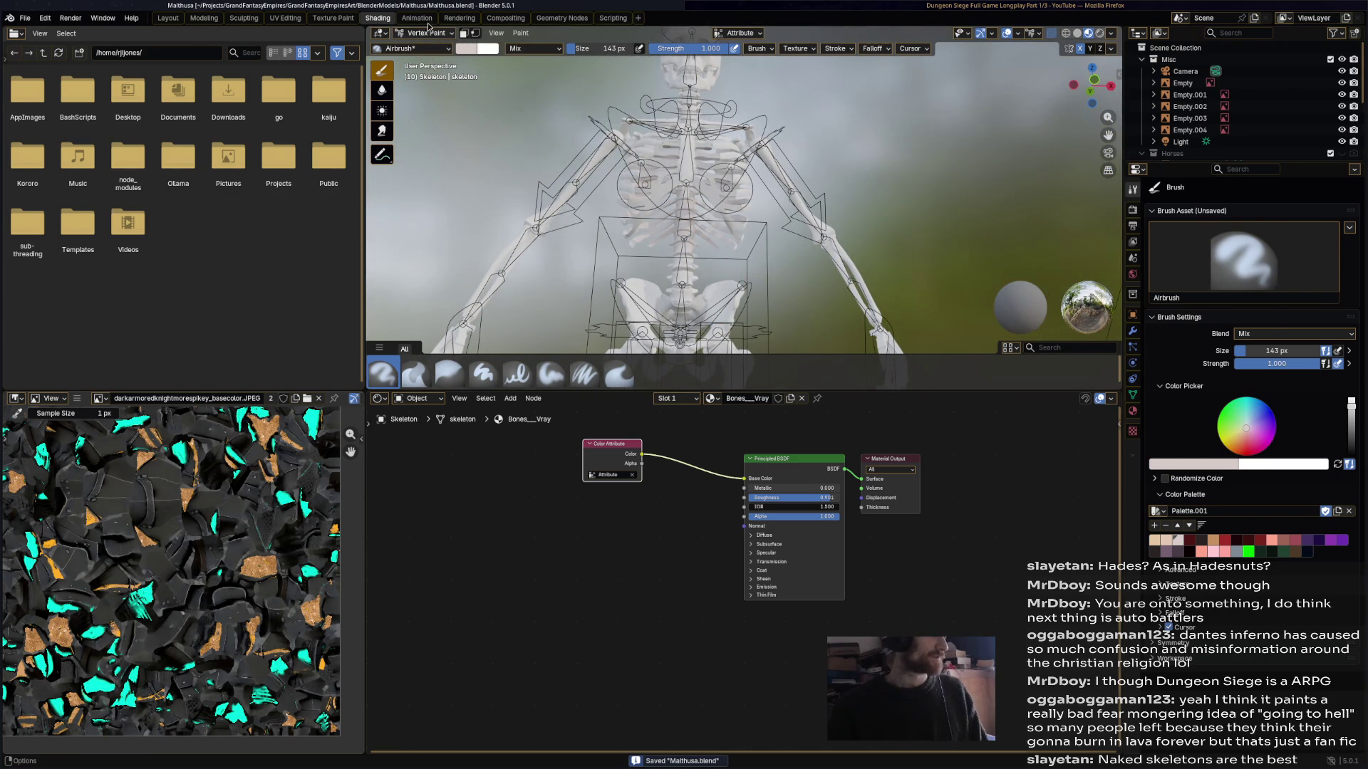
pyautogui.click(417, 18)
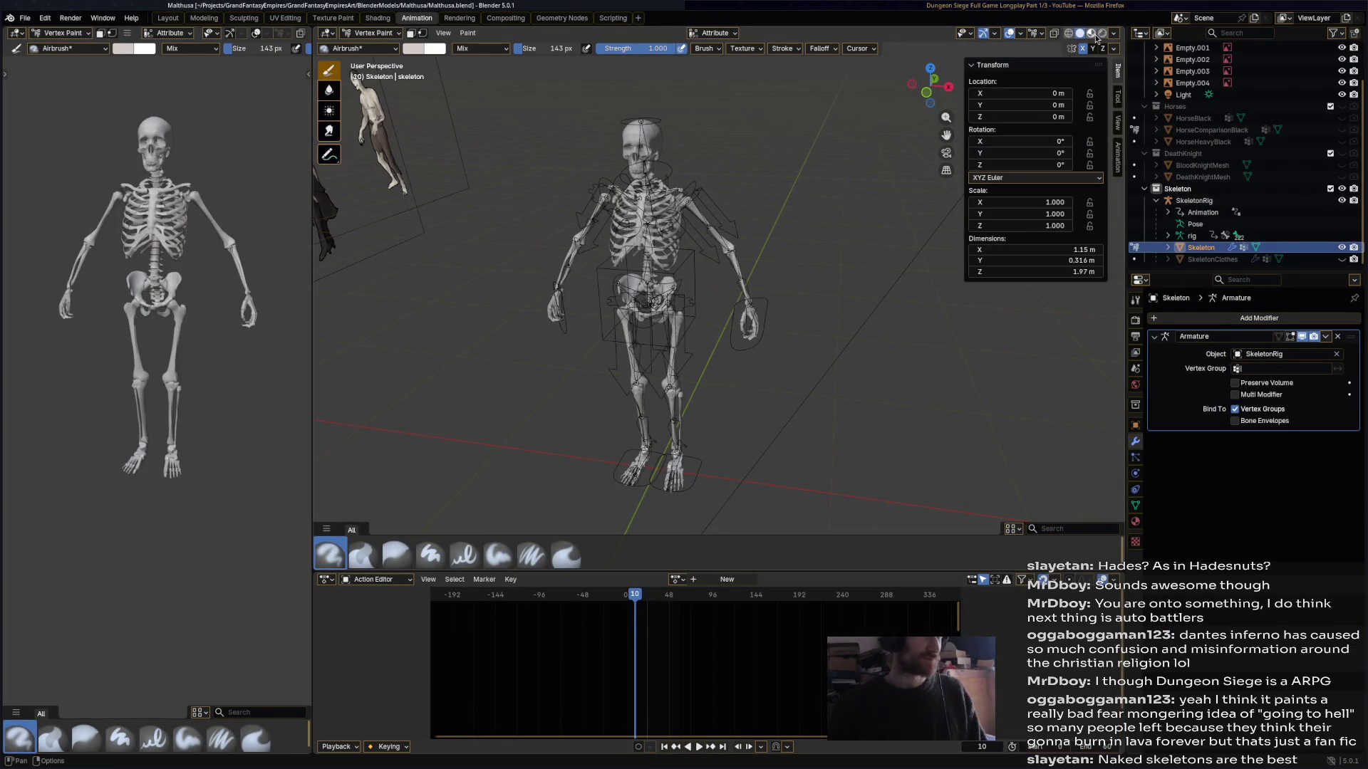
pyautogui.scroll(5, 624, 255)
pyautogui.moveTo(620, 257); pyautogui.dragTo(606, 311, button='middle')
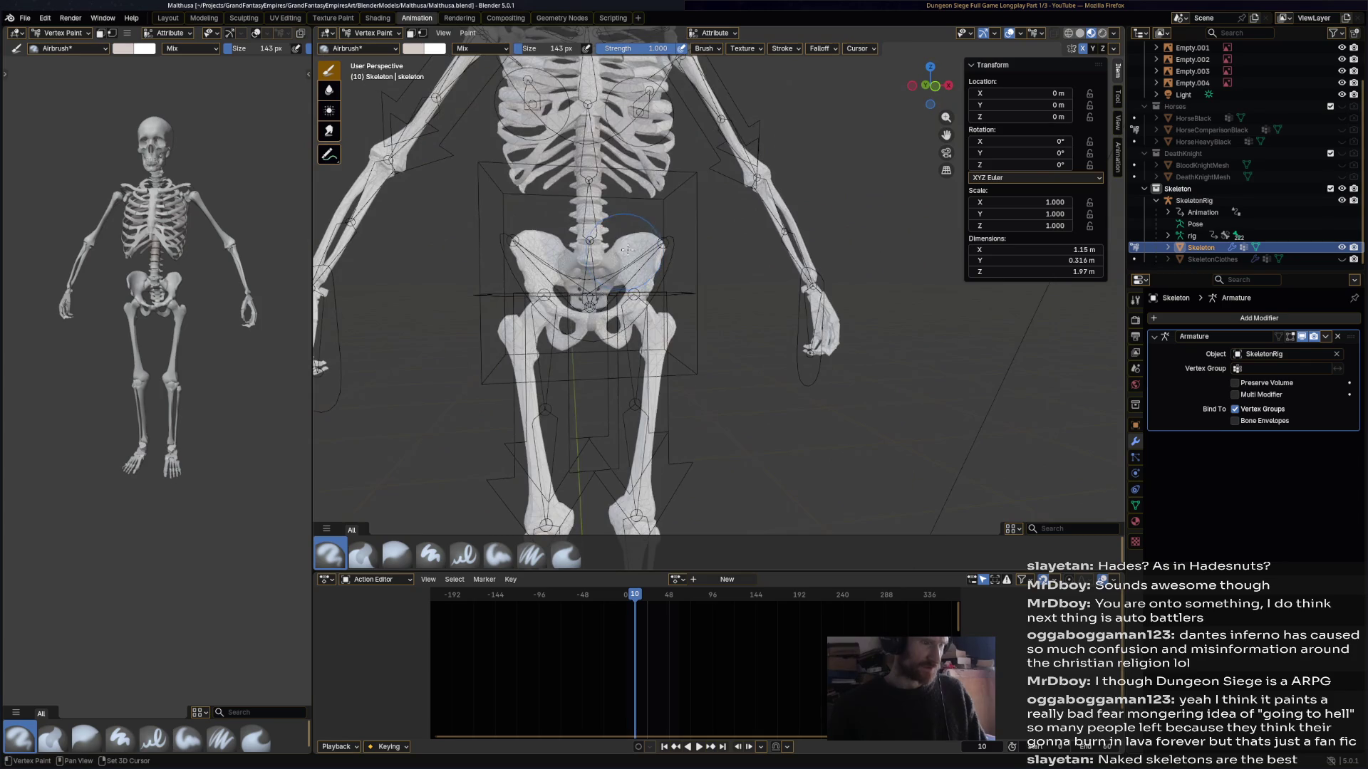
pyautogui.scroll(-4, 607, 311)
pyautogui.scroll(3, 660, 240)
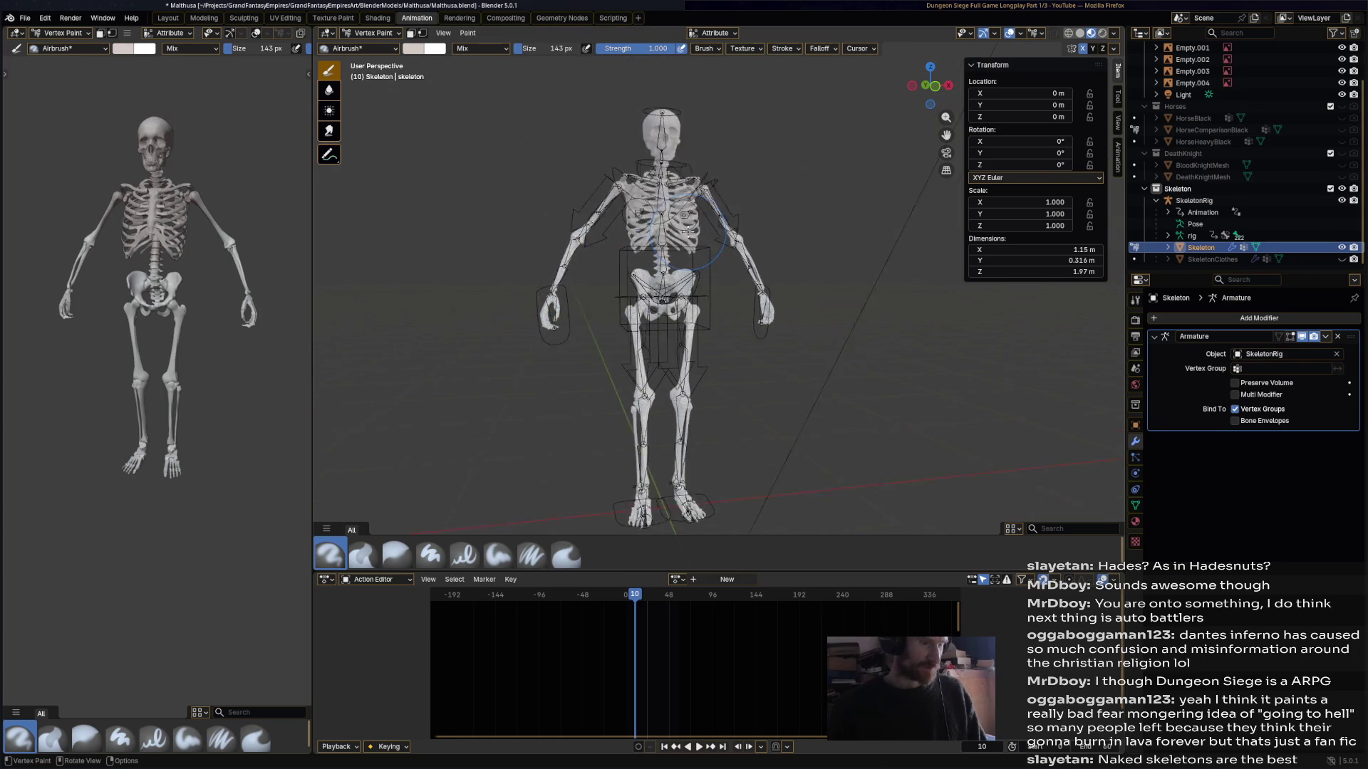
# - Hide SkeletonRig in the Outliner so only the bare skeleton mesh shows
pyautogui.moveTo(890, 213); pyautogui.dragTo(1257, 189, button='middle')
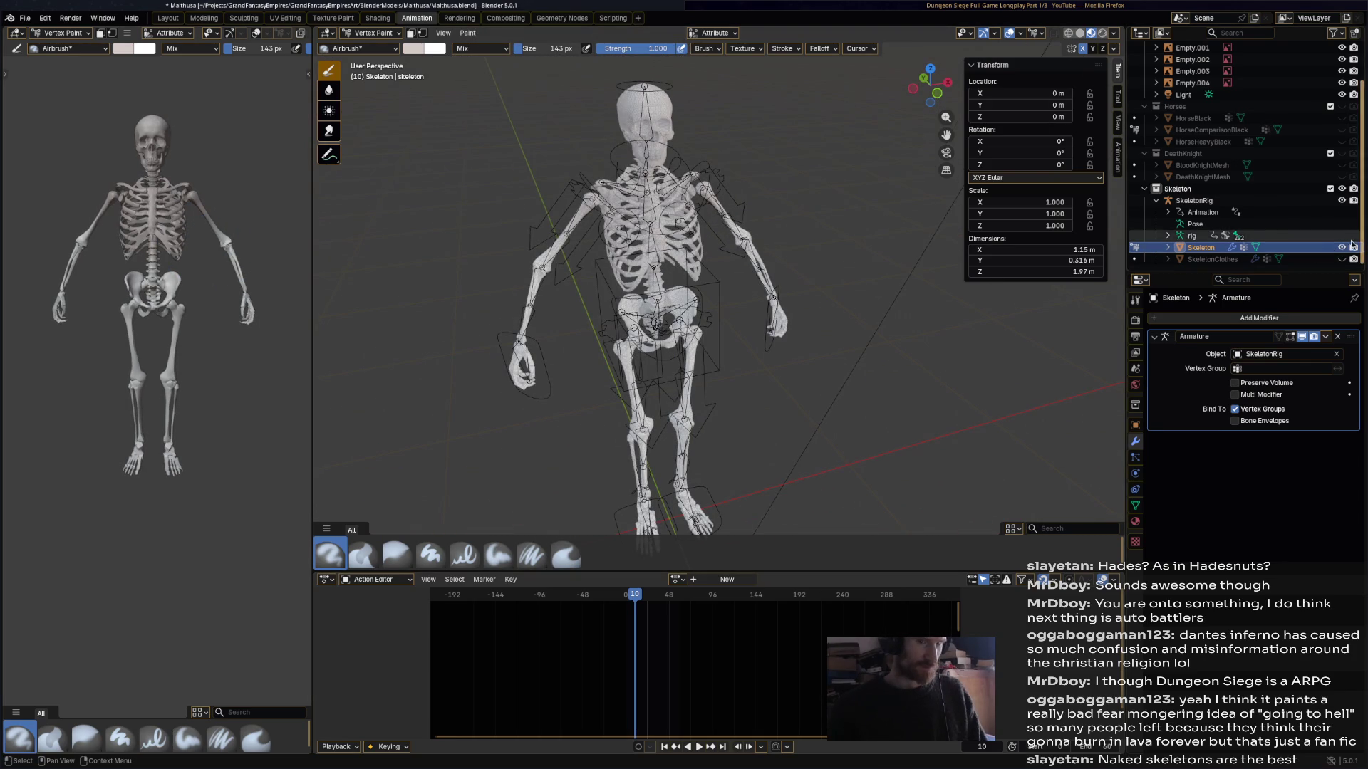
pyautogui.click(1342, 200)
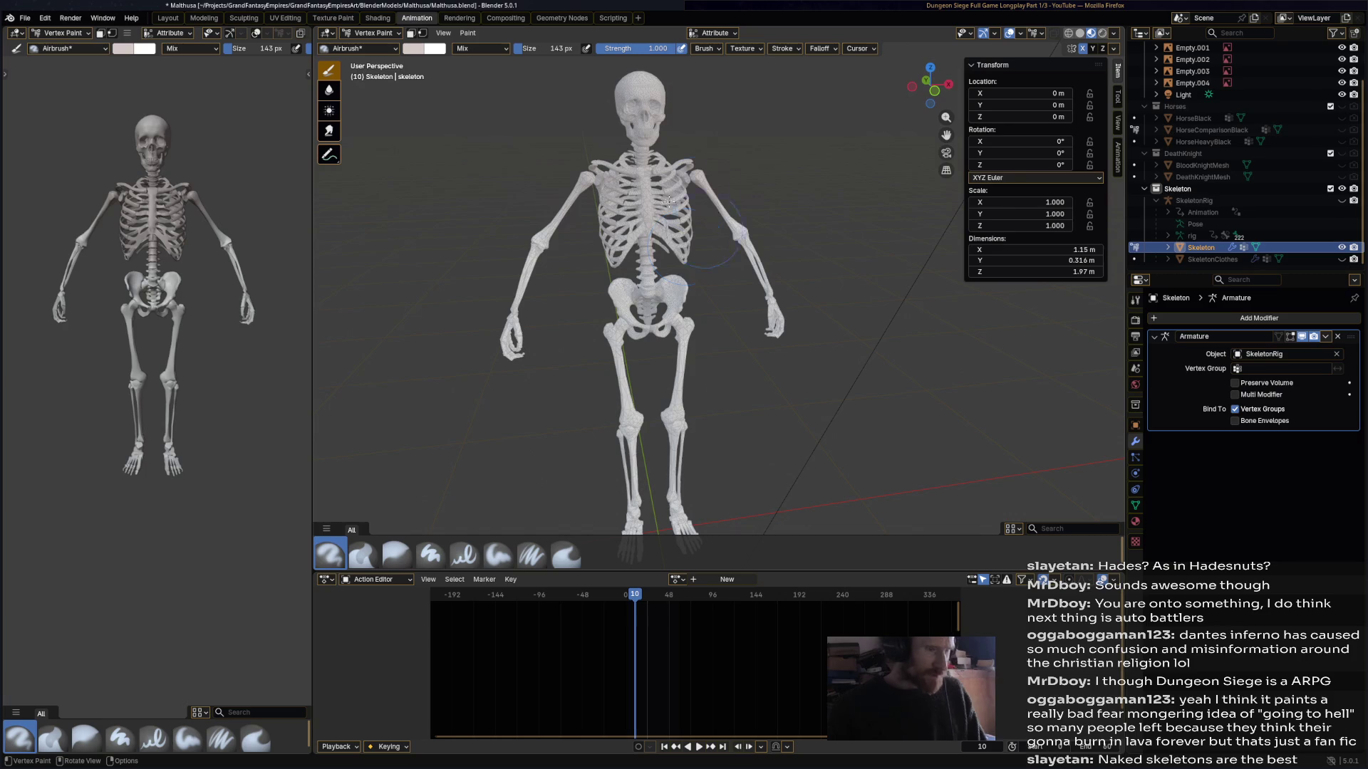
pyautogui.scroll(4, 711, 226)
pyautogui.moveTo(712, 235); pyautogui.dragTo(780, 329, button='middle')
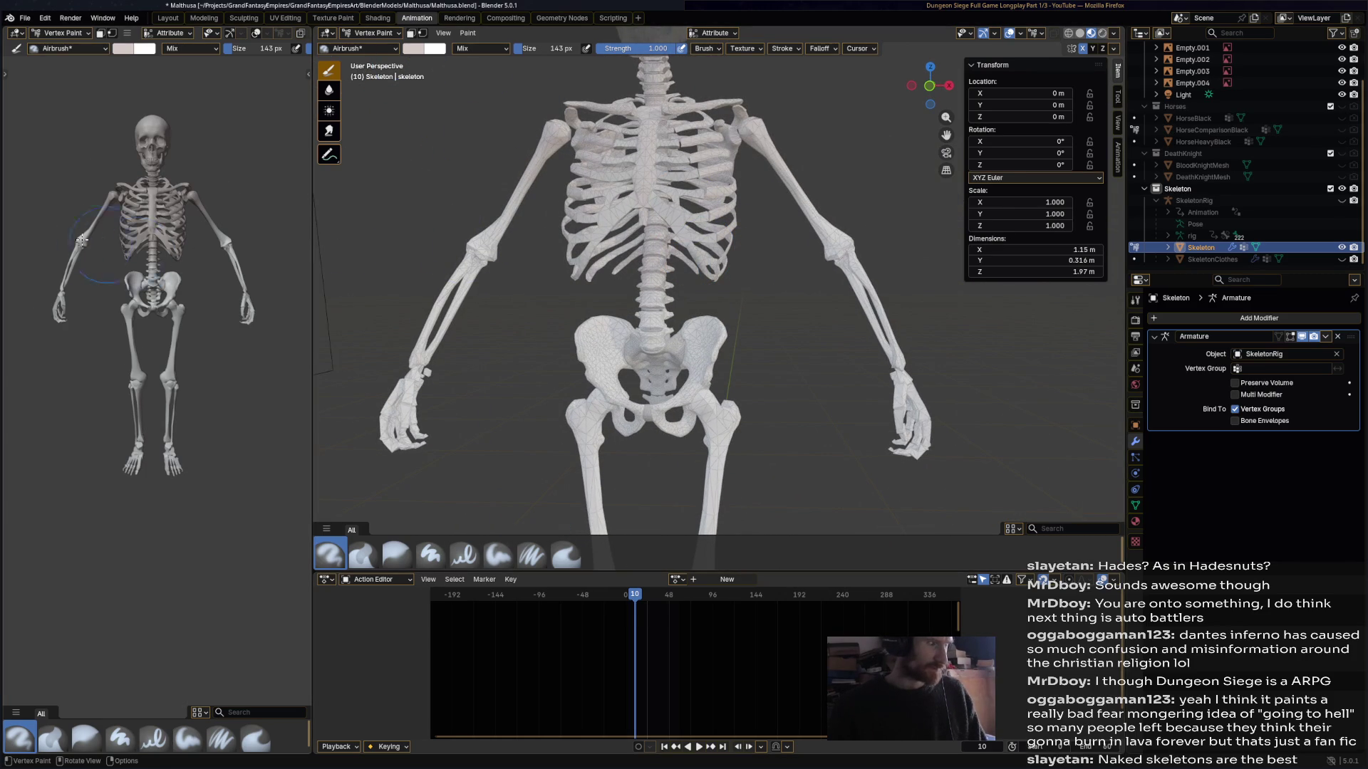
# - Frame the pelvis and legs up close and show the Airbrush settings (Mix, 143 px, strength 1.000)
pyautogui.scroll(4, 86, 243)
pyautogui.scroll(-4, 128, 214)
pyautogui.scroll(5, 148, 173)
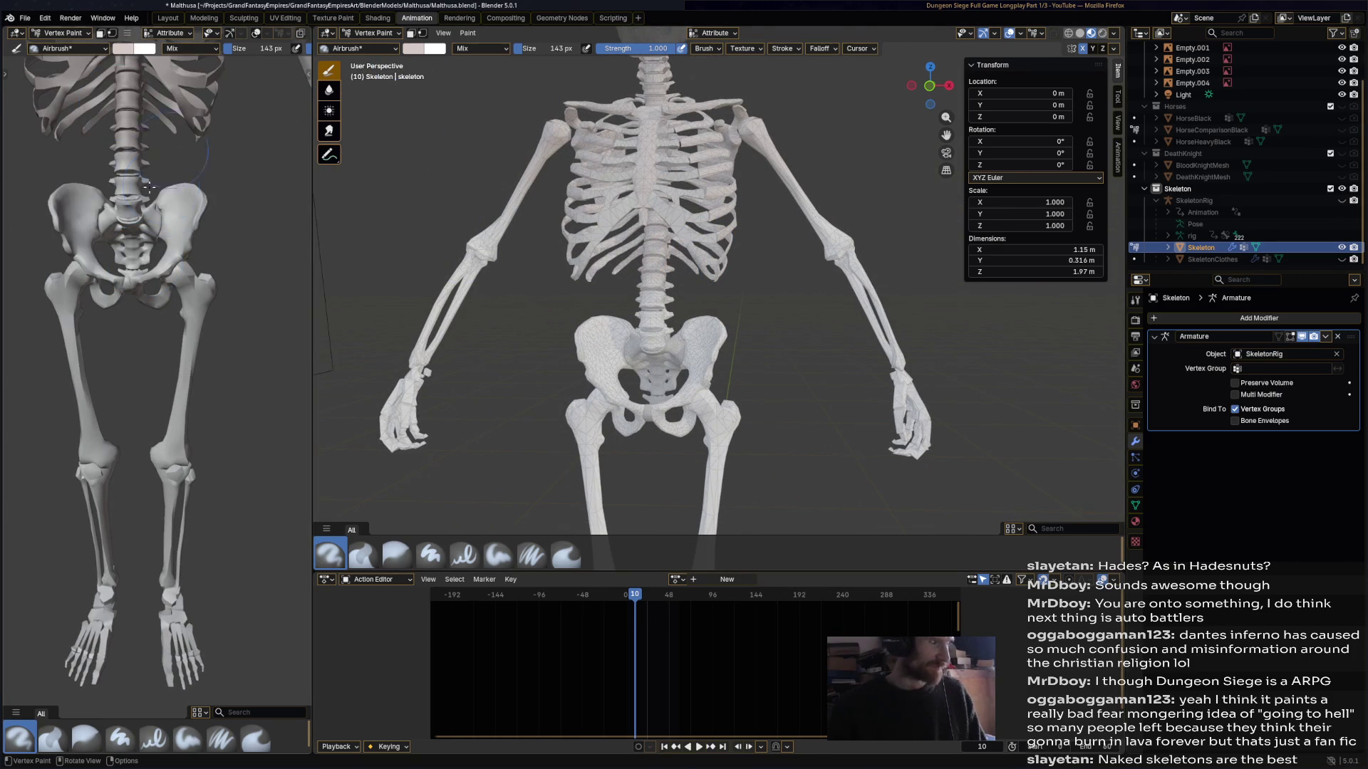
pyautogui.scroll(-3, 570, 285)
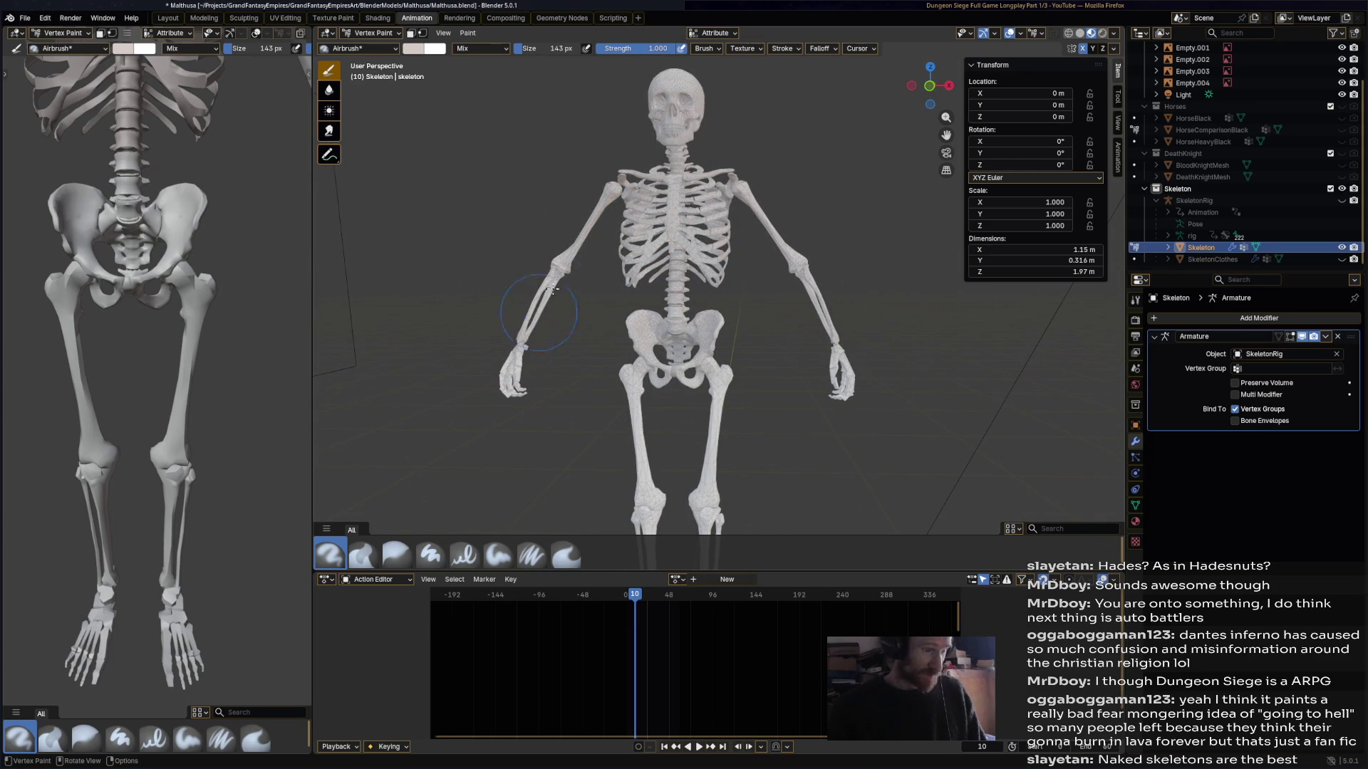
pyautogui.scroll(2, 756, 183)
pyautogui.moveTo(663, 502)
pyautogui.keyDown('shift'); pyautogui.mouseDown(button='middle')
pyautogui.moveTo(756, 184)
pyautogui.moveTo(832, 300)
pyautogui.mouseUp(button='middle'); pyautogui.keyUp('shift')
pyautogui.moveTo(739, 272)
pyautogui.mouseDown(button='middle')
pyautogui.moveTo(544, 290)
pyautogui.moveTo(697, 245)
pyautogui.mouseUp(button='middle')
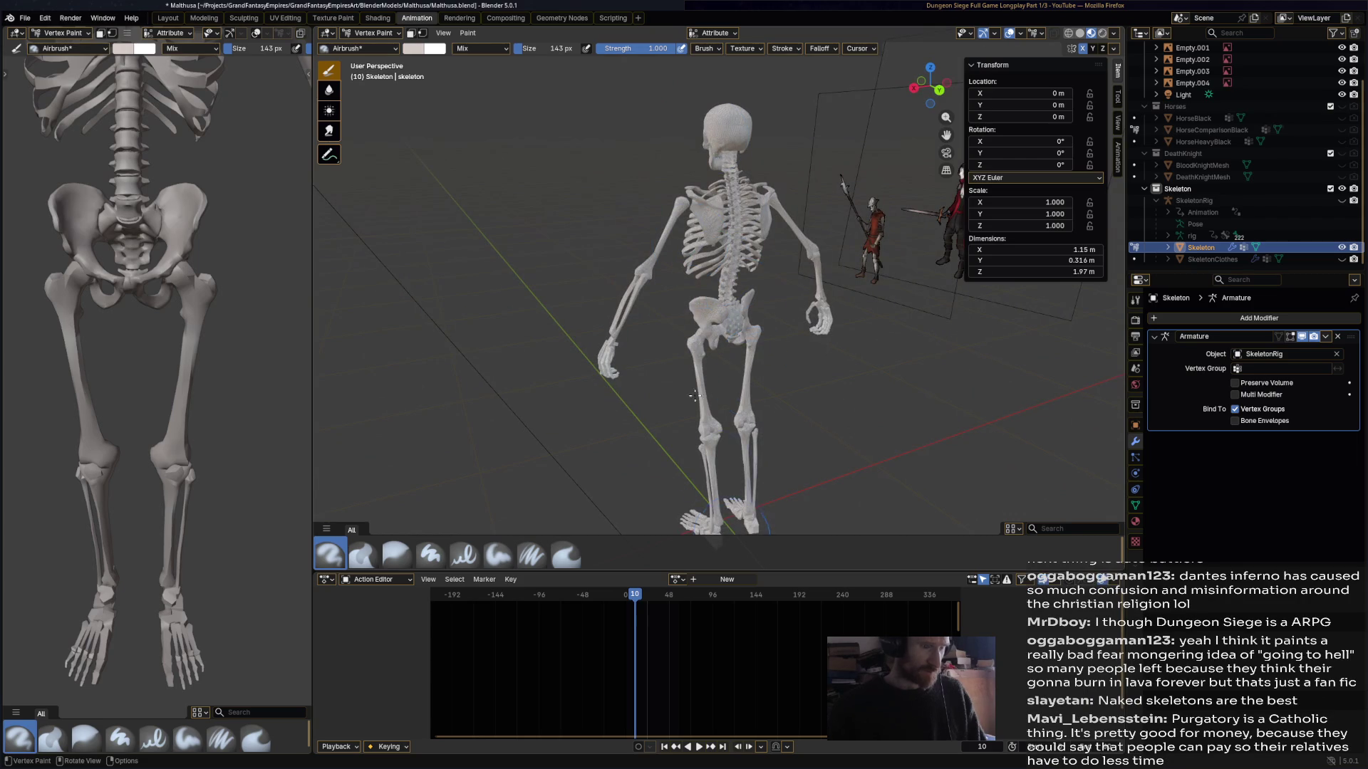
pyautogui.moveTo(721, 489); pyautogui.dragTo(772, 286, button='middle')
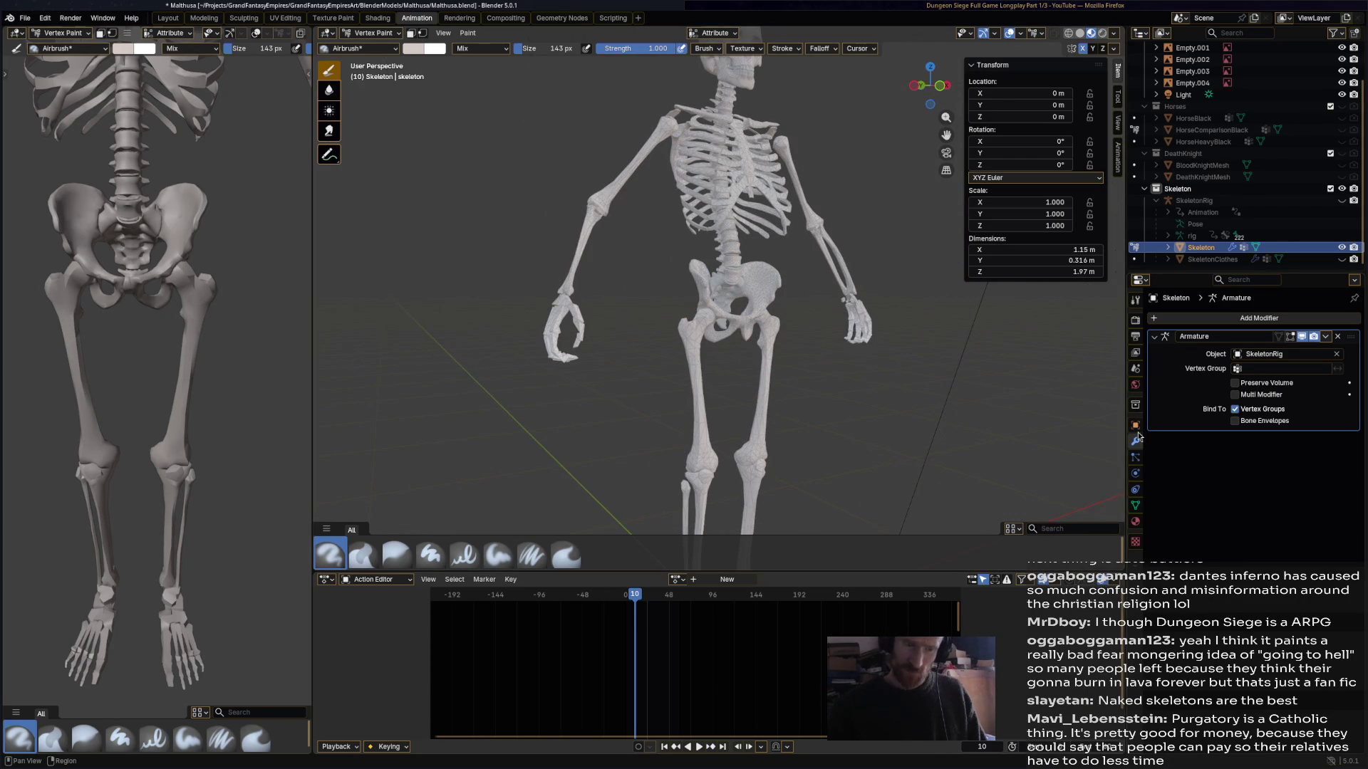
pyautogui.click(1135, 300)
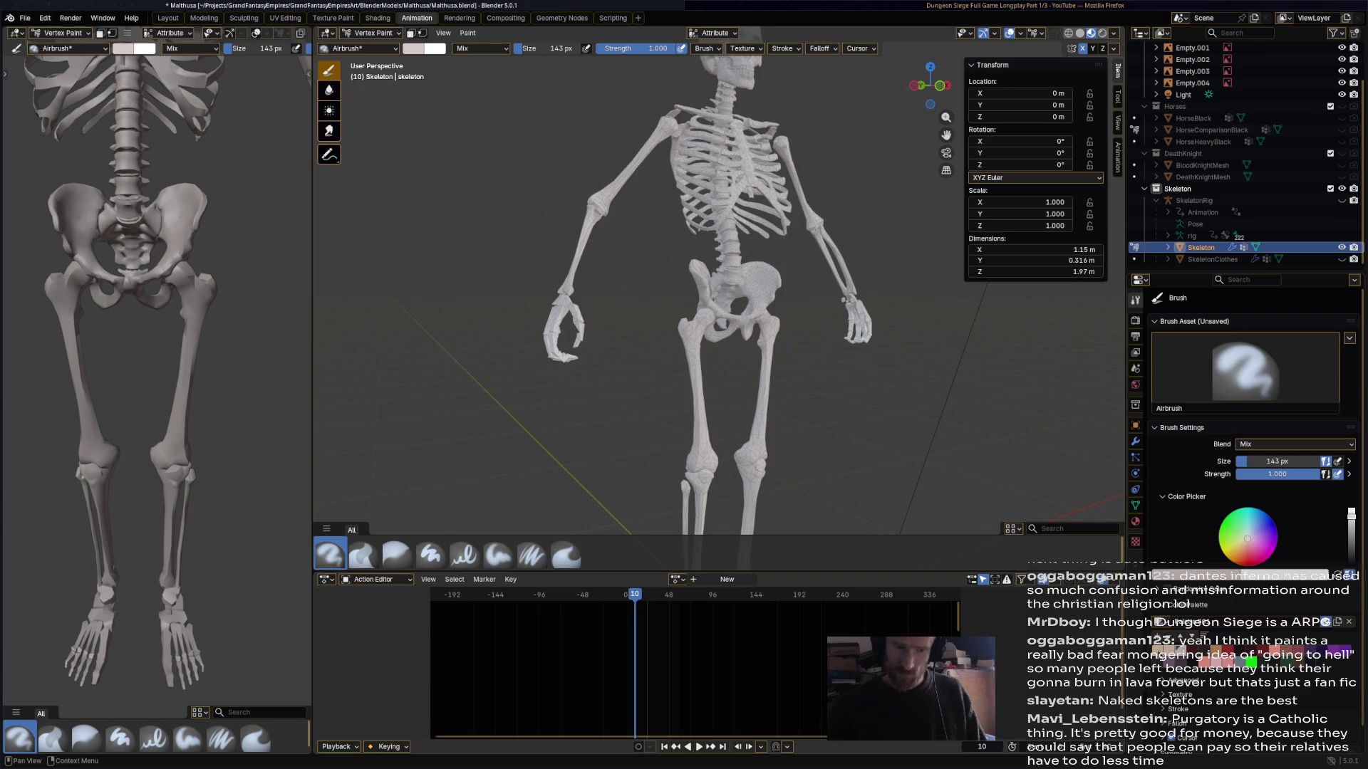
pyautogui.click(1240, 550)
pyautogui.moveTo(713, 245); pyautogui.dragTo(754, 241, button='middle')
pyautogui.hotkey('ctrl', 's')
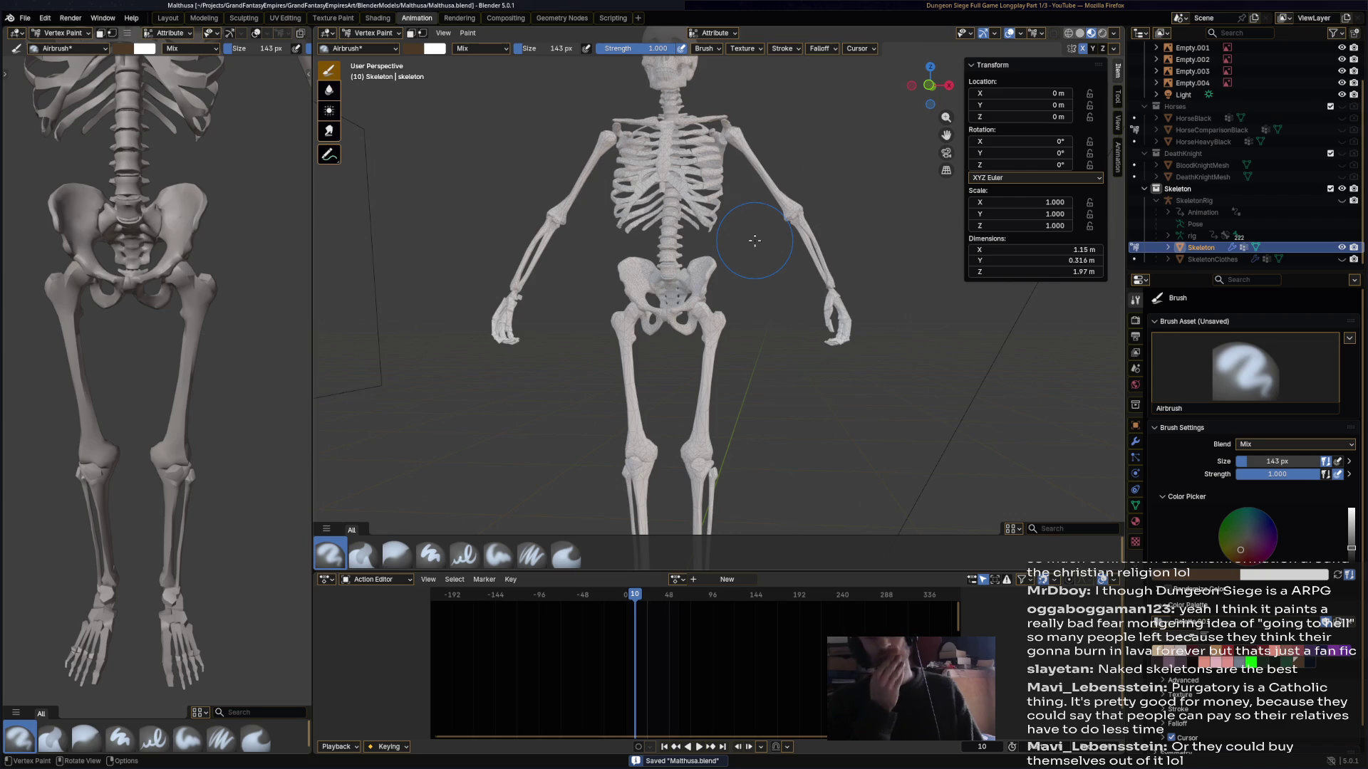
pyautogui.moveTo(754, 241)
pyautogui.keyDown('ctrl'); pyautogui.mouseDown(button='middle')
pyautogui.moveTo(717, 368)
pyautogui.moveTo(463, 84)
pyautogui.mouseUp(button='middle'); pyautogui.keyUp('ctrl')
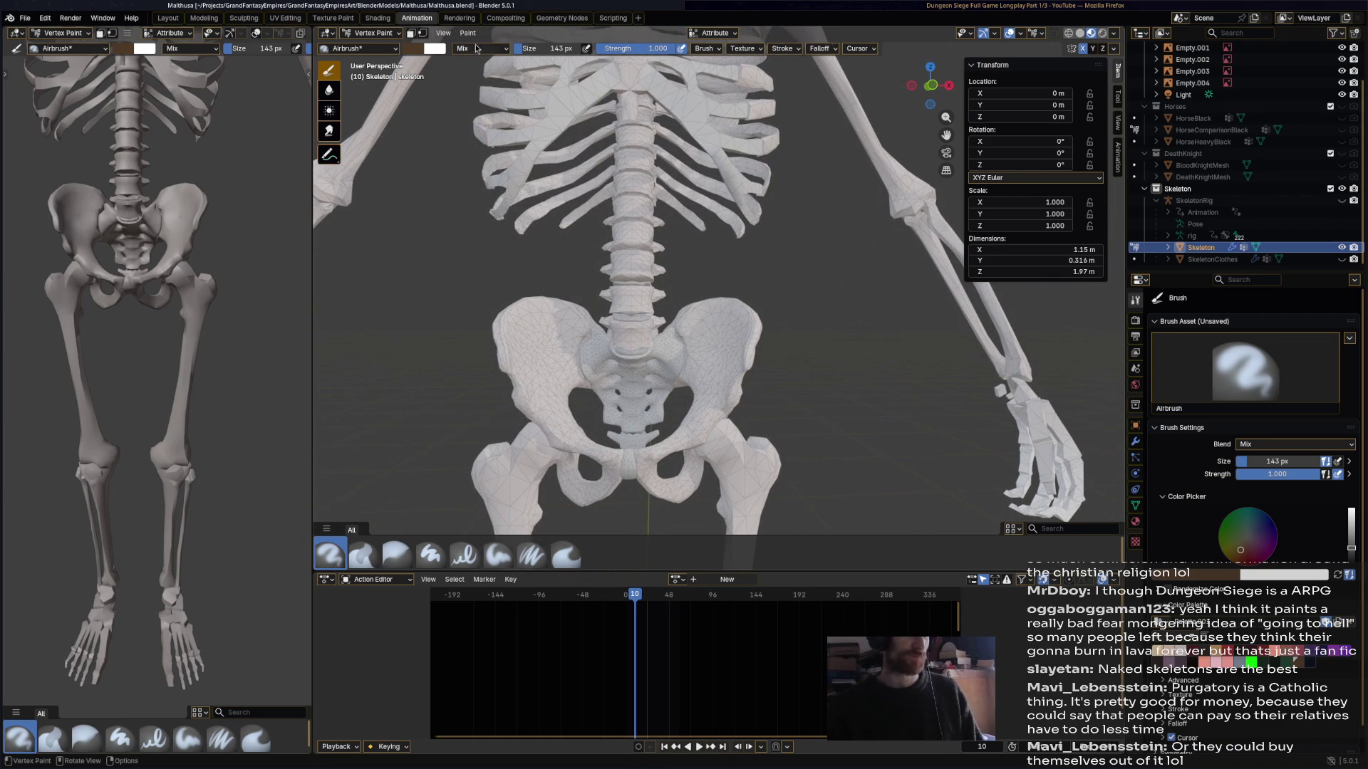
pyautogui.moveTo(549, 49); pyautogui.dragTo(519, 51)
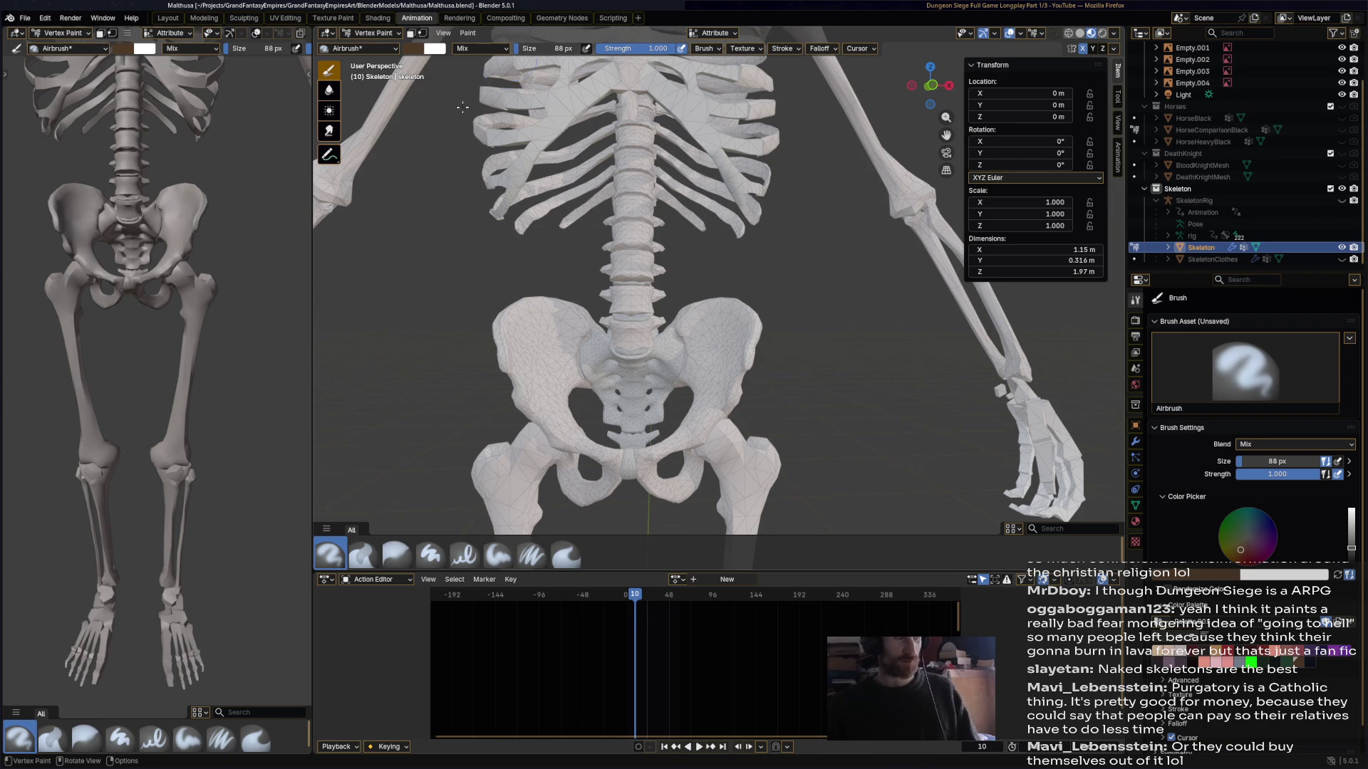
pyautogui.moveTo(653, 366); pyautogui.dragTo(651, 375)
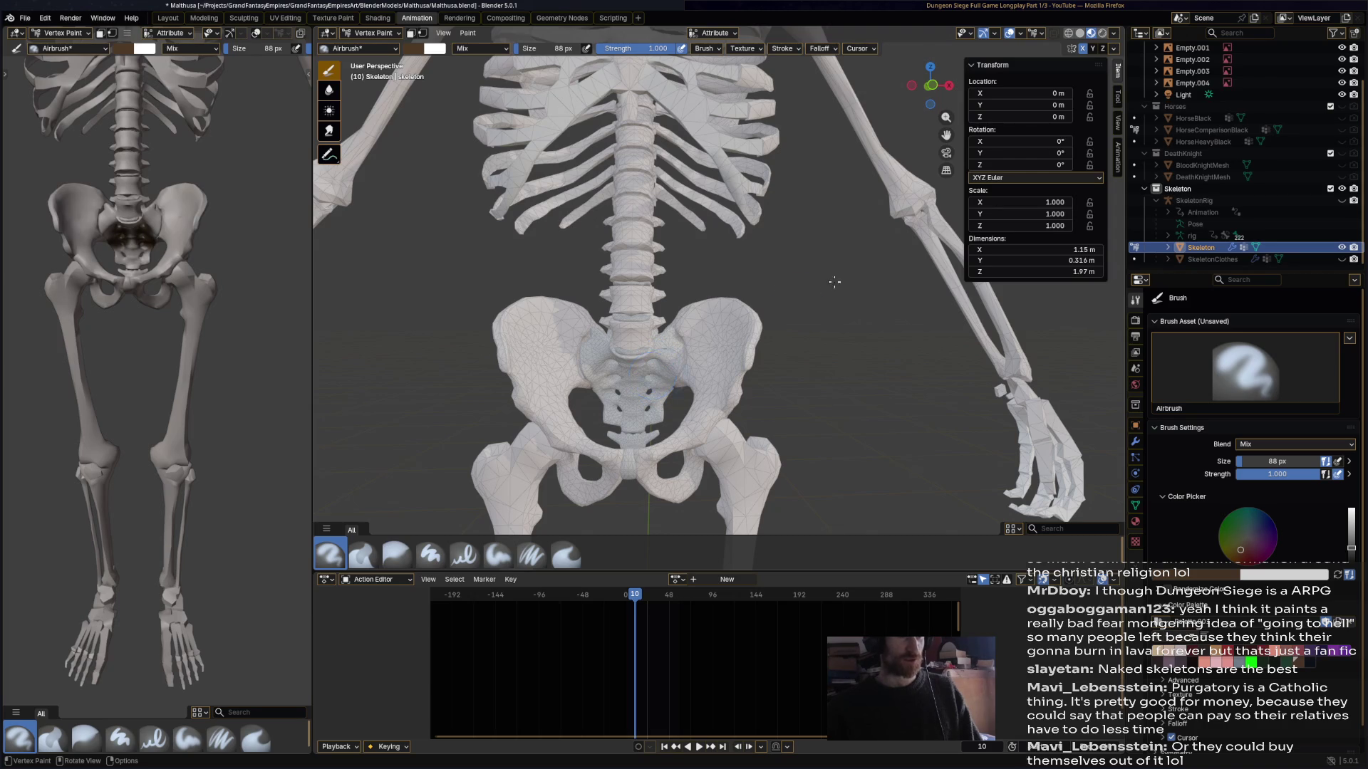
pyautogui.moveTo(1097, 49); pyautogui.dragTo(1098, 78, button='middle')
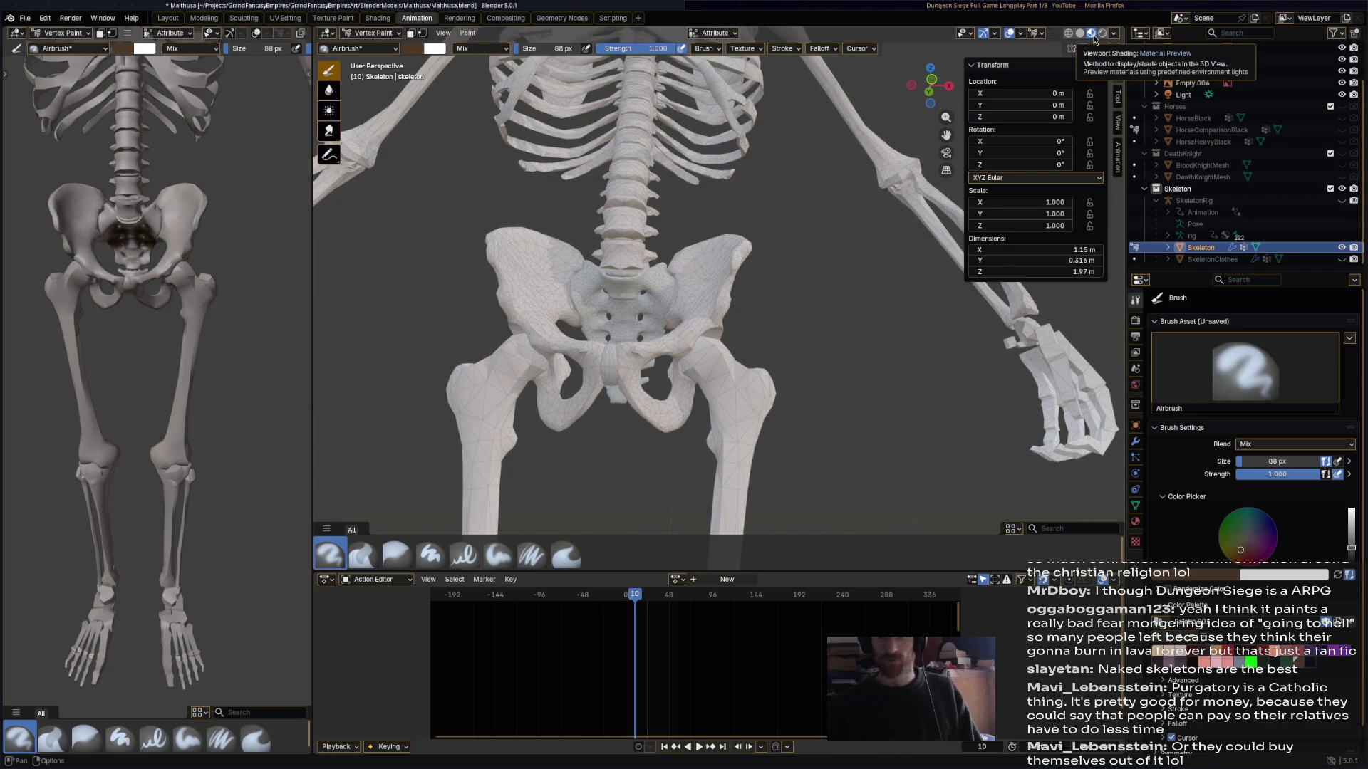
pyautogui.moveTo(655, 277)
pyautogui.mouseDown(button='middle')
pyautogui.moveTo(650, 364)
pyautogui.moveTo(656, 317)
pyautogui.mouseUp(button='middle')
# - Airbrush brown onto the sacrum and across the lower lumbar vertebra disc
pyautogui.click(653, 382)
pyautogui.click(645, 304)
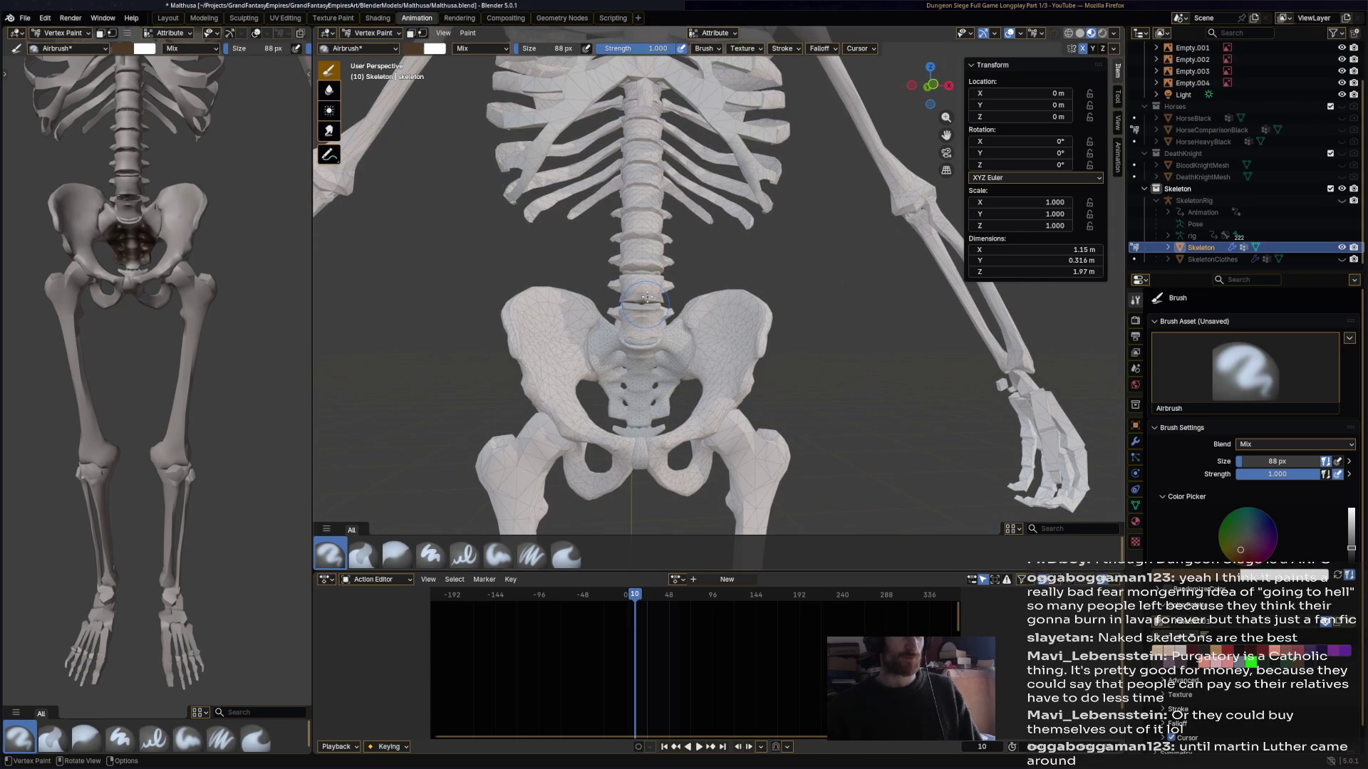
pyautogui.moveTo(646, 269); pyautogui.dragTo(663, 263)
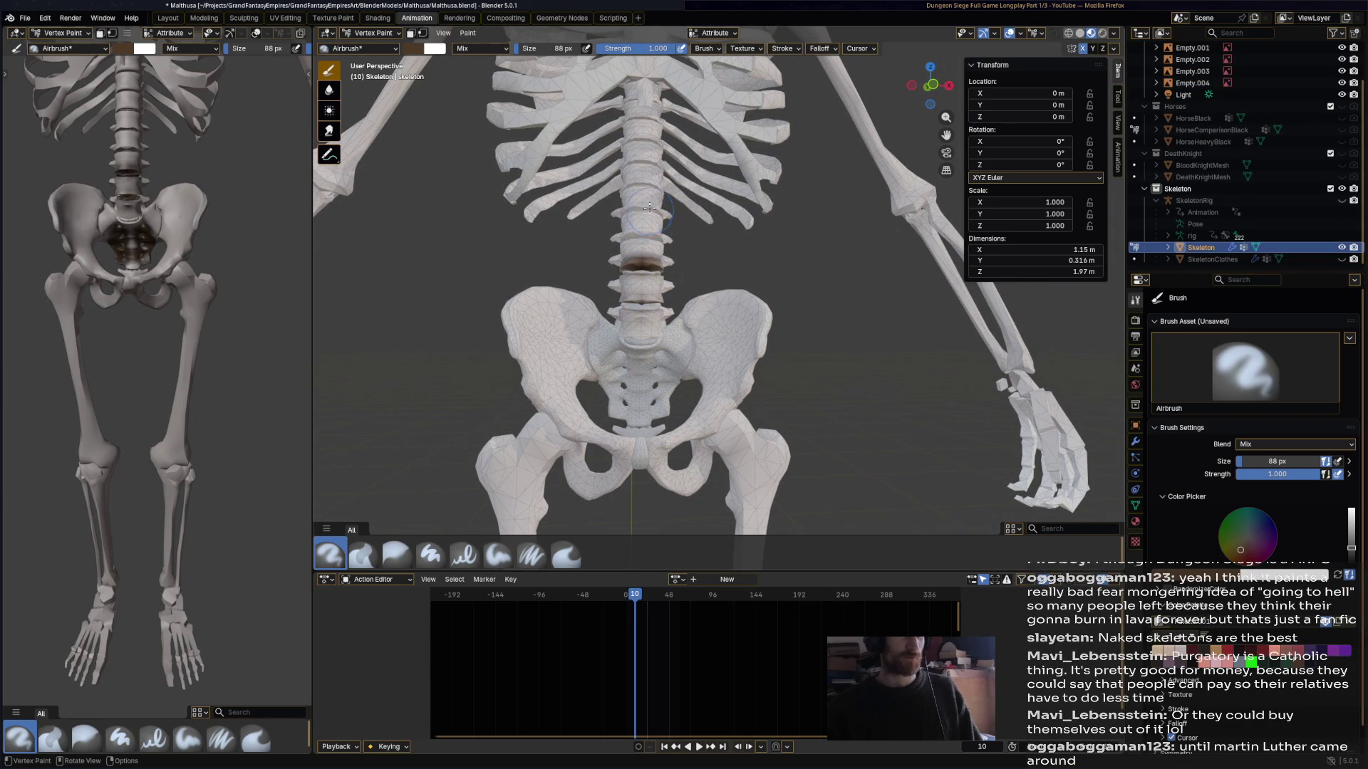
pyautogui.moveTo(656, 244); pyautogui.dragTo(667, 237, button='middle')
pyautogui.moveTo(167, 470)
pyautogui.keyDown('ctrl'); pyautogui.mouseDown(button='middle')
pyautogui.moveTo(167, 436)
pyautogui.moveTo(168, 463)
pyautogui.mouseUp(button='middle'); pyautogui.keyUp('ctrl')
pyautogui.moveTo(499, 356)
pyautogui.mouseDown(button='middle')
pyautogui.moveTo(444, 371)
pyautogui.moveTo(719, 342)
pyautogui.mouseUp(button='middle')
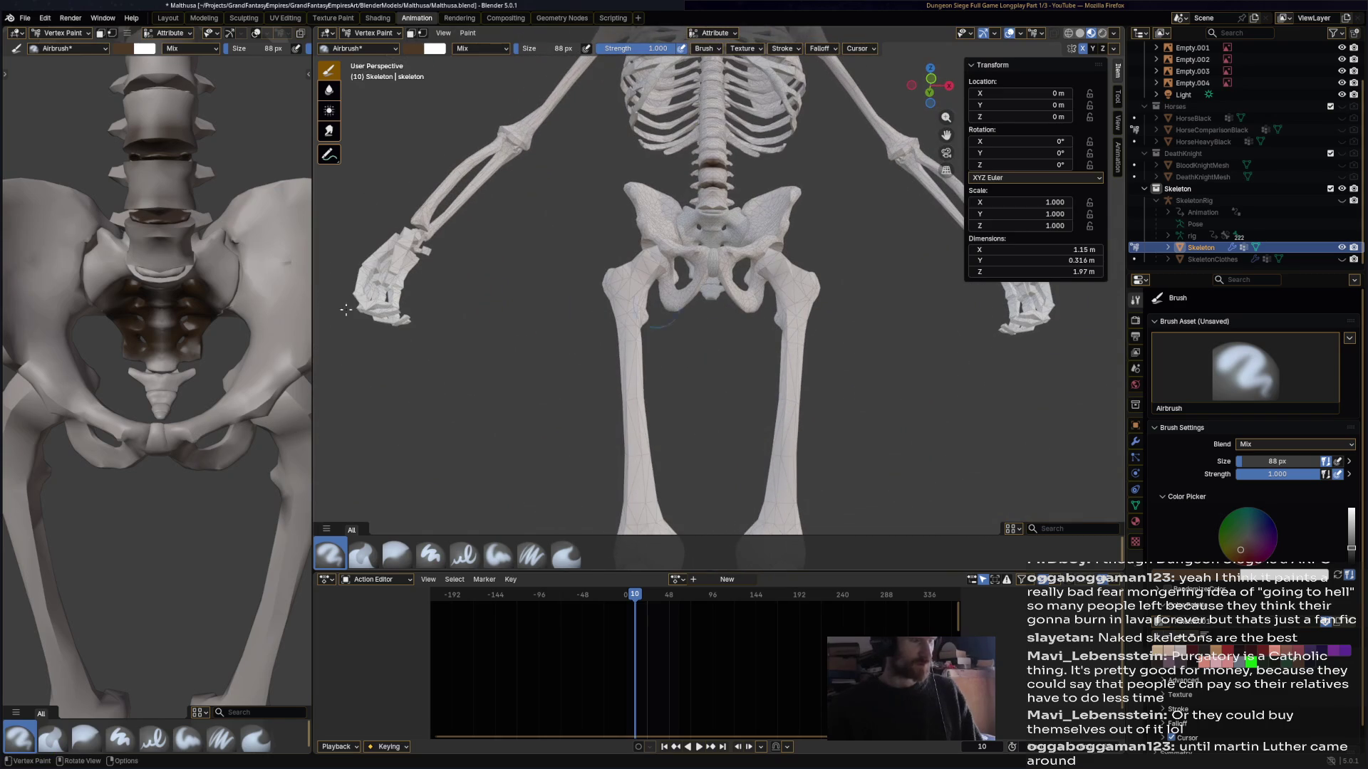
pyautogui.scroll(4, 146, 272)
pyautogui.scroll(-4, 146, 271)
# - Check the paint in Rendered shading, then deepen the grime around the sacrum
pyautogui.click(1103, 34)
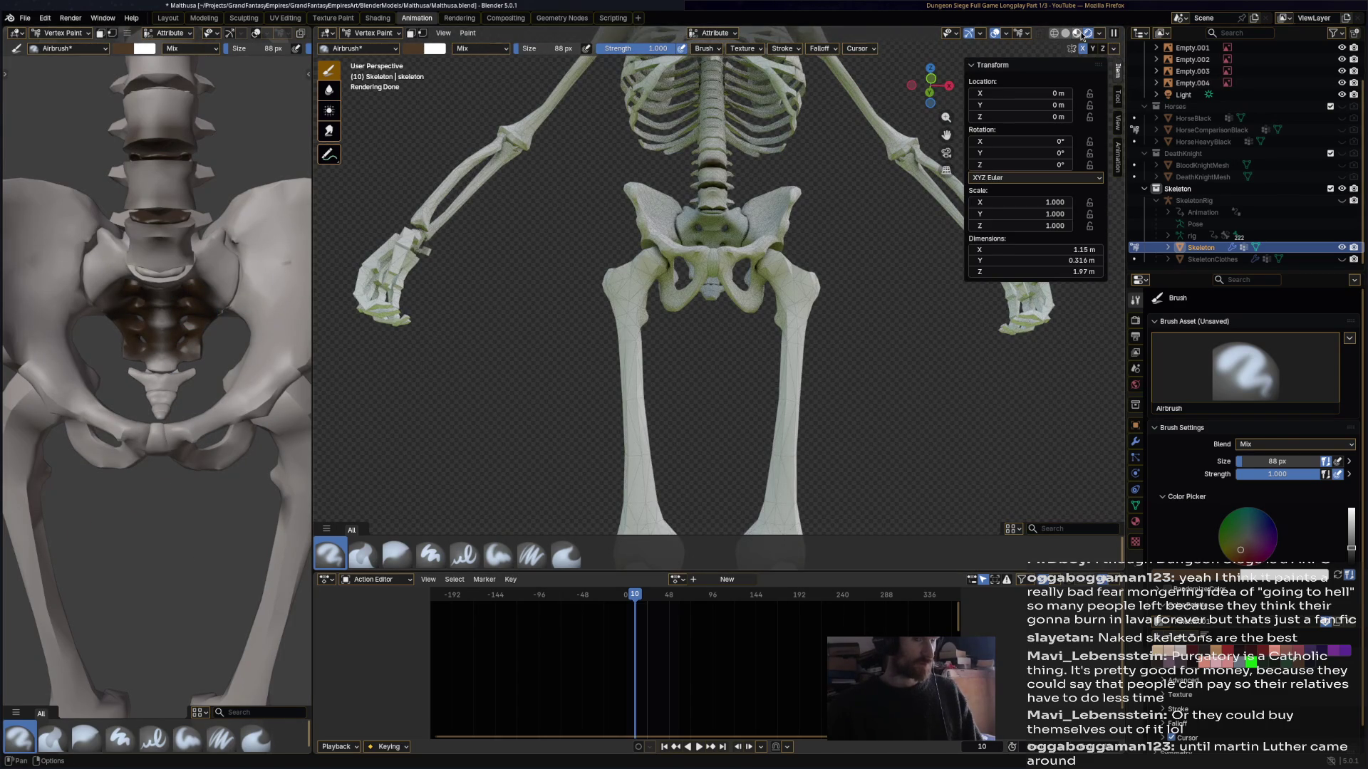
pyautogui.click(1079, 34)
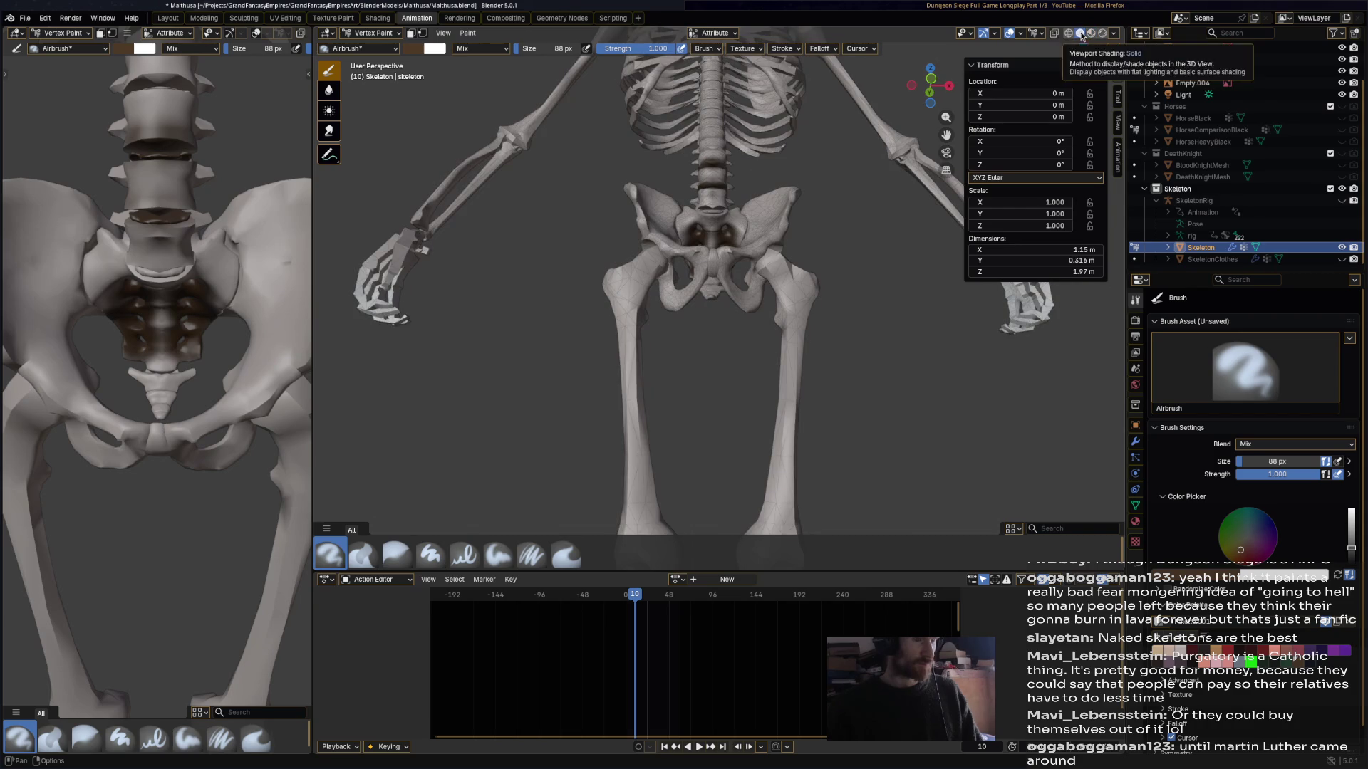
pyautogui.scroll(5, 718, 213)
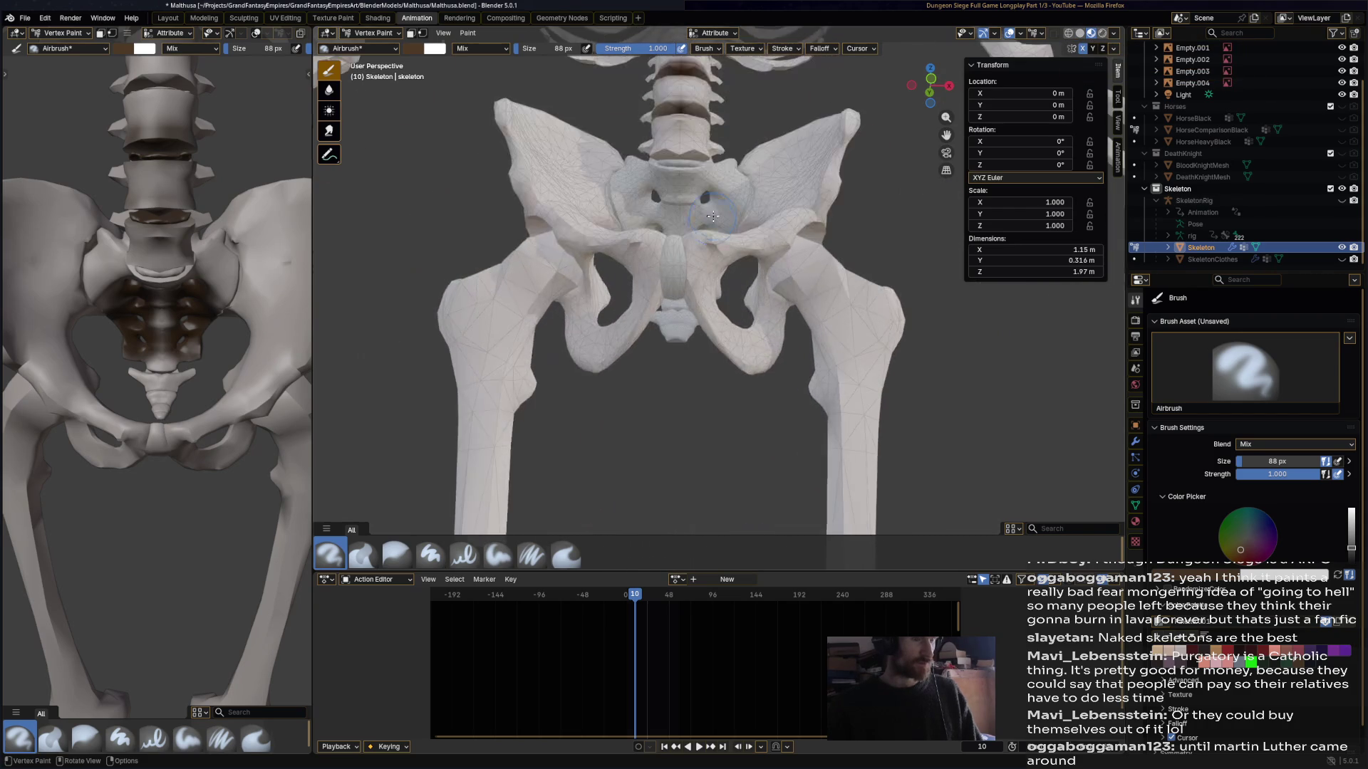
pyautogui.moveTo(715, 192)
pyautogui.mouseDown()
pyautogui.moveTo(680, 149)
pyautogui.moveTo(695, 151)
pyautogui.moveTo(674, 161)
pyautogui.mouseUp()
pyautogui.scroll(-3, 163, 289)
# - Paint grime on both sides of the pelvis and undo the stray hip stroke
pyautogui.moveTo(700, 160)
pyautogui.mouseDown(button='middle')
pyautogui.moveTo(682, 176)
pyautogui.moveTo(384, 204)
pyautogui.moveTo(814, 266)
pyautogui.mouseUp(button='middle')
pyautogui.moveTo(809, 269); pyautogui.dragTo(822, 265)
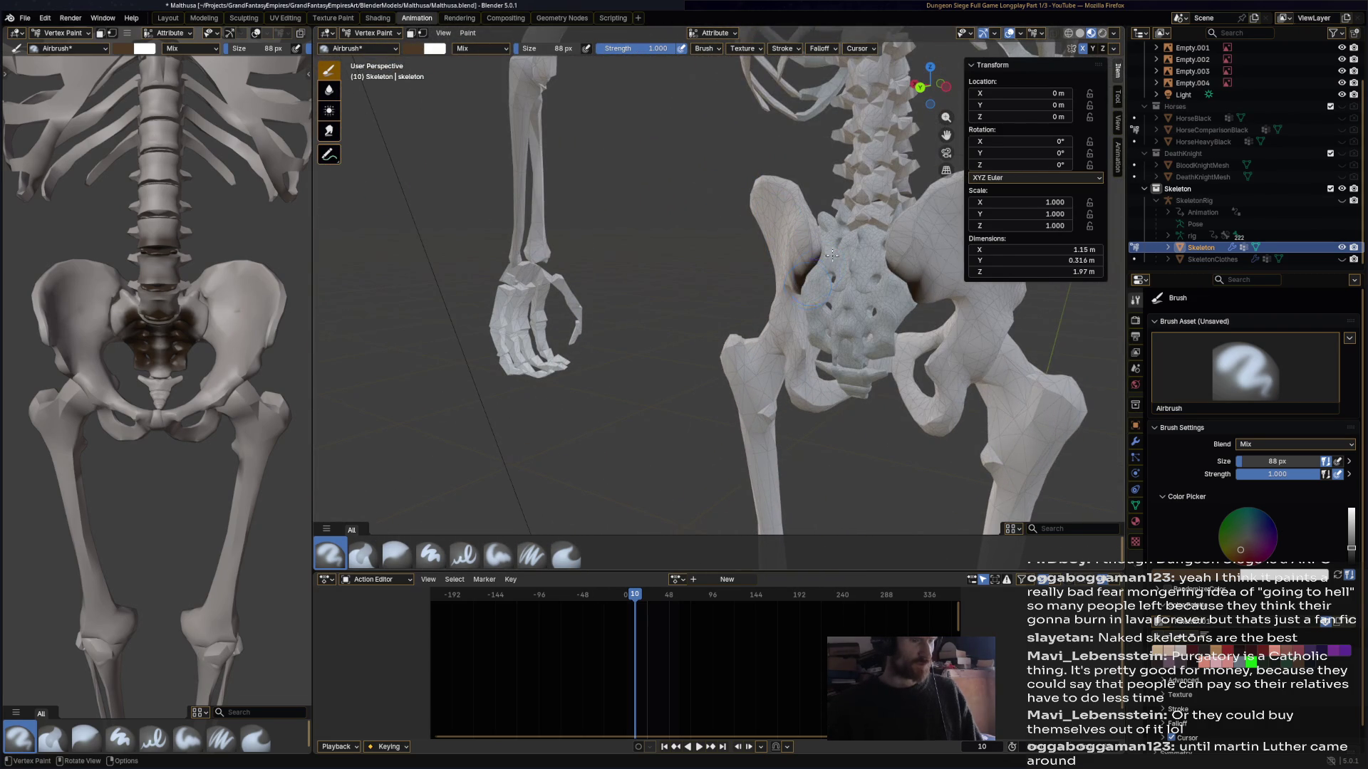
pyautogui.moveTo(846, 326); pyautogui.dragTo(615, 323, button='middle')
pyautogui.click(765, 274)
pyautogui.hotkey('ctrl', 'z')
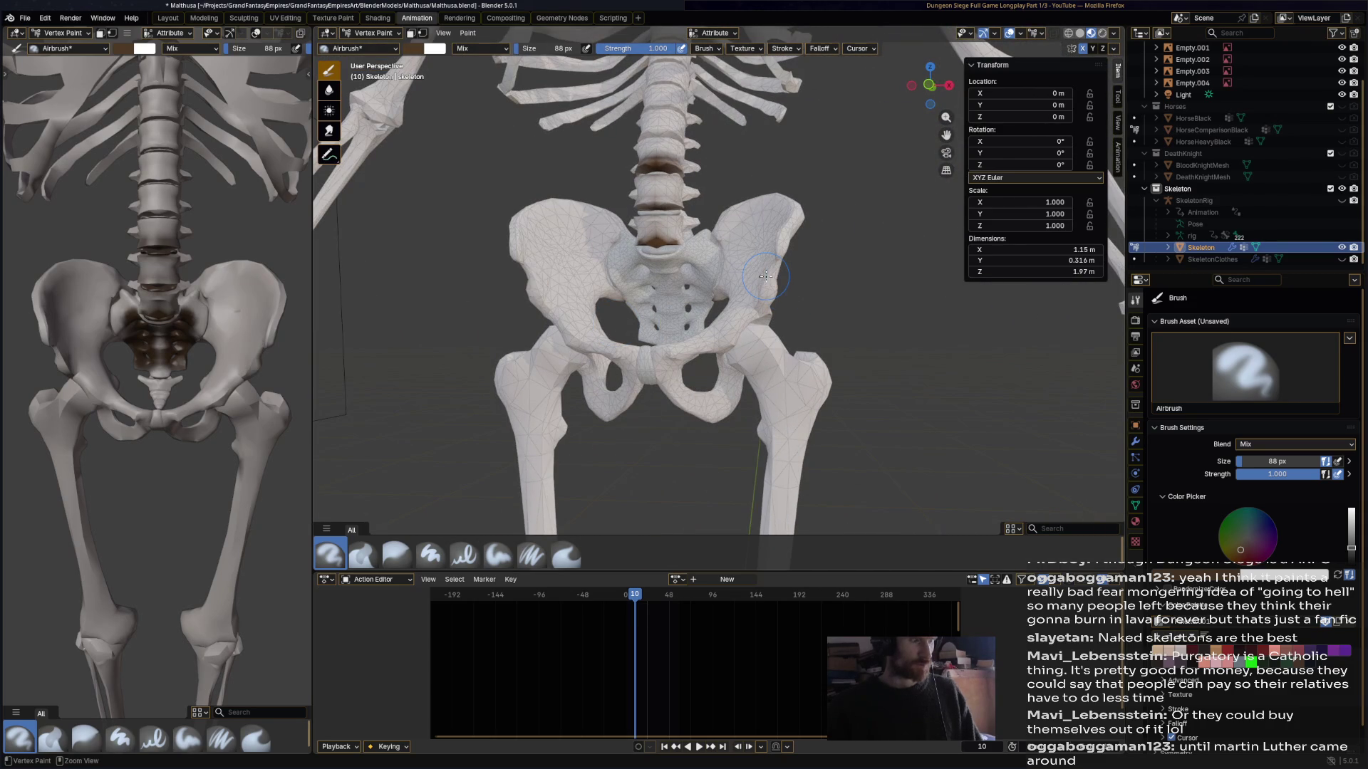
pyautogui.click(370, 32)
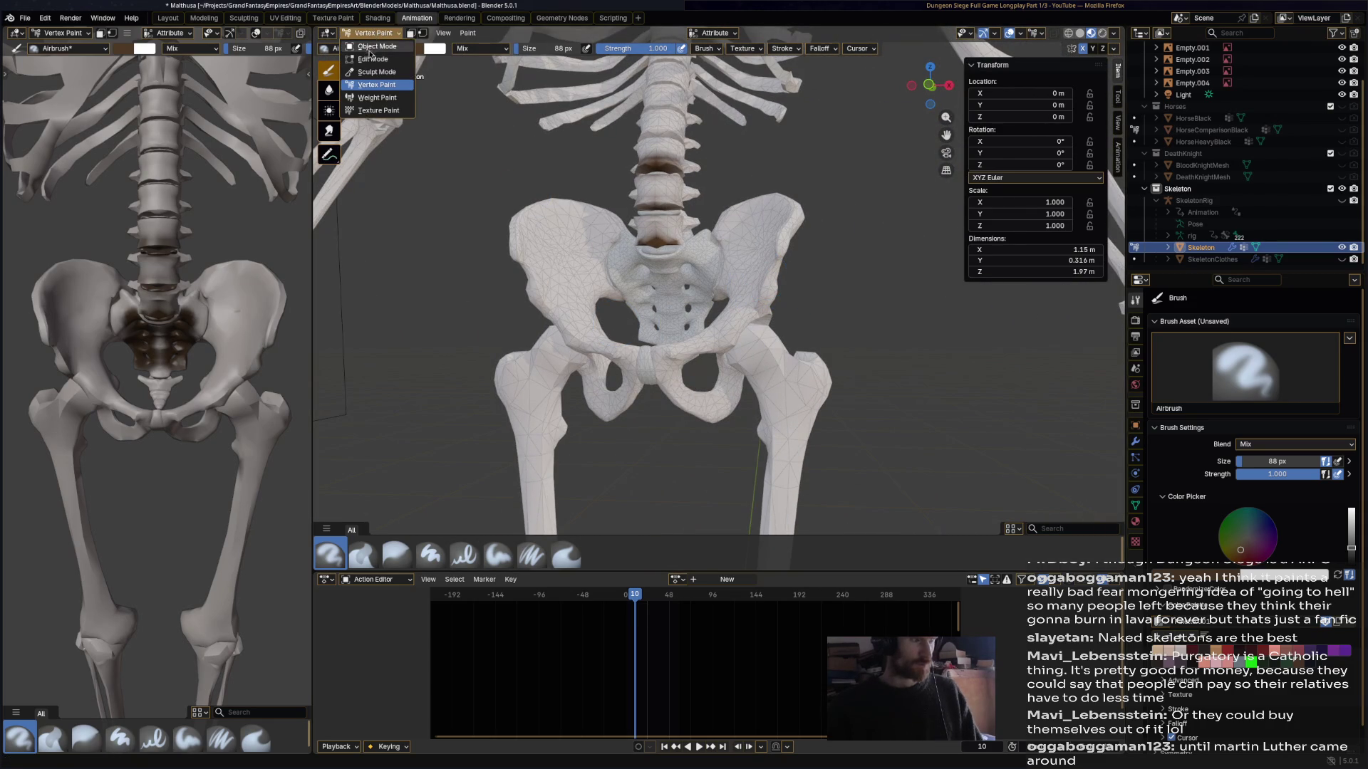
# - In the Shading workspace, put the skeleton in Edit Mode and select its whole mesh
pyautogui.click(370, 50)
pyautogui.hotkey('alt', 'a')
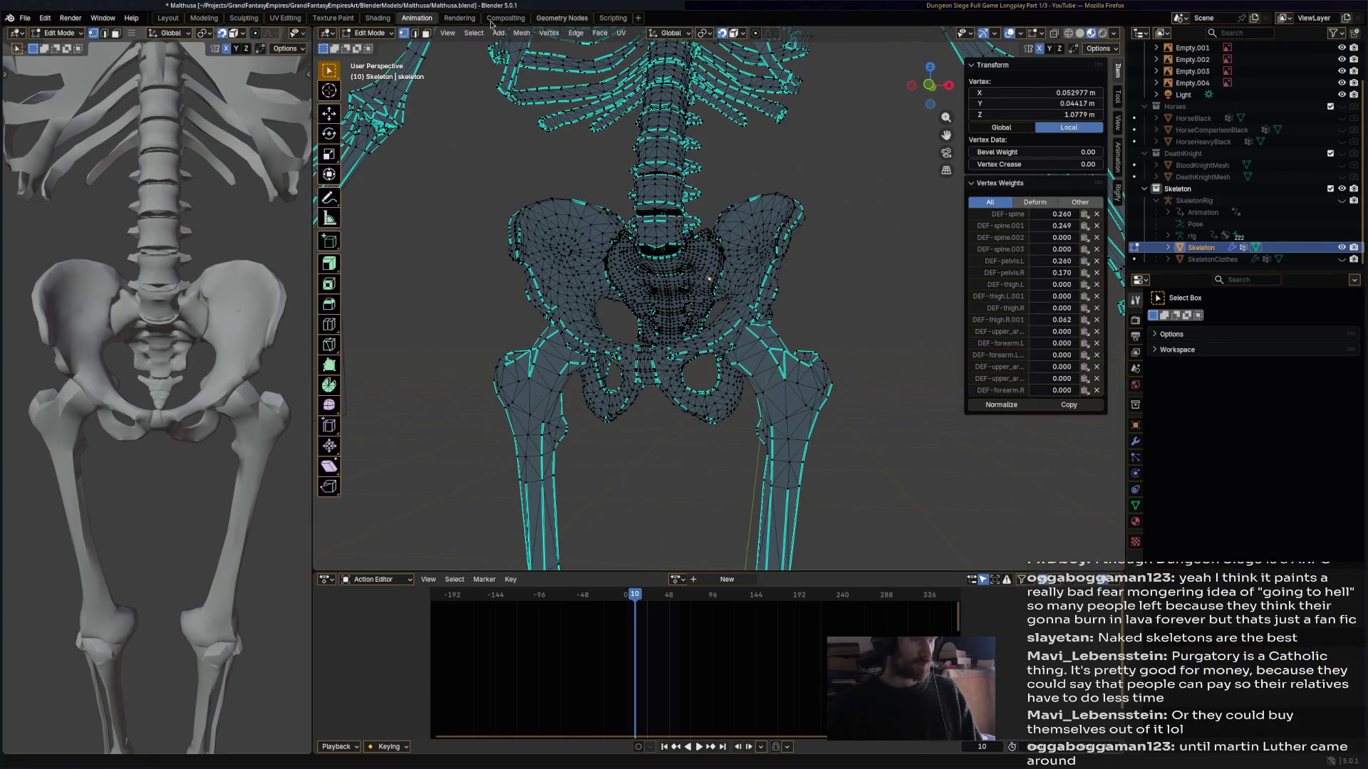
pyautogui.click(378, 18)
pyautogui.scroll(-4, 641, 214)
pyautogui.scroll(5, 772, 293)
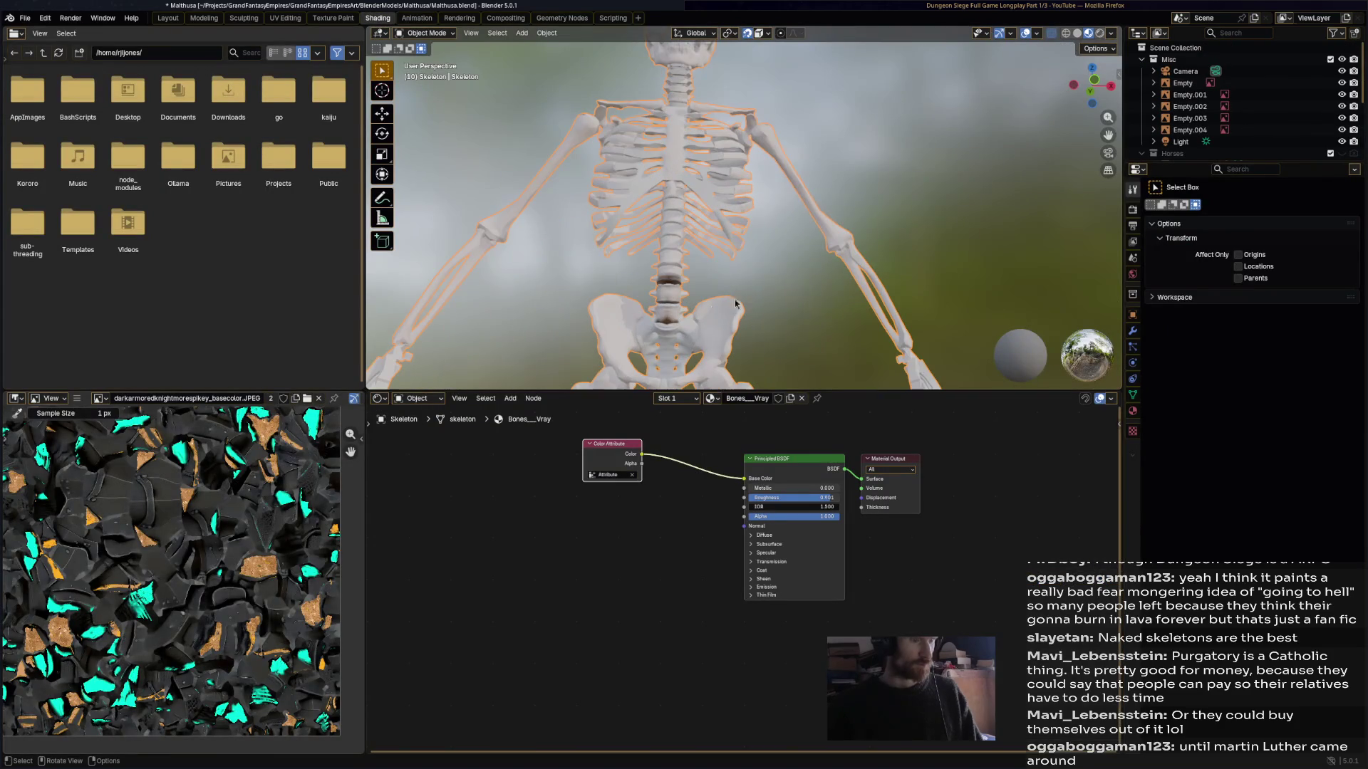
pyautogui.click(426, 33)
pyautogui.click(431, 59)
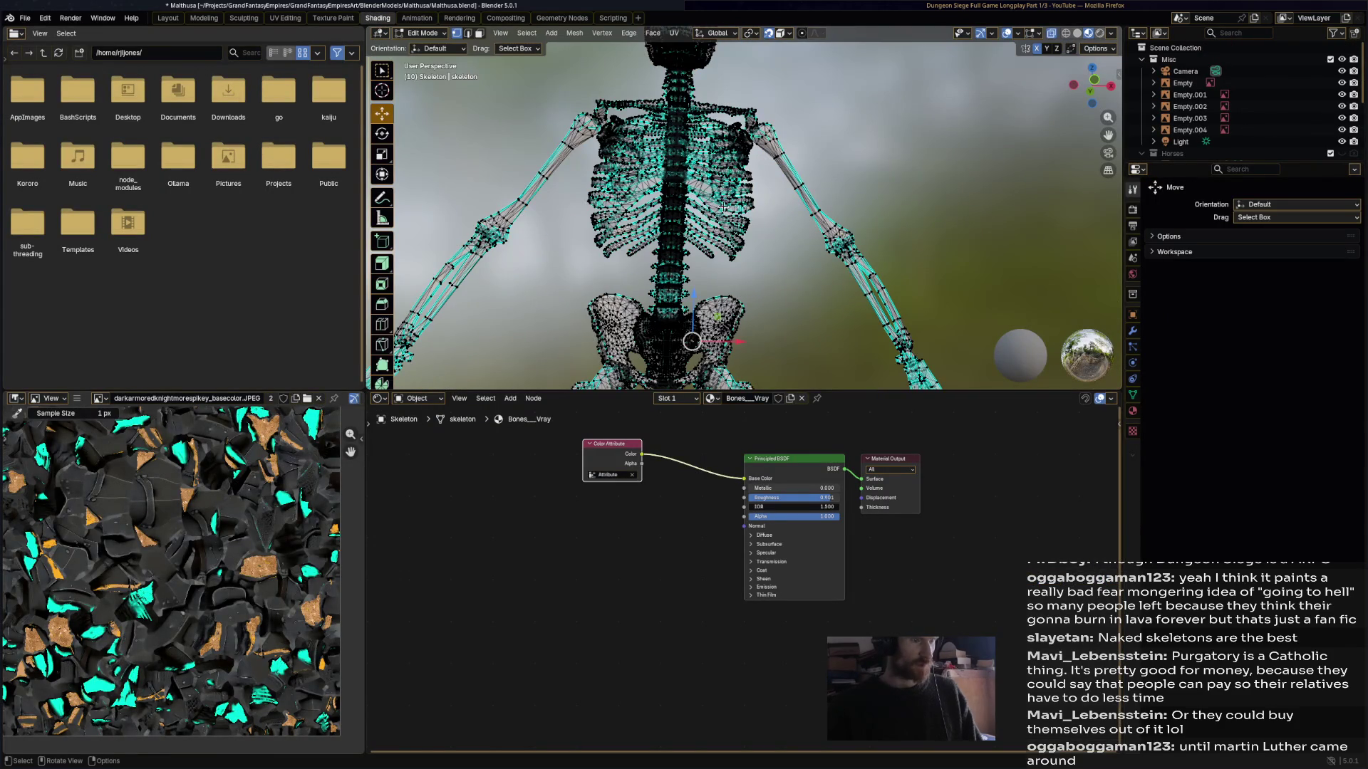
pyautogui.press('a')
# - Assign the Bones__Vray material slot 1 to the entire skeleton mesh
pyautogui.doubleClick(722, 399)
pyautogui.click(713, 399)
pyautogui.click(713, 398)
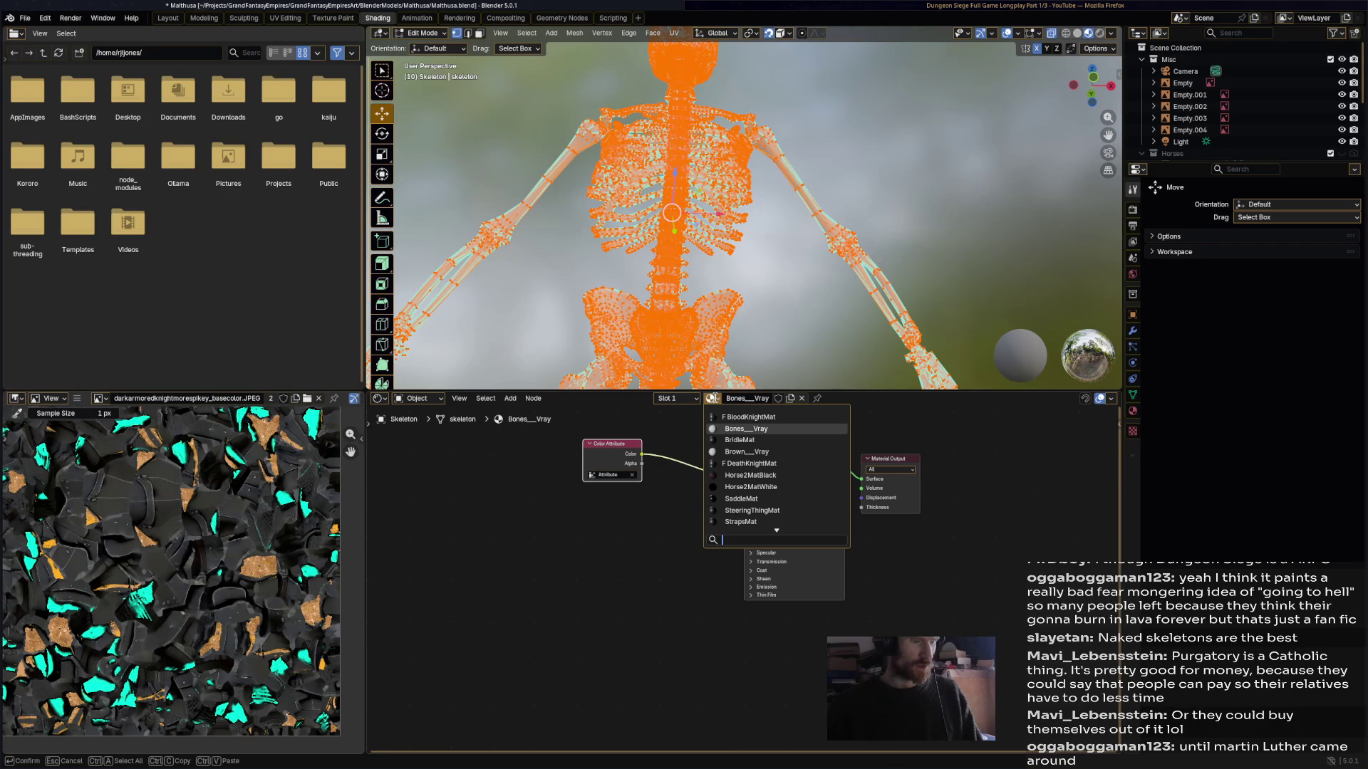
pyautogui.click(673, 398)
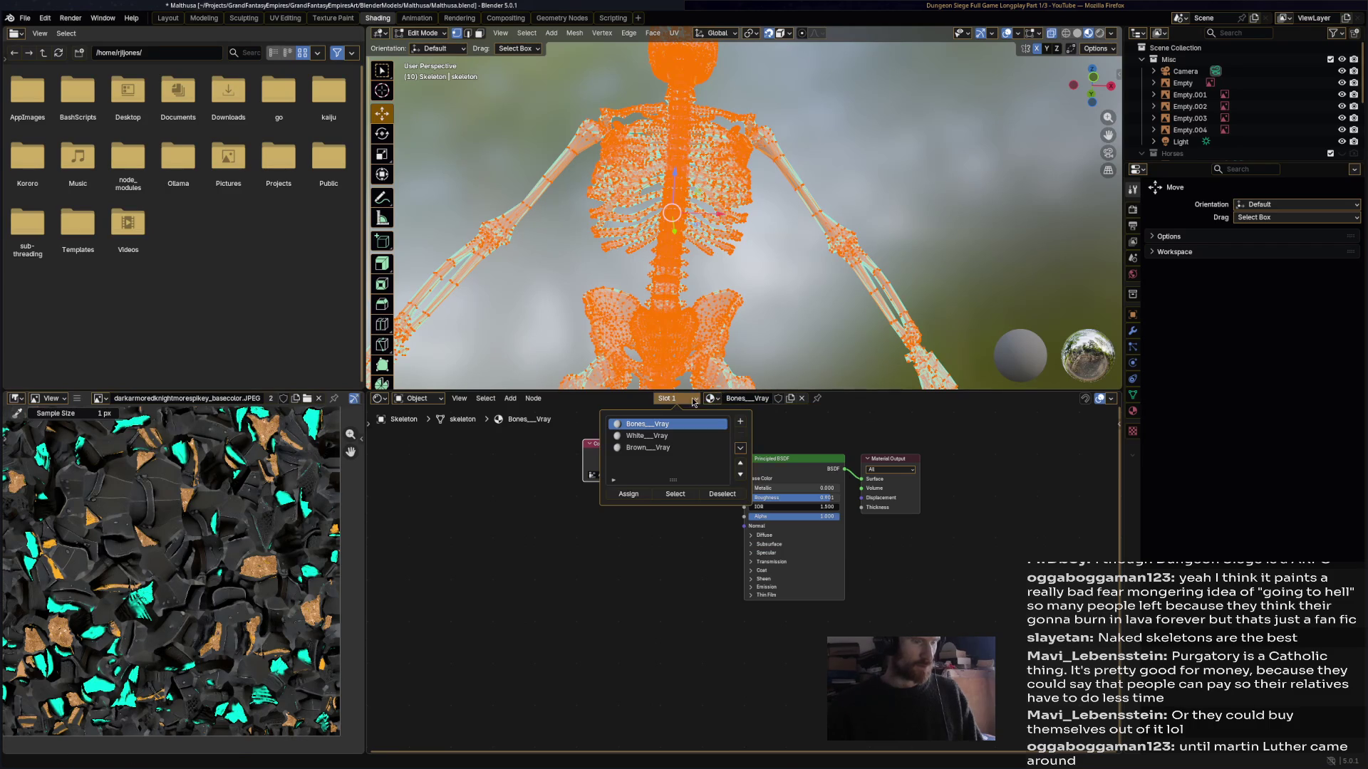
pyautogui.click(622, 499)
# - Rename the material to SkeletonMat and save the blend file
pyautogui.click(752, 399)
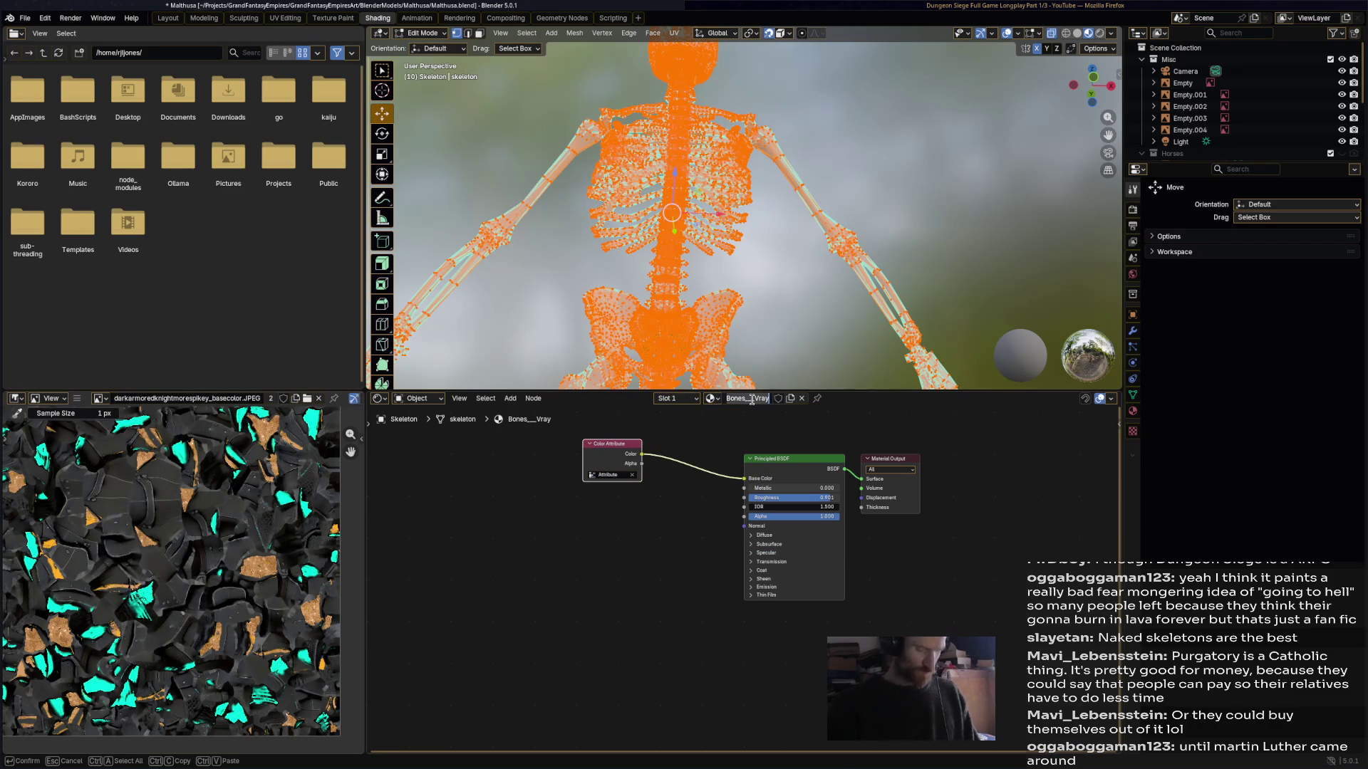
pyautogui.write('SkeletonMa')
pyautogui.press('Return')
pyautogui.hotkey('ctrl', 's')
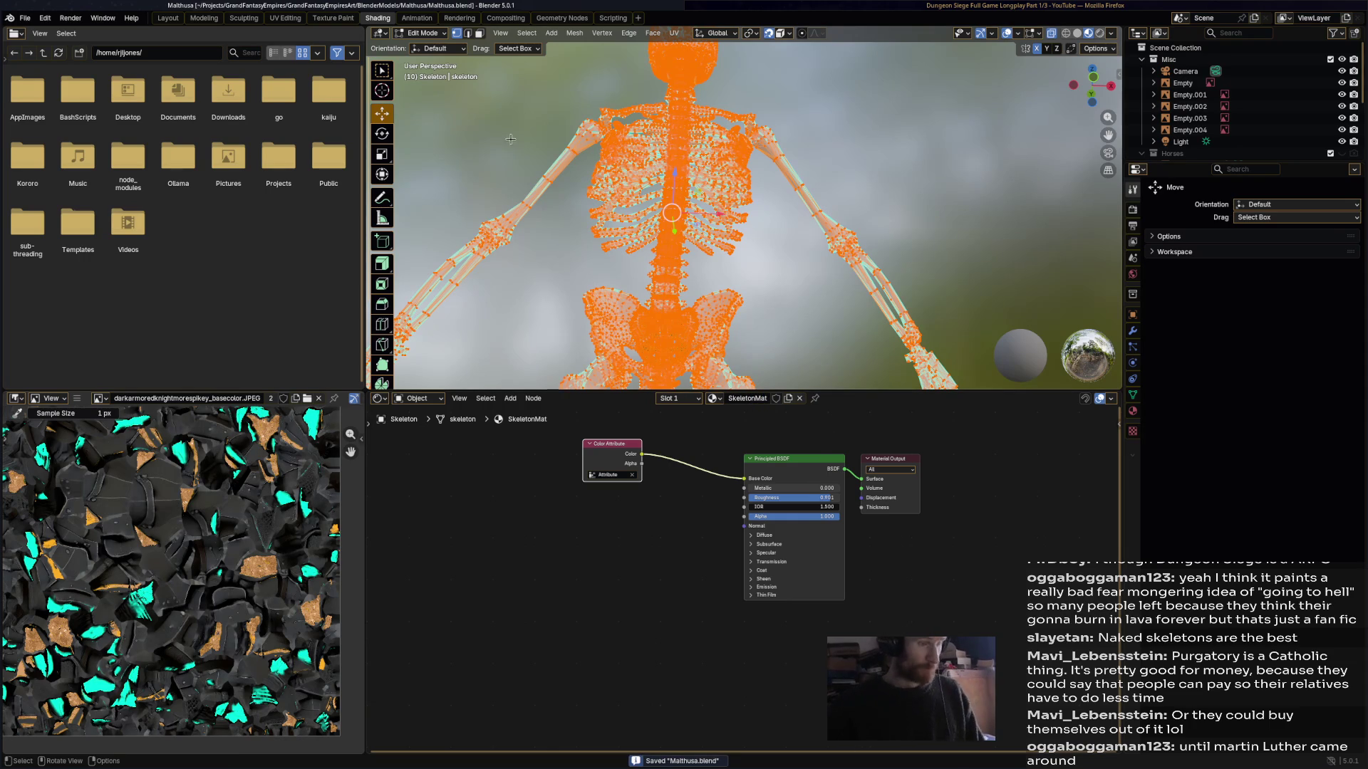
# - Return to the Animation workspace and select a single pelvis vertex
pyautogui.click(428, 34)
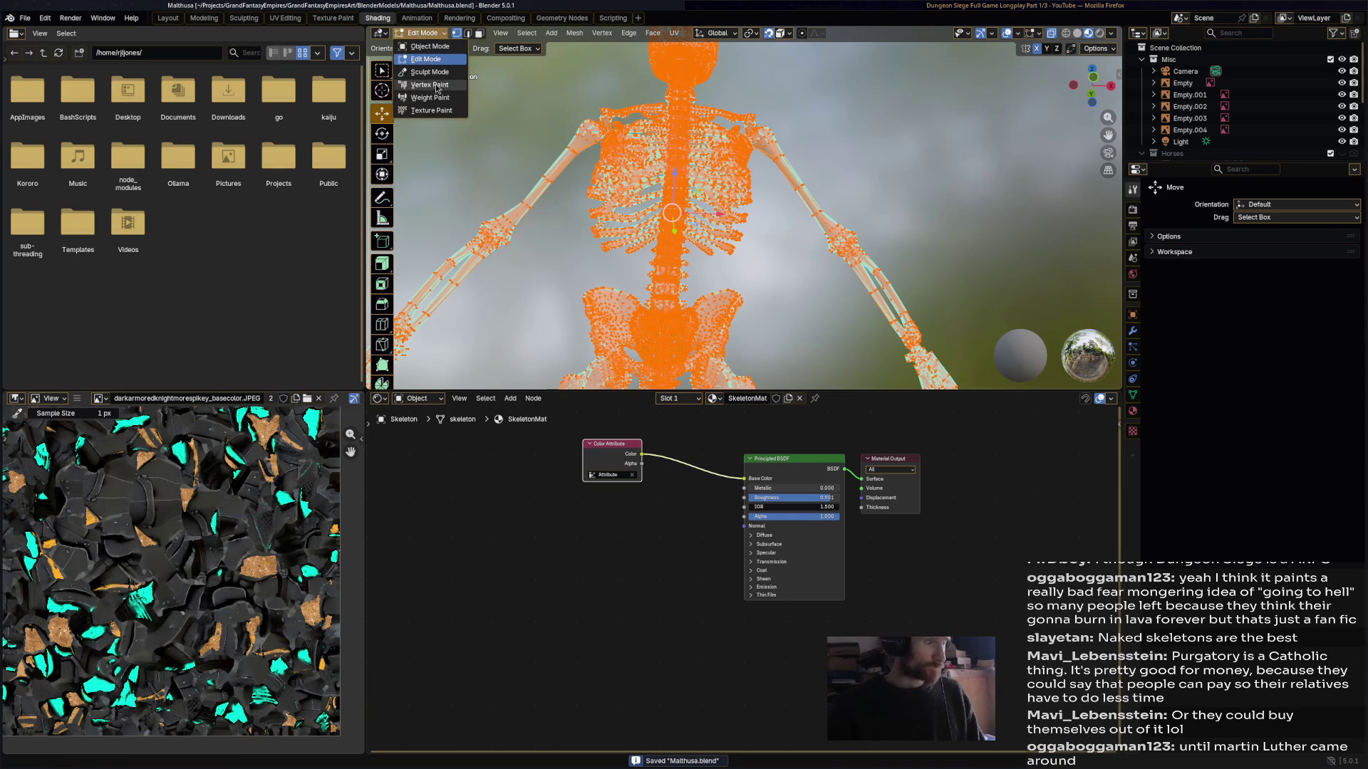
pyautogui.click(417, 18)
pyautogui.click(505, 208)
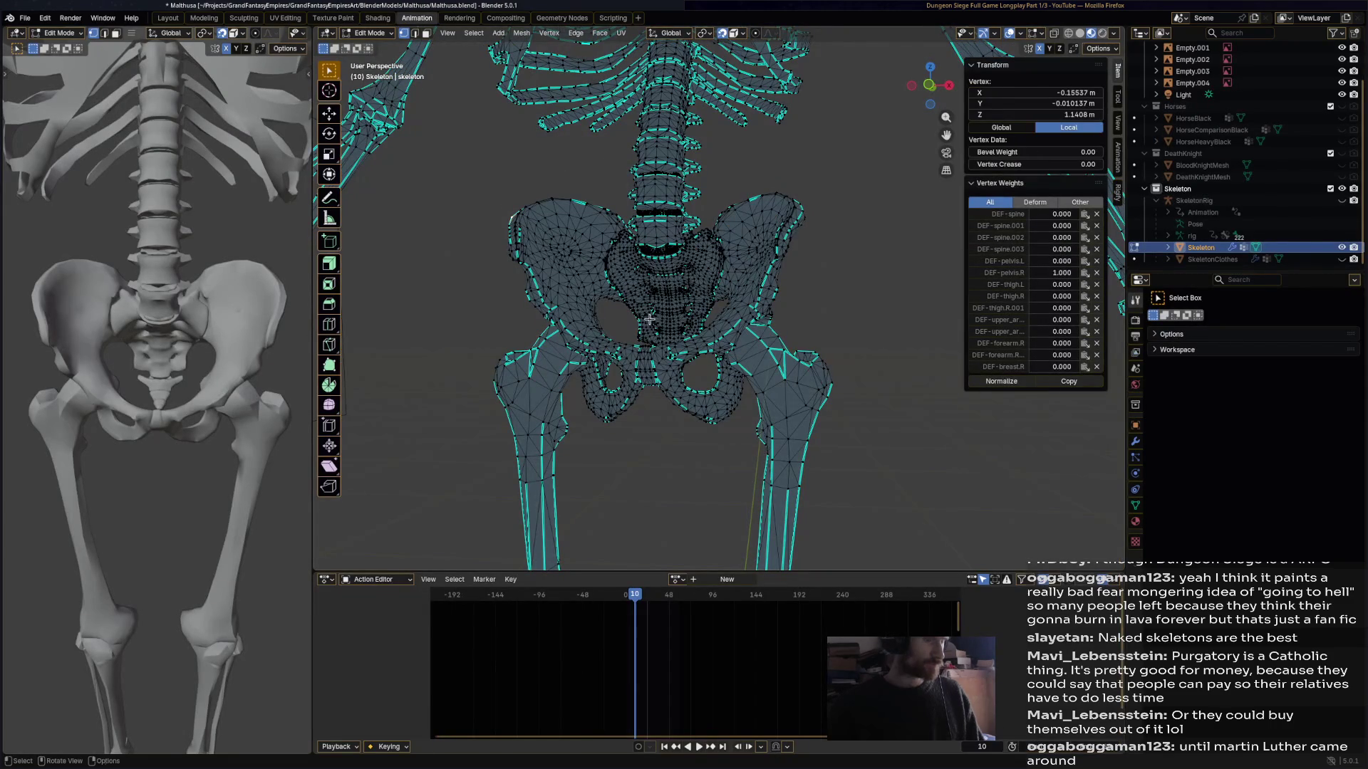
# - Deselect the pelvis vertex and switch the skeleton back to Vertex Paint mode
pyautogui.click(512, 140)
pyautogui.click(369, 32)
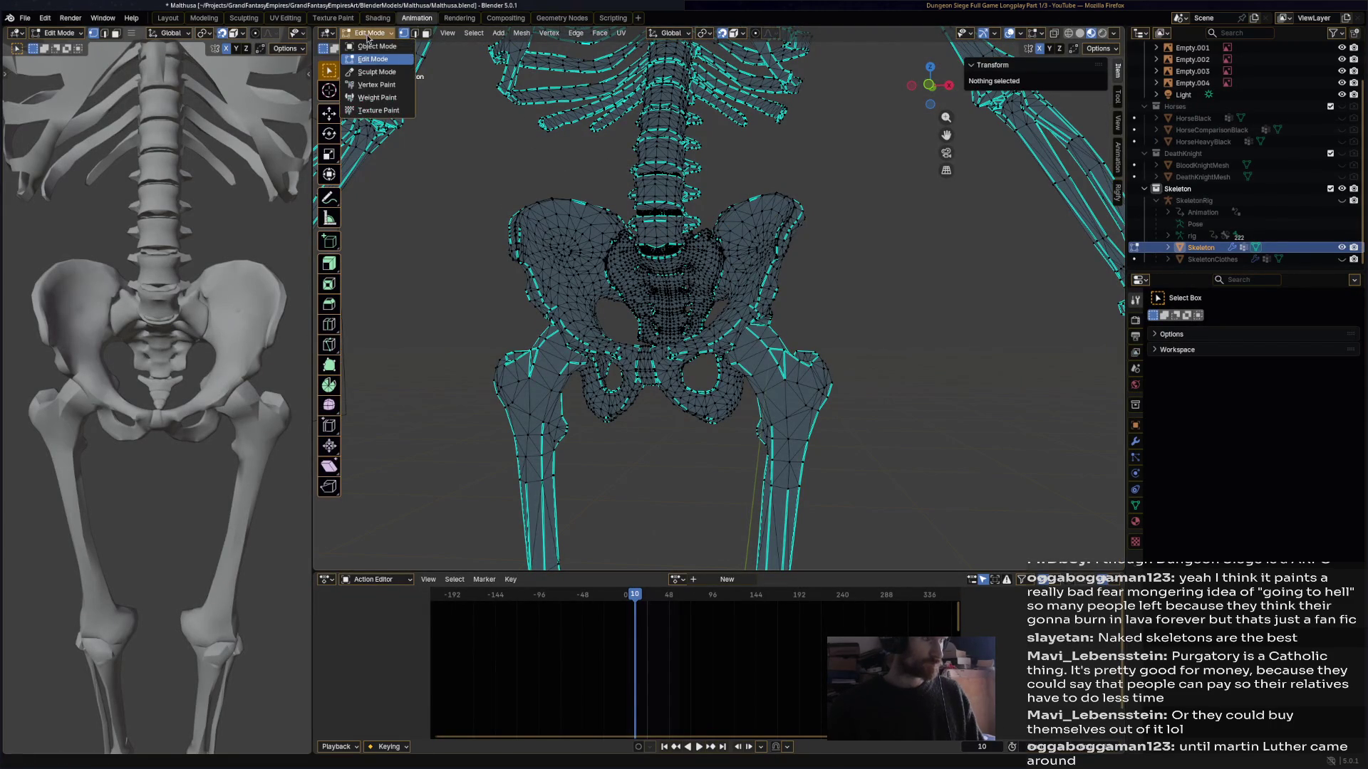
pyautogui.click(377, 85)
pyautogui.scroll(-4, 574, 189)
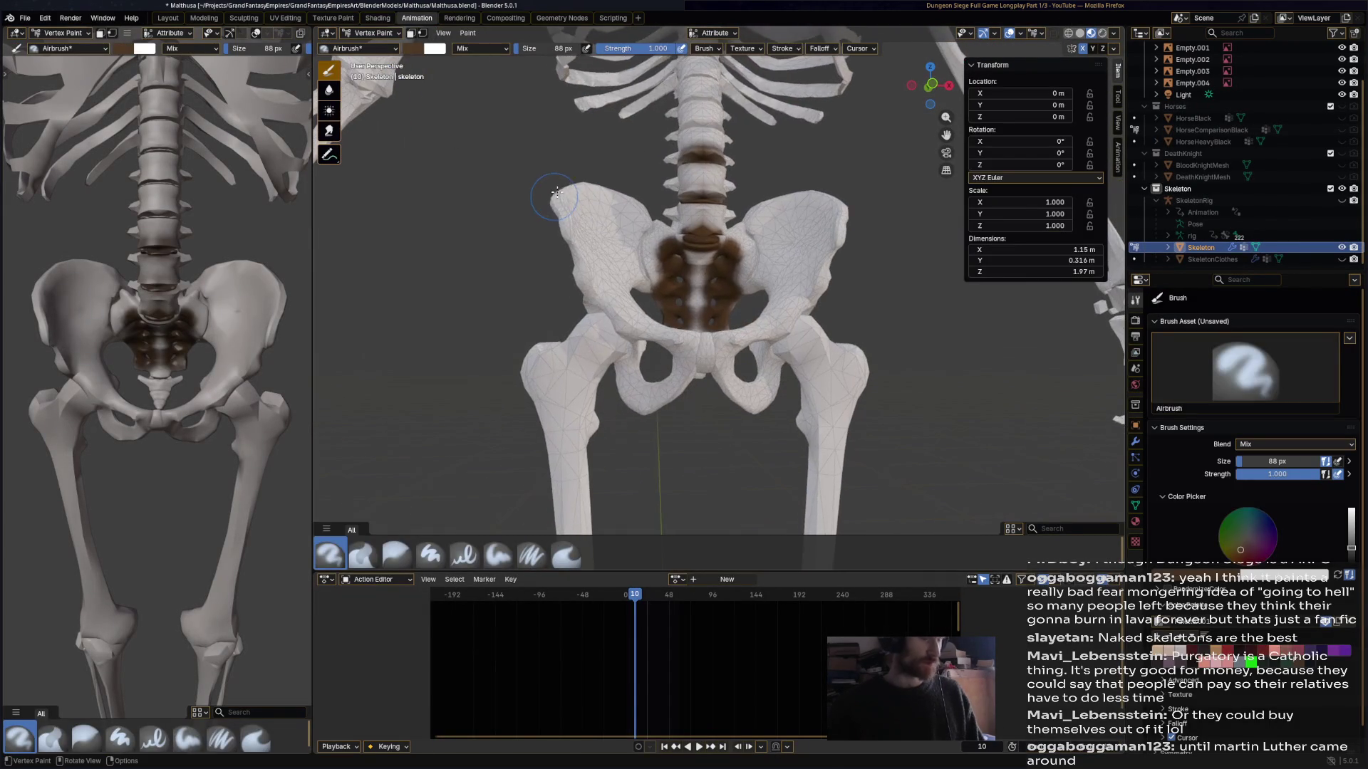
pyautogui.scroll(5, 574, 189)
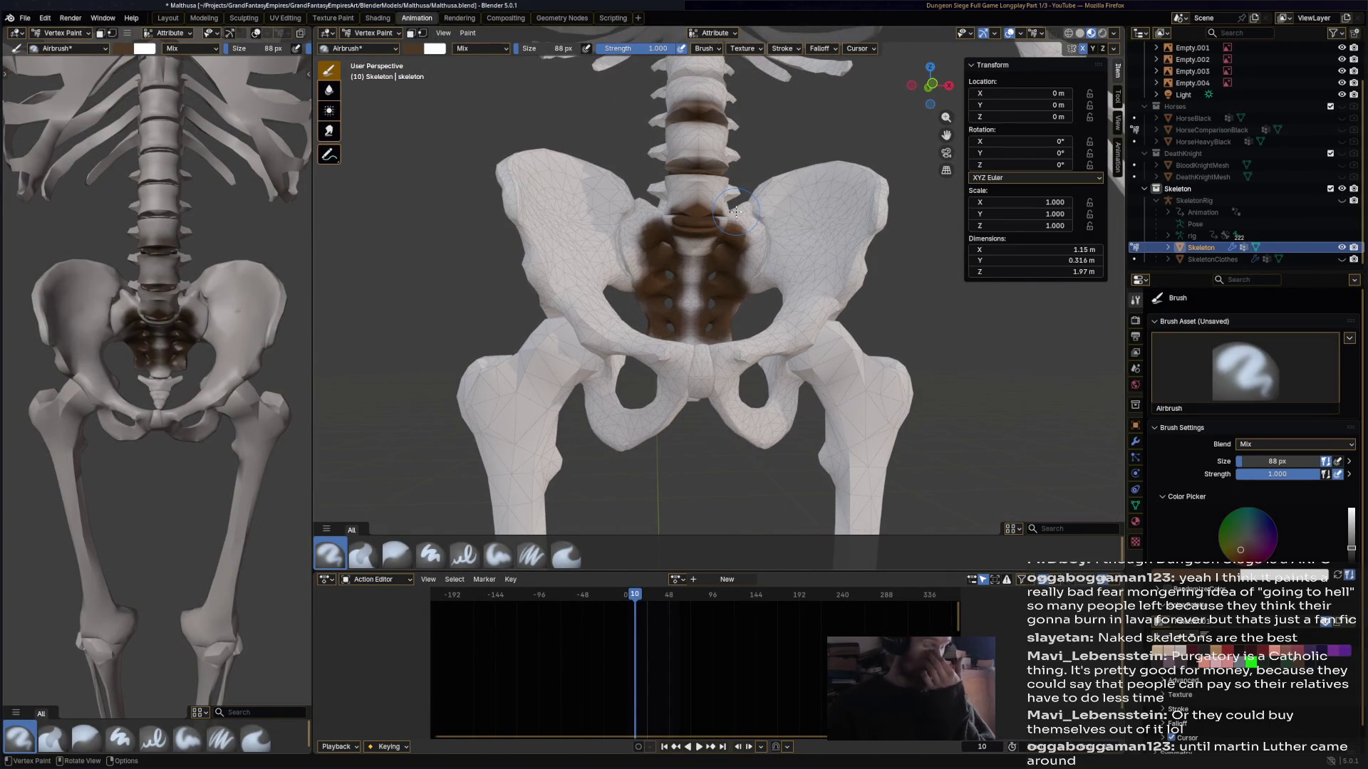
# - Airbrush brown grime along the lower, middle and upper spinal discs
pyautogui.moveTo(812, 274)
pyautogui.mouseDown(button='middle')
pyautogui.moveTo(689, 351)
pyautogui.moveTo(666, 325)
pyautogui.mouseUp(button='middle')
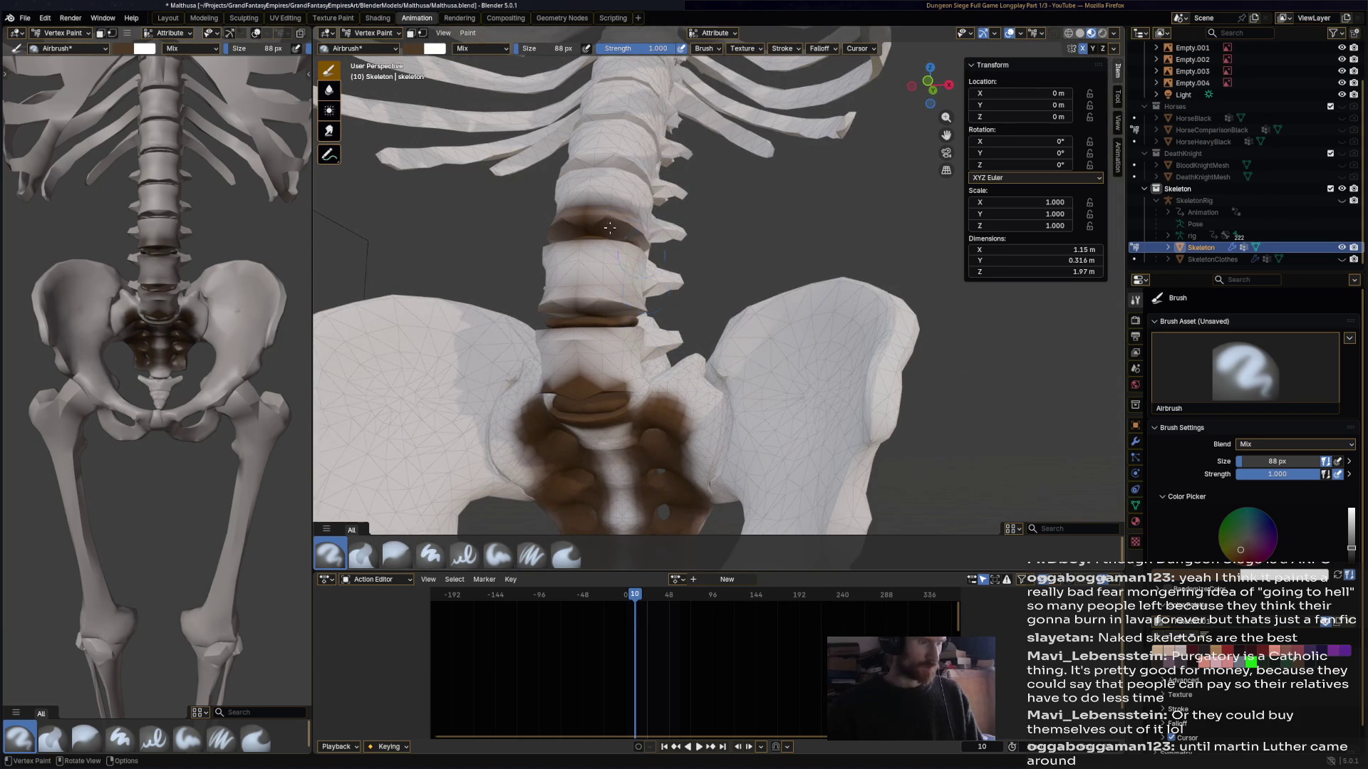
pyautogui.moveTo(601, 224); pyautogui.dragTo(622, 350, button='middle')
pyautogui.moveTo(622, 351)
pyautogui.mouseDown()
pyautogui.moveTo(602, 346)
pyautogui.moveTo(638, 334)
pyautogui.mouseUp()
pyautogui.moveTo(635, 253)
pyautogui.mouseDown()
pyautogui.moveTo(580, 274)
pyautogui.moveTo(662, 277)
pyautogui.mouseUp()
pyautogui.moveTo(606, 202)
pyautogui.mouseDown()
pyautogui.moveTo(588, 203)
pyautogui.moveTo(655, 213)
pyautogui.mouseUp()
pyautogui.moveTo(631, 157); pyautogui.dragTo(668, 175, button='middle')
pyautogui.scroll(5, 663, 171)
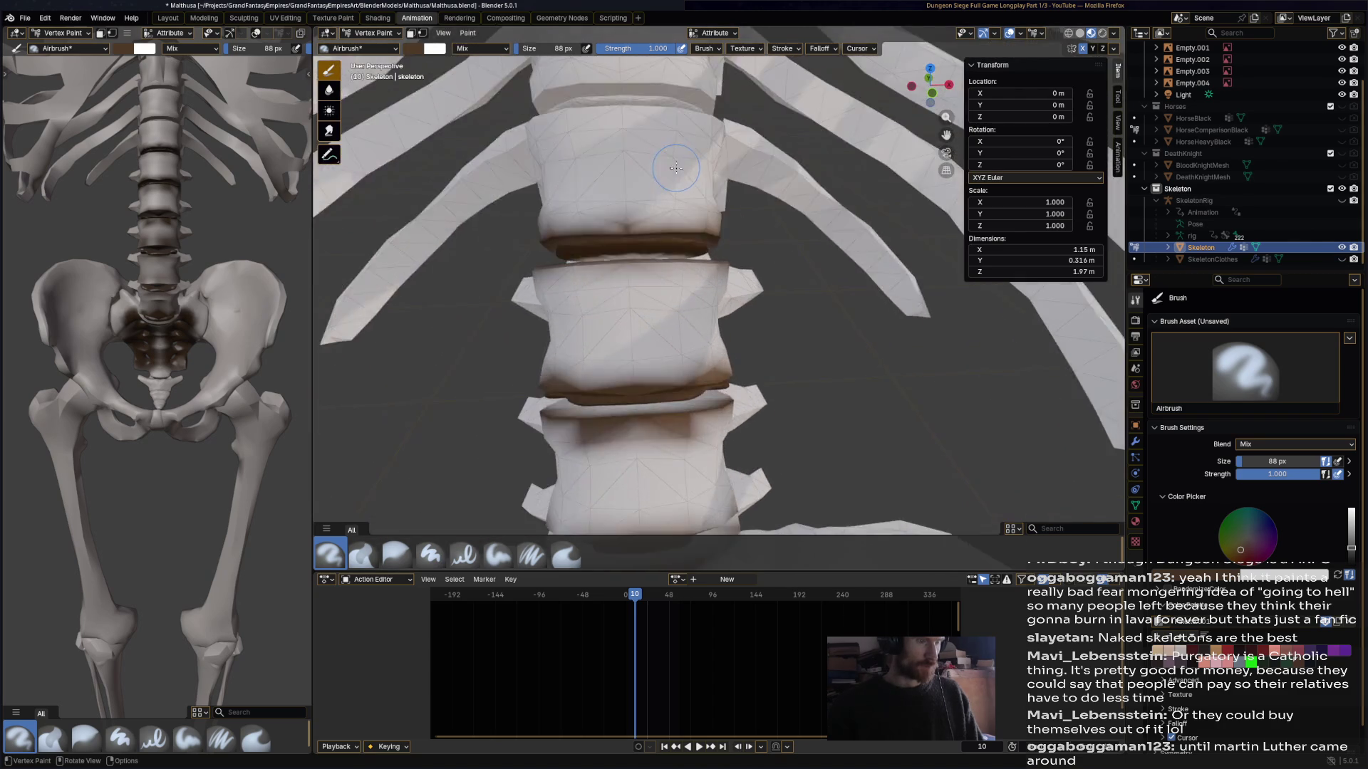
pyautogui.moveTo(650, 159)
pyautogui.mouseDown()
pyautogui.moveTo(520, 170)
pyautogui.moveTo(741, 165)
pyautogui.moveTo(626, 171)
pyautogui.moveTo(675, 170)
pyautogui.mouseUp()
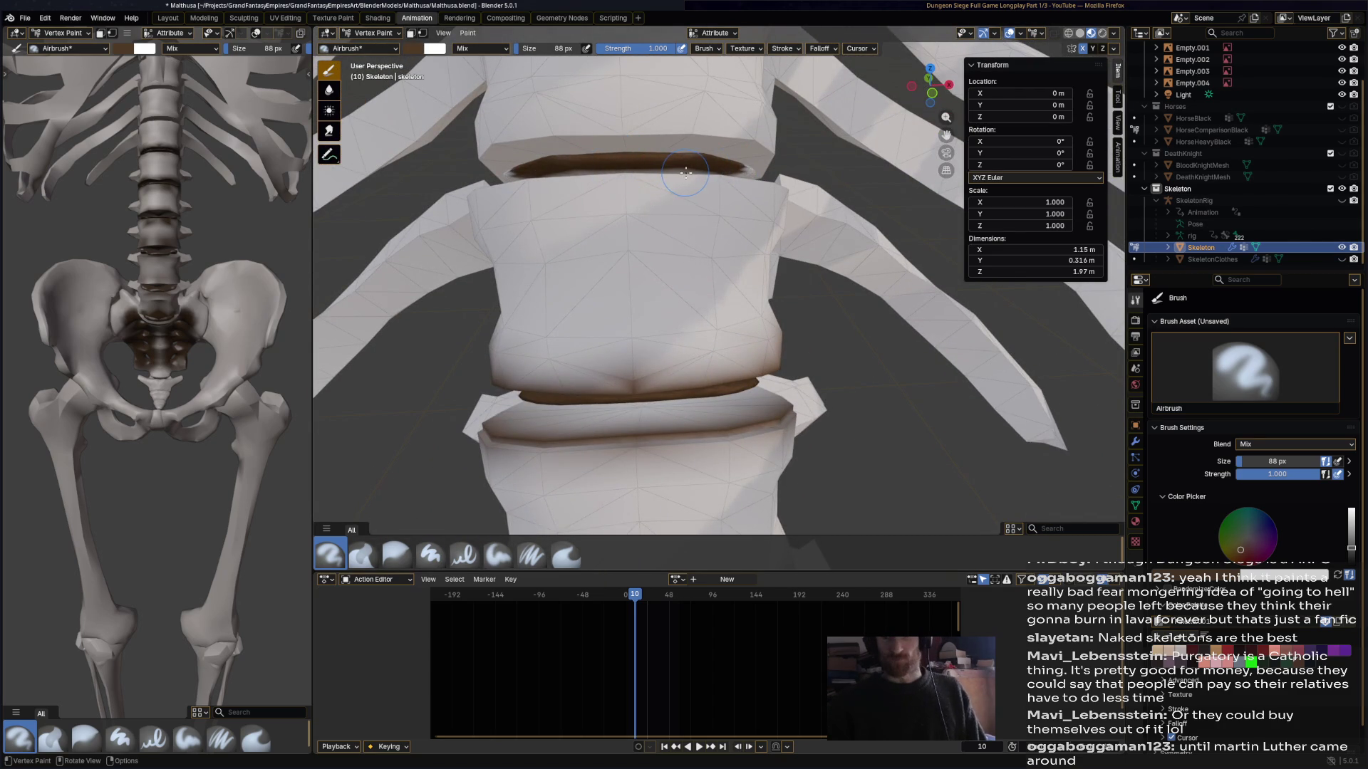
# - Darken the crevices between ribs and spine with dark grime across the ribcage
pyautogui.scroll(-4, 675, 169)
pyautogui.moveTo(676, 171)
pyautogui.mouseDown(button='middle')
pyautogui.moveTo(861, 196)
pyautogui.moveTo(728, 233)
pyautogui.moveTo(748, 267)
pyautogui.moveTo(698, 282)
pyautogui.moveTo(655, 250)
pyautogui.mouseUp(button='middle')
pyautogui.scroll(3, 831, 243)
pyautogui.scroll(3, 641, 239)
pyautogui.moveTo(641, 239); pyautogui.dragTo(624, 223)
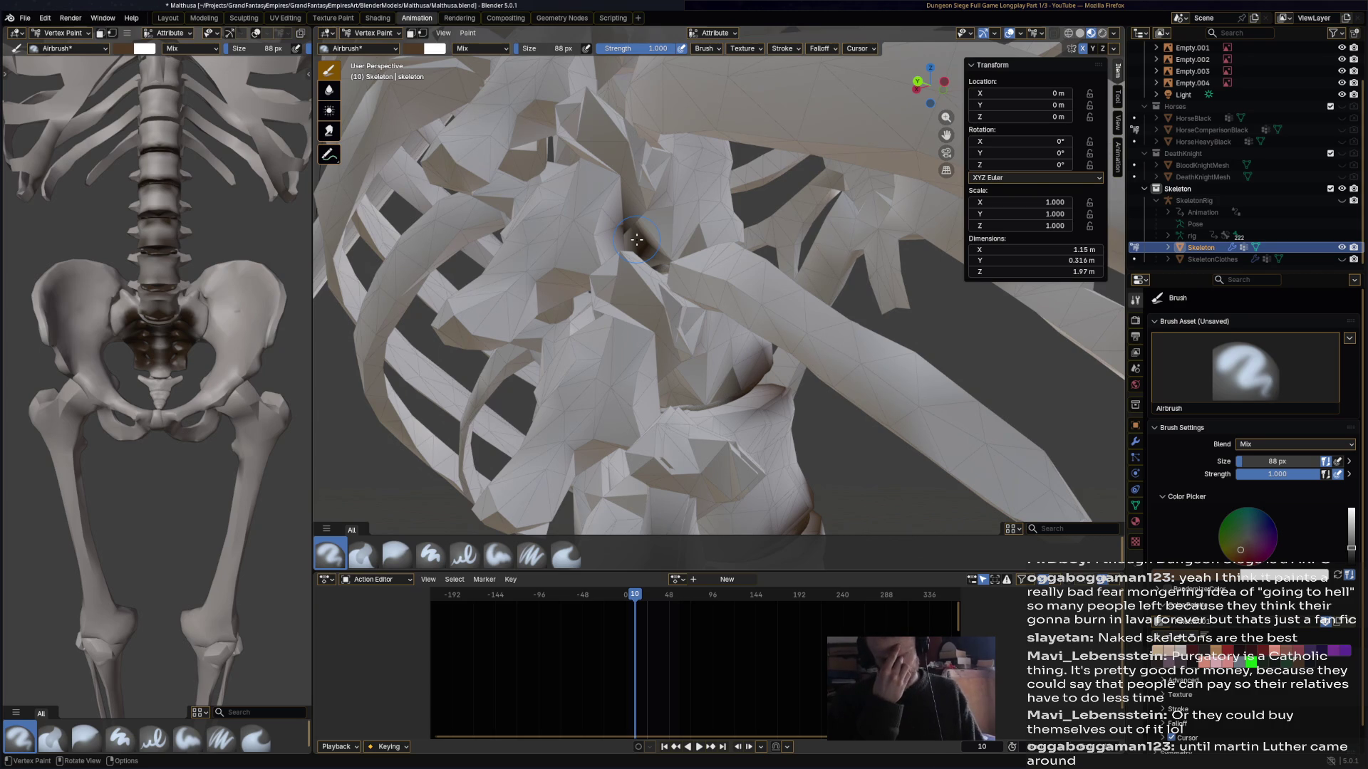
pyautogui.moveTo(636, 239)
pyautogui.mouseDown(button='middle')
pyautogui.moveTo(655, 242)
pyautogui.moveTo(640, 234)
pyautogui.moveTo(688, 157)
pyautogui.moveTo(580, 290)
pyautogui.mouseUp(button='middle')
pyautogui.moveTo(616, 183)
pyautogui.mouseDown(button='middle')
pyautogui.moveTo(619, 223)
pyautogui.moveTo(652, 136)
pyautogui.mouseUp(button='middle')
pyautogui.moveTo(655, 129); pyautogui.dragTo(616, 123)
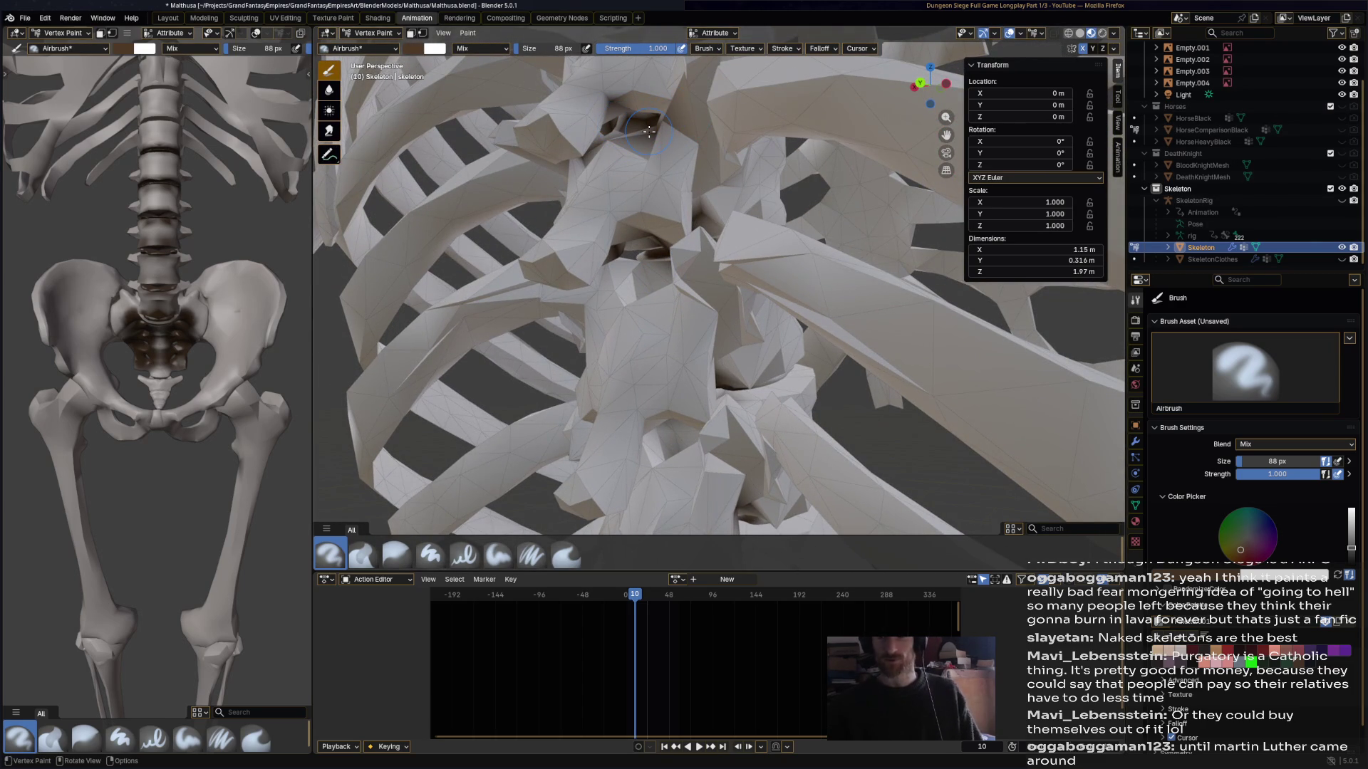
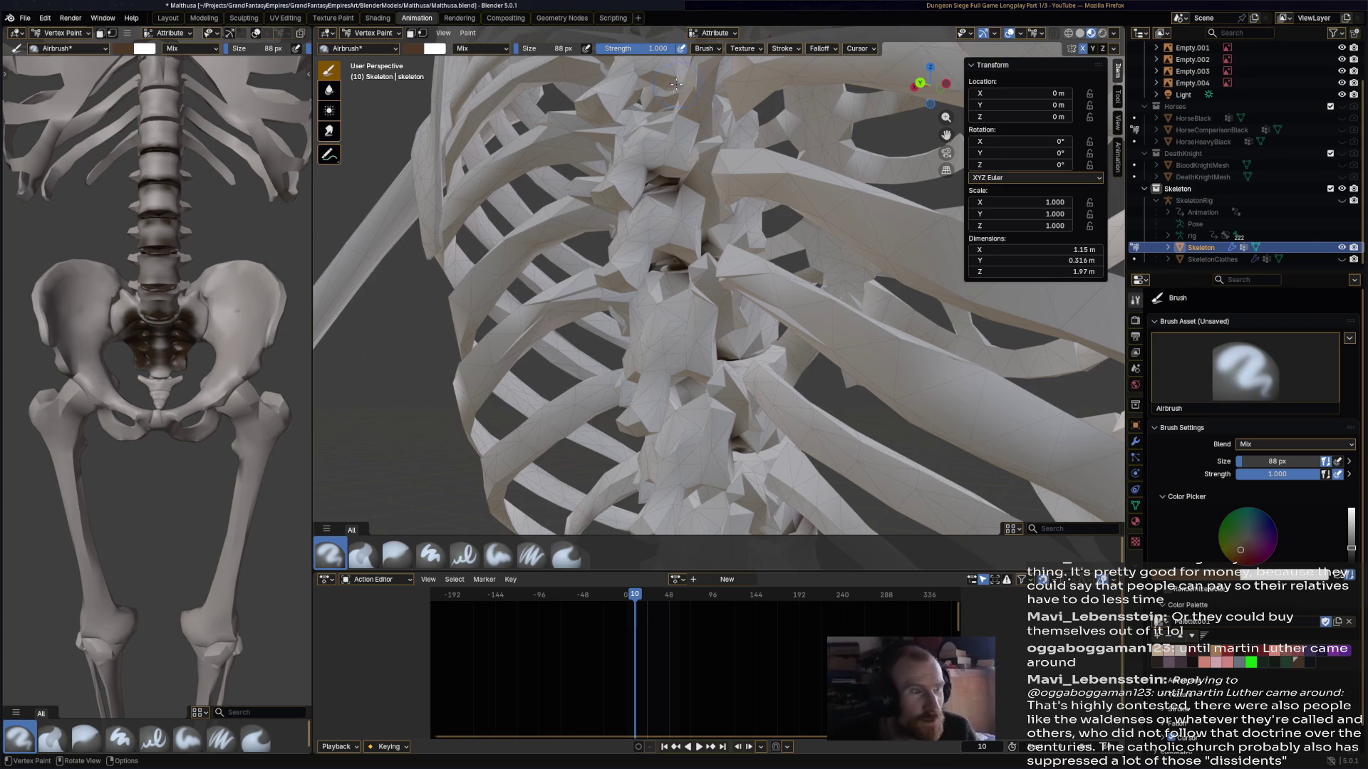
# - Airbrush dark paint over the top of the sternum and the hole at the top of the ribcage
pyautogui.moveTo(670, 92); pyautogui.dragTo(618, 187, button='middle')
pyautogui.moveTo(608, 173); pyautogui.dragTo(607, 166)
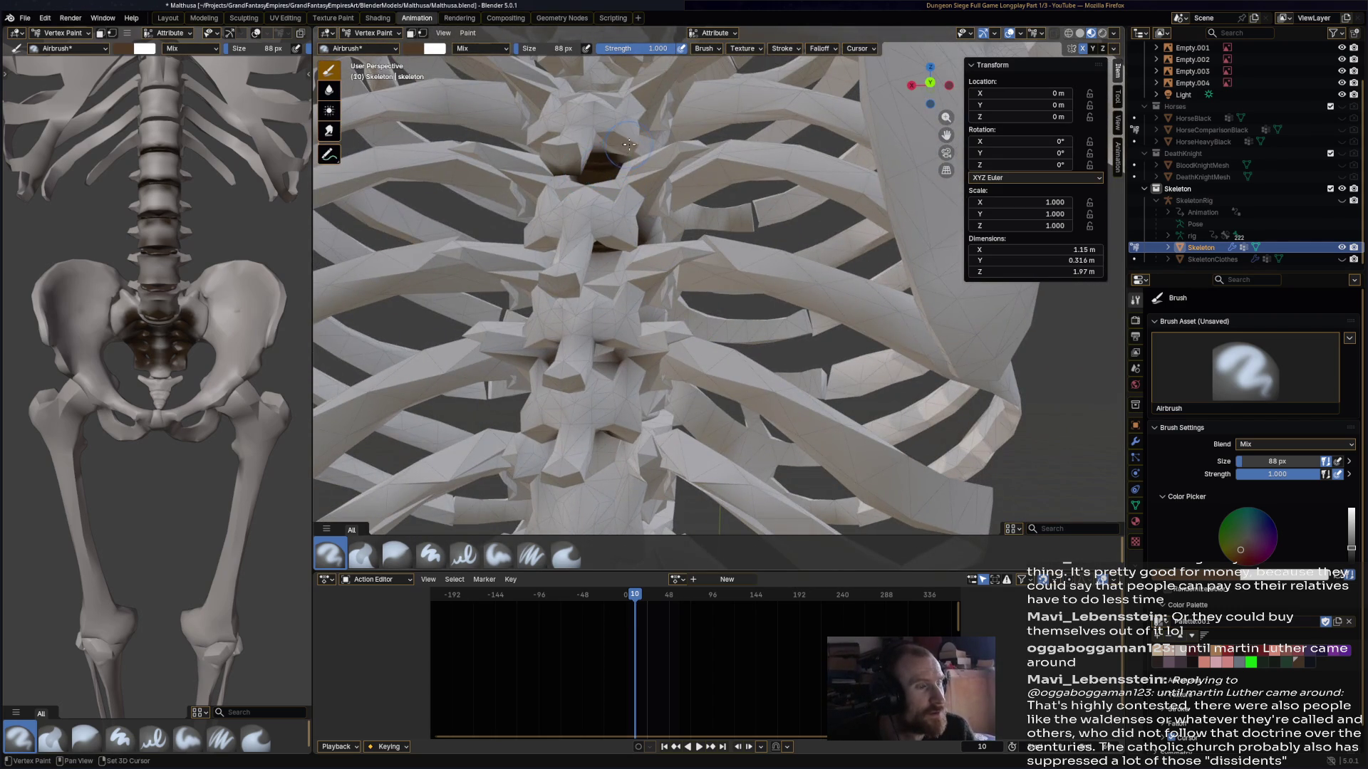
pyautogui.keyDown('shift'); pyautogui.moveTo(629, 144); pyautogui.dragTo(619, 364, button='middle'); pyautogui.keyUp('shift')
pyautogui.moveTo(602, 286); pyautogui.dragTo(609, 277)
pyautogui.moveTo(612, 204); pyautogui.dragTo(602, 213)
pyautogui.moveTo(602, 212)
pyautogui.mouseDown(button='middle')
pyautogui.moveTo(611, 190)
pyautogui.moveTo(596, 173)
pyautogui.mouseUp(button='middle')
pyautogui.moveTo(597, 174); pyautogui.dragTo(560, 166)
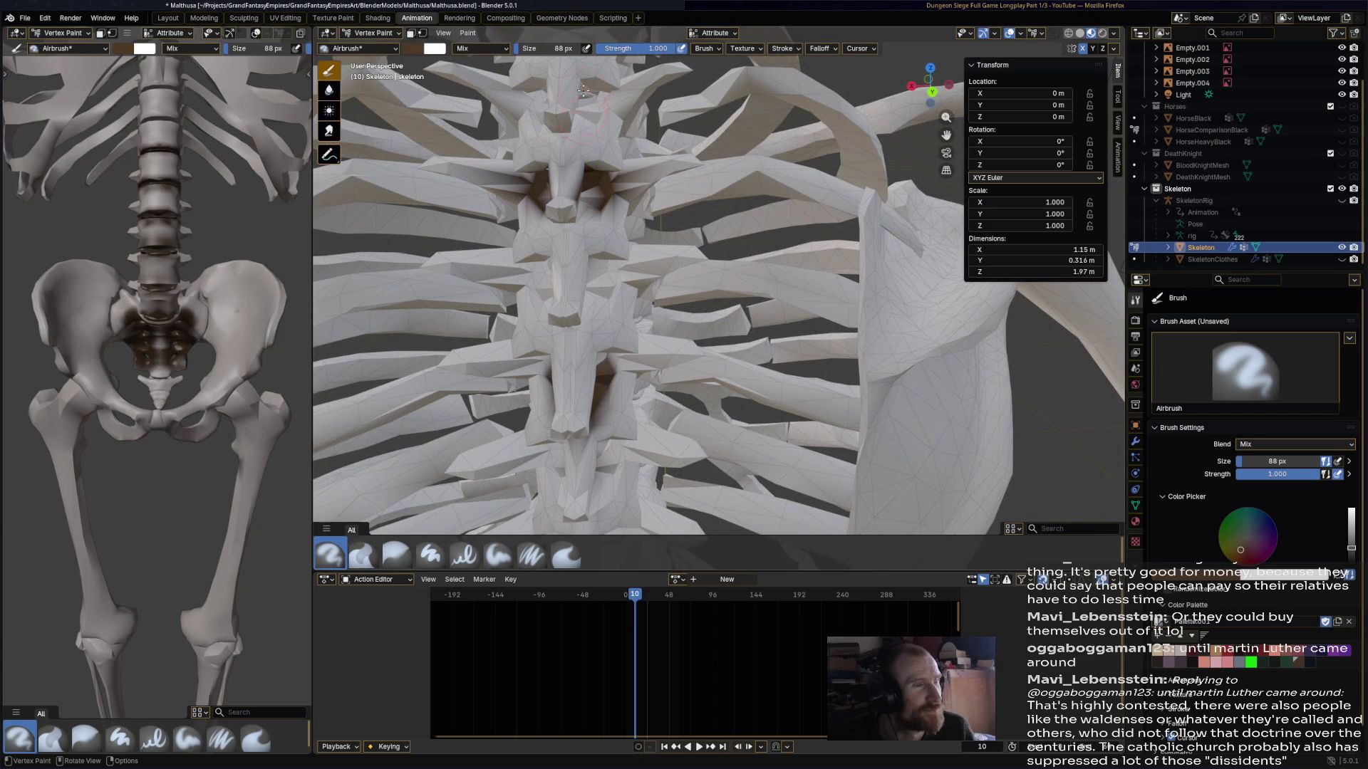
pyautogui.moveTo(594, 119); pyautogui.dragTo(608, 125)
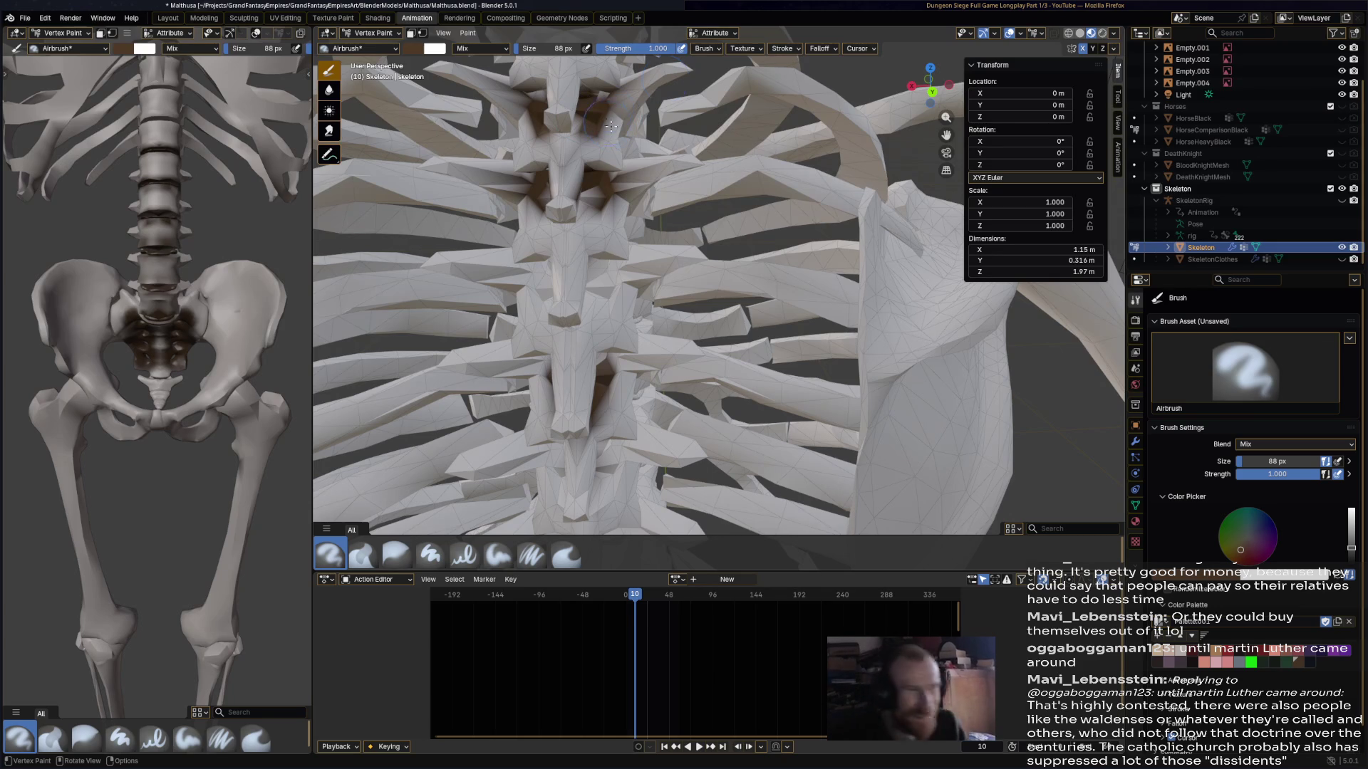
# - Darken the lower and upper neck vertebrae and the underside of the jaw
pyautogui.moveTo(608, 124)
pyautogui.mouseDown(button='middle')
pyautogui.moveTo(489, 341)
pyautogui.moveTo(499, 329)
pyautogui.mouseUp(button='middle')
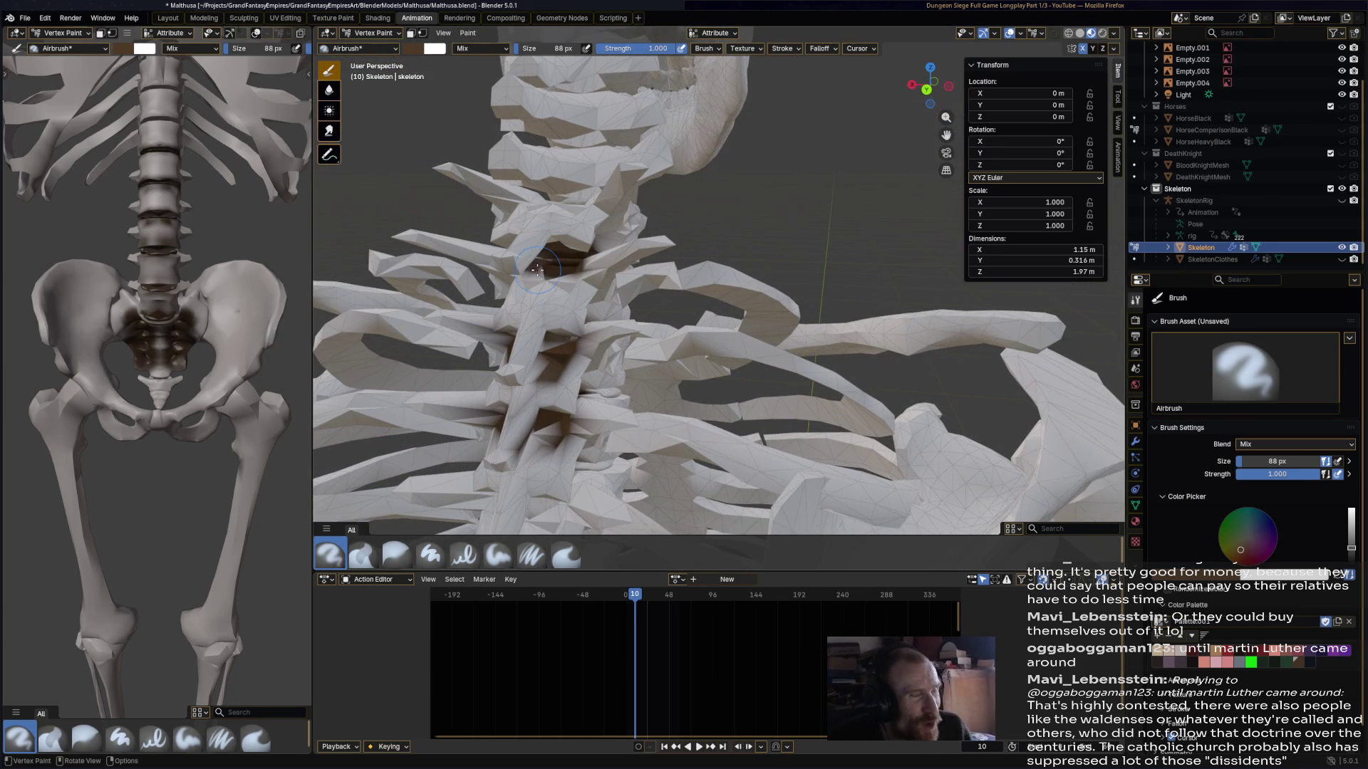
pyautogui.moveTo(585, 226); pyautogui.dragTo(628, 317, button='middle')
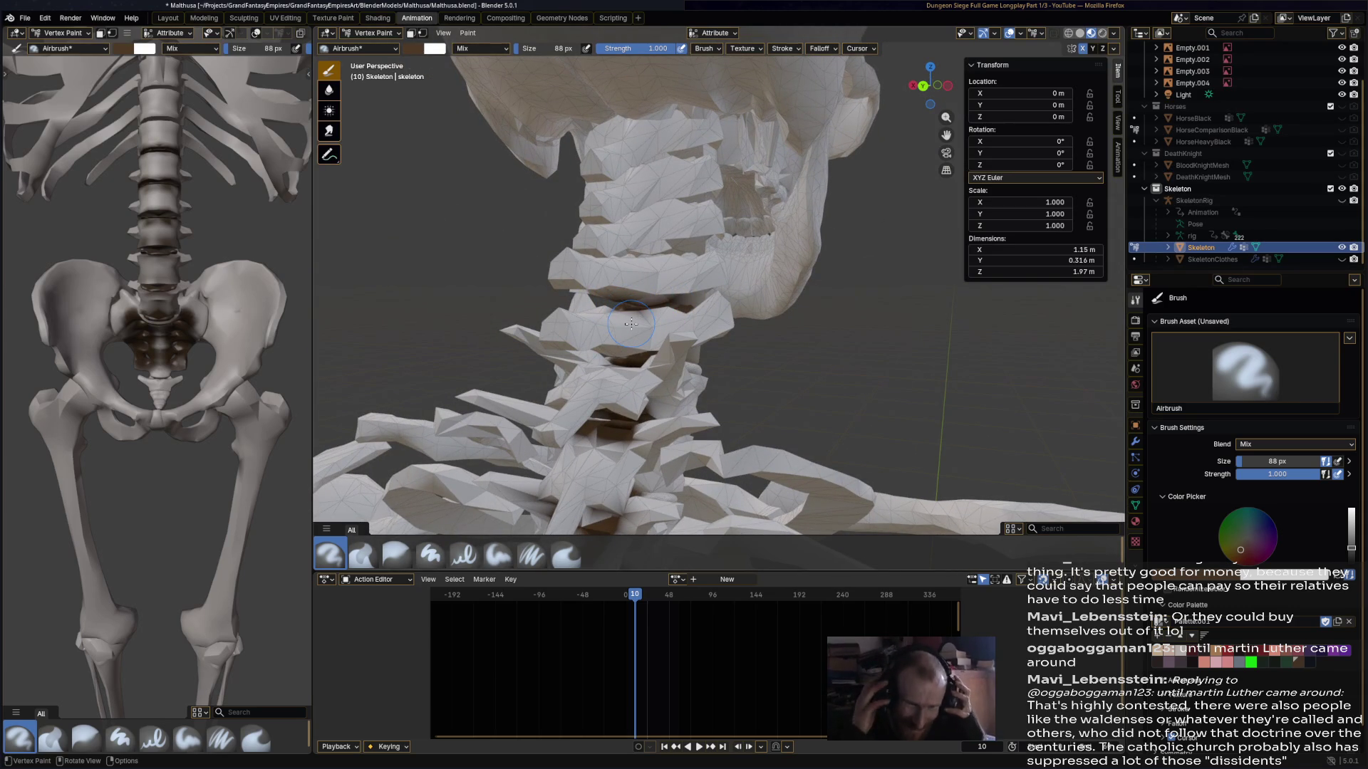
pyautogui.moveTo(632, 323); pyautogui.dragTo(691, 215, button='middle')
pyautogui.moveTo(715, 234)
pyautogui.mouseDown()
pyautogui.moveTo(683, 171)
pyautogui.moveTo(694, 183)
pyautogui.mouseUp()
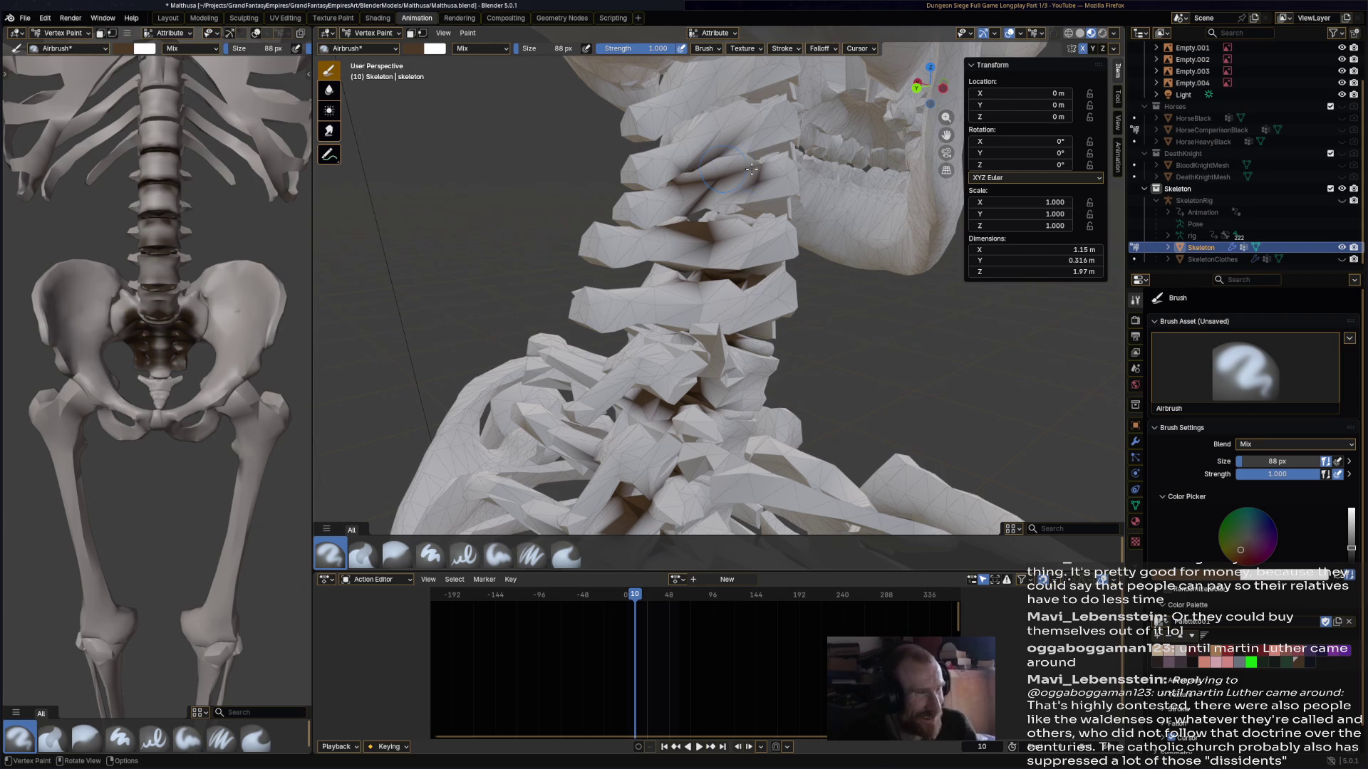
pyautogui.moveTo(730, 172); pyautogui.dragTo(724, 264, button='middle')
pyautogui.moveTo(691, 202)
pyautogui.mouseDown()
pyautogui.moveTo(701, 151)
pyautogui.moveTo(745, 135)
pyautogui.mouseUp()
pyautogui.moveTo(744, 135); pyautogui.dragTo(670, 271, button='middle')
pyautogui.moveTo(670, 271)
pyautogui.mouseDown()
pyautogui.moveTo(695, 288)
pyautogui.moveTo(684, 228)
pyautogui.moveTo(712, 178)
pyautogui.moveTo(820, 264)
pyautogui.mouseUp()
pyautogui.moveTo(819, 264)
pyautogui.mouseDown(button='middle')
pyautogui.moveTo(715, 375)
pyautogui.moveTo(742, 162)
pyautogui.mouseUp(button='middle')
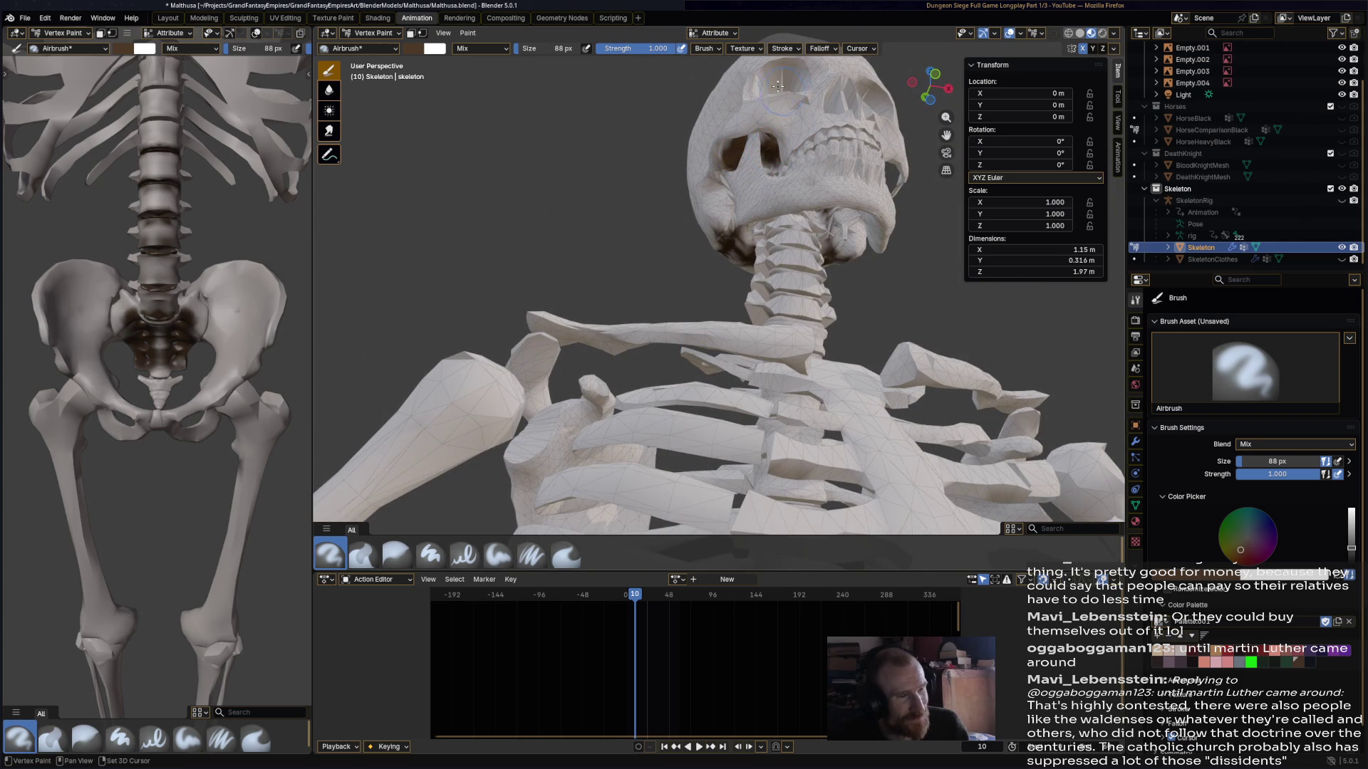
# - Airbrush brown over the skull's lower teeth and the jaw around them
pyautogui.moveTo(787, 105); pyautogui.dragTo(763, 139, button='middle')
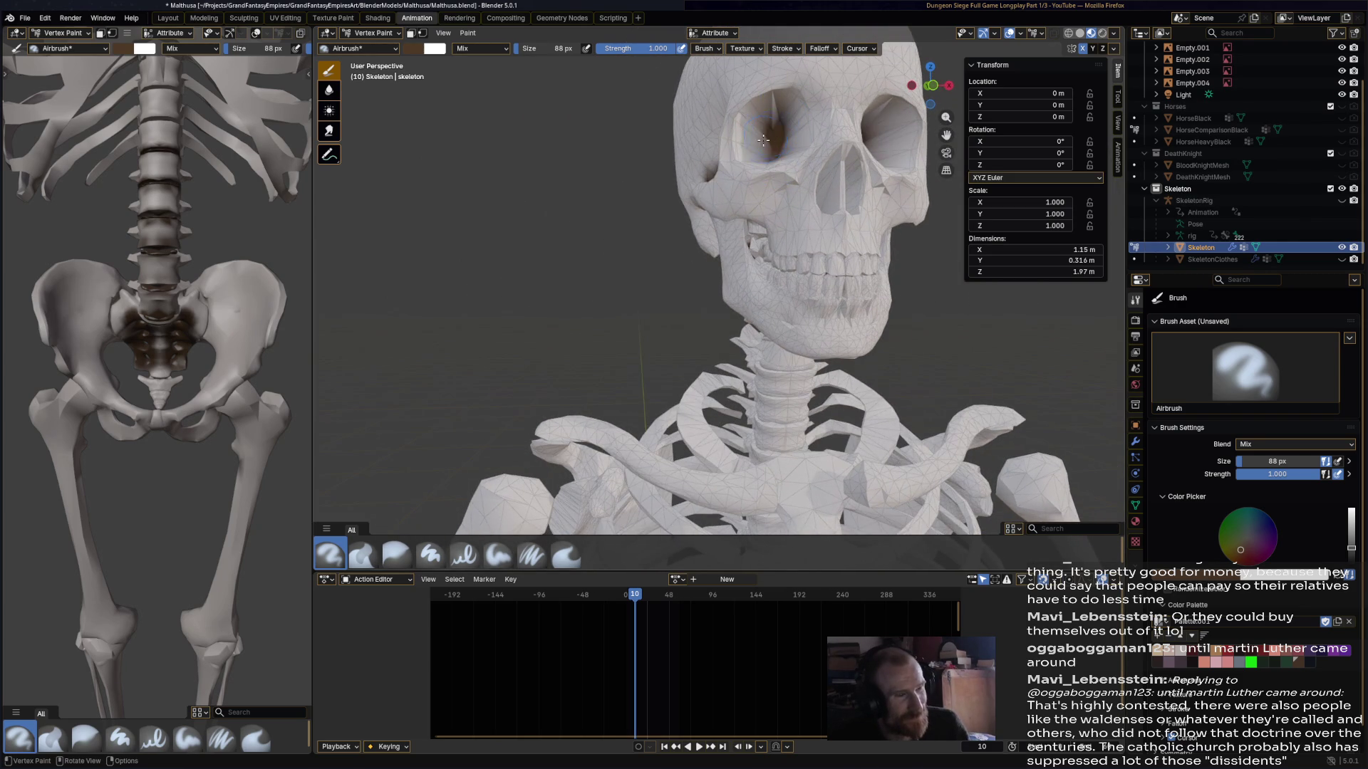
pyautogui.moveTo(867, 193)
pyautogui.mouseDown(button='middle')
pyautogui.moveTo(716, 182)
pyautogui.moveTo(778, 244)
pyautogui.moveTo(682, 220)
pyautogui.moveTo(756, 223)
pyautogui.mouseUp(button='middle')
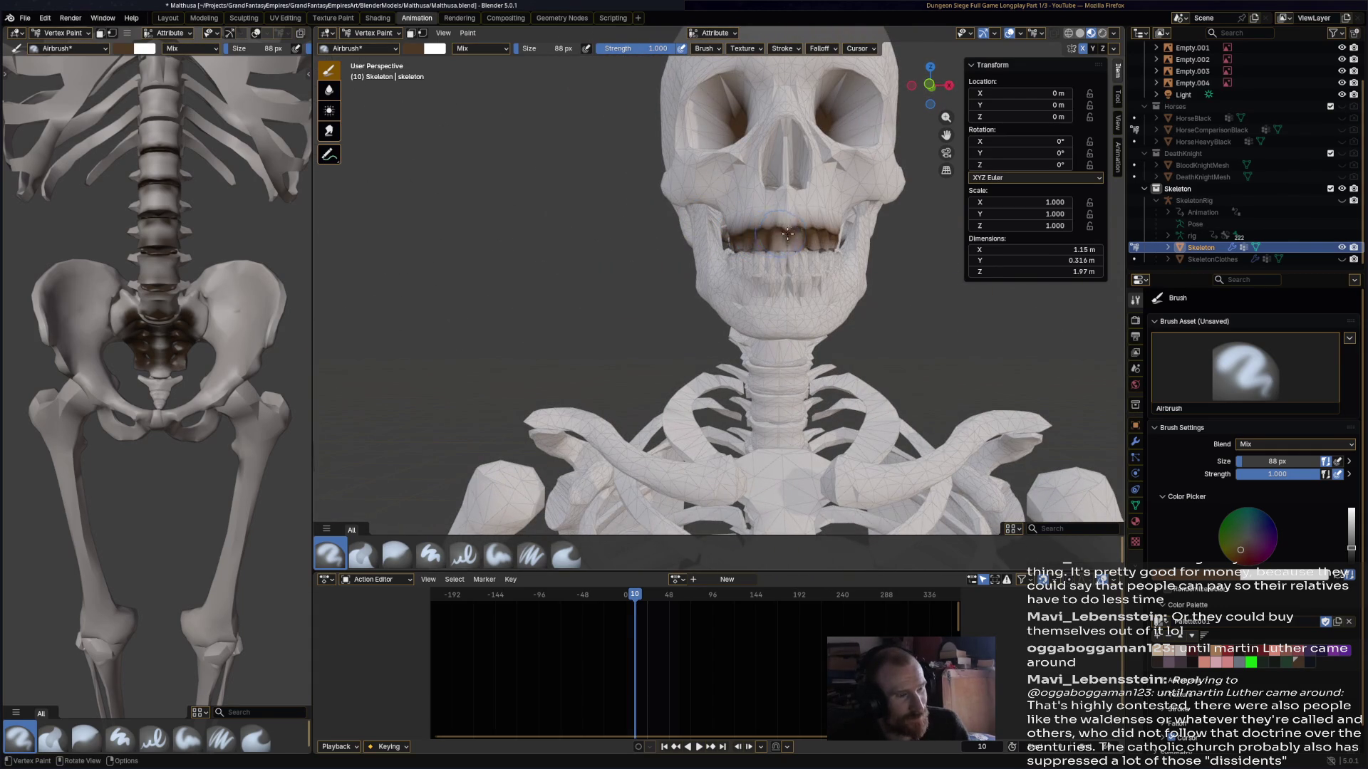
pyautogui.moveTo(741, 275); pyautogui.dragTo(801, 280)
pyautogui.moveTo(796, 290); pyautogui.dragTo(851, 306, button='middle')
pyautogui.moveTo(851, 306)
pyautogui.mouseDown()
pyautogui.moveTo(815, 292)
pyautogui.moveTo(825, 236)
pyautogui.mouseUp()
pyautogui.moveTo(825, 236)
pyautogui.mouseDown(button='middle')
pyautogui.moveTo(787, 173)
pyautogui.moveTo(794, 199)
pyautogui.moveTo(773, 214)
pyautogui.mouseUp(button='middle')
pyautogui.scroll(-4, 770, 285)
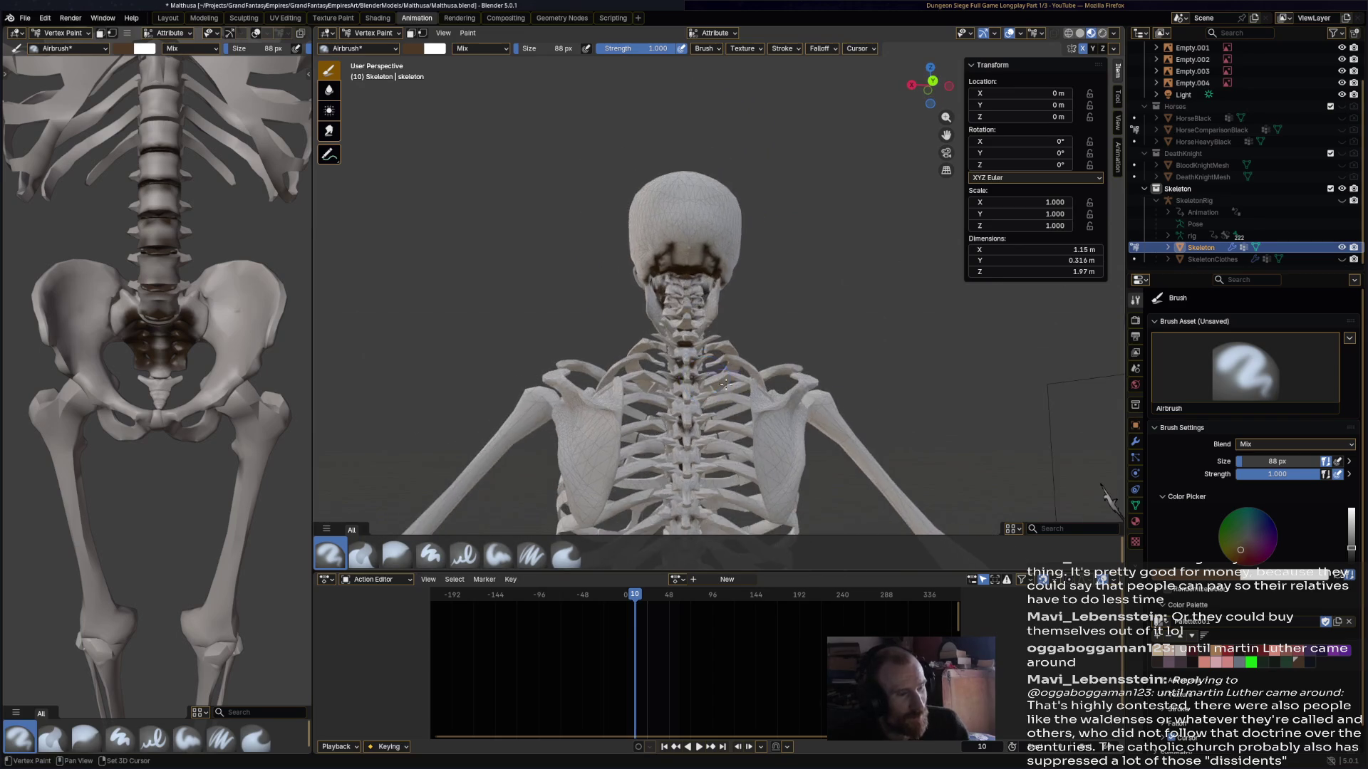
# - Paint dark strokes along the lower ribs at the front of the ribcage
pyautogui.moveTo(767, 307)
pyautogui.mouseDown(button='middle')
pyautogui.moveTo(952, 280)
pyautogui.moveTo(814, 239)
pyautogui.mouseUp(button='middle')
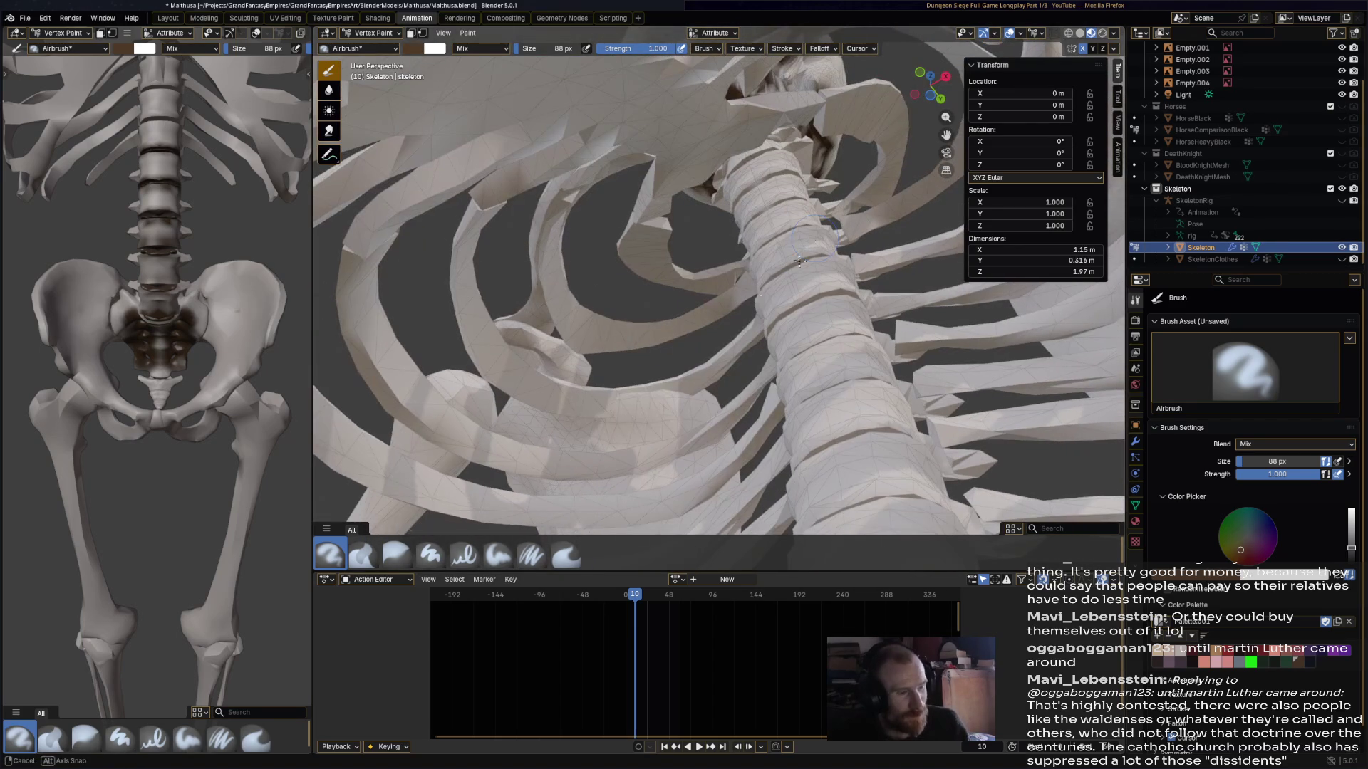
pyautogui.moveTo(578, 414); pyautogui.dragTo(676, 402)
pyautogui.moveTo(677, 402); pyautogui.dragTo(569, 409, button='middle')
pyautogui.moveTo(570, 409); pyautogui.dragTo(700, 400)
pyautogui.moveTo(624, 461); pyautogui.dragTo(720, 453)
pyautogui.scroll(5, 720, 456)
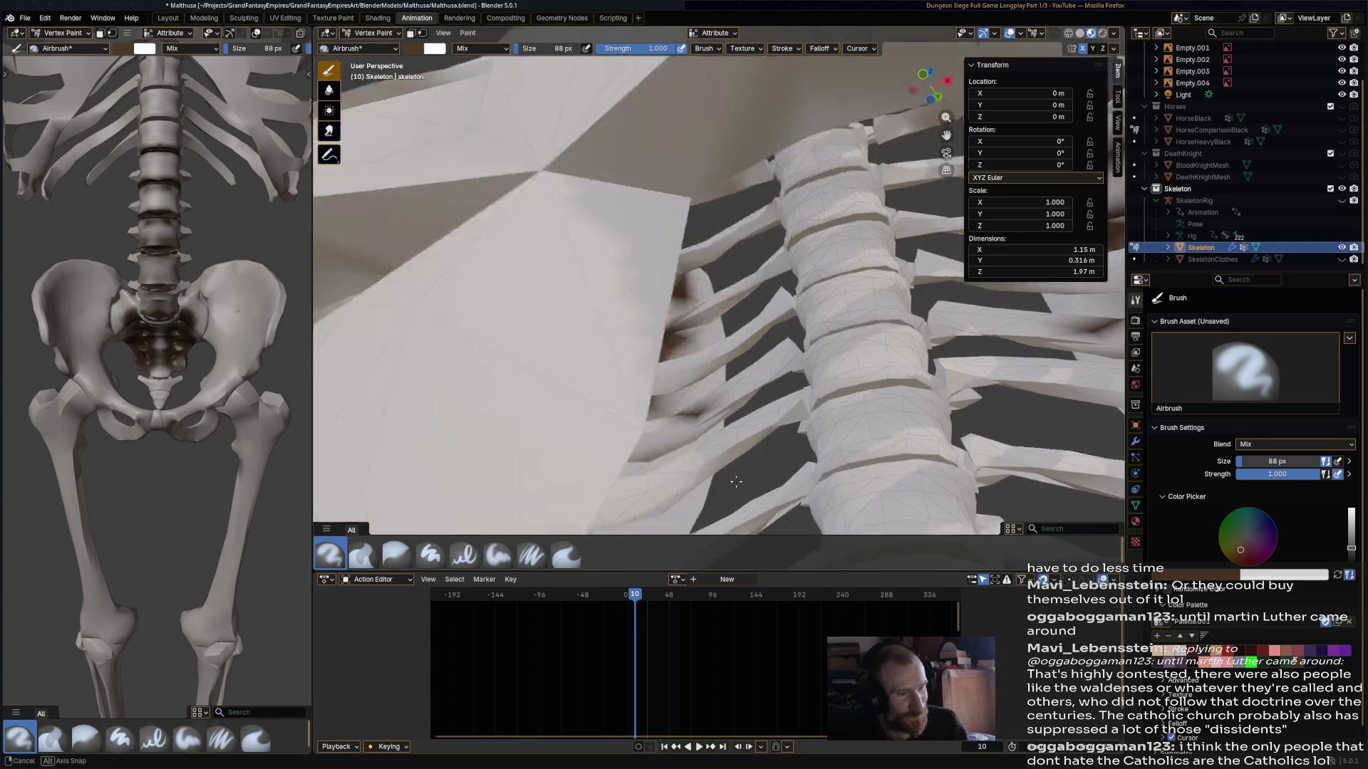
# - Darken the spinal vertebrae and the gaps between them up the spine
pyautogui.moveTo(725, 476); pyautogui.dragTo(872, 406, button='middle')
pyautogui.moveTo(873, 406)
pyautogui.mouseDown()
pyautogui.moveTo(826, 395)
pyautogui.moveTo(918, 392)
pyautogui.mouseUp()
pyautogui.moveTo(841, 481)
pyautogui.mouseDown()
pyautogui.moveTo(908, 470)
pyautogui.moveTo(841, 484)
pyautogui.mouseUp()
pyautogui.moveTo(819, 324)
pyautogui.mouseDown()
pyautogui.moveTo(890, 314)
pyautogui.moveTo(851, 298)
pyautogui.mouseUp()
pyautogui.moveTo(851, 297); pyautogui.dragTo(827, 232, button='middle')
pyautogui.moveTo(826, 235)
pyautogui.mouseDown()
pyautogui.moveTo(836, 178)
pyautogui.moveTo(796, 127)
pyautogui.moveTo(787, 68)
pyautogui.mouseUp()
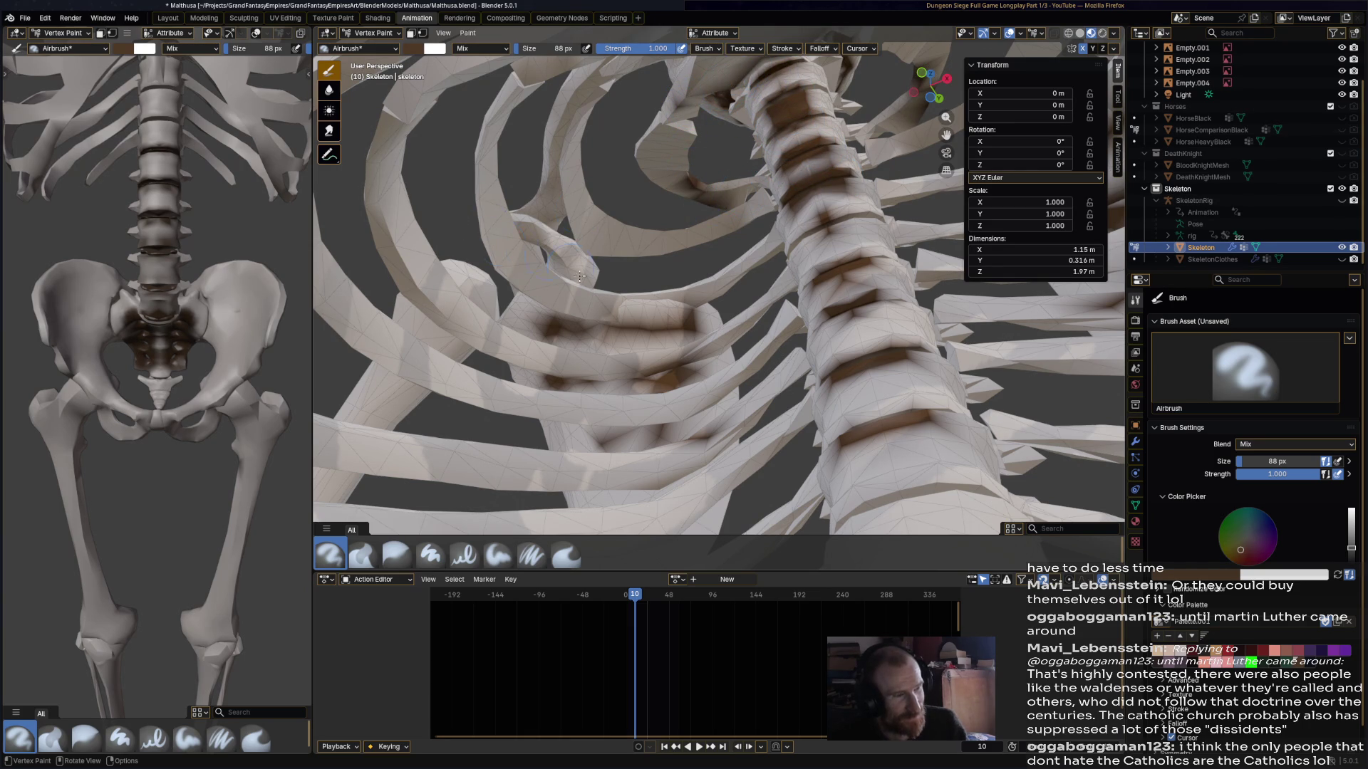
# - Dab extra dark paint onto the ribcage from a frontal view
pyautogui.scroll(-5, 572, 269)
pyautogui.moveTo(579, 319); pyautogui.dragTo(627, 360, button='middle')
pyautogui.moveTo(584, 180)
pyautogui.mouseDown(button='middle')
pyautogui.moveTo(561, 202)
pyautogui.moveTo(722, 251)
pyautogui.moveTo(757, 277)
pyautogui.moveTo(711, 372)
pyautogui.moveTo(754, 241)
pyautogui.moveTo(793, 207)
pyautogui.moveTo(778, 116)
pyautogui.moveTo(629, 165)
pyautogui.moveTo(606, 317)
pyautogui.moveTo(634, 267)
pyautogui.moveTo(630, 242)
pyautogui.mouseUp(button='middle')
pyautogui.click(562, 201)
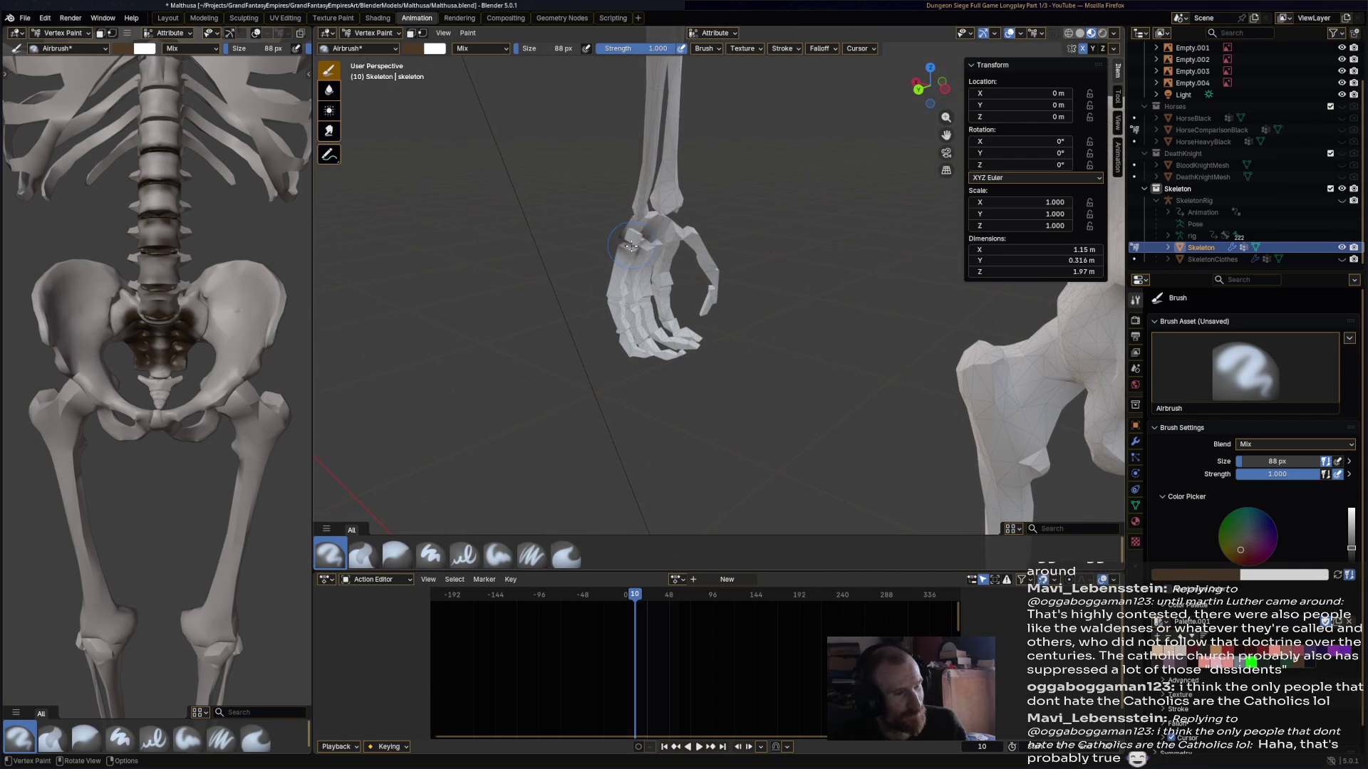
# - Darken the palms and hip sockets with brown grime, saving the file
pyautogui.moveTo(635, 319)
pyautogui.mouseDown()
pyautogui.moveTo(641, 304)
pyautogui.moveTo(678, 324)
pyautogui.mouseUp()
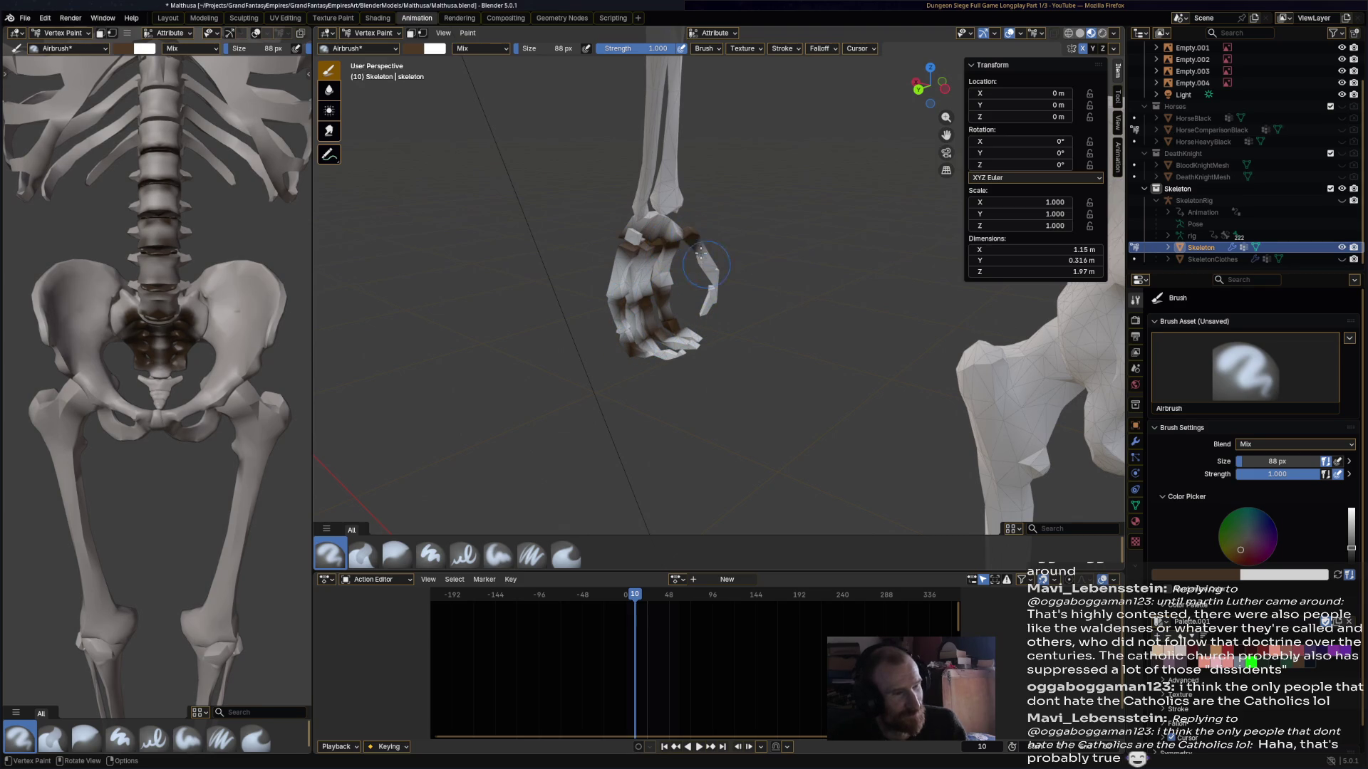
pyautogui.hotkey('ctrl', 's')
pyautogui.moveTo(663, 214)
pyautogui.mouseDown(button='middle')
pyautogui.moveTo(711, 201)
pyautogui.moveTo(878, 315)
pyautogui.moveTo(630, 276)
pyautogui.moveTo(571, 225)
pyautogui.moveTo(581, 201)
pyautogui.moveTo(661, 226)
pyautogui.mouseUp(button='middle')
pyautogui.click(630, 276)
pyautogui.scroll(-3, 593, 194)
# - Brown the knees, ankles, feet and toes on both legs
pyautogui.moveTo(661, 226); pyautogui.dragTo(669, 242)
pyautogui.moveTo(670, 242)
pyautogui.mouseDown(button='middle')
pyautogui.moveTo(413, 220)
pyautogui.moveTo(456, 217)
pyautogui.mouseUp(button='middle')
pyautogui.moveTo(777, 217); pyautogui.dragTo(784, 231)
pyautogui.moveTo(783, 231); pyautogui.dragTo(812, 180, button='middle')
pyautogui.moveTo(773, 272); pyautogui.dragTo(780, 268)
pyautogui.moveTo(780, 267); pyautogui.dragTo(706, 276, button='middle')
pyautogui.moveTo(766, 306); pyautogui.dragTo(777, 314)
pyautogui.moveTo(777, 313)
pyautogui.mouseDown(button='middle')
pyautogui.moveTo(941, 384)
pyautogui.moveTo(719, 274)
pyautogui.mouseUp(button='middle')
pyautogui.moveTo(719, 274); pyautogui.dragTo(688, 278)
pyautogui.moveTo(593, 302); pyautogui.dragTo(597, 303)
pyautogui.scroll(-5, 641, 313)
# - Darken both eye sockets and the nasal cavity, then save Matthusa.blend
pyautogui.moveTo(677, 317)
pyautogui.mouseDown(button='middle')
pyautogui.moveTo(720, 322)
pyautogui.moveTo(748, 168)
pyautogui.mouseUp(button='middle')
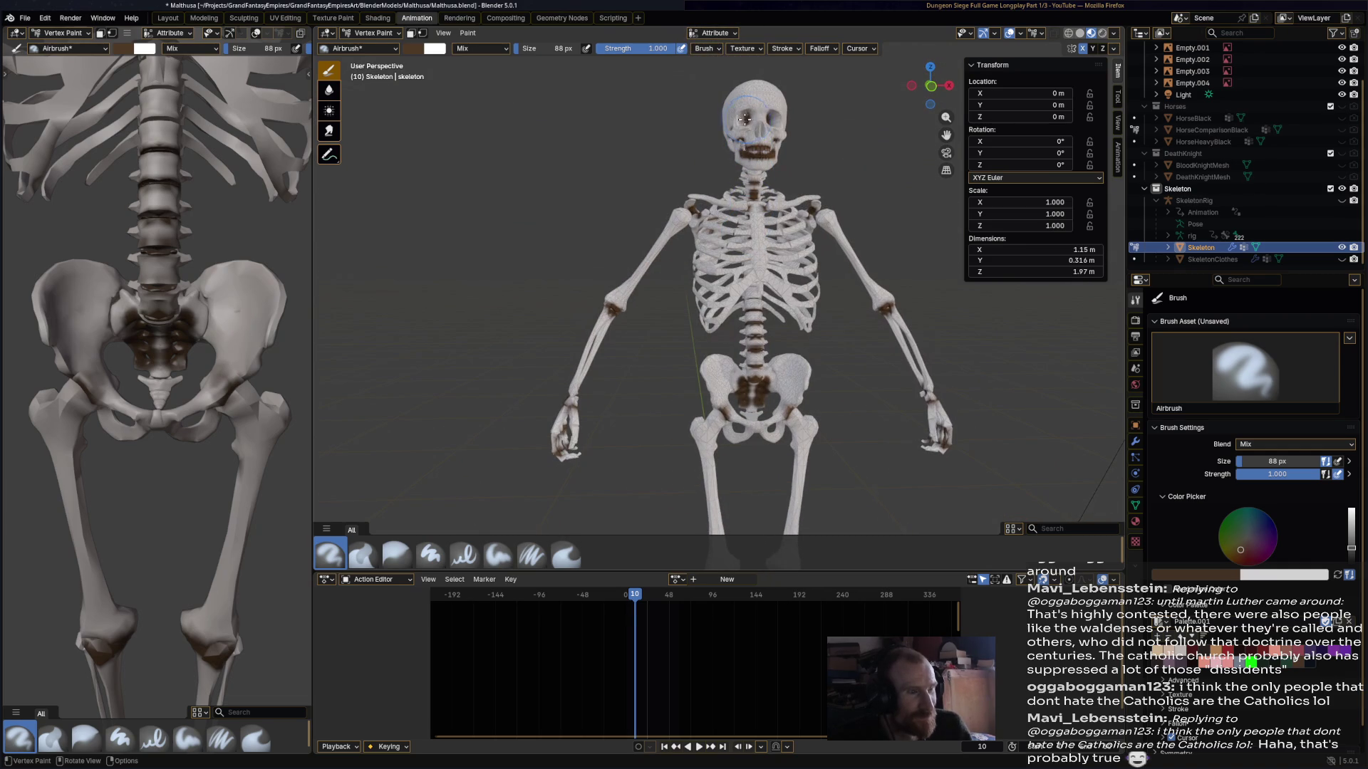
pyautogui.scroll(8, 718, 259)
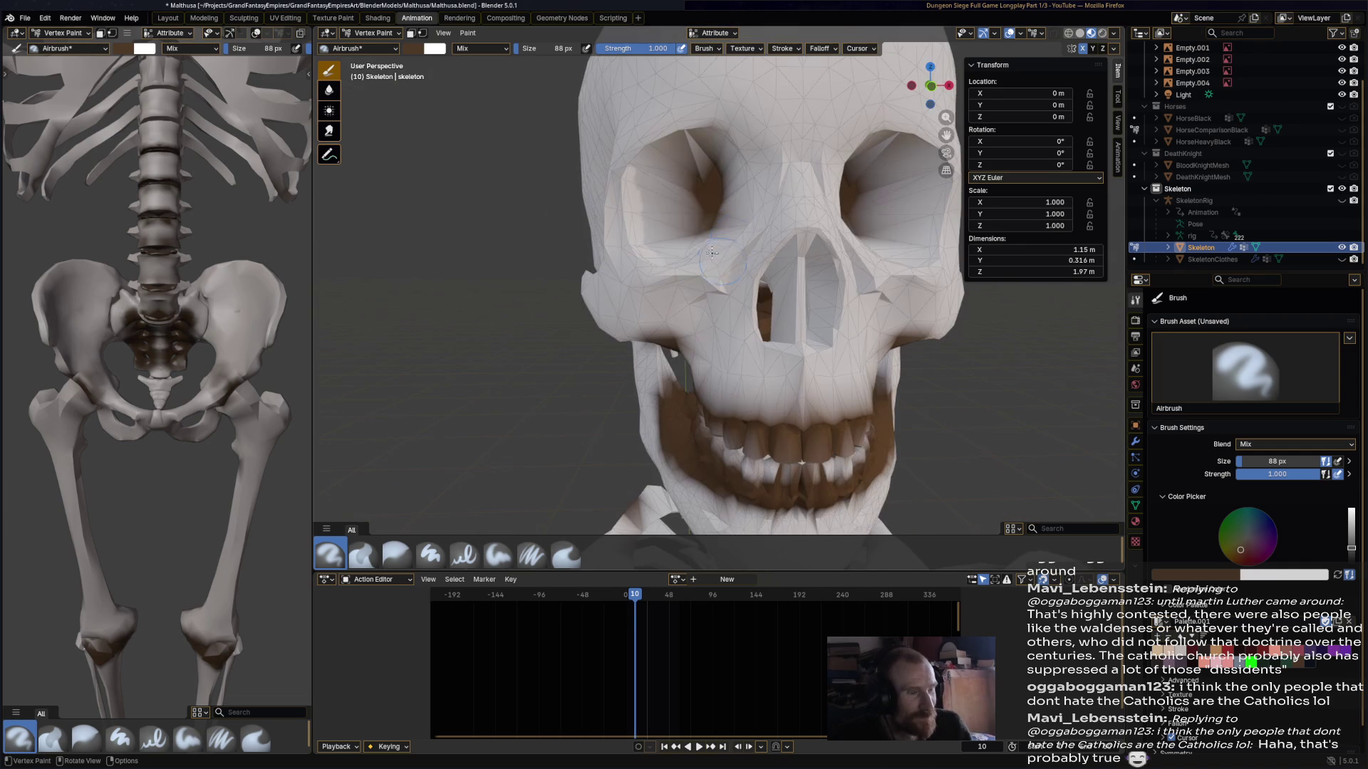
pyautogui.moveTo(690, 144)
pyautogui.mouseDown()
pyautogui.moveTo(670, 235)
pyautogui.moveTo(641, 214)
pyautogui.moveTo(684, 285)
pyautogui.moveTo(819, 293)
pyautogui.moveTo(799, 260)
pyautogui.mouseUp()
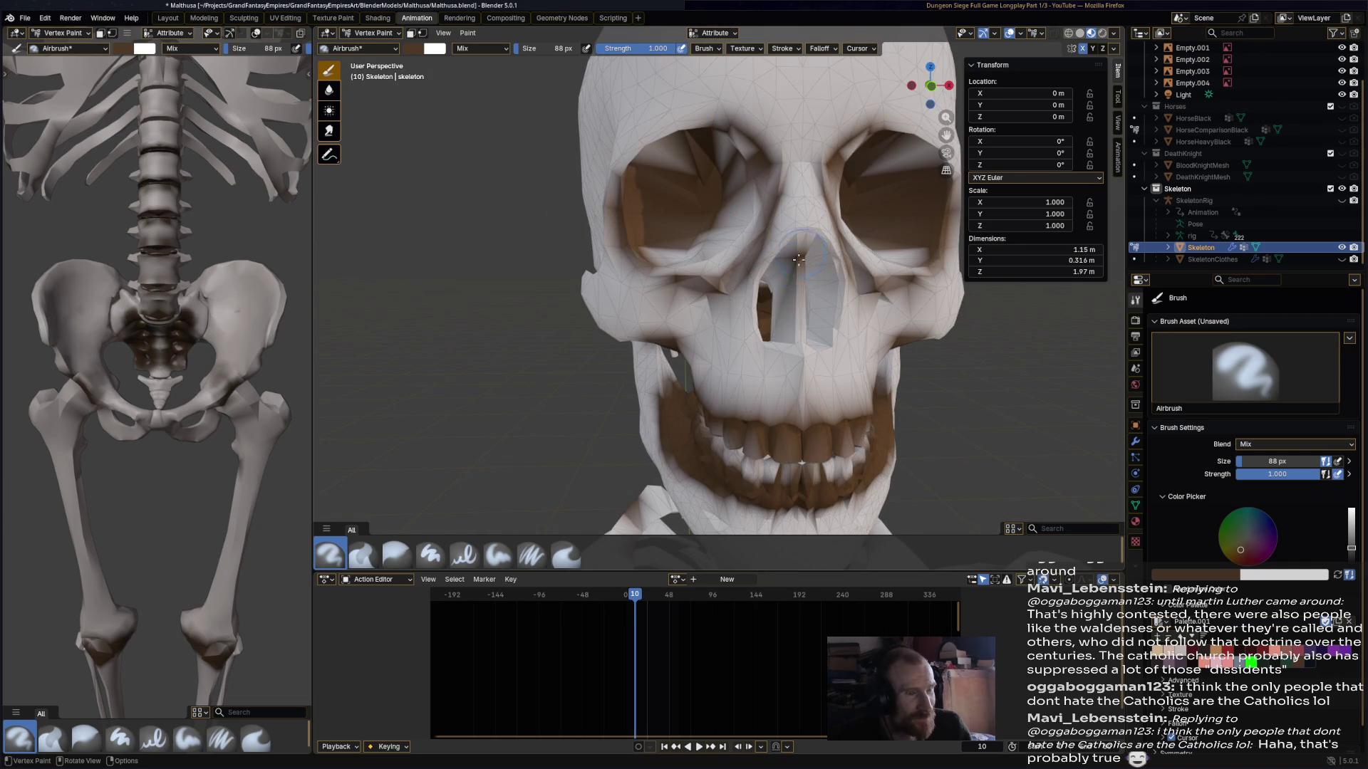
pyautogui.click(792, 338)
pyautogui.scroll(-8, 793, 338)
pyautogui.hotkey('ctrl', 's')
pyautogui.moveTo(793, 338); pyautogui.dragTo(898, 378, button='middle')
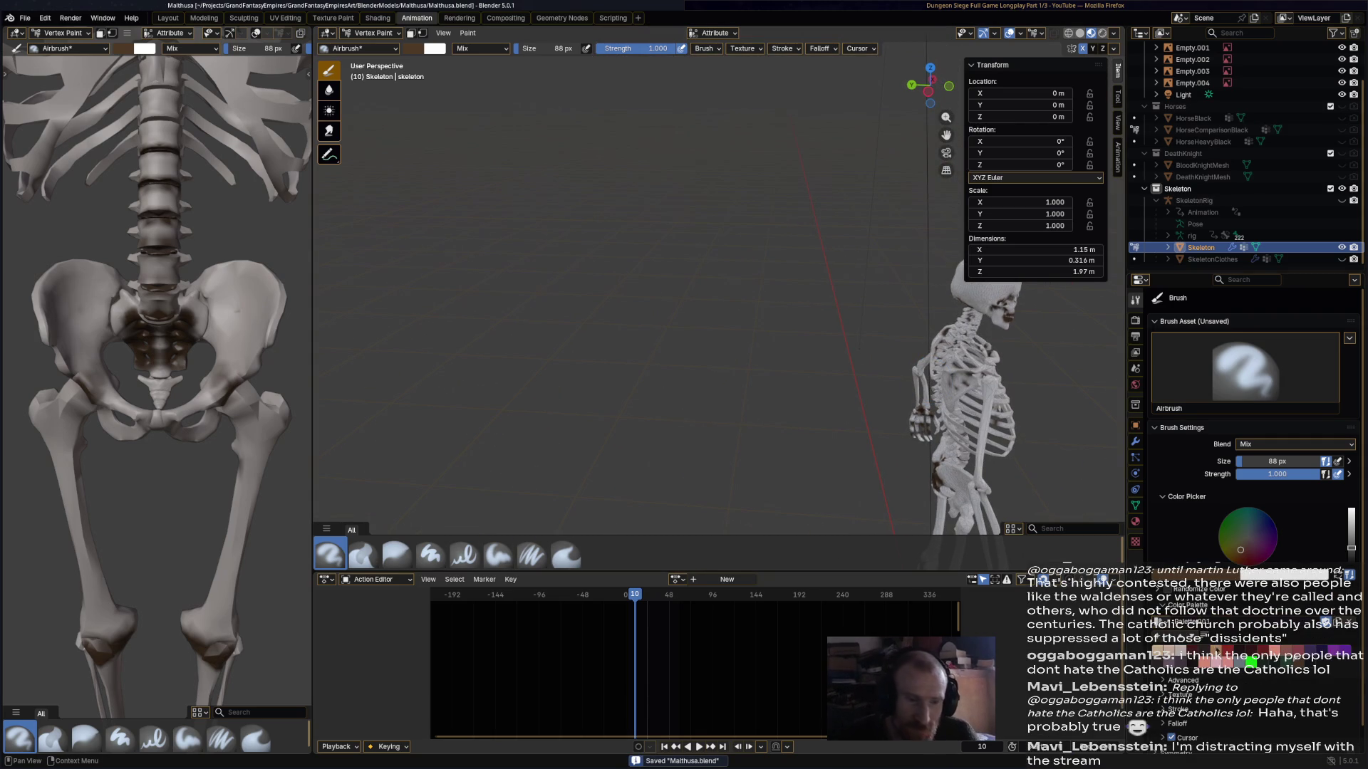
# - Choose a light tan paint colour, undoing a stray tan stroke on the skull top
pyautogui.keyDown('shift'); pyautogui.moveTo(772, 357); pyautogui.dragTo(602, 343, button='middle'); pyautogui.keyUp('shift')
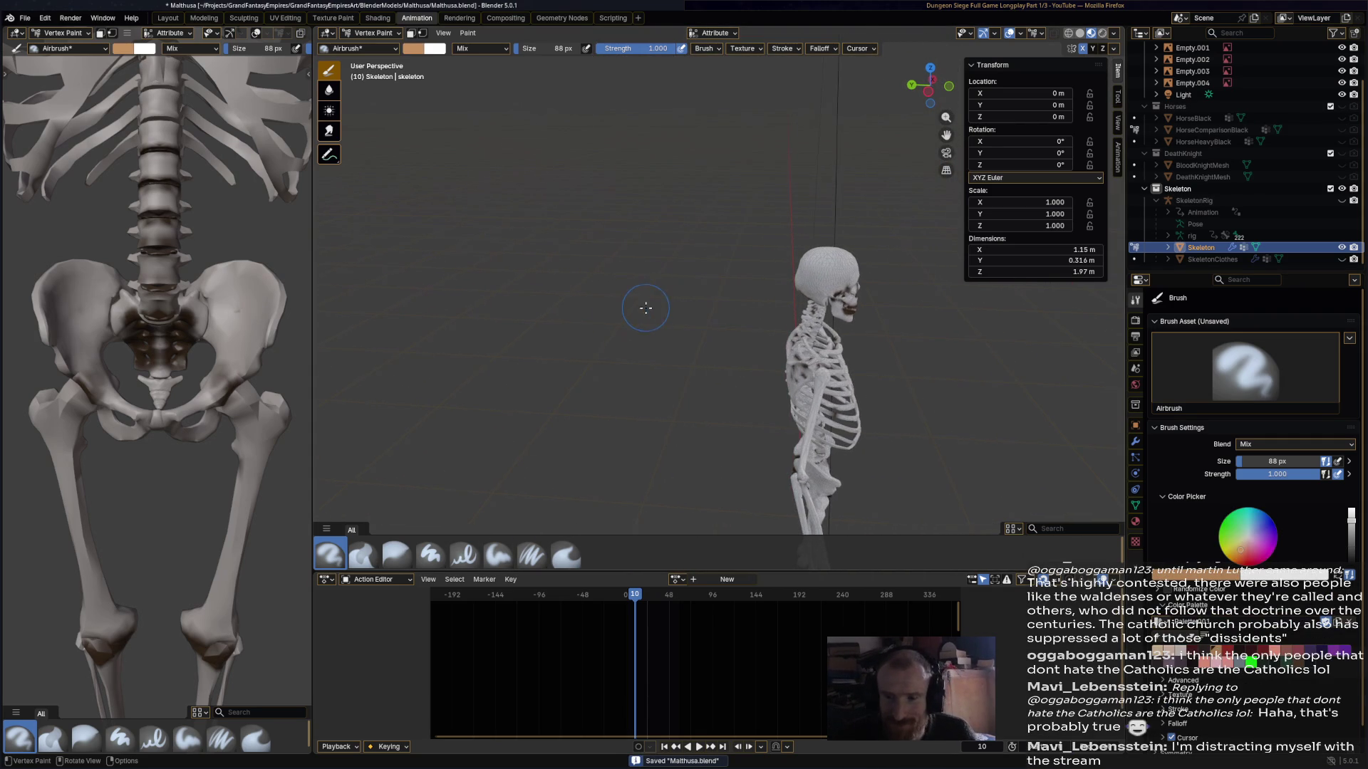
pyautogui.scroll(2, 654, 309)
pyautogui.moveTo(886, 253); pyautogui.dragTo(889, 227)
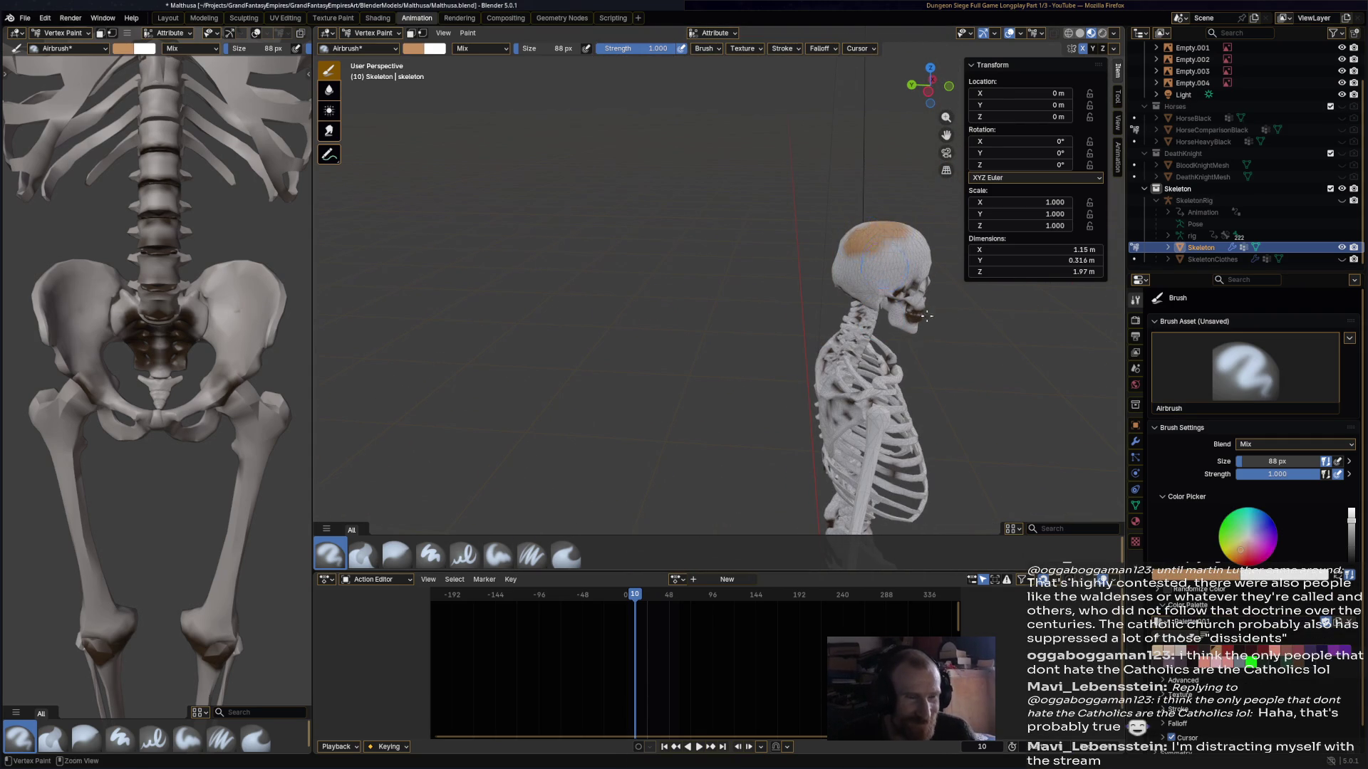
pyautogui.hotkey('ctrl', 'z')
pyautogui.click(1242, 544)
pyautogui.moveTo(720, 335)
pyautogui.mouseDown(button='middle')
pyautogui.moveTo(733, 313)
pyautogui.moveTo(705, 345)
pyautogui.moveTo(583, 246)
pyautogui.moveTo(798, 285)
pyautogui.mouseUp(button='middle')
pyautogui.scroll(5, 810, 289)
# - Lighten the cheekbones, both sides of the nose bridge and the upper teeth with tan
pyautogui.moveTo(778, 310); pyautogui.dragTo(883, 364)
pyautogui.moveTo(898, 314)
pyautogui.mouseDown(button='middle')
pyautogui.moveTo(815, 344)
pyautogui.moveTo(851, 320)
pyautogui.moveTo(730, 305)
pyautogui.mouseUp(button='middle')
pyautogui.moveTo(671, 279); pyautogui.dragTo(656, 210)
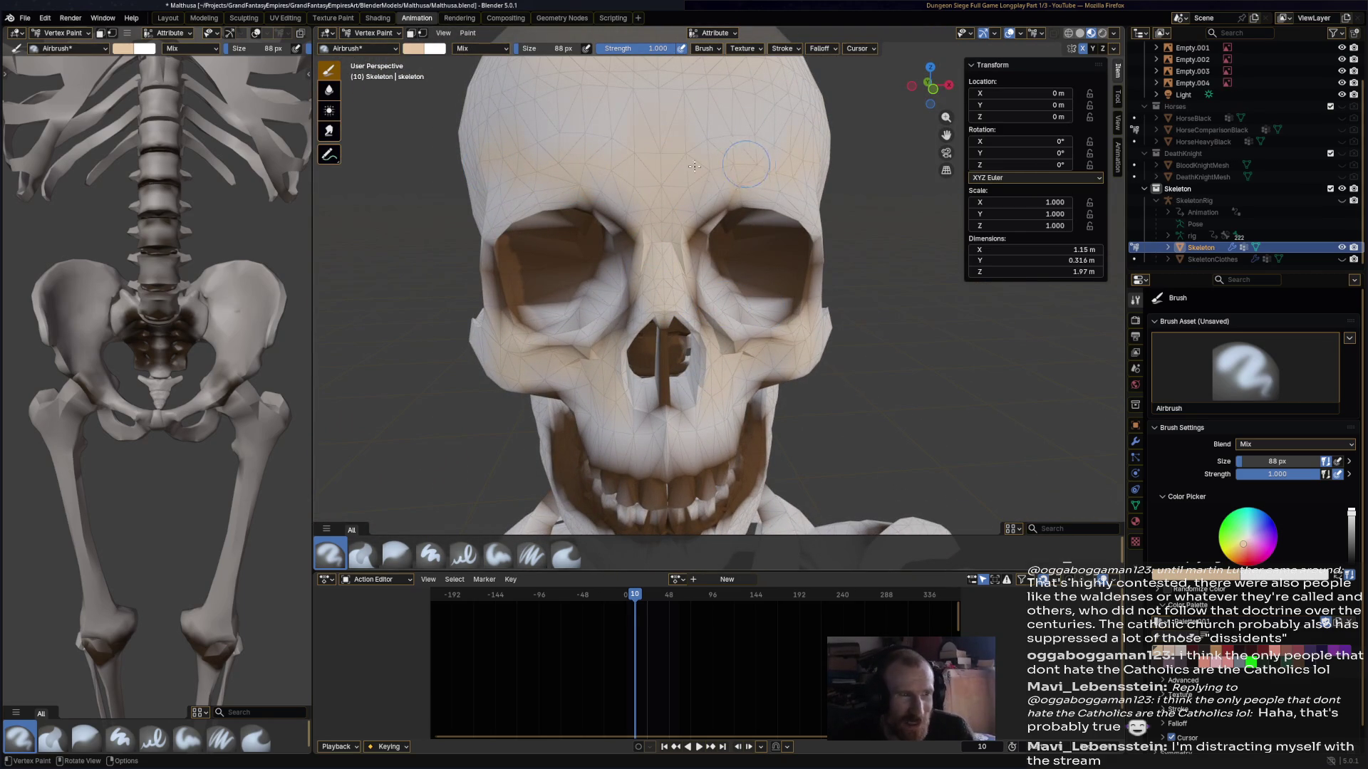
pyautogui.keyDown('shift'); pyautogui.moveTo(735, 276); pyautogui.dragTo(735, 83, button='middle'); pyautogui.keyUp('shift')
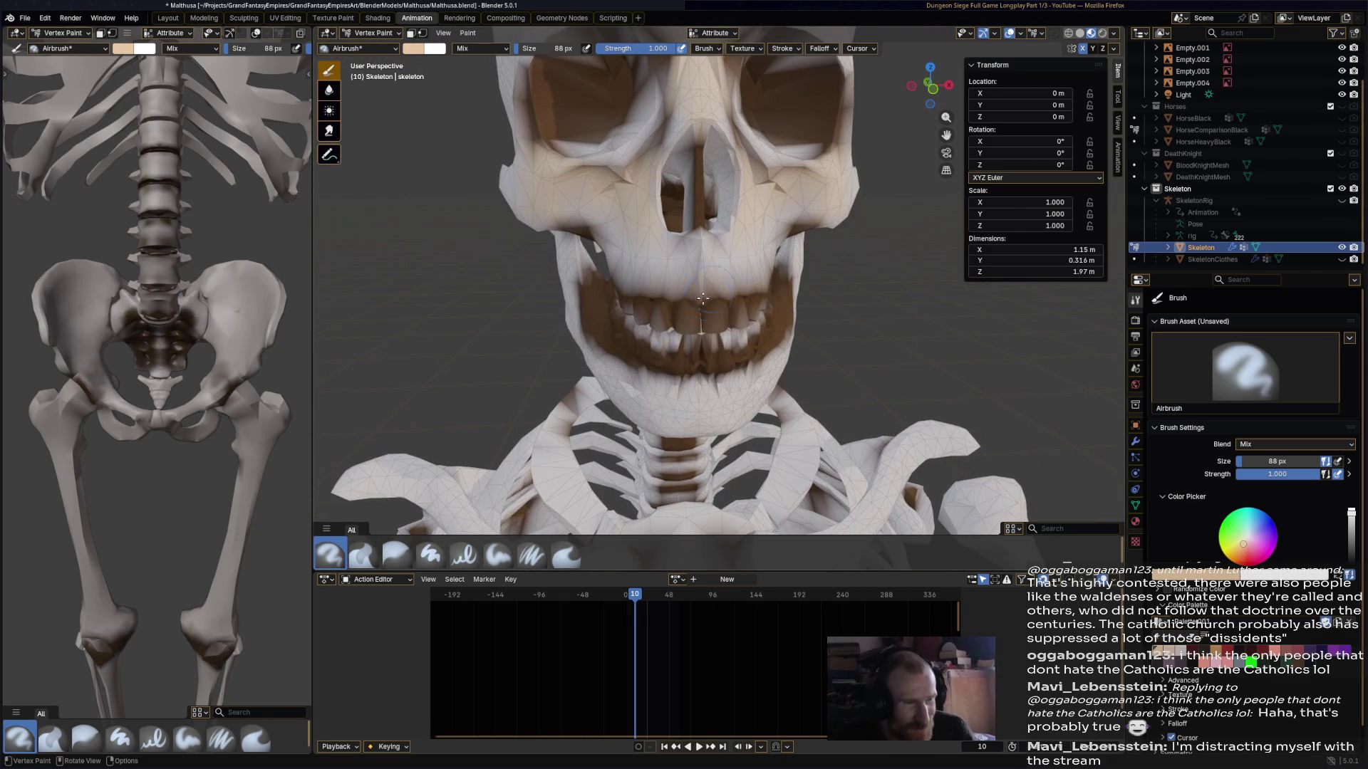
pyautogui.moveTo(671, 327); pyautogui.dragTo(711, 333)
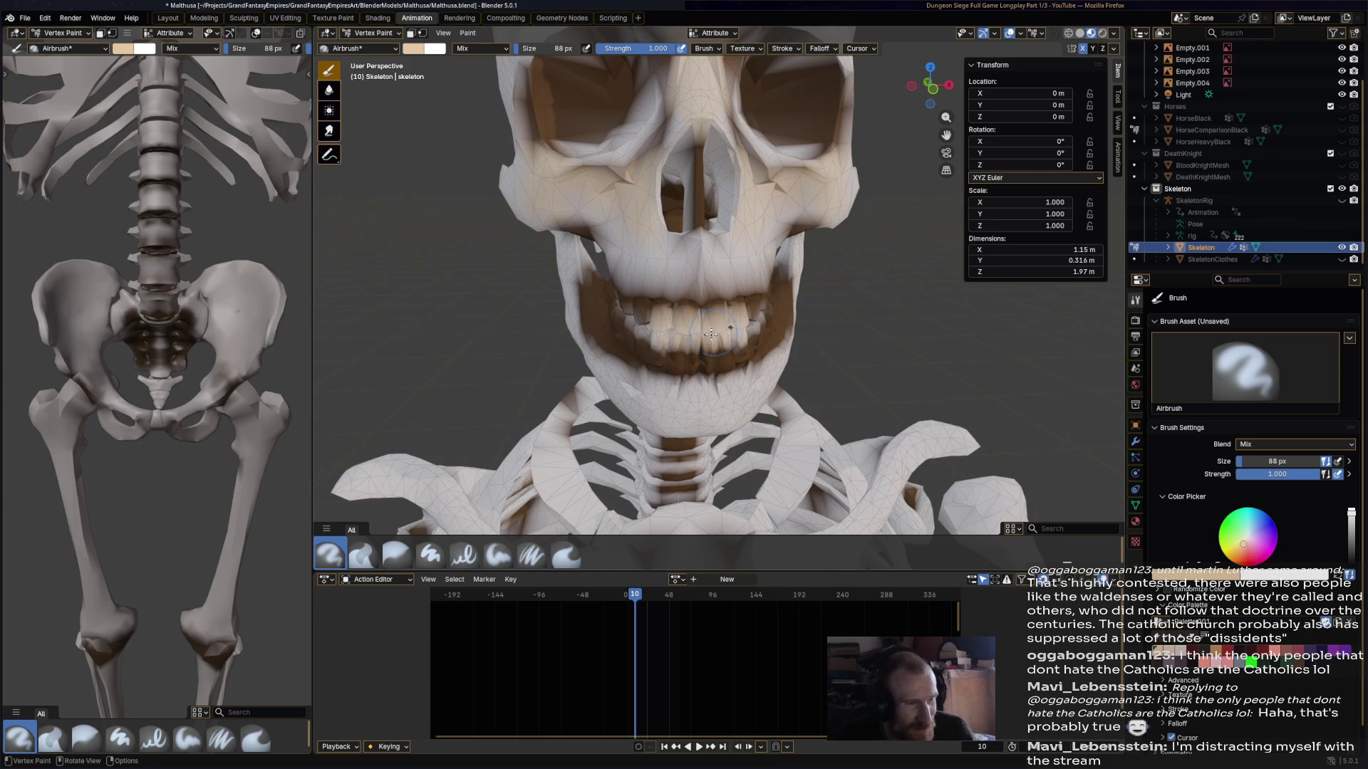
pyautogui.moveTo(650, 327)
pyautogui.mouseDown(button='middle')
pyautogui.moveTo(1001, 317)
pyautogui.moveTo(954, 324)
pyautogui.moveTo(798, 271)
pyautogui.mouseUp(button='middle')
pyautogui.moveTo(798, 271); pyautogui.dragTo(958, 292)
pyautogui.moveTo(959, 292); pyautogui.dragTo(870, 295, button='middle')
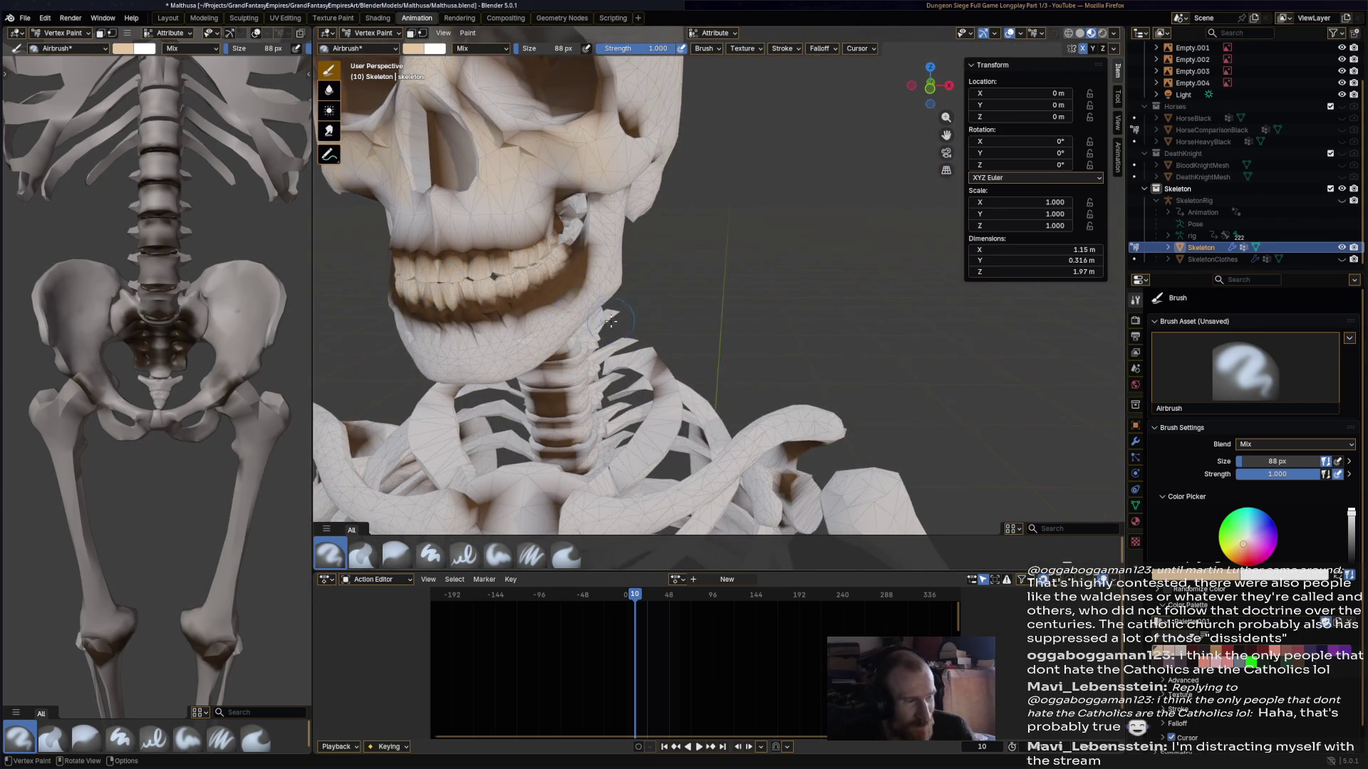
pyautogui.scroll(-5, 740, 349)
# - Dab tan paint onto the shoulder blades and back rib joints
pyautogui.moveTo(739, 349)
pyautogui.mouseDown(button='middle')
pyautogui.moveTo(859, 322)
pyautogui.moveTo(889, 346)
pyautogui.moveTo(764, 251)
pyautogui.moveTo(921, 262)
pyautogui.mouseUp(button='middle')
pyautogui.scroll(2, 784, 335)
pyautogui.click(890, 346)
pyautogui.scroll(3, 841, 313)
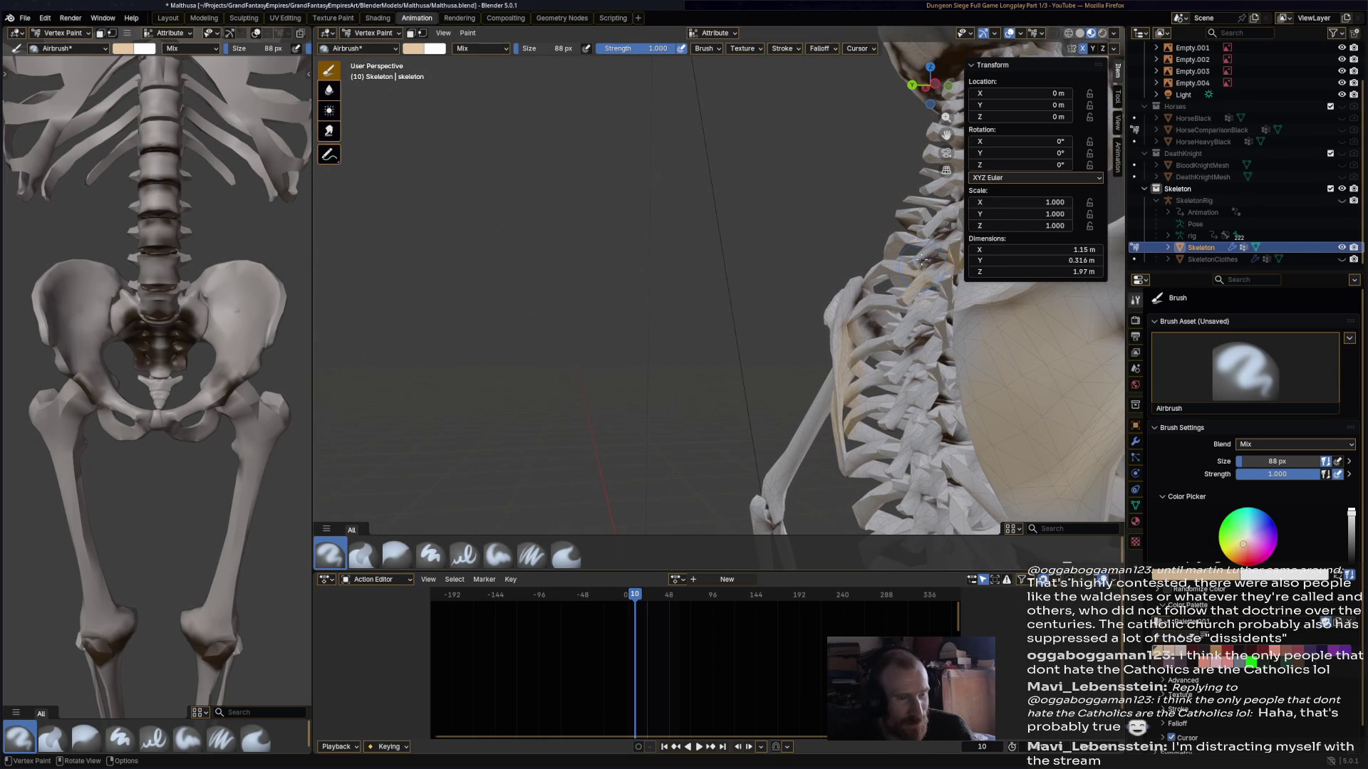
pyautogui.moveTo(891, 298); pyautogui.dragTo(826, 285, button='middle')
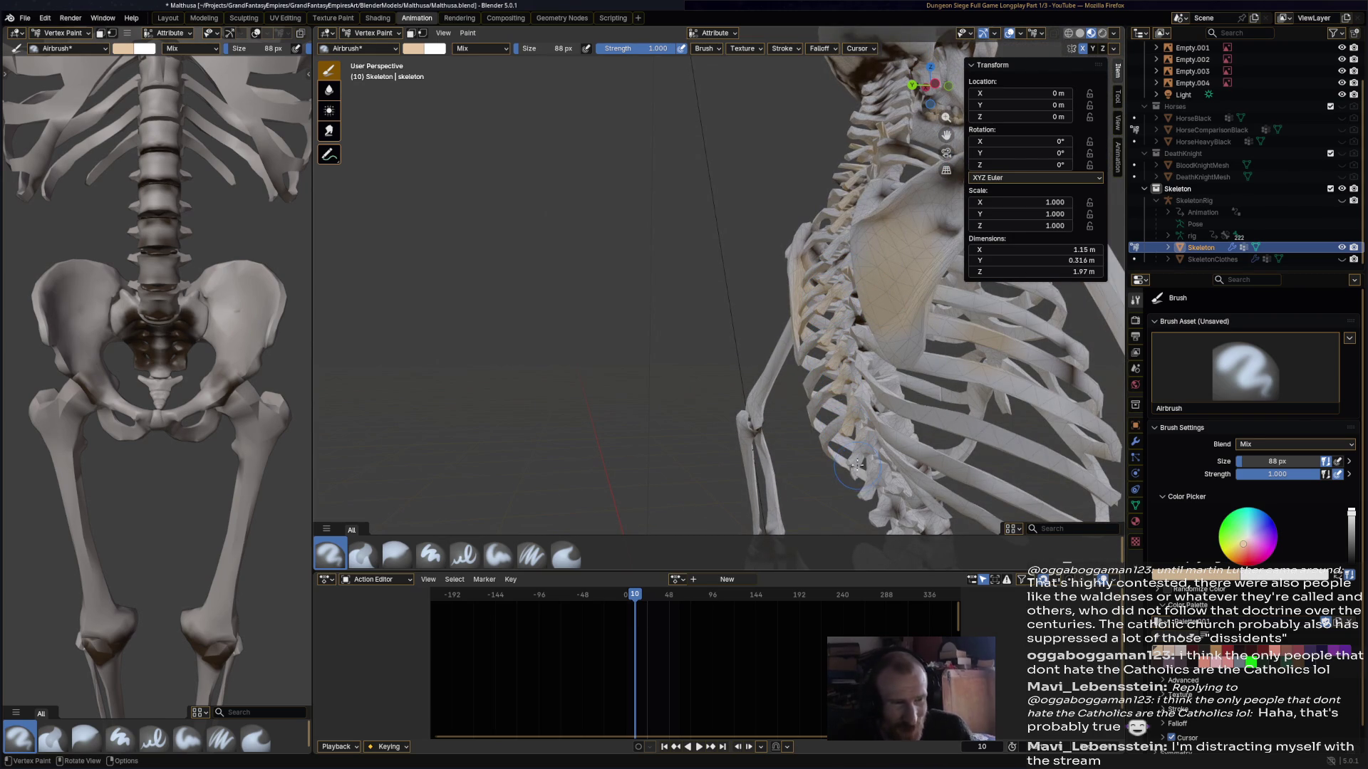
pyautogui.moveTo(887, 519); pyautogui.dragTo(805, 254, button='middle')
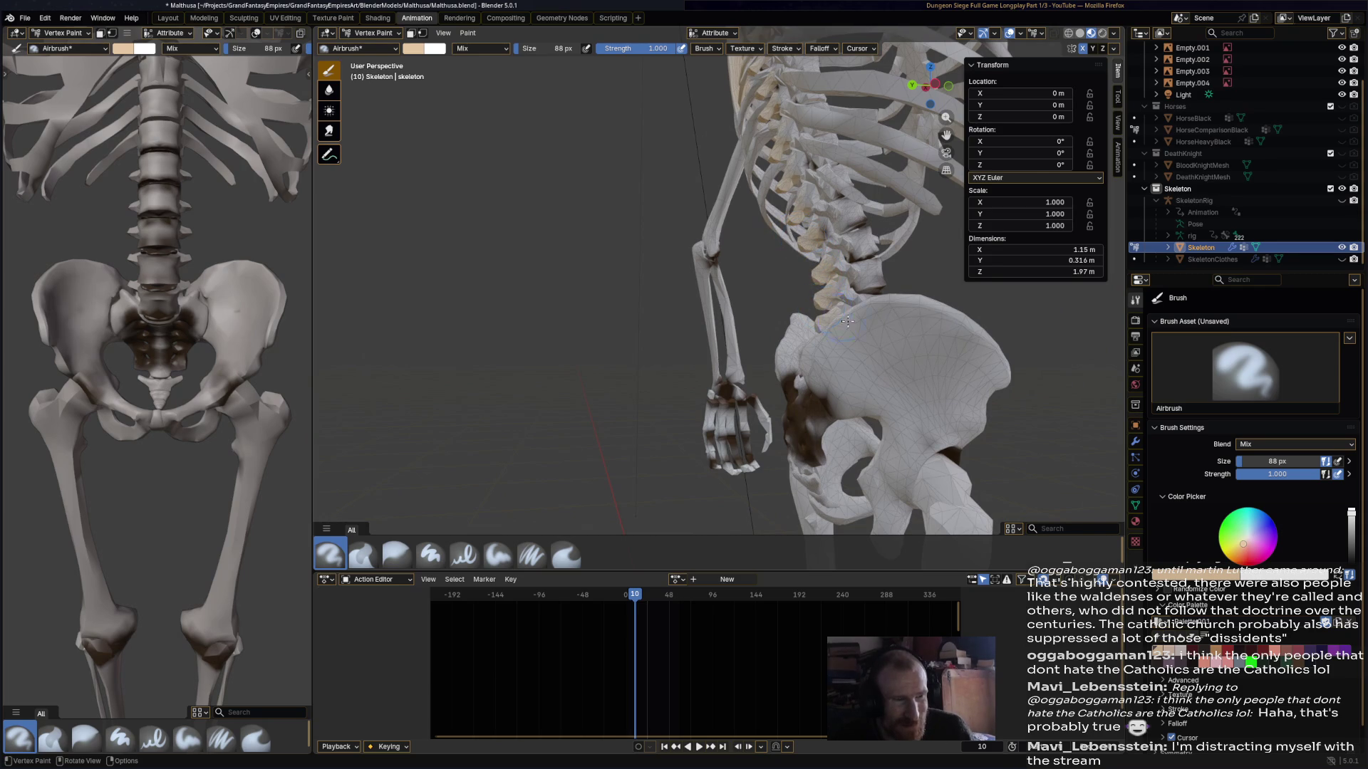
pyautogui.moveTo(845, 322); pyautogui.dragTo(855, 358, button='middle')
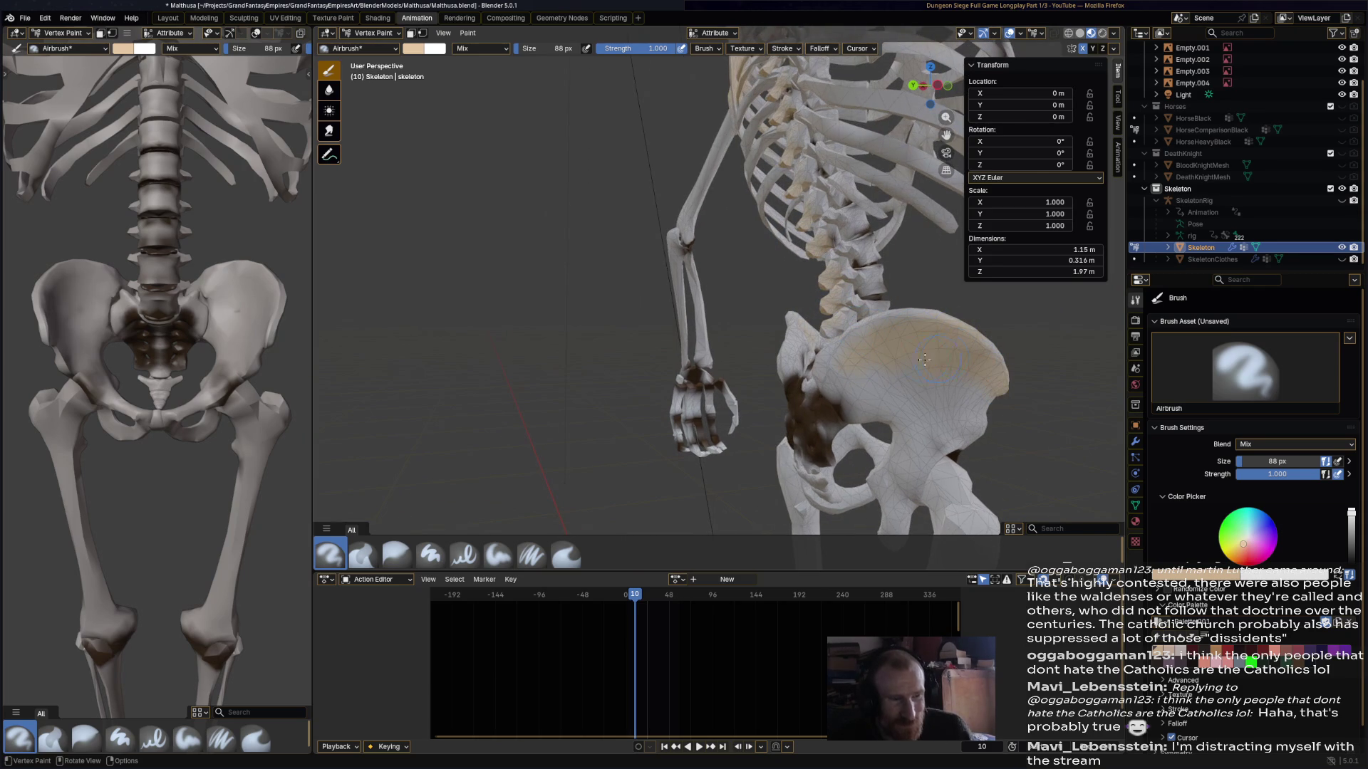
pyautogui.moveTo(1005, 395); pyautogui.dragTo(881, 362, button='middle')
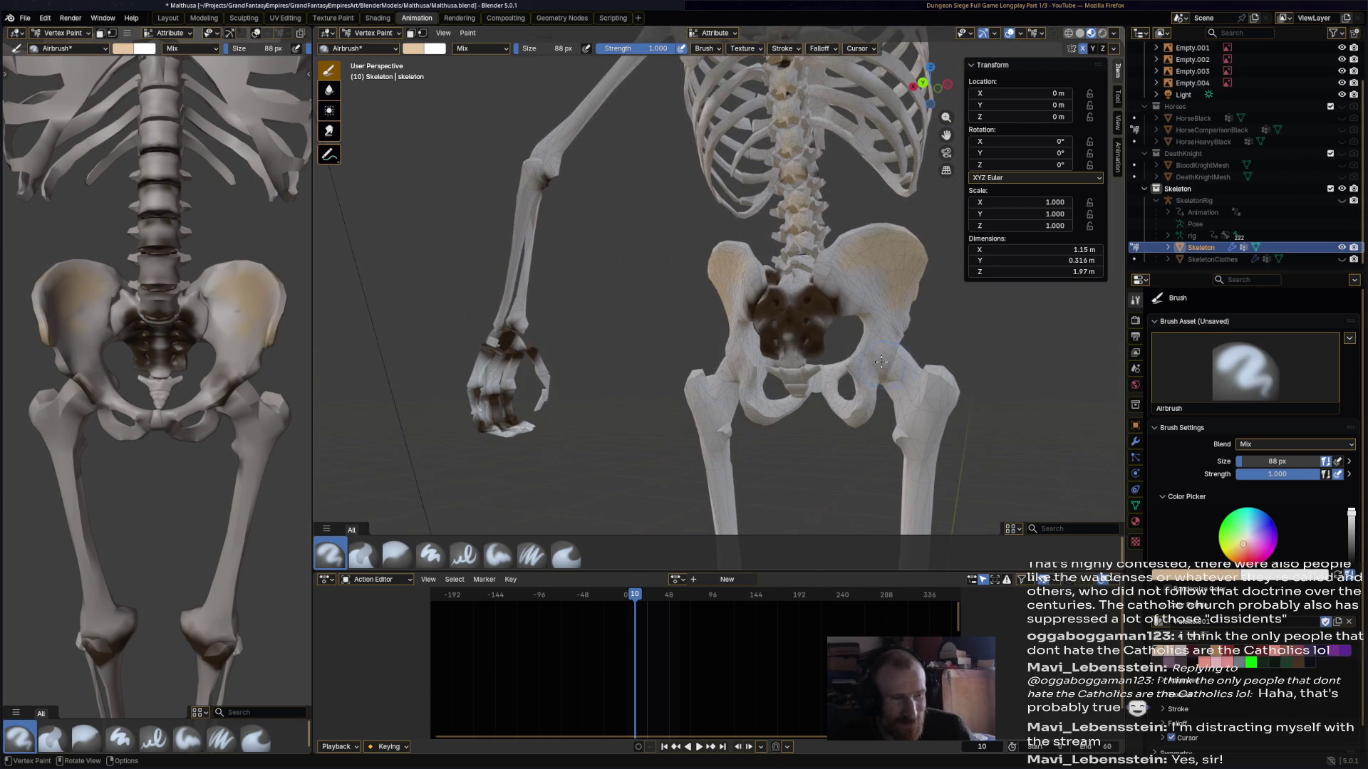
pyautogui.moveTo(779, 341); pyautogui.dragTo(860, 358, button='middle')
pyautogui.scroll(4, 864, 353)
pyautogui.moveTo(859, 358)
pyautogui.mouseDown()
pyautogui.moveTo(835, 313)
pyautogui.moveTo(855, 285)
pyautogui.moveTo(775, 335)
pyautogui.mouseUp()
pyautogui.scroll(-3, 775, 335)
pyautogui.moveTo(775, 335); pyautogui.dragTo(708, 486, button='middle')
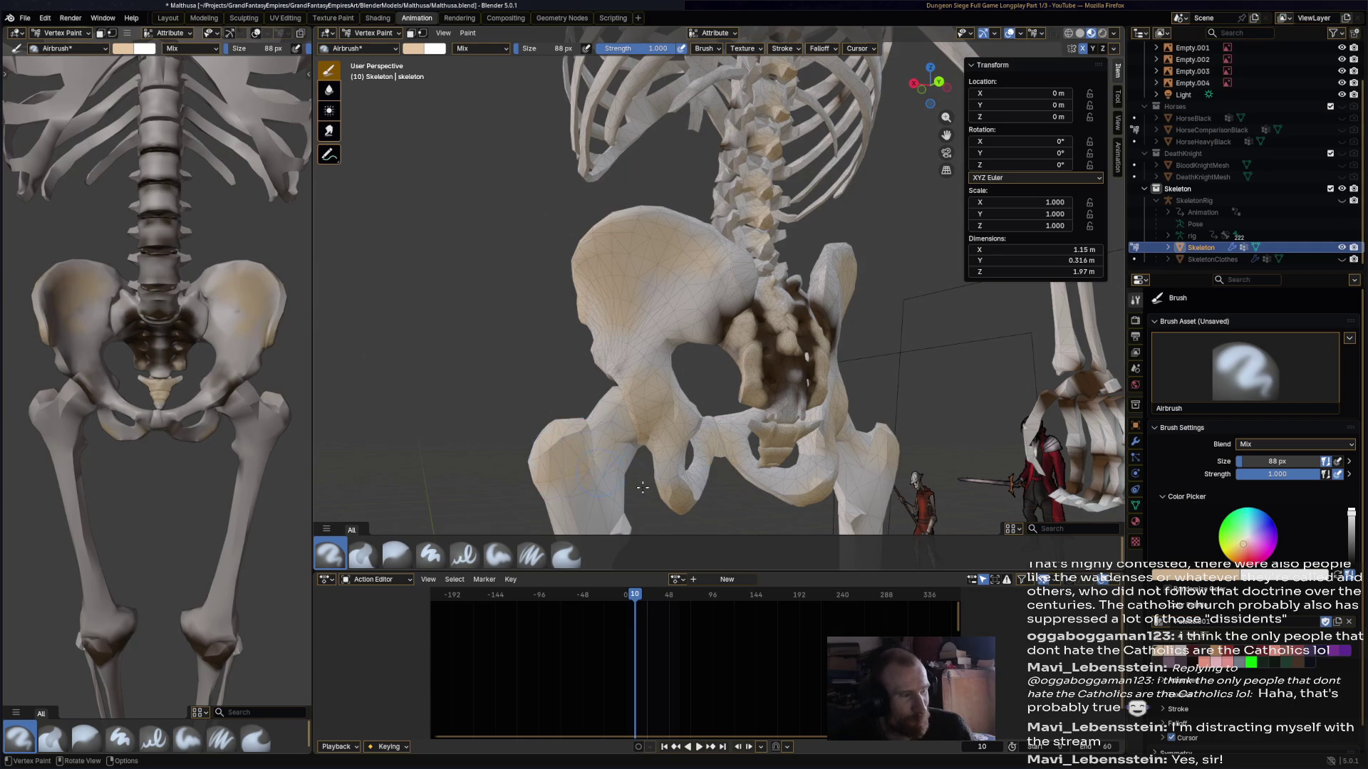
pyautogui.keyDown('shift'); pyautogui.moveTo(626, 483); pyautogui.dragTo(592, 161, button='middle'); pyautogui.keyUp('shift')
pyautogui.scroll(-3, 695, 322)
pyautogui.moveTo(696, 322)
pyautogui.mouseDown(button='middle')
pyautogui.moveTo(816, 420)
pyautogui.moveTo(734, 438)
pyautogui.moveTo(750, 262)
pyautogui.mouseUp(button='middle')
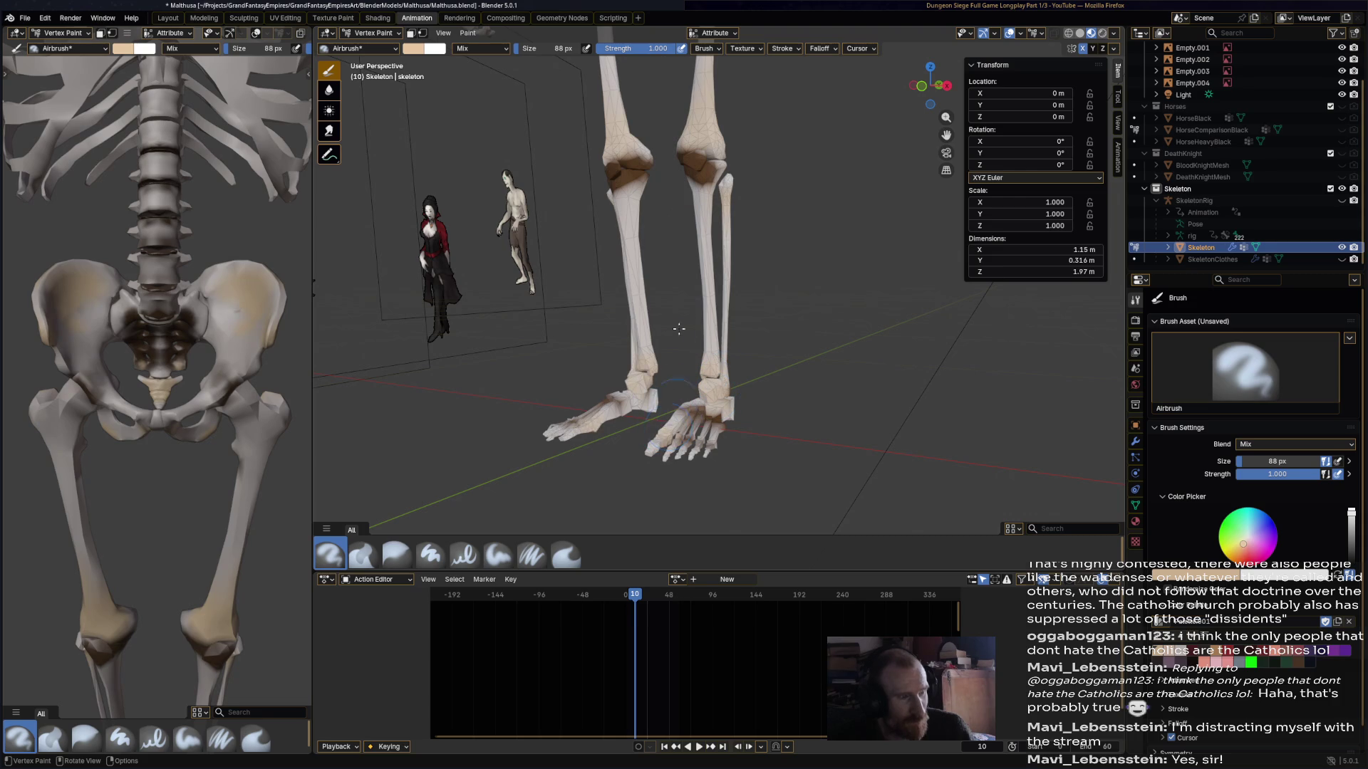
pyautogui.scroll(-2, 649, 271)
pyautogui.moveTo(666, 253); pyautogui.dragTo(576, 276, button='middle')
pyautogui.scroll(3, 576, 276)
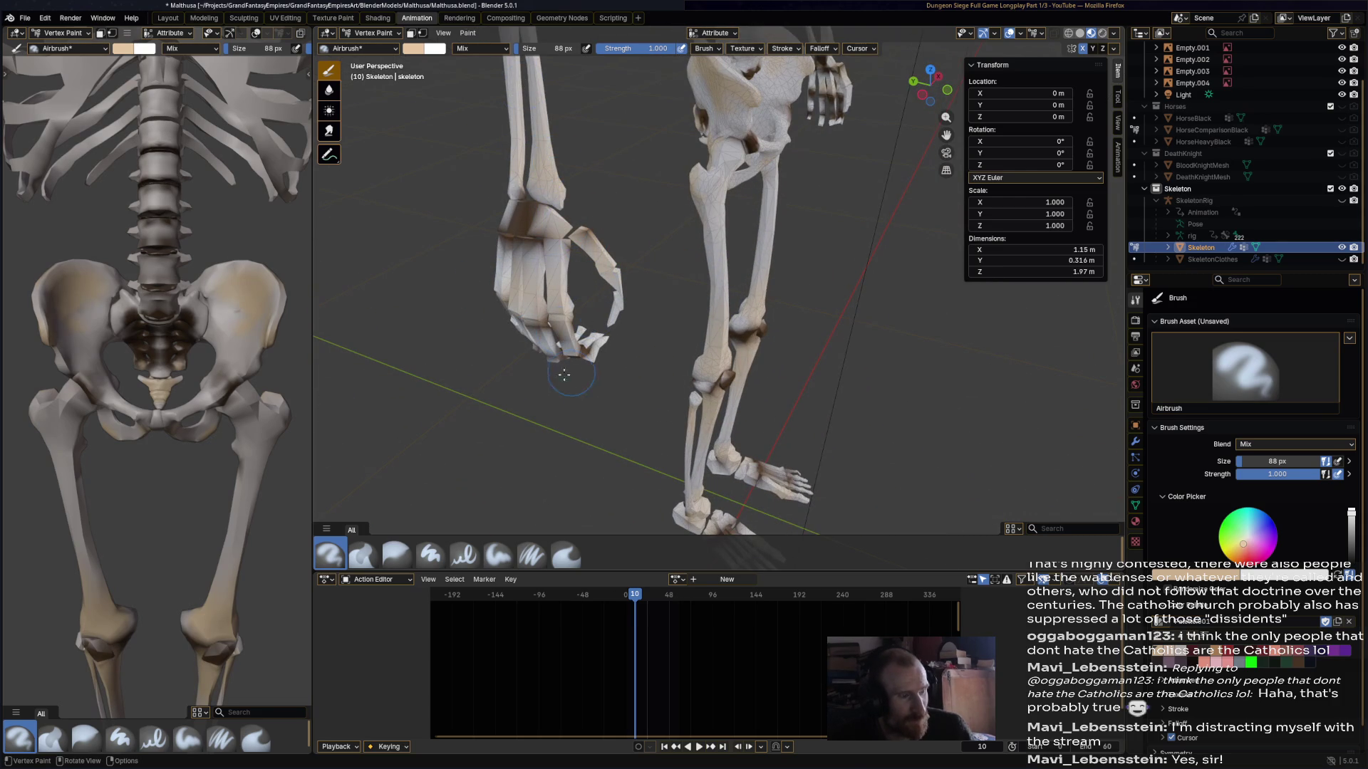
pyautogui.scroll(-3, 568, 374)
pyautogui.moveTo(568, 374)
pyautogui.mouseDown(button='middle')
pyautogui.moveTo(721, 251)
pyautogui.moveTo(526, 313)
pyautogui.moveTo(601, 342)
pyautogui.moveTo(872, 374)
pyautogui.moveTo(854, 309)
pyautogui.moveTo(819, 322)
pyautogui.moveTo(703, 290)
pyautogui.mouseUp(button='middle')
pyautogui.scroll(3, 720, 251)
pyautogui.scroll(-5, 855, 309)
pyautogui.scroll(4, 703, 290)
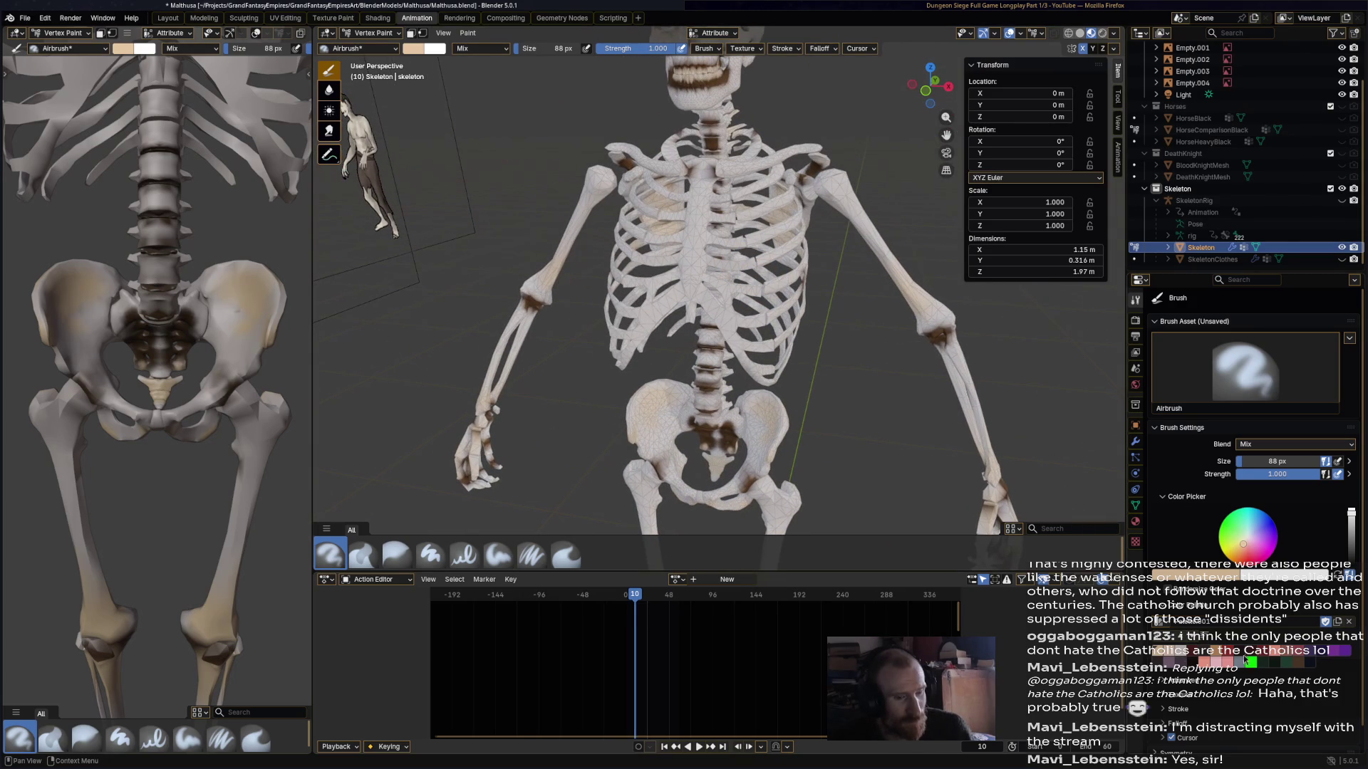
# - Pick red and airbrush it over the upper chest ribs and lower ribcage
pyautogui.click(1292, 658)
pyautogui.scroll(3, 713, 271)
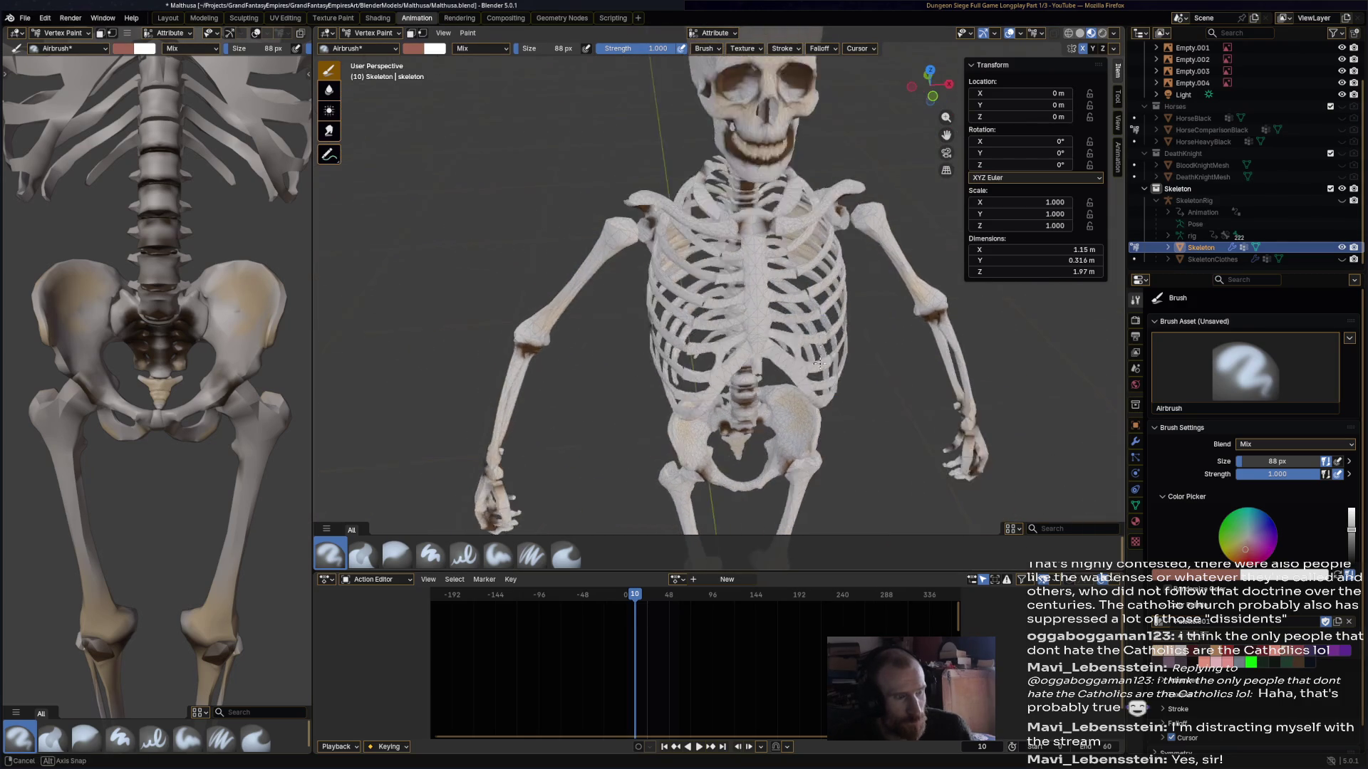
pyautogui.moveTo(713, 270); pyautogui.dragTo(714, 238, button='middle')
pyautogui.click(719, 221)
pyautogui.moveTo(715, 239); pyautogui.dragTo(707, 272)
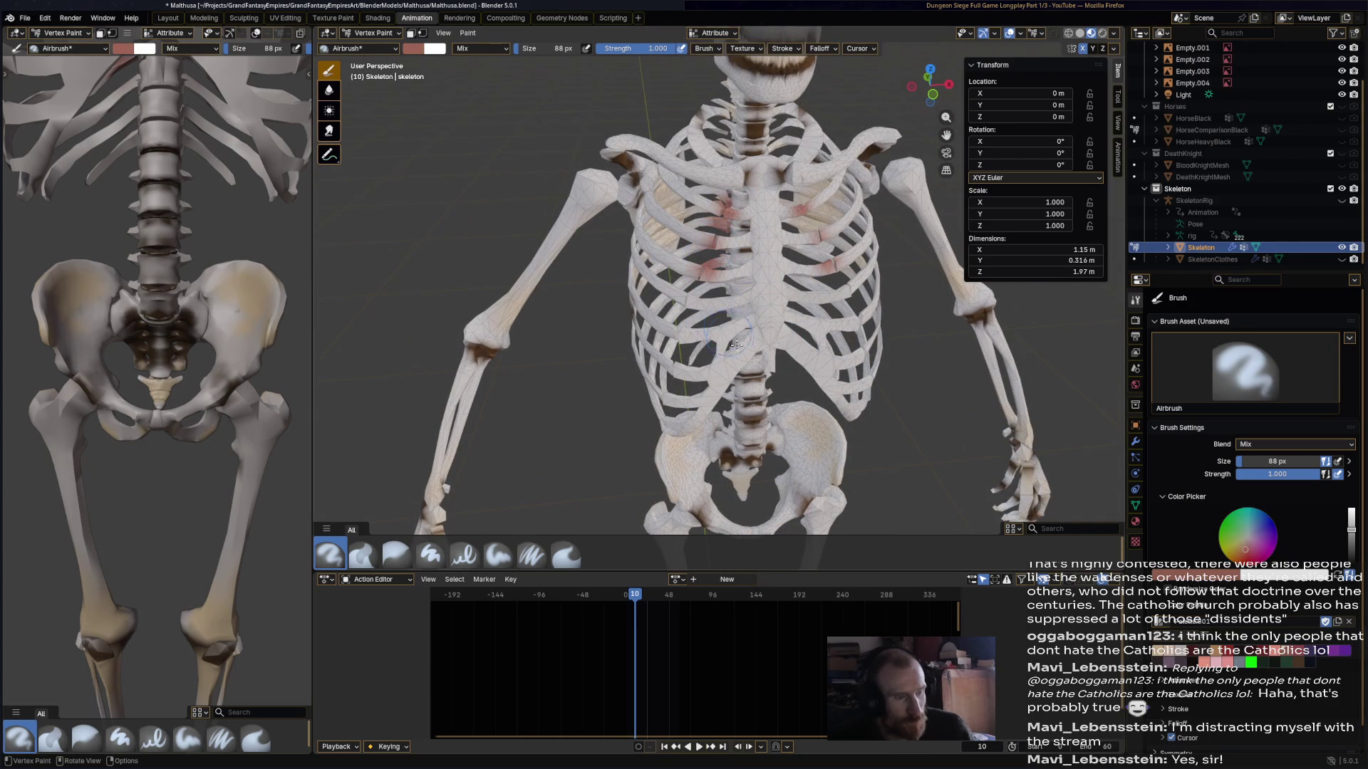
pyautogui.moveTo(748, 341); pyautogui.dragTo(784, 334)
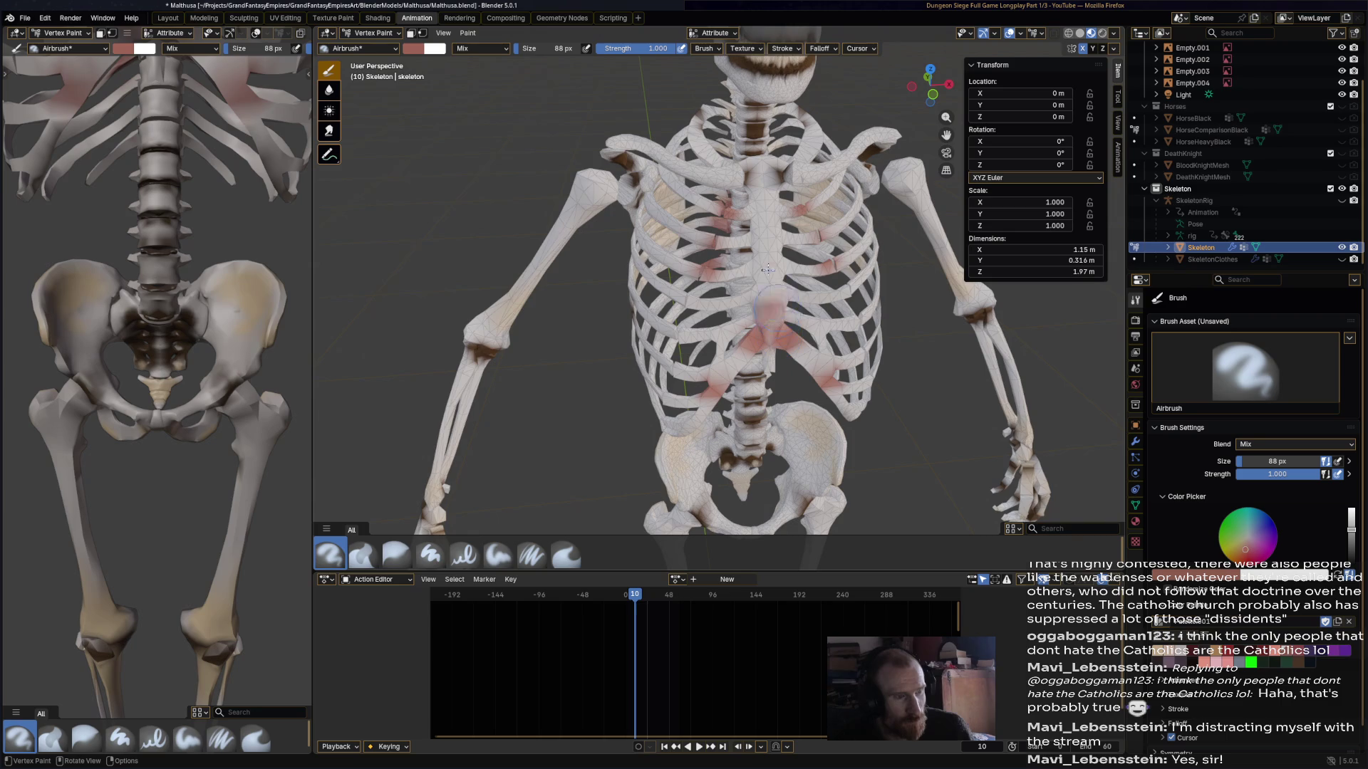
# - Add red paint to the pelvis after undoing one stray stroke
pyautogui.scroll(-5, 772, 287)
pyautogui.moveTo(771, 287)
pyautogui.mouseDown(button='middle')
pyautogui.moveTo(887, 397)
pyautogui.moveTo(878, 359)
pyautogui.mouseUp(button='middle')
pyautogui.scroll(2, 748, 388)
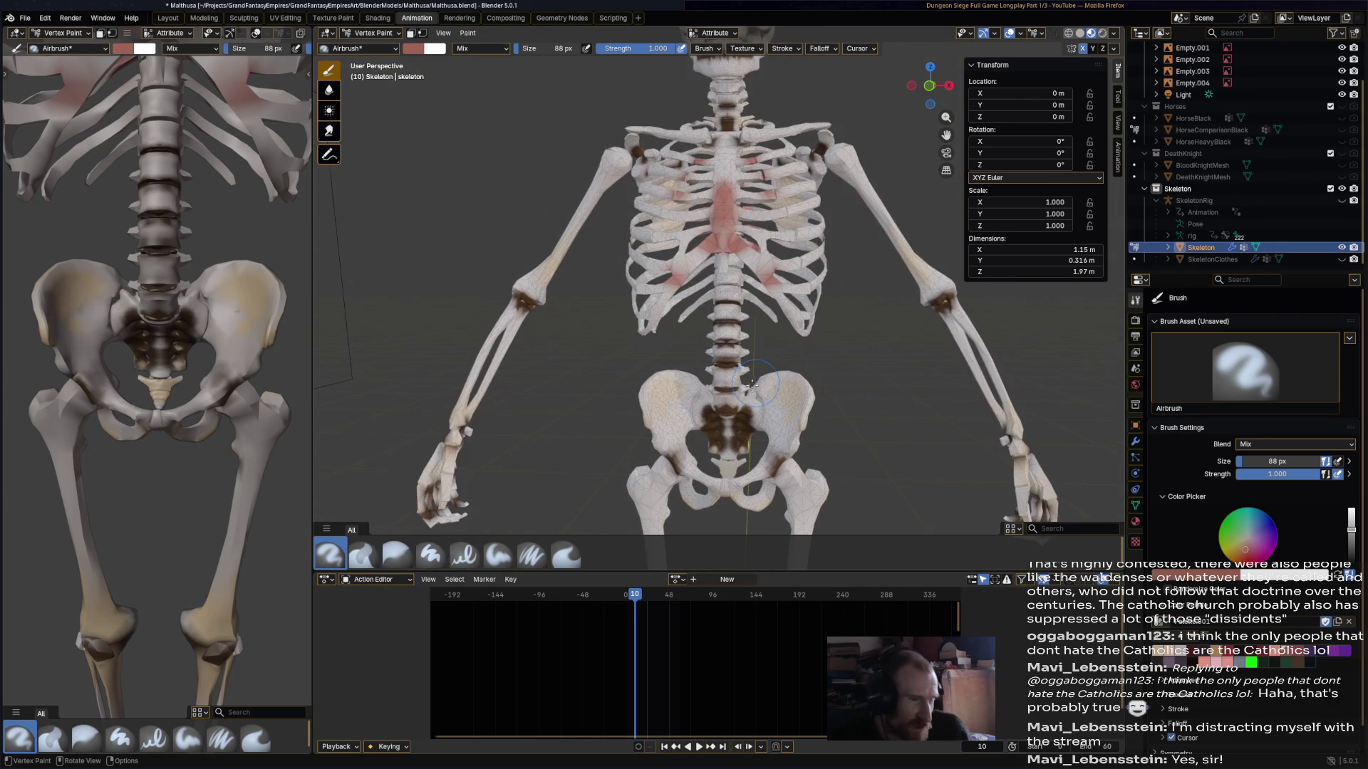
pyautogui.hotkey('ctrl', 'z')
pyautogui.click(726, 409)
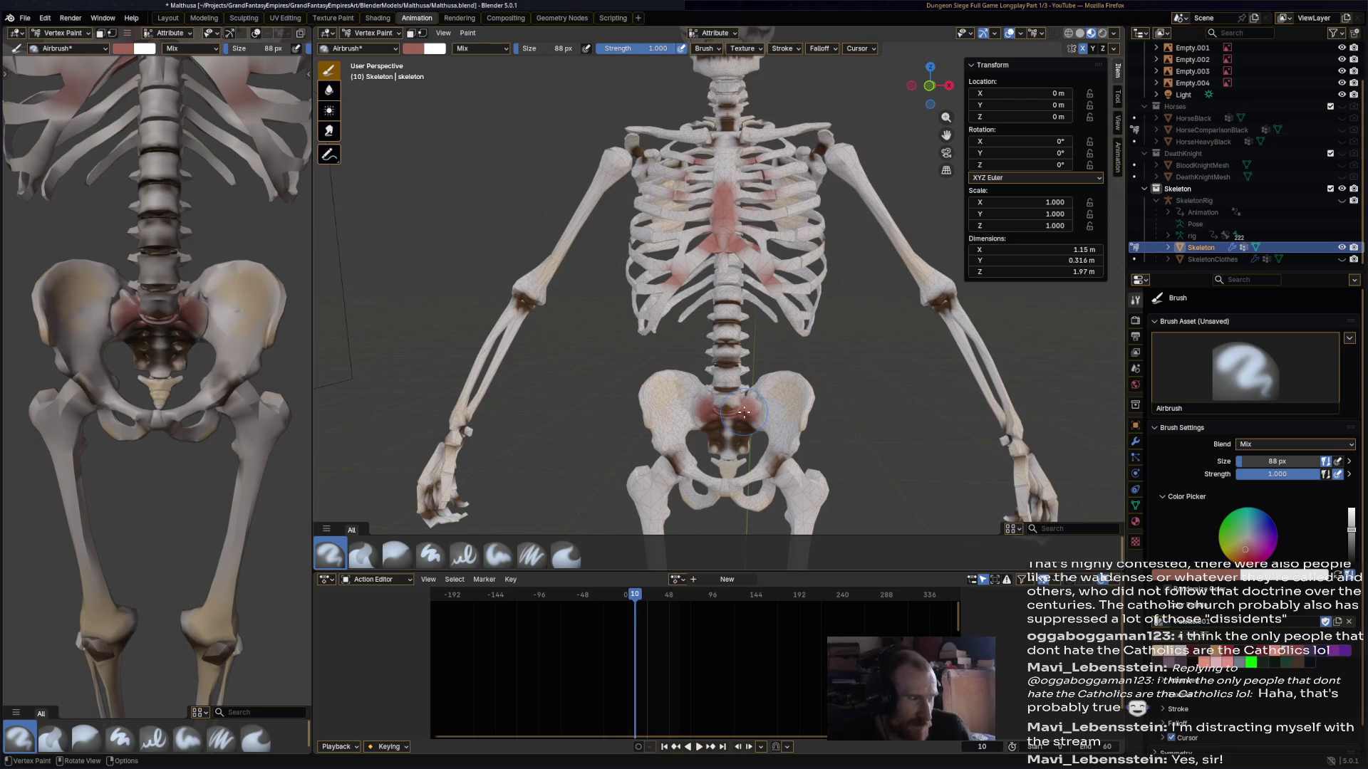
pyautogui.click(389, 559)
# - Blur the red on the sternum and central ribs and the dark elbow patches
pyautogui.moveTo(723, 242); pyautogui.dragTo(713, 153)
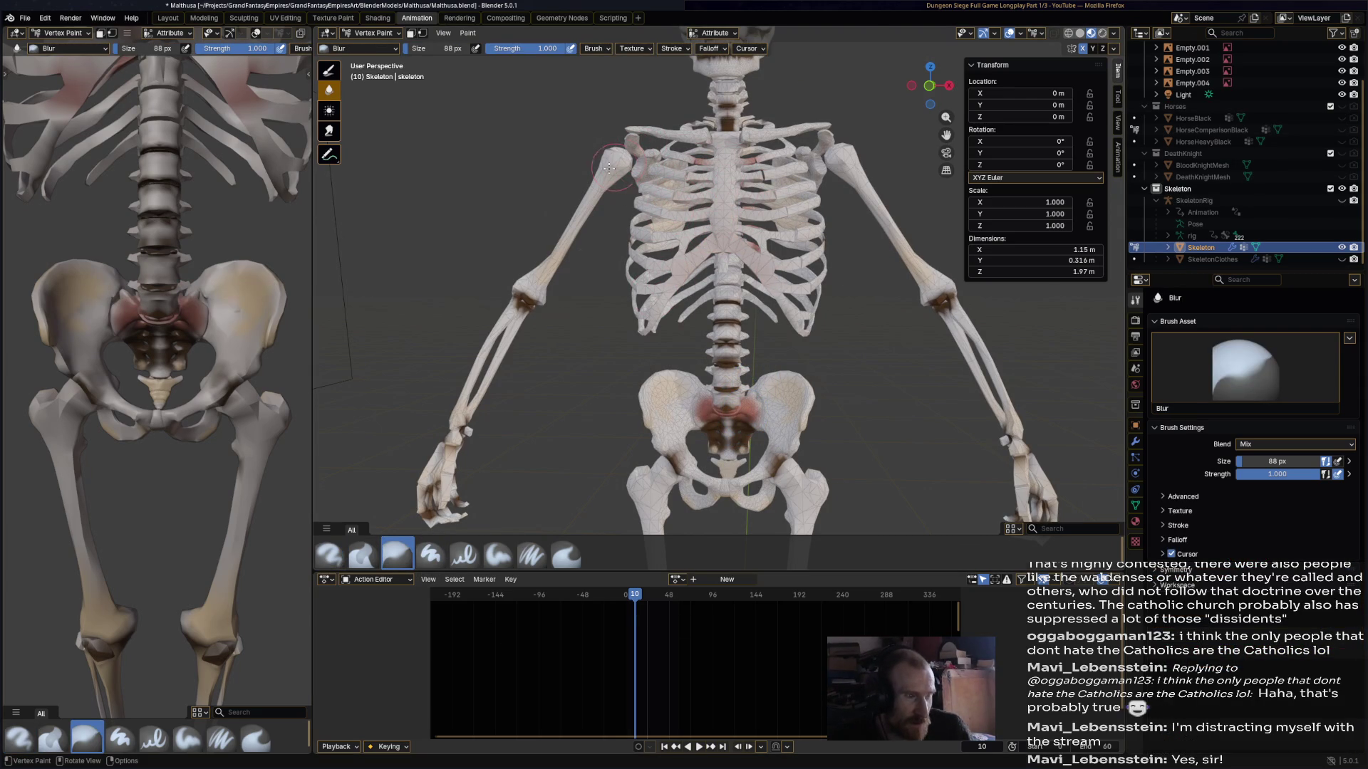
pyautogui.hotkey('ctrl', 'z')
pyautogui.moveTo(525, 300); pyautogui.dragTo(538, 286)
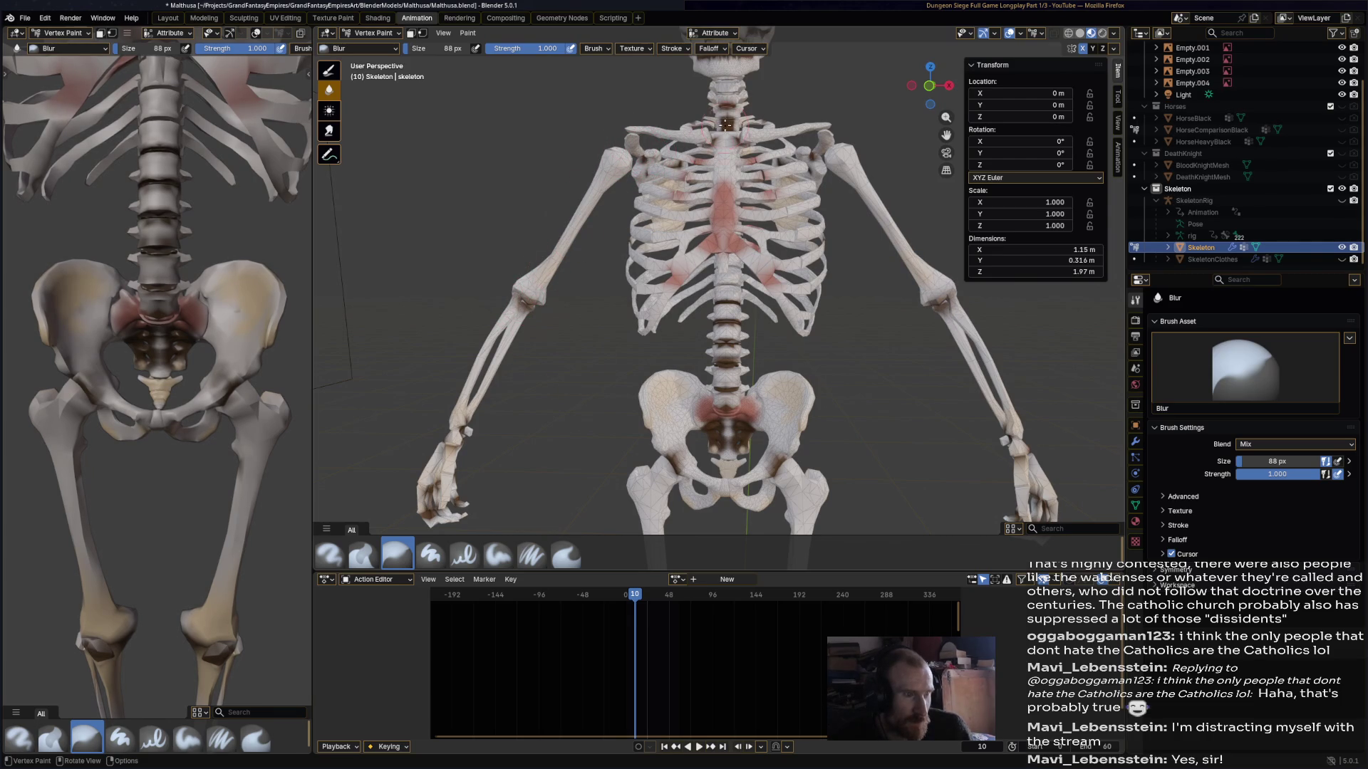
pyautogui.moveTo(722, 219)
pyautogui.mouseDown()
pyautogui.moveTo(722, 242)
pyautogui.moveTo(699, 166)
pyautogui.mouseUp()
pyautogui.moveTo(935, 298); pyautogui.dragTo(940, 317)
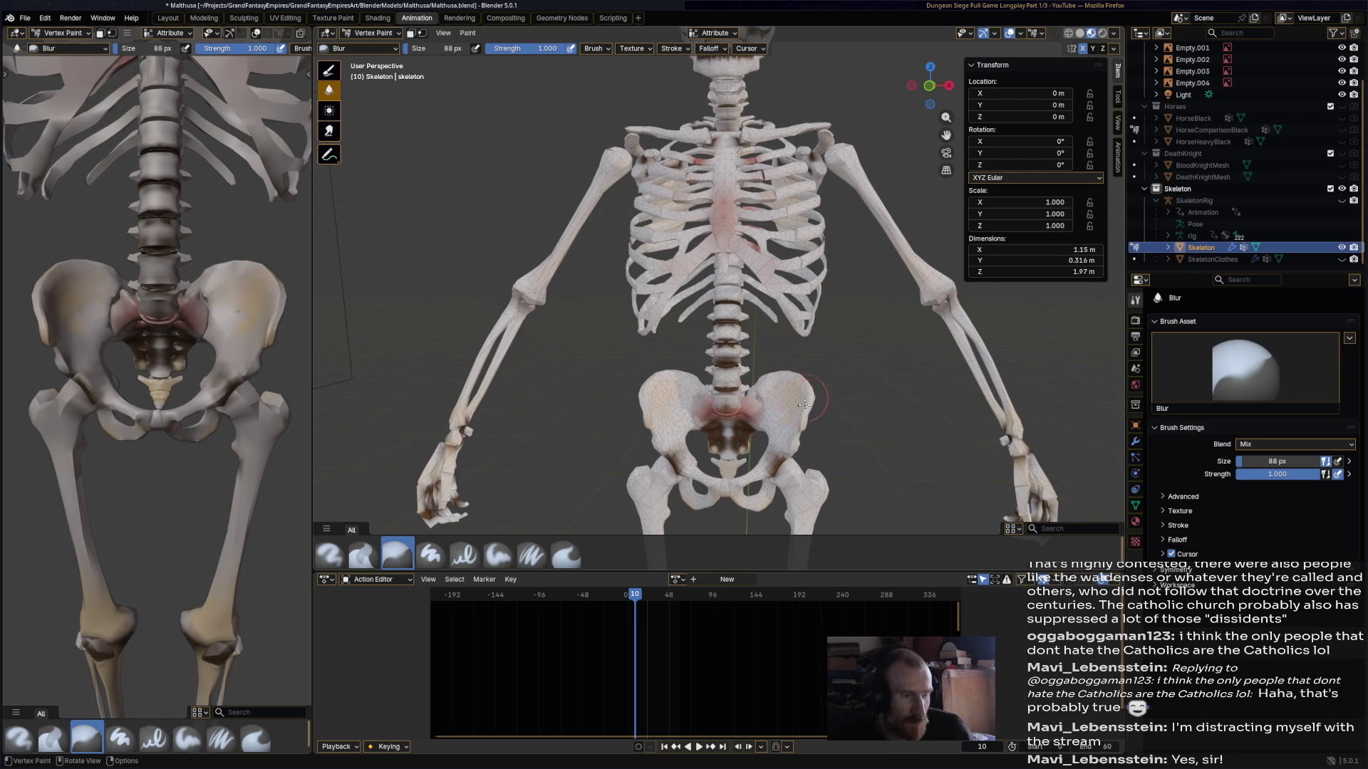
# - Blur the dark spine disc lighter and soften the brown stains on the feet
pyautogui.scroll(5, 812, 275)
pyautogui.scroll(-6, 822, 338)
pyautogui.scroll(7, 805, 335)
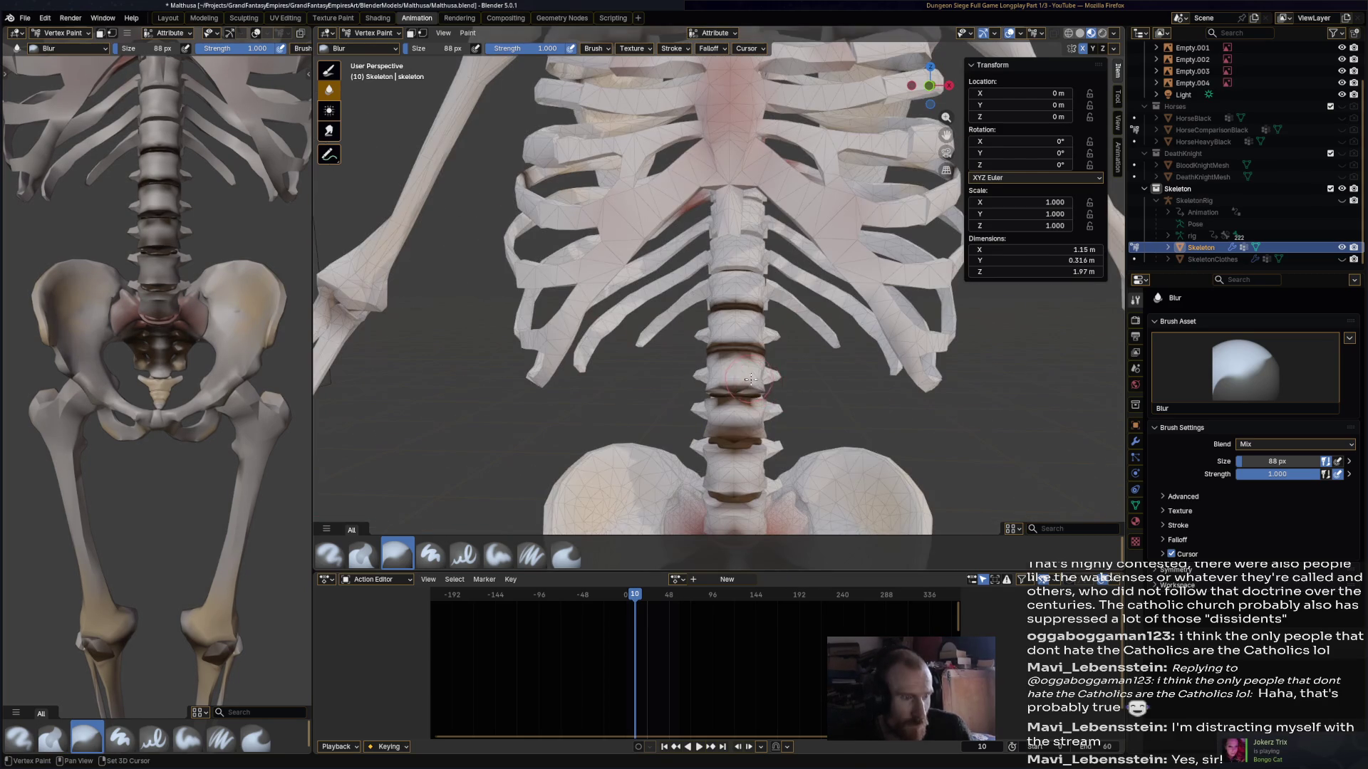
pyautogui.click(715, 355)
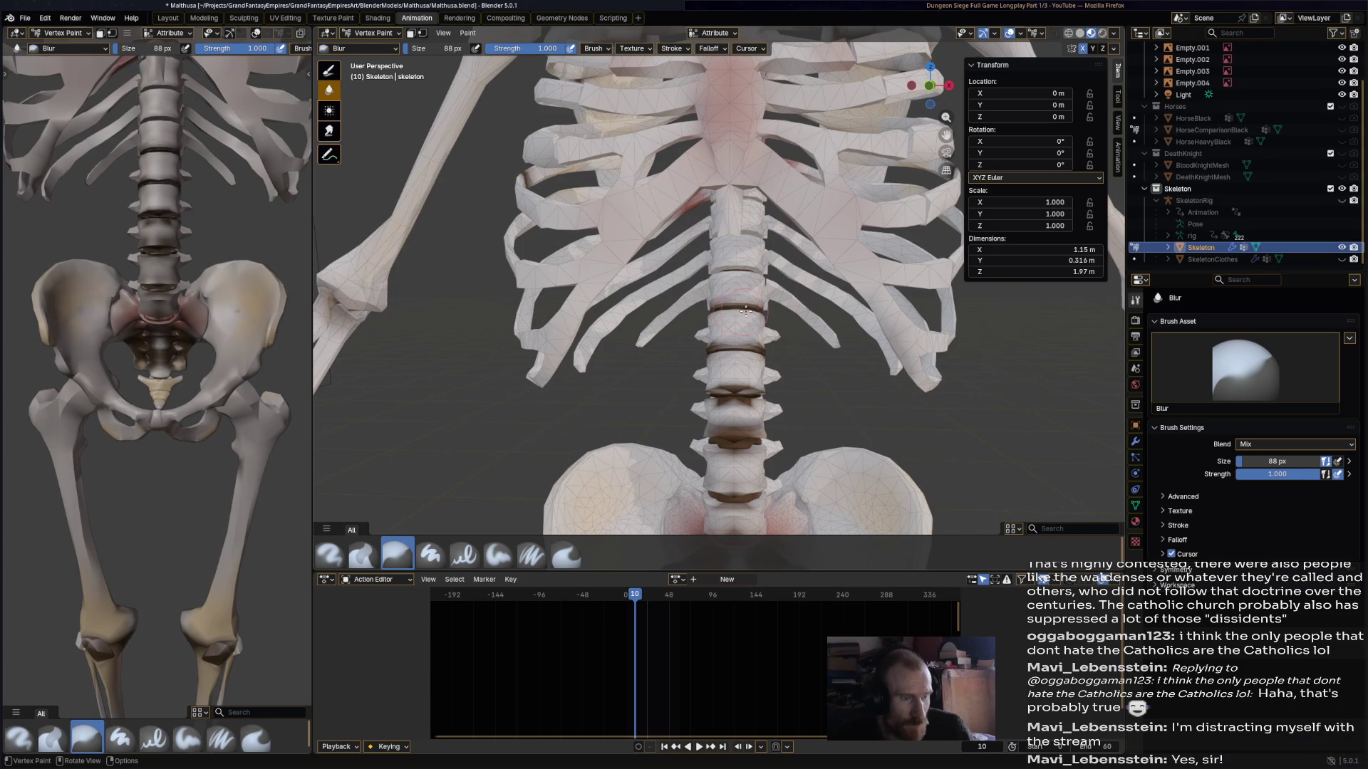
pyautogui.moveTo(728, 375); pyautogui.dragTo(725, 436)
pyautogui.scroll(-5, 733, 370)
pyautogui.moveTo(748, 305)
pyautogui.mouseDown(button='middle')
pyautogui.moveTo(687, 190)
pyautogui.moveTo(718, 255)
pyautogui.mouseUp(button='middle')
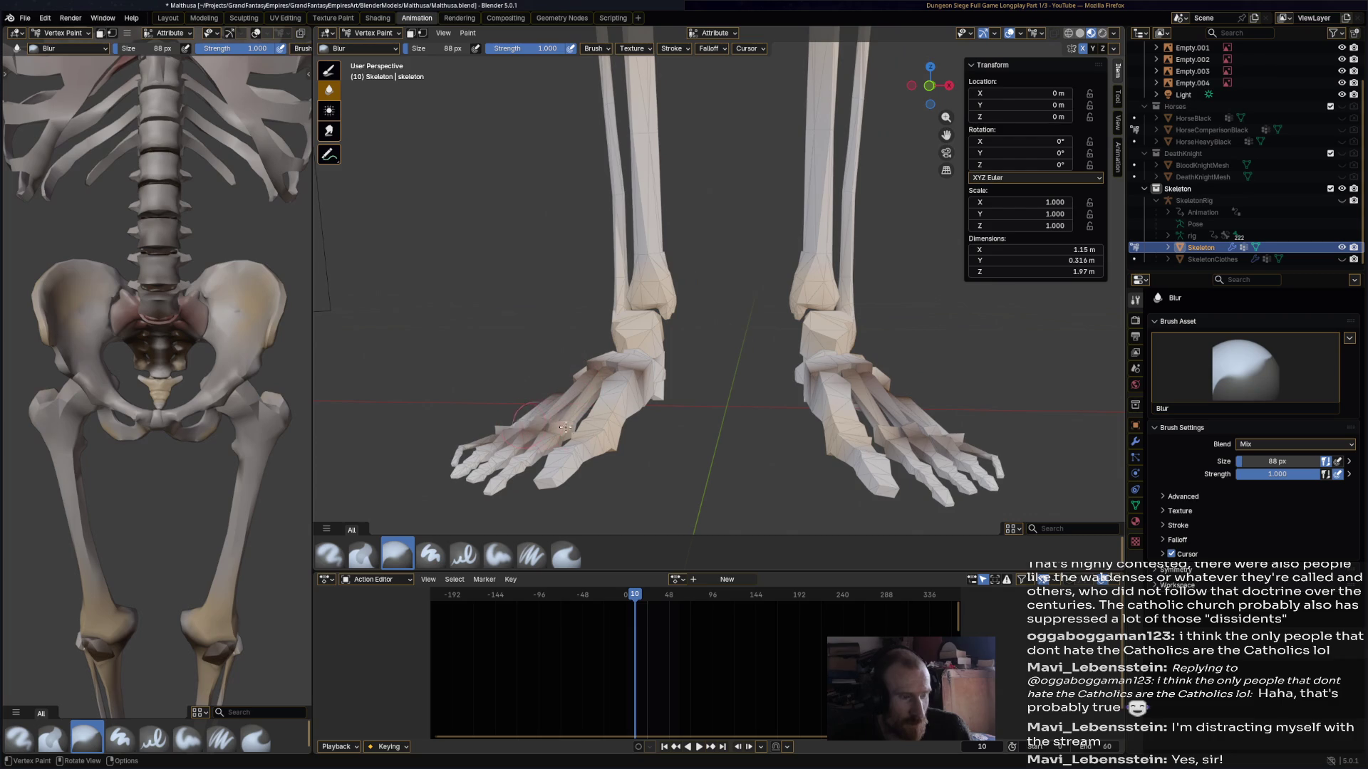
pyautogui.moveTo(819, 297)
pyautogui.mouseDown(button='middle')
pyautogui.moveTo(769, 286)
pyautogui.moveTo(741, 306)
pyautogui.moveTo(726, 263)
pyautogui.moveTo(641, 270)
pyautogui.moveTo(693, 279)
pyautogui.mouseUp(button='middle')
# - Switch to Object Mode, frame the whole skeleton, and return to Vertex Paint
pyautogui.click(372, 33)
pyautogui.click(385, 44)
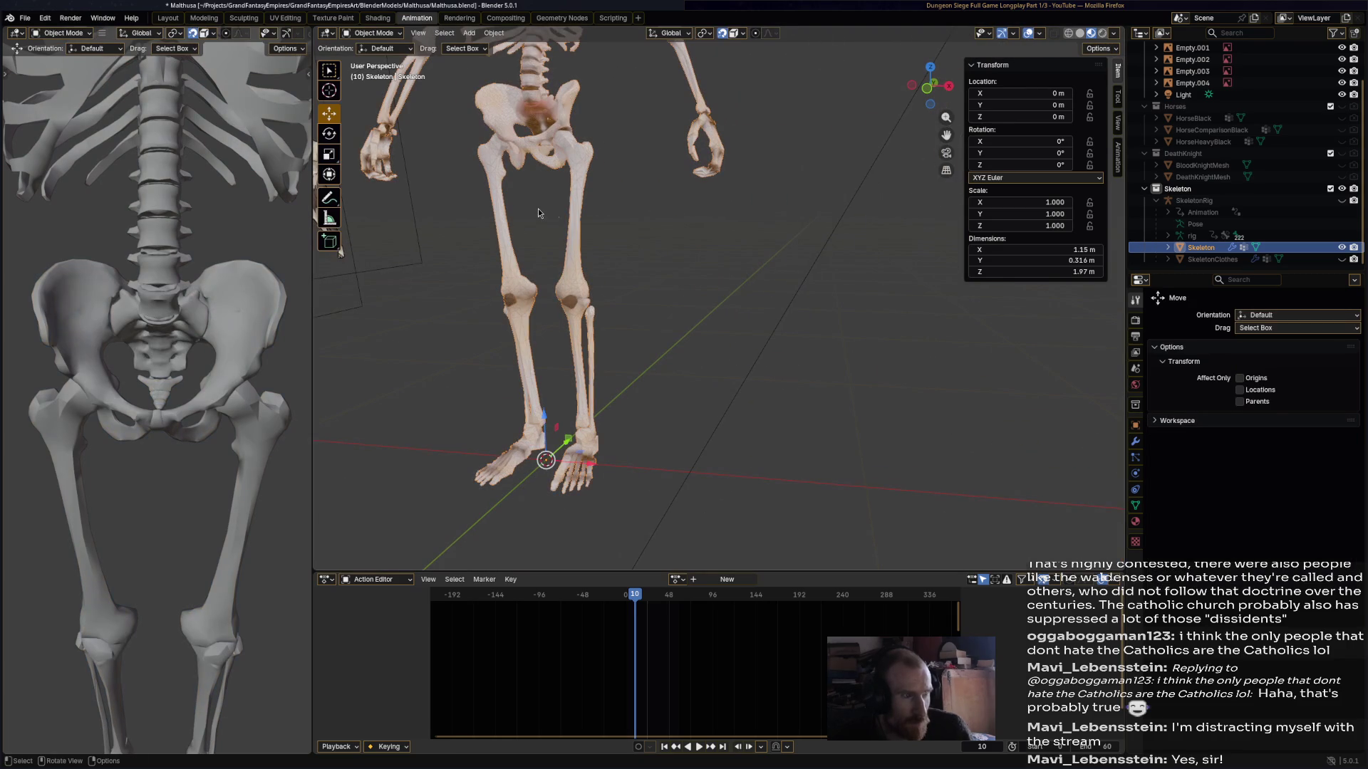
pyautogui.press('KP_Decimal')
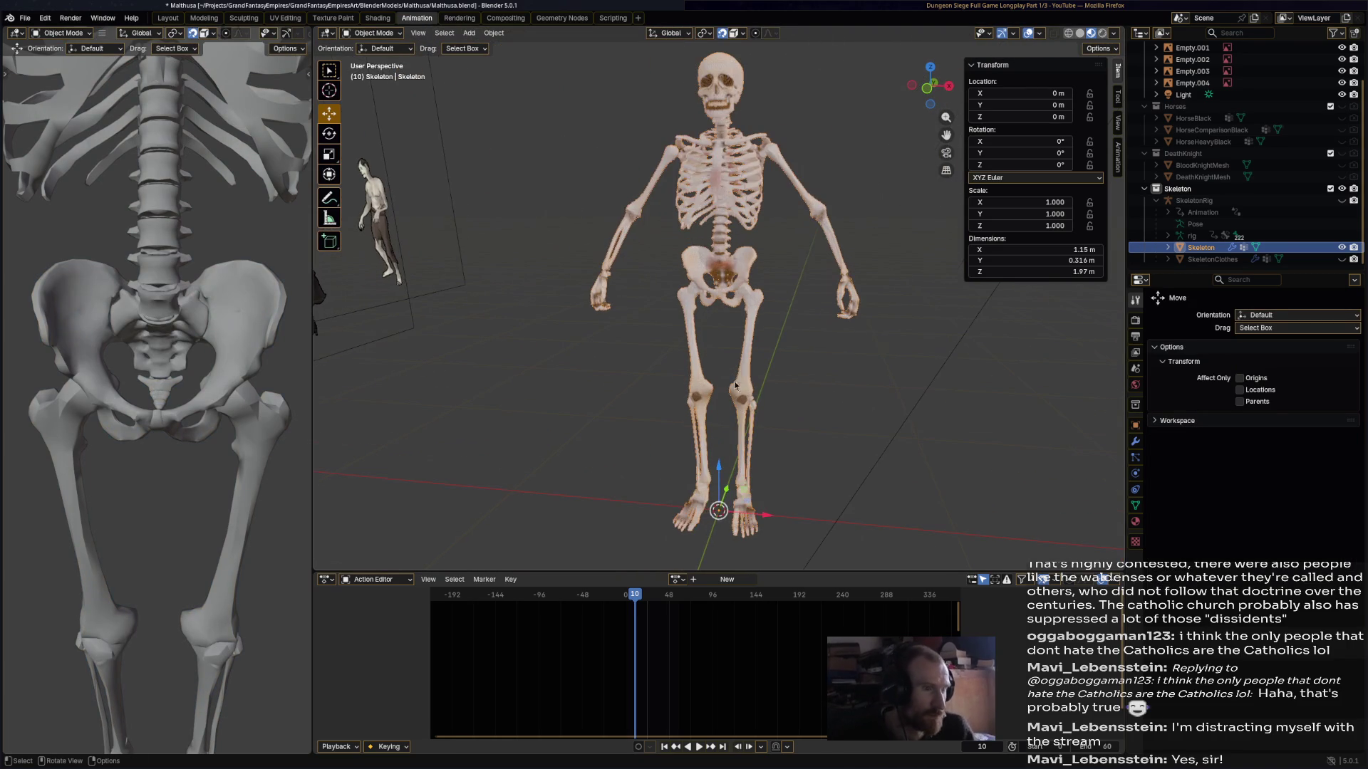
pyautogui.click(396, 34)
pyautogui.click(391, 89)
# - Blur the reddish paint on the pelvis so it blends into the bone
pyautogui.moveTo(712, 285); pyautogui.dragTo(715, 317, button='middle')
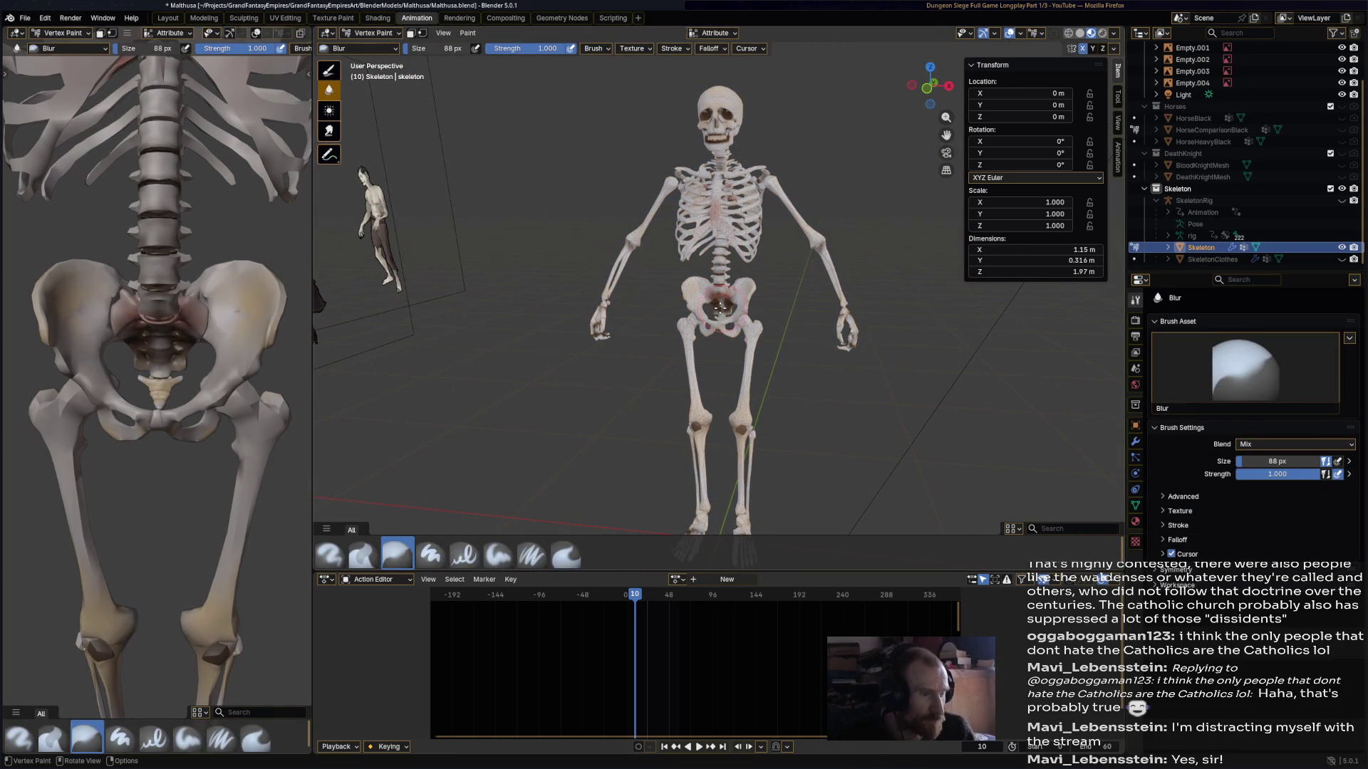
pyautogui.moveTo(716, 305); pyautogui.dragTo(759, 431)
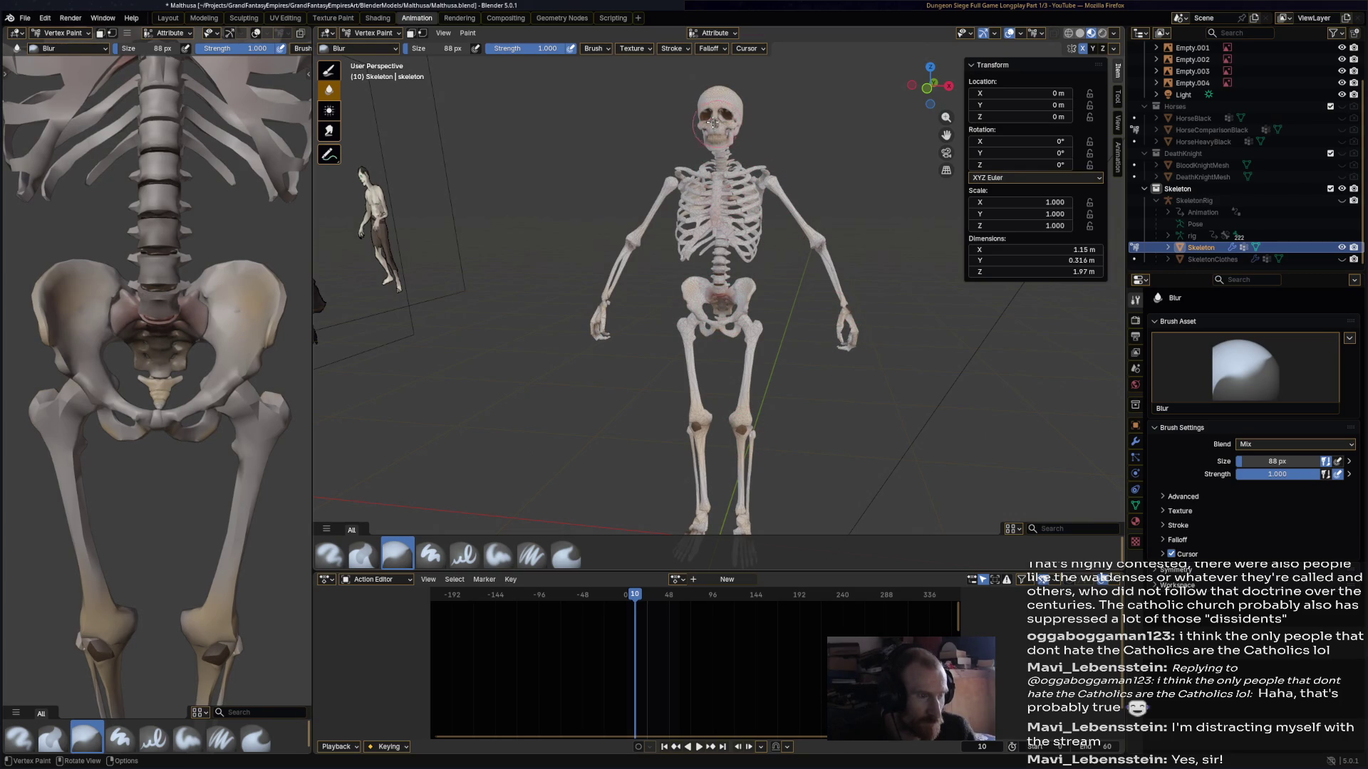
pyautogui.moveTo(723, 90)
pyautogui.mouseDown(button='middle')
pyautogui.moveTo(713, 121)
pyautogui.moveTo(725, 128)
pyautogui.moveTo(710, 130)
pyautogui.mouseUp(button='middle')
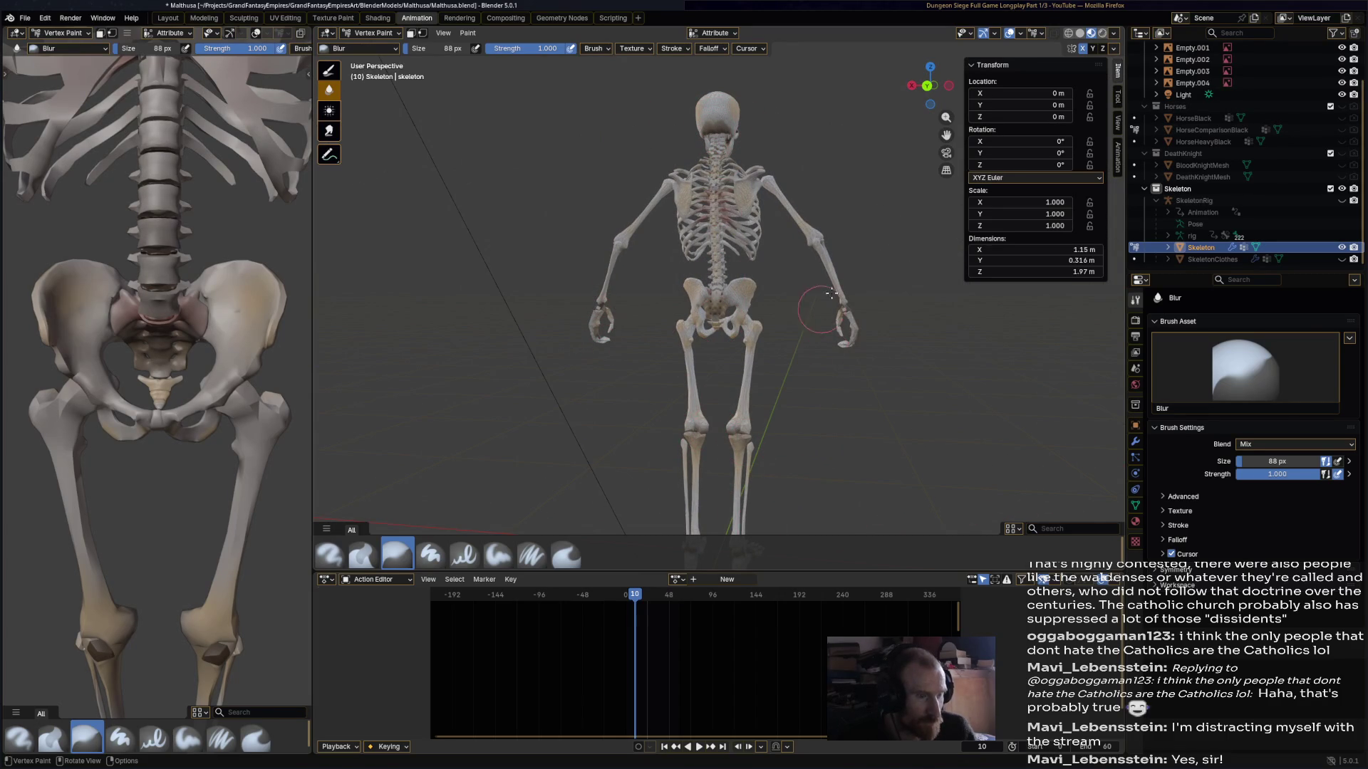
# - Inspect the skeleton from several angles, then switch back to the Airbrush
pyautogui.scroll(-10, 815, 298)
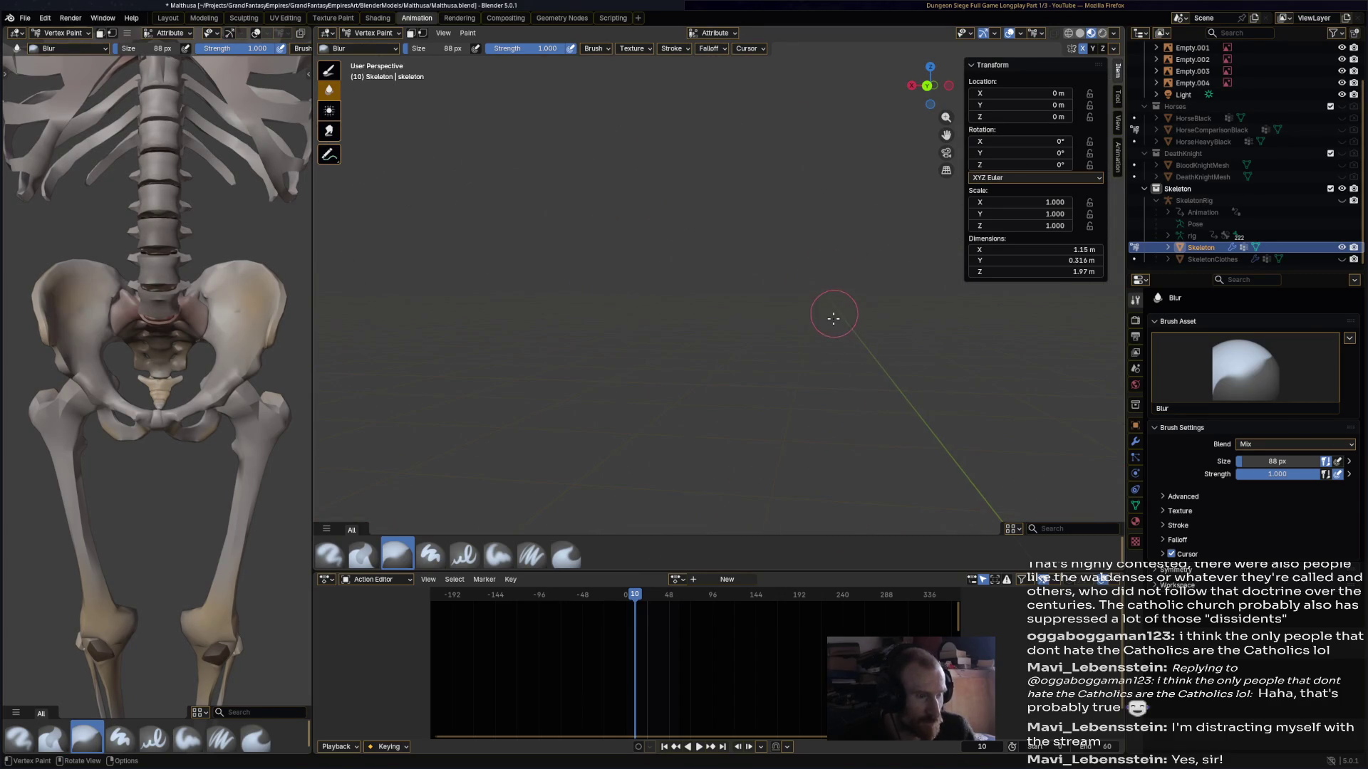
pyautogui.scroll(10, 798, 363)
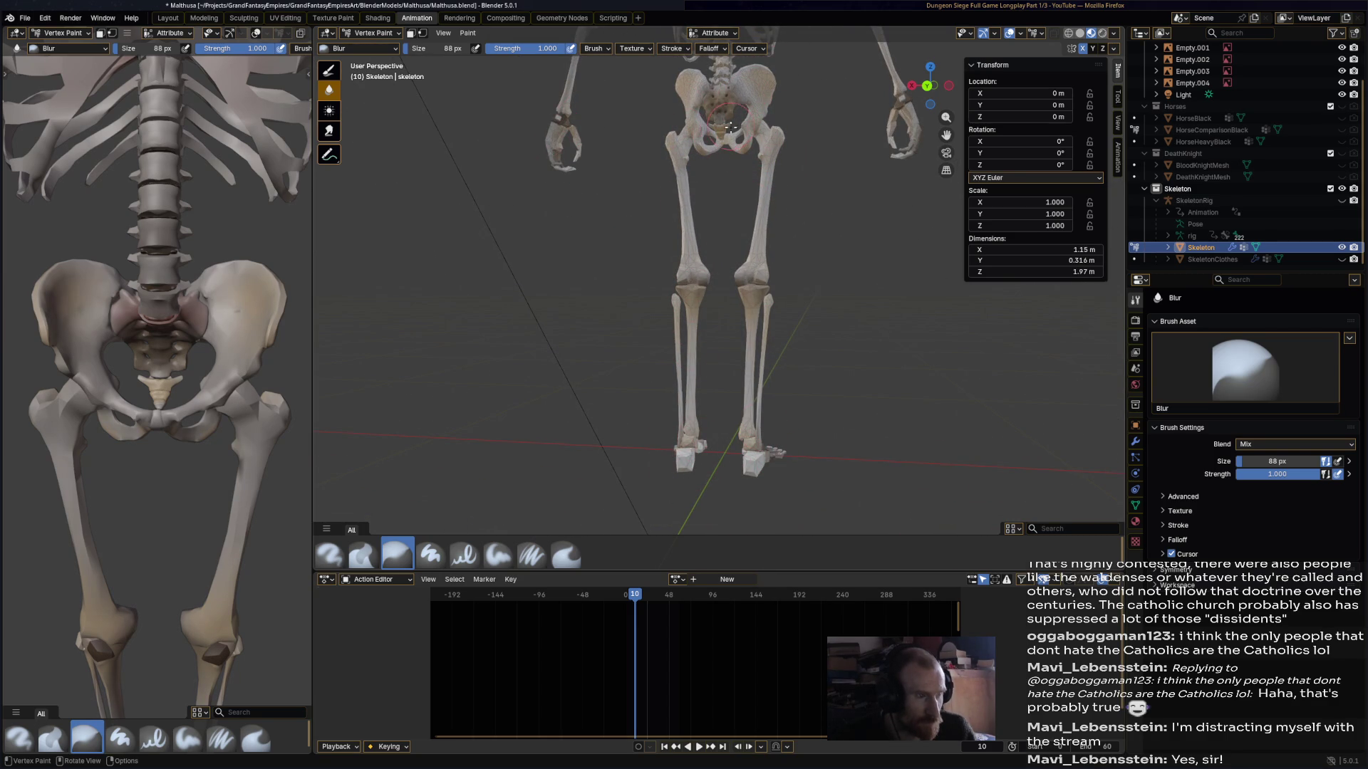
pyautogui.scroll(-15, 730, 127)
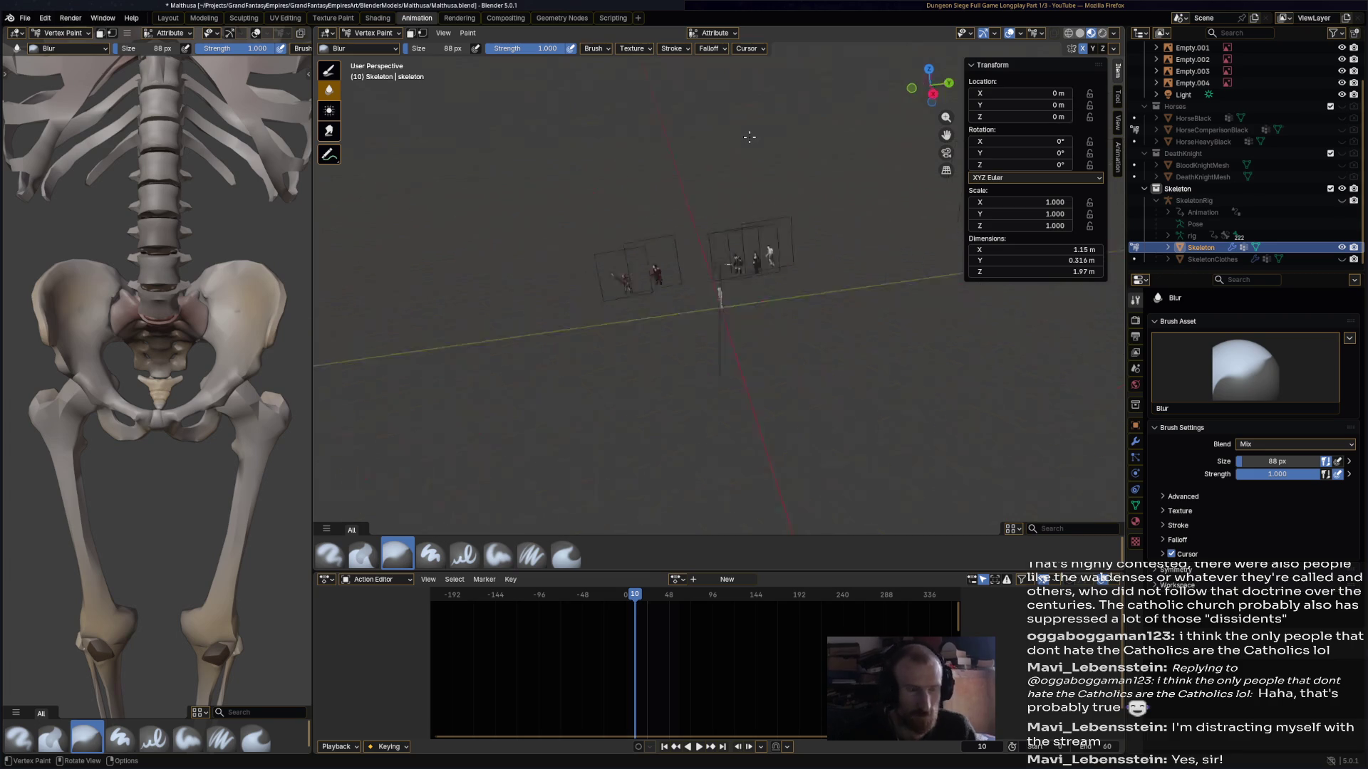
pyautogui.scroll(10, 748, 137)
pyautogui.scroll(-10, 749, 137)
pyautogui.moveTo(749, 136); pyautogui.dragTo(762, 364, button='middle')
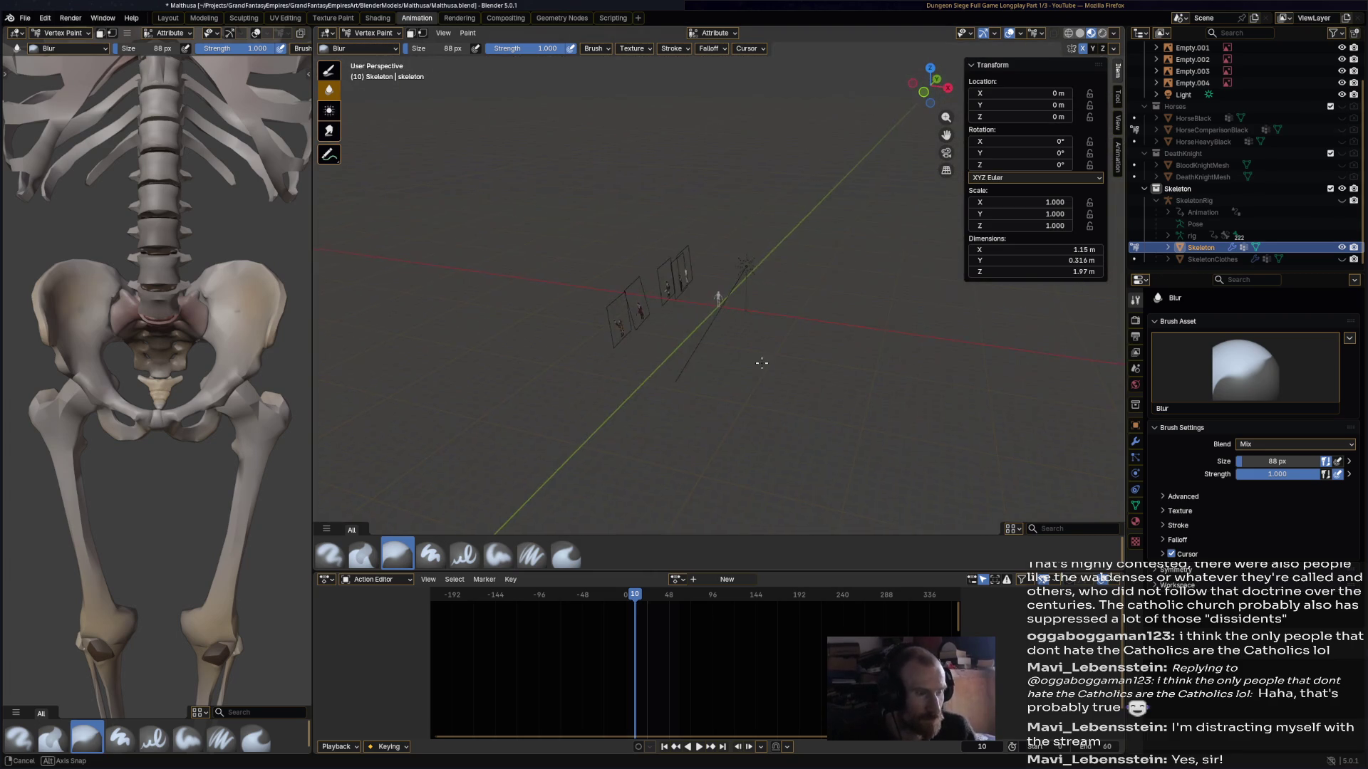
pyautogui.scroll(8, 756, 349)
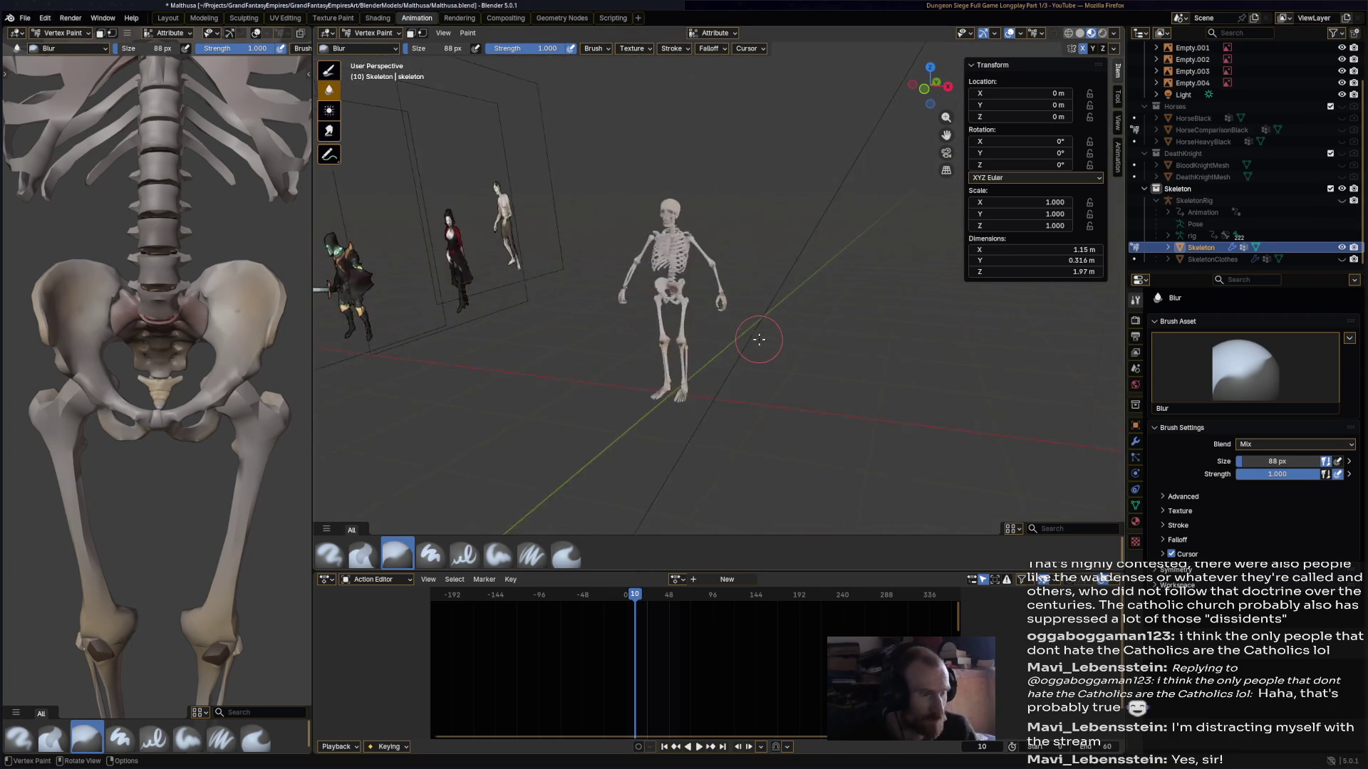
pyautogui.scroll(4, 605, 278)
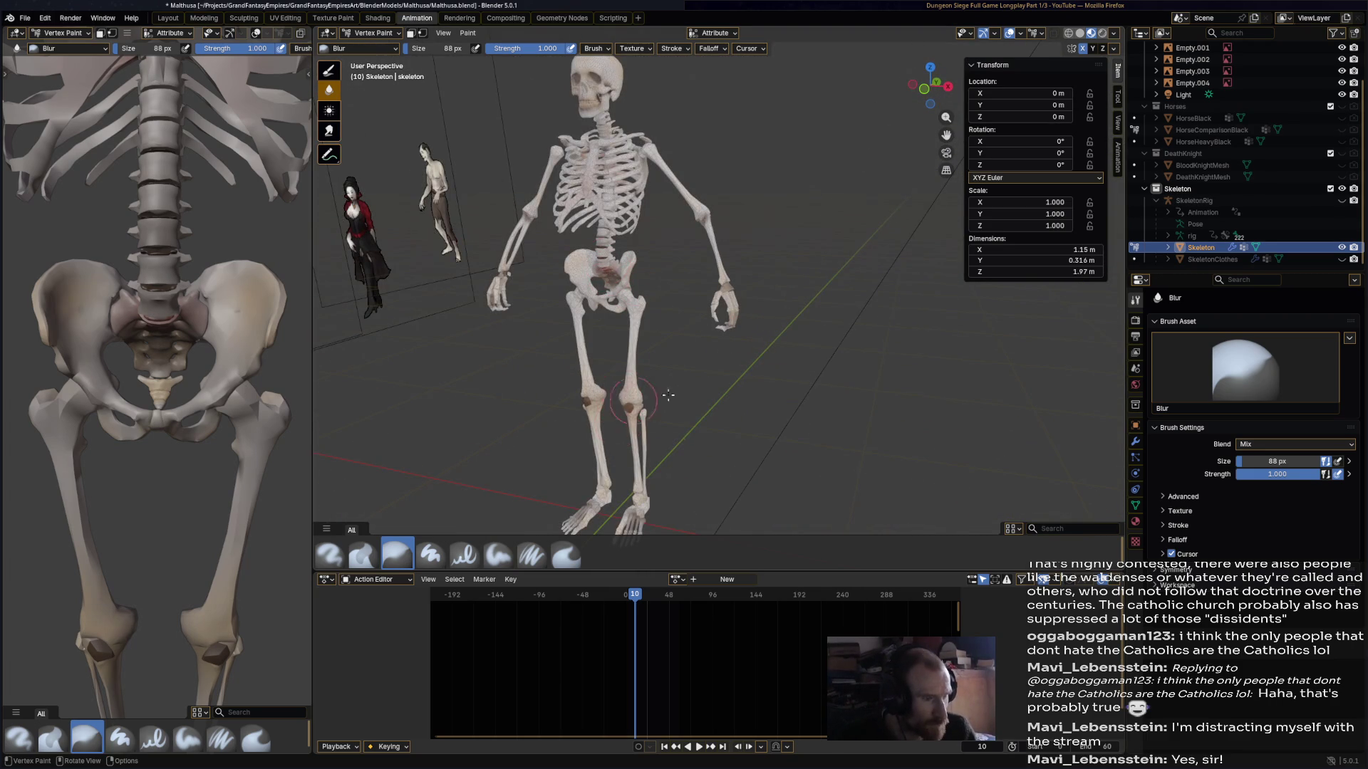
pyautogui.scroll(8, 651, 397)
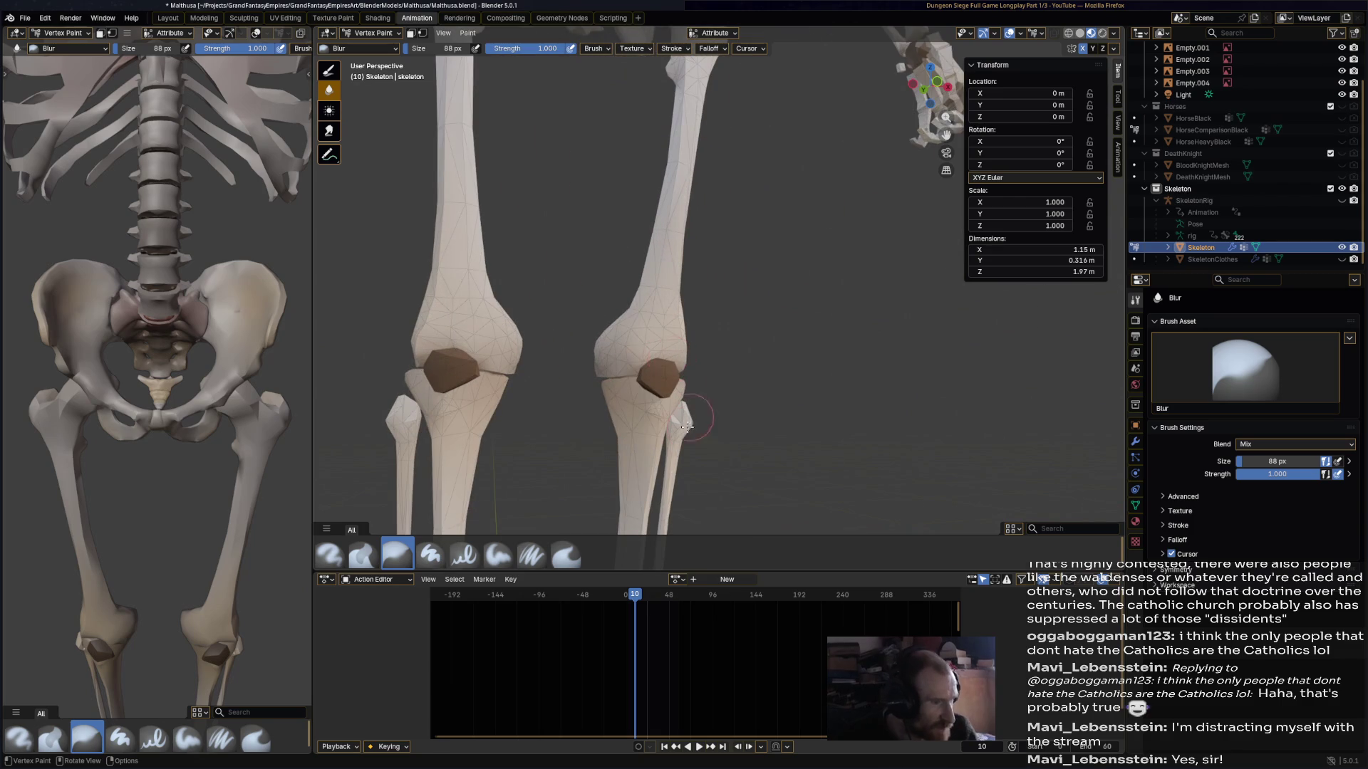
pyautogui.click(330, 555)
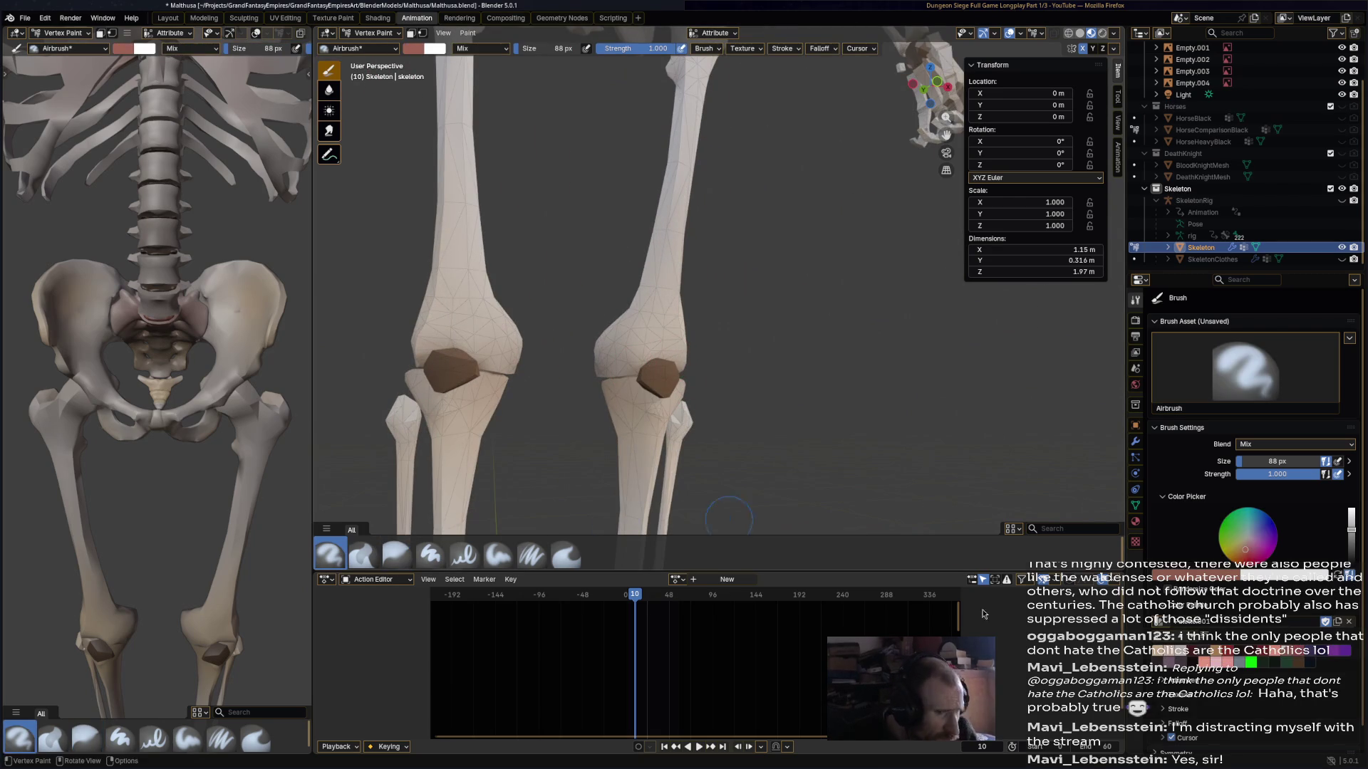
# - Paint the kneecaps a light bone-white and save the file
pyautogui.click(1188, 659)
pyautogui.click(663, 376)
pyautogui.scroll(-8, 662, 376)
pyautogui.moveTo(765, 368); pyautogui.dragTo(803, 406, button='middle')
pyautogui.hotkey('ctrl', 's')
# - Preview the scene in rendered shading and look over the other characters
pyautogui.moveTo(817, 297)
pyautogui.mouseDown(button='middle')
pyautogui.moveTo(813, 333)
pyautogui.moveTo(1111, 59)
pyautogui.mouseUp(button='middle')
pyautogui.scroll(3, 813, 334)
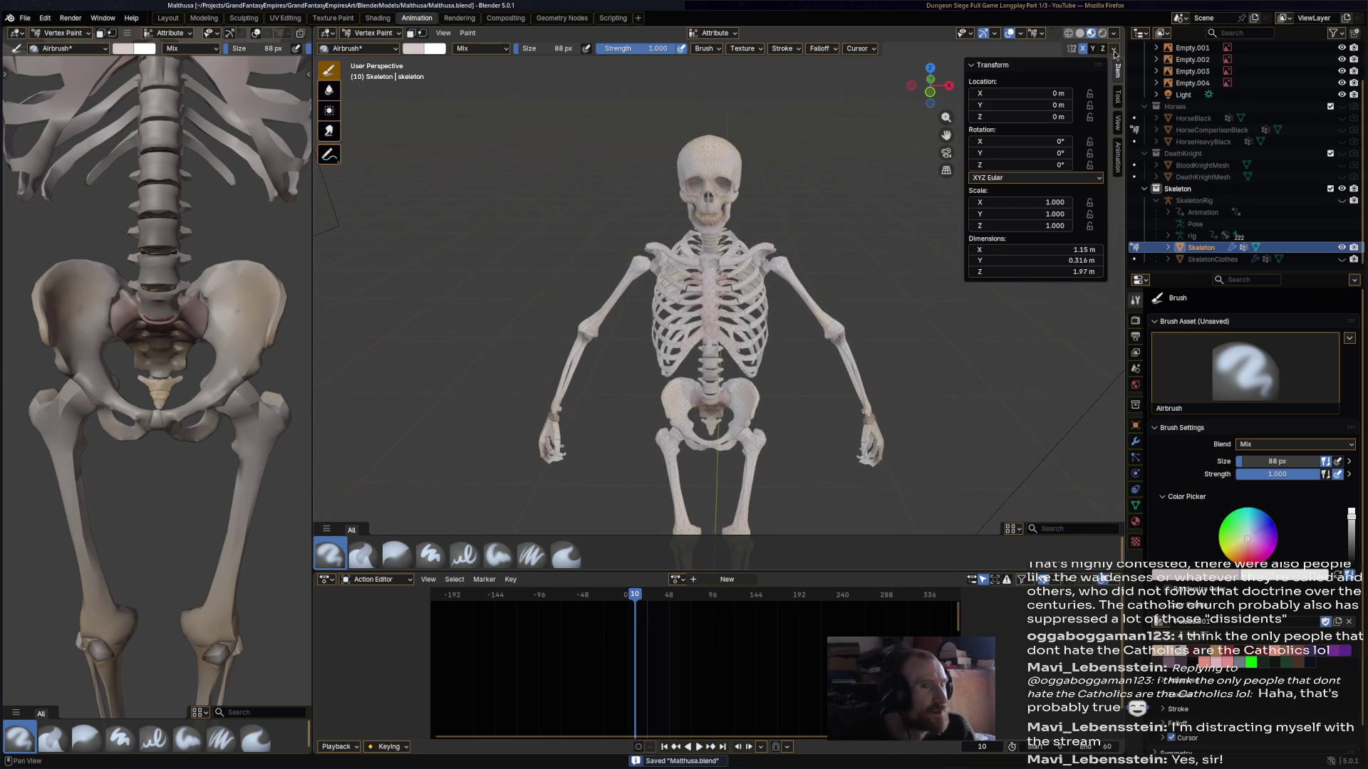
pyautogui.click(1102, 34)
pyautogui.scroll(-3, 839, 297)
pyautogui.moveTo(839, 297)
pyautogui.mouseDown(button='middle')
pyautogui.moveTo(823, 296)
pyautogui.moveTo(860, 363)
pyautogui.mouseUp(button='middle')
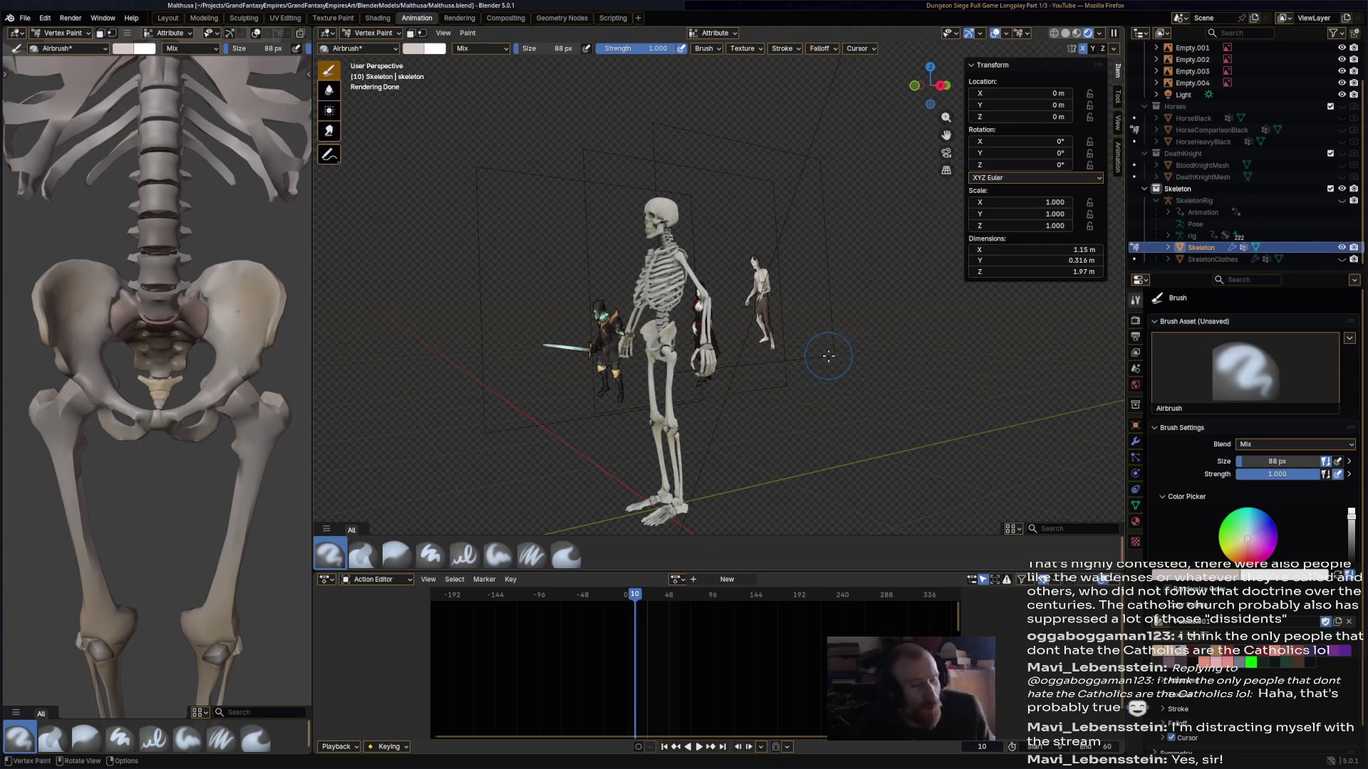
# - Check the skeleton briefly in Object Mode, then return it to Vertex Paint
pyautogui.click(378, 33)
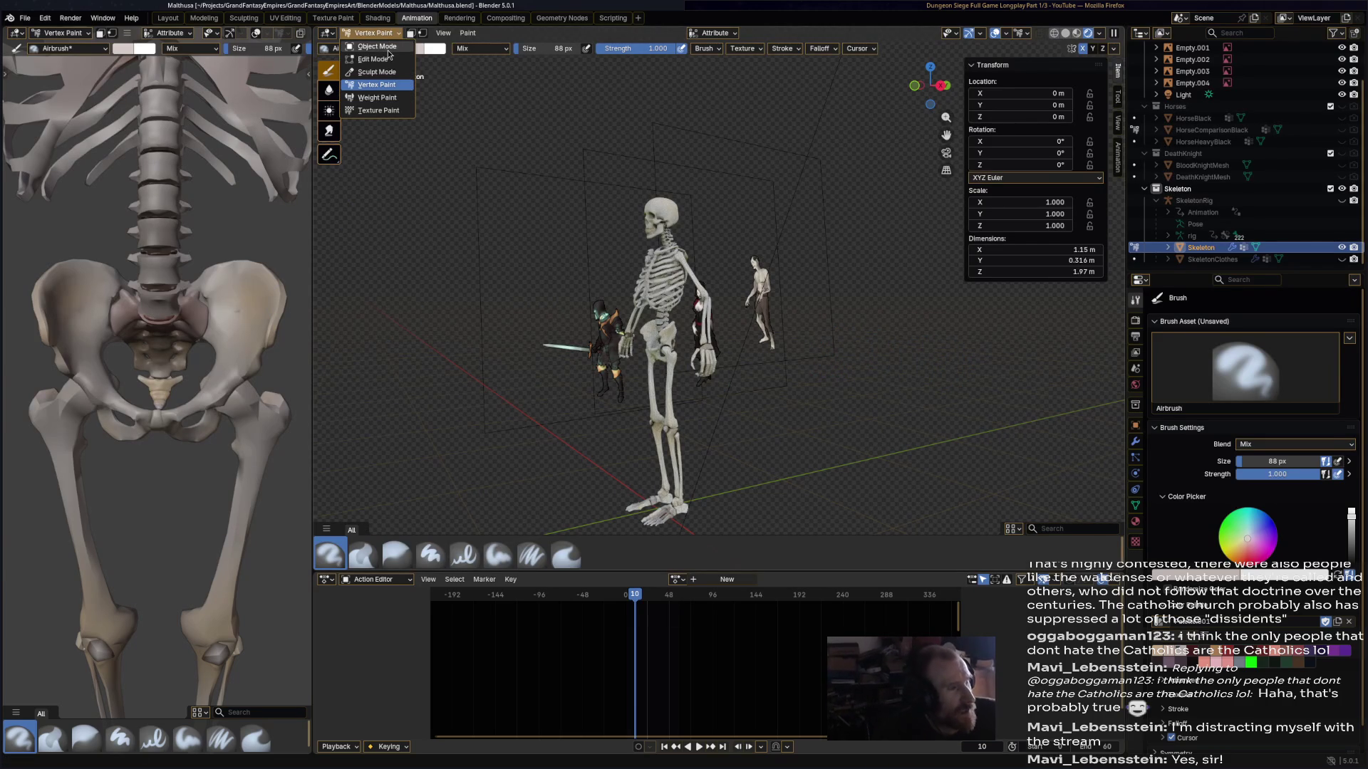
pyautogui.click(376, 46)
pyautogui.moveTo(641, 214)
pyautogui.mouseDown(button='middle')
pyautogui.moveTo(718, 173)
pyautogui.moveTo(702, 171)
pyautogui.mouseUp(button='middle')
pyautogui.click(372, 33)
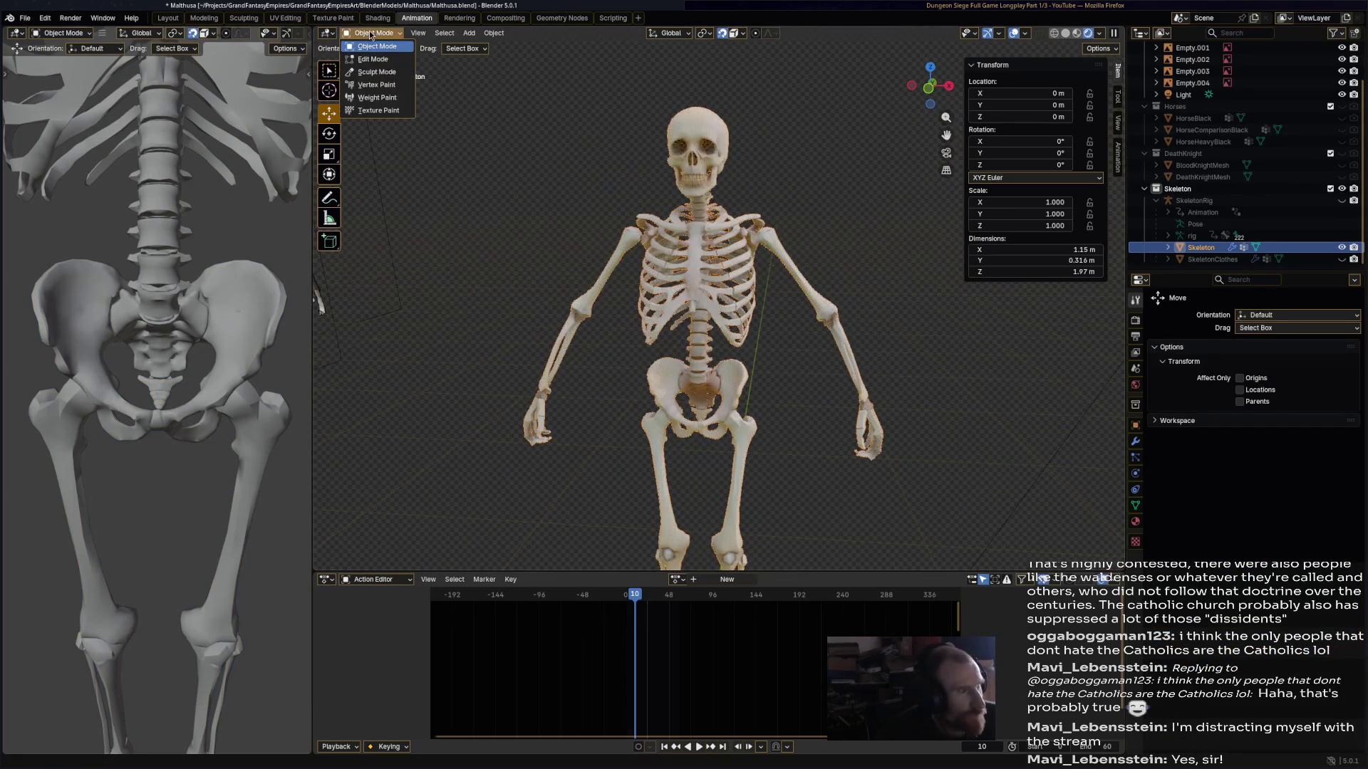
pyautogui.click(399, 84)
# - Airbrush both eye sockets cyan-green, save Matthusa.blend, and return the skeleton to Object Mode
pyautogui.scroll(4, 750, 155)
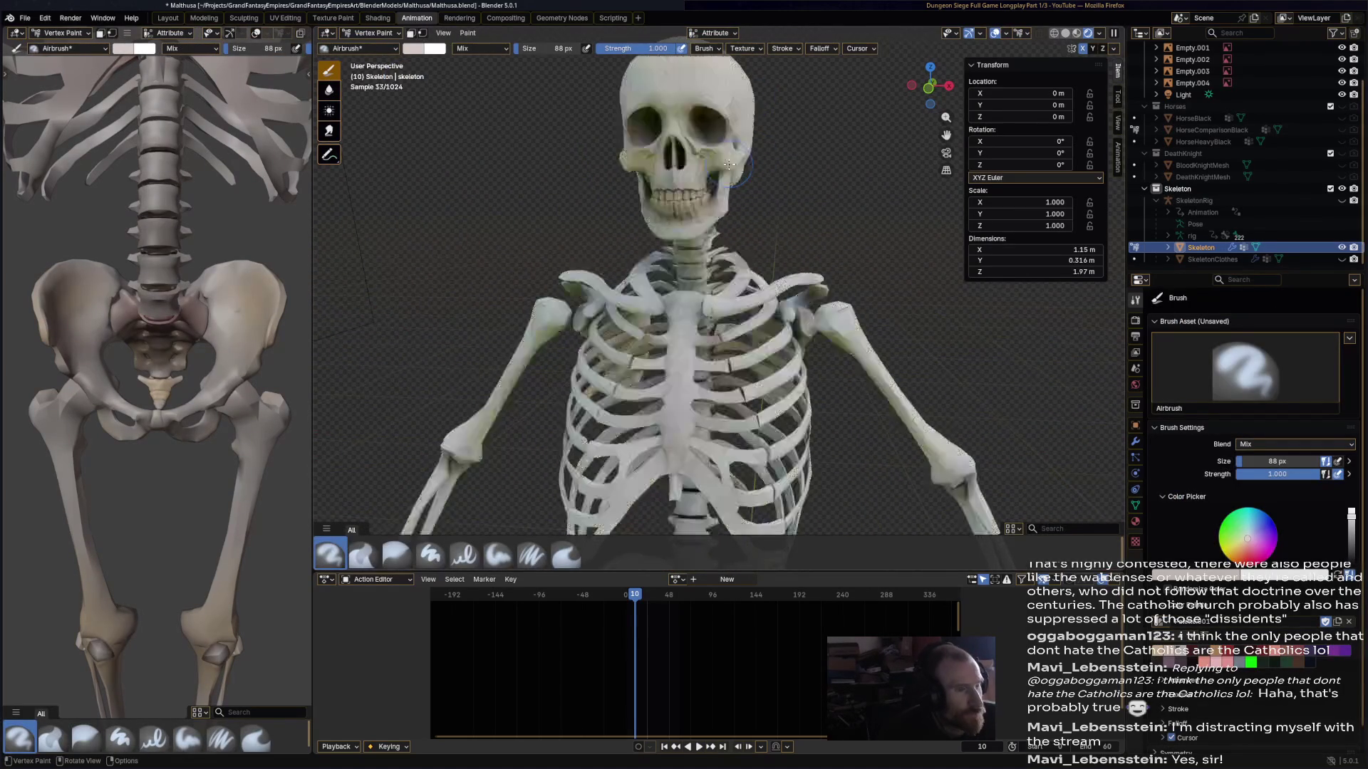
pyautogui.moveTo(1263, 516); pyautogui.dragTo(1248, 507)
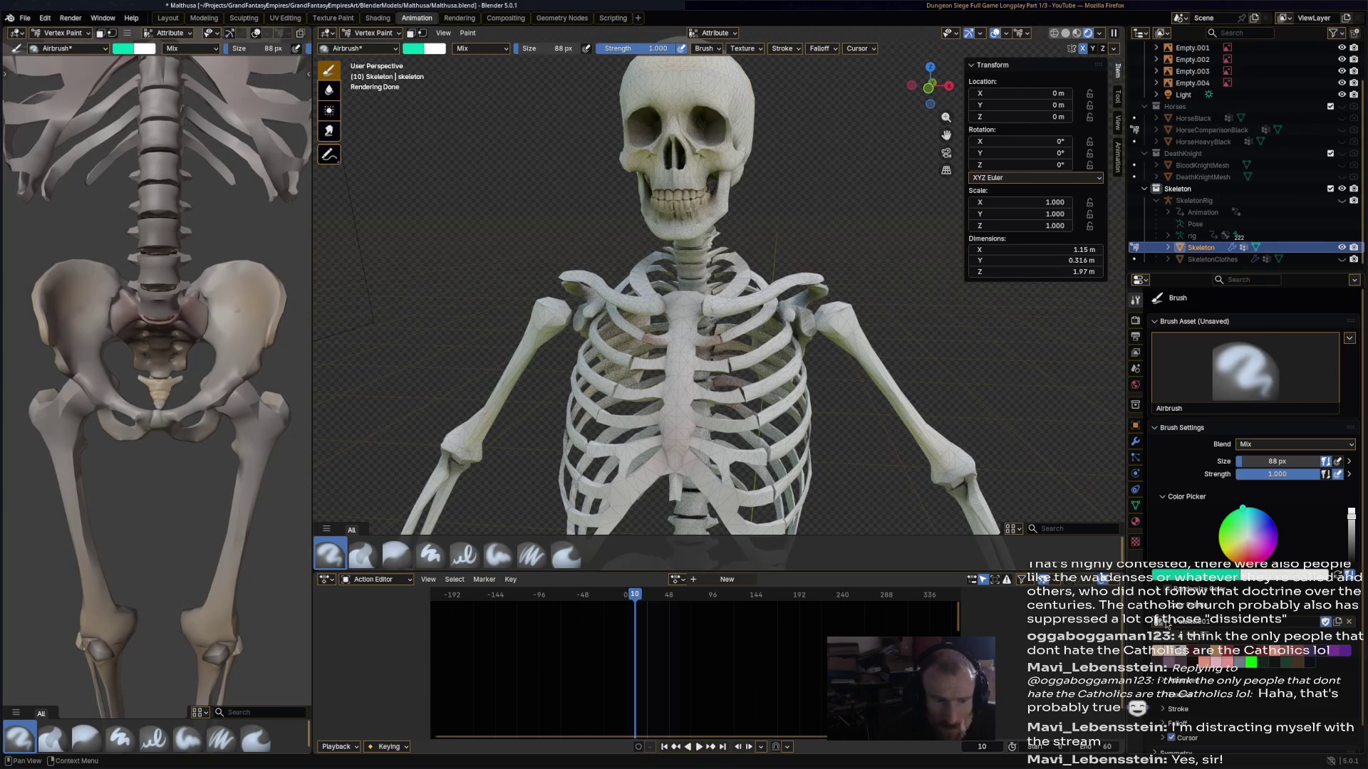
pyautogui.moveTo(706, 122); pyautogui.dragTo(648, 122)
pyautogui.moveTo(783, 152); pyautogui.dragTo(542, 64, button='middle')
pyautogui.hotkey('ctrl', 's')
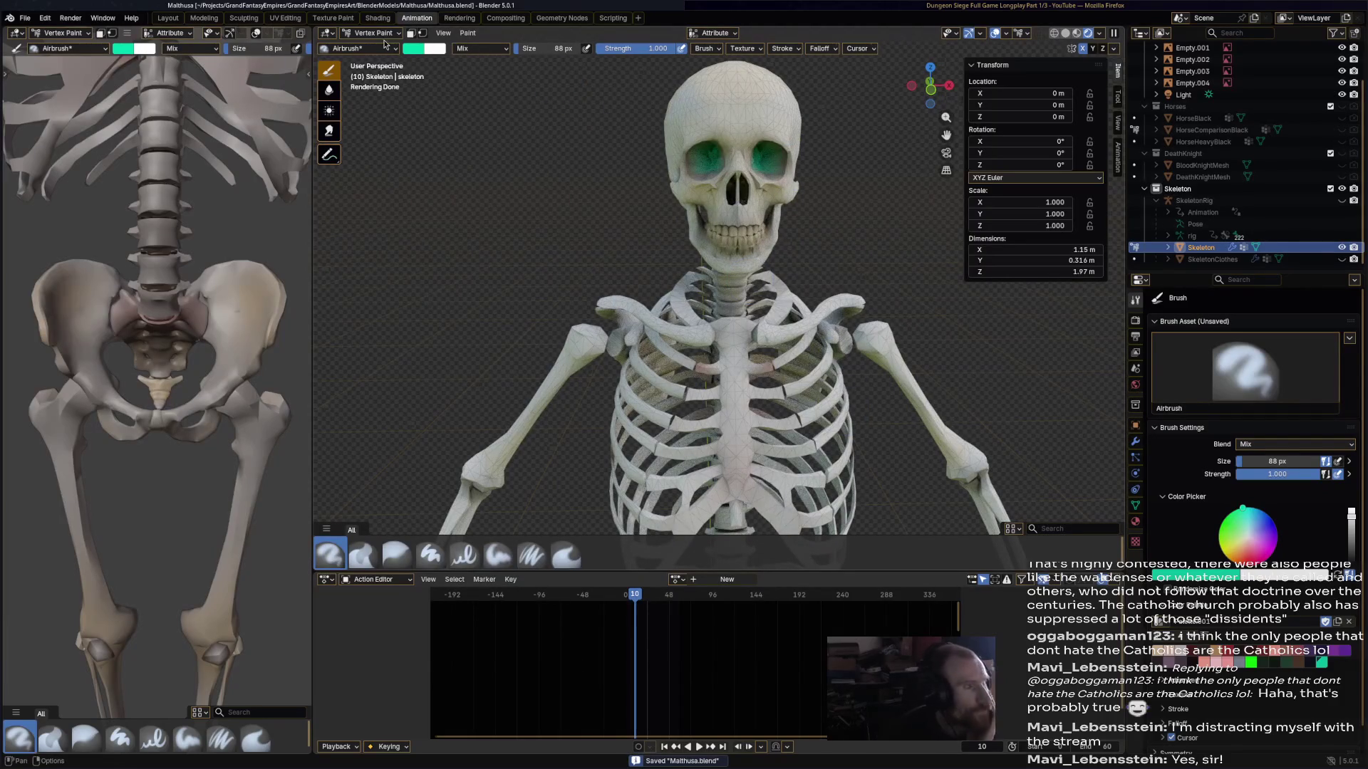
pyautogui.click(766, 161)
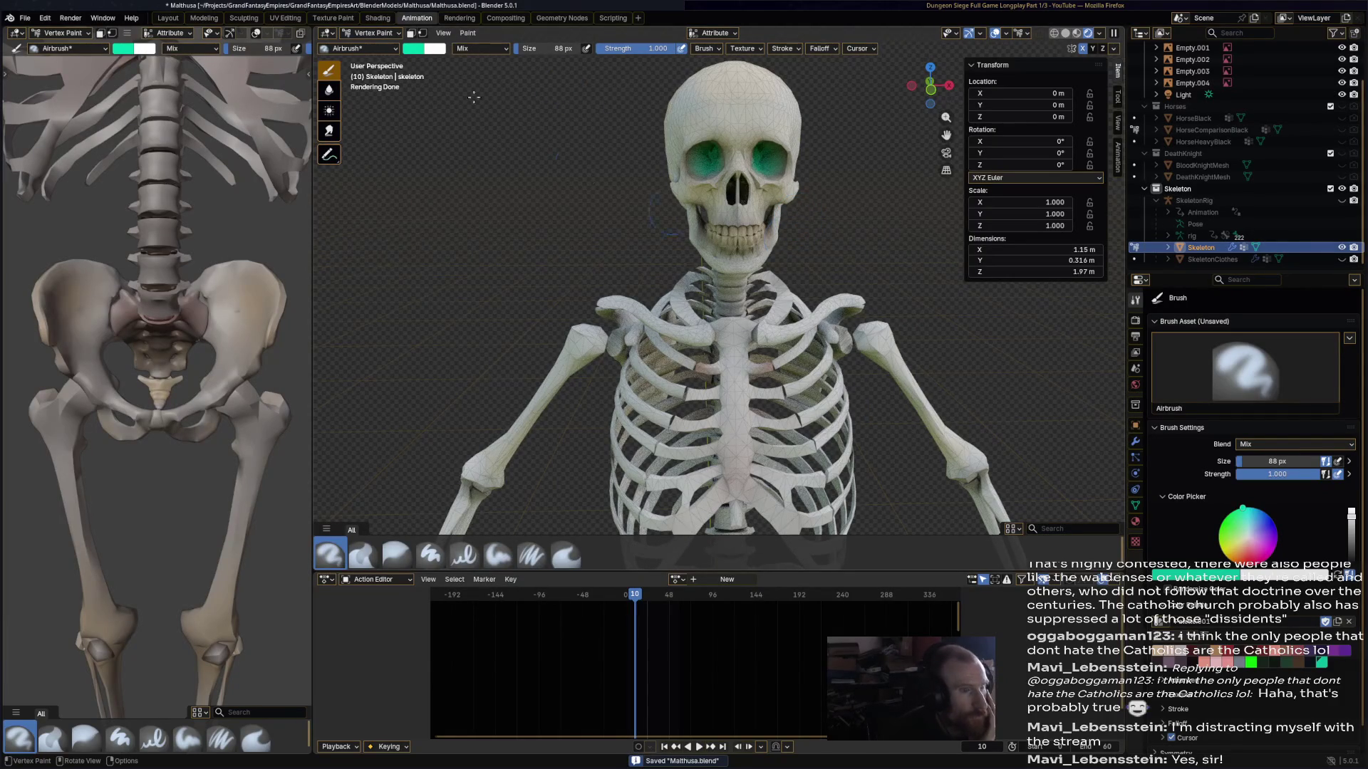
pyautogui.click(377, 33)
pyautogui.click(389, 47)
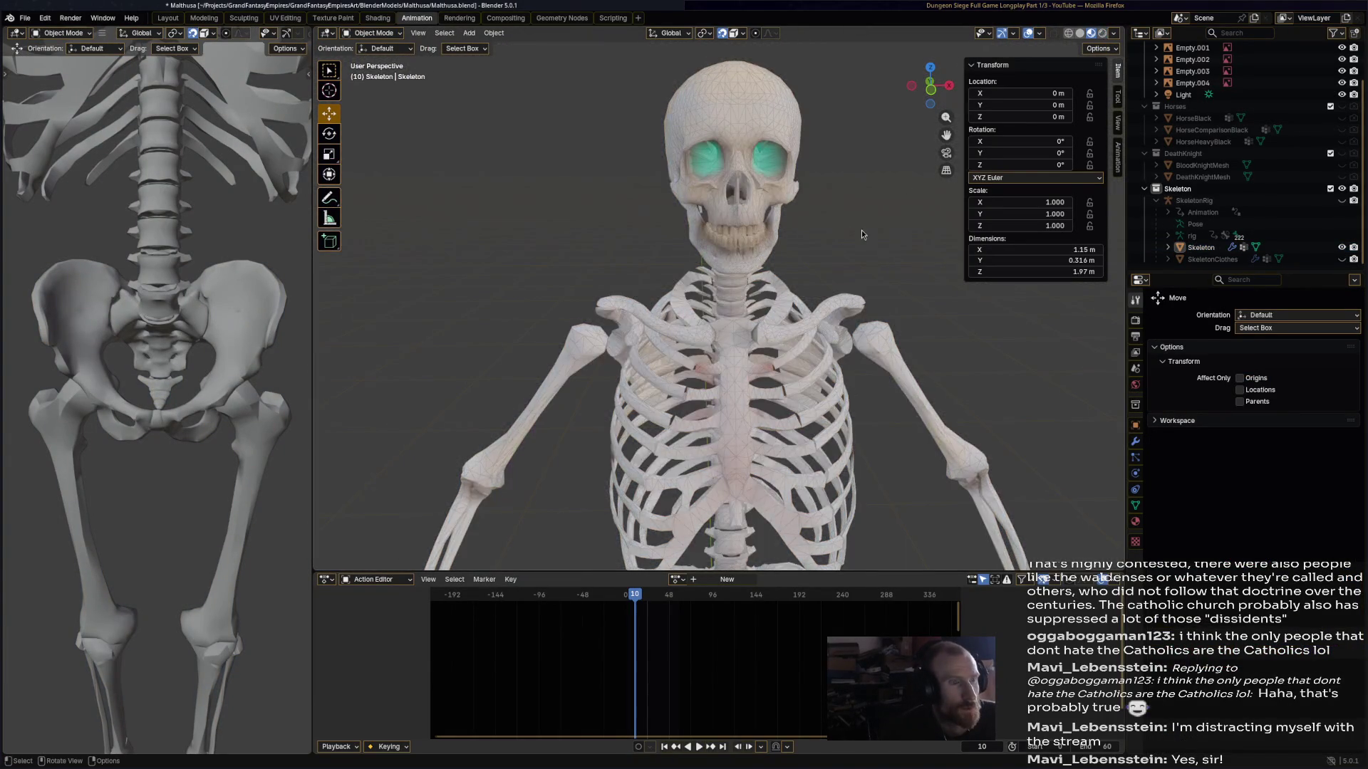
# - Save the file and inspect the painted skull from the side and front
pyautogui.scroll(-4, 841, 221)
pyautogui.moveTo(810, 215)
pyautogui.mouseDown(button='middle')
pyautogui.moveTo(720, 207)
pyautogui.moveTo(783, 241)
pyautogui.moveTo(649, 242)
pyautogui.moveTo(722, 233)
pyautogui.moveTo(743, 268)
pyautogui.mouseUp(button='middle')
pyautogui.hotkey('ctrl', 's')
pyautogui.scroll(5, 722, 336)
pyautogui.moveTo(598, 307)
pyautogui.mouseDown(button='middle')
pyautogui.moveTo(605, 316)
pyautogui.moveTo(586, 293)
pyautogui.moveTo(683, 305)
pyautogui.mouseUp(button='middle')
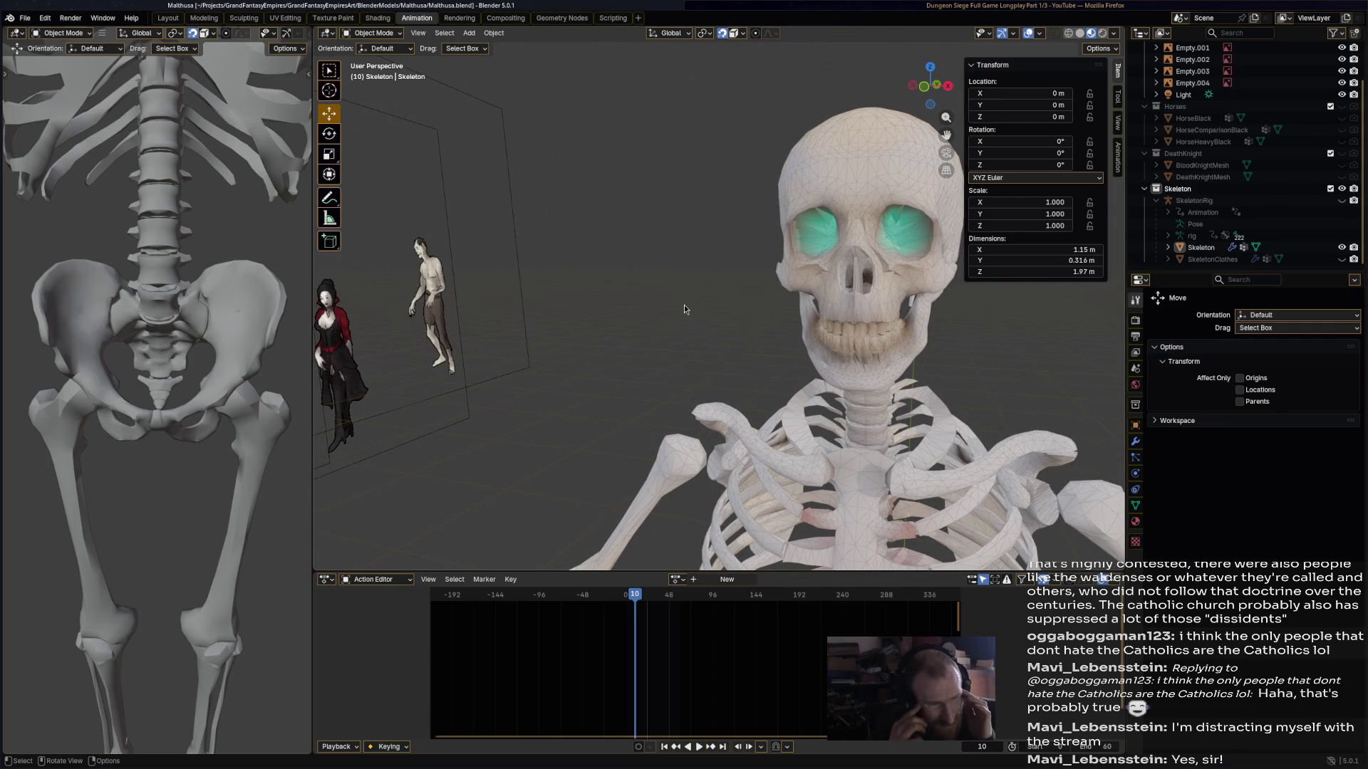
pyautogui.moveTo(683, 305); pyautogui.dragTo(539, 305, button='middle')
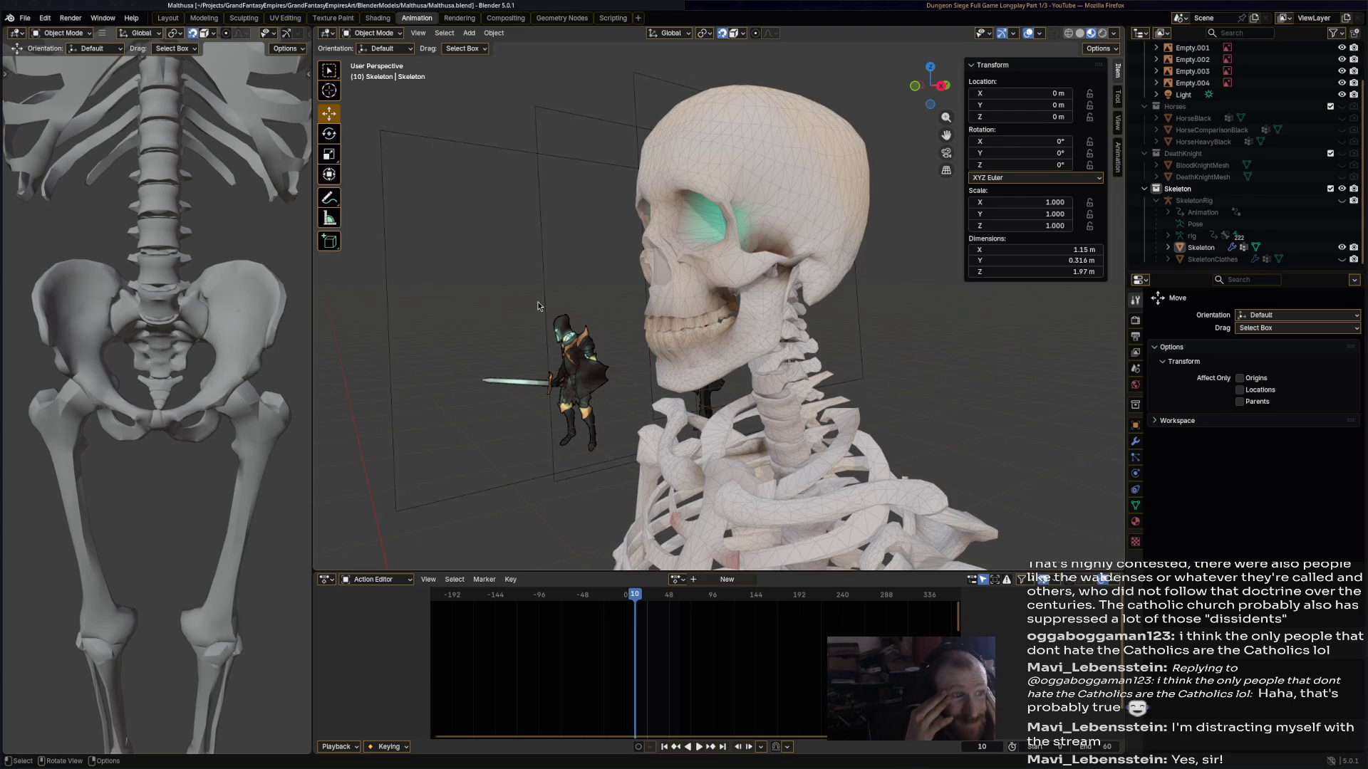
pyautogui.moveTo(537, 307)
pyautogui.mouseDown(button='middle')
pyautogui.moveTo(793, 299)
pyautogui.moveTo(725, 300)
pyautogui.moveTo(673, 327)
pyautogui.moveTo(596, 306)
pyautogui.moveTo(602, 284)
pyautogui.mouseUp(button='middle')
pyautogui.scroll(4, 580, 156)
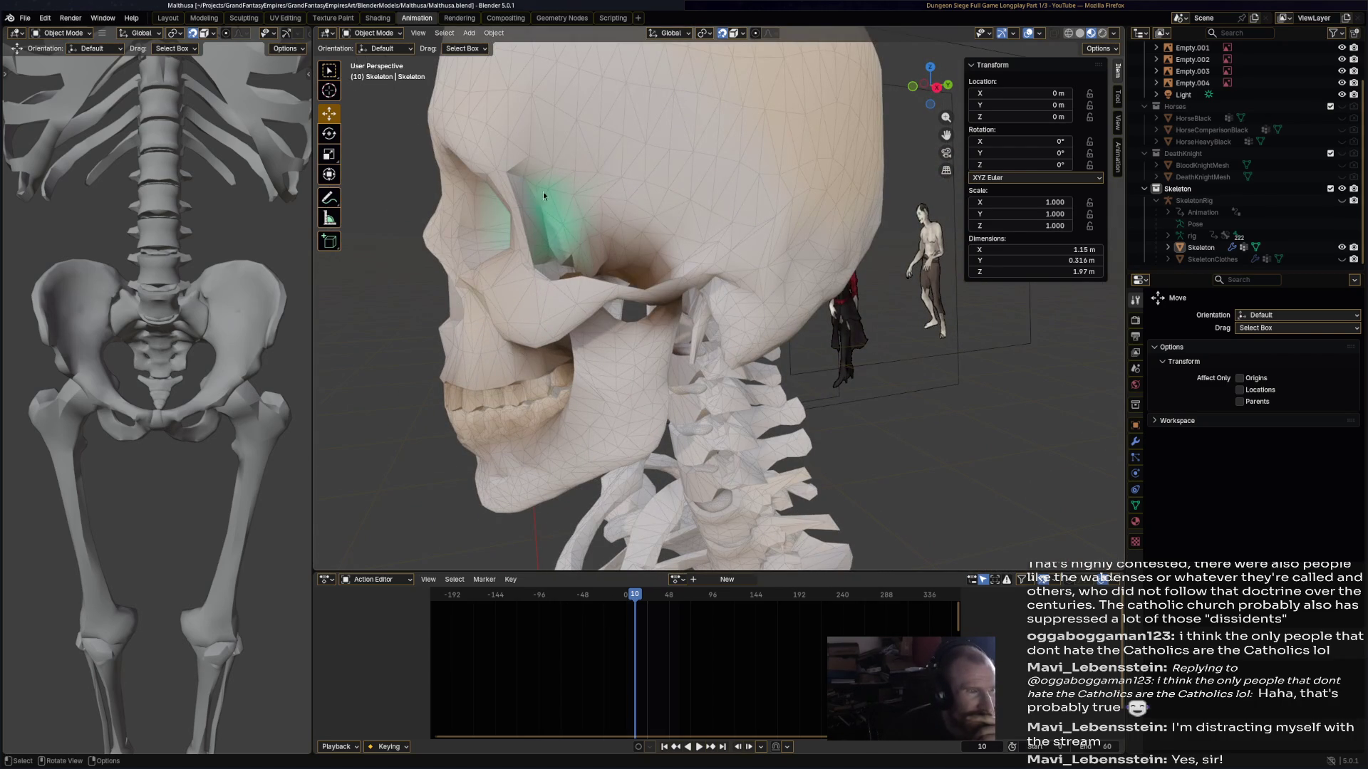
pyautogui.moveTo(560, 152)
pyautogui.mouseDown(button='middle')
pyautogui.moveTo(679, 206)
pyautogui.moveTo(771, 208)
pyautogui.moveTo(642, 208)
pyautogui.moveTo(646, 264)
pyautogui.moveTo(623, 250)
pyautogui.moveTo(707, 249)
pyautogui.moveTo(647, 249)
pyautogui.moveTo(622, 275)
pyautogui.mouseUp(button='middle')
# - Check the eye sockets from frontal and close side views, then open the mode list
pyautogui.scroll(5, 481, 347)
pyautogui.moveTo(430, 339)
pyautogui.mouseDown(button='middle')
pyautogui.moveTo(519, 292)
pyautogui.moveTo(614, 285)
pyautogui.moveTo(536, 281)
pyautogui.mouseUp(button='middle')
pyautogui.scroll(-5, 464, 279)
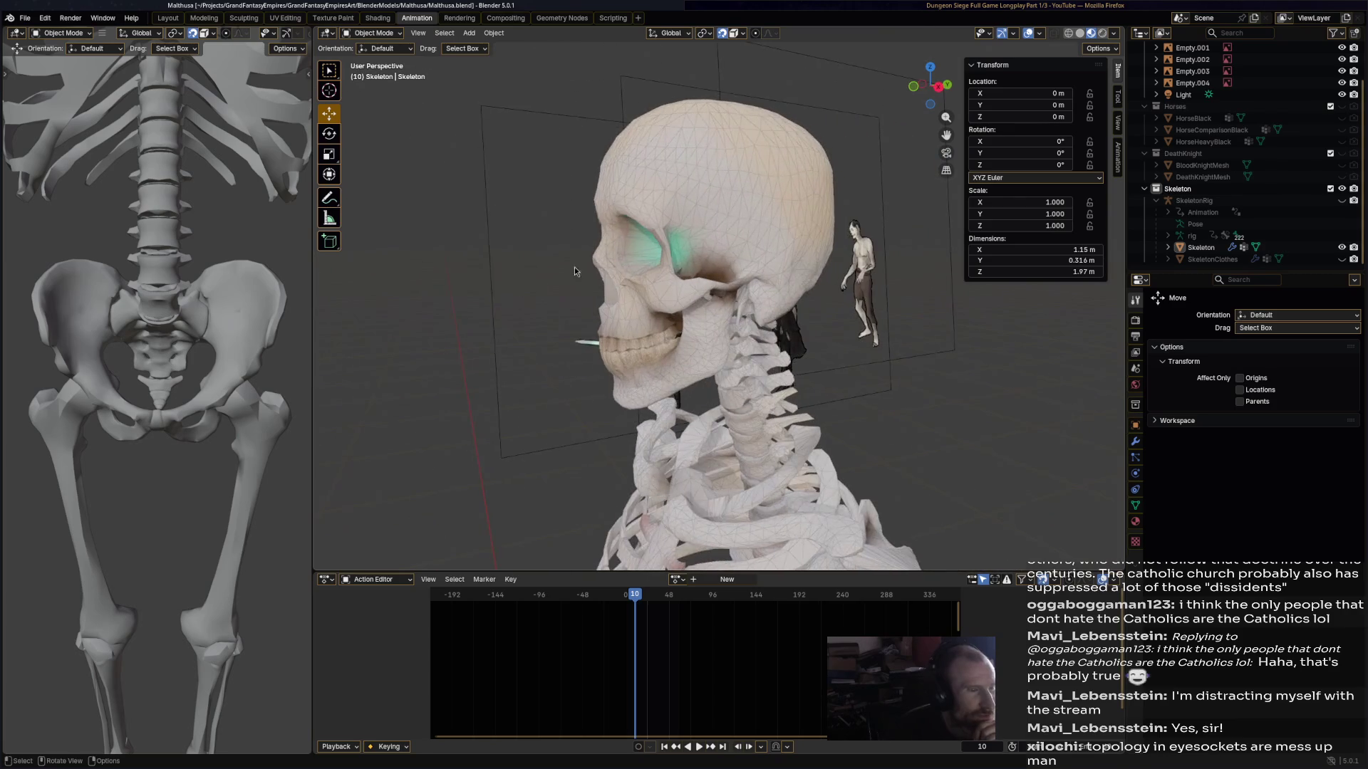
pyautogui.scroll(5, 669, 232)
pyautogui.moveTo(669, 232)
pyautogui.mouseDown(button='middle')
pyautogui.moveTo(493, 235)
pyautogui.moveTo(465, 303)
pyautogui.moveTo(473, 322)
pyautogui.moveTo(483, 287)
pyautogui.moveTo(549, 280)
pyautogui.mouseUp(button='middle')
pyautogui.scroll(-4, 563, 274)
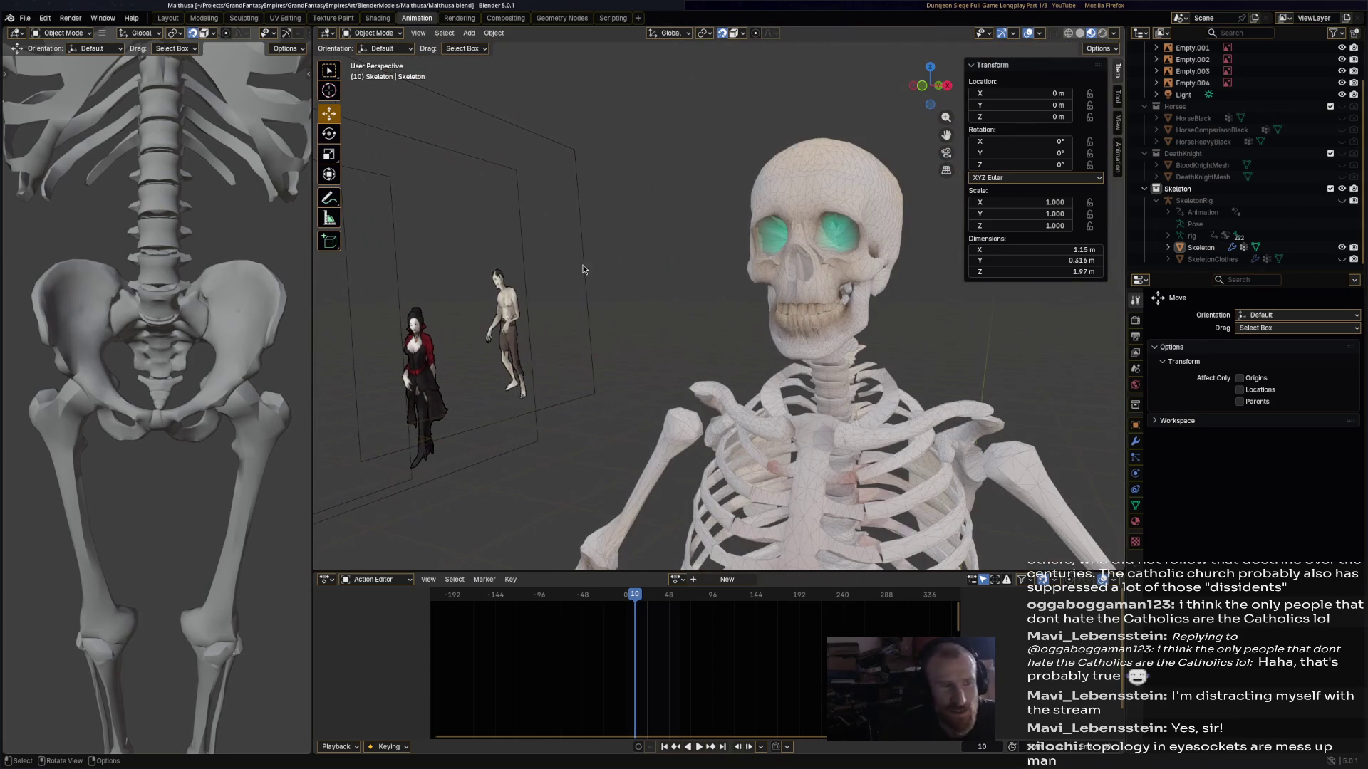
pyautogui.scroll(2, 818, 292)
pyautogui.moveTo(819, 293)
pyautogui.mouseDown(button='middle')
pyautogui.moveTo(754, 288)
pyautogui.moveTo(814, 277)
pyautogui.moveTo(819, 247)
pyautogui.moveTo(854, 259)
pyautogui.moveTo(906, 245)
pyautogui.moveTo(841, 258)
pyautogui.moveTo(698, 212)
pyautogui.mouseUp(button='middle')
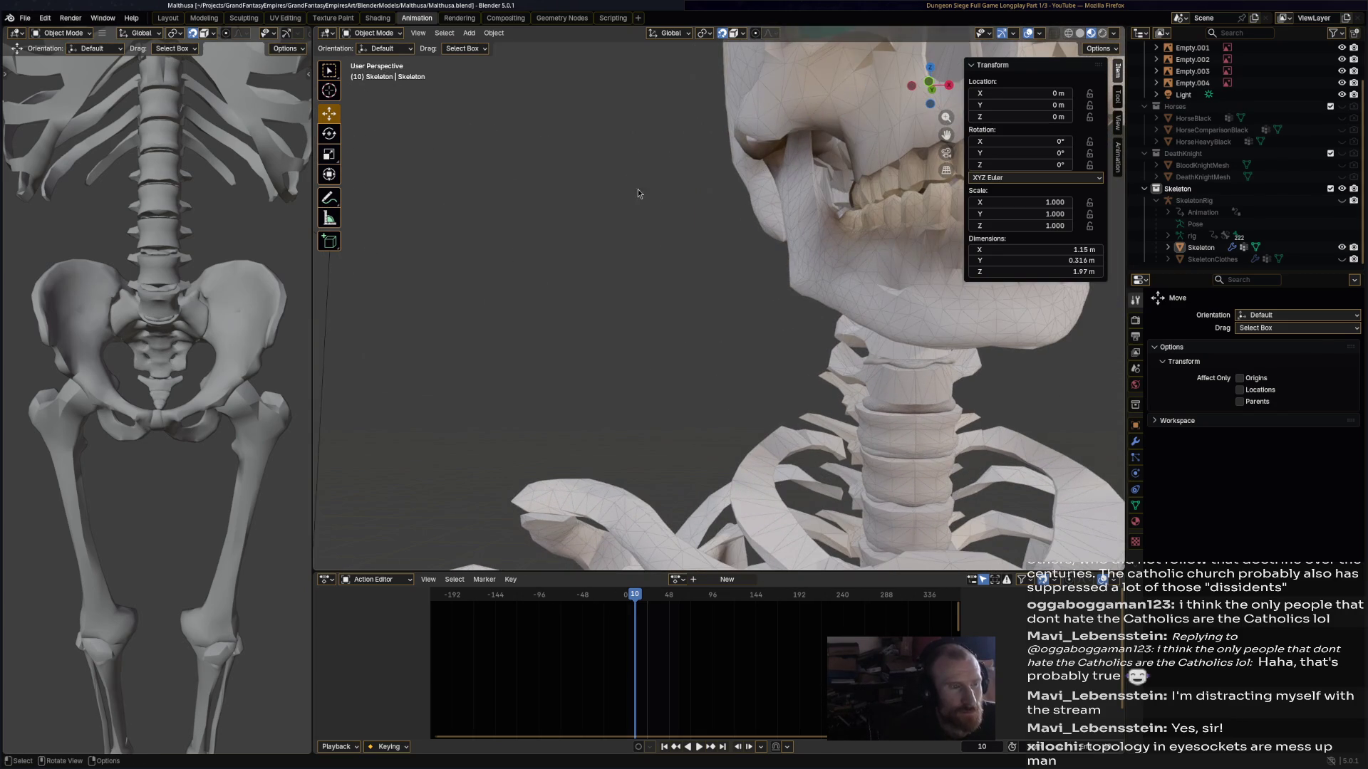
pyautogui.click(372, 33)
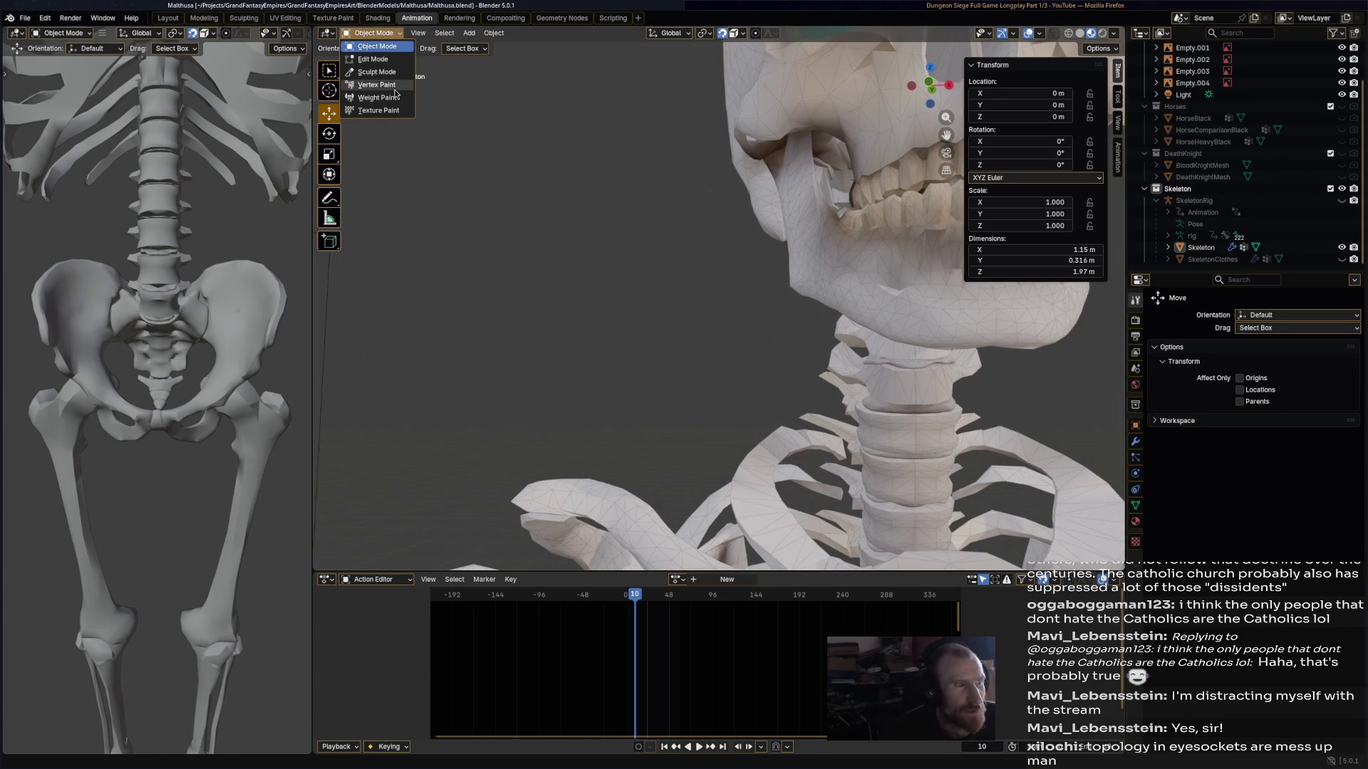
# - In Vertex Paint, fill the unpainted gaps of the eye sockets with teal
pyautogui.click(371, 86)
pyautogui.moveTo(711, 245); pyautogui.dragTo(824, 195, button='middle')
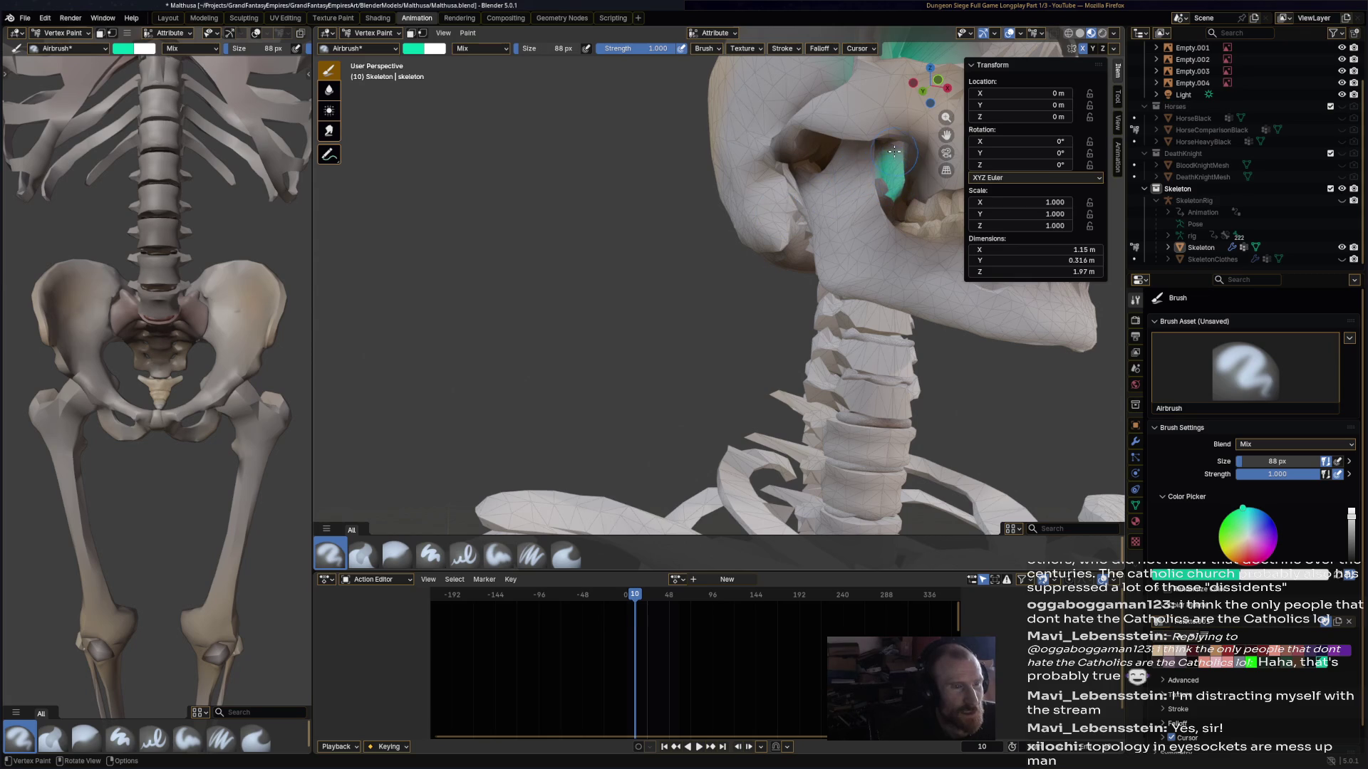
pyautogui.moveTo(890, 175)
pyautogui.mouseDown(button='middle')
pyautogui.moveTo(863, 205)
pyautogui.moveTo(791, 167)
pyautogui.mouseUp(button='middle')
pyautogui.moveTo(791, 100)
pyautogui.mouseDown()
pyautogui.moveTo(706, 107)
pyautogui.moveTo(748, 85)
pyautogui.mouseUp()
pyautogui.moveTo(748, 85)
pyautogui.mouseDown(button='middle')
pyautogui.moveTo(723, 75)
pyautogui.moveTo(716, 199)
pyautogui.moveTo(627, 116)
pyautogui.mouseUp(button='middle')
pyautogui.moveTo(628, 117); pyautogui.dragTo(661, 130)
pyautogui.moveTo(666, 141)
pyautogui.mouseDown(button='middle')
pyautogui.moveTo(743, 226)
pyautogui.moveTo(805, 239)
pyautogui.moveTo(643, 248)
pyautogui.moveTo(529, 282)
pyautogui.moveTo(673, 251)
pyautogui.mouseUp(button='middle')
# - Save the file and return the skeleton to Object Mode
pyautogui.scroll(-6, 673, 251)
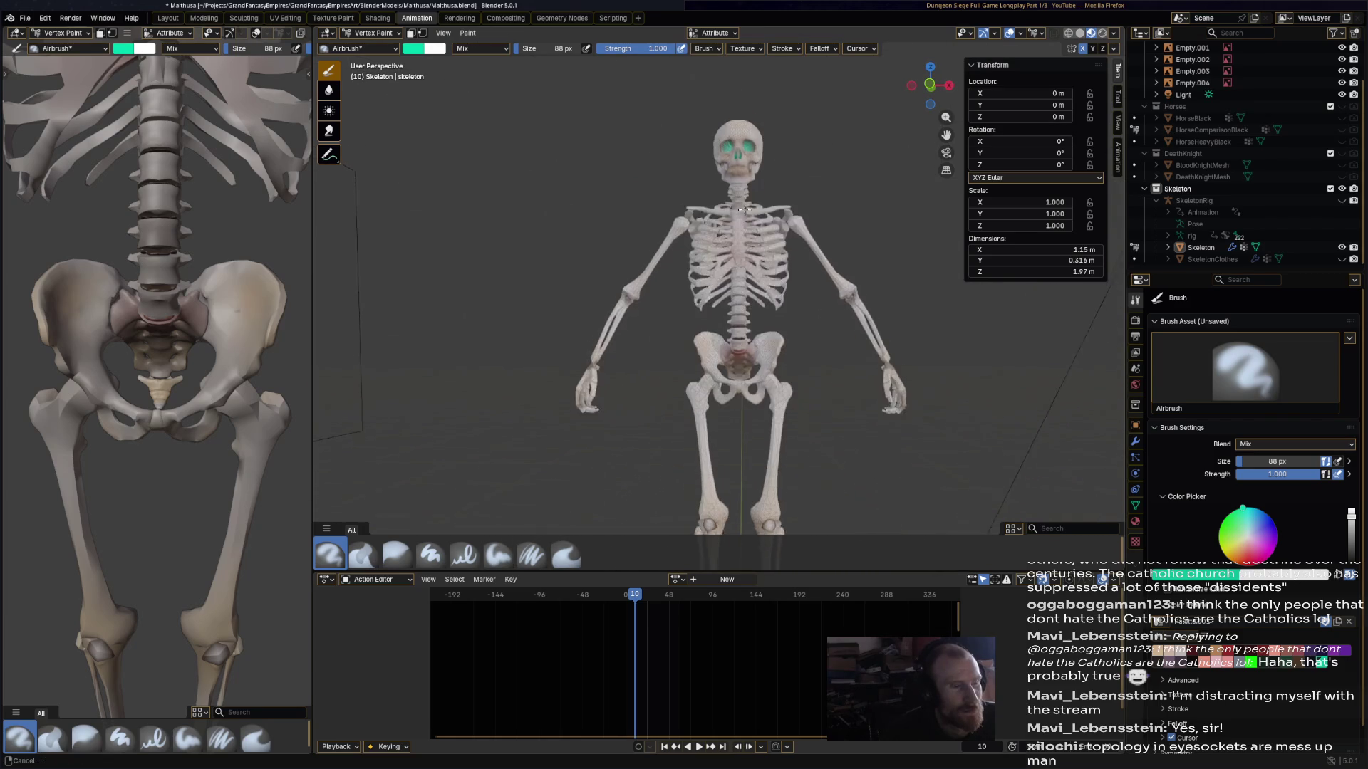
pyautogui.moveTo(774, 274); pyautogui.dragTo(734, 252, button='middle')
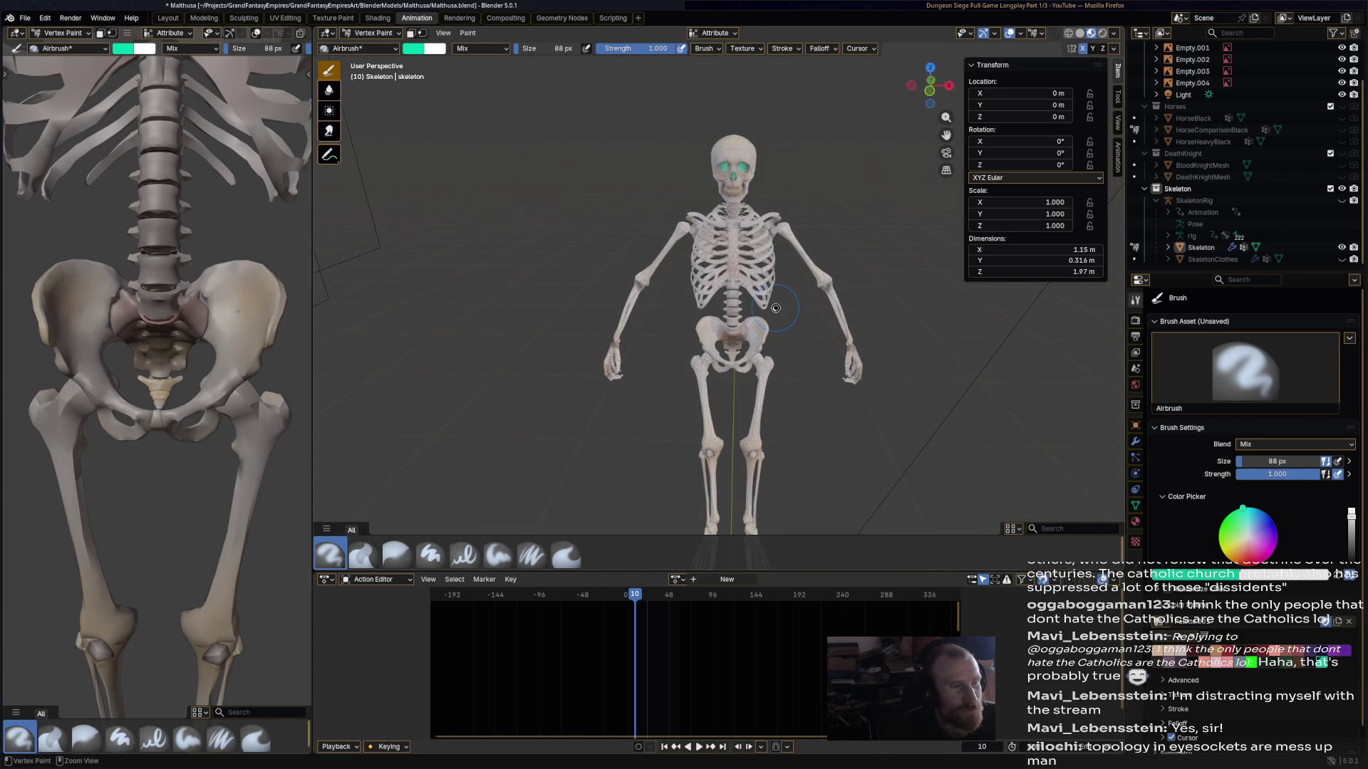
pyautogui.hotkey('ctrl', 's')
pyautogui.click(373, 37)
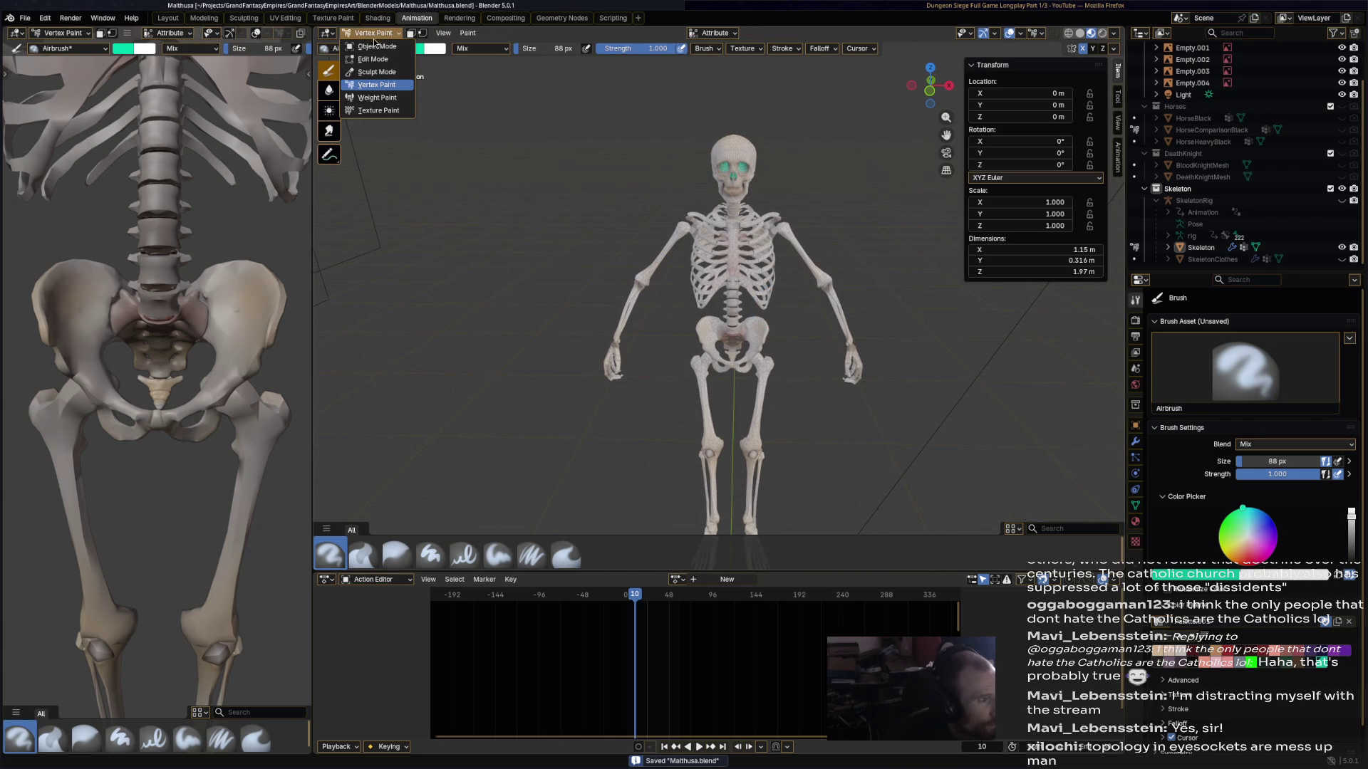
pyautogui.click(376, 47)
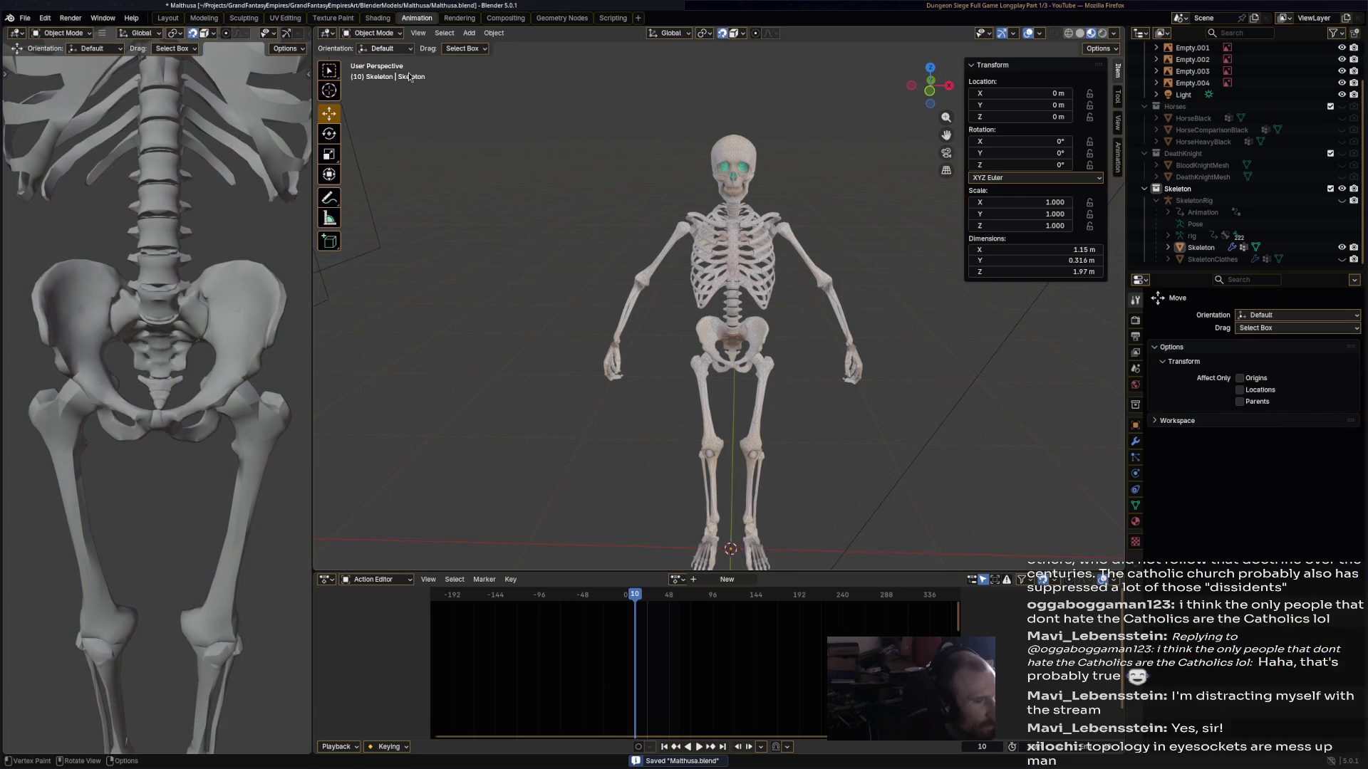
# - Unhide and select the SkeletonClothes mesh, save, and move to the Shading workspace
pyautogui.click(689, 208)
pyautogui.moveTo(690, 208); pyautogui.dragTo(639, 212, button='middle')
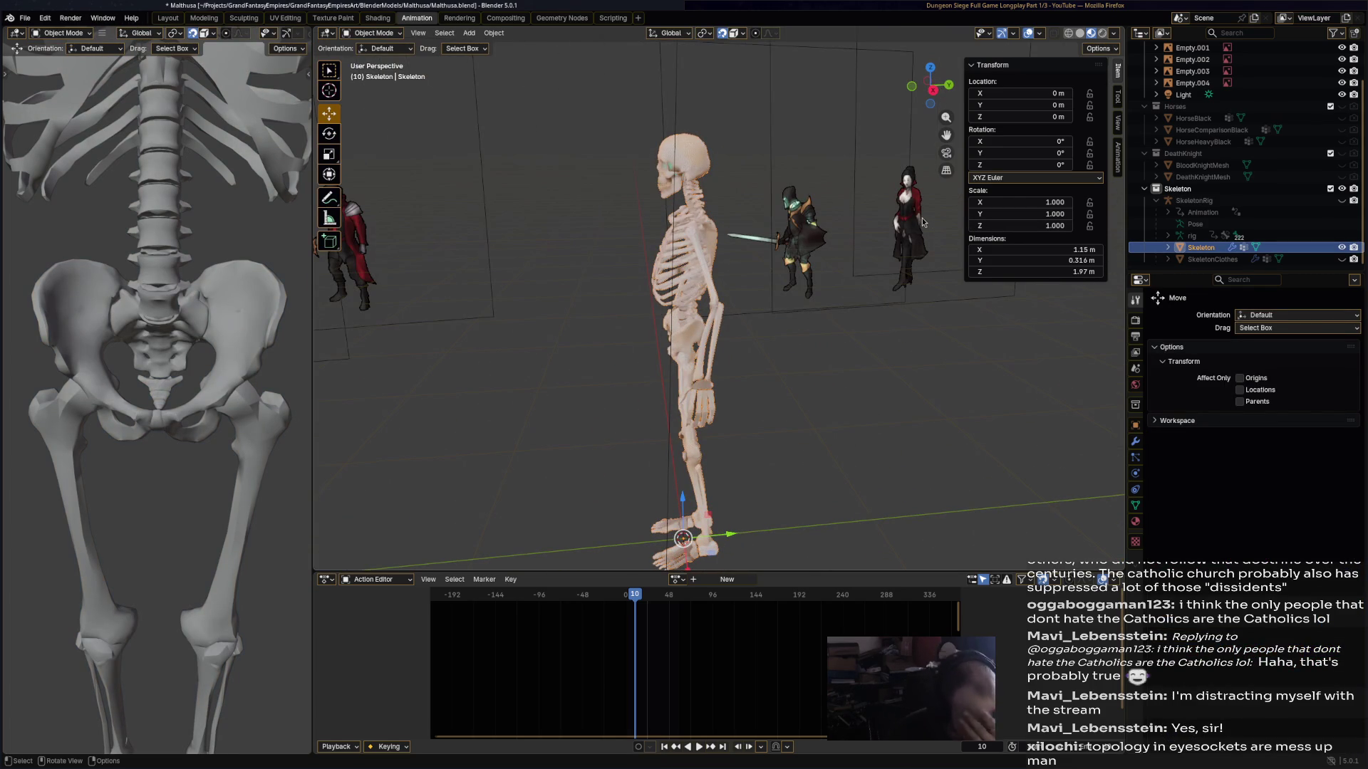
pyautogui.click(1343, 261)
pyautogui.moveTo(925, 263)
pyautogui.mouseDown(button='middle')
pyautogui.moveTo(751, 262)
pyautogui.moveTo(734, 171)
pyautogui.moveTo(741, 190)
pyautogui.mouseUp(button='middle')
pyautogui.click(739, 153)
pyautogui.hotkey('ctrl', 's')
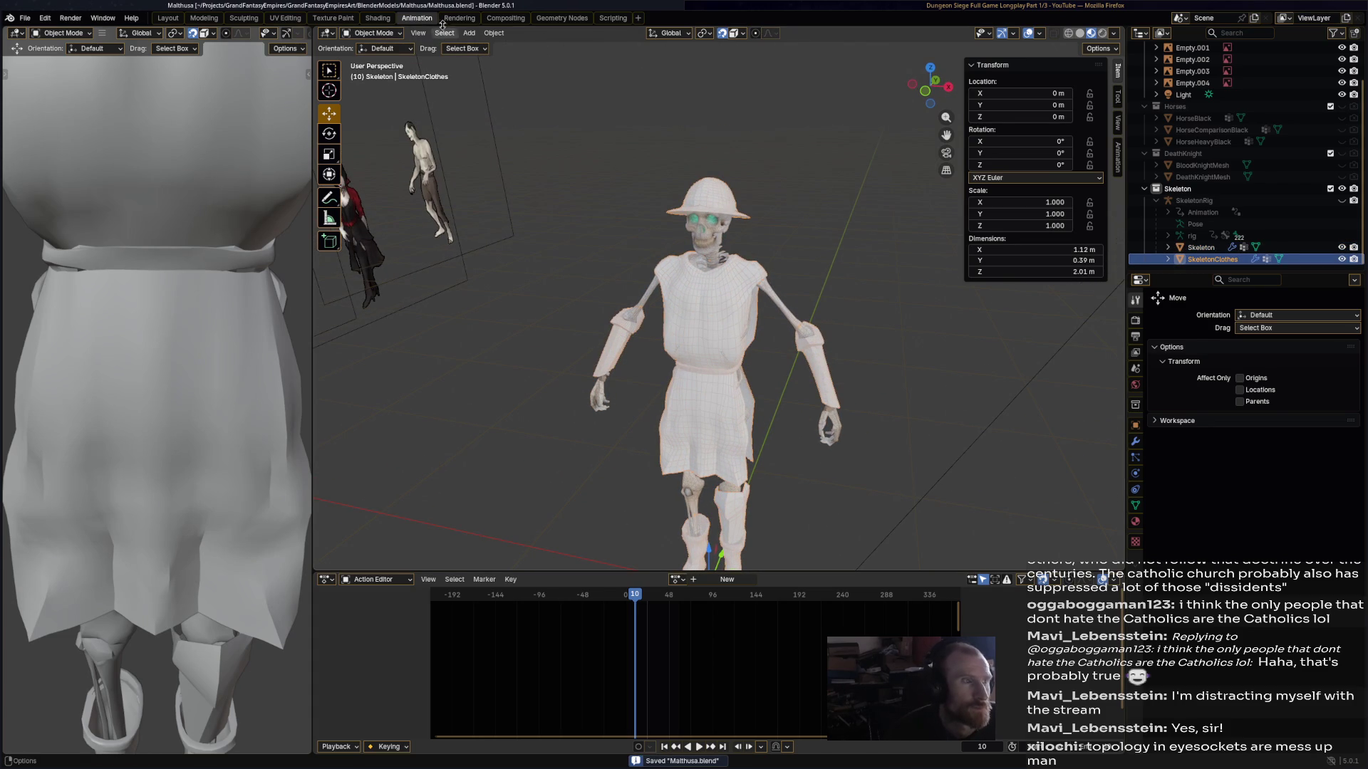
pyautogui.click(378, 17)
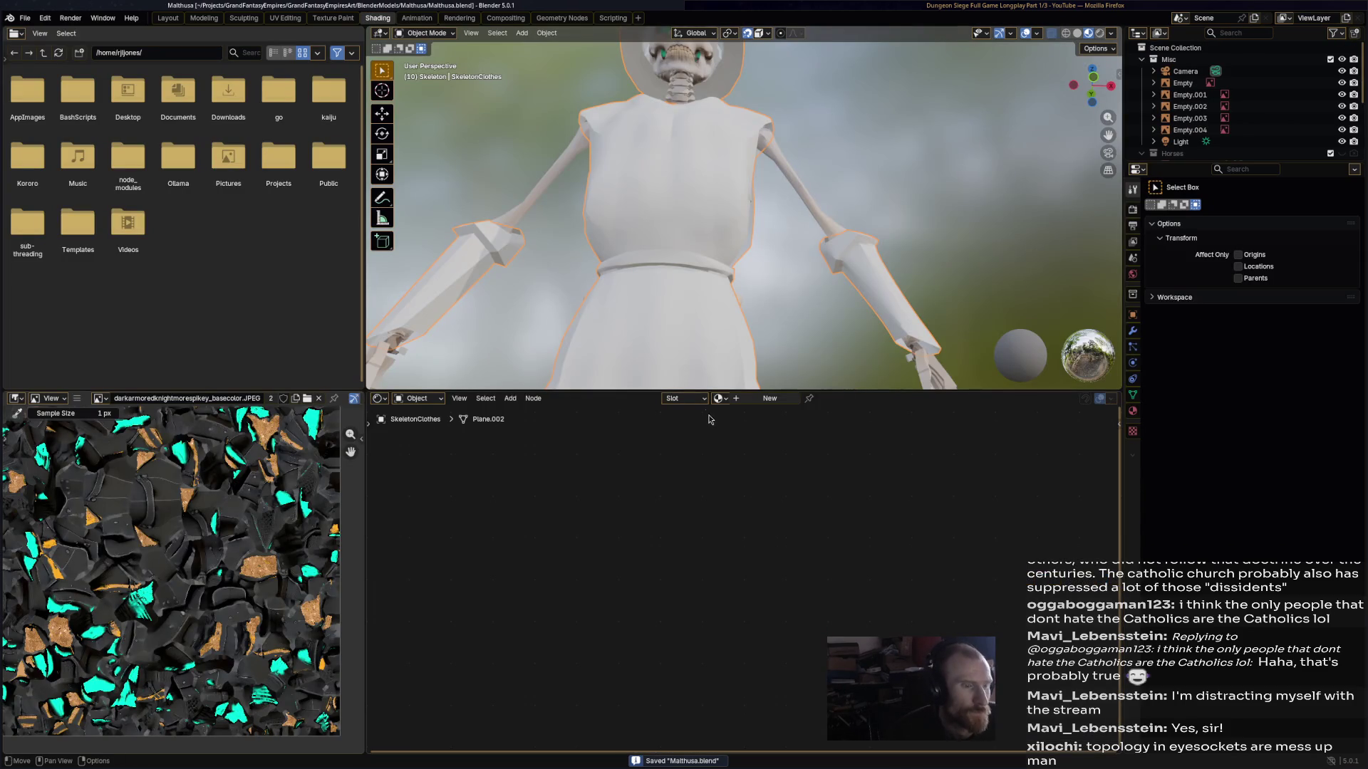
# - Create a new material named SkeletonClothesMat for the clothes, with Fake User enabled
pyautogui.scroll(-4, 713, 321)
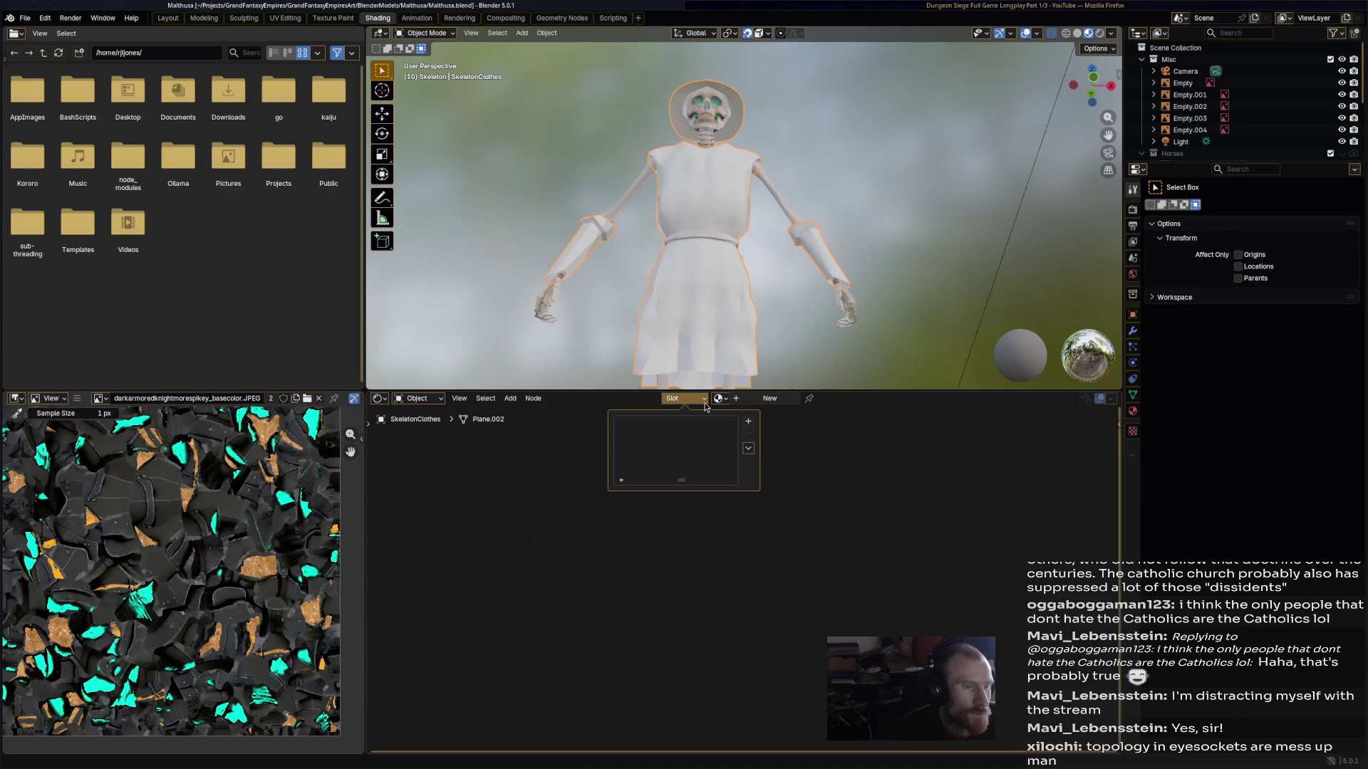
pyautogui.click(758, 400)
pyautogui.doubleClick(741, 399)
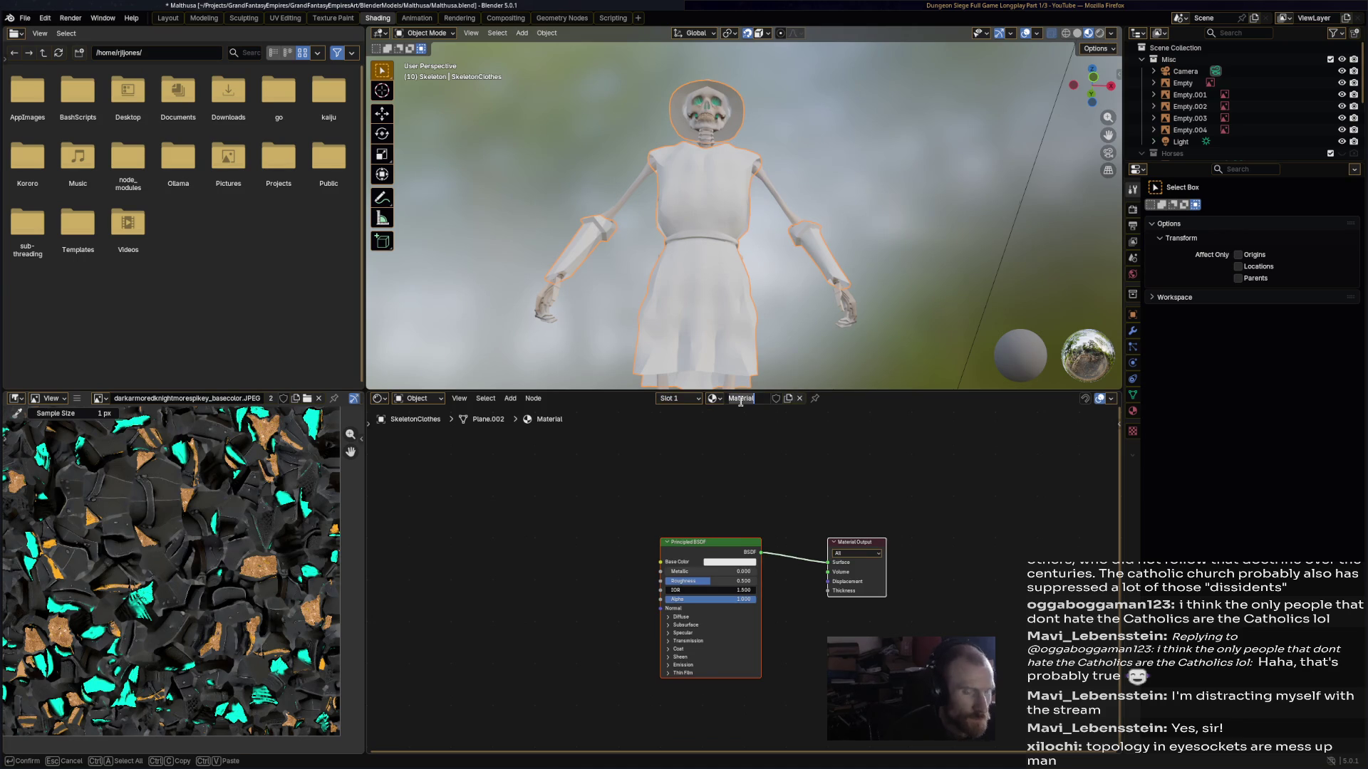
pyautogui.write('Ske')
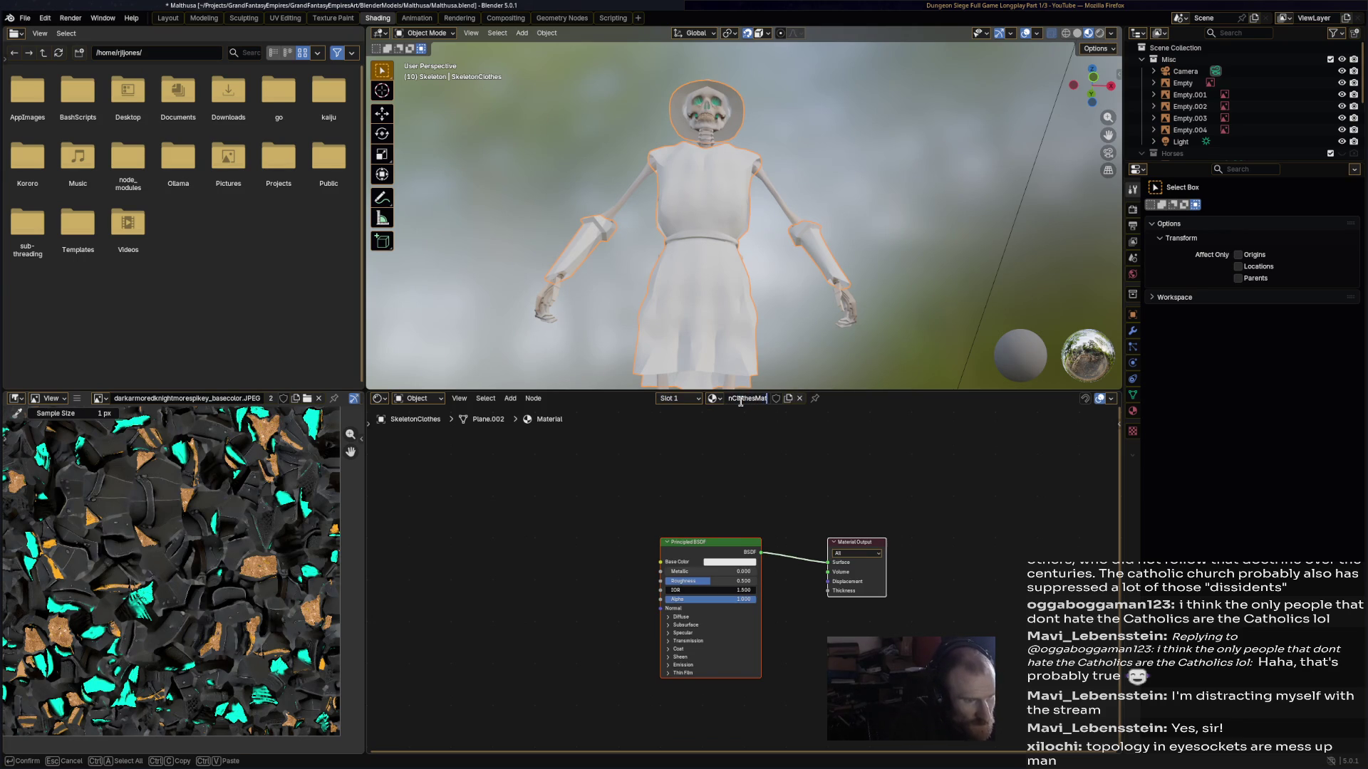
pyautogui.press('Return')
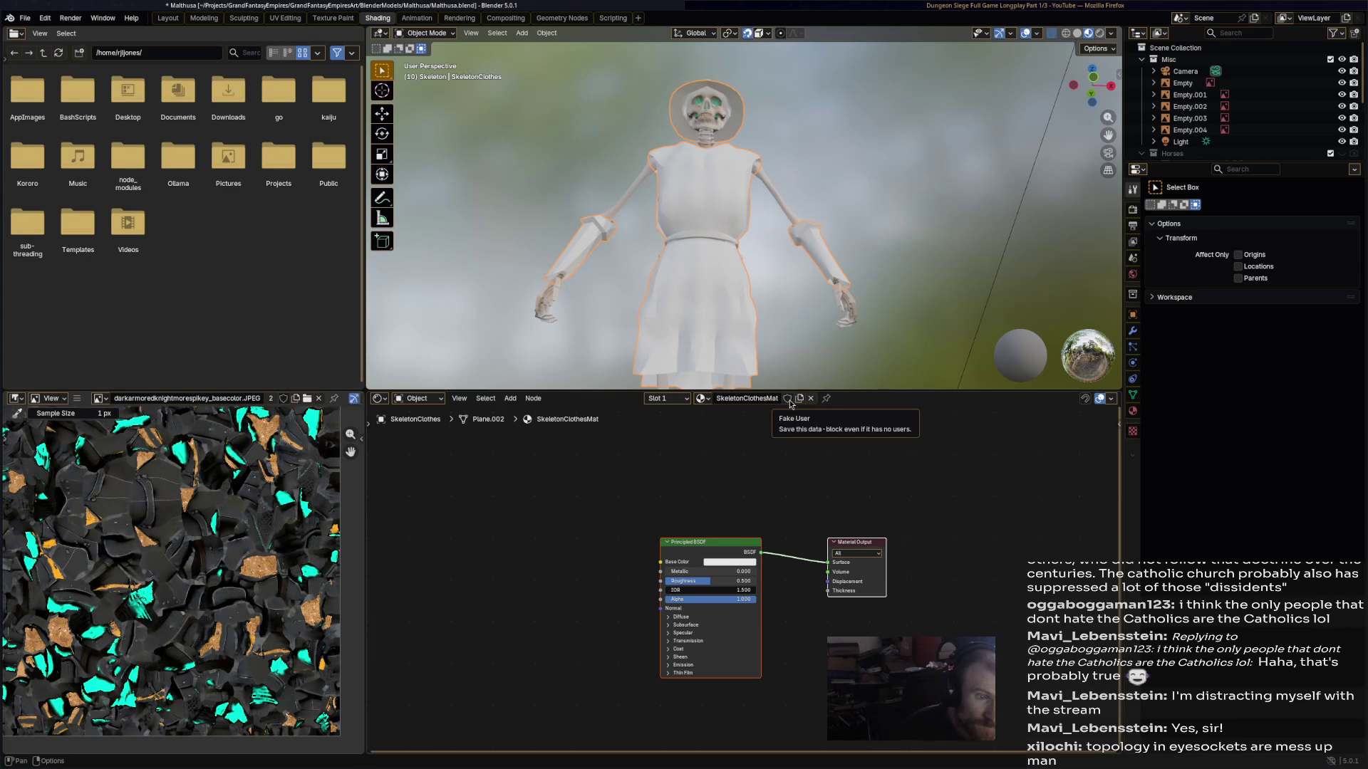
pyautogui.click(788, 399)
# - Add a Color Attribute input node left of the shader
pyautogui.rightClick(513, 507)
pyautogui.moveTo(513, 504)
pyautogui.moveTo(578, 509)
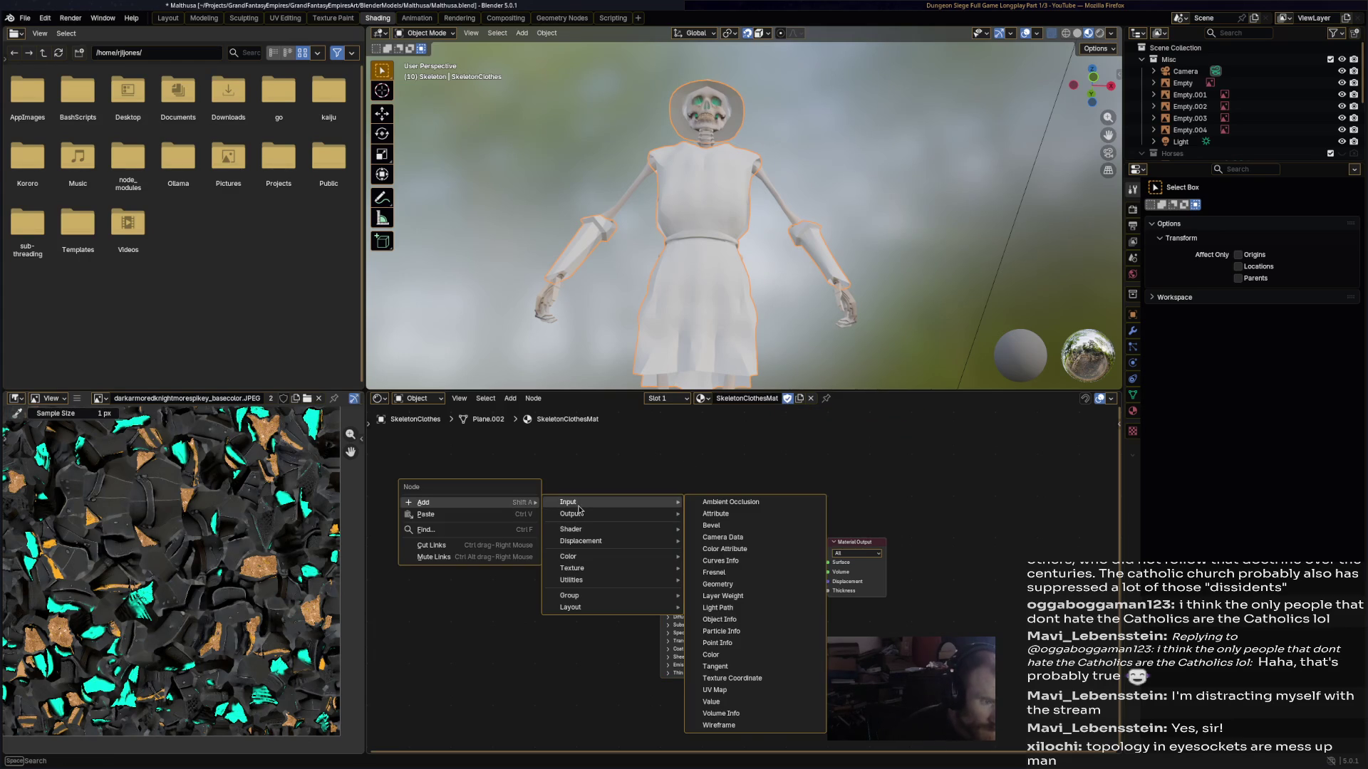
pyautogui.click(723, 548)
pyautogui.click(557, 530)
pyautogui.click(557, 541)
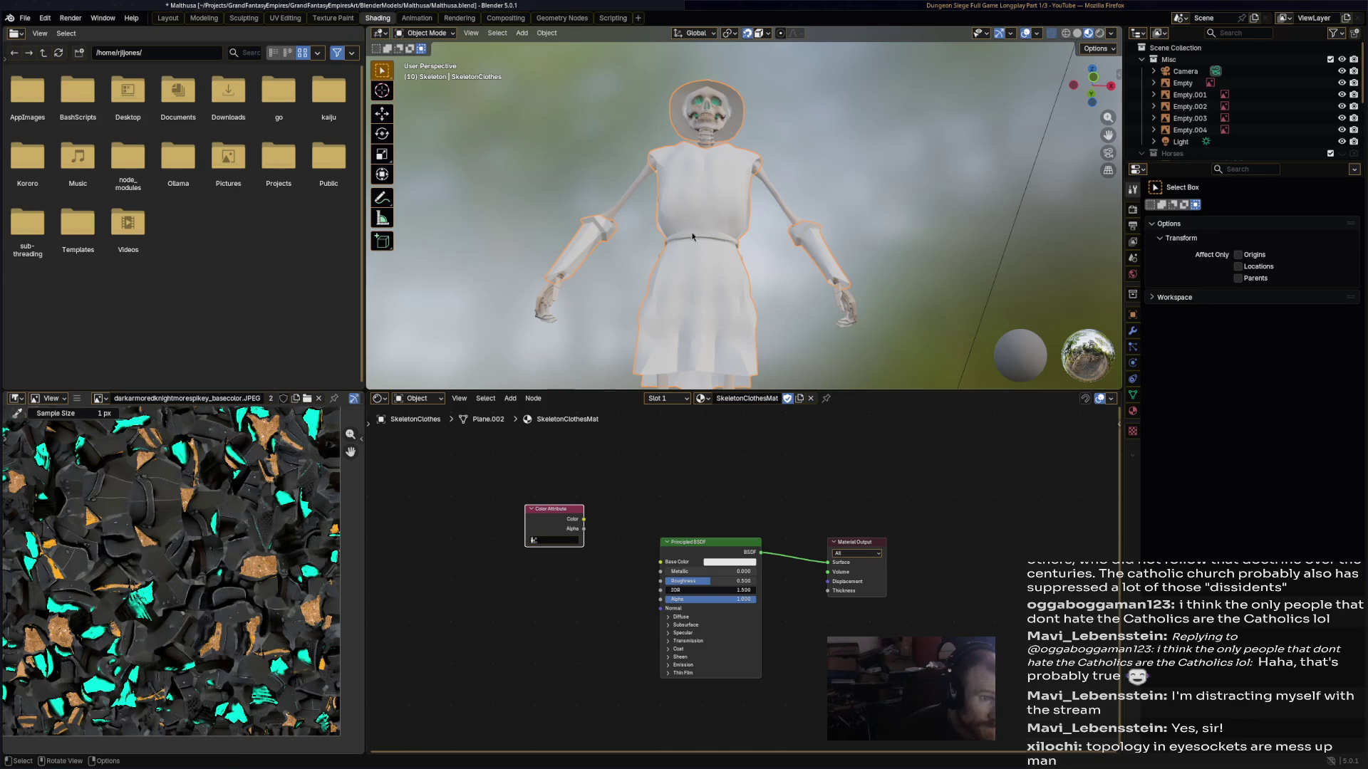
# - Switch the clothes through Edit Mode into Vertex Paint mode
pyautogui.click(428, 34)
pyautogui.click(426, 60)
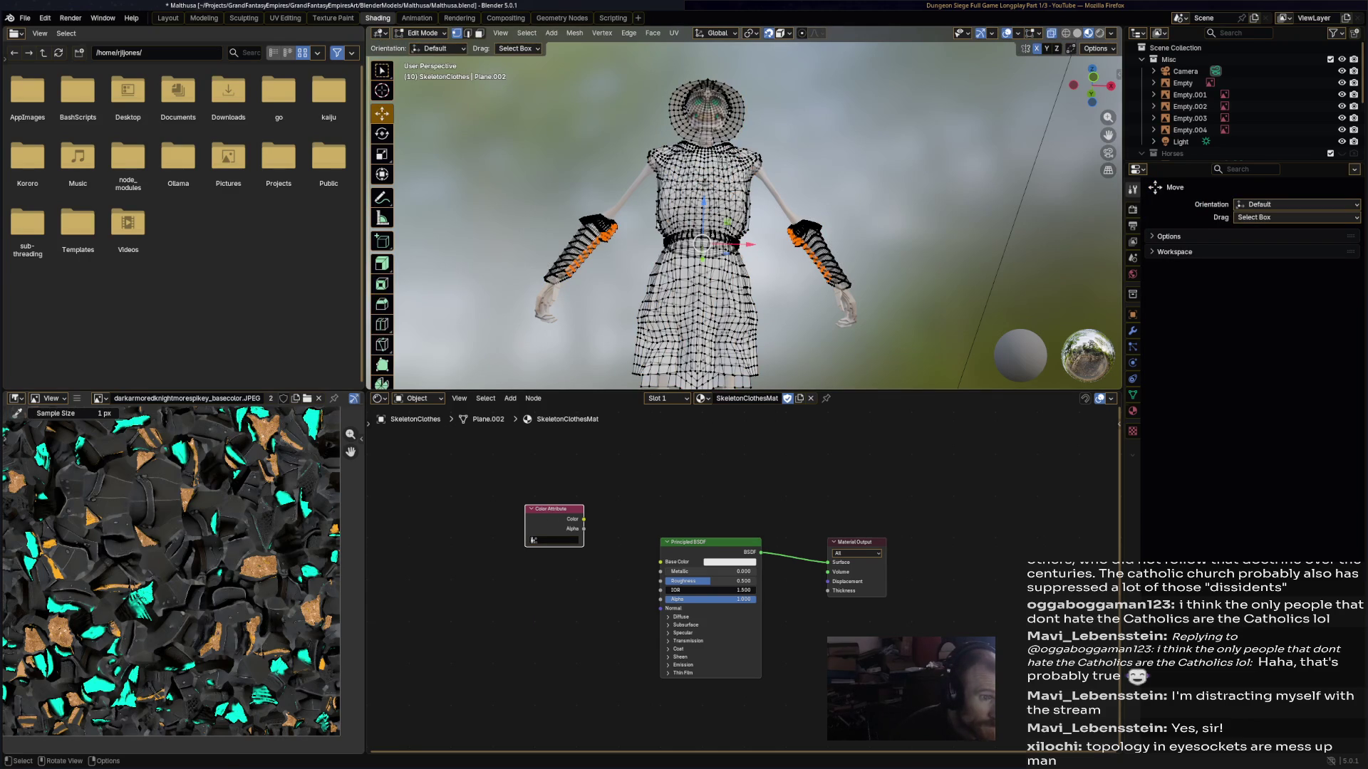
pyautogui.click(427, 34)
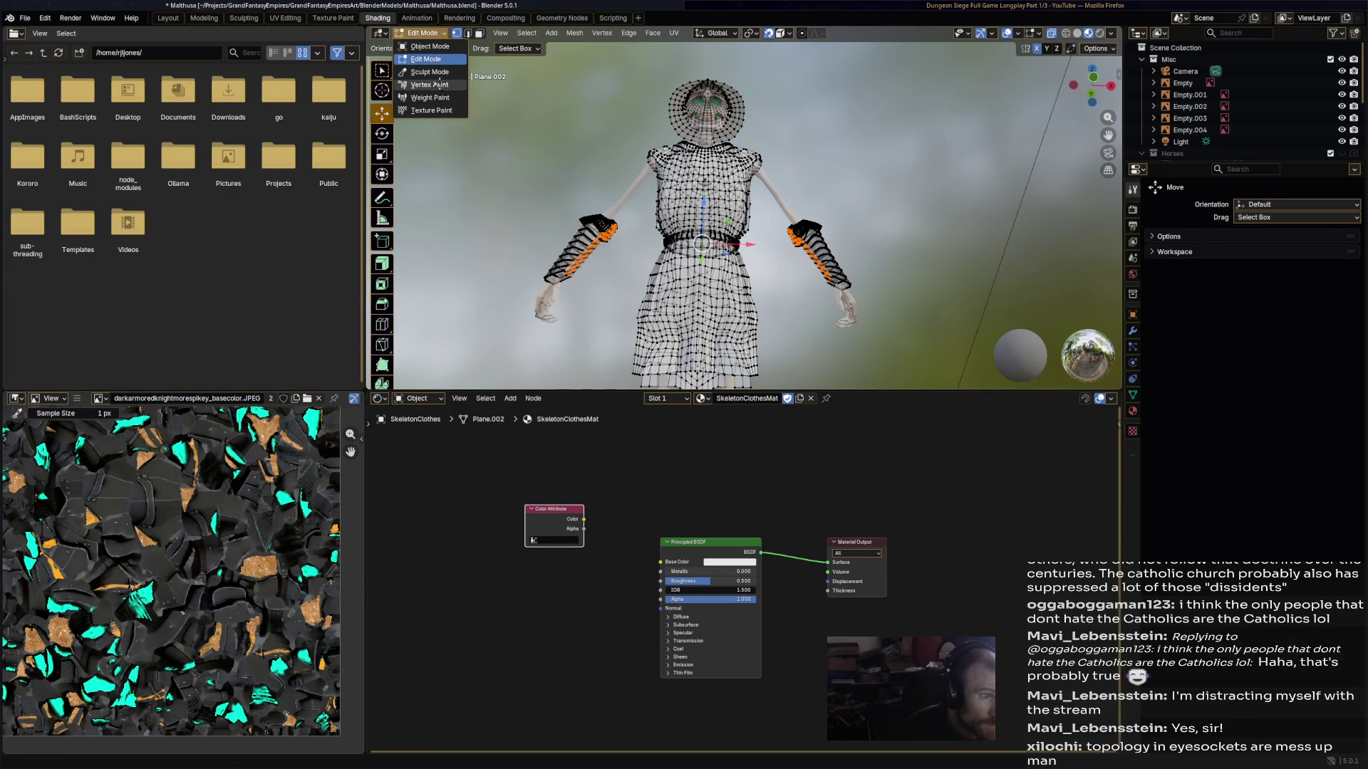
pyautogui.click(430, 85)
pyautogui.click(561, 540)
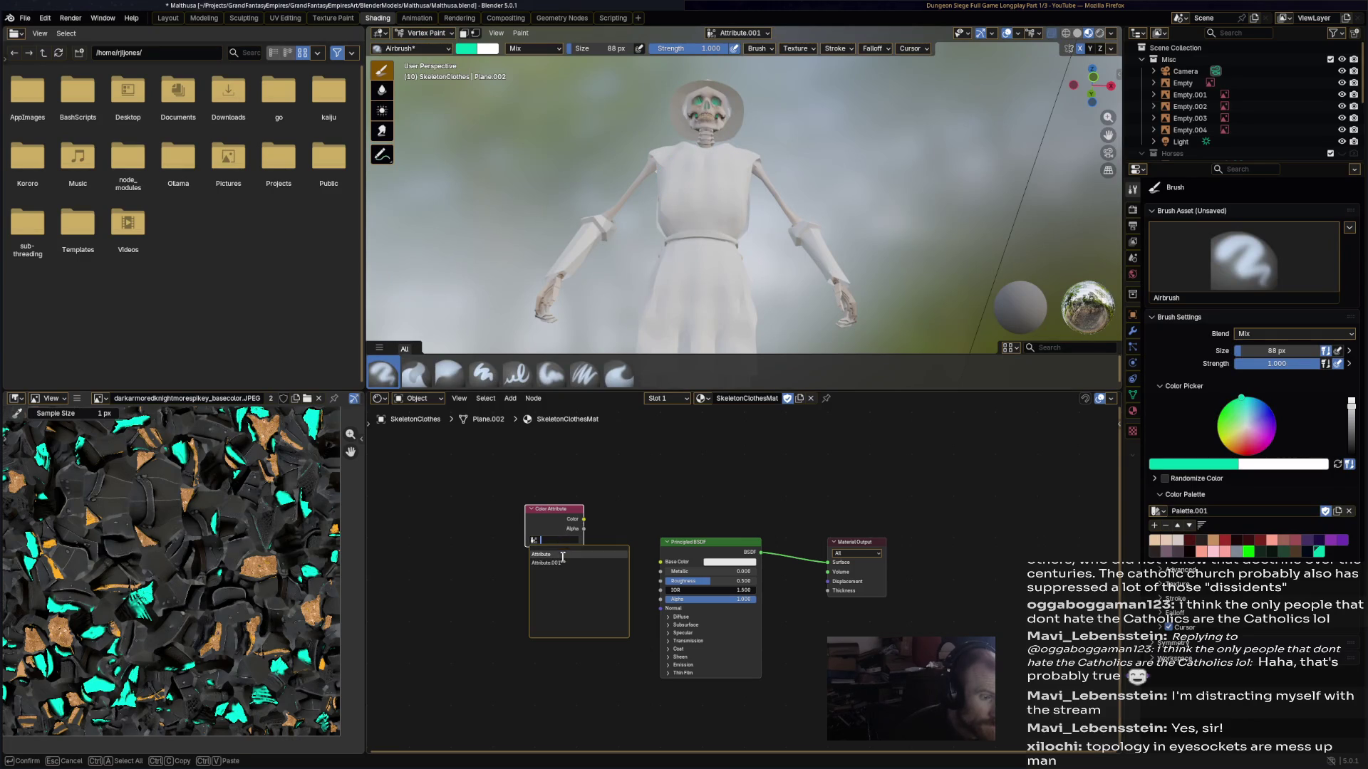
# - Set the Color Attribute node to Attribute.001, wire it to Base Color, and return to Object Mode
pyautogui.click(564, 563)
pyautogui.moveTo(585, 519); pyautogui.dragTo(661, 562)
pyautogui.moveTo(687, 256); pyautogui.dragTo(689, 283, button='middle')
pyautogui.click(427, 34)
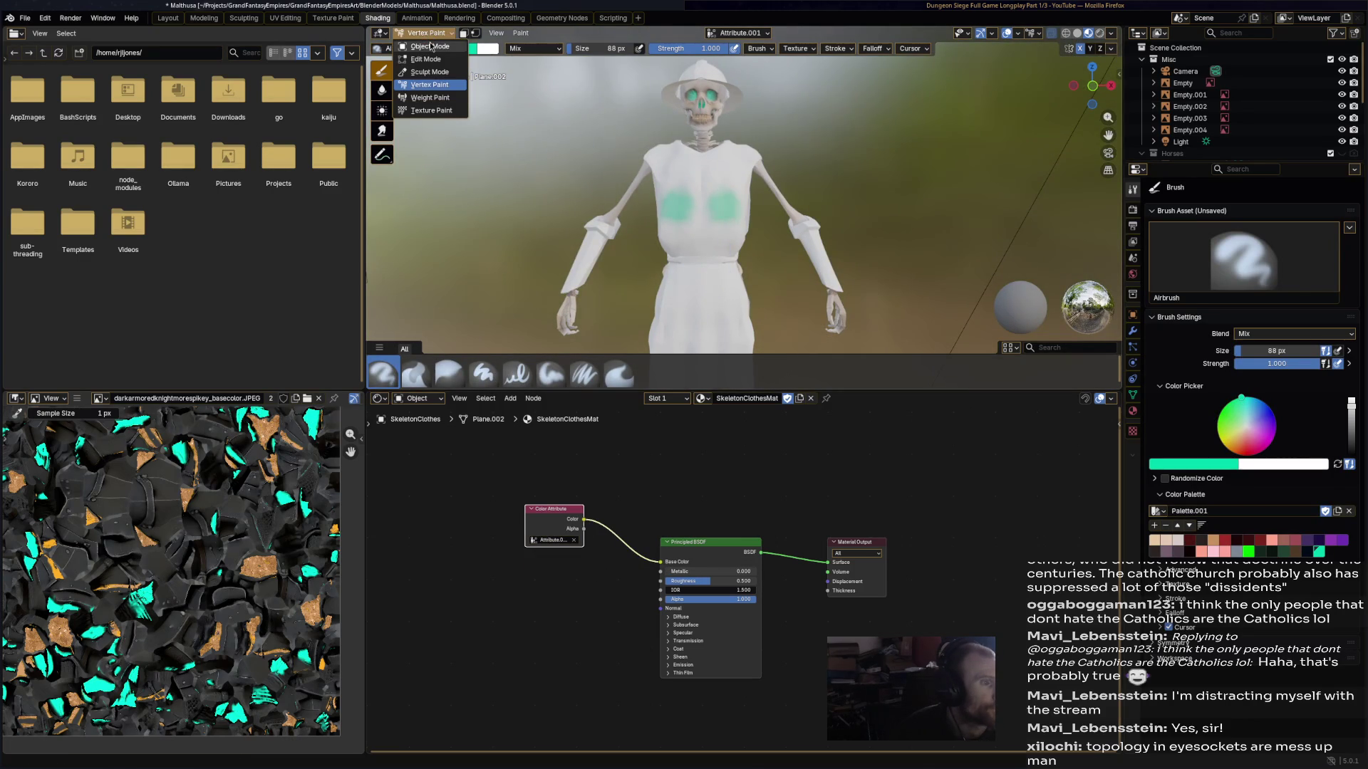
pyautogui.click(430, 46)
pyautogui.moveTo(693, 196); pyautogui.dragTo(695, 192, button='middle')
# - Switch to the Animation workspace and put the clothes into Vertex Paint mode
pyautogui.click(441, 29)
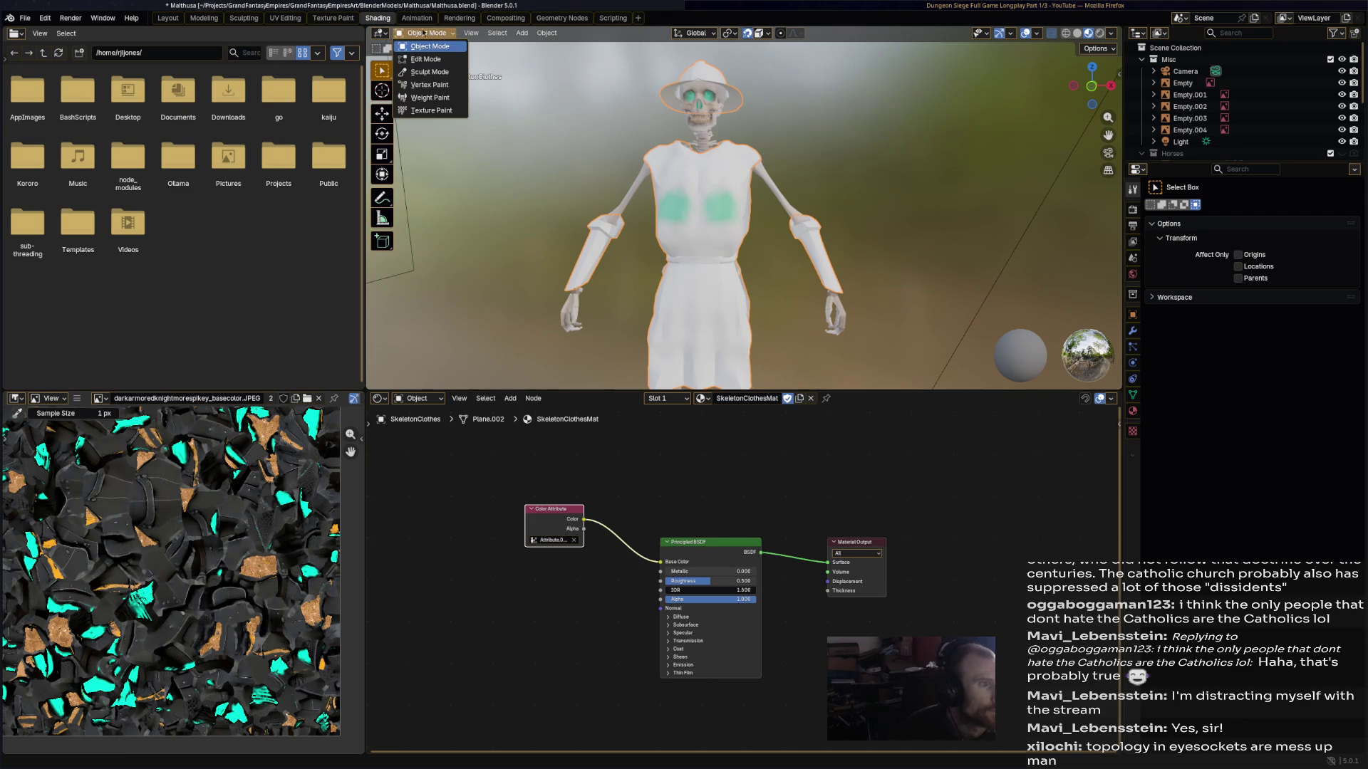
pyautogui.click(417, 18)
pyautogui.scroll(1, 704, 300)
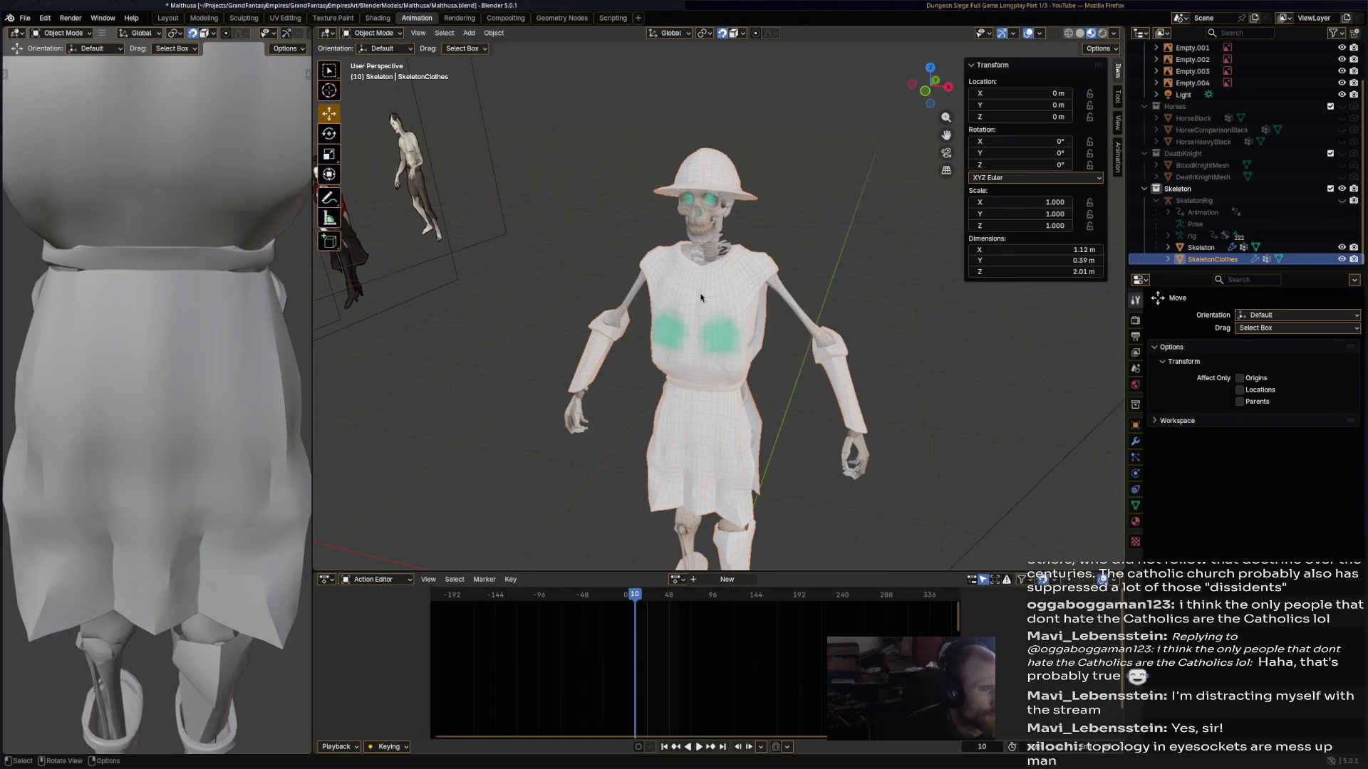
pyautogui.click(372, 33)
pyautogui.click(374, 90)
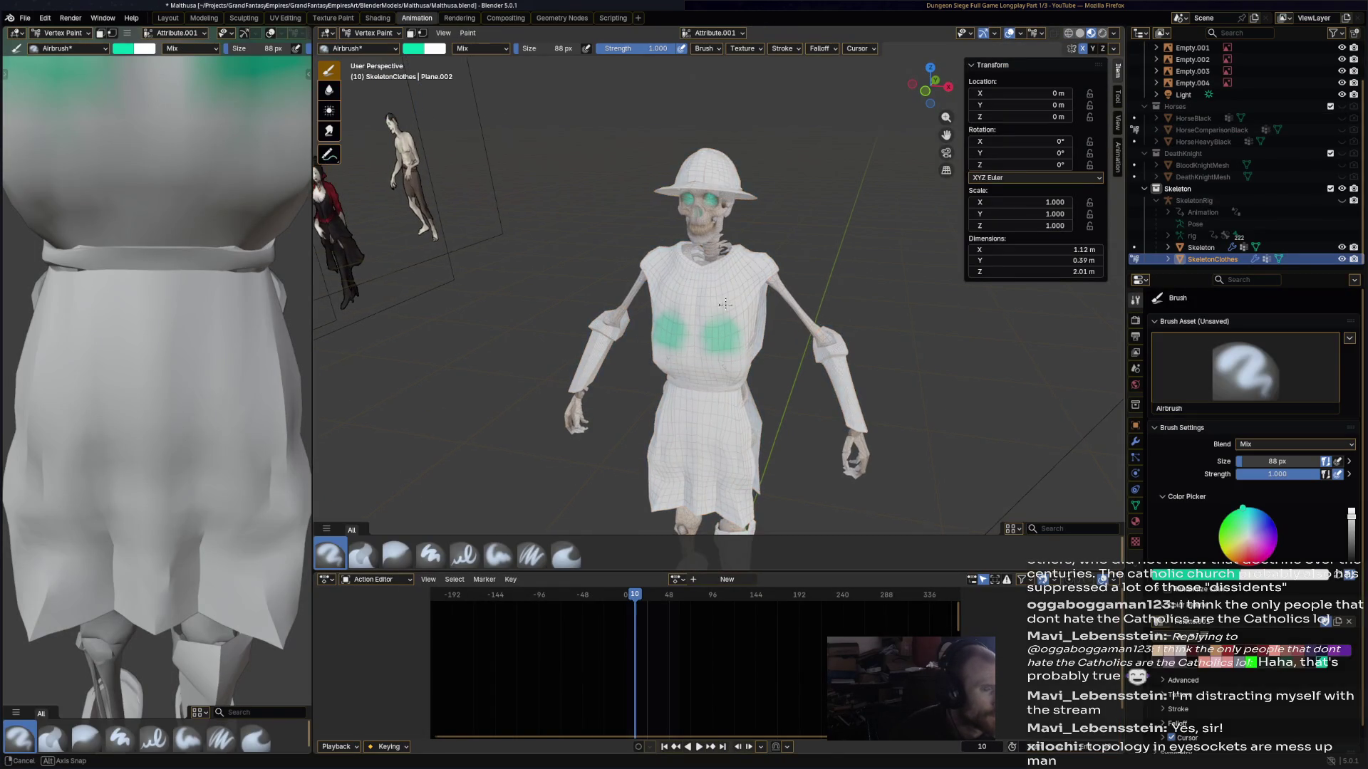
pyautogui.moveTo(712, 284); pyautogui.dragTo(728, 293, button='middle')
# - Paint the tunic's chest, waist, shoulders and skirt bright green
pyautogui.click(1222, 522)
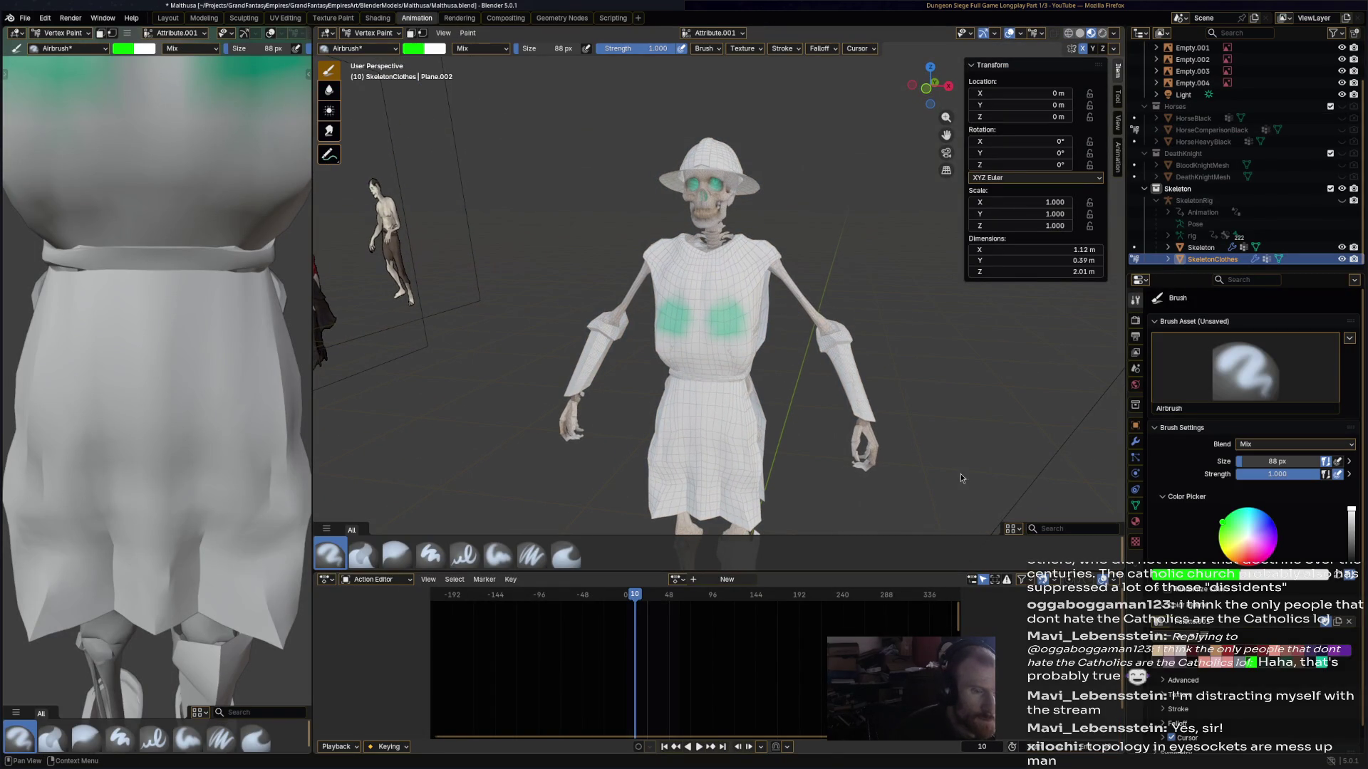
pyautogui.moveTo(705, 297)
pyautogui.mouseDown()
pyautogui.moveTo(681, 319)
pyautogui.moveTo(708, 268)
pyautogui.moveTo(673, 250)
pyautogui.moveTo(752, 262)
pyautogui.mouseUp()
pyautogui.moveTo(734, 346)
pyautogui.mouseDown()
pyautogui.moveTo(700, 349)
pyautogui.moveTo(706, 470)
pyautogui.moveTo(722, 490)
pyautogui.moveTo(702, 514)
pyautogui.mouseUp()
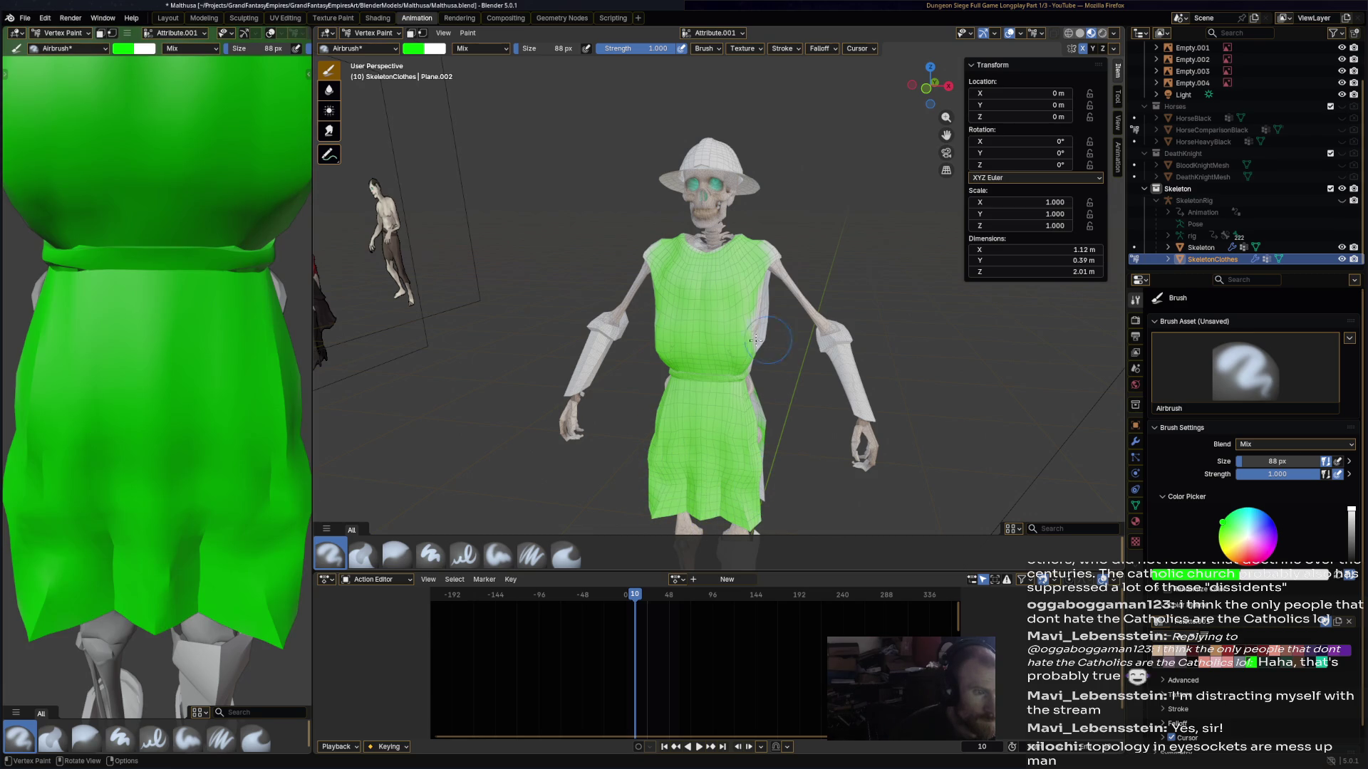
pyautogui.moveTo(759, 490)
pyautogui.mouseDown(button='middle')
pyautogui.moveTo(532, 371)
pyautogui.moveTo(621, 267)
pyautogui.mouseUp(button='middle')
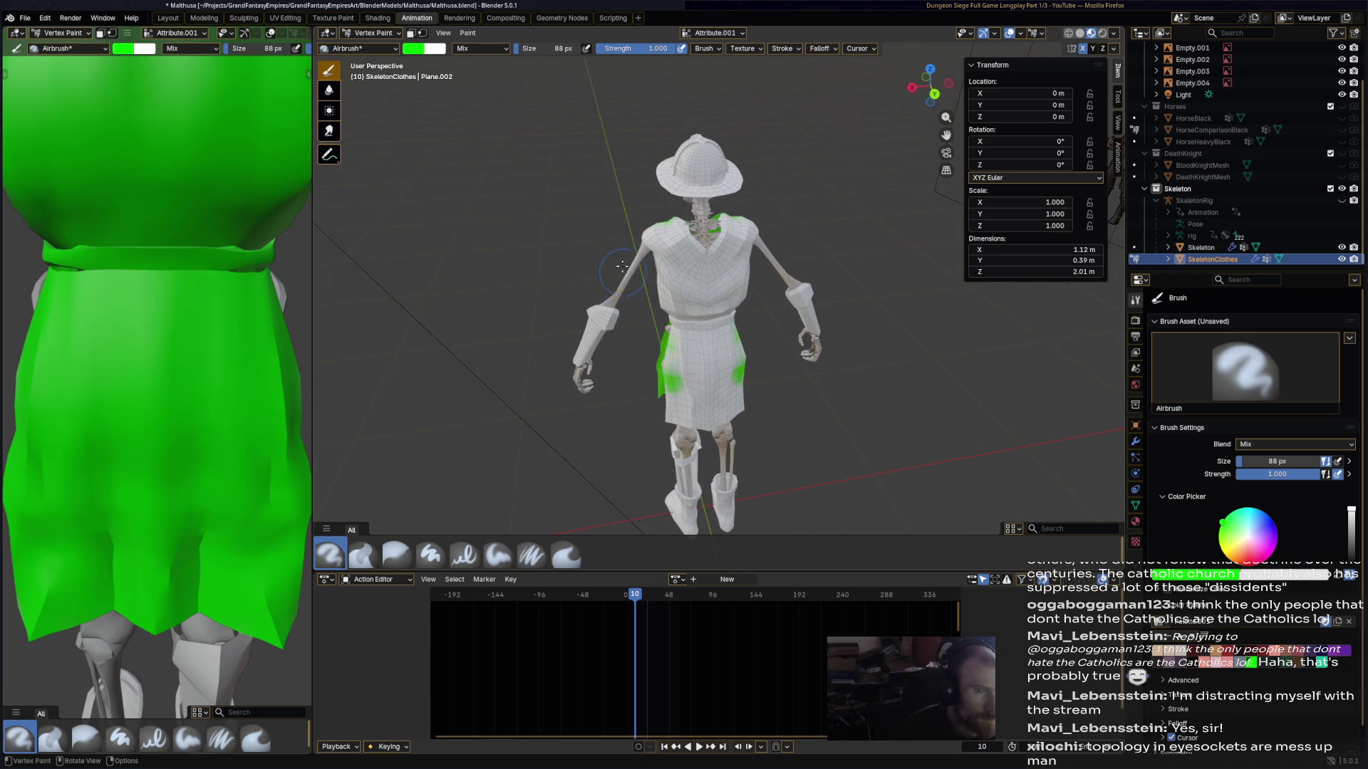
pyautogui.moveTo(682, 269)
pyautogui.mouseDown()
pyautogui.moveTo(675, 252)
pyautogui.moveTo(694, 292)
pyautogui.moveTo(680, 299)
pyautogui.moveTo(688, 335)
pyautogui.moveTo(662, 302)
pyautogui.moveTo(705, 331)
pyautogui.mouseUp()
pyautogui.moveTo(692, 381)
pyautogui.mouseDown()
pyautogui.moveTo(685, 402)
pyautogui.moveTo(720, 431)
pyautogui.mouseUp()
pyautogui.moveTo(719, 431)
pyautogui.mouseDown(button='middle')
pyautogui.moveTo(703, 360)
pyautogui.moveTo(712, 399)
pyautogui.moveTo(673, 381)
pyautogui.moveTo(731, 342)
pyautogui.mouseUp(button='middle')
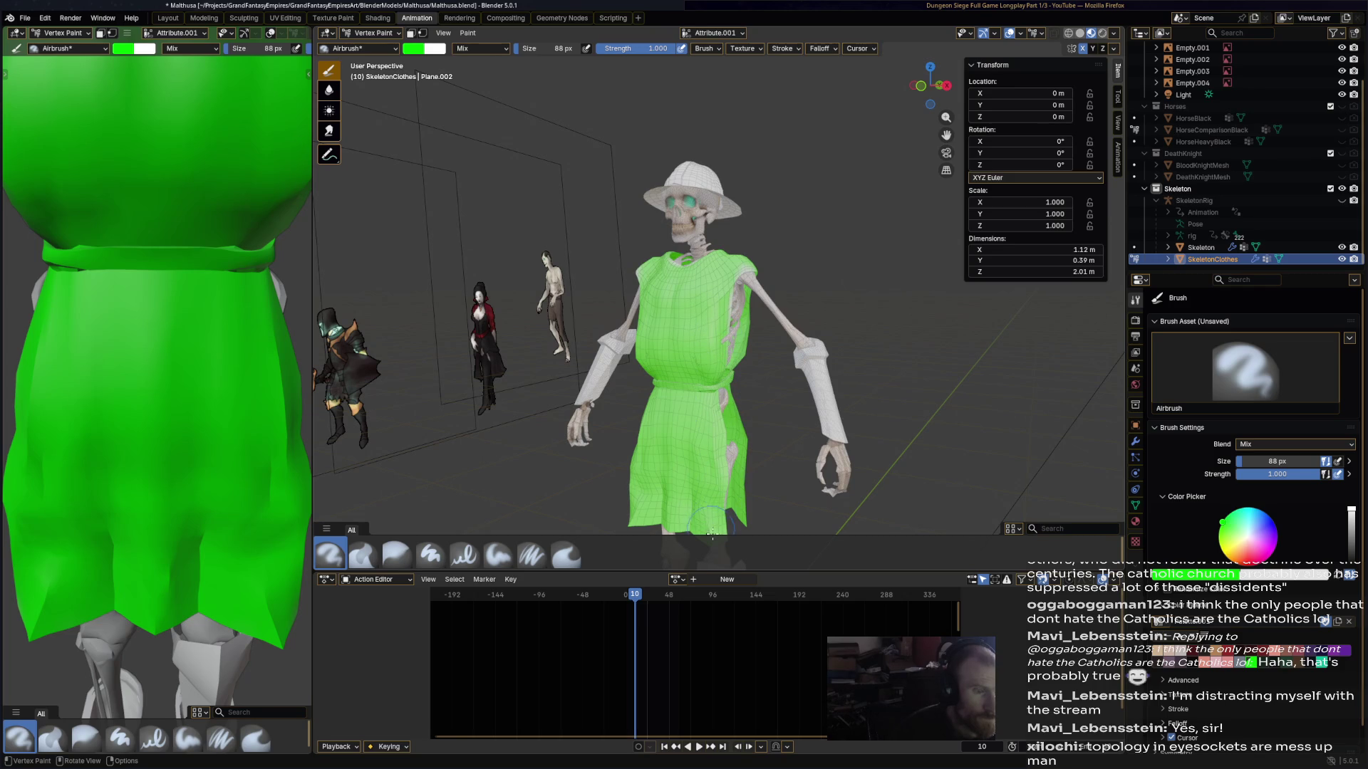
# - Brighten the boot tops red and switch to the Blur brush
pyautogui.moveTo(769, 406); pyautogui.dragTo(646, 285, button='middle')
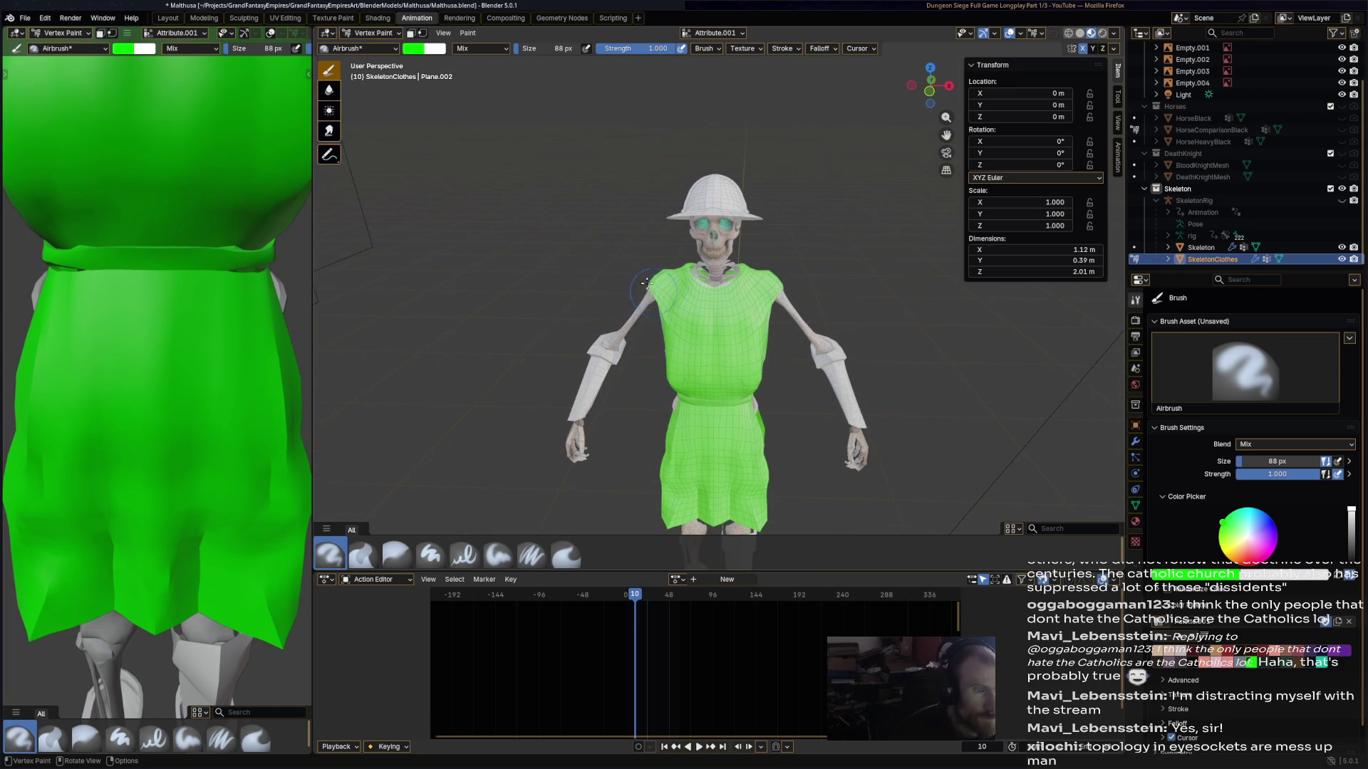
pyautogui.scroll(4, 744, 330)
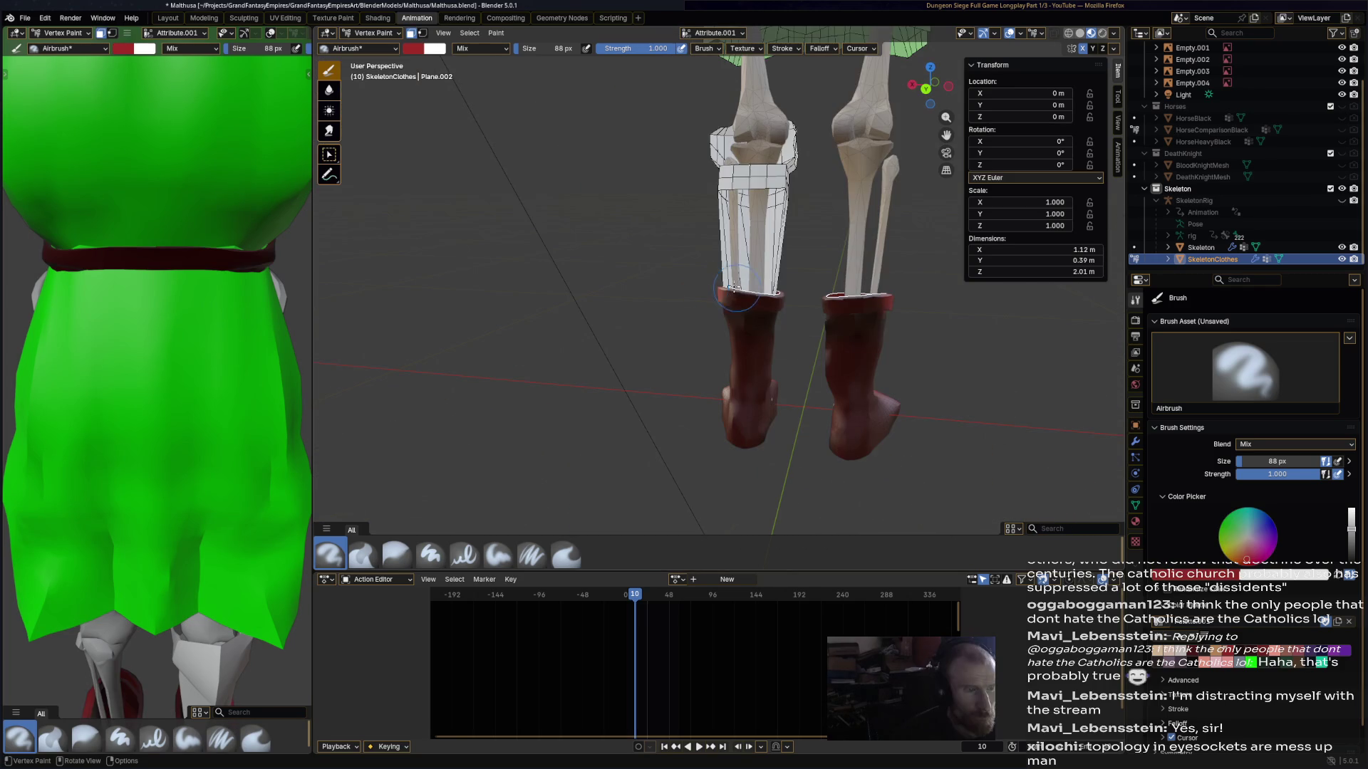
pyautogui.moveTo(766, 288); pyautogui.dragTo(742, 294)
pyautogui.click(397, 555)
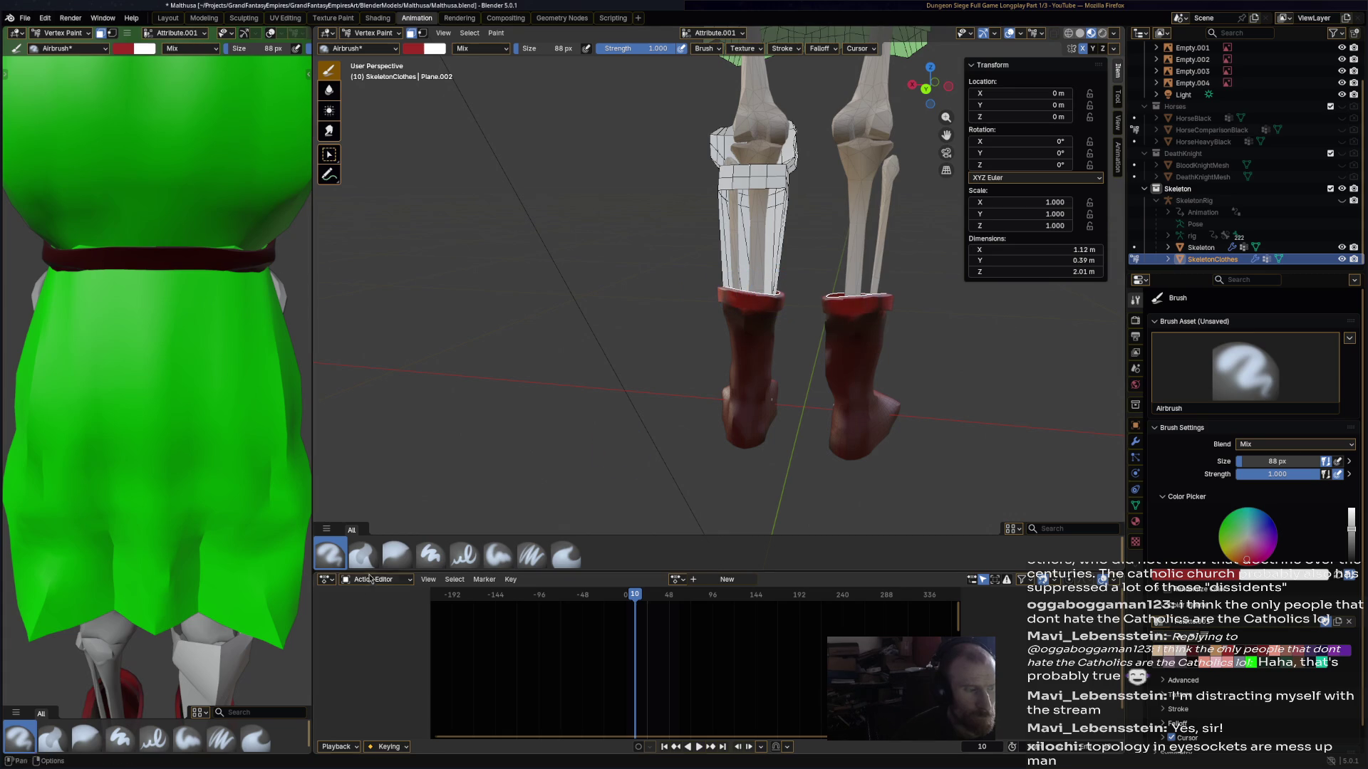
# - Save the file and put the clothes mesh into Edit Mode
pyautogui.moveTo(725, 300); pyautogui.dragTo(769, 296, button='middle')
pyautogui.scroll(-8, 738, 451)
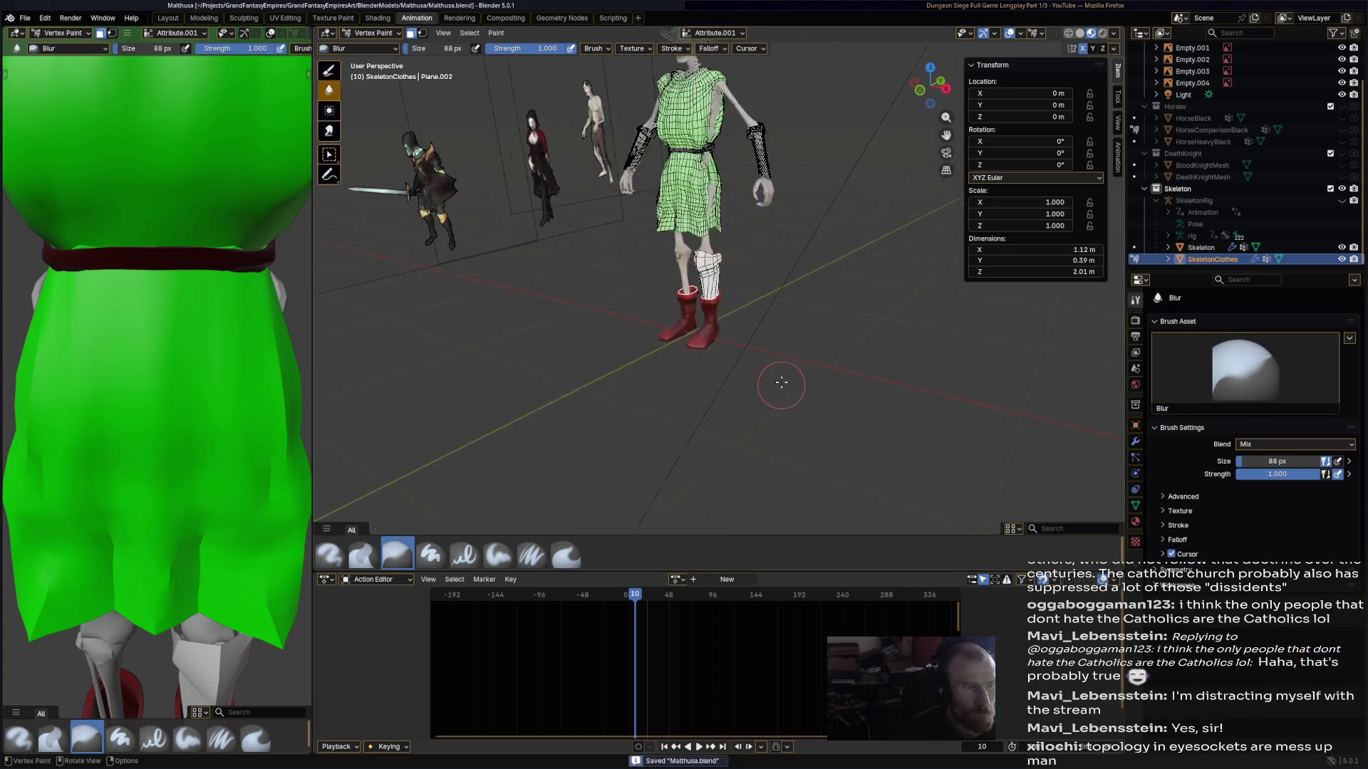
pyautogui.hotkey('ctrl', 's')
pyautogui.scroll(5, 799, 328)
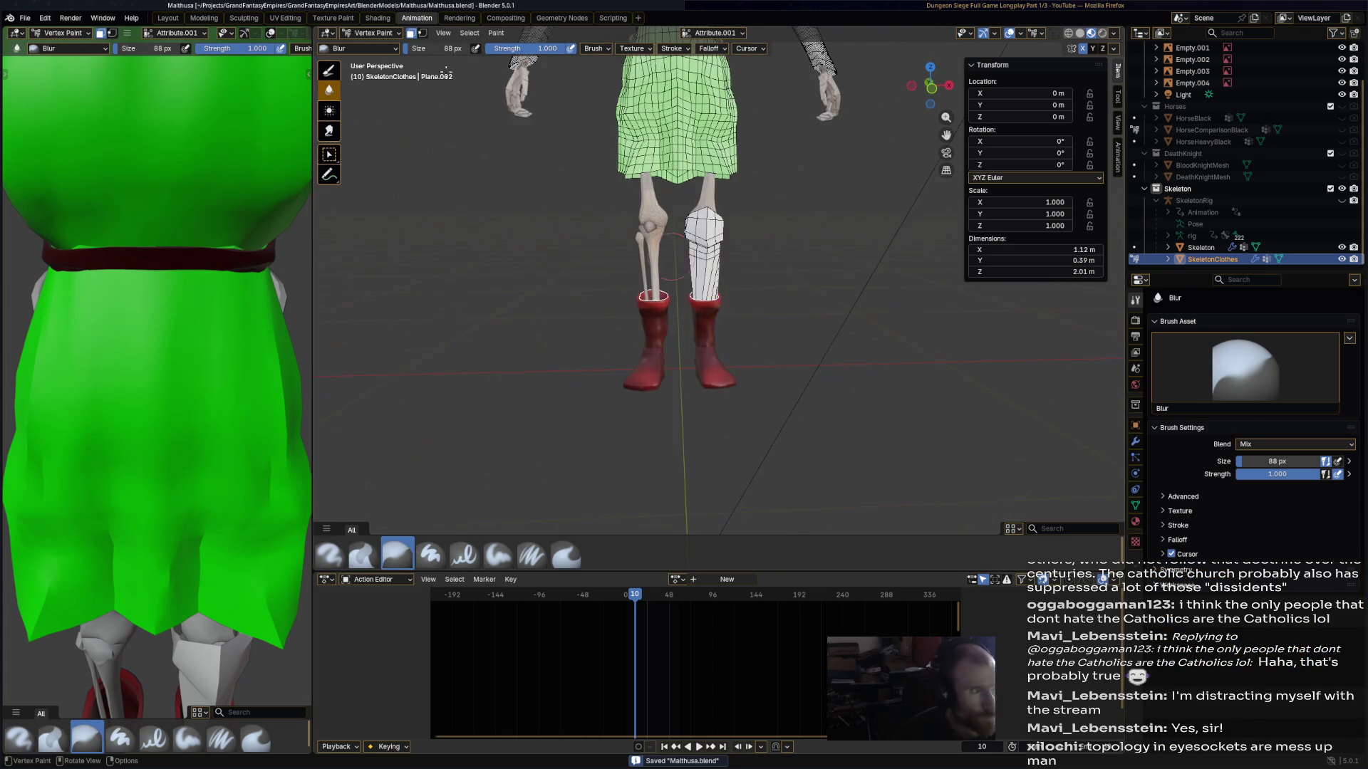
pyautogui.click(371, 32)
pyautogui.click(372, 60)
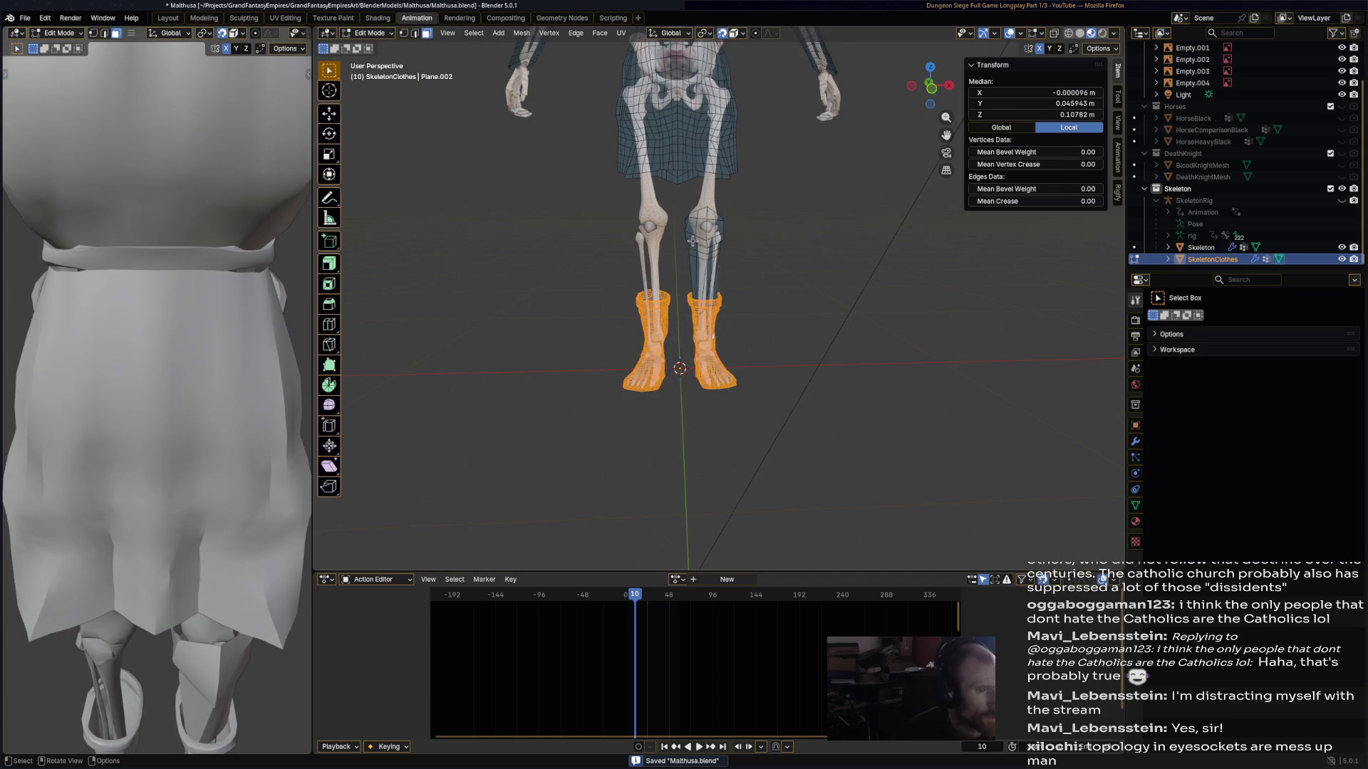
# - Select only the shin guard and both forearm guards with L
pyautogui.hotkey('alt', 'a')
pyautogui.press('l')
pyautogui.scroll(-2, 778, 175)
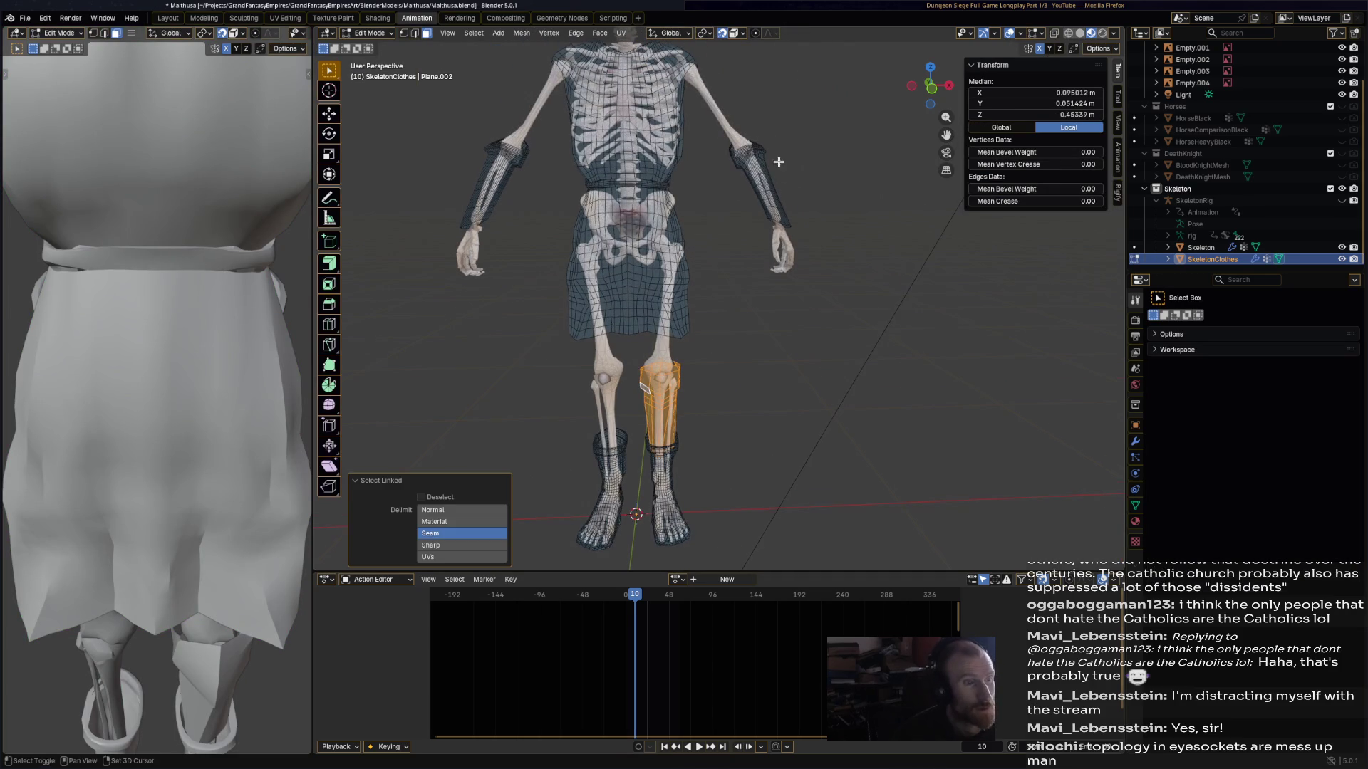
pyautogui.press('l')
pyautogui.press('l')
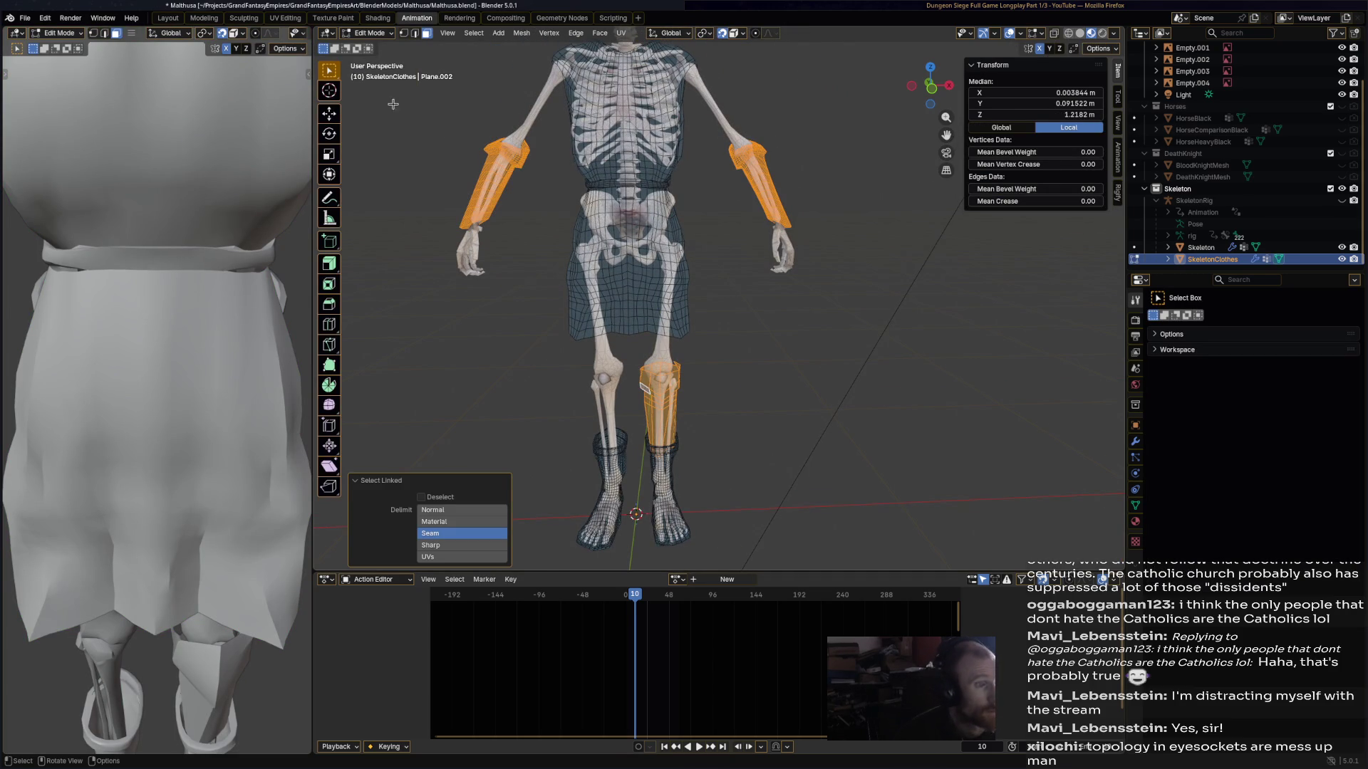
# - Return to Vertex Paint with the Airbrush and set a grey paint colour
pyautogui.click(368, 33)
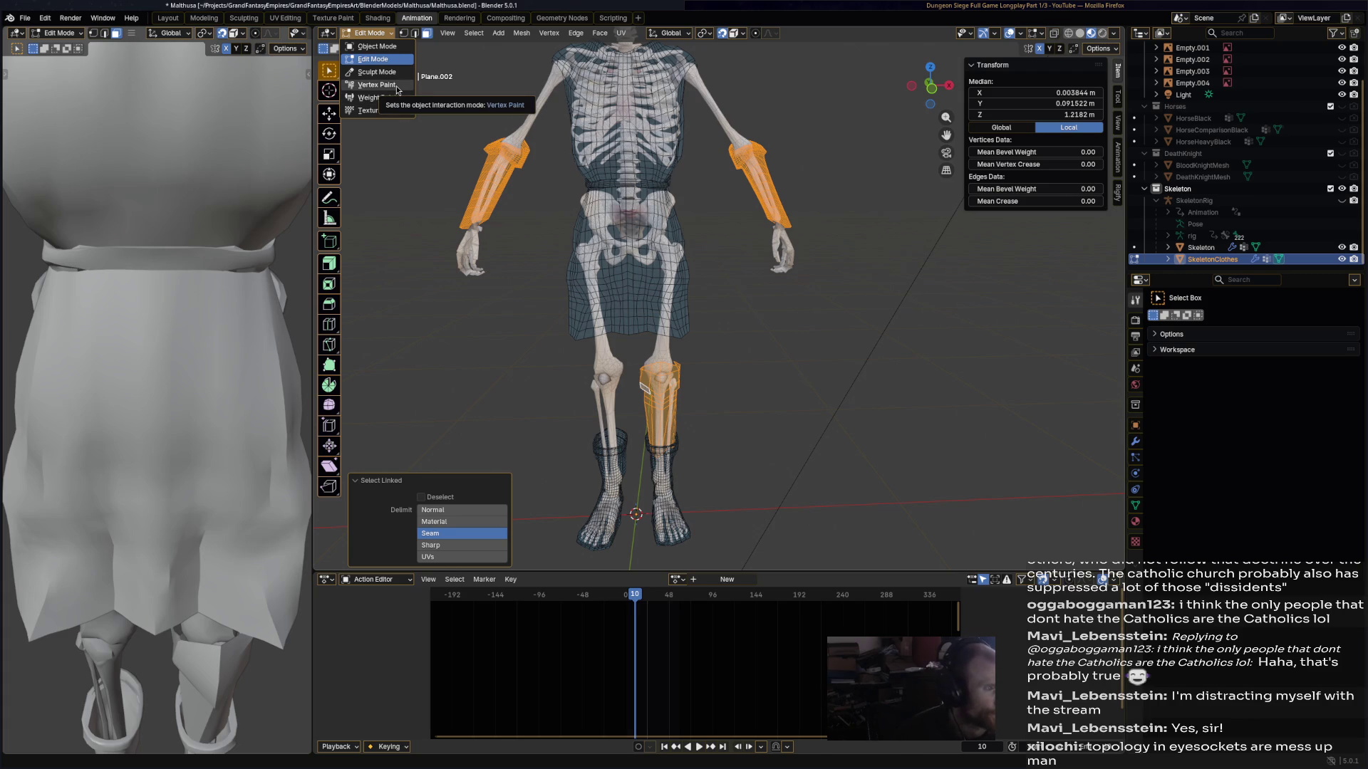
pyautogui.click(396, 87)
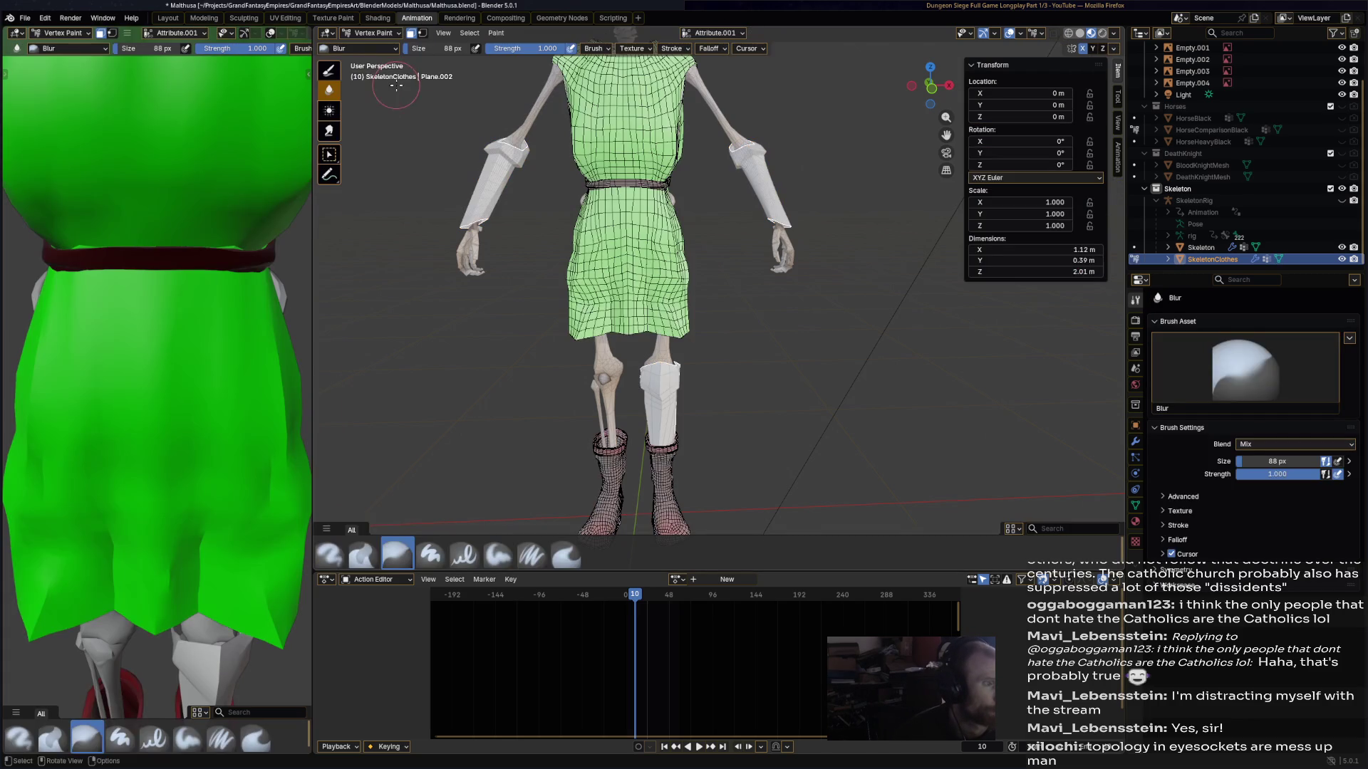
pyautogui.keyDown('shift'); pyautogui.moveTo(754, 406); pyautogui.dragTo(755, 271, button='middle'); pyautogui.keyUp('shift')
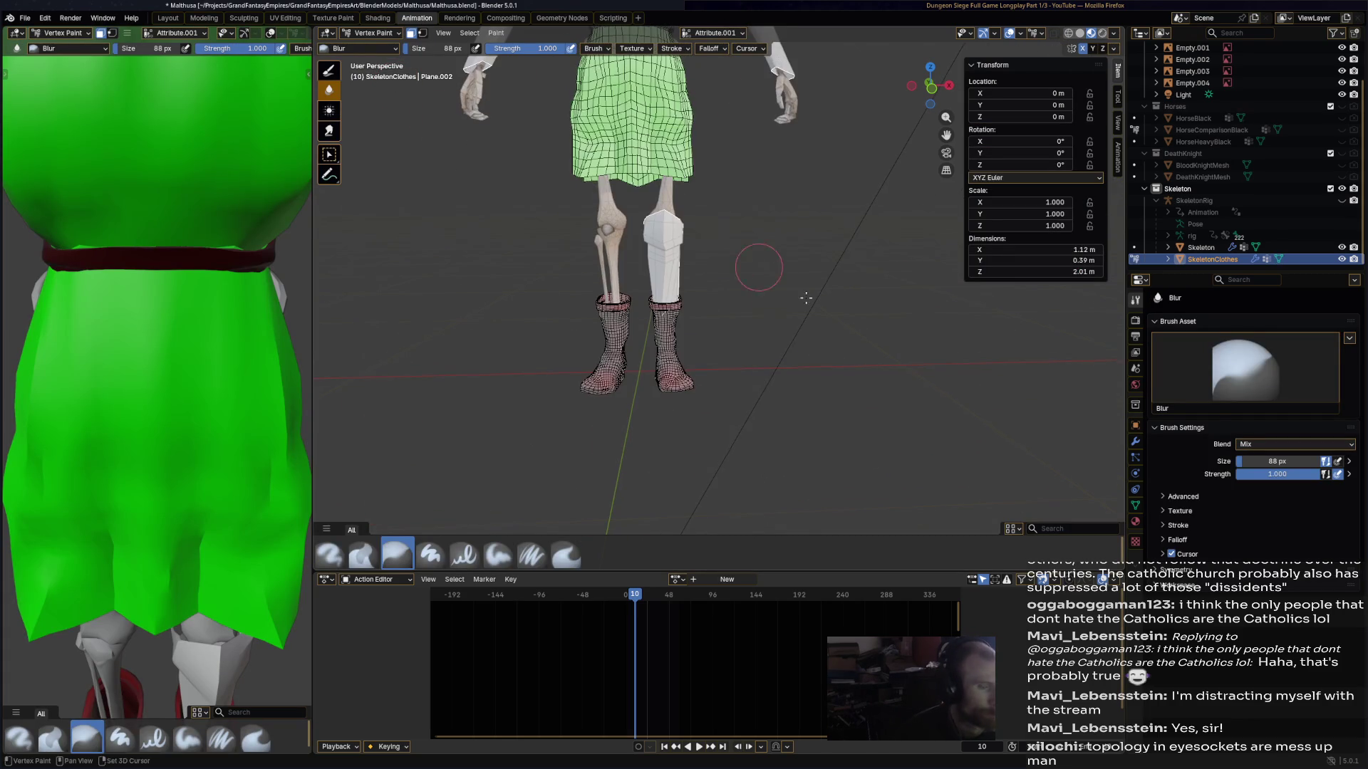
pyautogui.click(331, 554)
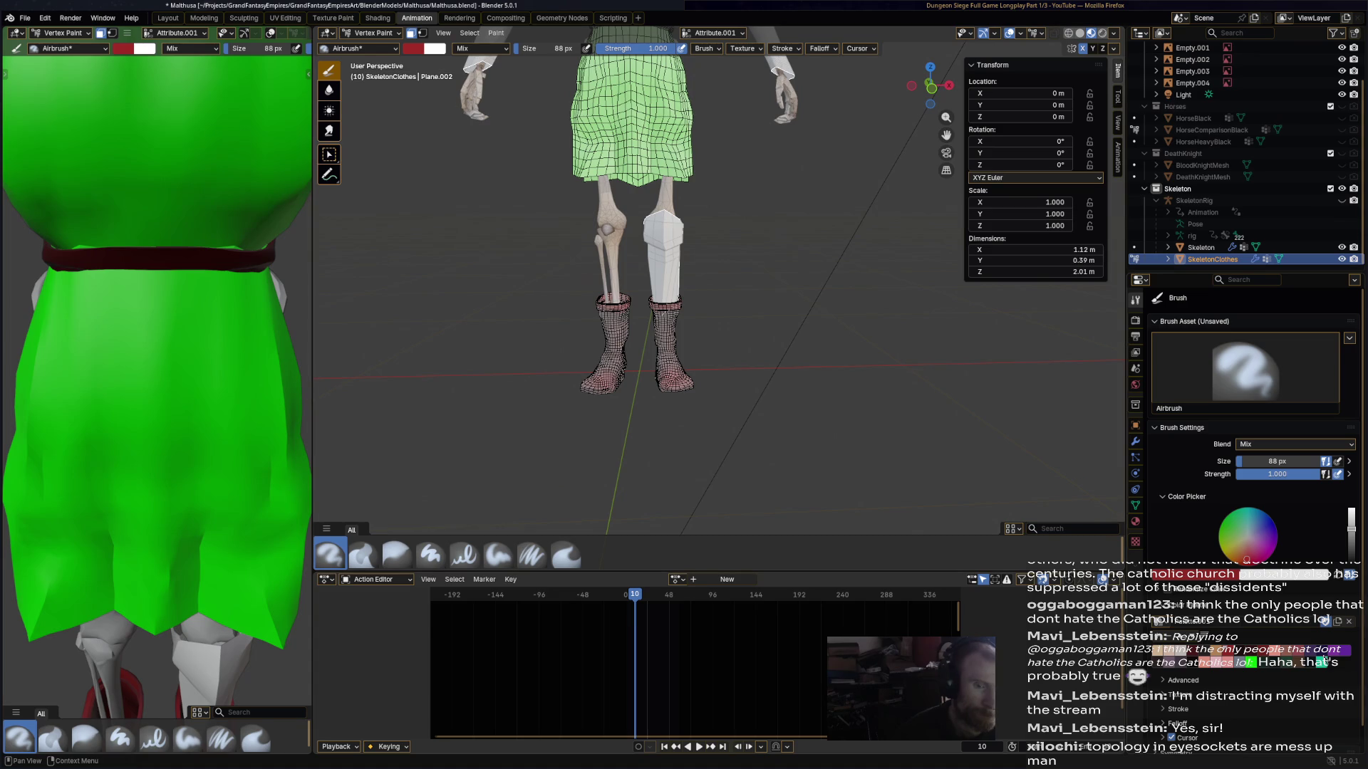
pyautogui.press('s')
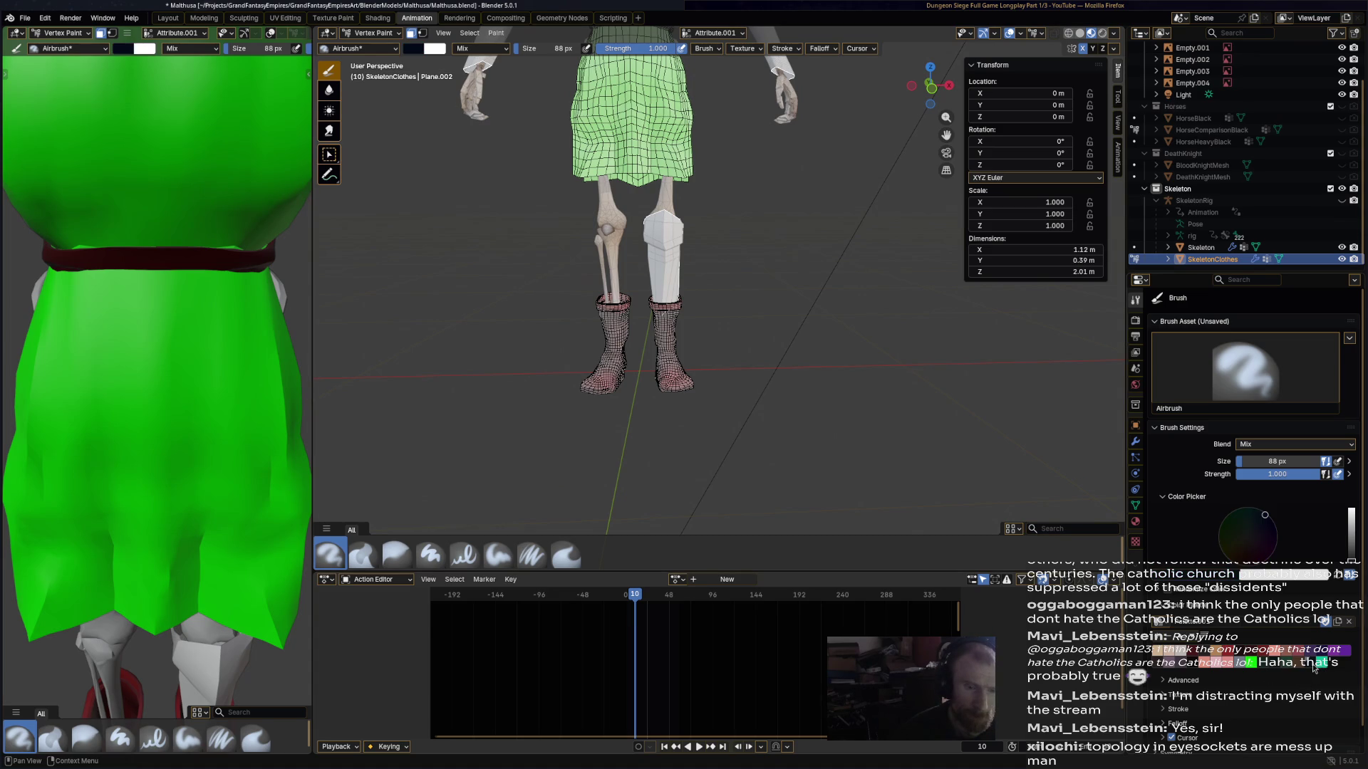
pyautogui.moveTo(1351, 561); pyautogui.dragTo(1350, 531)
pyautogui.moveTo(1254, 531); pyautogui.dragTo(1248, 535)
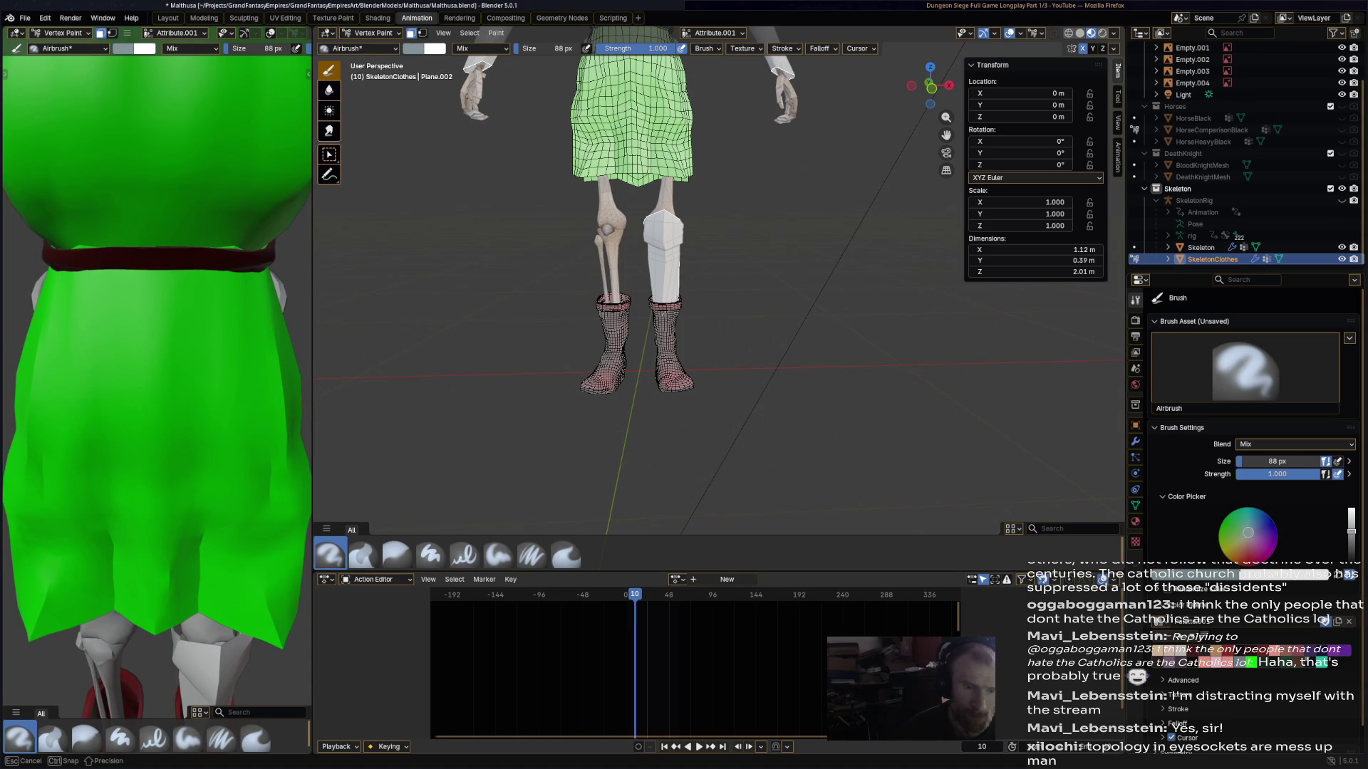
# - Paint the shin guard and both forearm guards grey
pyautogui.moveTo(663, 271); pyautogui.dragTo(673, 232)
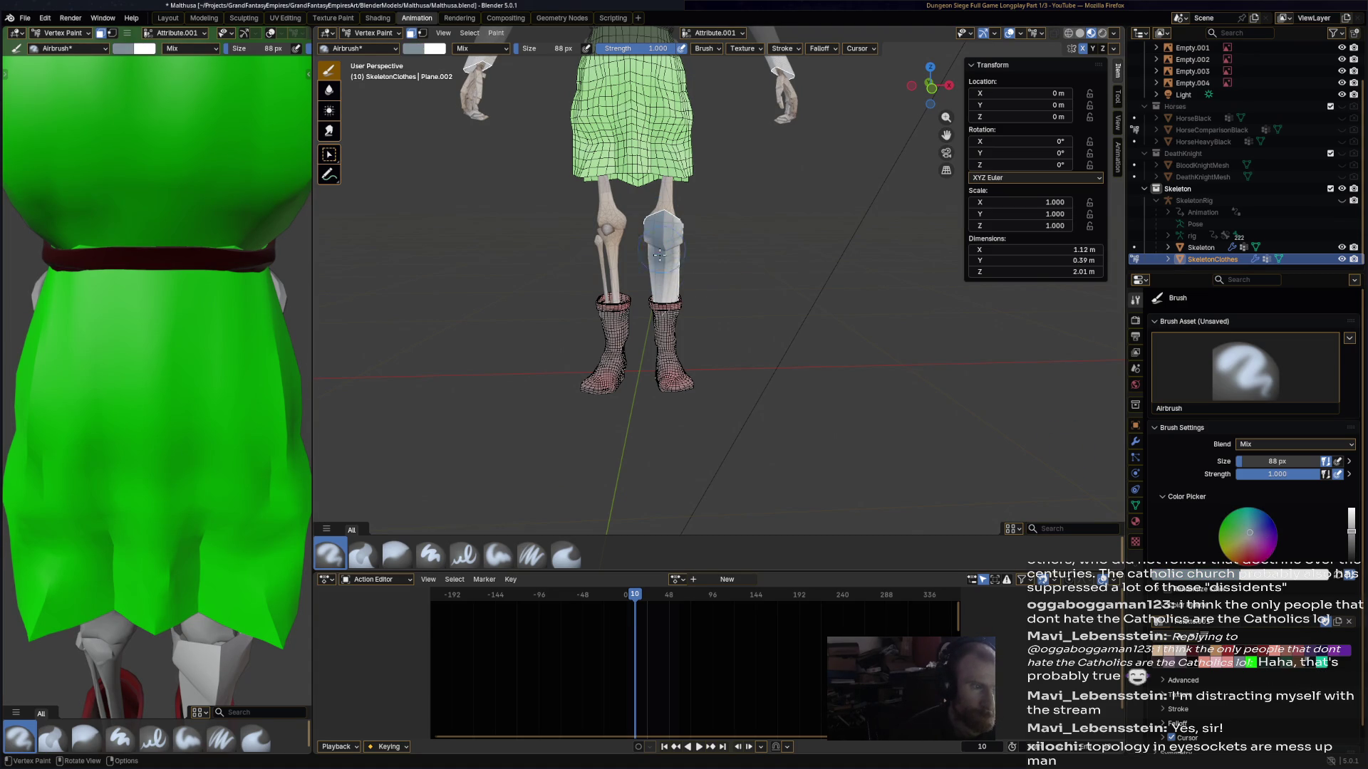
pyautogui.moveTo(676, 297); pyautogui.dragTo(666, 230, button='middle')
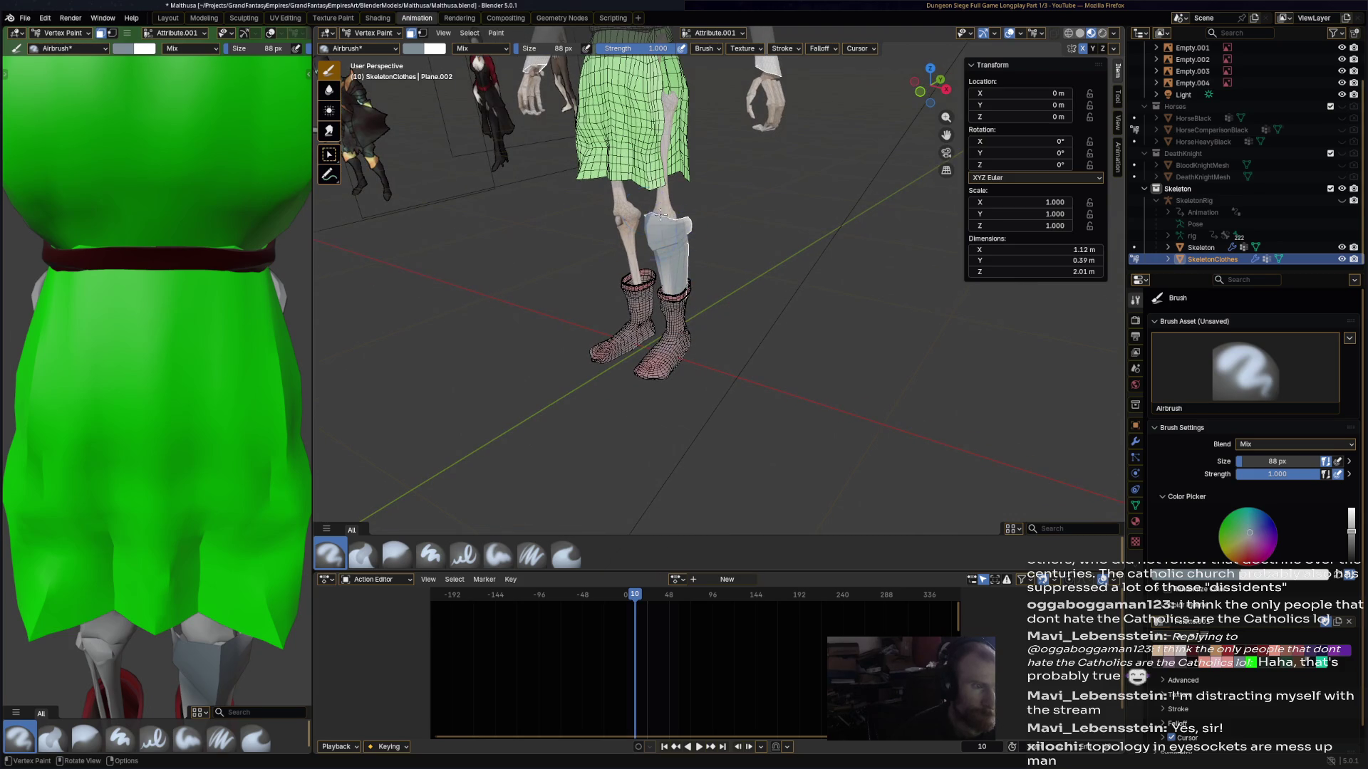
pyautogui.moveTo(164, 292)
pyautogui.mouseDown(button='middle')
pyautogui.moveTo(134, 291)
pyautogui.moveTo(125, 326)
pyautogui.mouseUp(button='middle')
pyautogui.moveTo(663, 247); pyautogui.dragTo(674, 275, button='middle')
pyautogui.moveTo(679, 215); pyautogui.dragTo(771, 232, button='middle')
pyautogui.moveTo(771, 232); pyautogui.dragTo(776, 249)
# - Paint a dark red band across the shin guard
pyautogui.moveTo(839, 283)
pyautogui.mouseDown(button='middle')
pyautogui.moveTo(659, 232)
pyautogui.moveTo(694, 128)
pyautogui.mouseUp(button='middle')
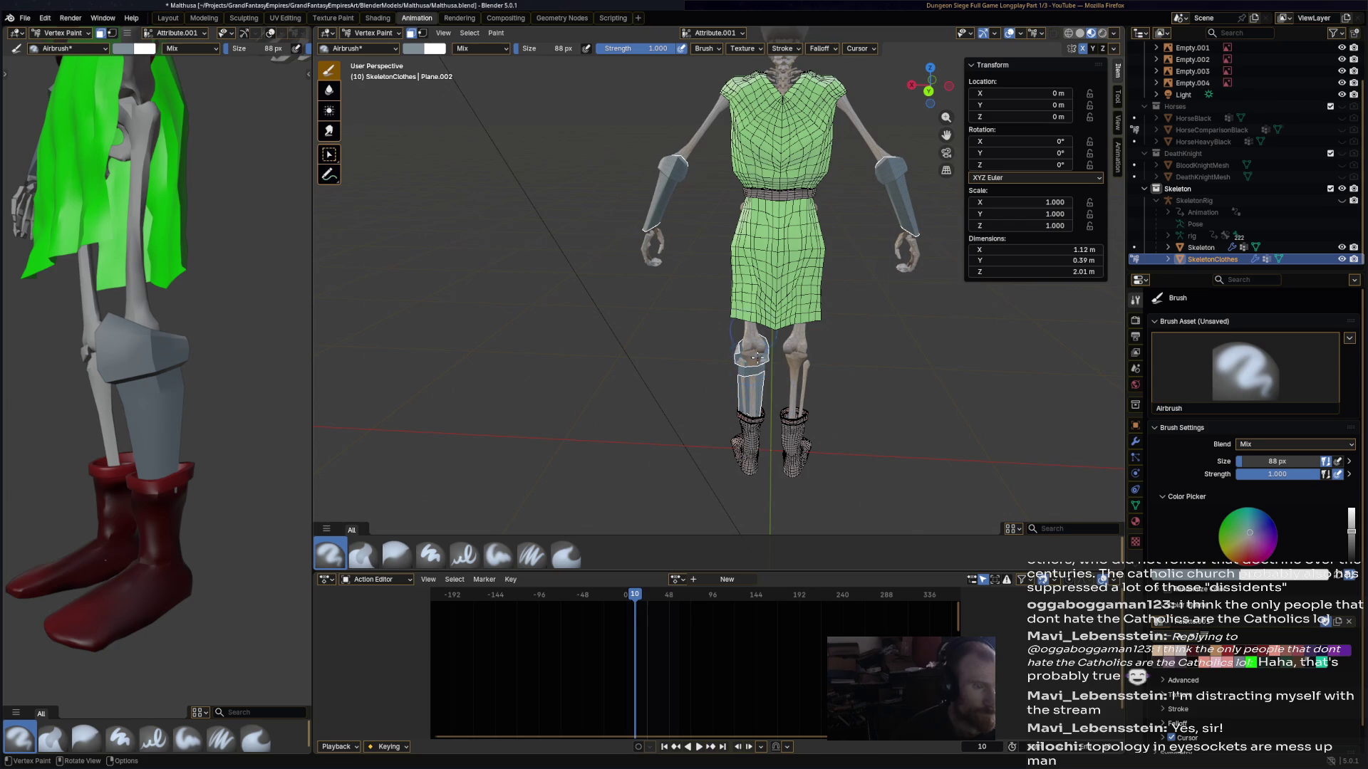
pyautogui.scroll(8, 753, 345)
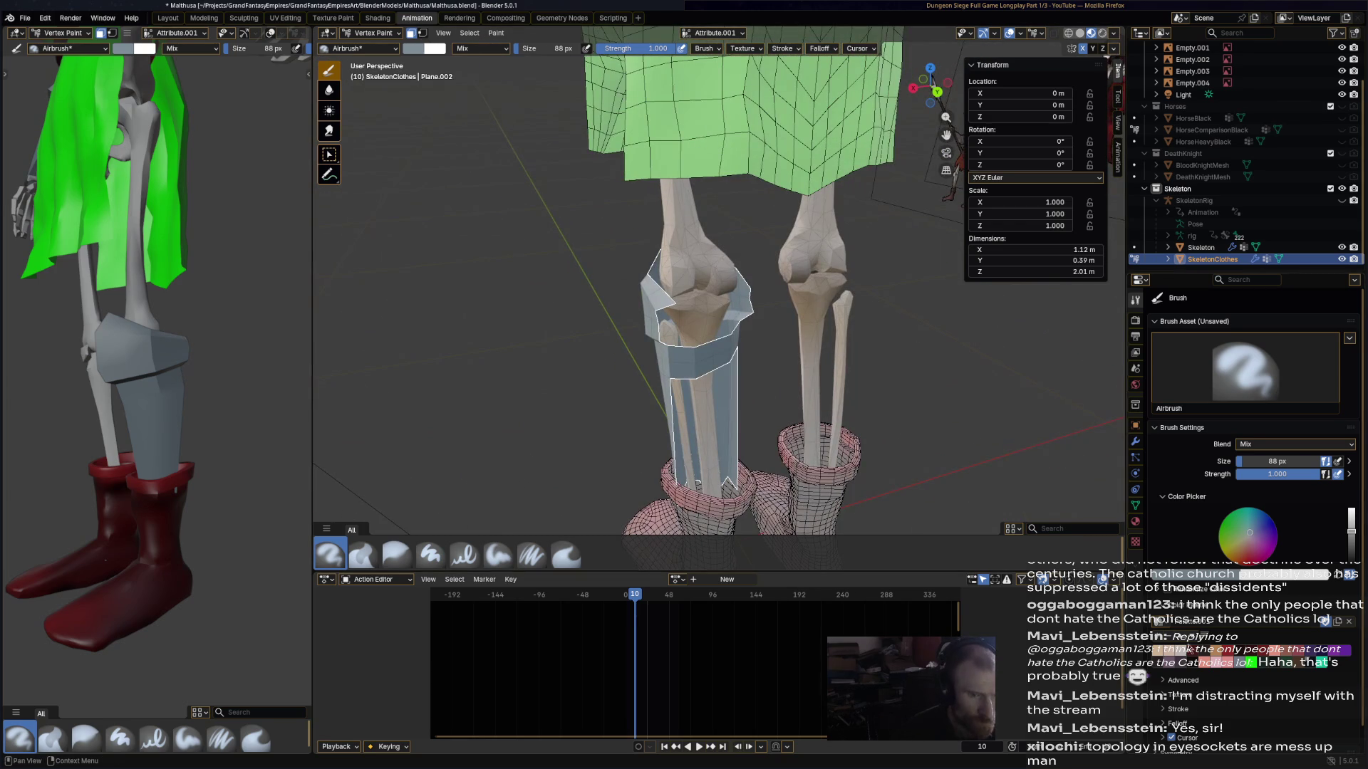
pyautogui.press('s')
pyautogui.moveTo(692, 366); pyautogui.dragTo(691, 362)
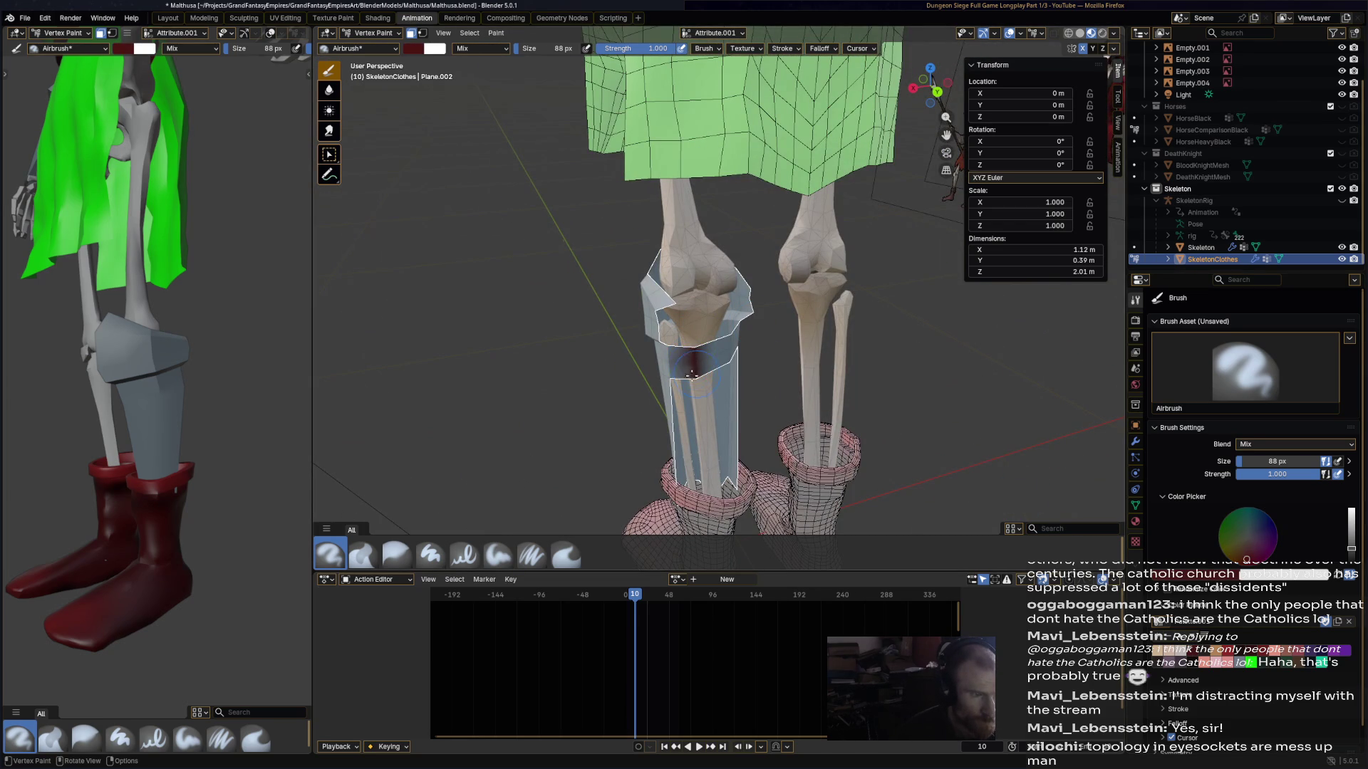
pyautogui.moveTo(683, 370); pyautogui.dragTo(823, 381, button='middle')
pyautogui.moveTo(823, 381); pyautogui.dragTo(911, 378)
pyautogui.scroll(-5, 876, 406)
pyautogui.moveTo(876, 406)
pyautogui.mouseDown(button='middle')
pyautogui.moveTo(788, 366)
pyautogui.moveTo(716, 361)
pyautogui.moveTo(755, 356)
pyautogui.moveTo(757, 335)
pyautogui.moveTo(754, 297)
pyautogui.moveTo(712, 299)
pyautogui.mouseUp(button='middle')
# - Return to Object Mode, reselect the clothes object, and open the mode list
pyautogui.click(371, 33)
pyautogui.click(370, 44)
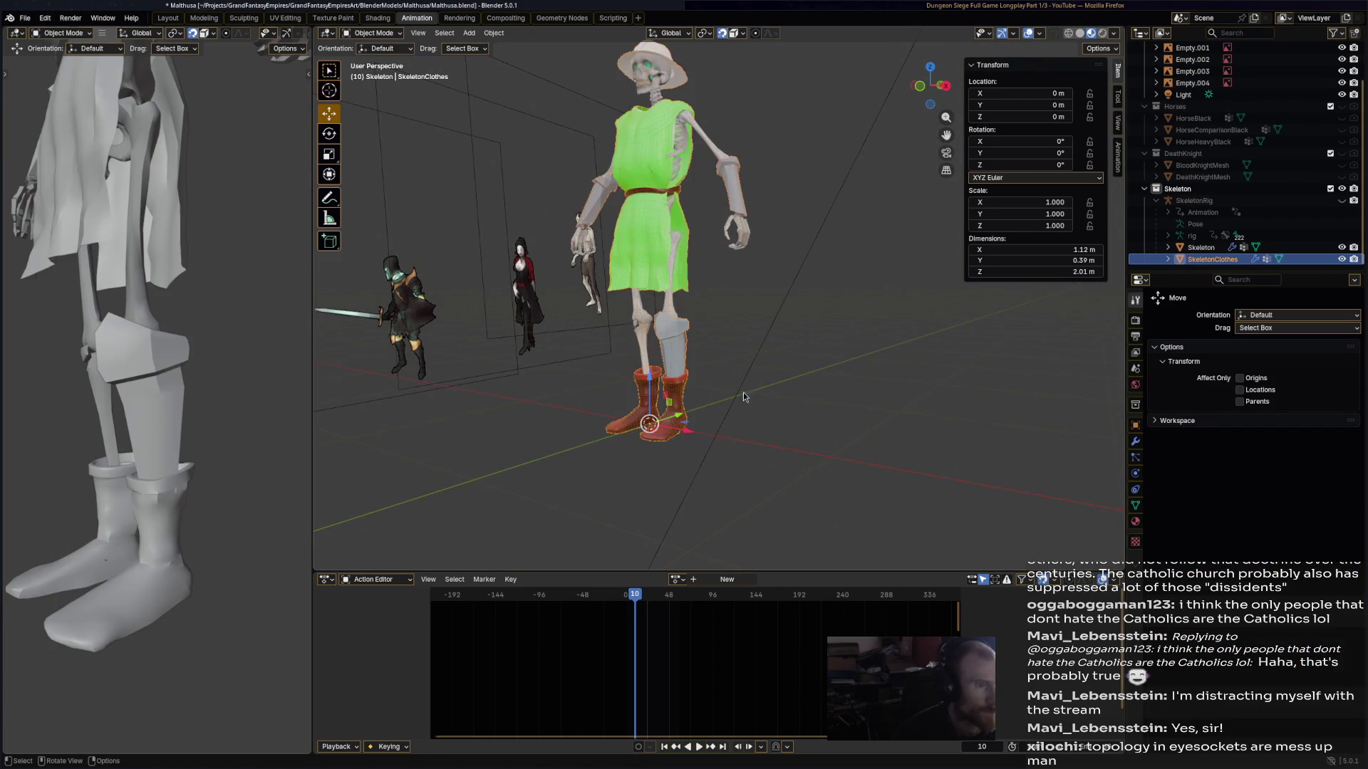
pyautogui.click(890, 425)
pyautogui.scroll(-5, 890, 425)
pyautogui.moveTo(891, 425)
pyautogui.mouseDown(button='middle')
pyautogui.moveTo(519, 407)
pyautogui.moveTo(762, 440)
pyautogui.mouseUp(button='middle')
pyautogui.click(688, 285)
pyautogui.click(374, 33)
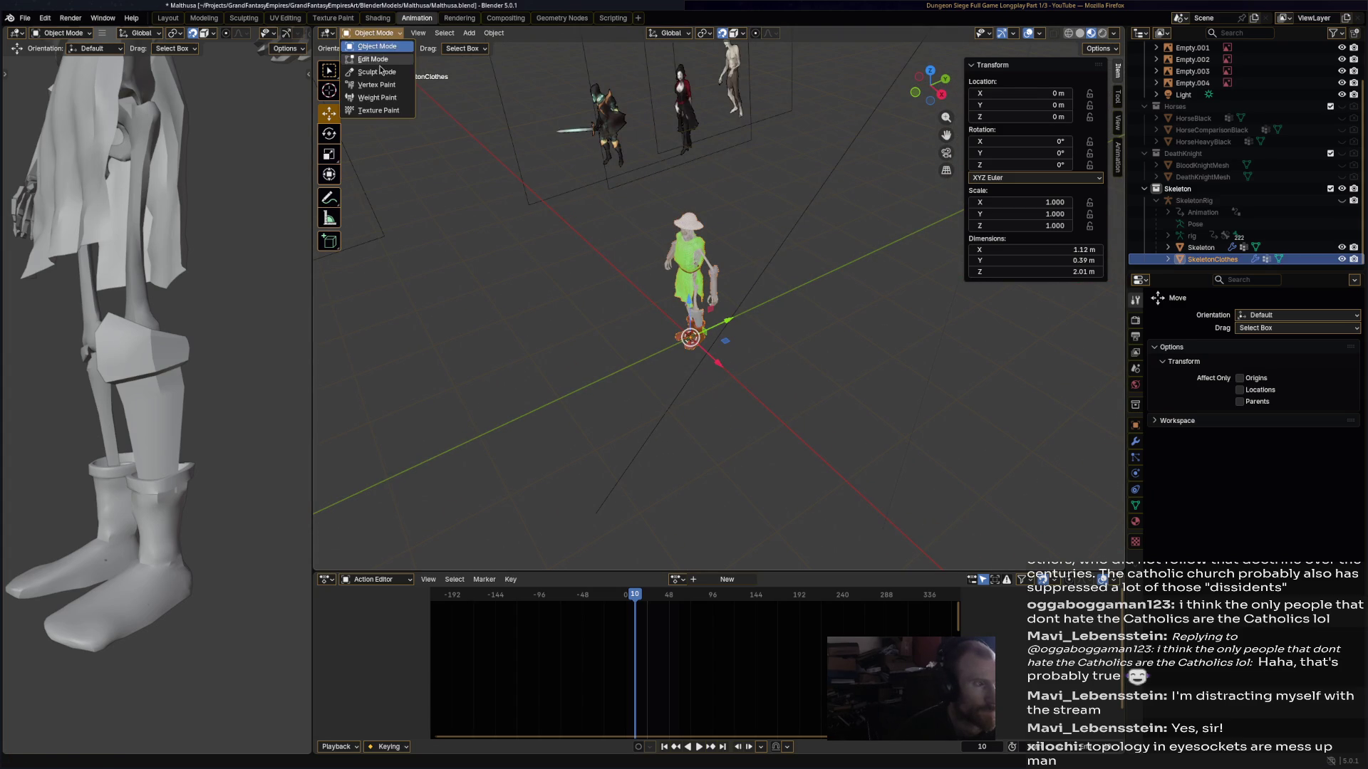